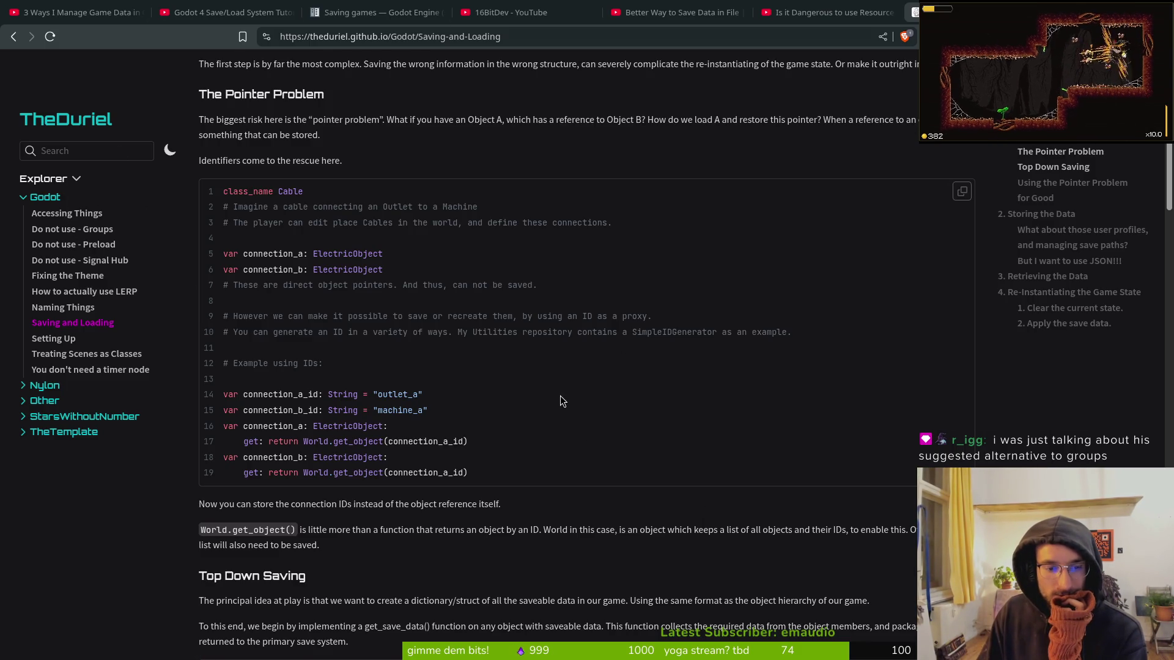
# - Scroll the Saving and Loading article past the Cable example to the Top Down Saving House code
pyautogui.scroll(-5, 559, 394)
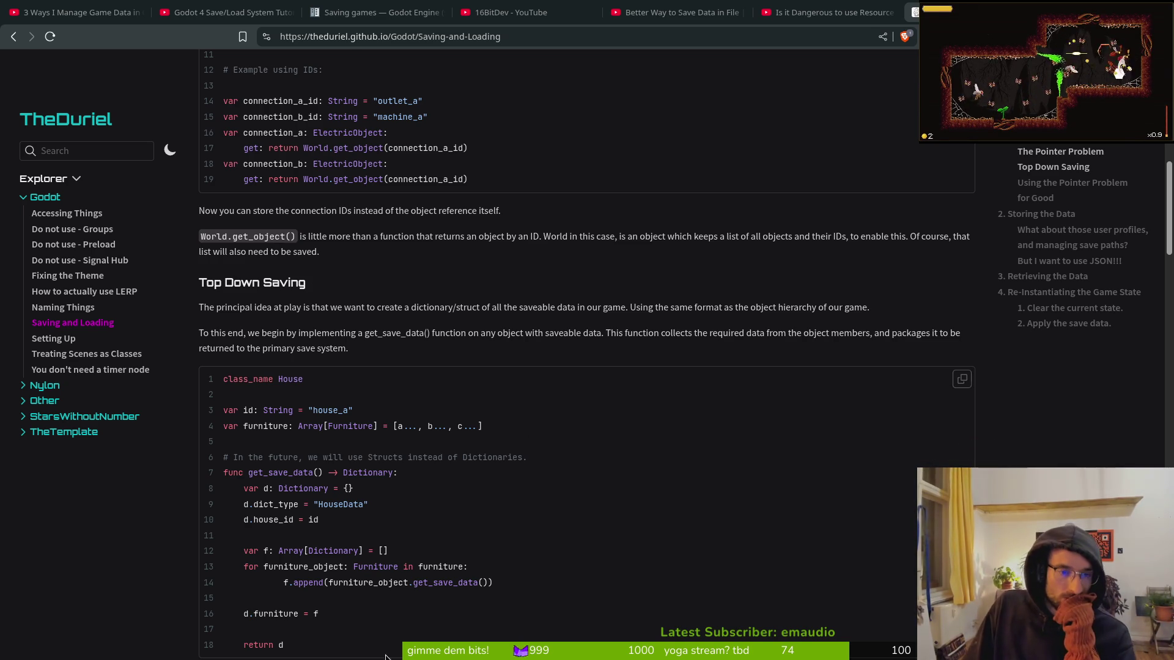
pyautogui.scroll(-2, 336, 388)
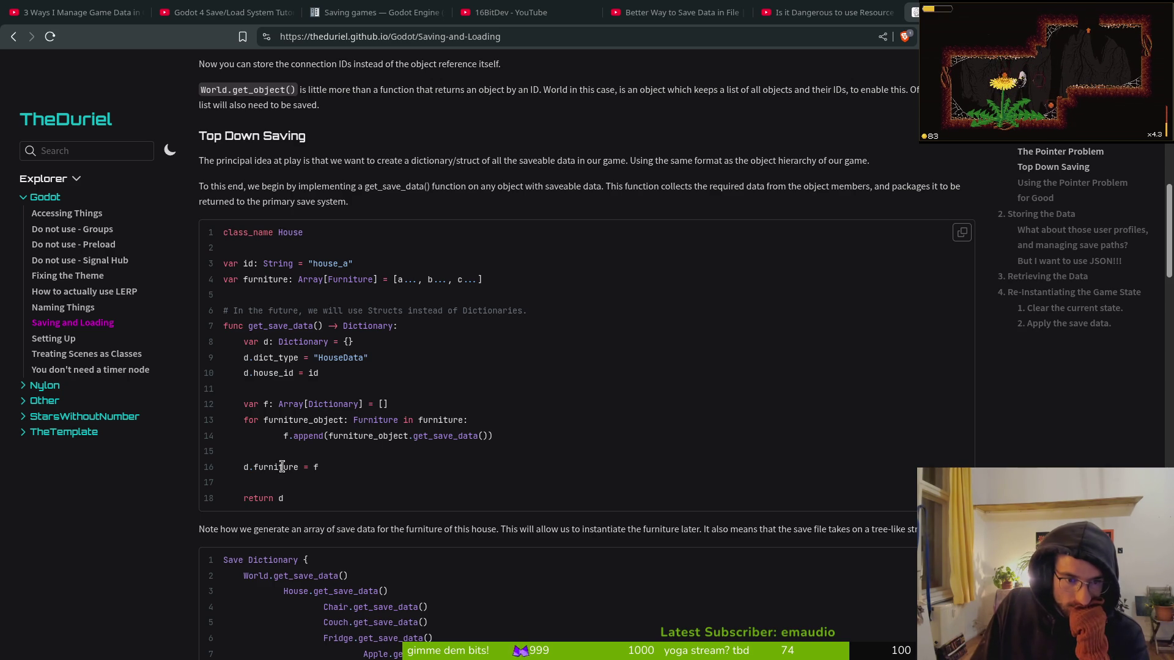
# - Scroll down to 'Using the Pointer Problem for Good' and its ID-based House code block
pyautogui.scroll(-1, 301, 493)
pyautogui.scroll(-1, 300, 493)
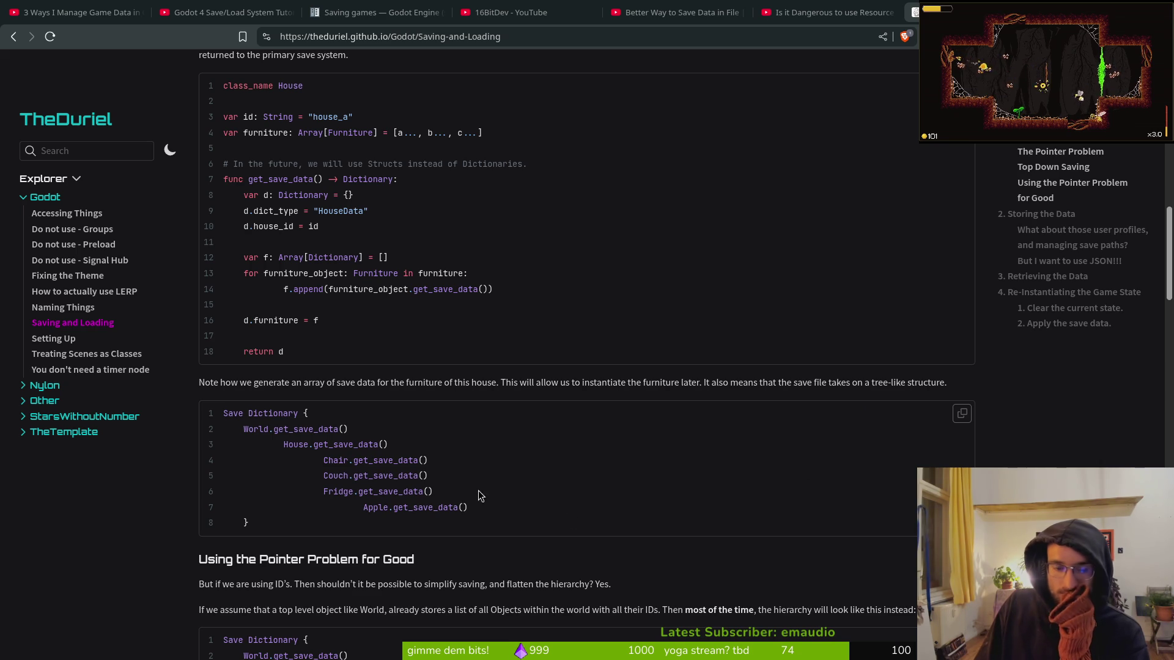
pyautogui.scroll(-2, 398, 494)
pyautogui.scroll(-2, 315, 502)
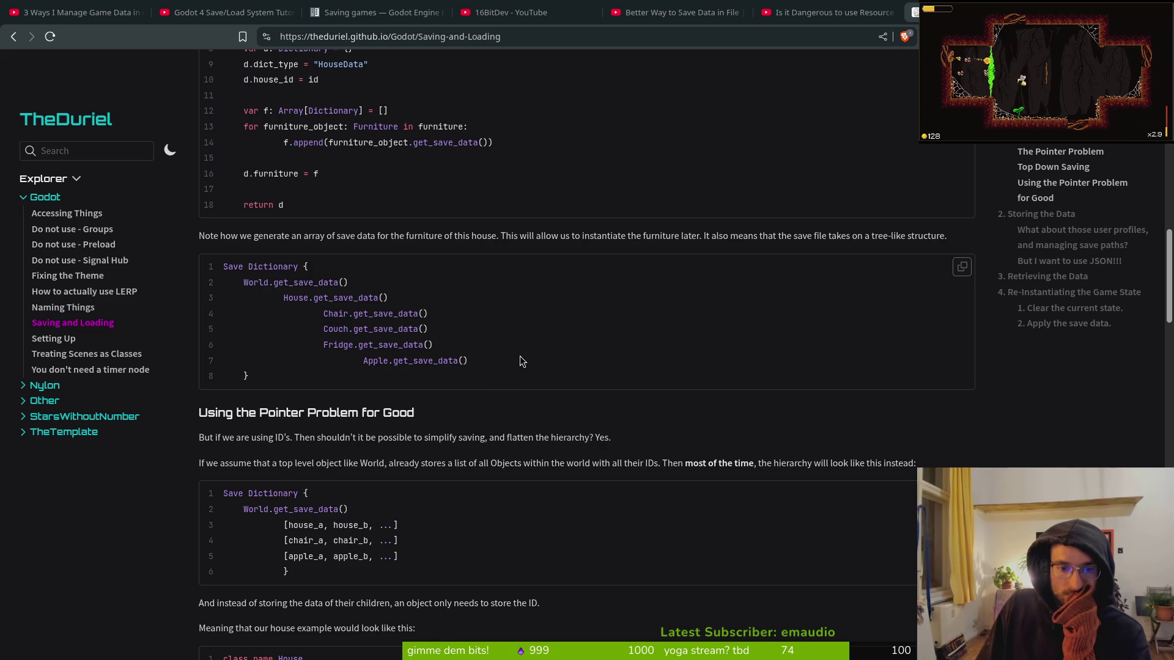
pyautogui.scroll(-2, 516, 360)
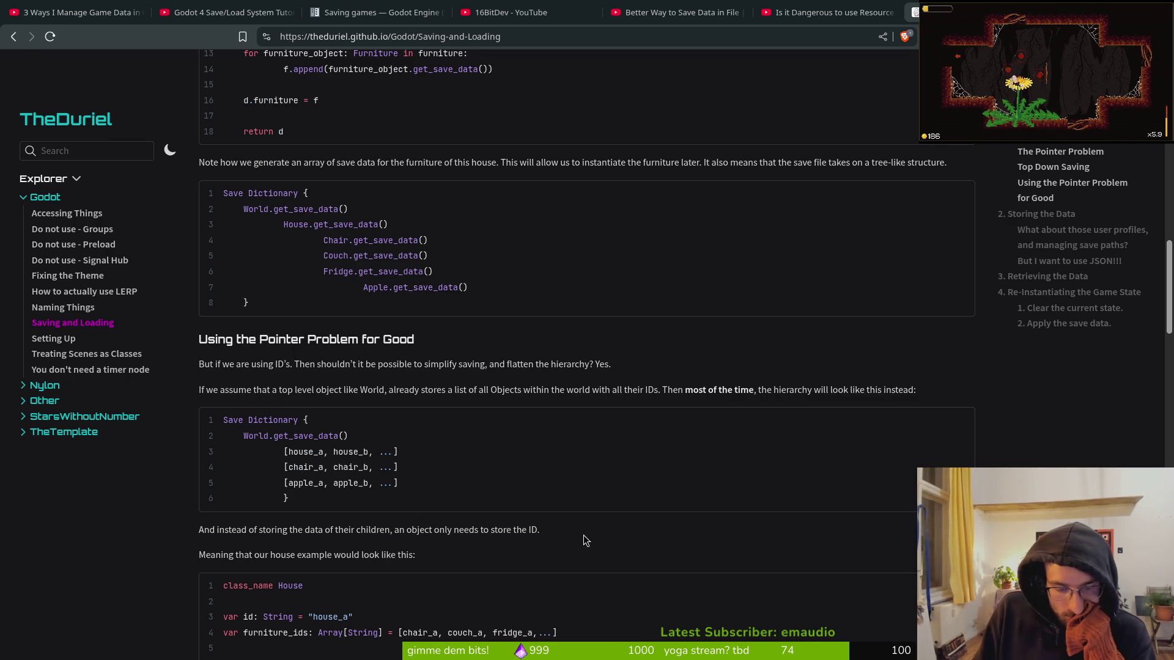
pyautogui.scroll(-3, 586, 524)
pyautogui.scroll(-6, 592, 504)
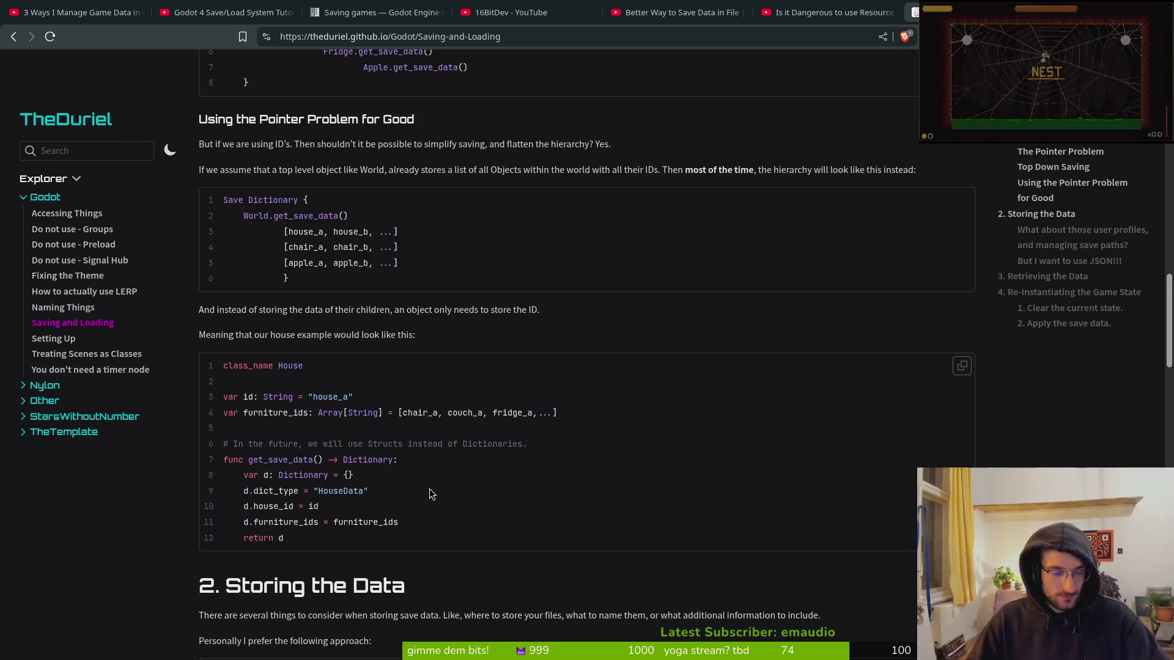
# - Scroll through '2. Storing the Data' to the 'But I want to use JSON!!!' SaveFile code
pyautogui.scroll(-3, 421, 496)
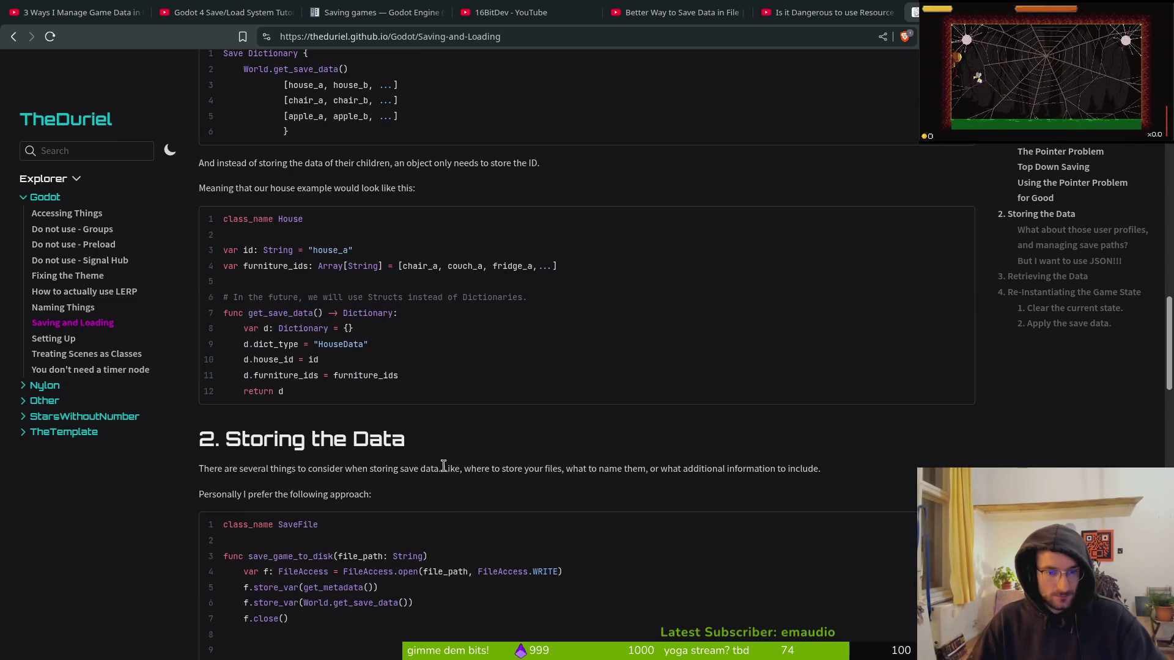
pyautogui.scroll(-3, 446, 477)
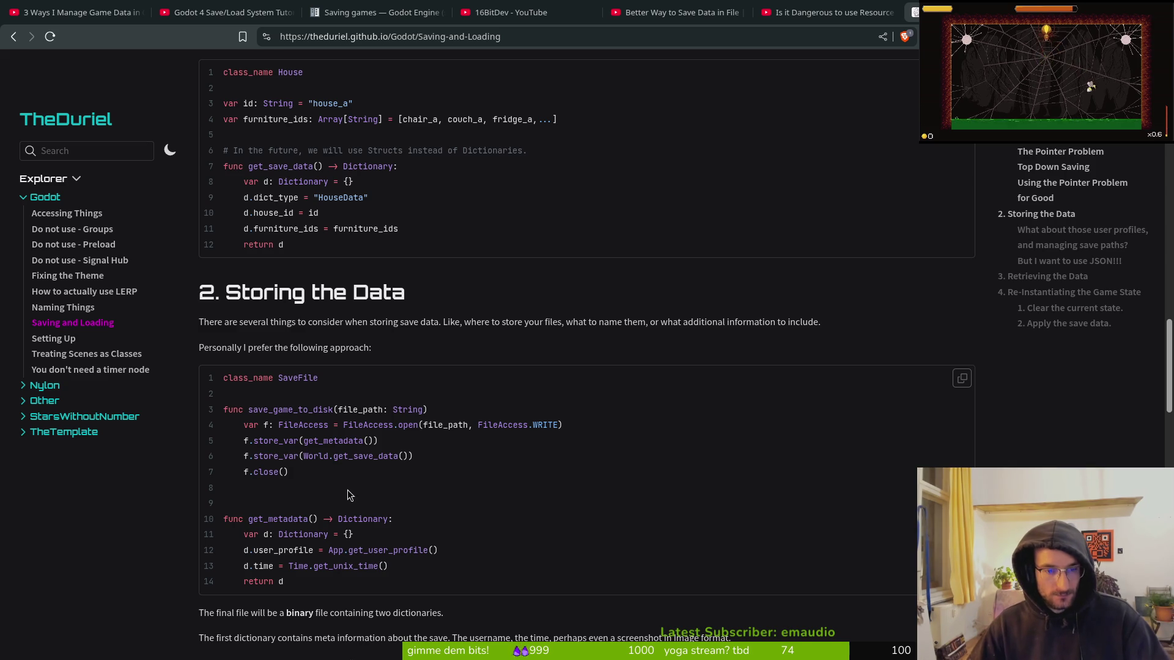
pyautogui.scroll(-2, 372, 483)
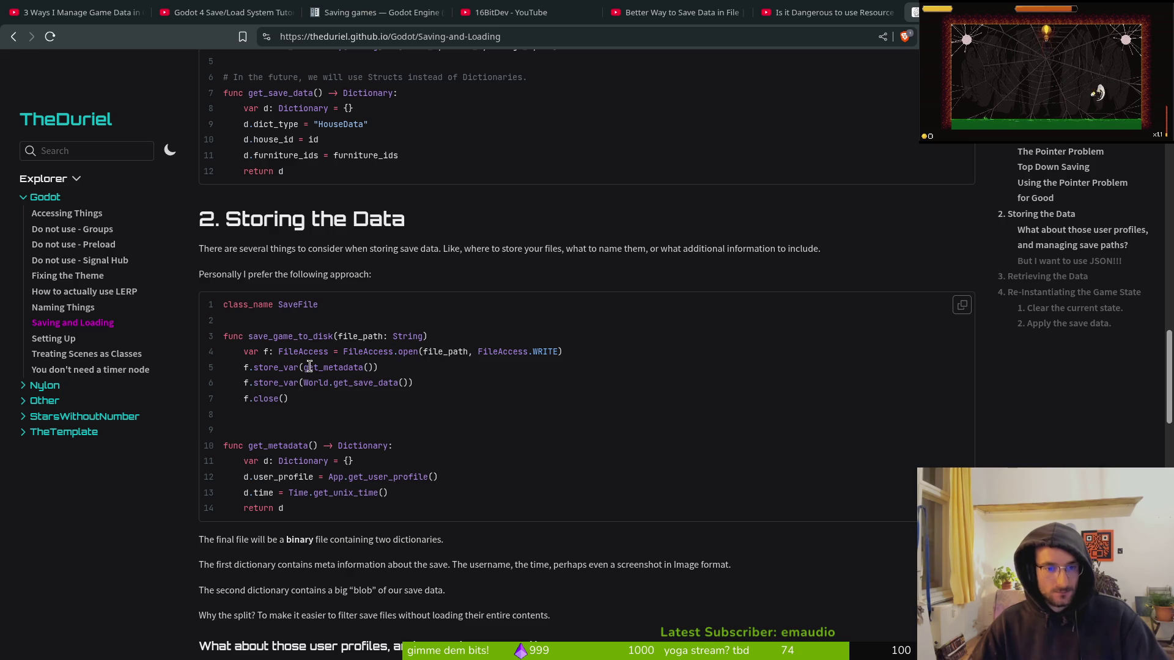
pyautogui.scroll(2, 376, 394)
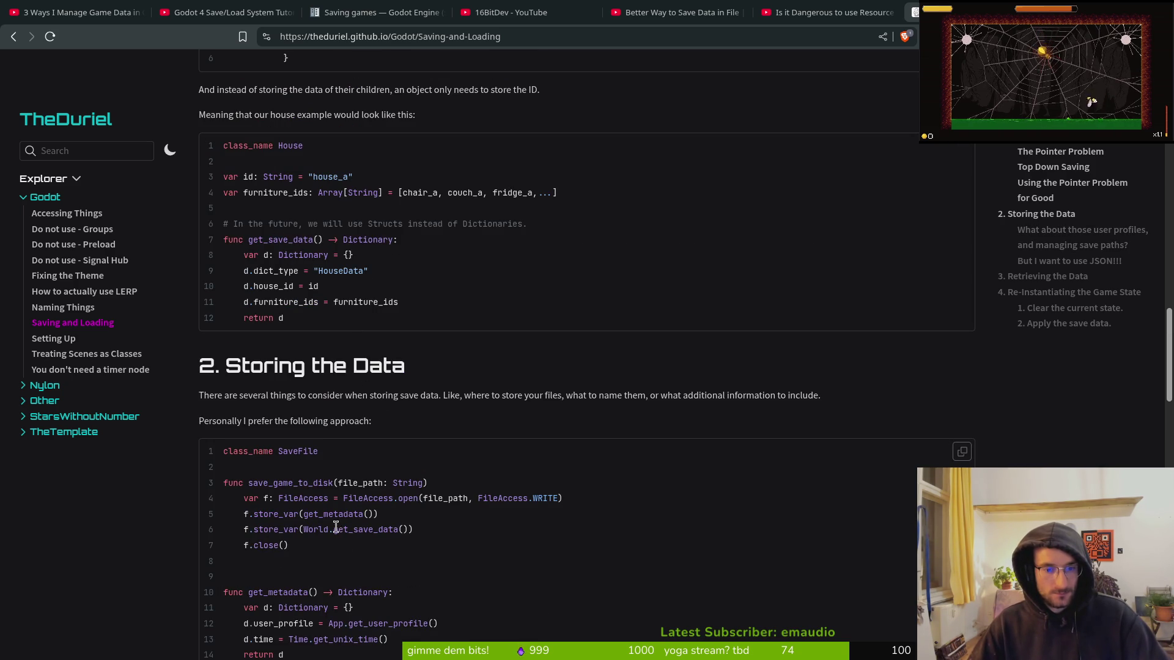
pyautogui.scroll(-3, 258, 349)
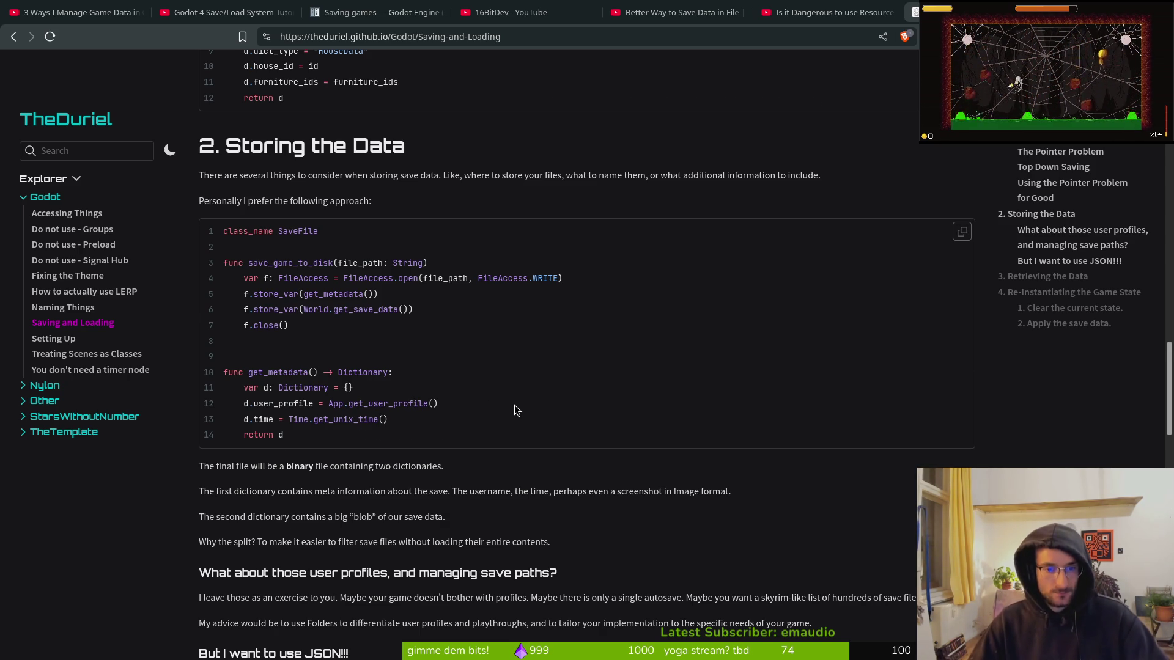
pyautogui.scroll(-2, 514, 405)
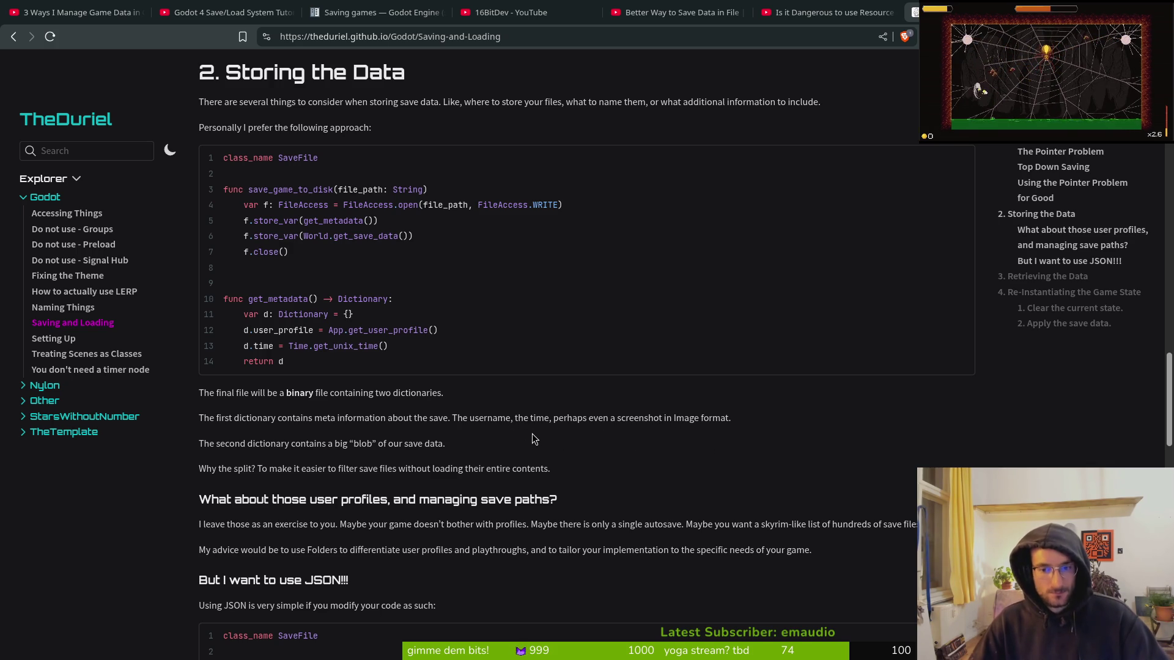
pyautogui.scroll(-2, 381, 435)
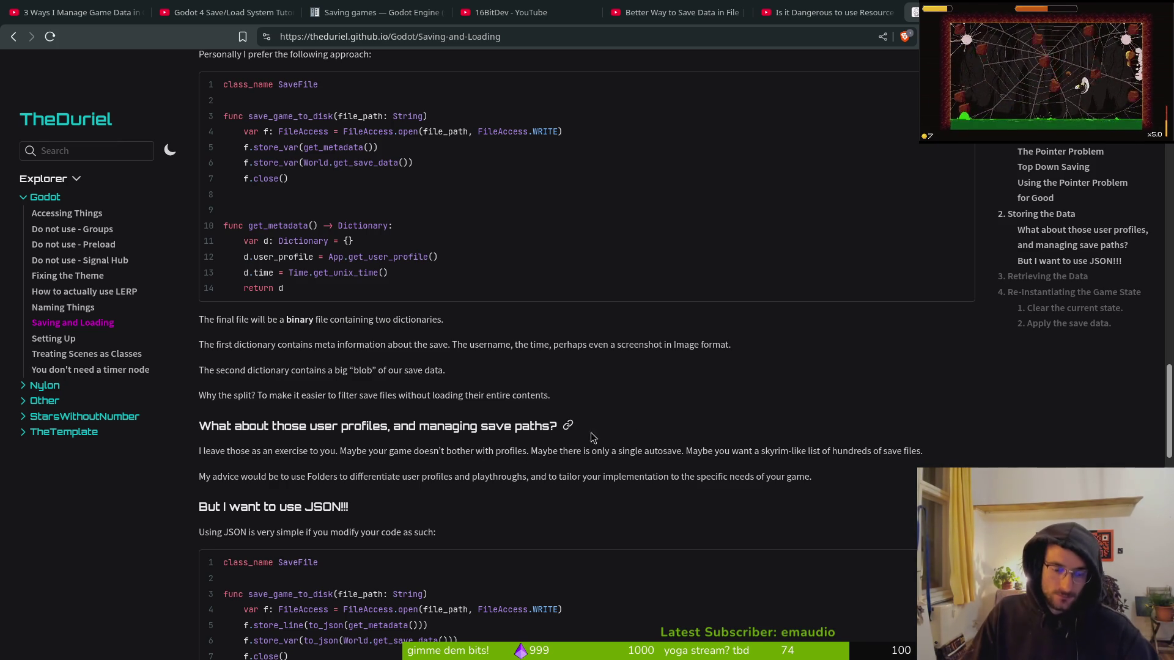
pyautogui.scroll(-1, 403, 417)
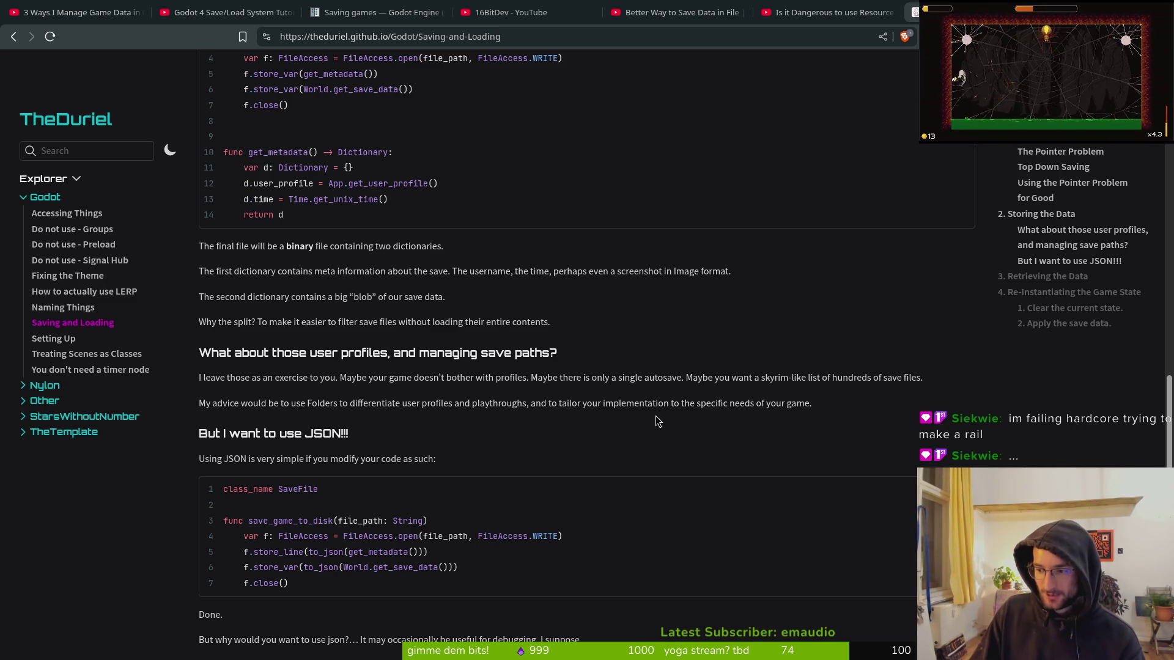
pyautogui.scroll(-1, 398, 438)
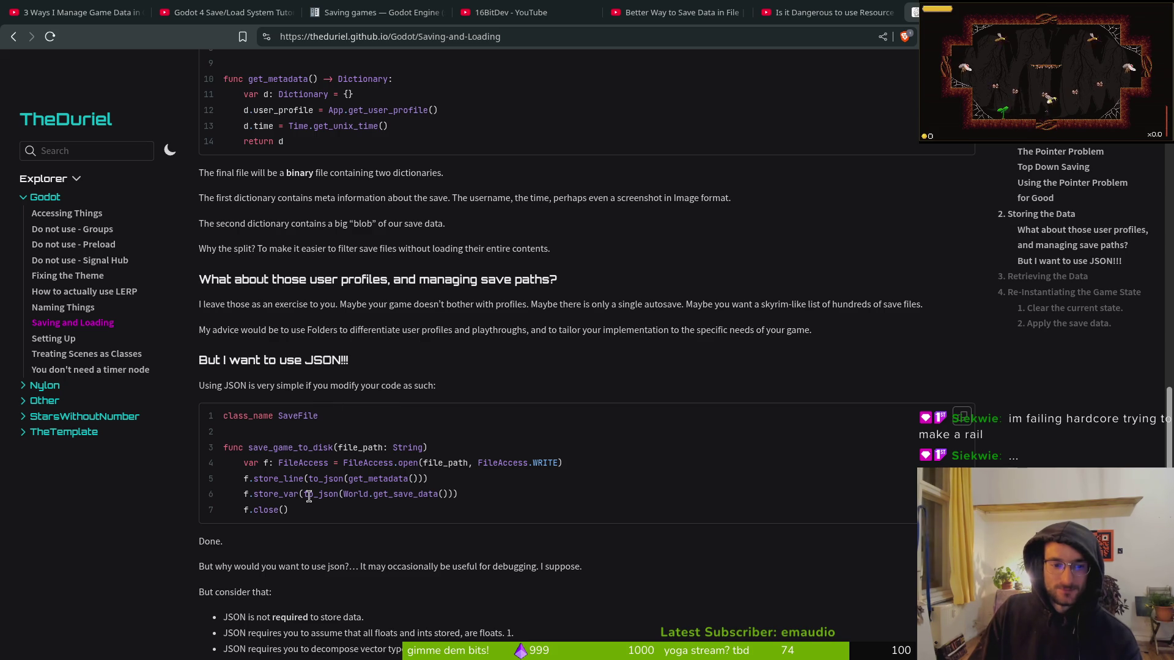
# - Scroll past the JSON SaveFile code to the caveats list and '3. Retrieving the Data'
pyautogui.scroll(-3, 307, 495)
pyautogui.scroll(-2, 317, 394)
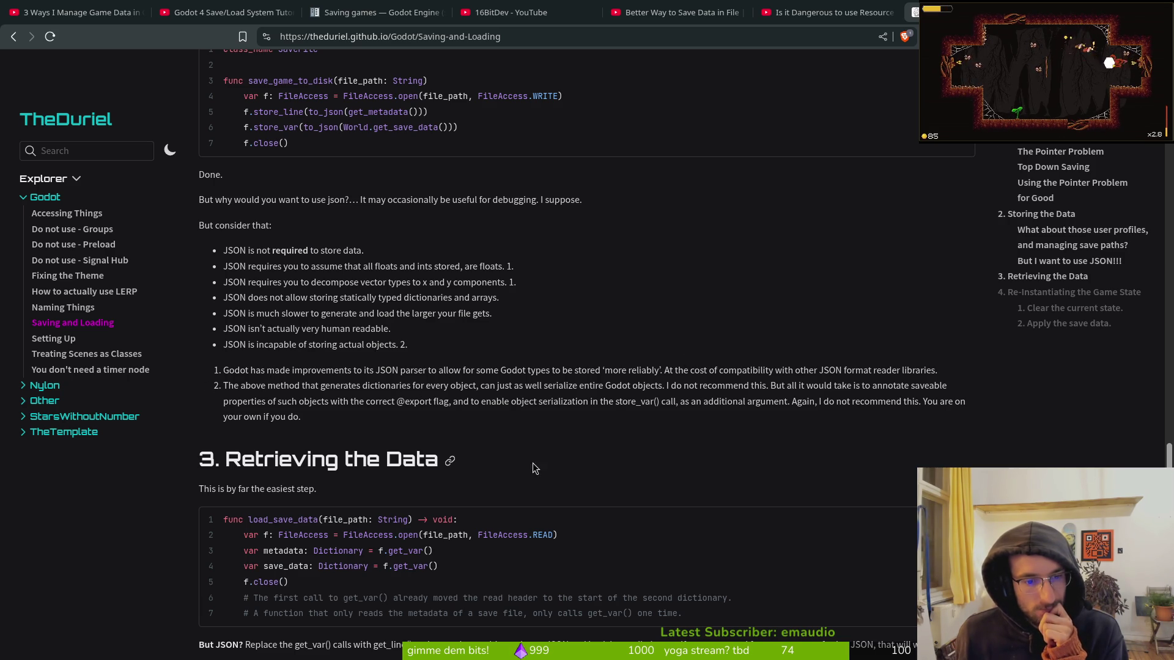
# - Scroll past the load_save_data code to '4. Re-Instantiating the Game State'
pyautogui.scroll(-2, 559, 424)
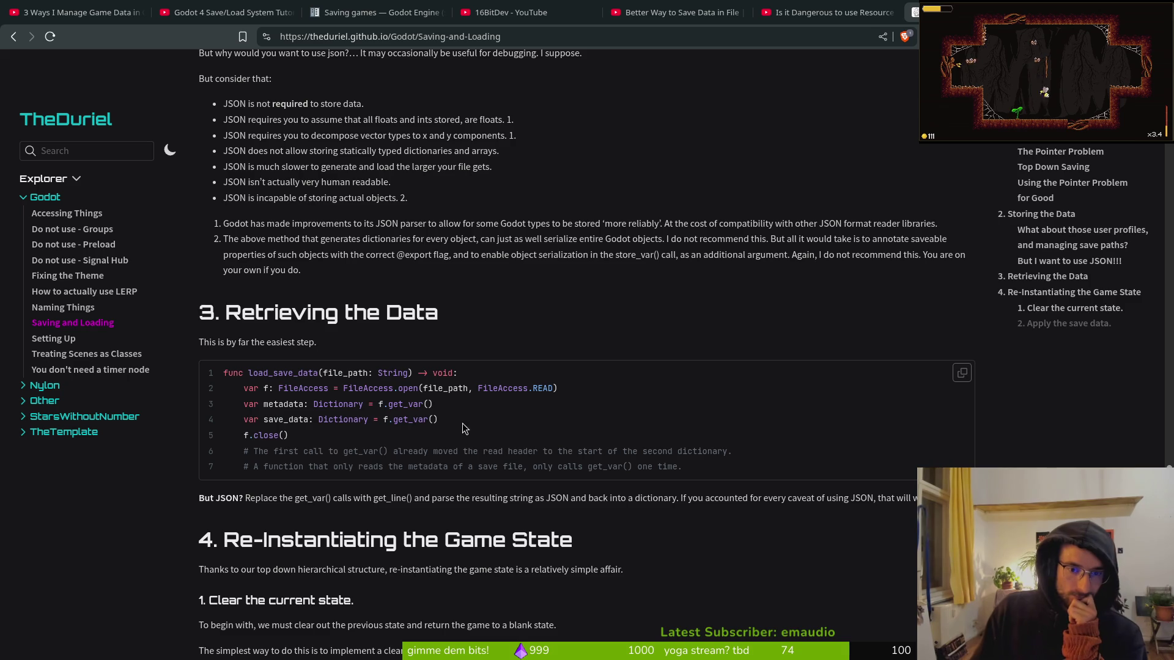
pyautogui.scroll(-1, 512, 434)
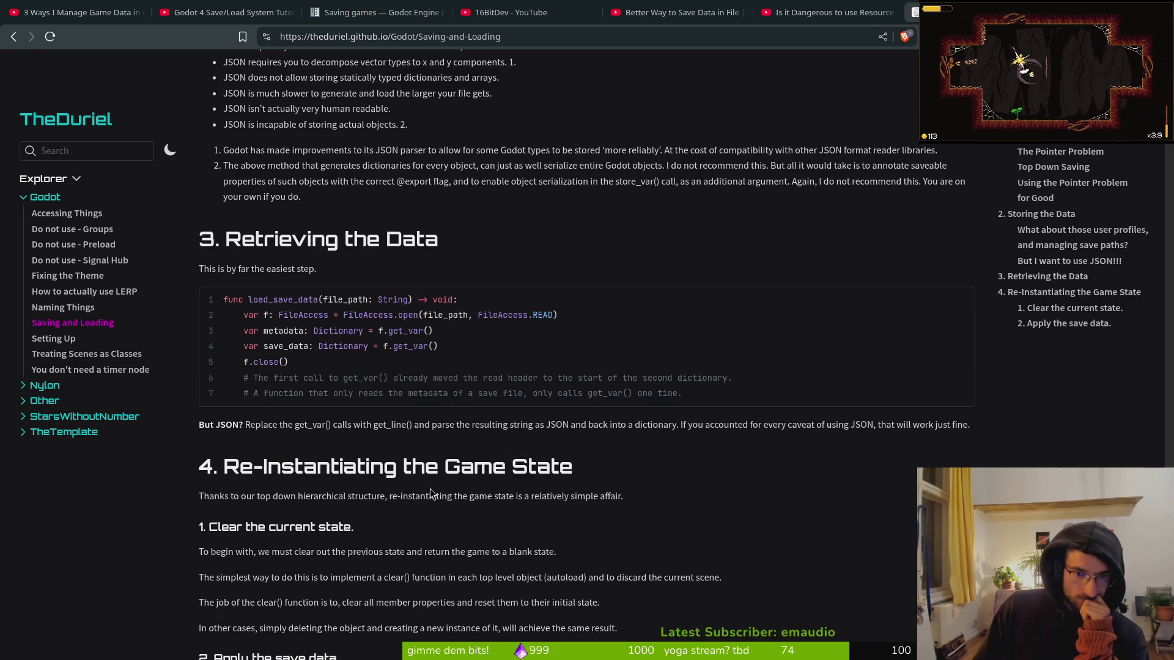
pyautogui.scroll(-3, 433, 391)
pyautogui.scroll(-2, 336, 353)
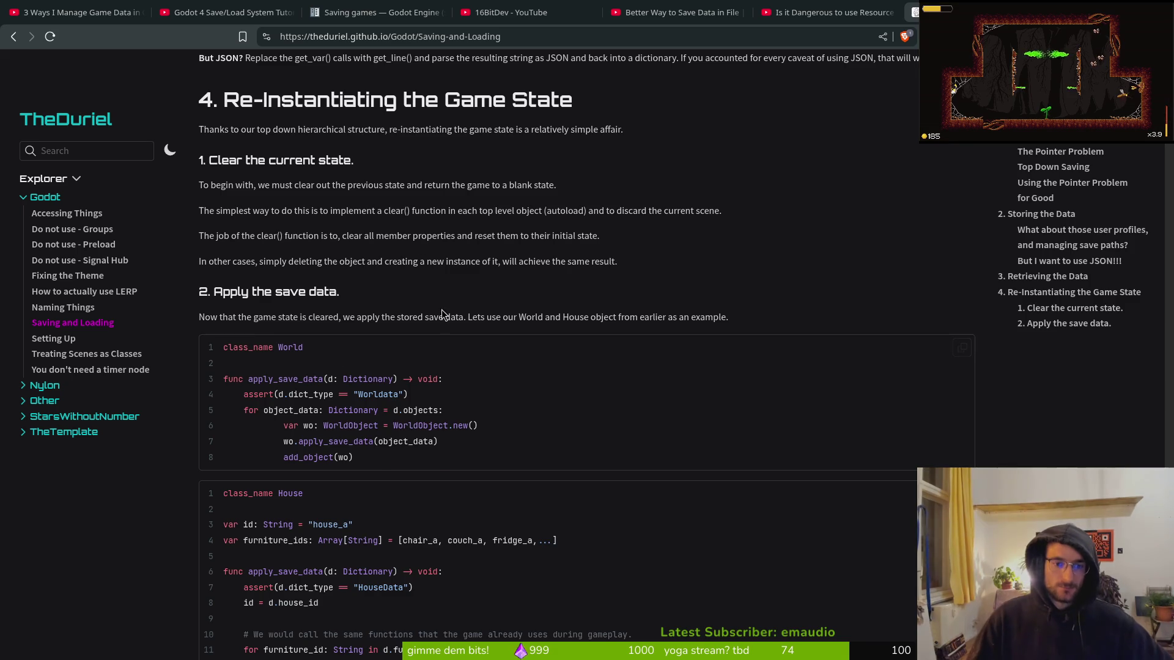
# - Reveal the full World and House apply_save_data code, then bring up the window overview
pyautogui.scroll(-2, 428, 379)
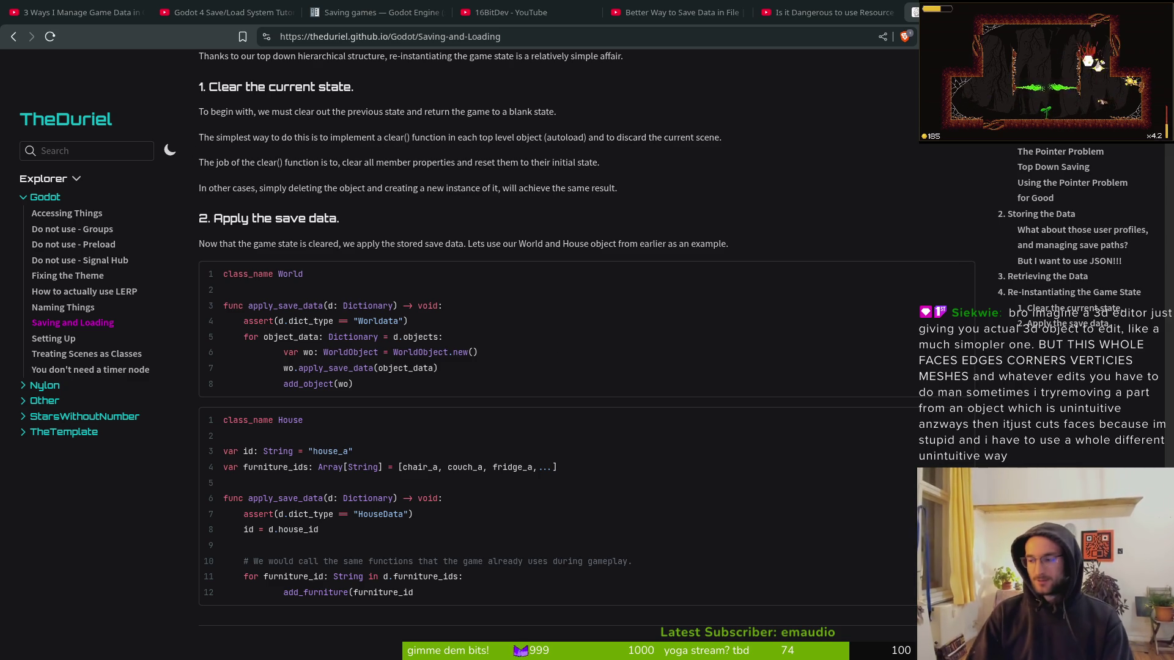
pyautogui.press('super')
pyautogui.press('super')
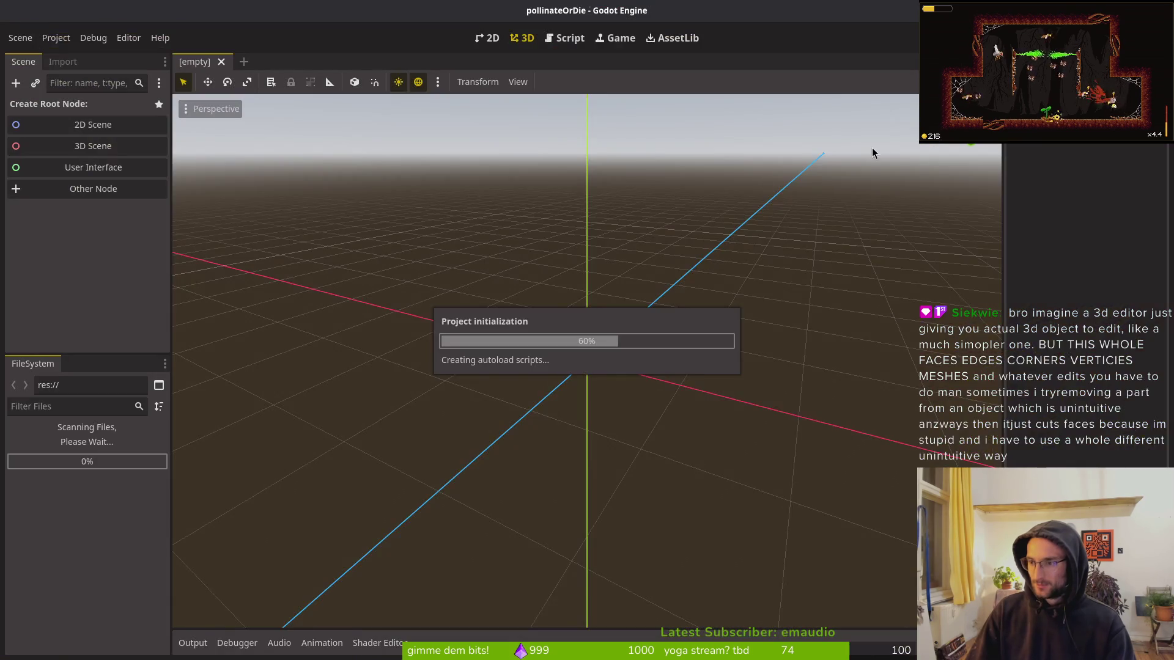
# - Open a fresh terminal and change into the dev/pollinate-or-die project folder
pyautogui.press('super')
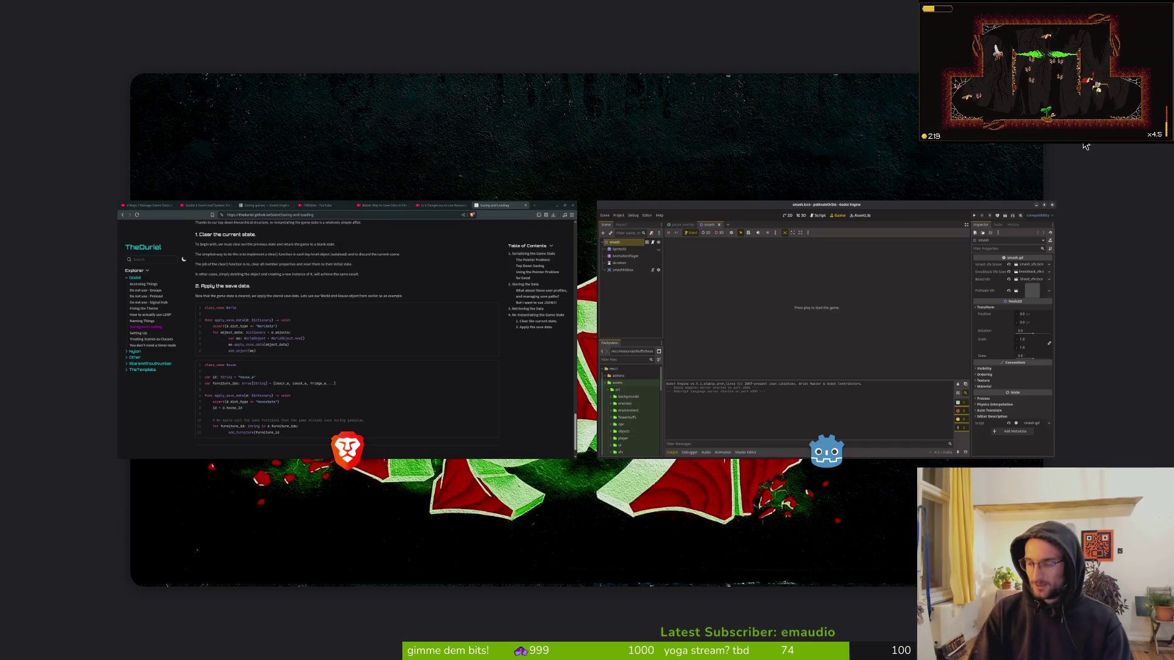
pyautogui.press('Escape')
pyautogui.hotkey('ctrl', 'alt', 't')
pyautogui.write('cd dev/po')
pyautogui.press('Tab')
pyautogui.press('Return')
# - Launch Neovim with 'v .' to show the project folder's file listing
pyautogui.write('v .')
pyautogui.press('Return')
pyautogui.press('space')
pyautogui.press('f')
pyautogui.press('f')
pyautogui.press('Escape')
pyautogui.press('Escape')
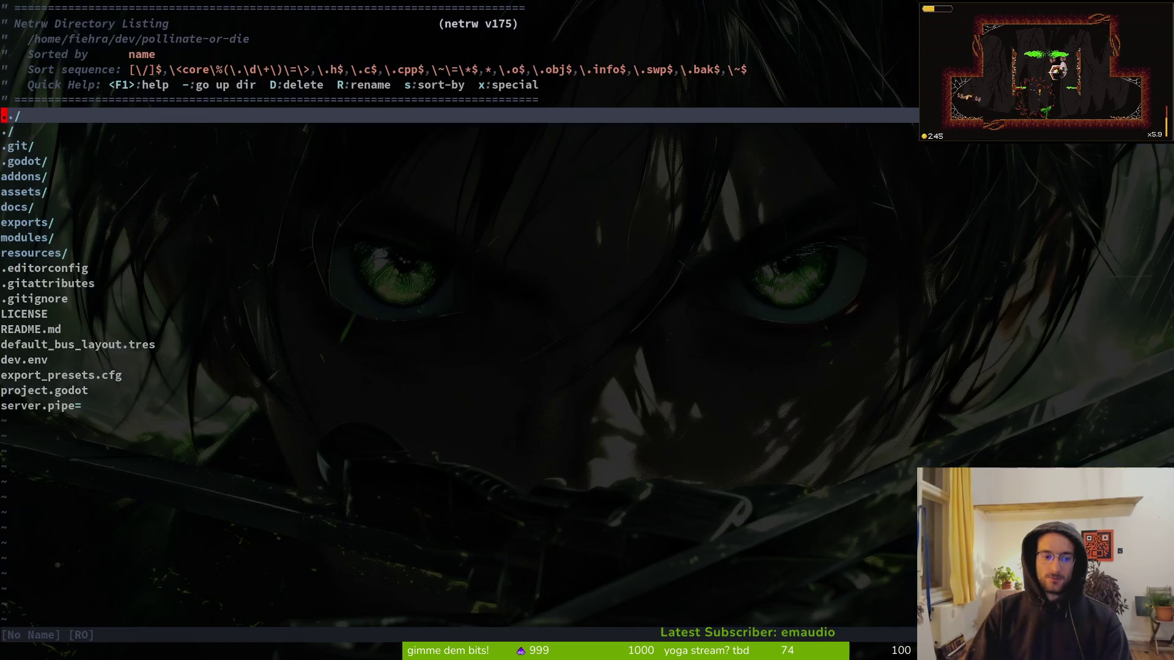
# - Open player.manager.gd via the file finder ('playman') and go to current_level's value 6
pyautogui.press('space')
pyautogui.press('f')
pyautogui.press('f')
pyautogui.write('playman')
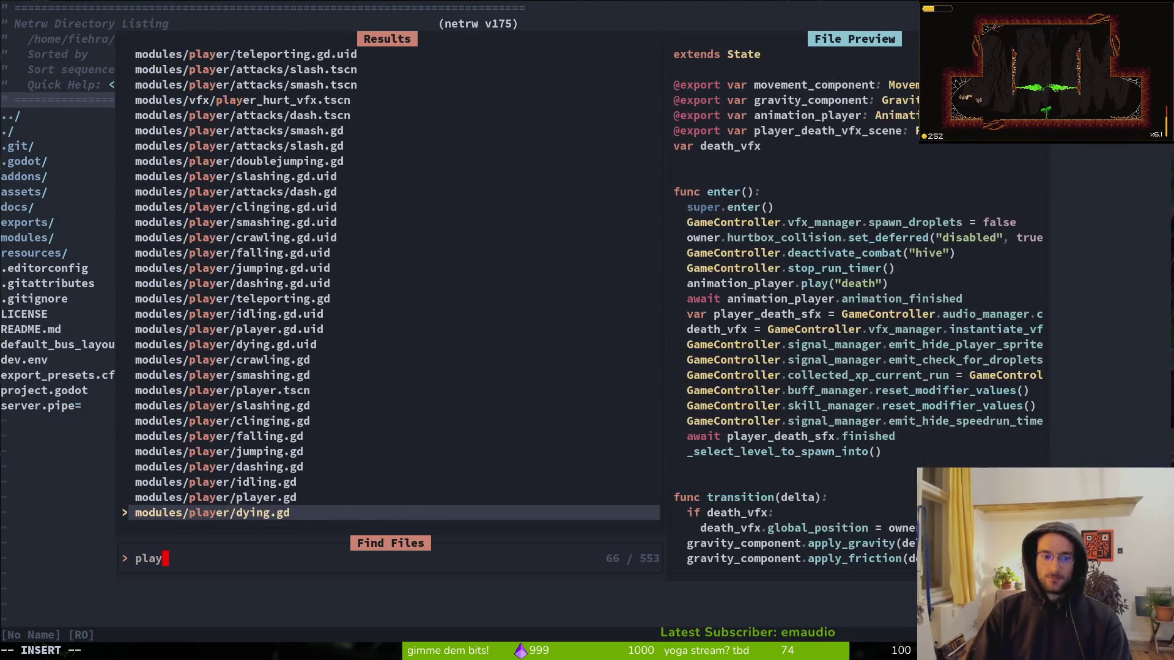
pyautogui.press('Return')
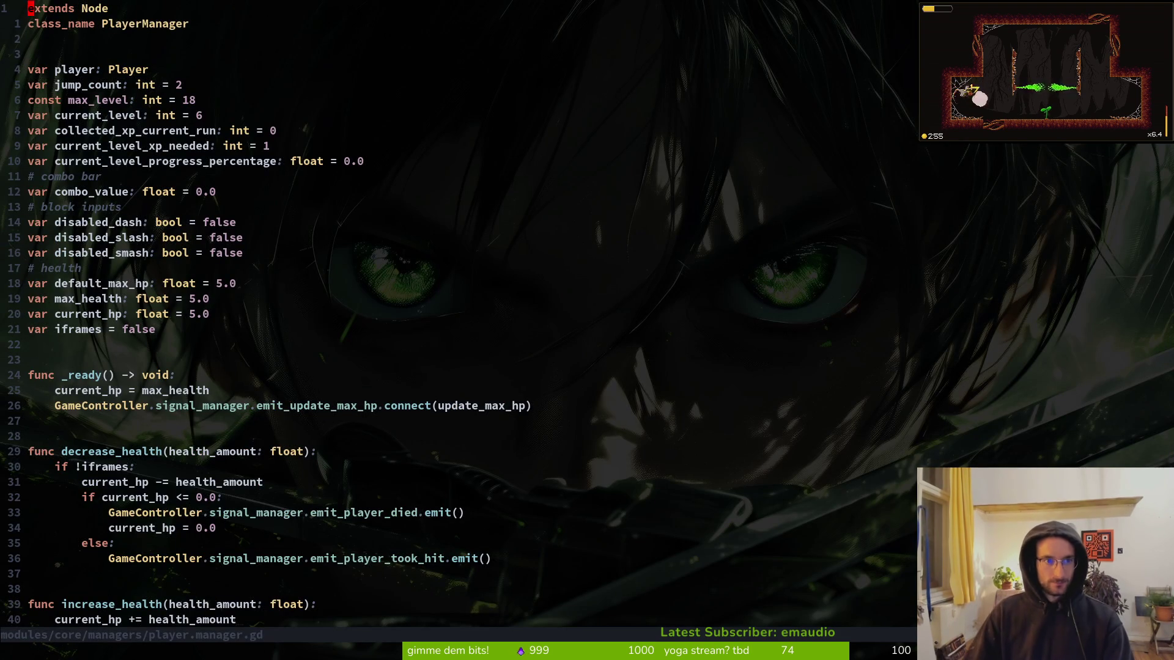
pyautogui.moveTo(89, 111); pyautogui.dragTo(167, 120)
pyautogui.click(193, 120)
pyautogui.click(200, 116)
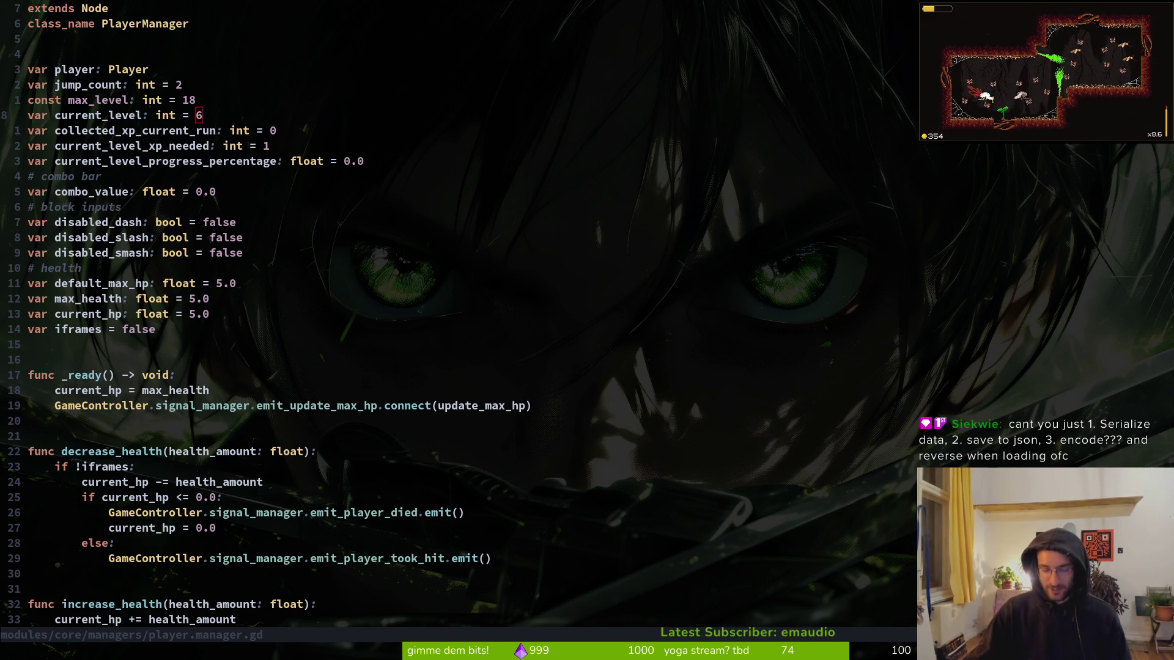
# - Visually select the header block 14 lines down to disabled_dash, then release it
pyautogui.press('g')
pyautogui.press('g')
pyautogui.press('v')
pyautogui.press('1')
pyautogui.press('4')
pyautogui.press('j')
pyautogui.press('$')
pyautogui.press('Escape')
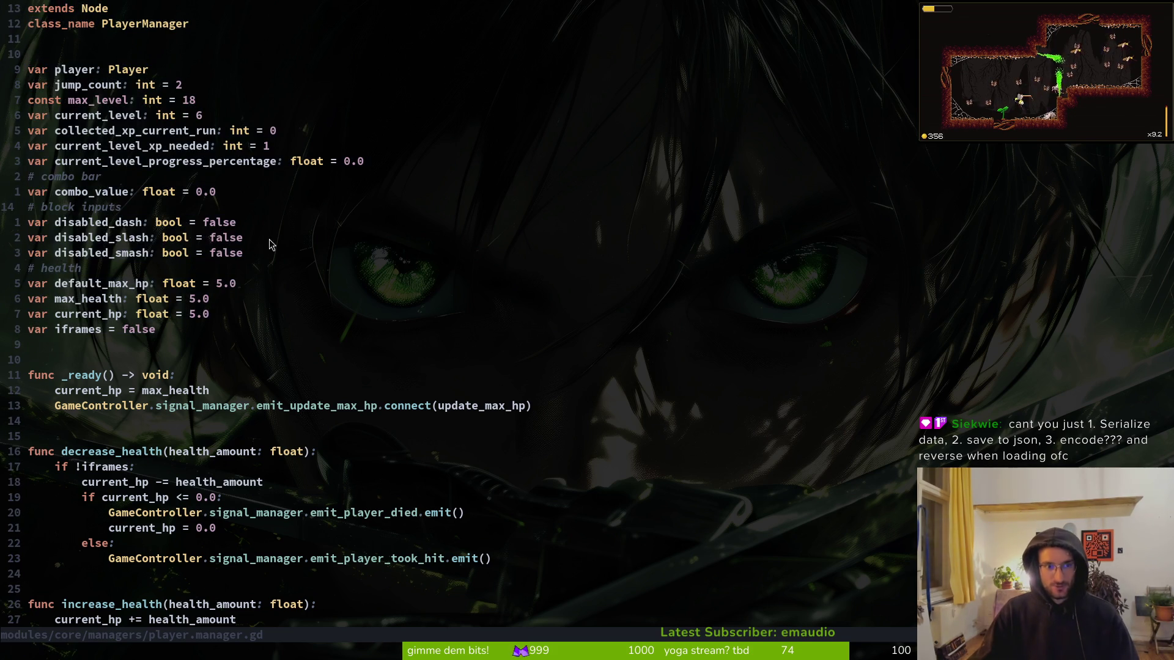
pyautogui.scroll(-3, 146, 223)
pyautogui.scroll(3, 173, 234)
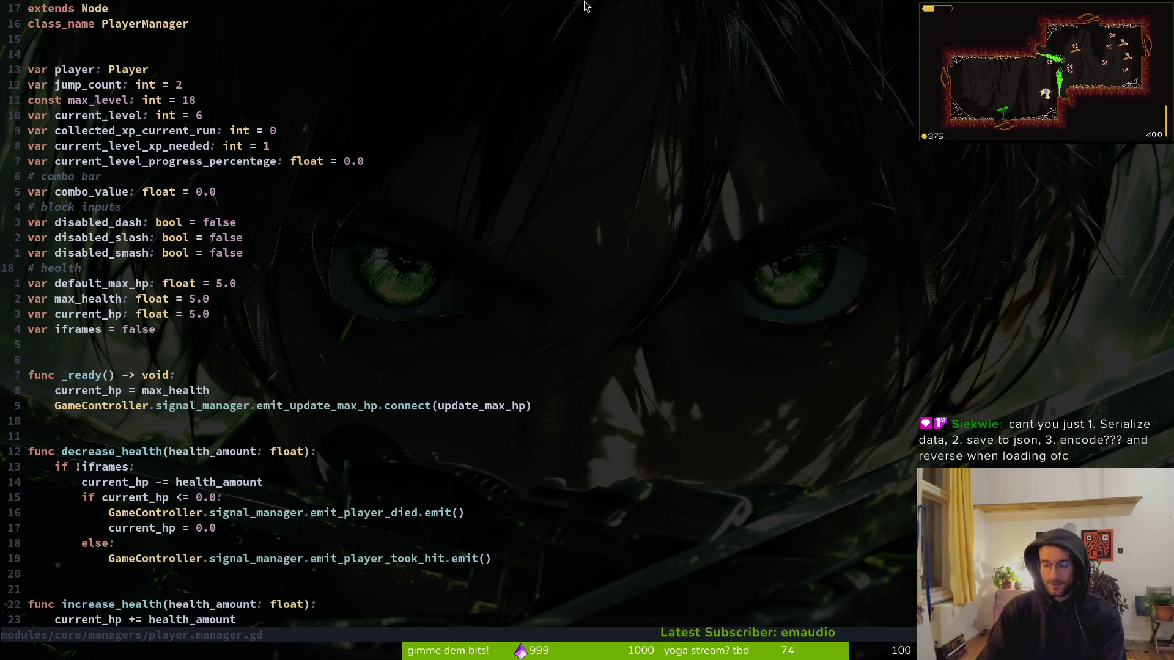
# - Open game.controller.gd by searching project files for 'gamecot'
pyautogui.press('space')
pyautogui.press('f')
pyautogui.press('f')
pyautogui.write('gamecot')
pyautogui.press('Return')
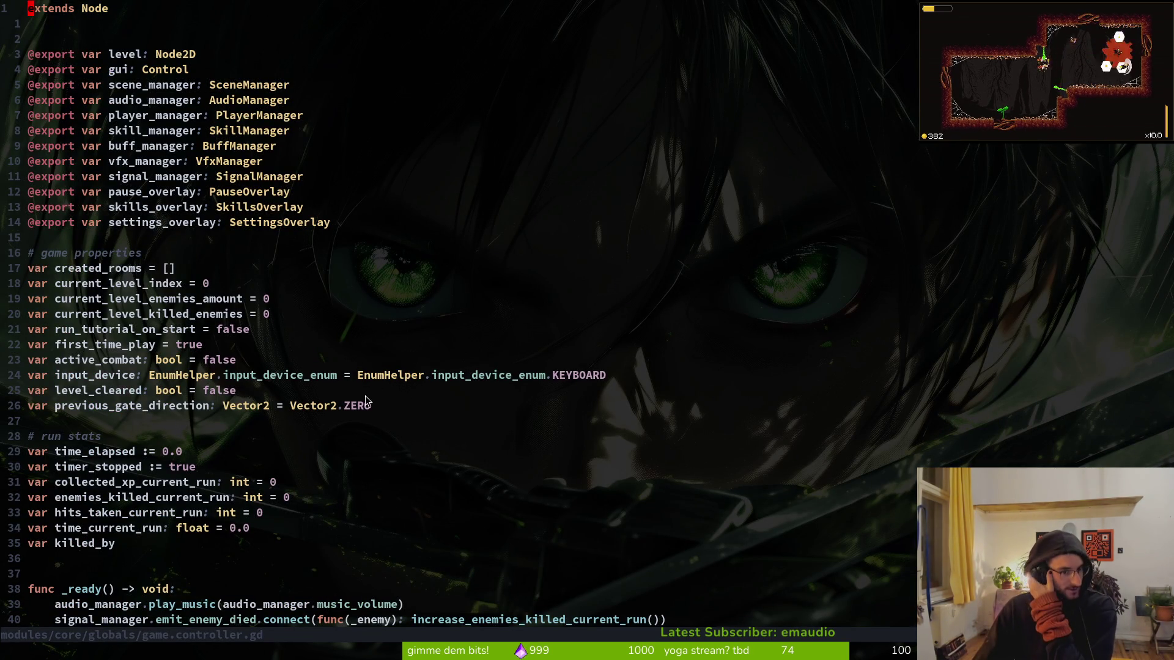
pyautogui.scroll(-3, 456, 415)
pyautogui.scroll(-5, 477, 422)
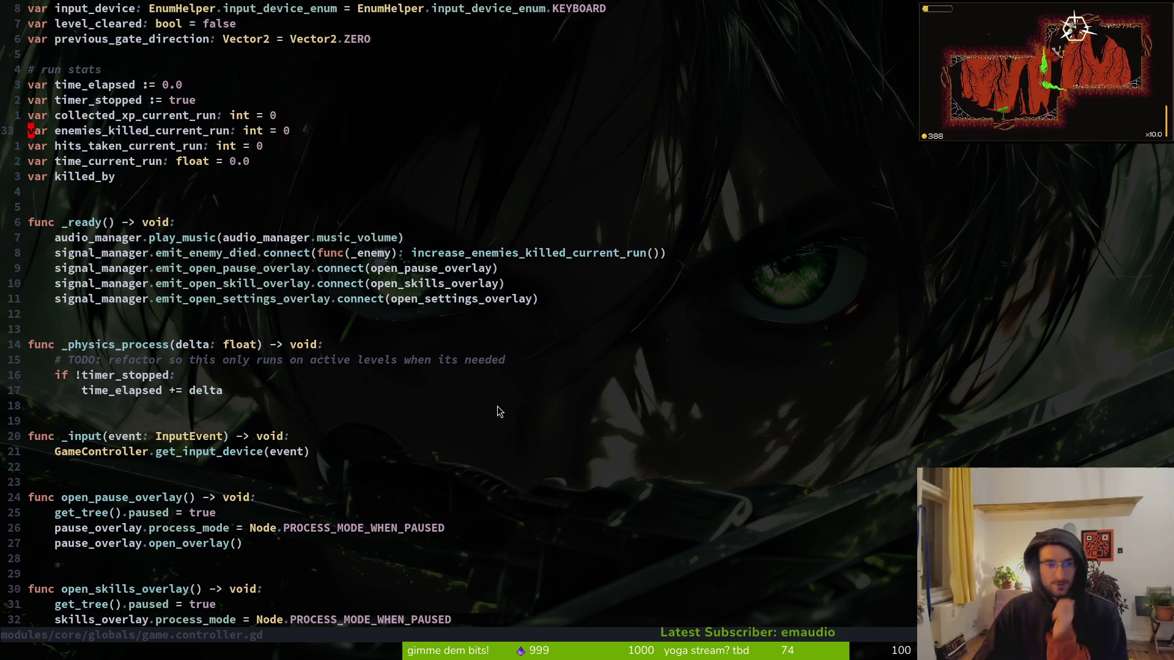
pyautogui.scroll(5, 291, 276)
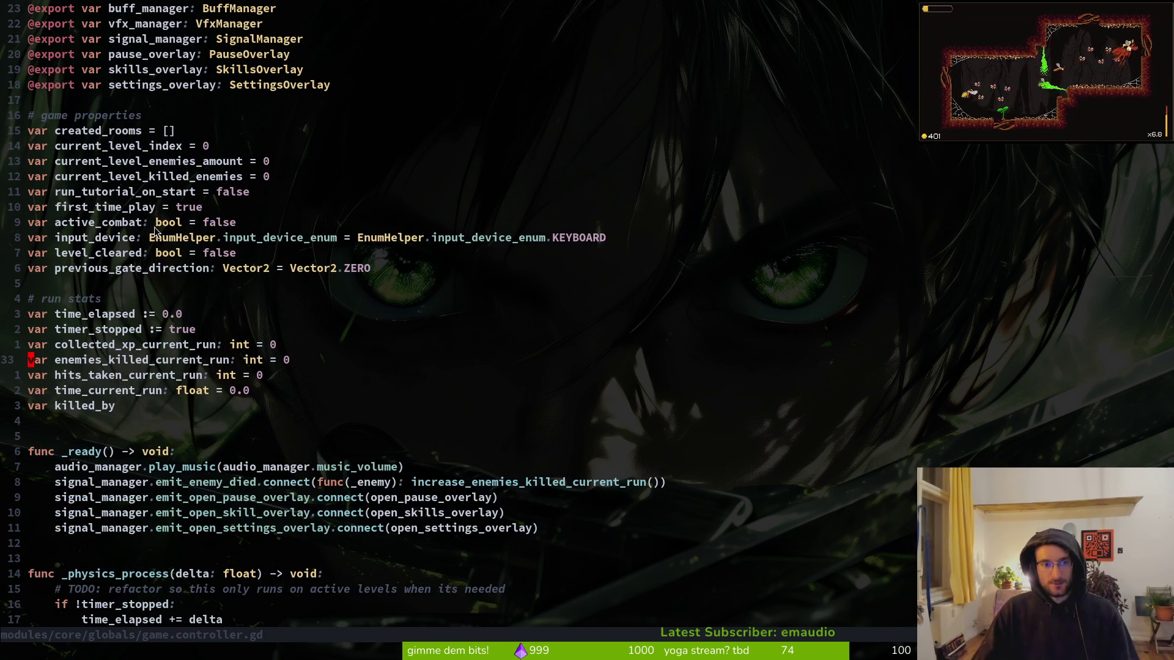
pyautogui.click(230, 202)
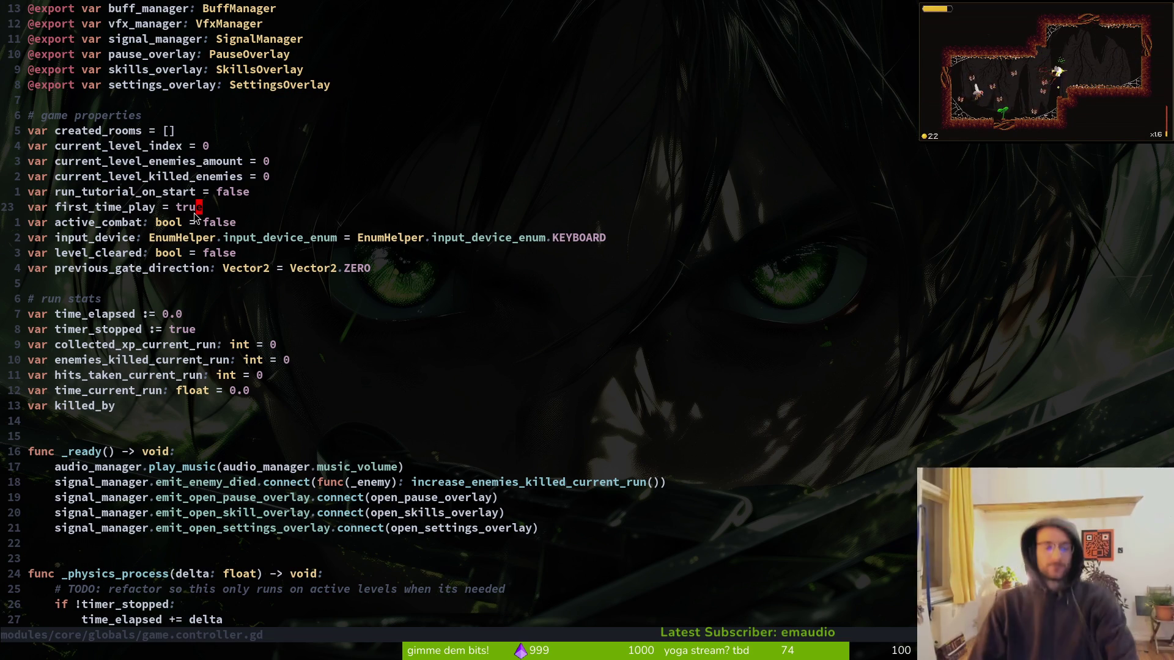
pyautogui.press('space')
pyautogui.press('f')
pyautogui.press('f')
# - Open skill.manager.gd ('skillma'), scroll to its skill_names, then jump back to the game controller
pyautogui.write('skillma')
pyautogui.press('Return')
pyautogui.scroll(-8, 408, 361)
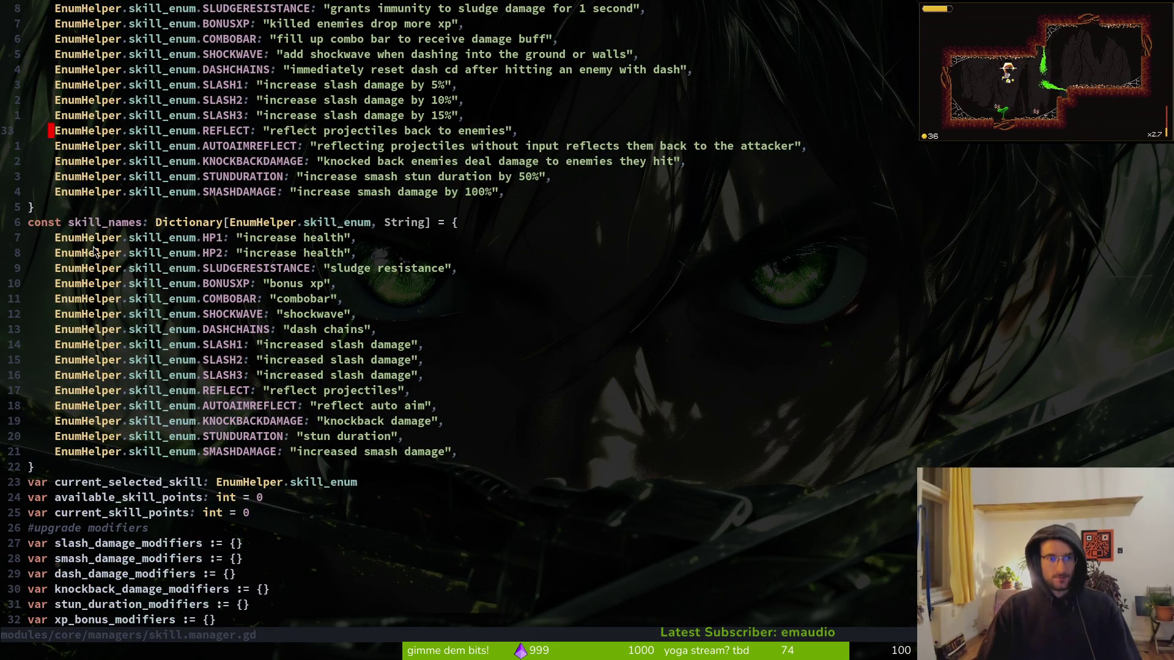
pyautogui.scroll(-5, 89, 227)
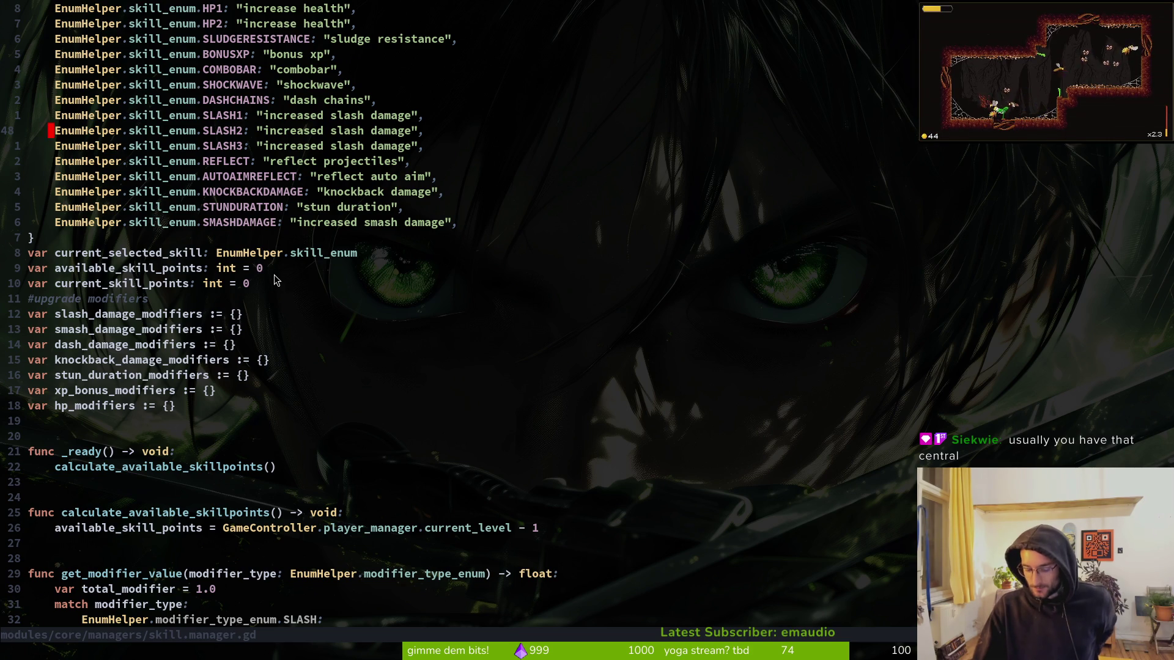
pyautogui.hotkey('ctrl', 'o')
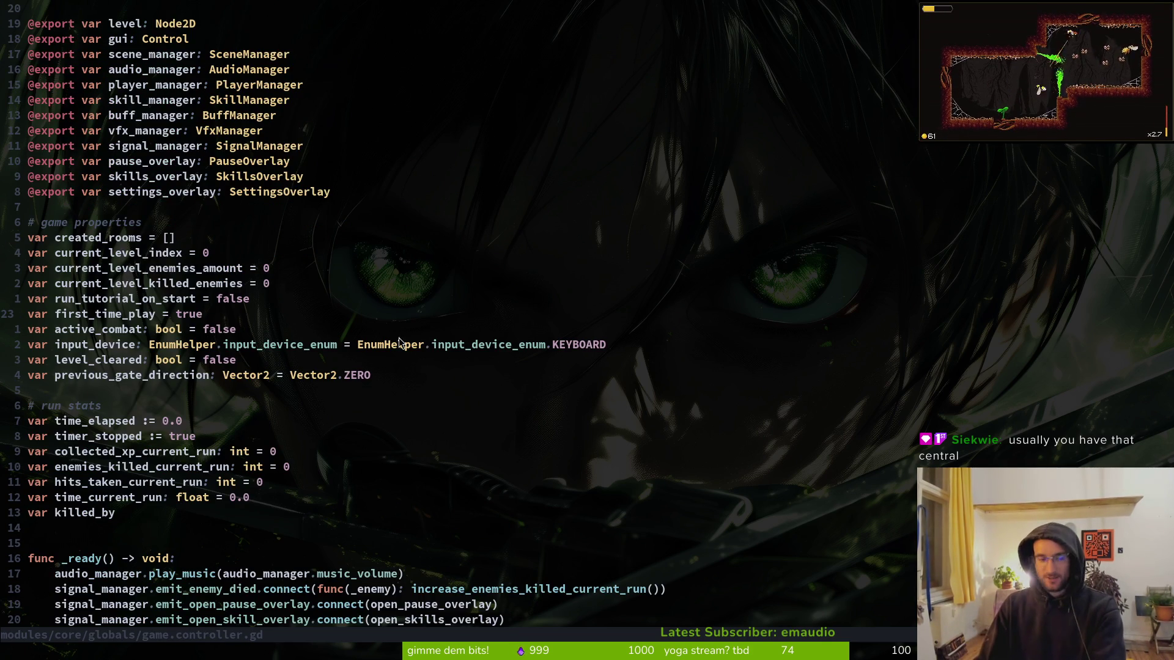
# - Review game.controller.gd's exported manager declarations, including the skill_manager and audio_manager lines
pyautogui.scroll(-7, 282, 333)
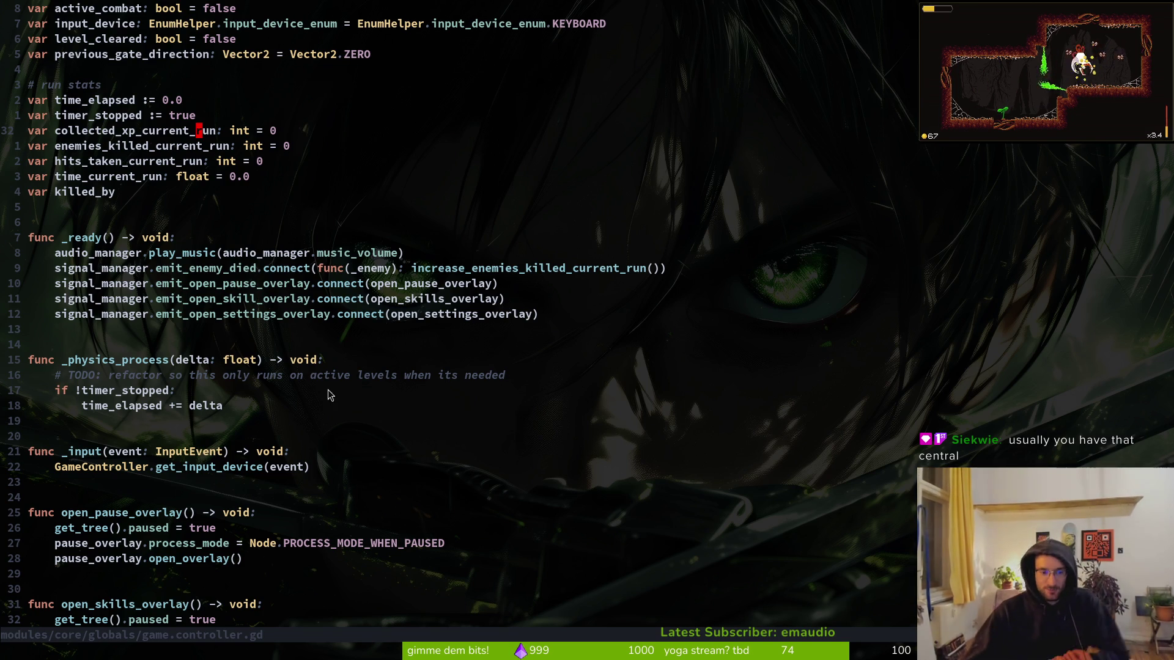
pyautogui.scroll(5, 239, 233)
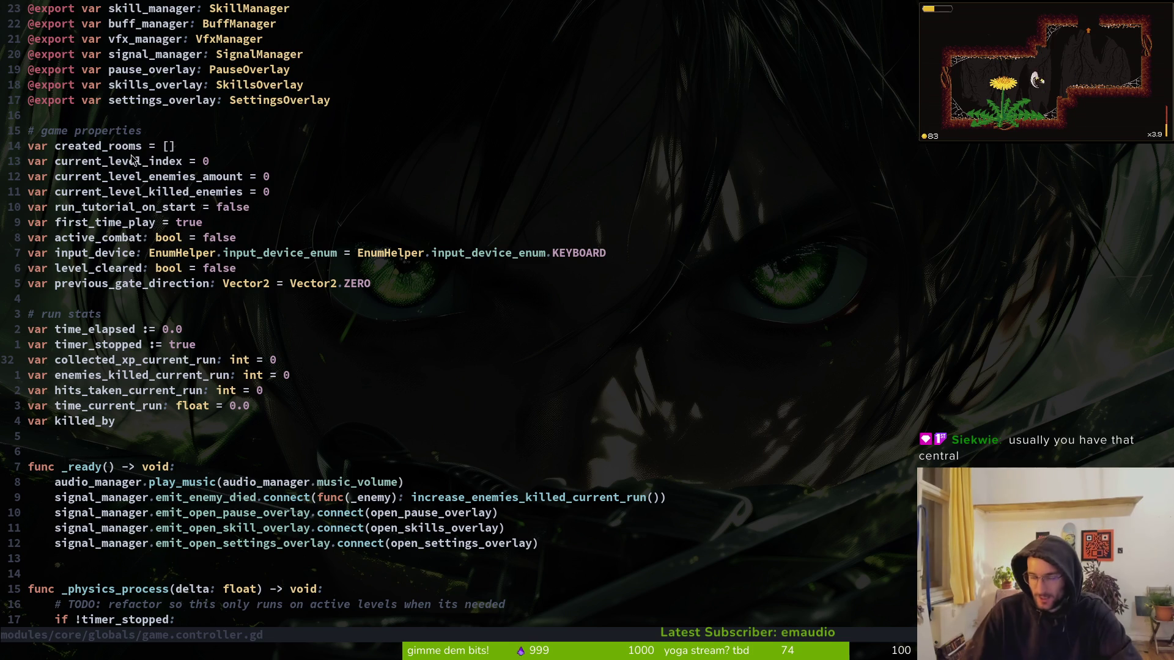
pyautogui.scroll(3, 130, 132)
pyautogui.moveTo(225, 207); pyautogui.dragTo(62, 39)
pyautogui.click(226, 161)
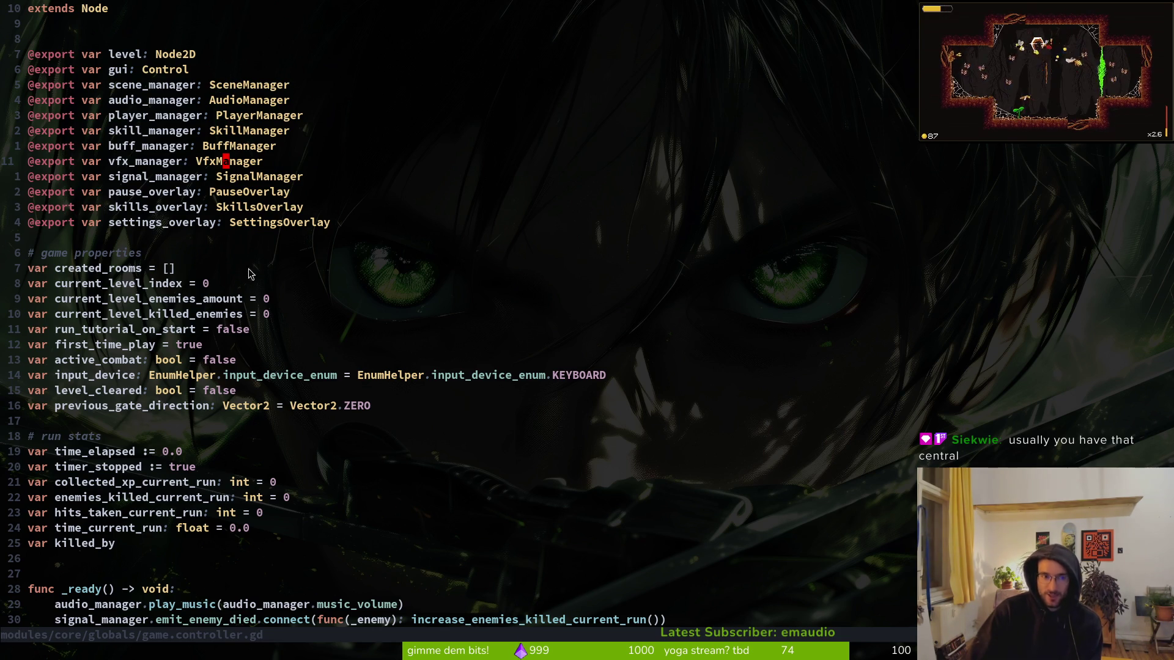
pyautogui.scroll(-4, 249, 340)
pyautogui.scroll(-2, 250, 340)
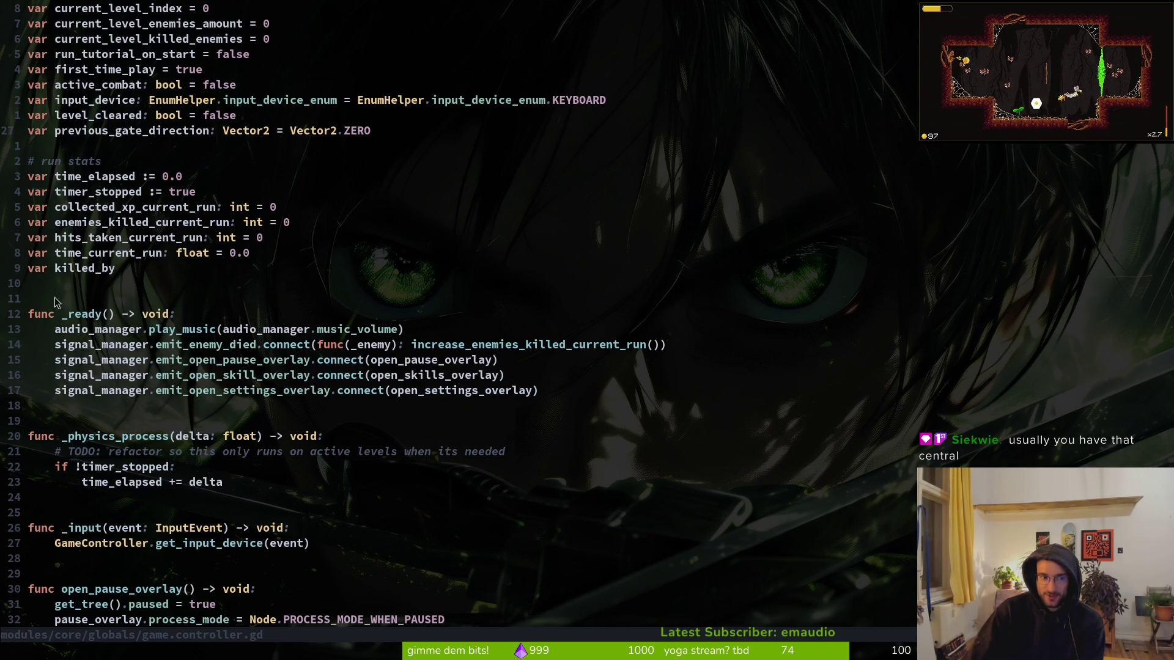
pyautogui.scroll(6, 278, 327)
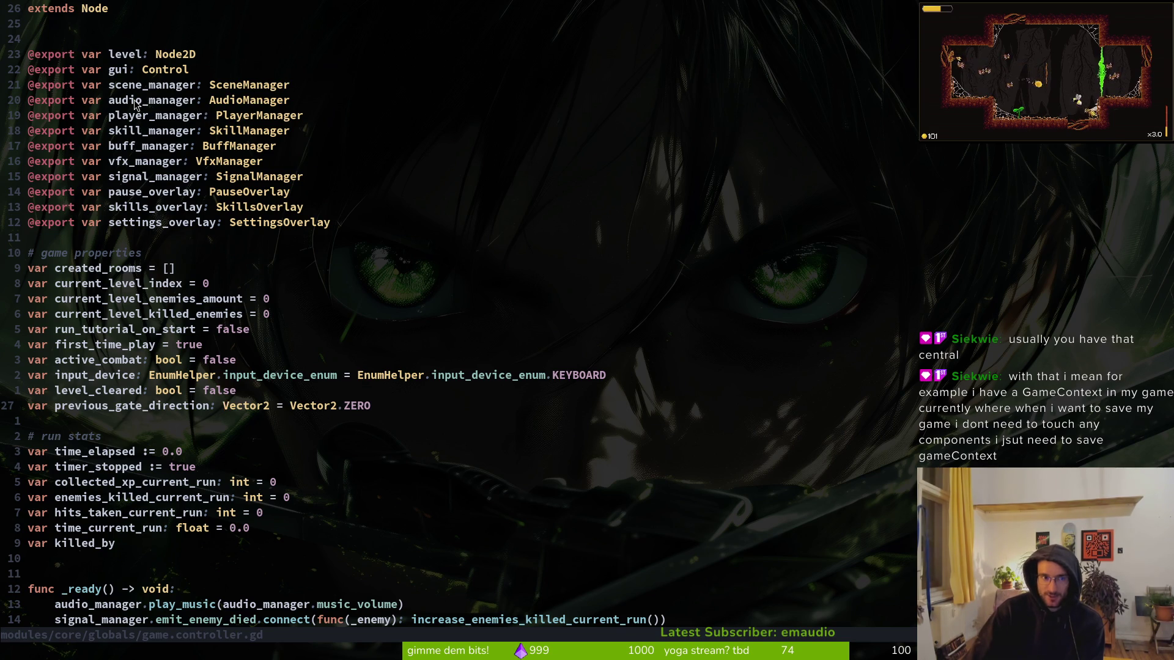
pyautogui.moveTo(287, 130); pyautogui.dragTo(64, 130)
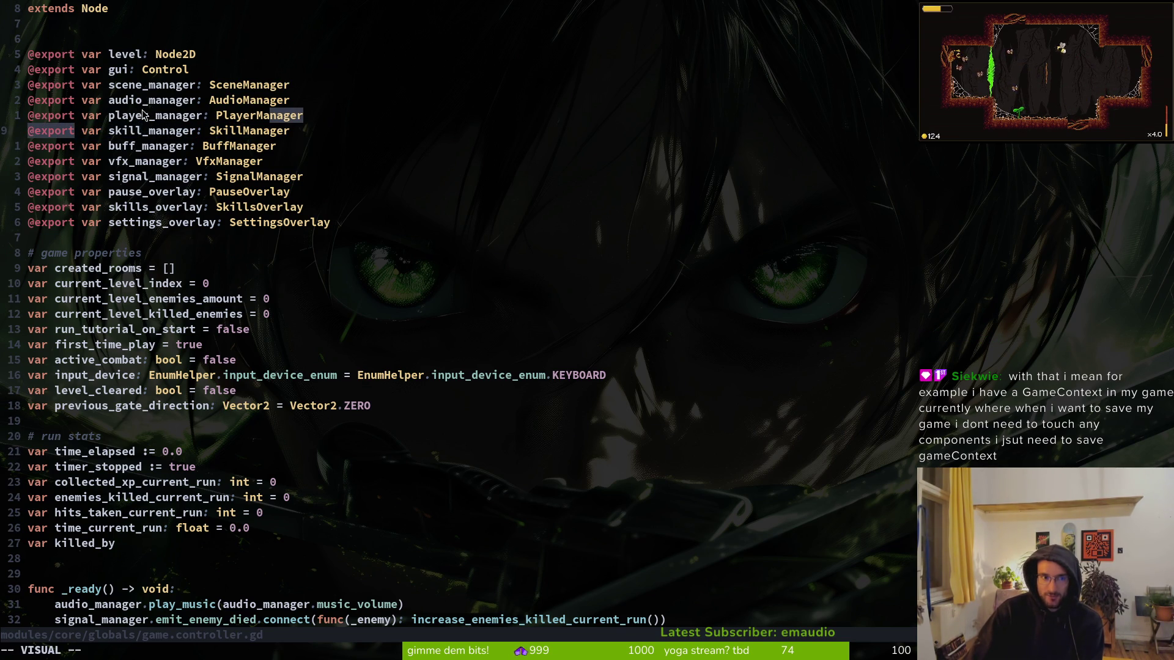
pyautogui.click(138, 100)
# - Open audio.mananger.gd ('aud') to check the music and sfx volume settings, then return
pyautogui.press('space')
pyautogui.press('f')
pyautogui.press('f')
pyautogui.write('aud')
pyautogui.press('Return')
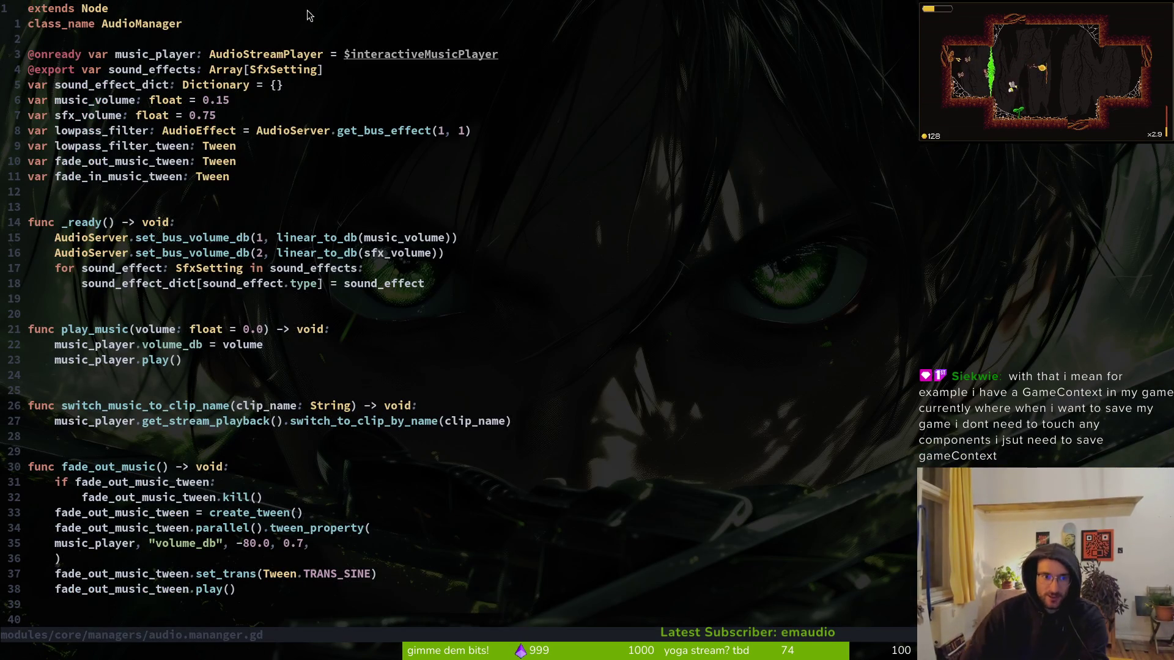
pyautogui.moveTo(125, 99); pyautogui.dragTo(213, 114)
pyautogui.click(125, 100)
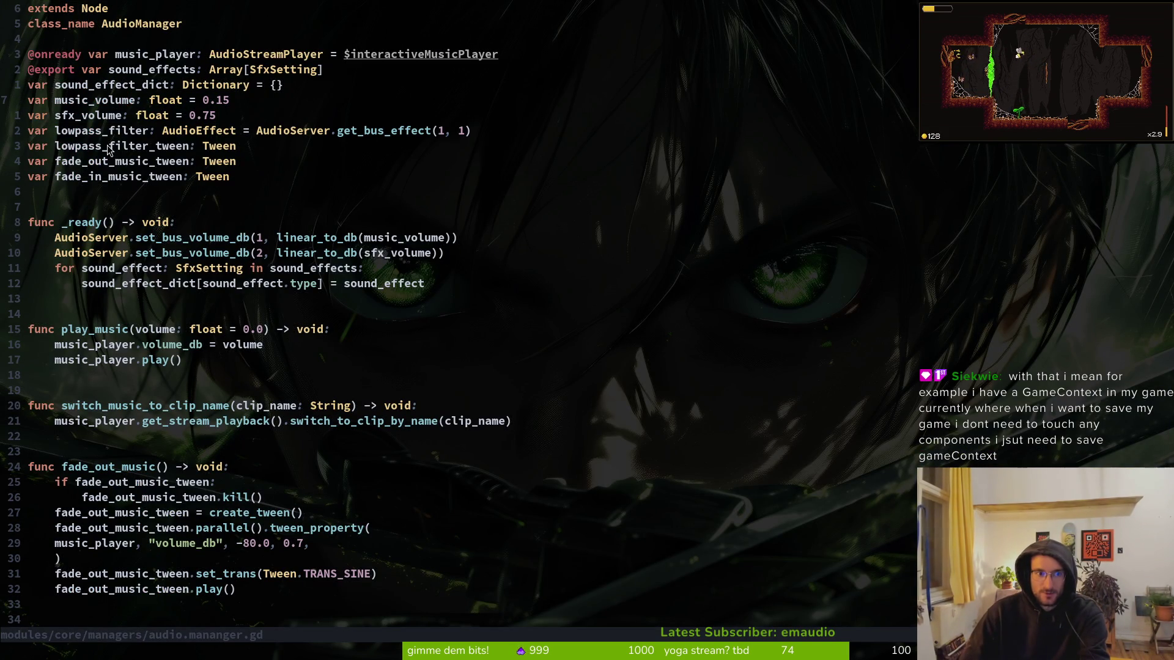
pyautogui.hotkey('ctrl', 'o')
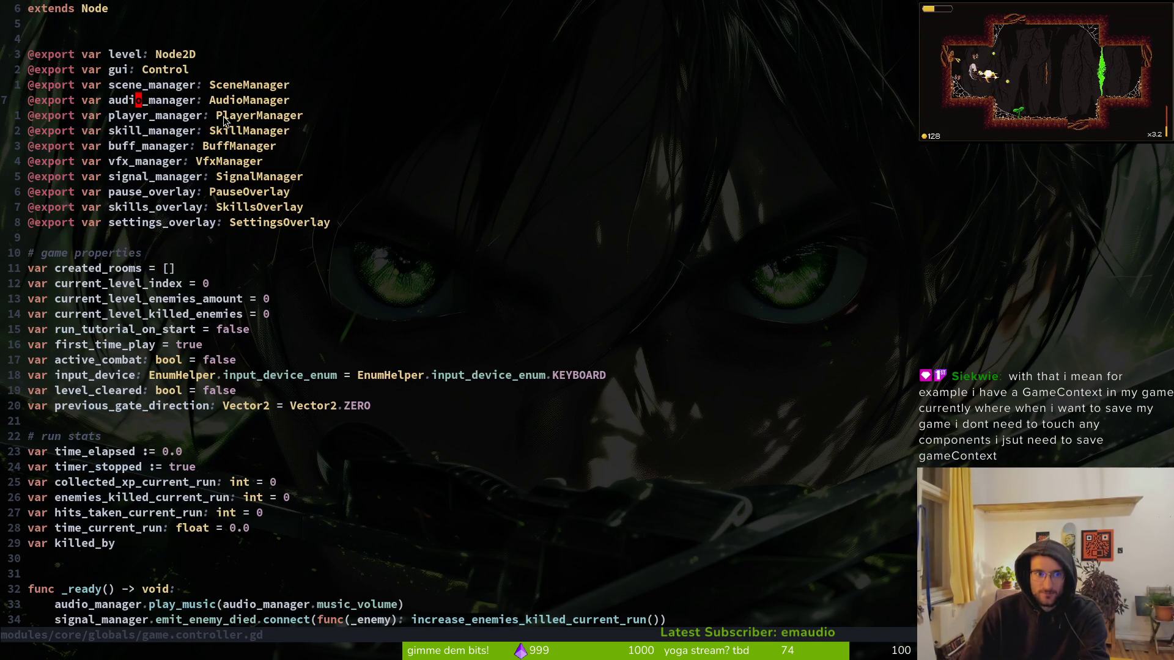
# - Delete the selection near the scene_manager declaration and begin a project file search
pyautogui.moveTo(138, 98); pyautogui.dragTo(144, 90)
pyautogui.press('d')
pyautogui.press('space')
# - Open scene.manager.gd through a 'scene' file search
pyautogui.press('f')
pyautogui.press('f')
pyautogui.write('scene')
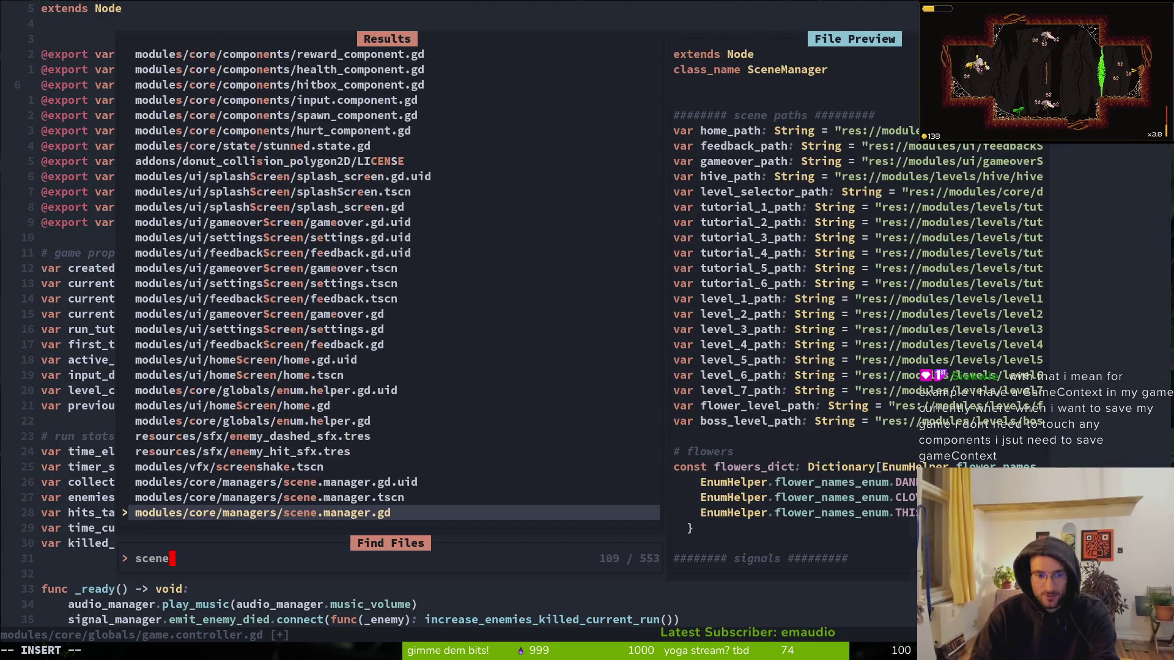
pyautogui.press('Return')
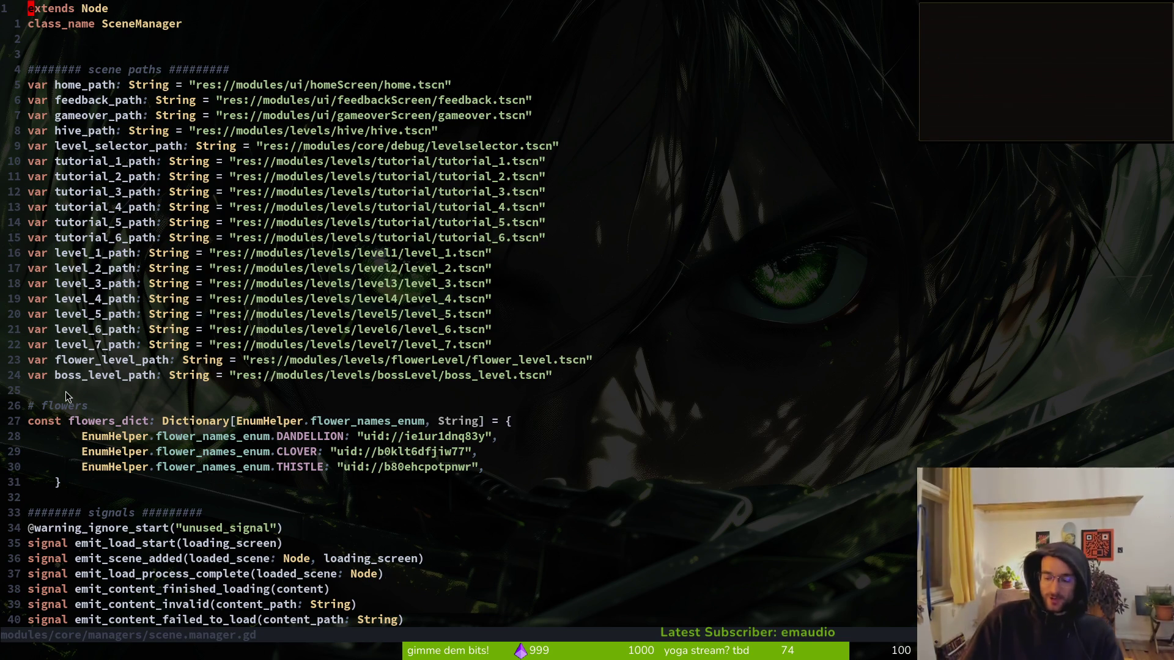
# - Open player.gd from the project file finder and scroll through it
pyautogui.press('space')
pyautogui.press('f')
pyautogui.press('f')
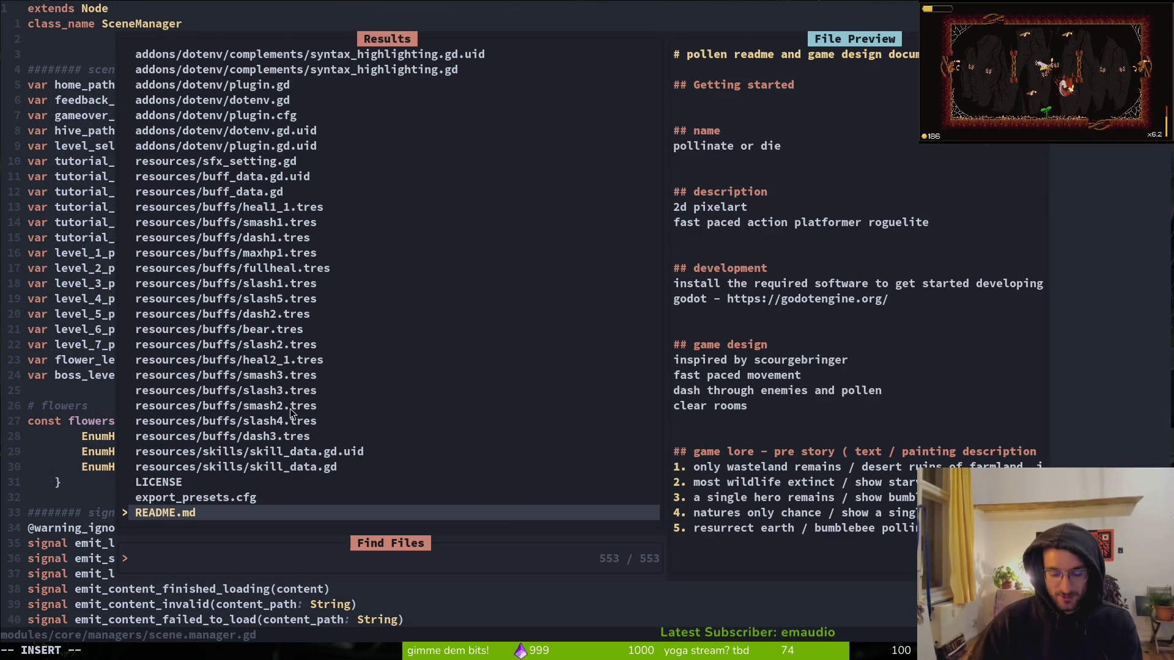
pyautogui.write('player')
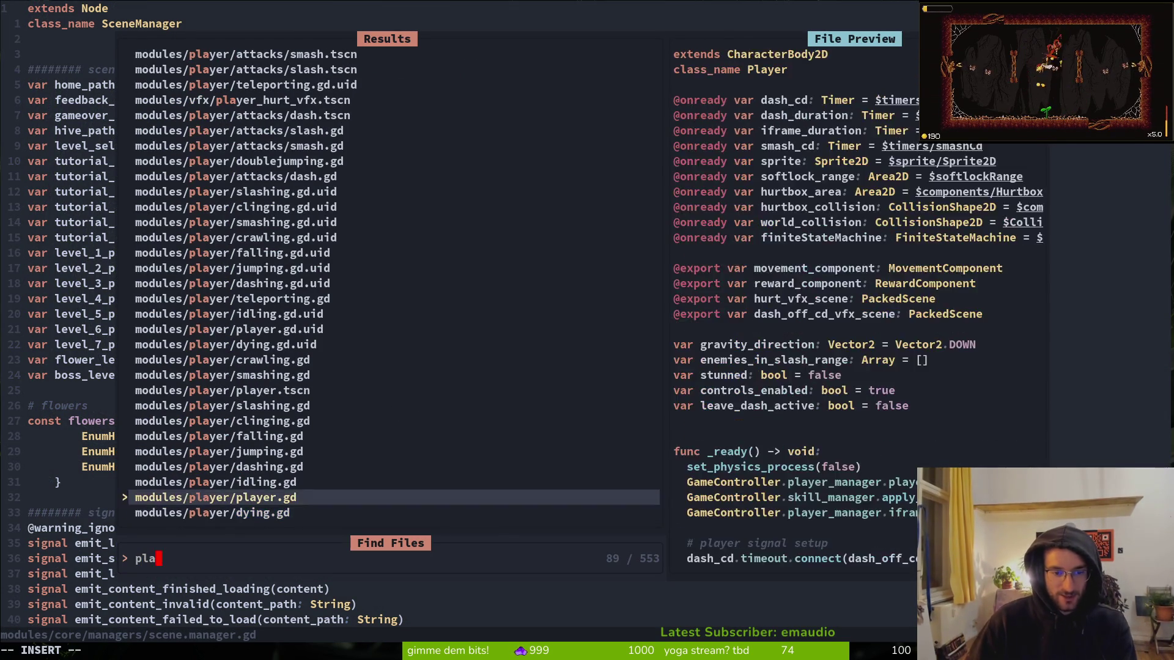
pyautogui.press('Return')
pyautogui.scroll(-12, 379, 243)
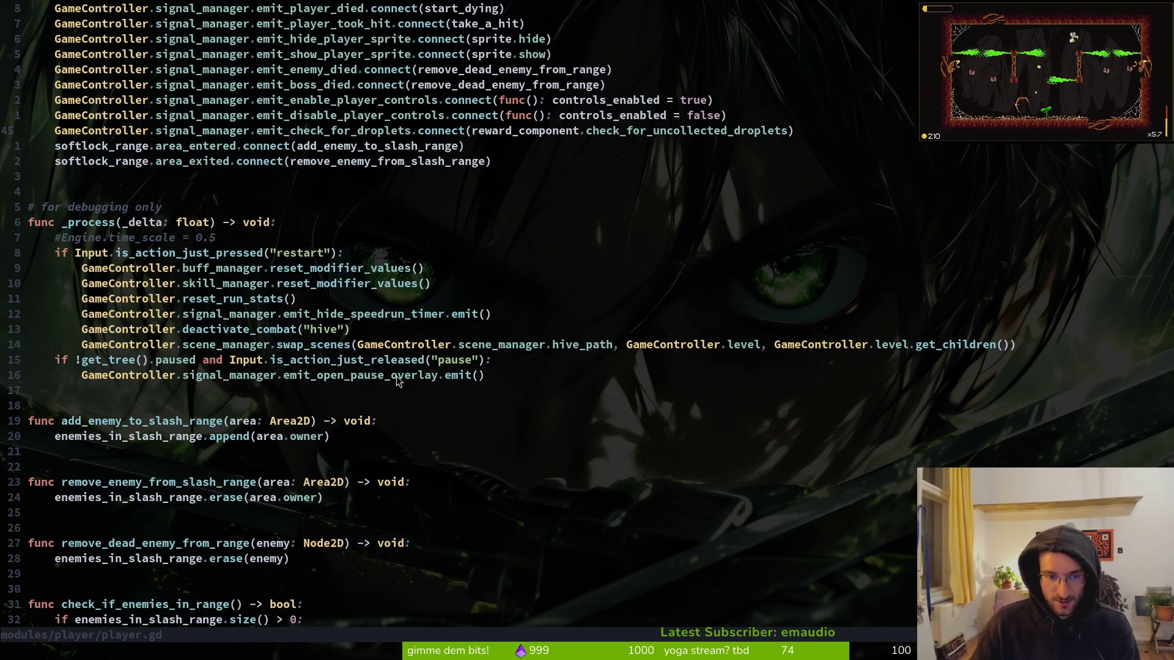
# - Return to scene.manager.gd and start a file search for 'playerman'
pyautogui.hotkey('ctrl', '6')
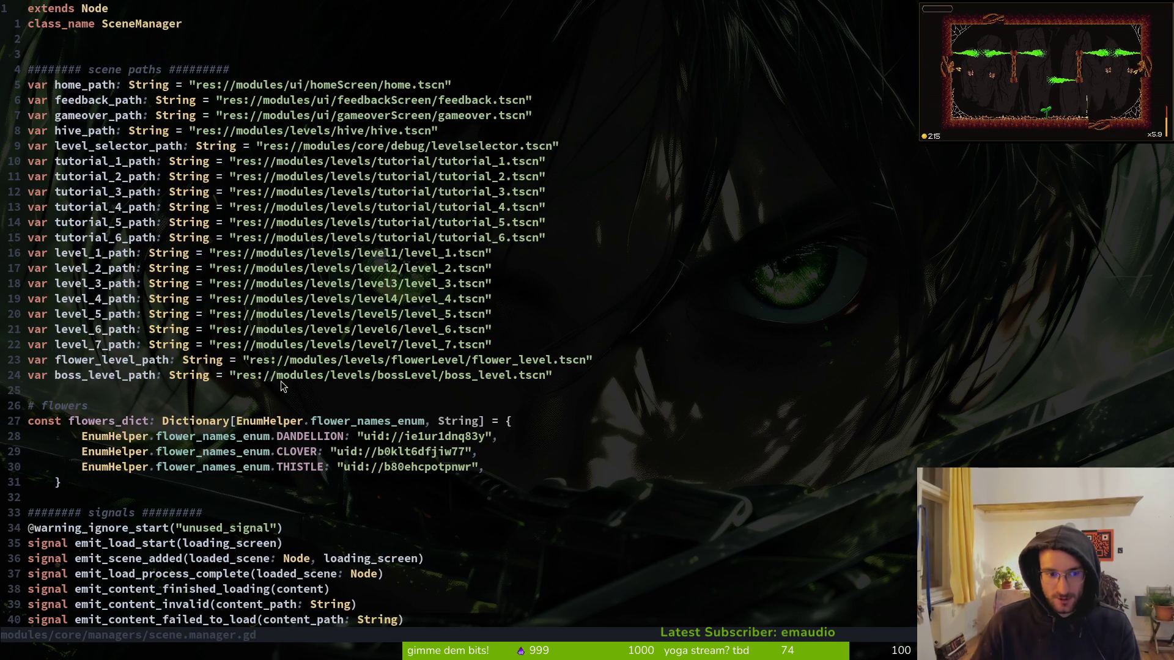
pyautogui.press('space')
pyautogui.press('f')
pyautogui.press('f')
pyautogui.write('playerman')
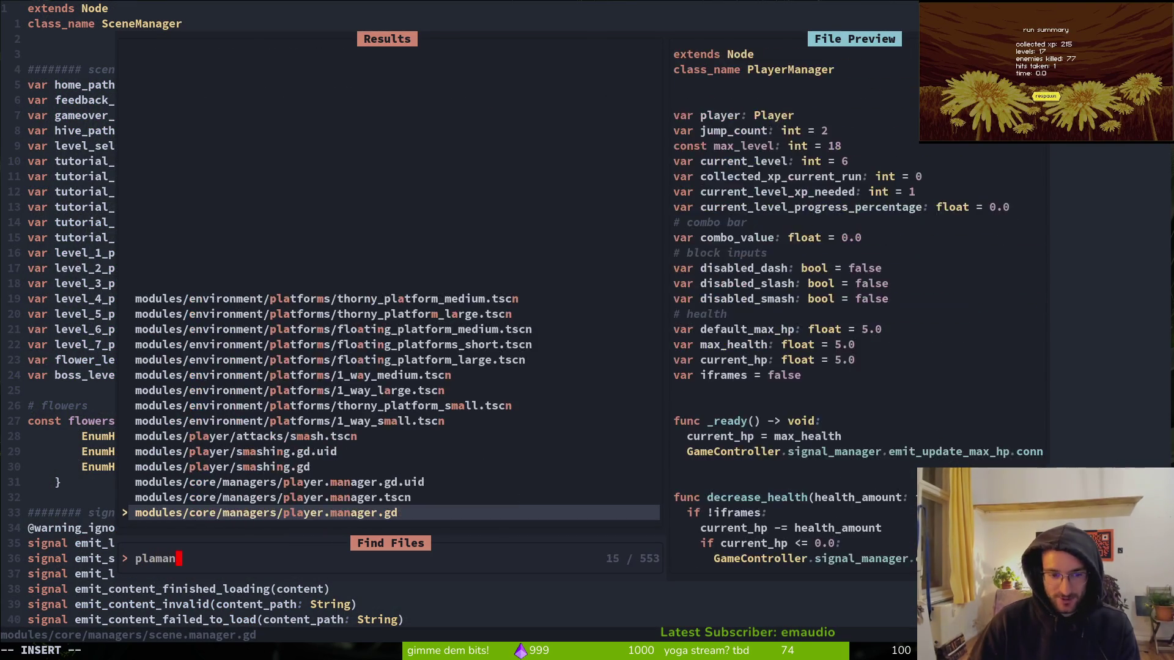
pyautogui.press('Return')
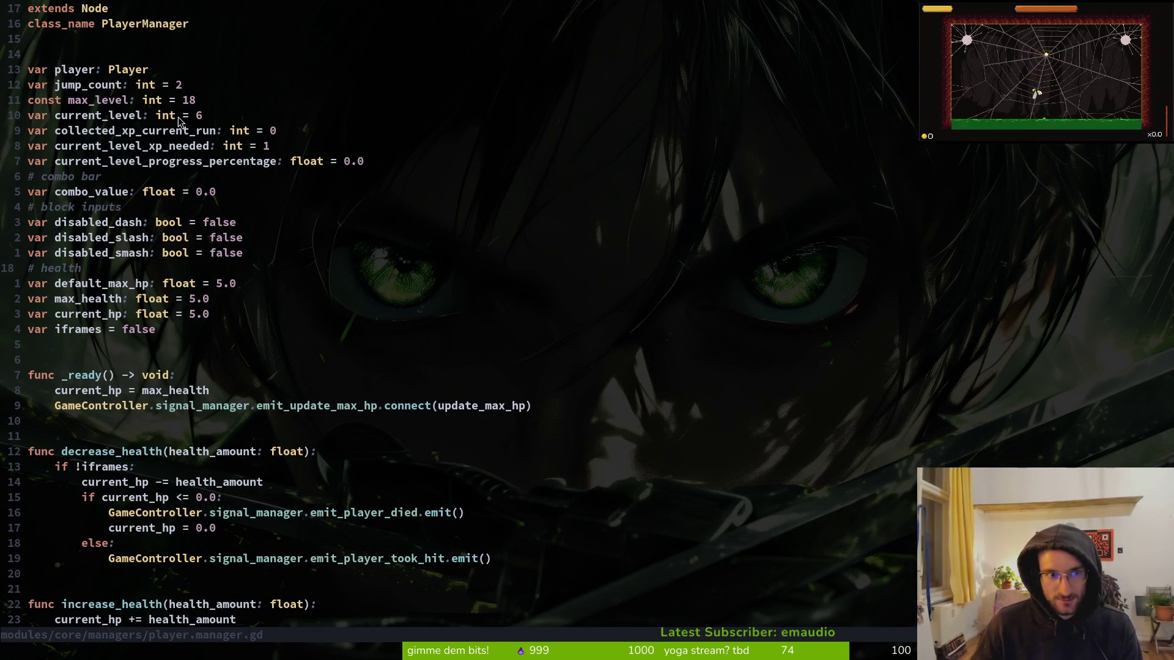
pyautogui.doubleClick(198, 115)
pyautogui.press('0')
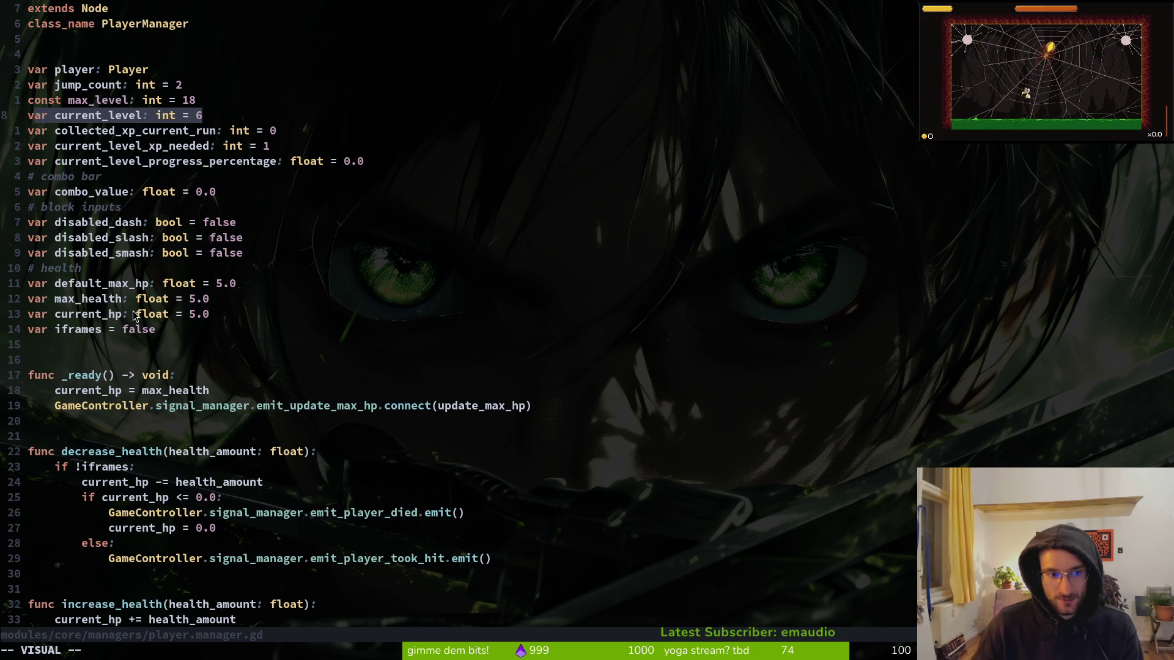
pyautogui.write('cki')
pyautogui.press('Escape')
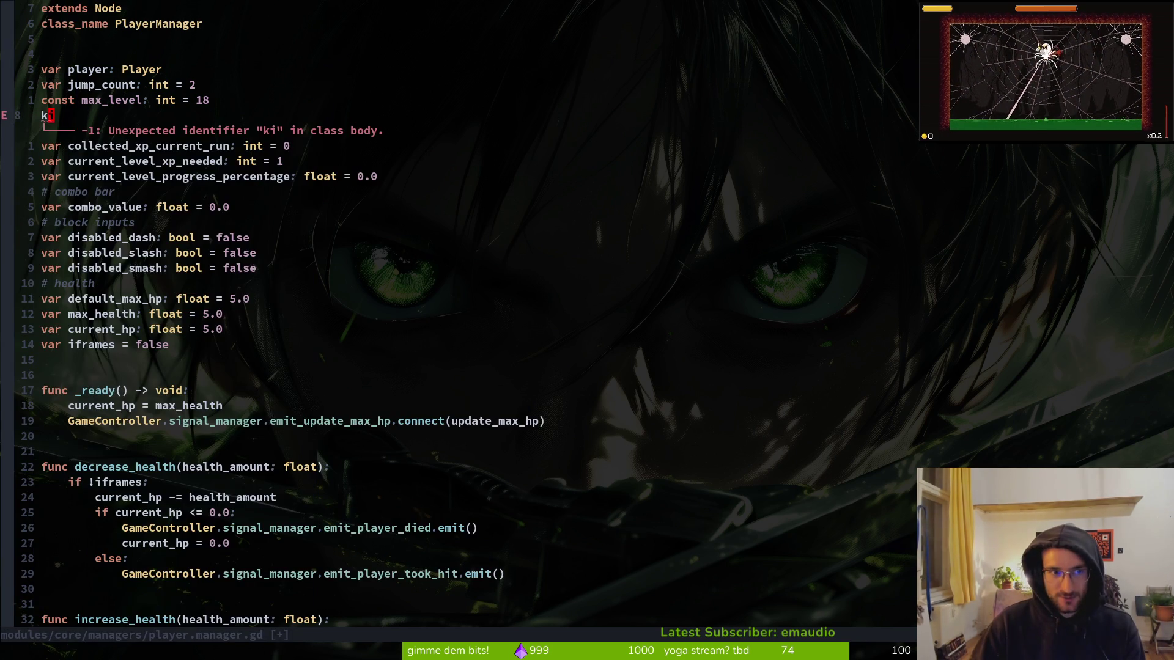
pyautogui.press('u')
pyautogui.press('space')
pyautogui.press('f')
pyautogui.press('f')
pyautogui.write('skm')
pyautogui.press('Return')
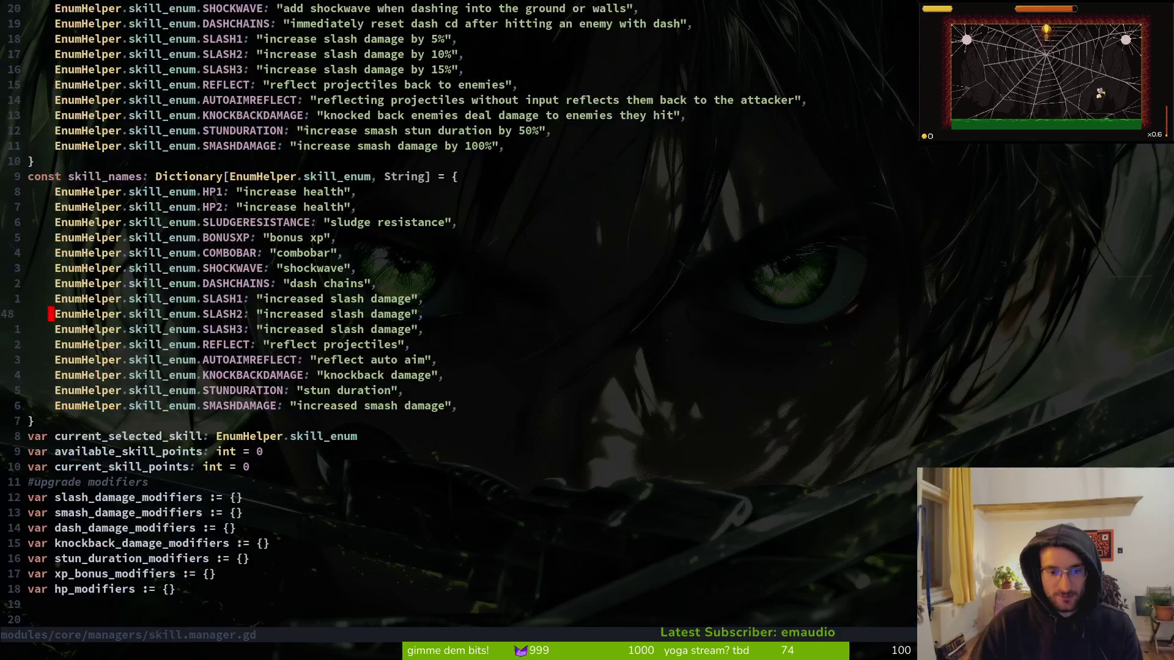
pyautogui.scroll(5, 247, 194)
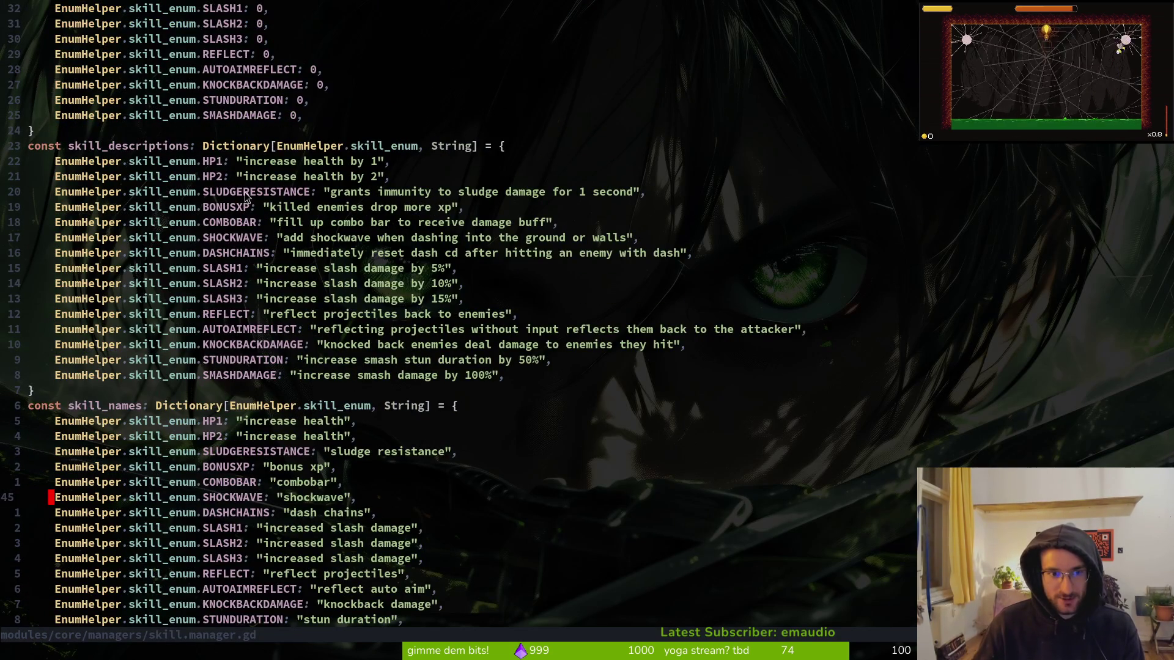
pyautogui.scroll(4, 248, 194)
pyautogui.moveTo(122, 54)
pyautogui.mouseDown()
pyautogui.moveTo(162, 144)
pyautogui.moveTo(302, 318)
pyautogui.mouseUp()
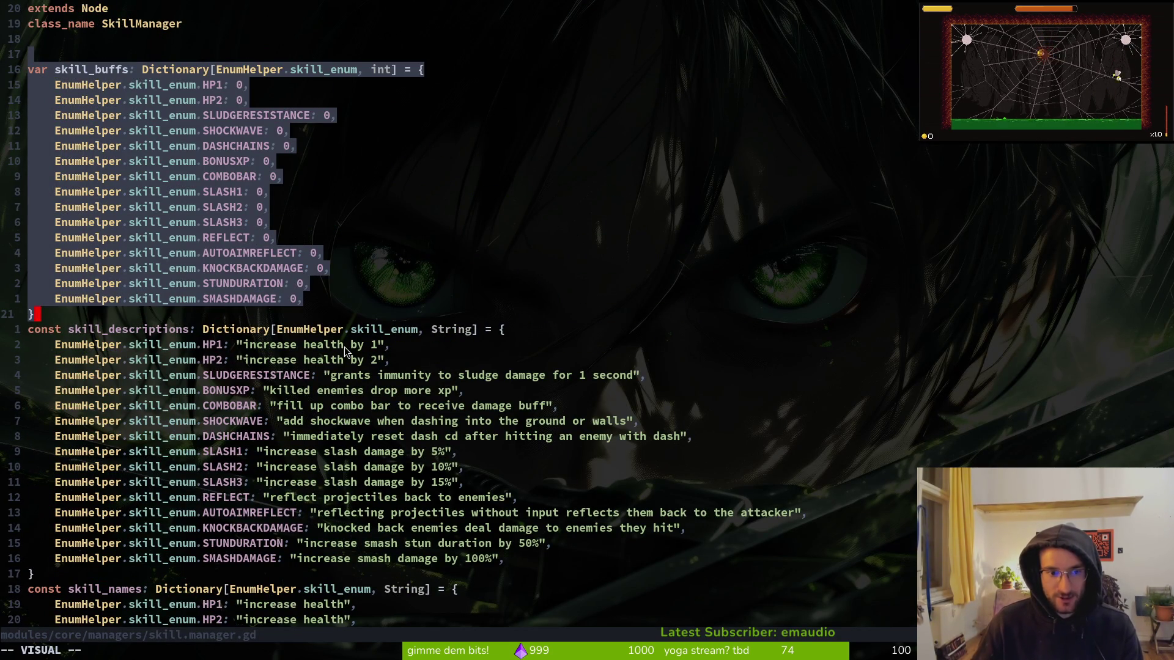
pyautogui.click(93, 112)
pyautogui.scroll(-6, 324, 341)
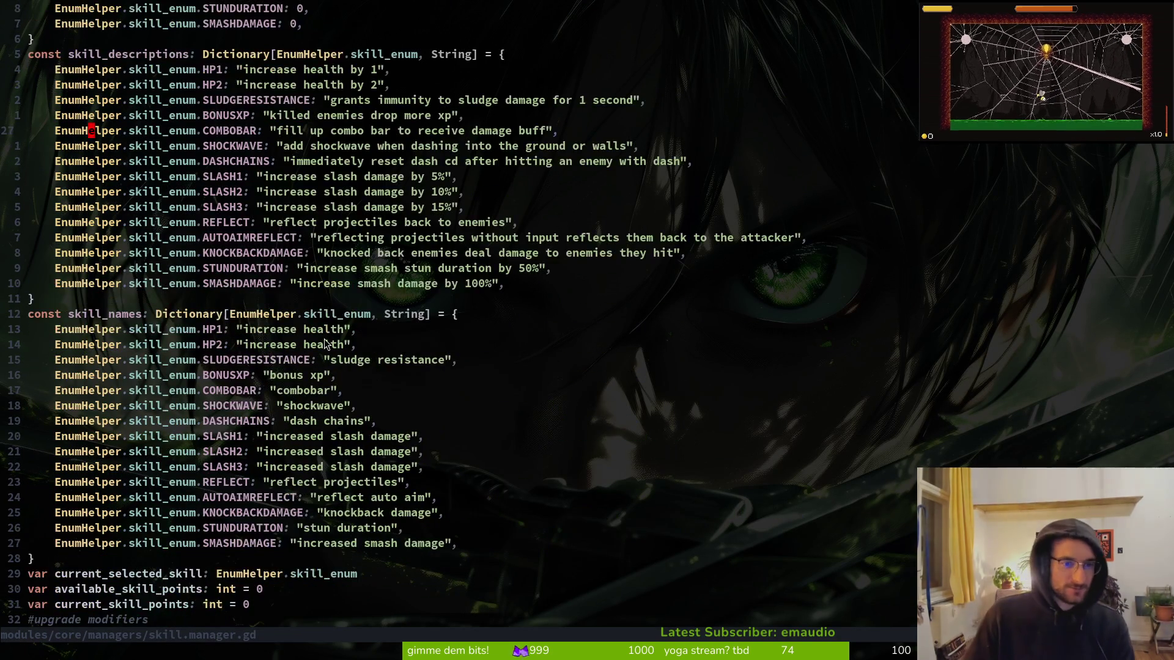
pyautogui.scroll(-5, 324, 343)
pyautogui.moveTo(284, 374); pyautogui.dragTo(31, 345)
pyautogui.click(257, 391)
pyautogui.moveTo(220, 508); pyautogui.dragTo(25, 398)
pyautogui.click(171, 438)
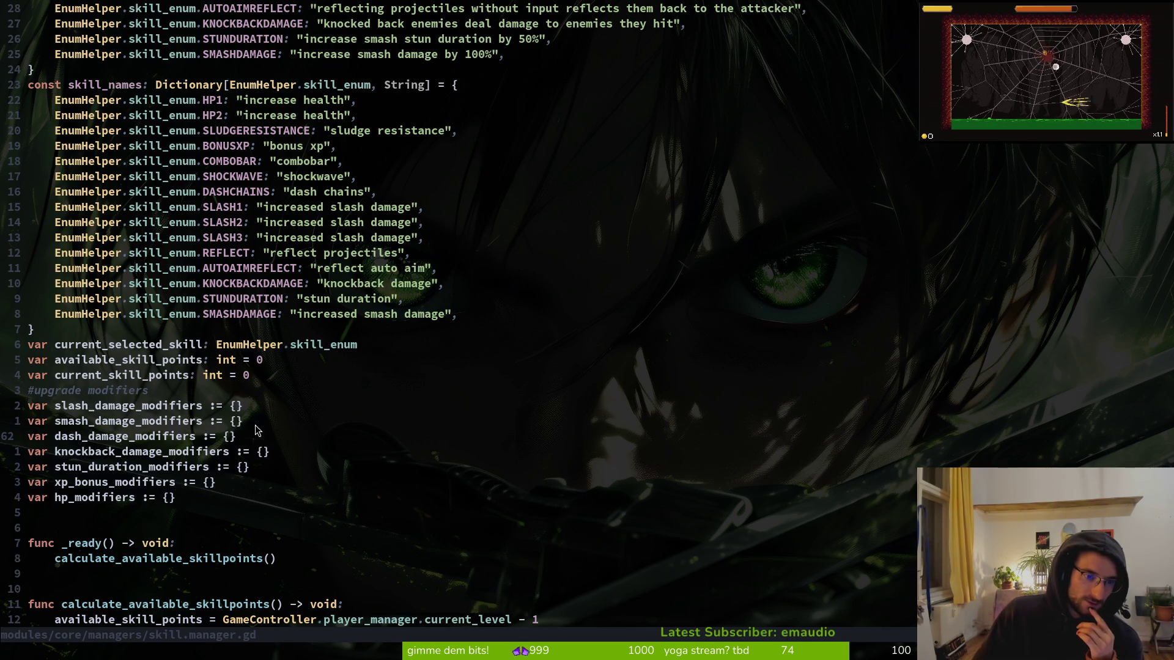
pyautogui.scroll(-6, 259, 439)
pyautogui.moveTo(202, 230); pyautogui.dragTo(31, 130)
pyautogui.click(181, 208)
pyautogui.scroll(-4, 263, 293)
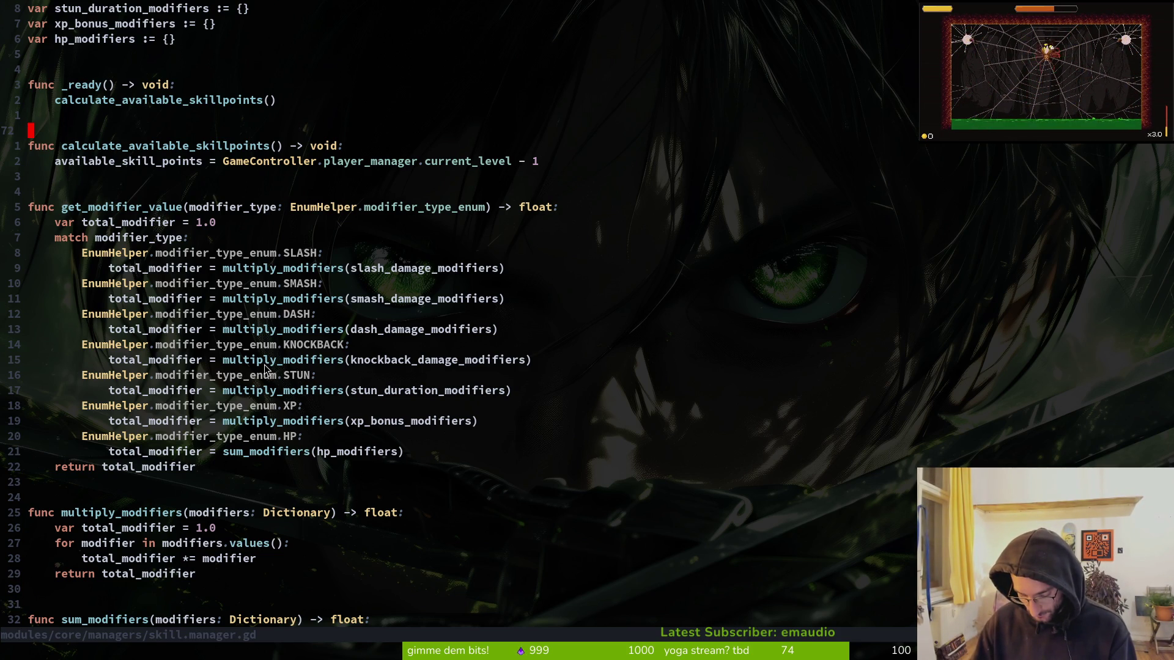
pyautogui.scroll(-3, 378, 257)
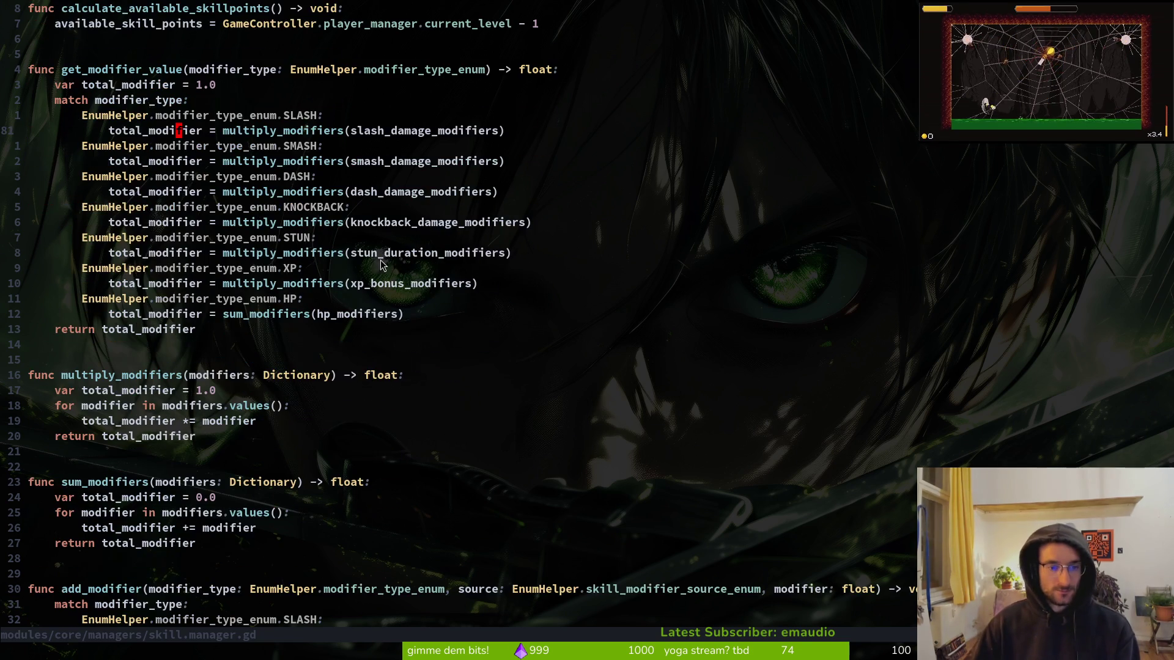
pyautogui.scroll(-5, 165, 445)
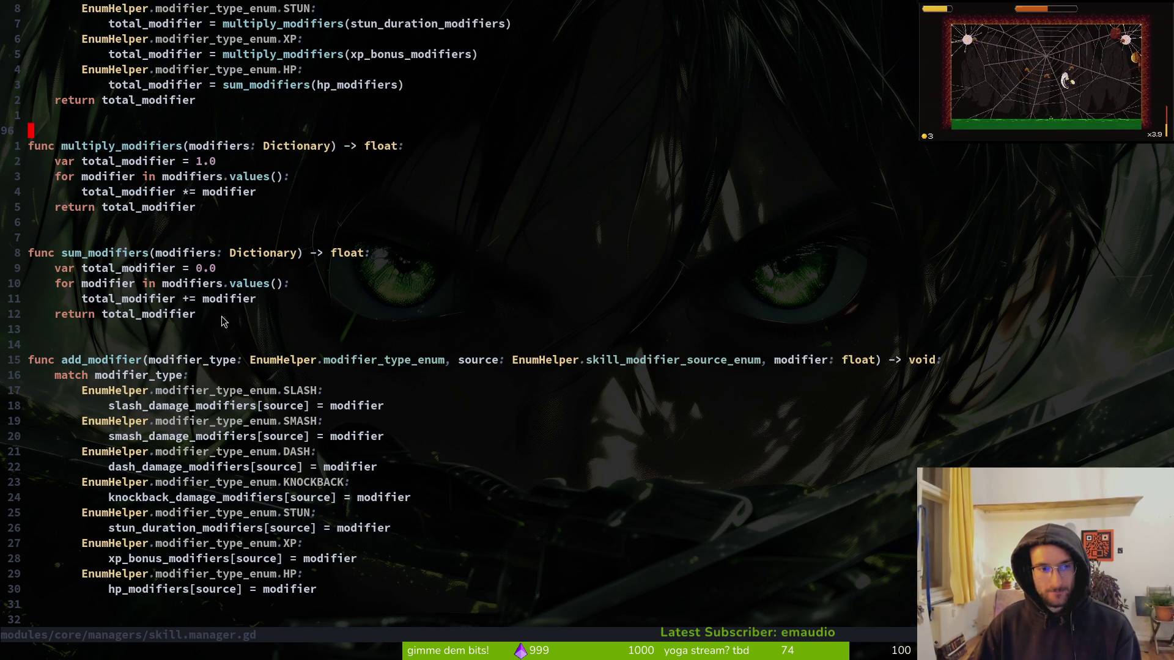
pyautogui.scroll(-20, 181, 281)
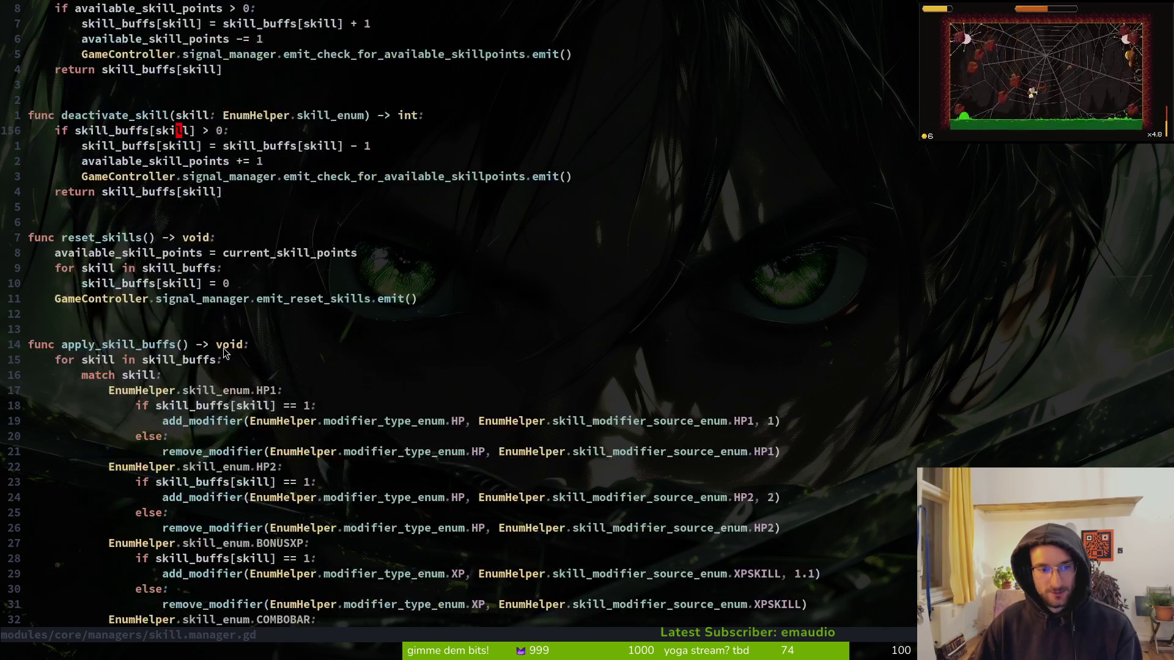
pyautogui.scroll(11, 353, 351)
pyautogui.scroll(17, 353, 346)
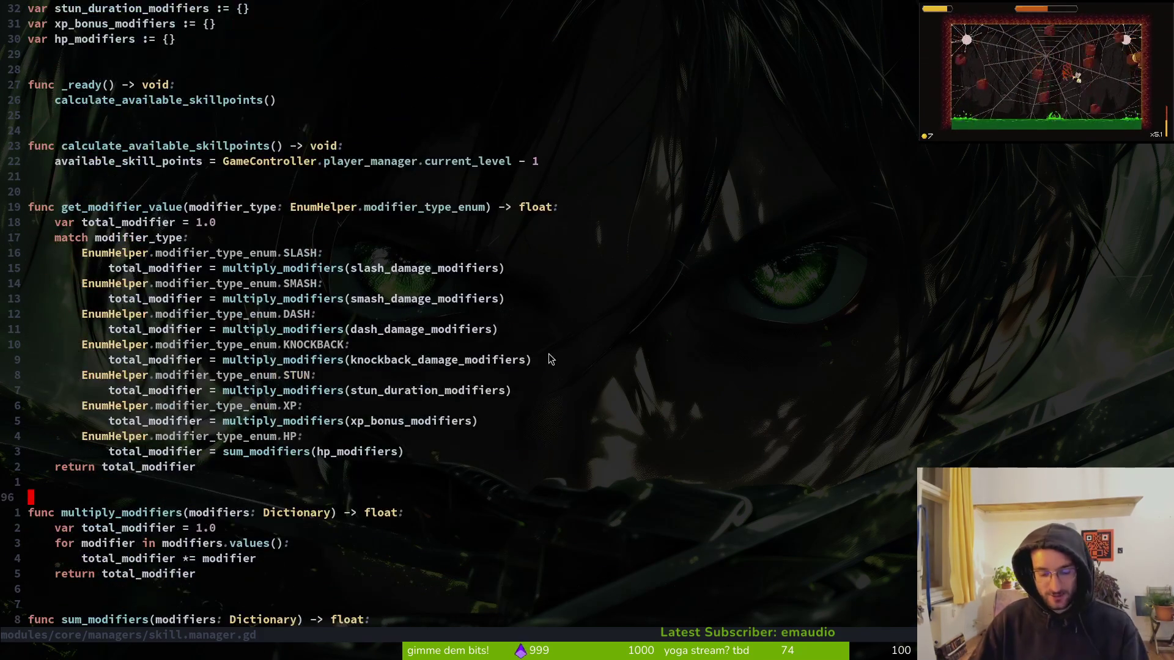
pyautogui.scroll(18, 403, 330)
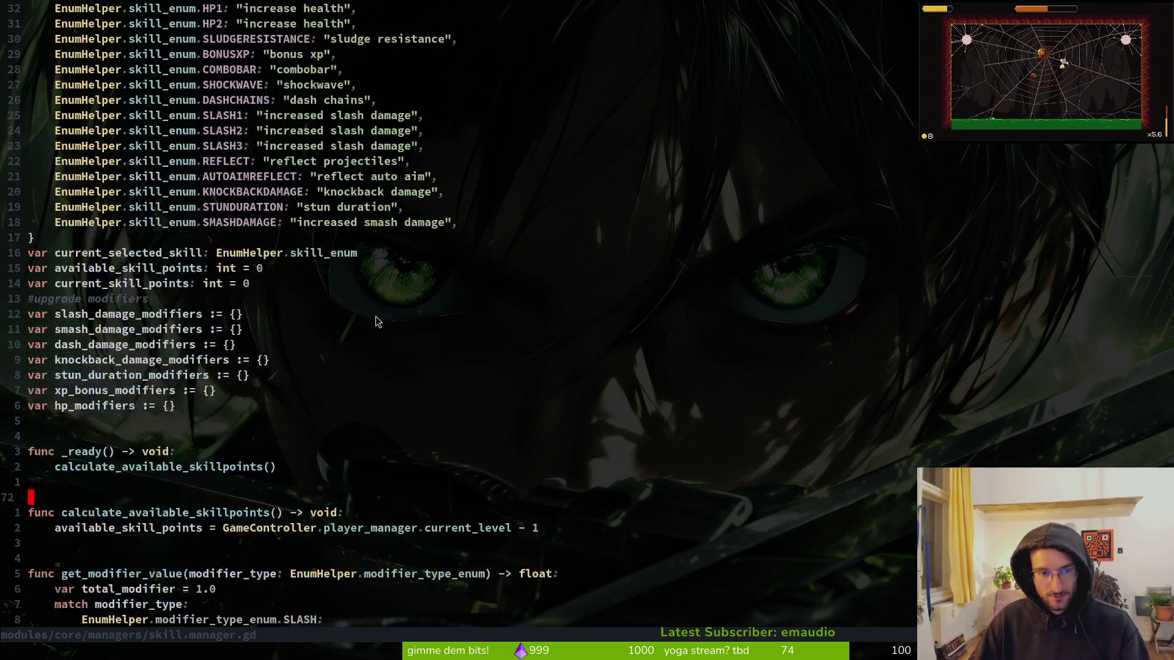
pyautogui.scroll(3, 391, 358)
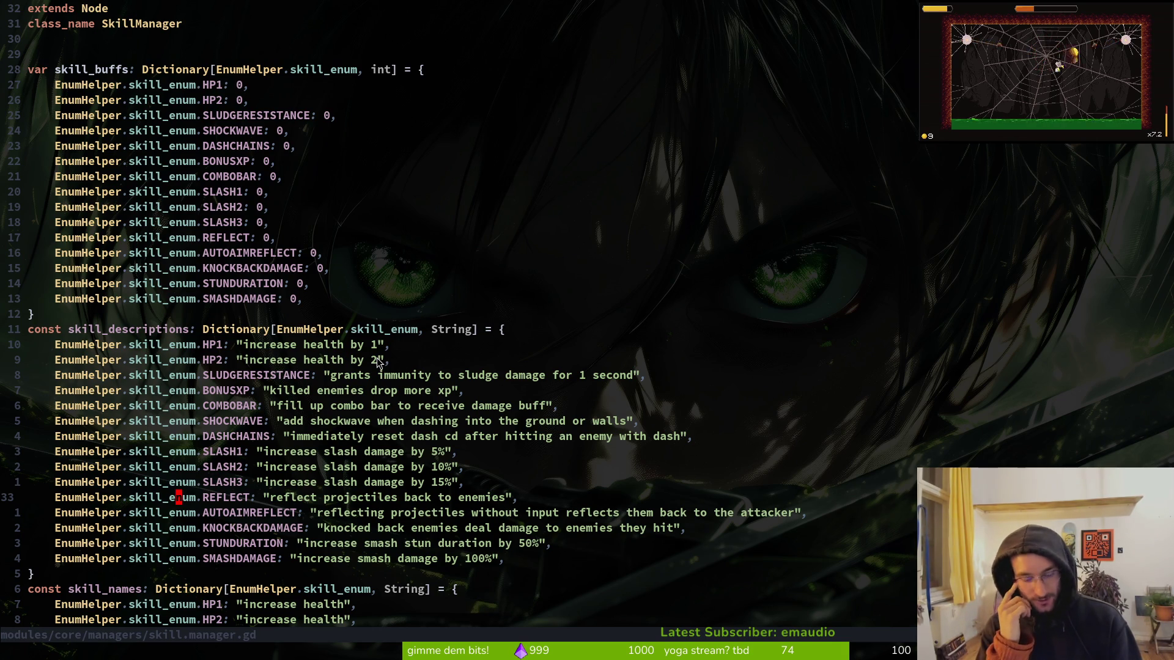
# - Find and open buff_manager.gd, after first landing on the maxhp1 buff resource
pyautogui.press('space')
pyautogui.press('f')
pyautogui.press('f')
pyautogui.write('bufmax')
pyautogui.press('Return')
pyautogui.press('space')
pyautogui.press('f')
pyautogui.press('f')
pyautogui.write('buffmo')
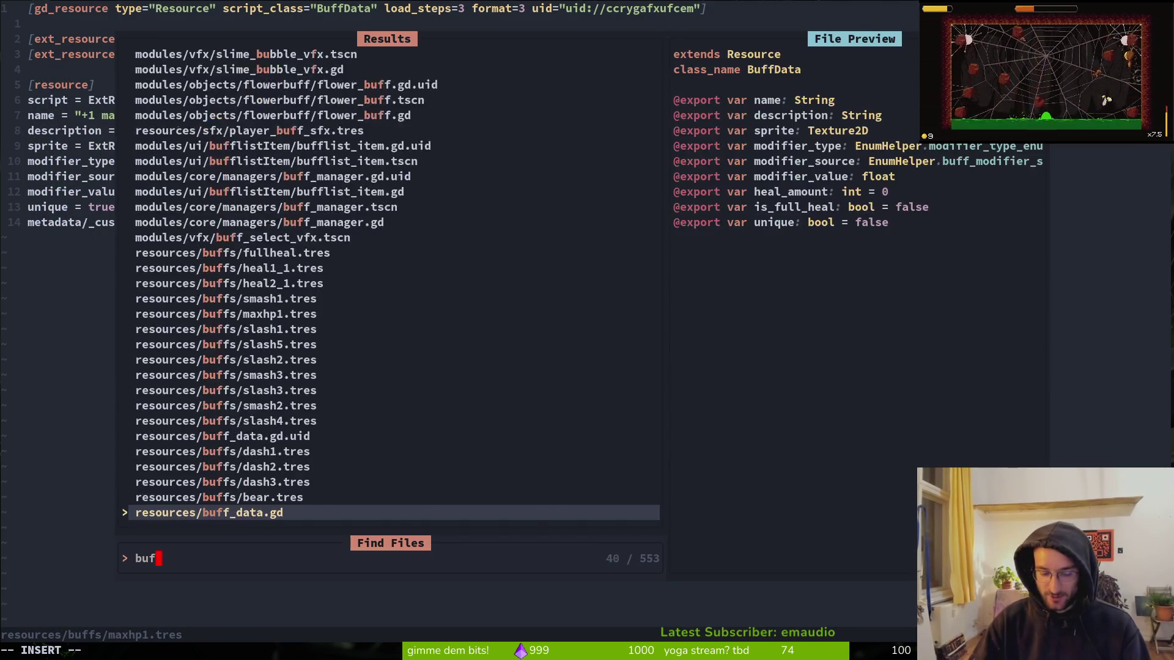
pyautogui.press('BackSpace')
pyautogui.press('BackSpace')
pyautogui.press('BackSpace')
pyautogui.write('ma')
pyautogui.press('Return')
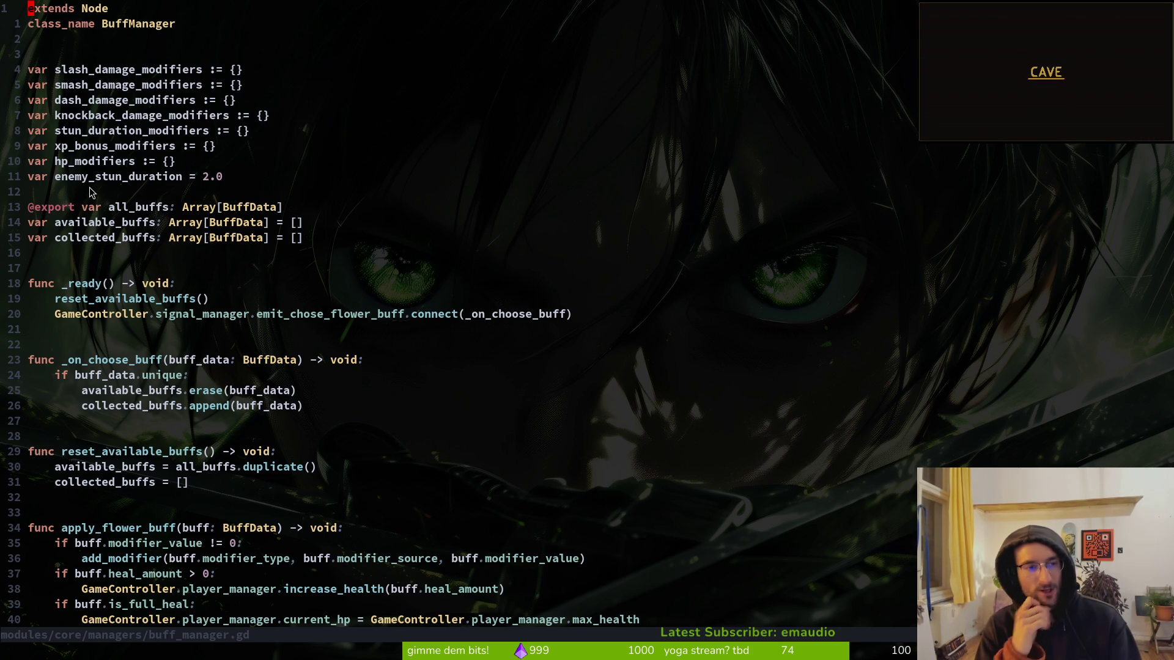
# - Put the caret on enemy_stun_duration and search the project for its uses
pyautogui.click(116, 177)
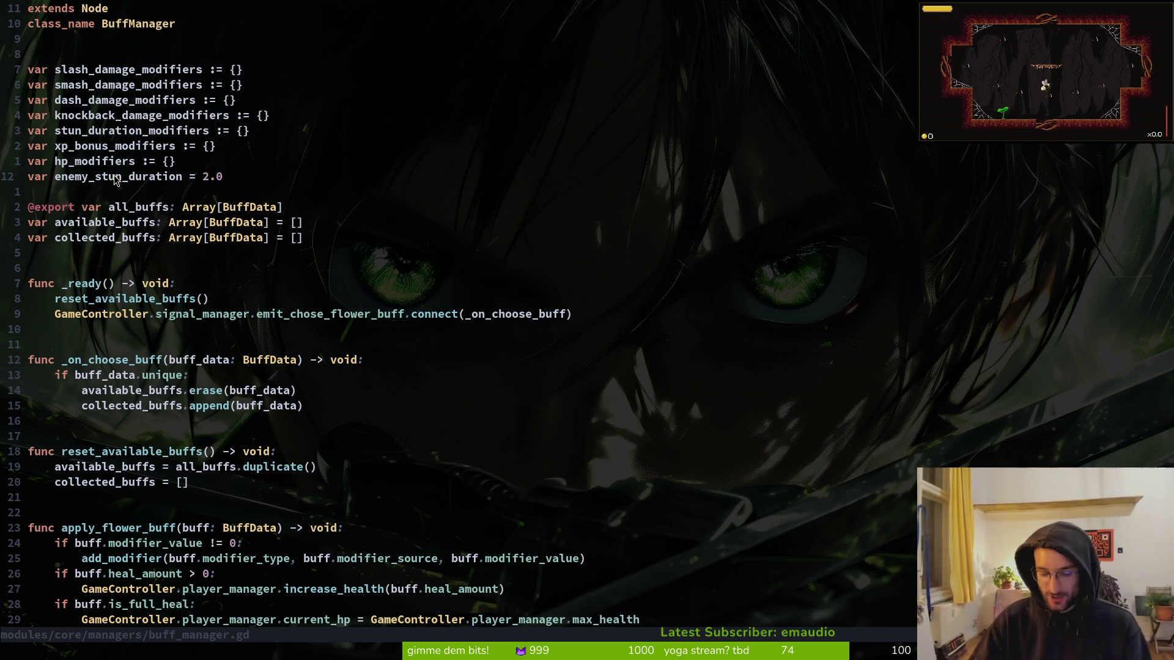
pyautogui.press('b')
pyautogui.press('space')
pyautogui.press('f')
pyautogui.press('w')
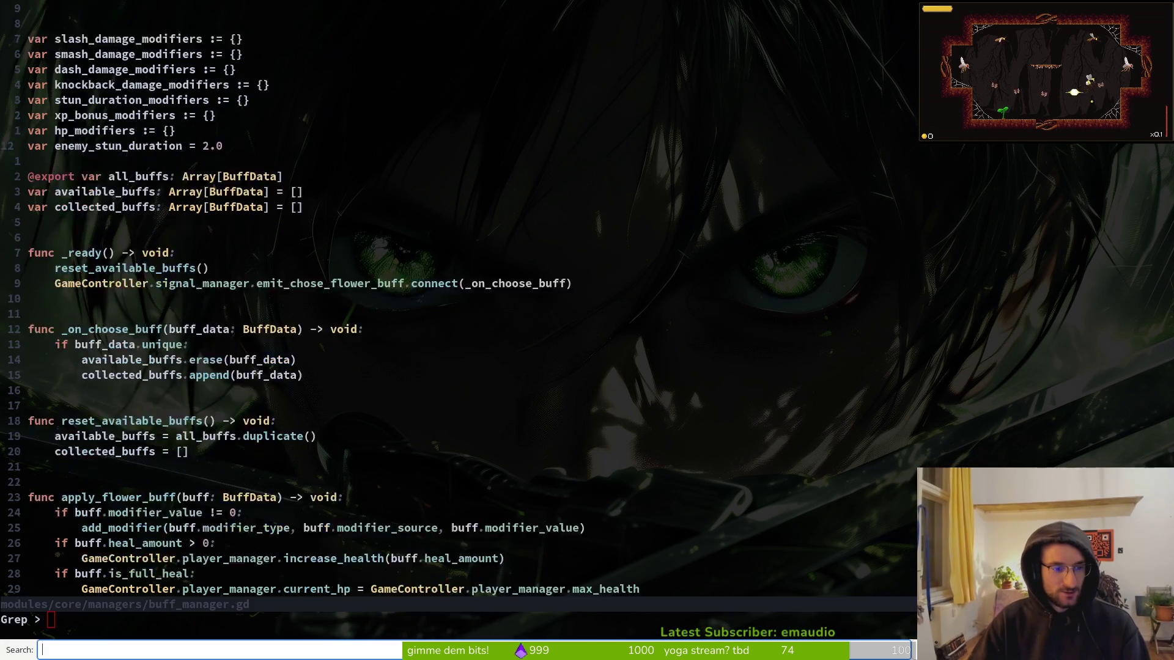
pyautogui.press('Escape')
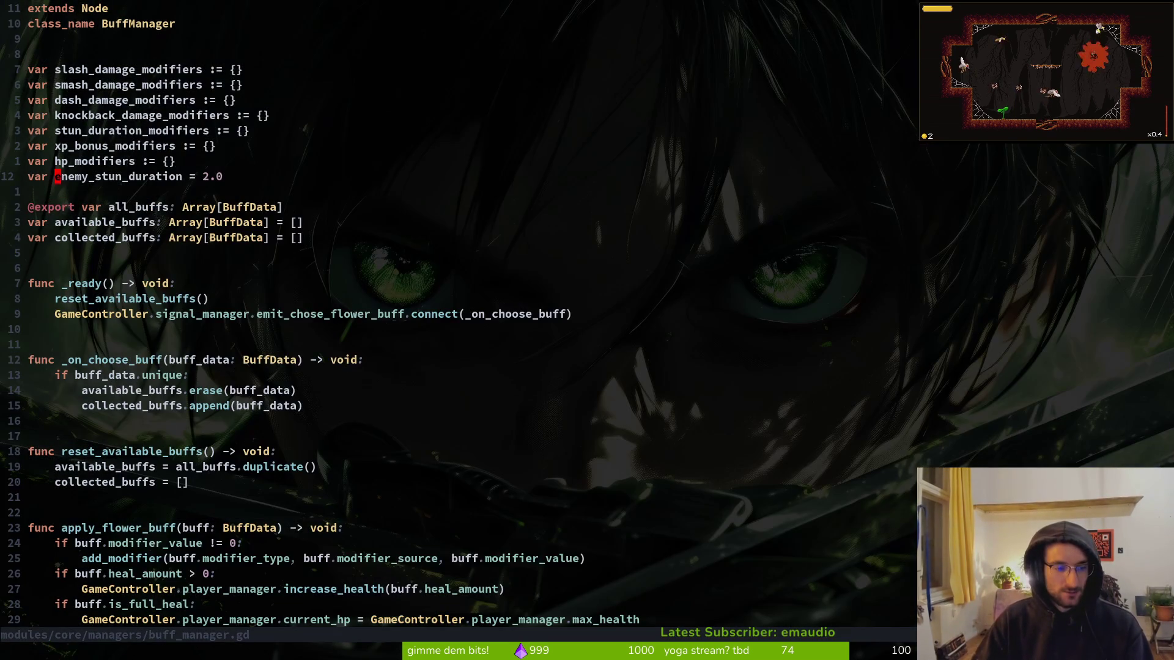
pyautogui.press('space')
pyautogui.press('f')
pyautogui.press('w')
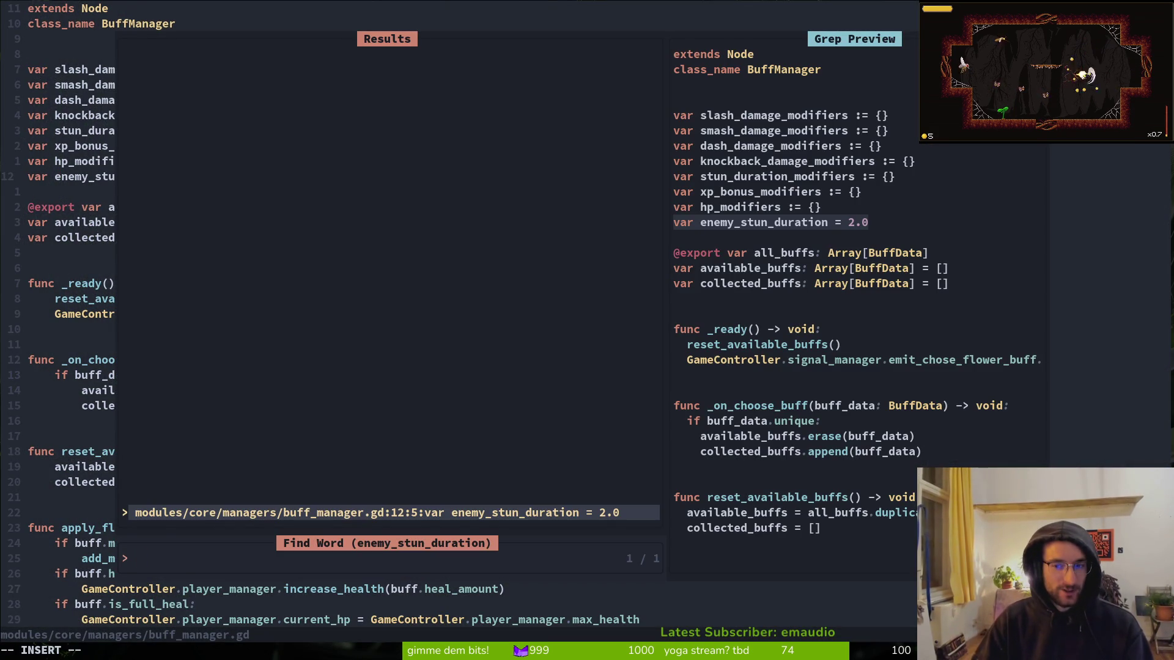
pyautogui.press('Escape')
# - Recheck enemy_stun_duration usages with grep and word searches
pyautogui.press('space')
pyautogui.press('s')
pyautogui.press('g')
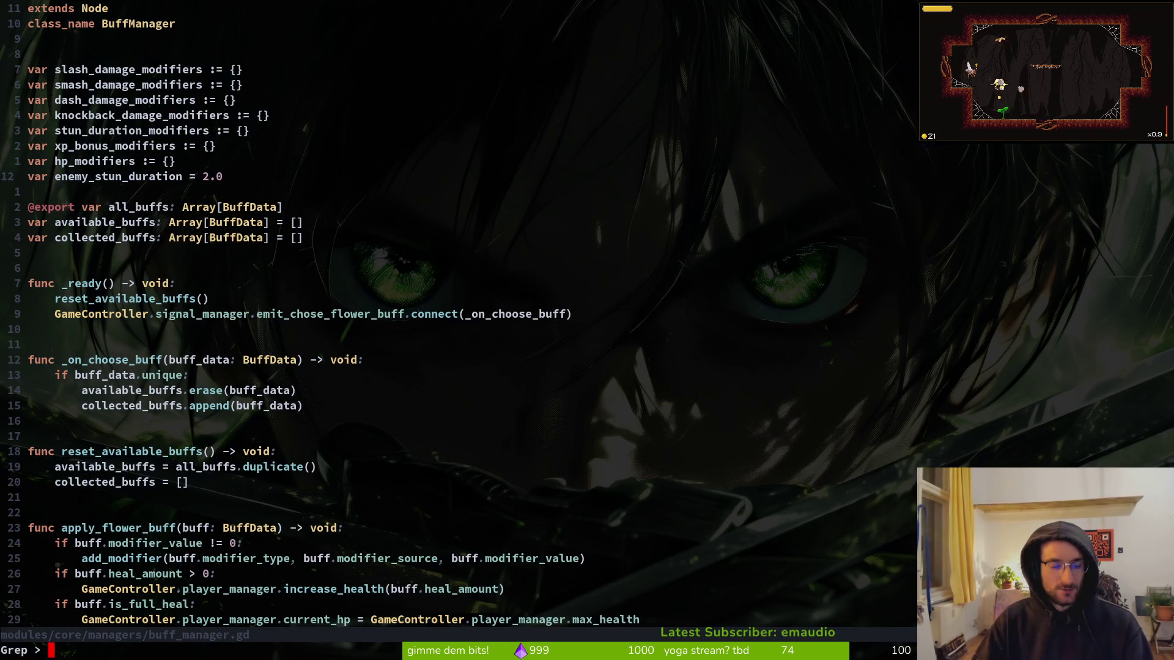
pyautogui.press('Escape')
pyautogui.press('space')
pyautogui.press('f')
pyautogui.press('w')
# - Delete the enemy_stun_duration line and save buff_manager.gd with :w
pyautogui.press('Escape')
pyautogui.press('d')
pyautogui.press('d')
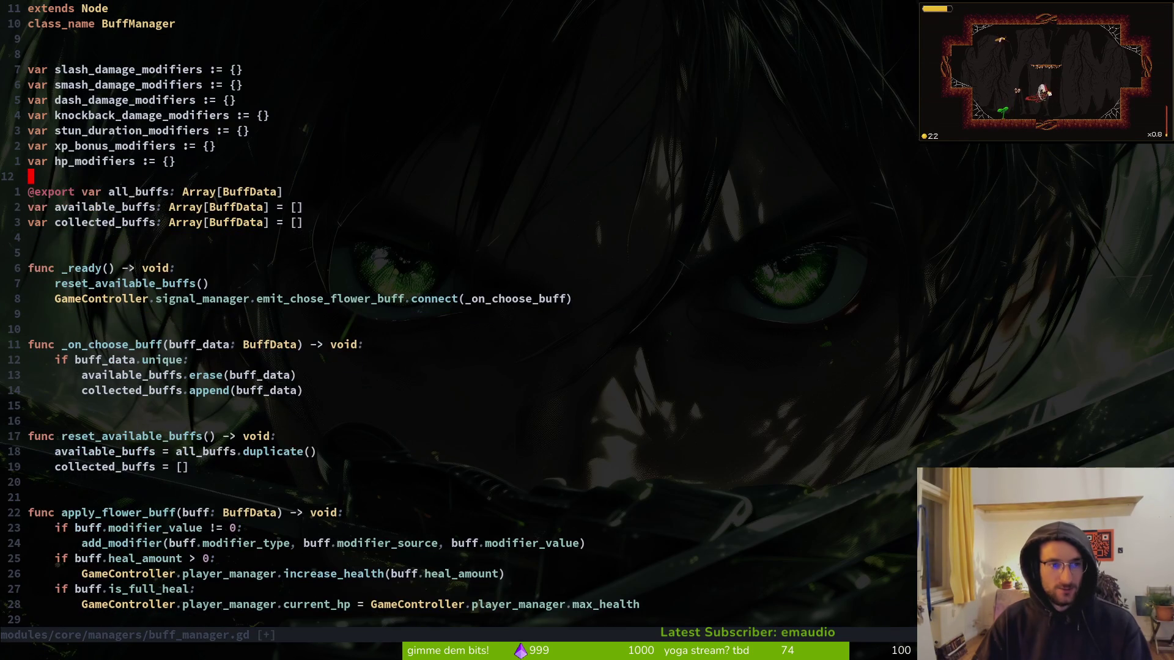
pyautogui.write(':w')
pyautogui.press('Return')
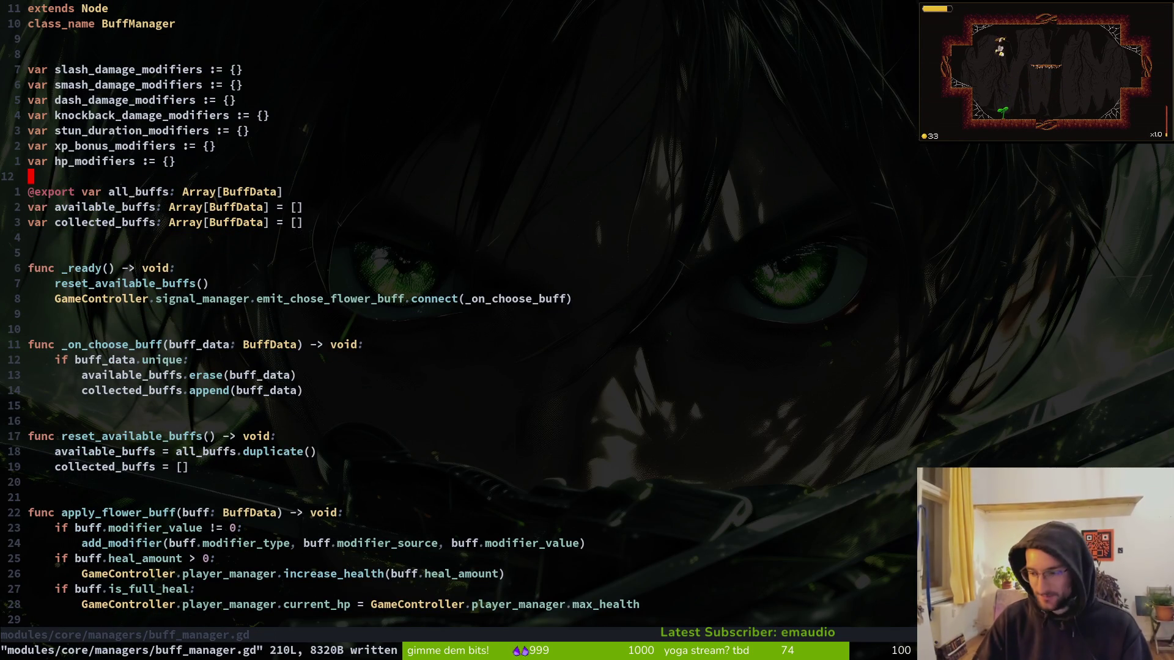
# - Search project files for 'smash' and move to smash.gd in the results
pyautogui.press('space')
pyautogui.press('f')
pyautogui.press('f')
pyautogui.write('smash')
pyautogui.press('Up')
pyautogui.press('Up')
pyautogui.press('Up')
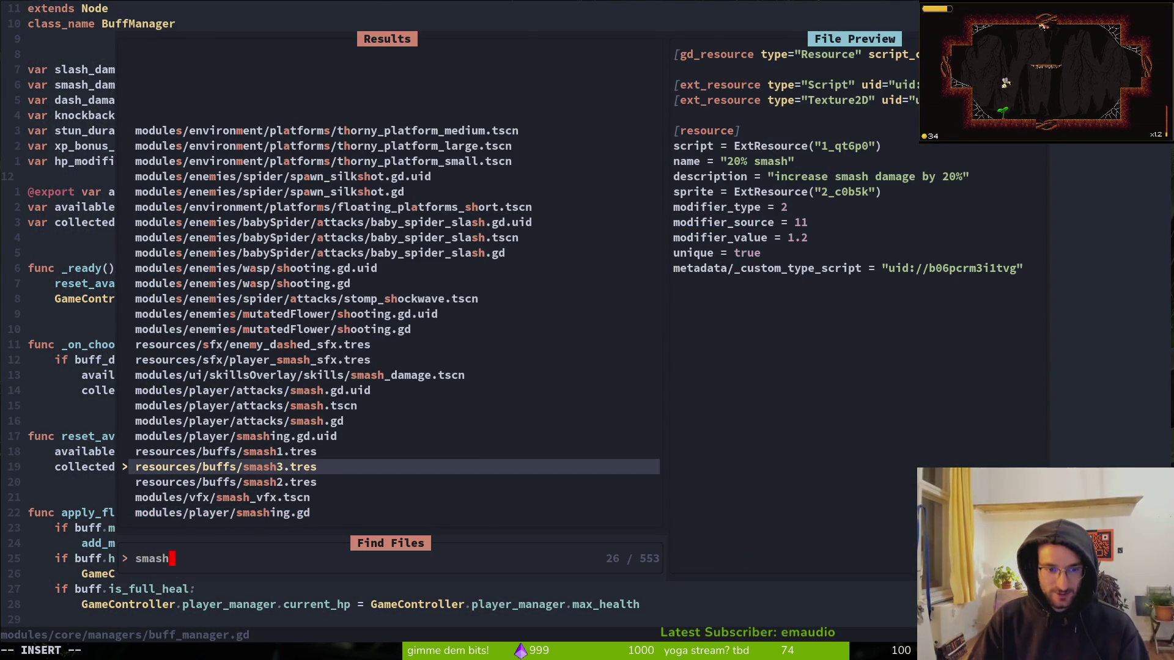
# - Open smash.gd and scroll through _start_vfx and _smash_enemy
pyautogui.press('Return')
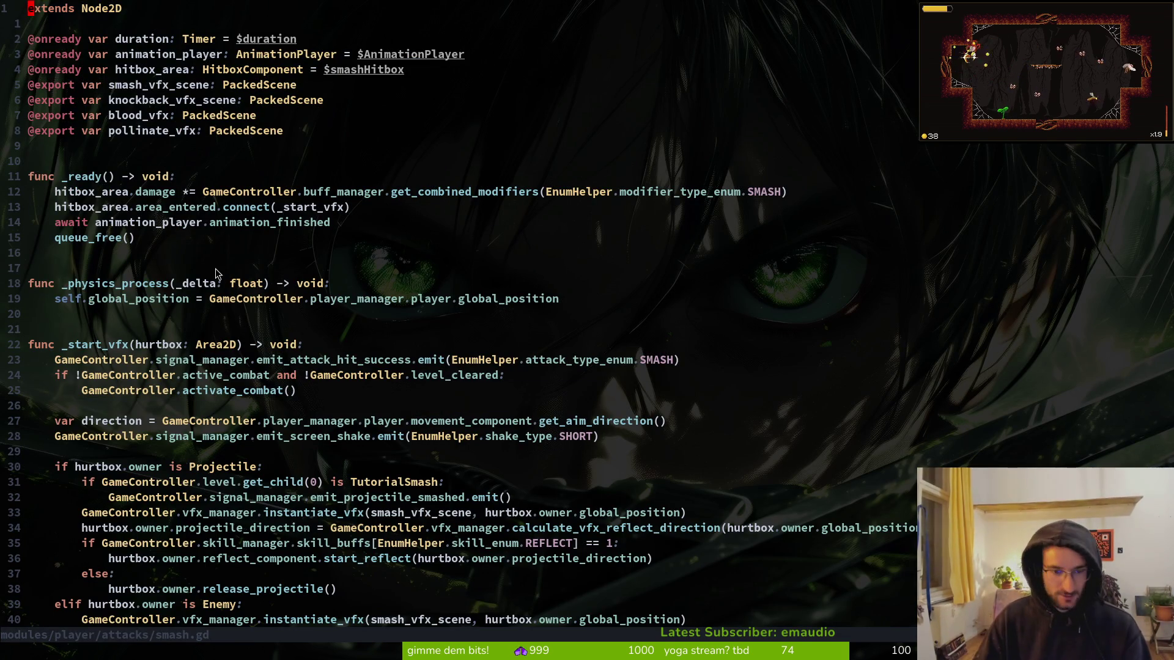
pyautogui.scroll(-4, 215, 269)
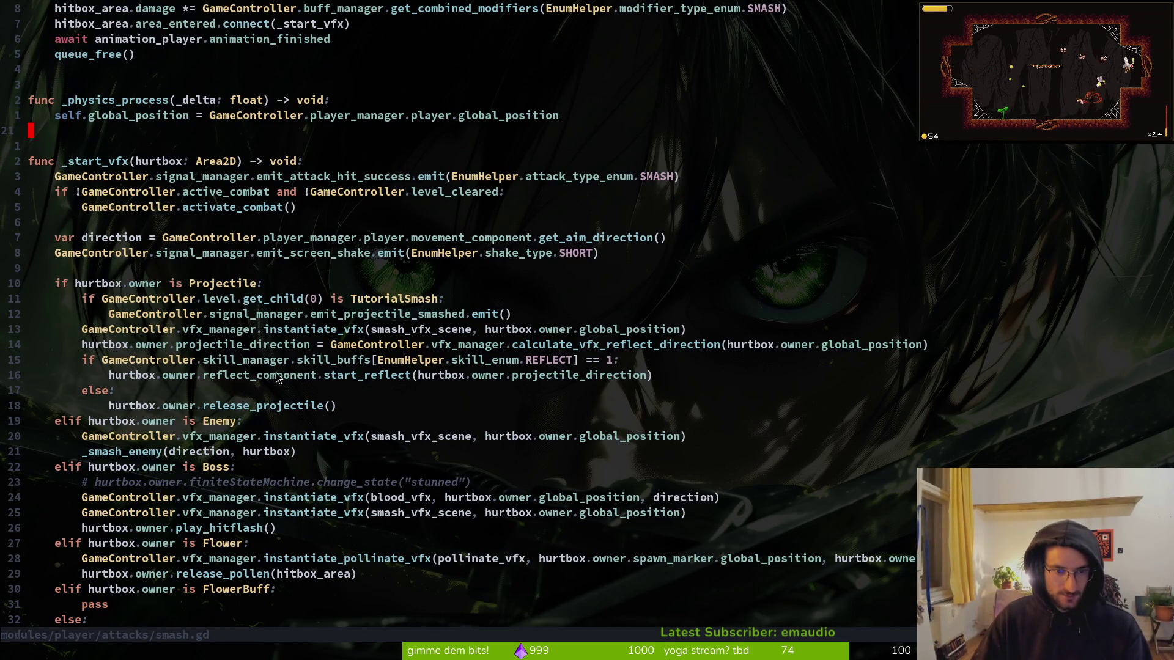
pyautogui.scroll(-3, 384, 451)
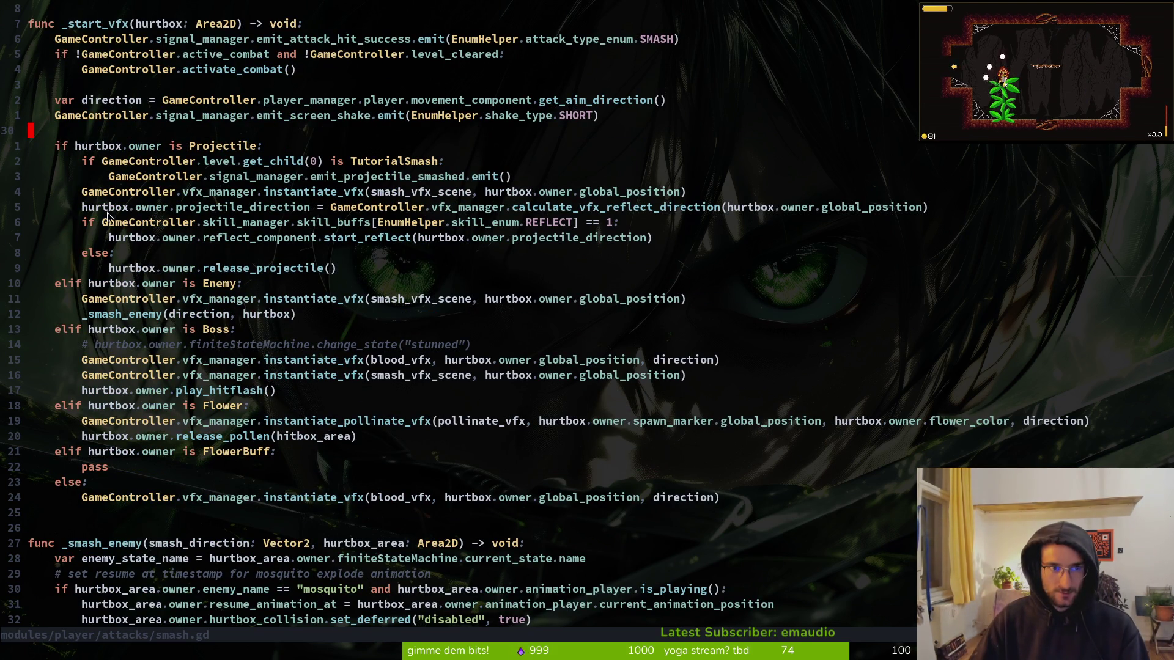
pyautogui.scroll(-6, 231, 411)
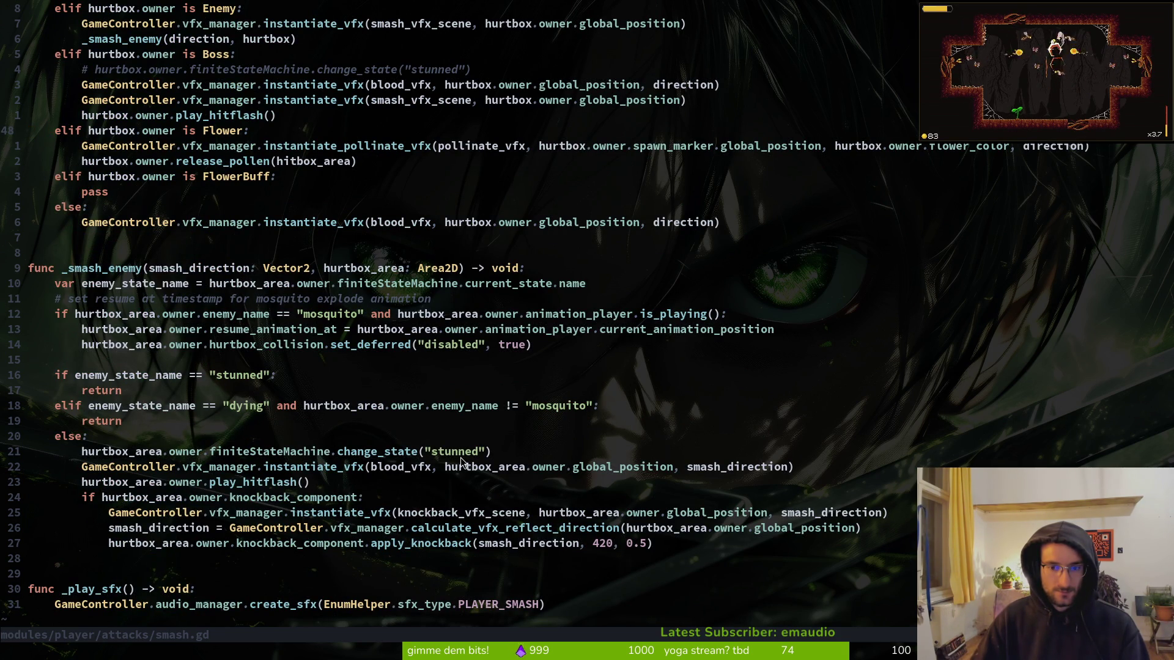
# - Start a file search for 'stunned', then trim the query to search again
pyautogui.press('space')
pyautogui.press('f')
pyautogui.press('f')
pyautogui.write('stunned')
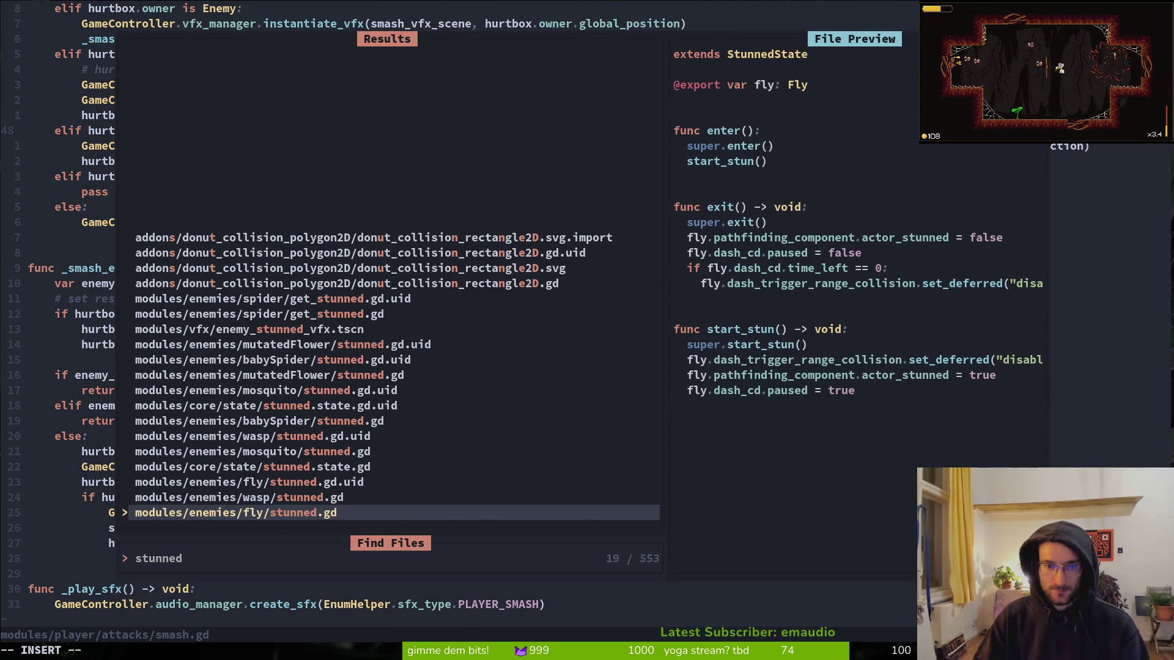
pyautogui.press('BackSpace')
pyautogui.press('BackSpace')
pyautogui.press('BackSpace')
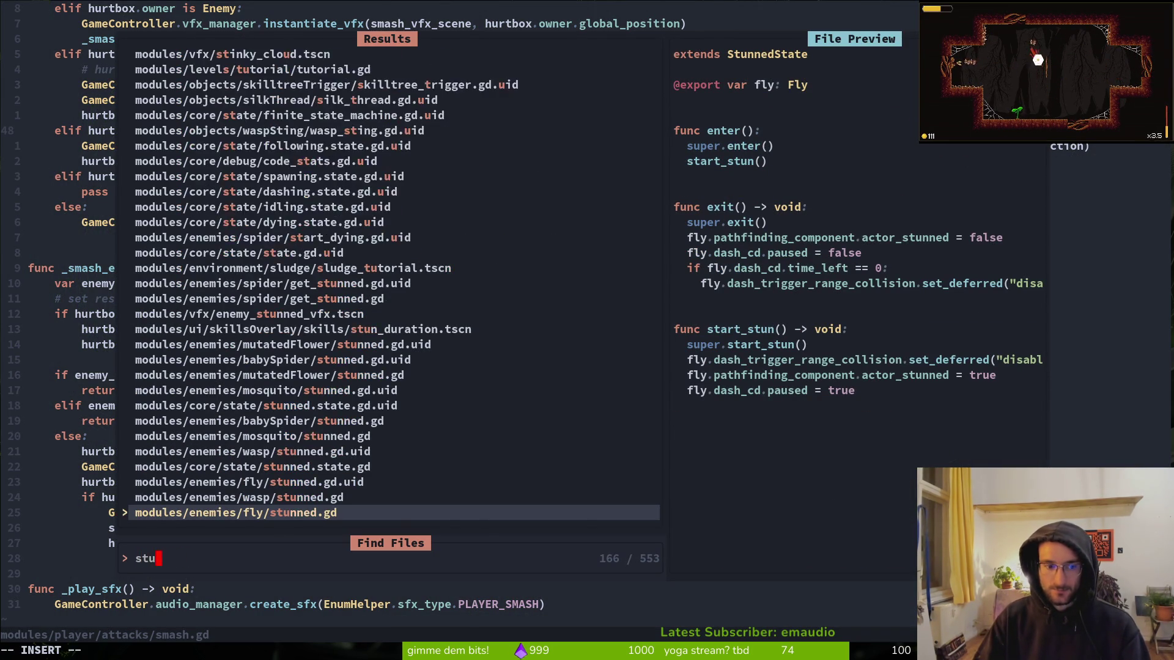
# - Open enemy.gd, select its stun_duration modifier line, and save the file
pyautogui.write('enem')
pyautogui.write('y')
pyautogui.press('Return')
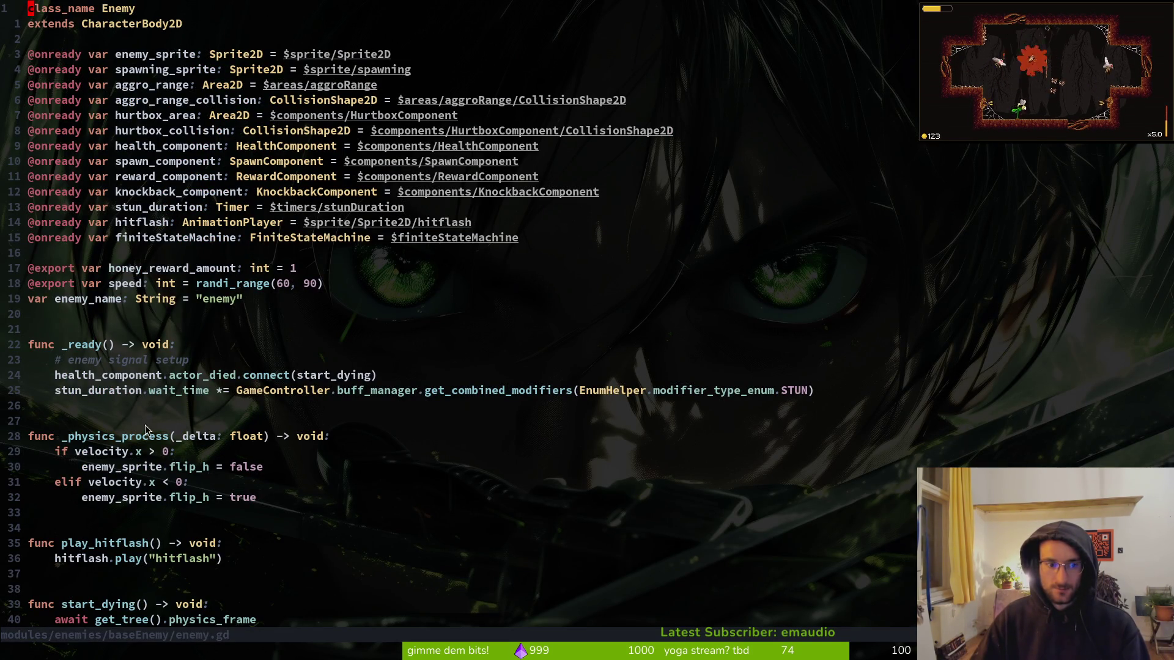
pyautogui.moveTo(814, 391); pyautogui.dragTo(57, 392)
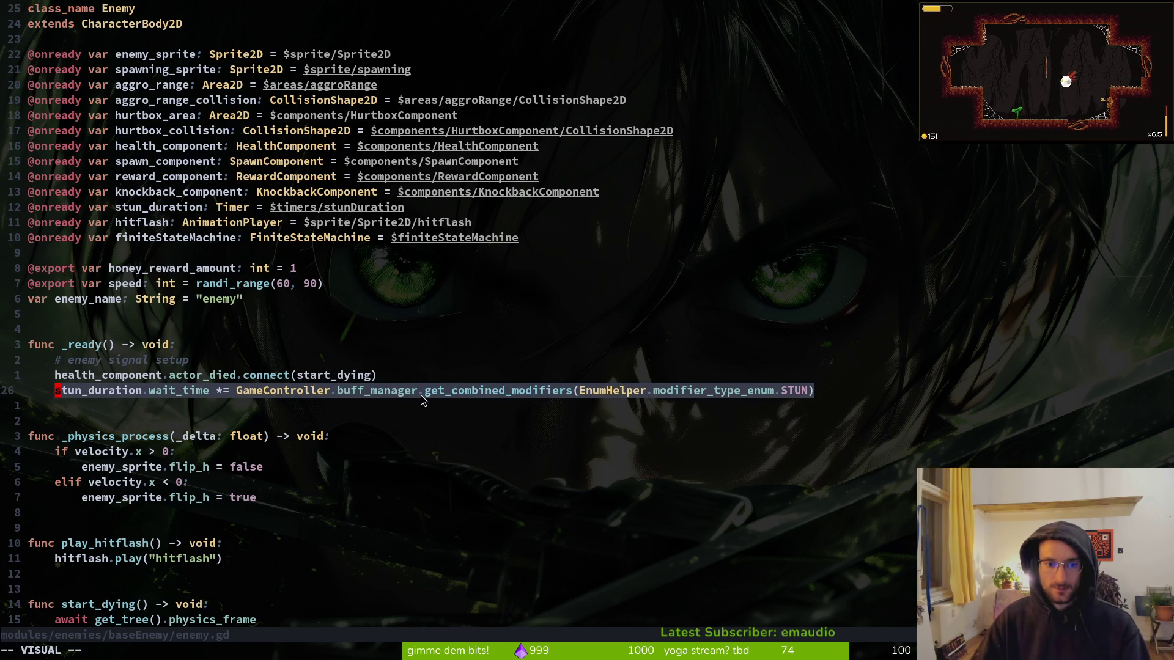
pyautogui.press('Escape')
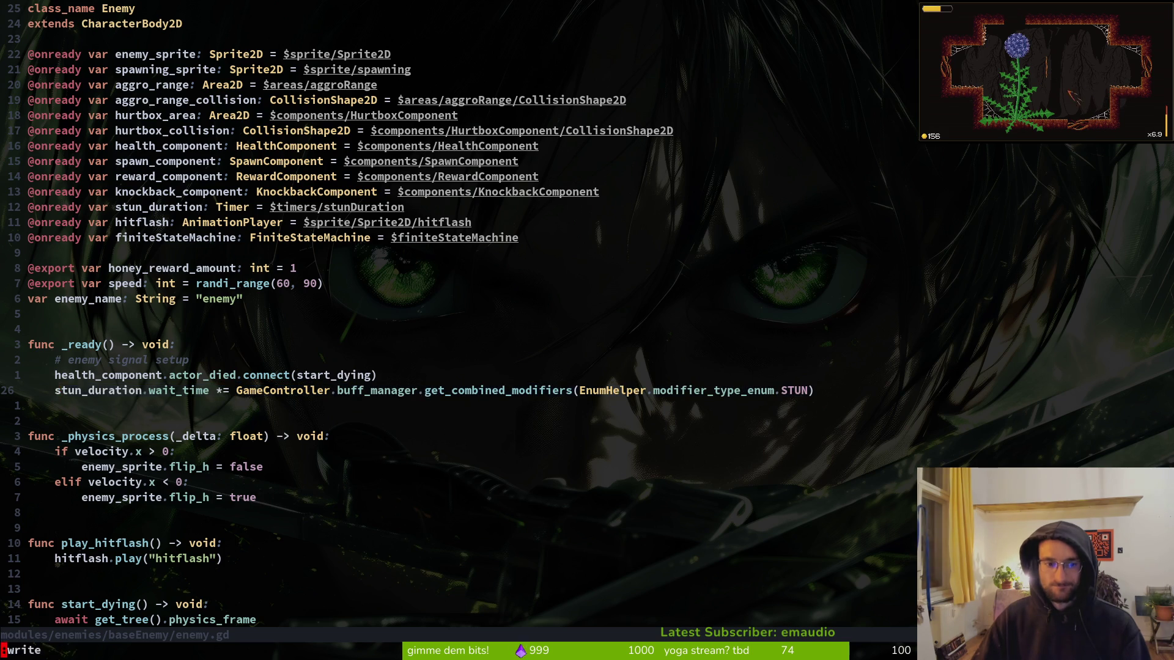
pyautogui.write(':w')
pyautogui.press('Return')
# - Move the caret to the _physics_process line, then switch to the Godot editor
pyautogui.click(248, 390)
pyautogui.scroll(-6, 207, 404)
pyautogui.scroll(4, 183, 408)
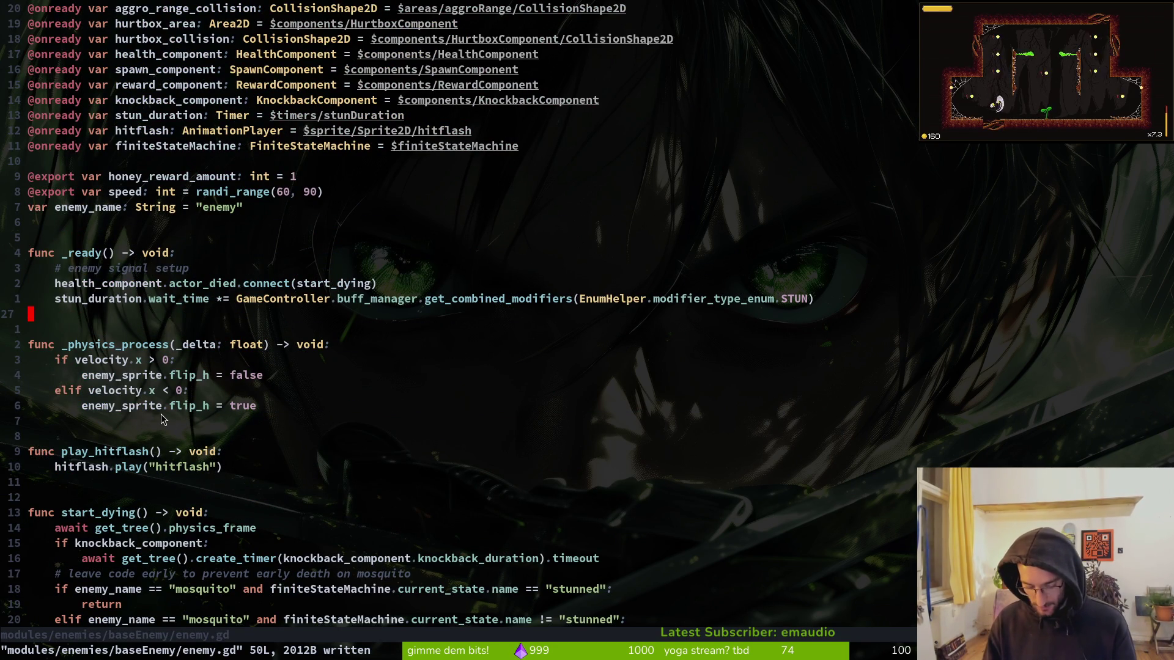
pyautogui.click(586, 344)
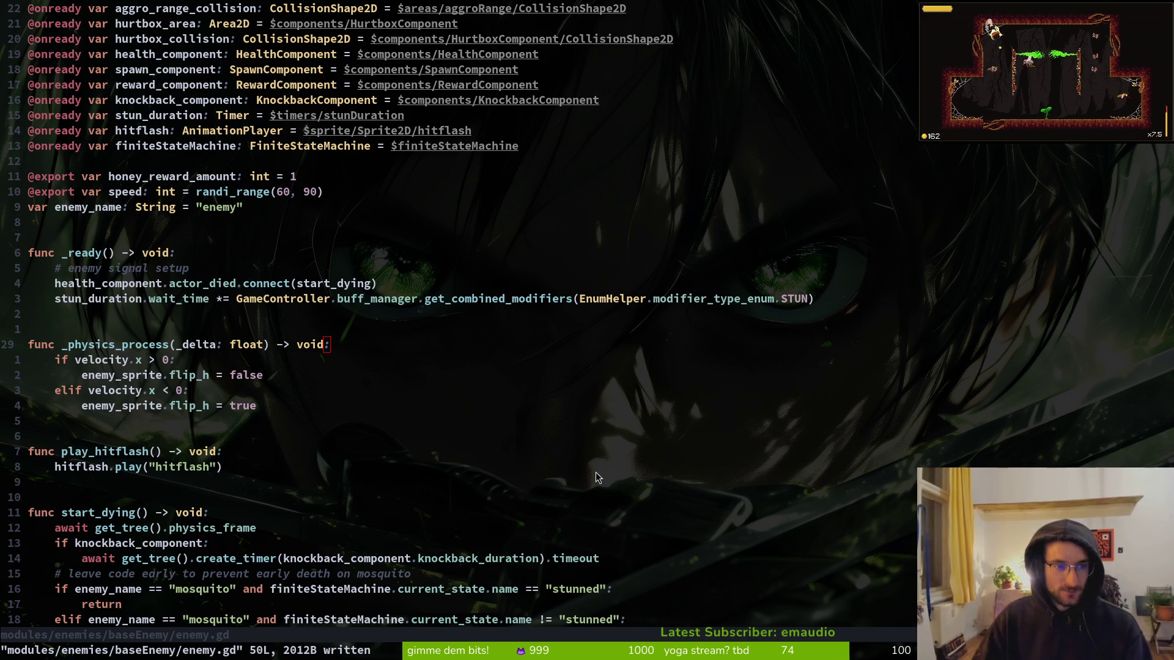
pyautogui.hotkey('alt', 'Tab')
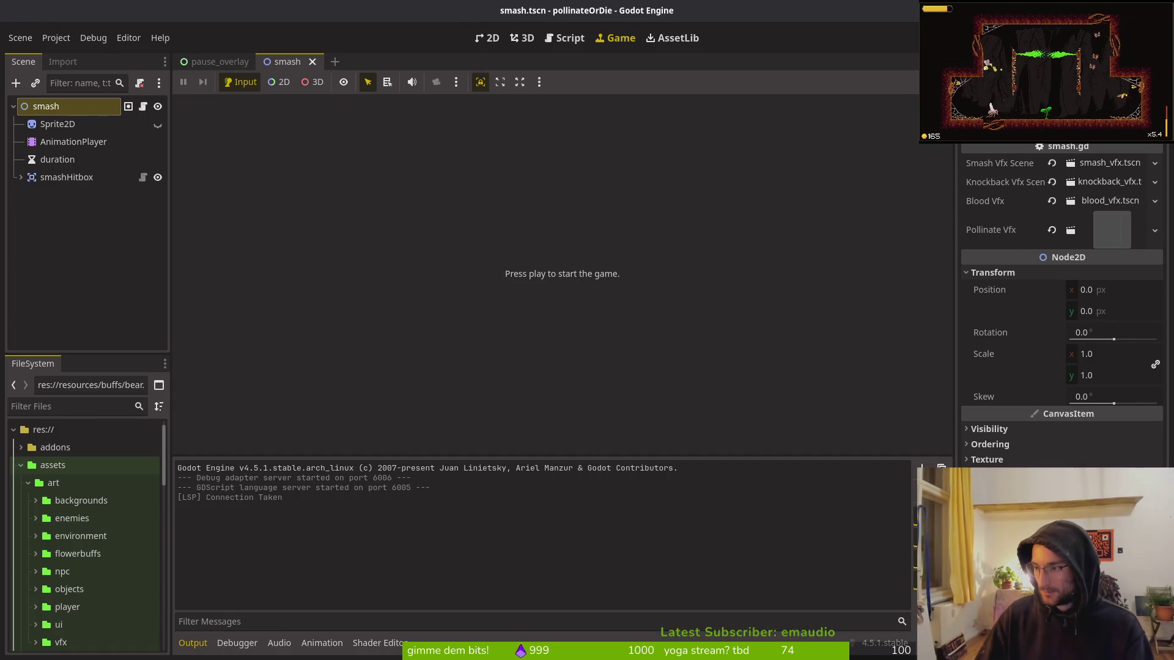
pyautogui.hotkey('alt', 'Tab')
pyautogui.scroll(20, 633, 372)
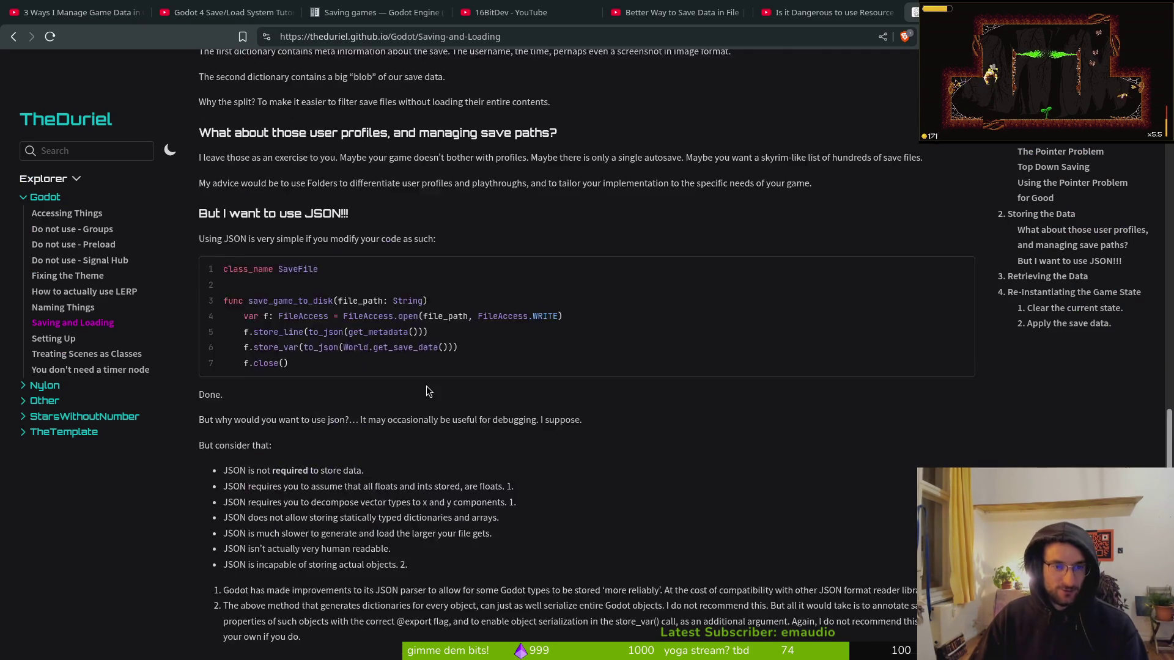
pyautogui.scroll(6, 489, 376)
pyautogui.scroll(-6, 377, 267)
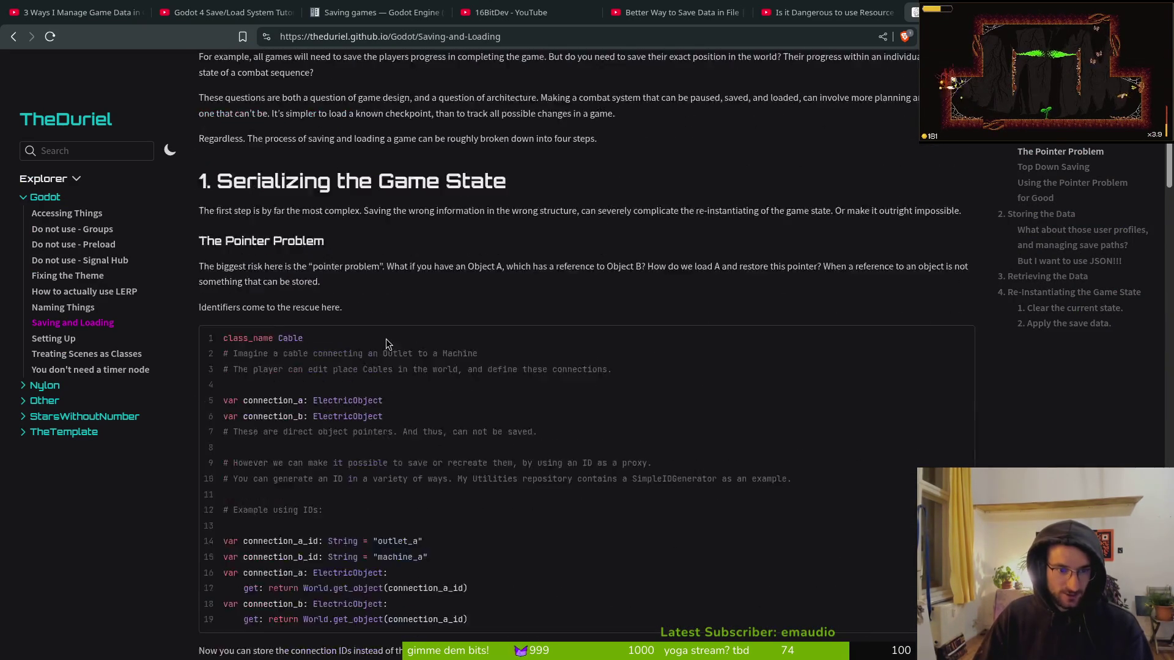
pyautogui.scroll(2, 377, 268)
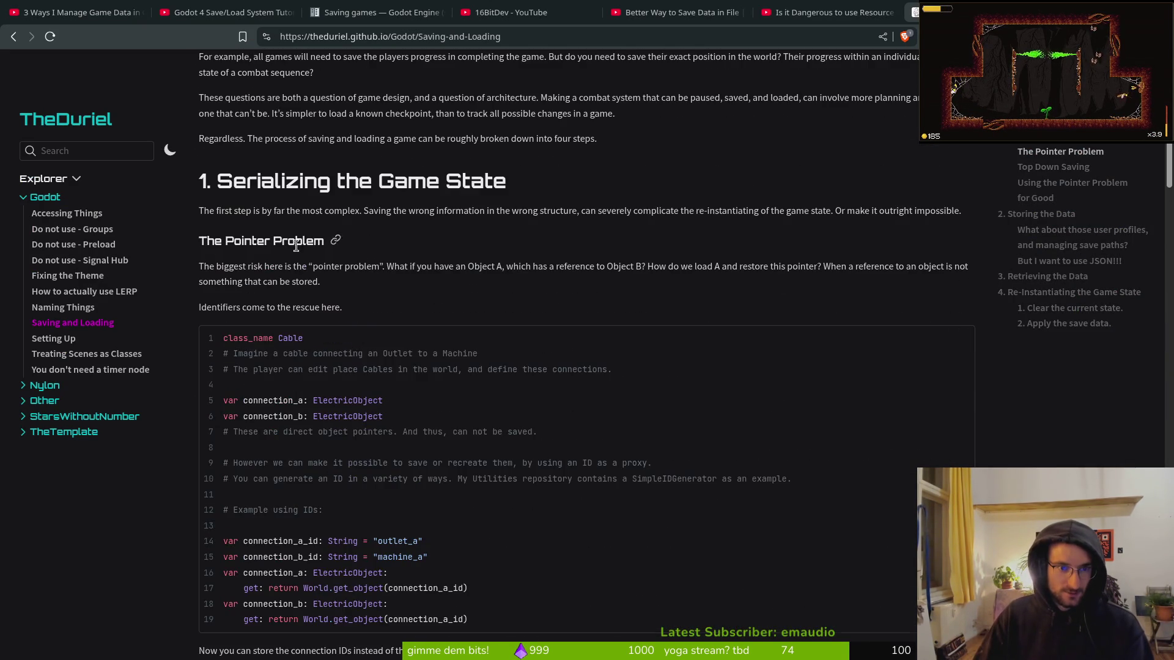
pyautogui.scroll(-4, 296, 265)
pyautogui.scroll(-4, 372, 256)
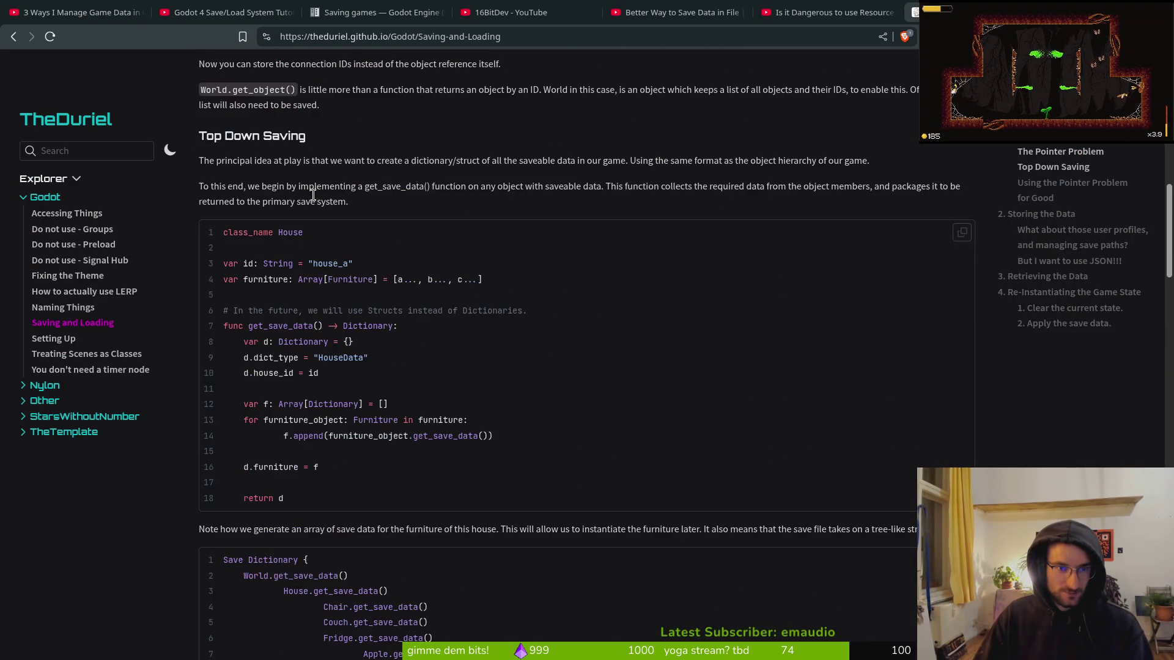
pyautogui.scroll(2, 366, 293)
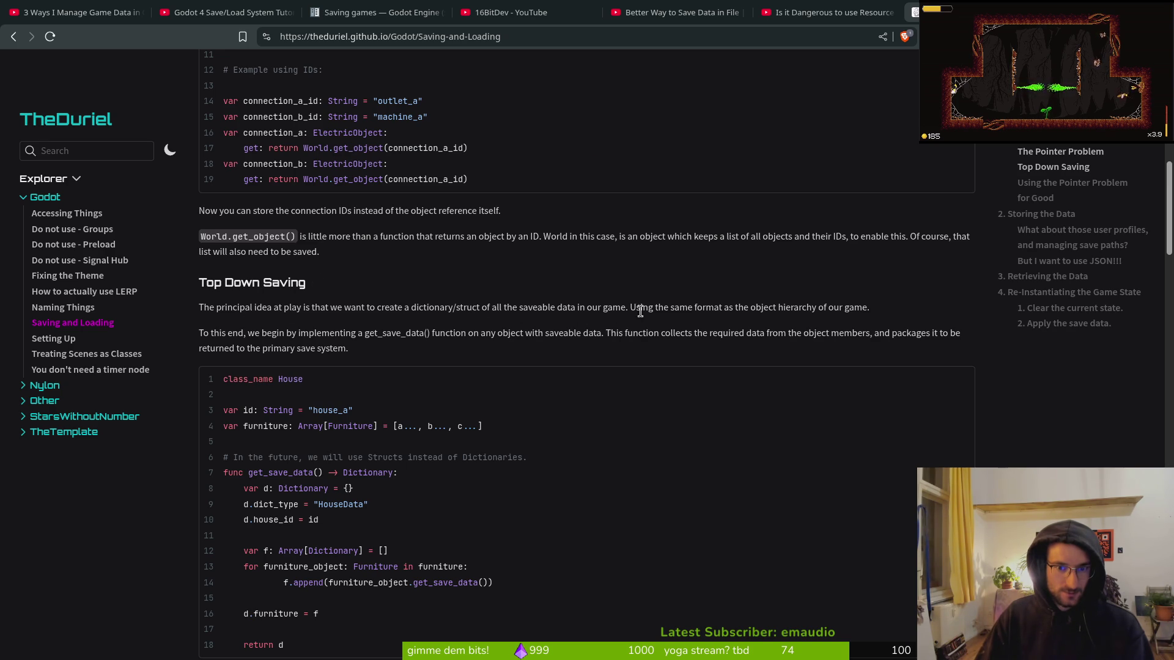
pyautogui.scroll(-3, 642, 333)
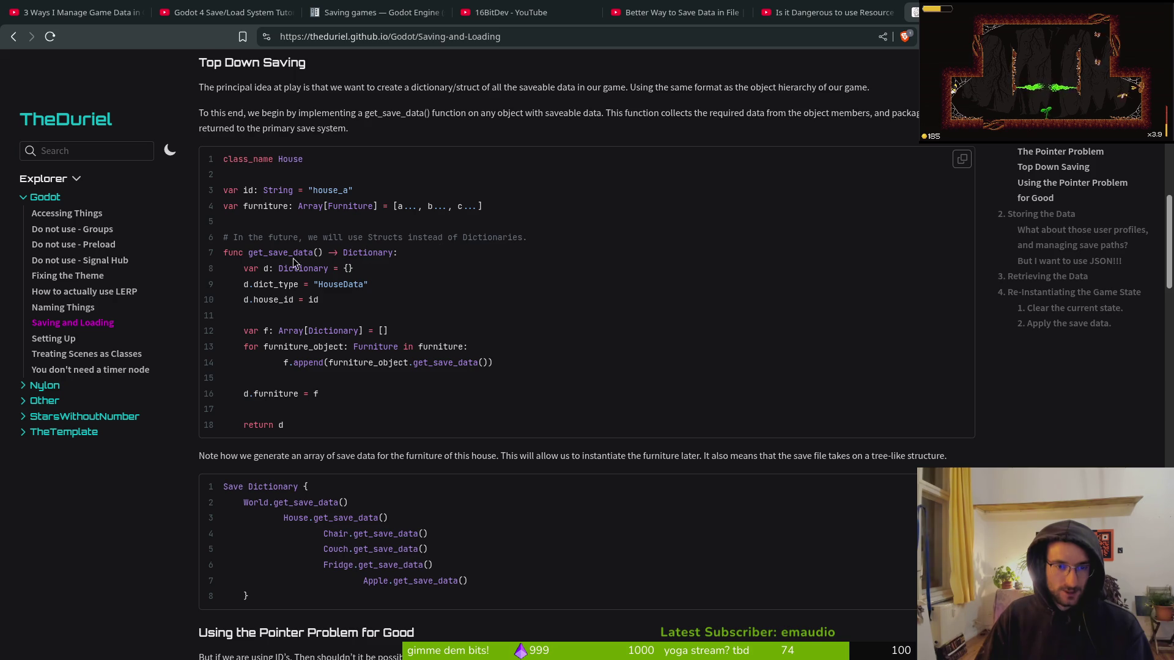
pyautogui.moveTo(241, 256); pyautogui.dragTo(335, 253)
pyautogui.click(307, 284)
pyautogui.scroll(-5, 339, 317)
pyautogui.scroll(-1, 358, 352)
pyautogui.moveTo(247, 533); pyautogui.dragTo(338, 548)
pyautogui.scroll(4, 339, 281)
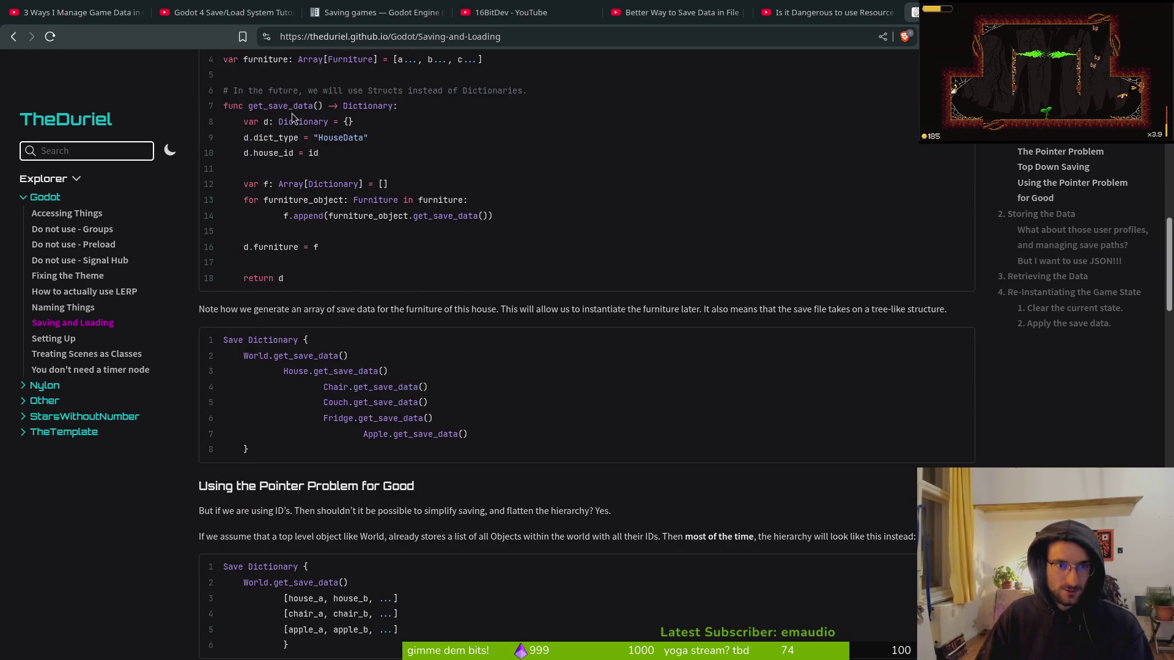
pyautogui.scroll(4, 299, 250)
pyautogui.scroll(-6, 308, 358)
pyautogui.scroll(-8, 307, 358)
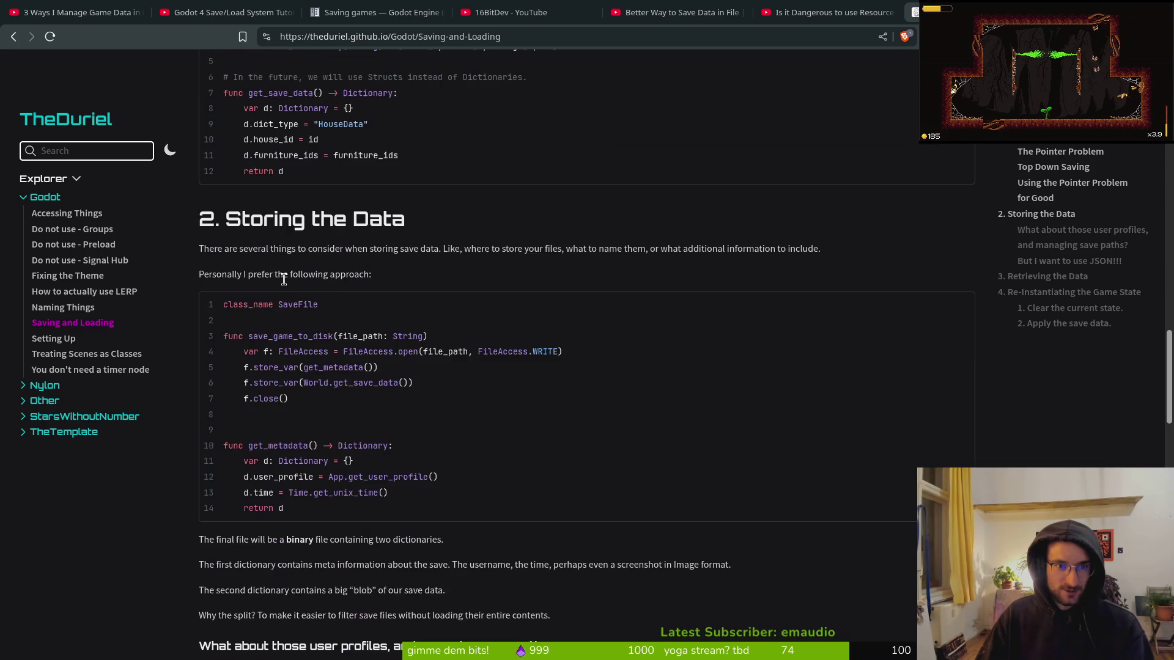
pyautogui.moveTo(222, 334); pyautogui.dragTo(383, 409)
pyautogui.click(381, 408)
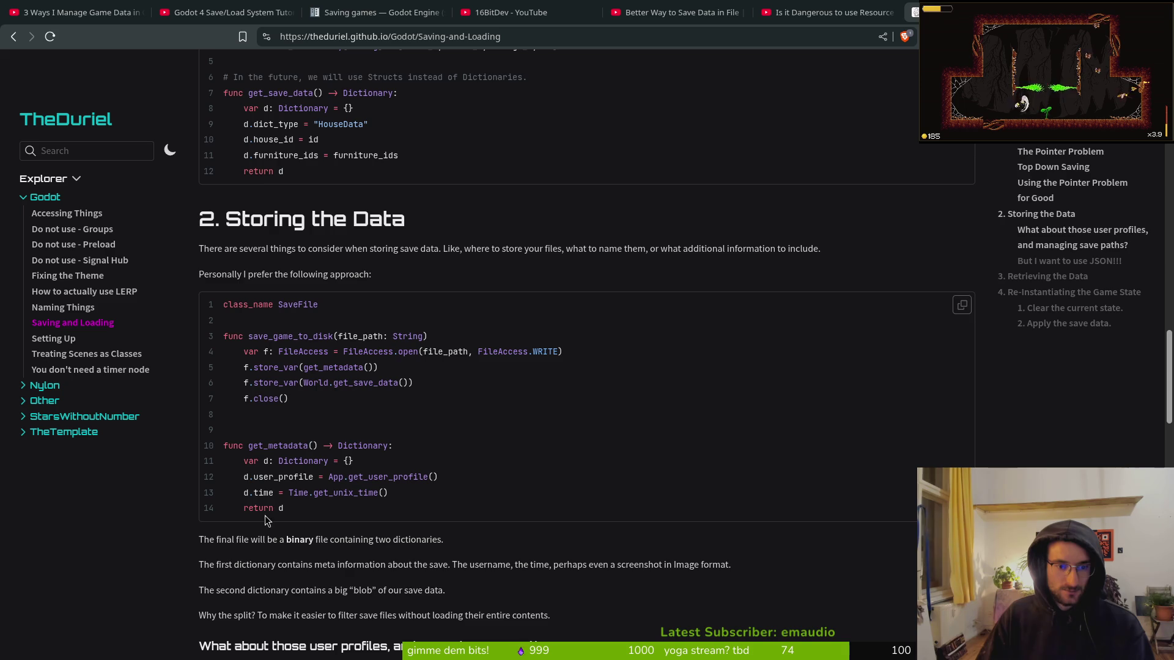
pyautogui.scroll(-10, 478, 280)
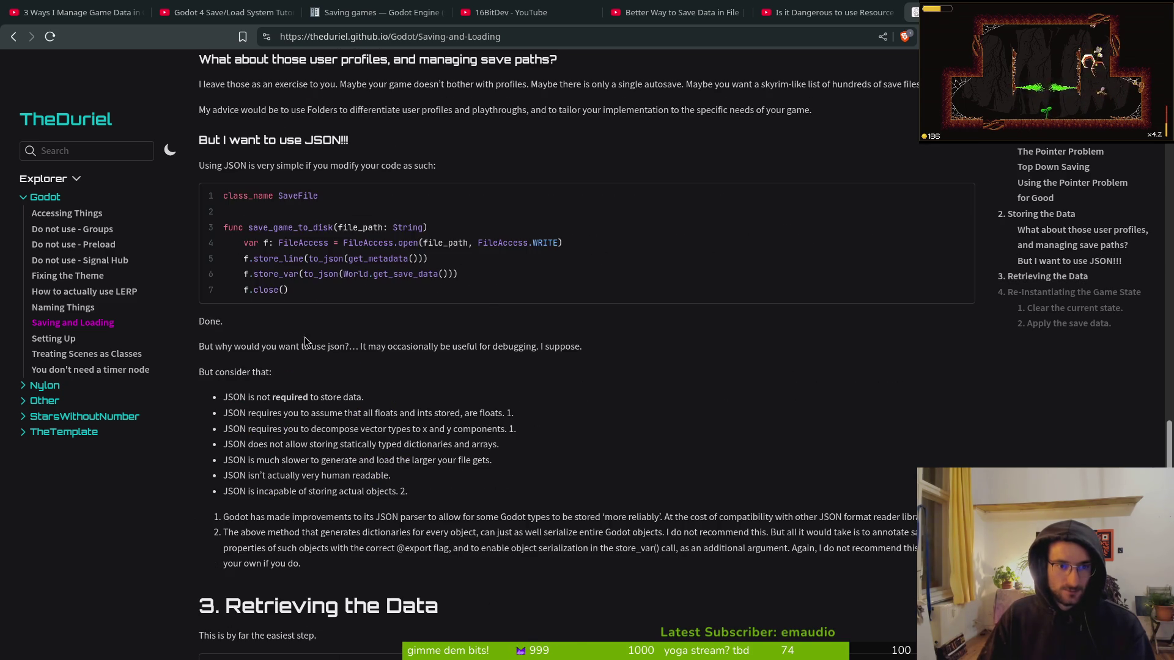
pyautogui.scroll(-5, 312, 338)
pyautogui.scroll(-5, 390, 369)
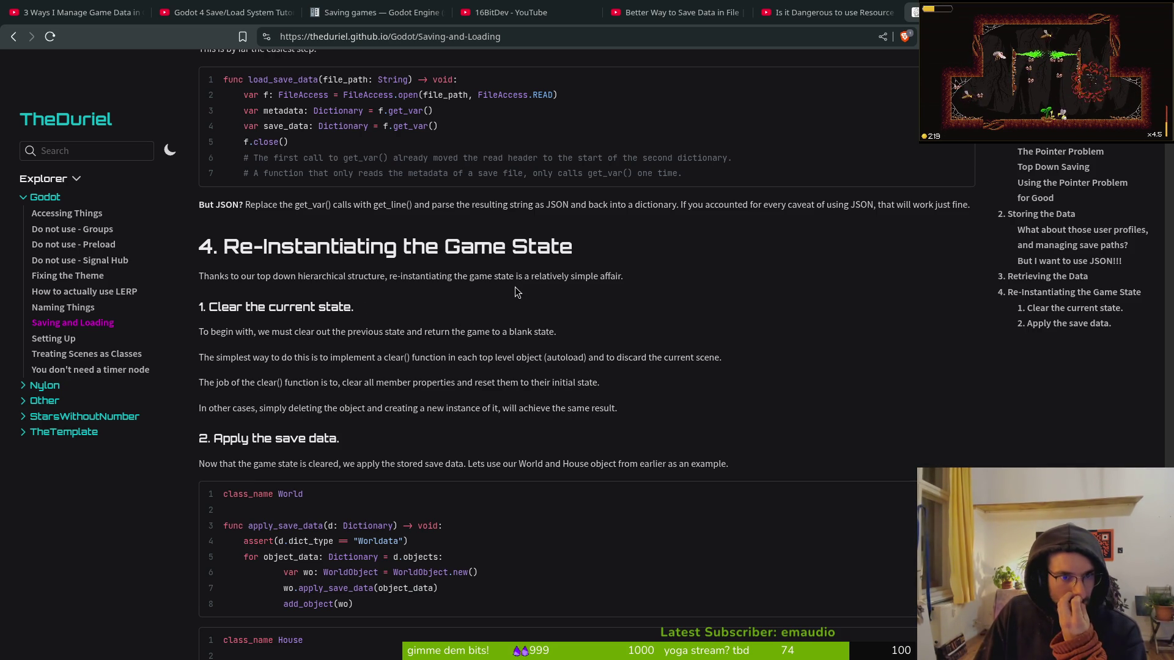
pyautogui.scroll(3, 639, 286)
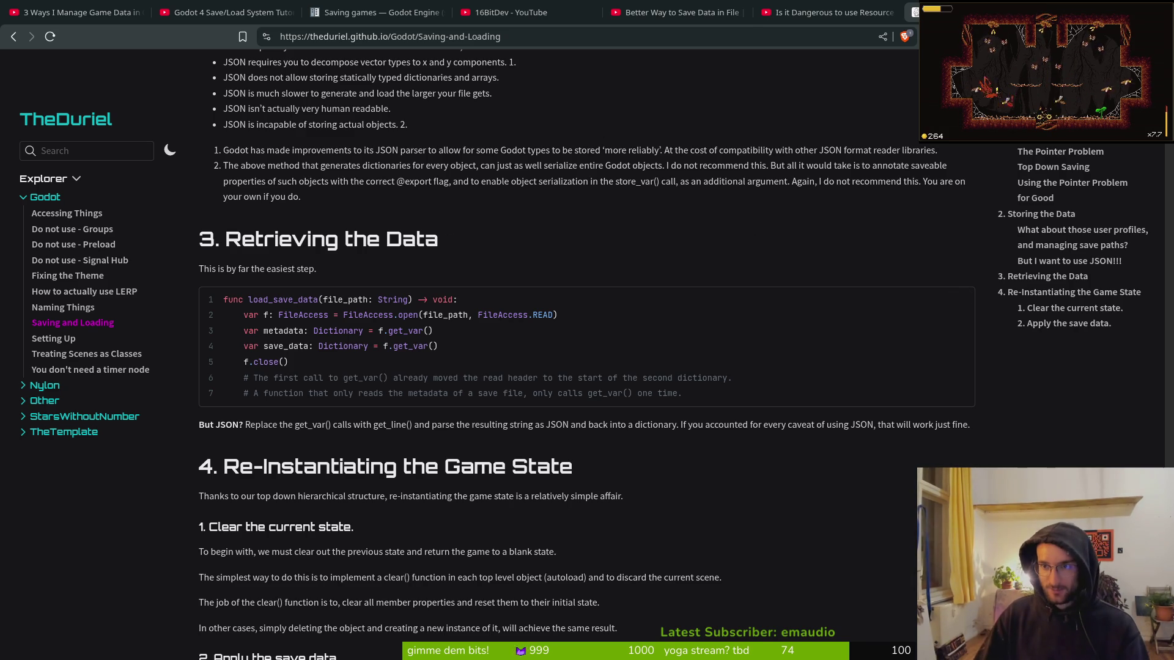
pyautogui.click(831, 12)
# - Close all ten browser tabs, from the Is it Dangerous video to the last one
pyautogui.click(892, 13)
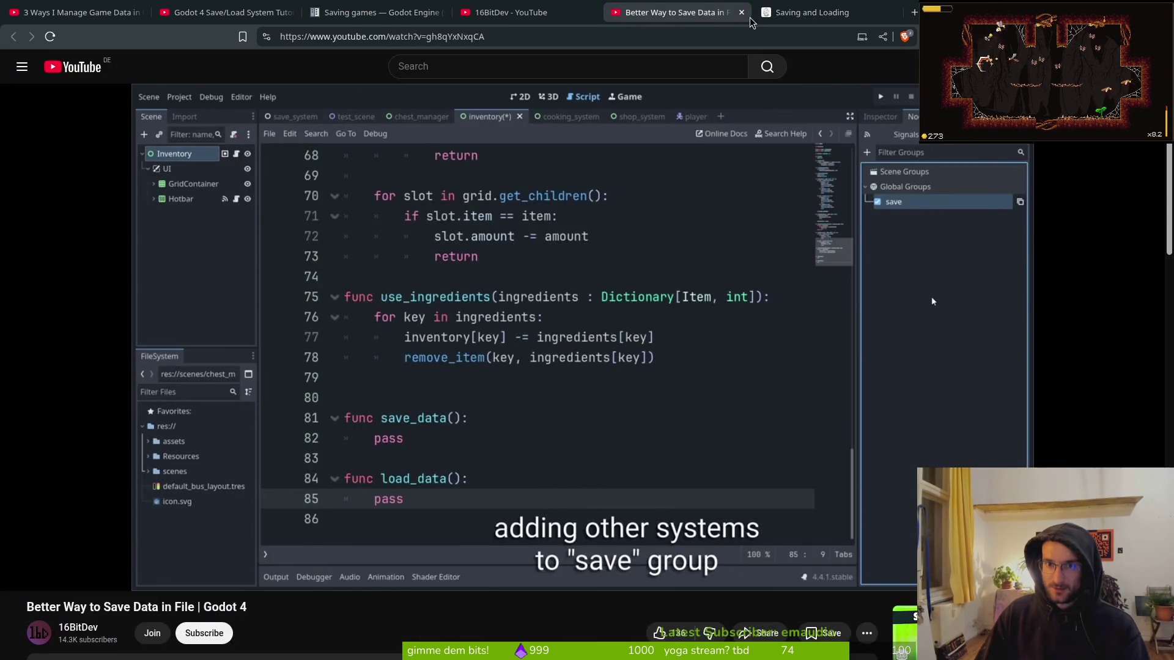
pyautogui.click(741, 12)
pyautogui.click(559, 12)
pyautogui.click(591, 12)
pyautogui.click(415, 13)
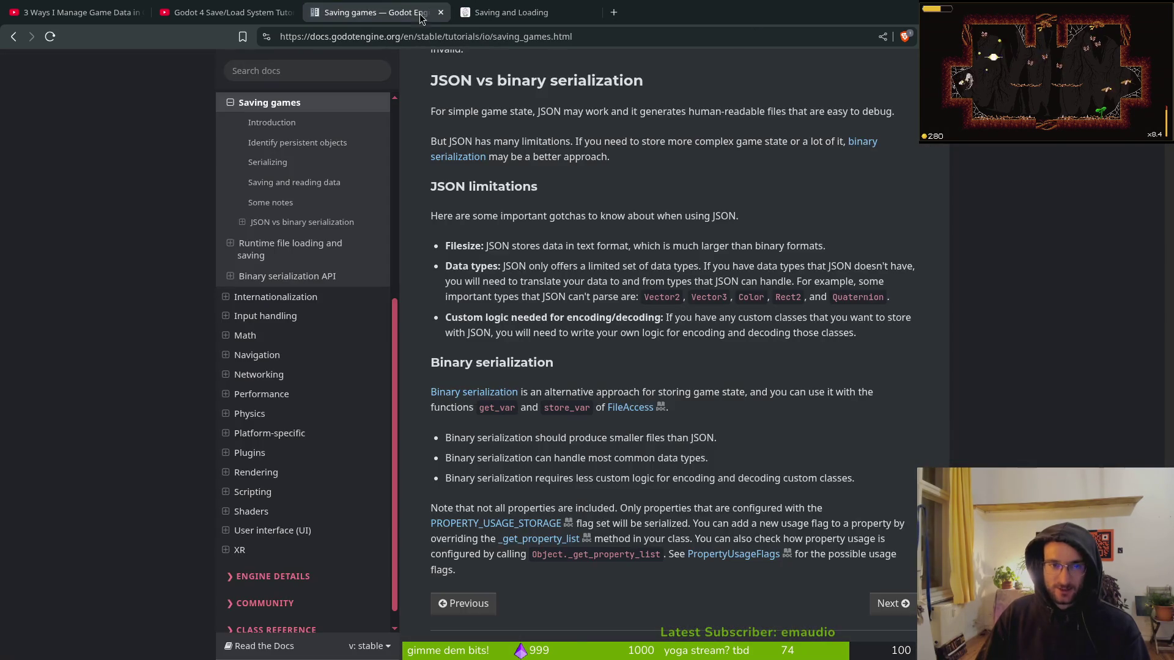
pyautogui.click(440, 12)
pyautogui.click(290, 13)
pyautogui.click(122, 12)
pyautogui.click(140, 13)
pyautogui.click(139, 12)
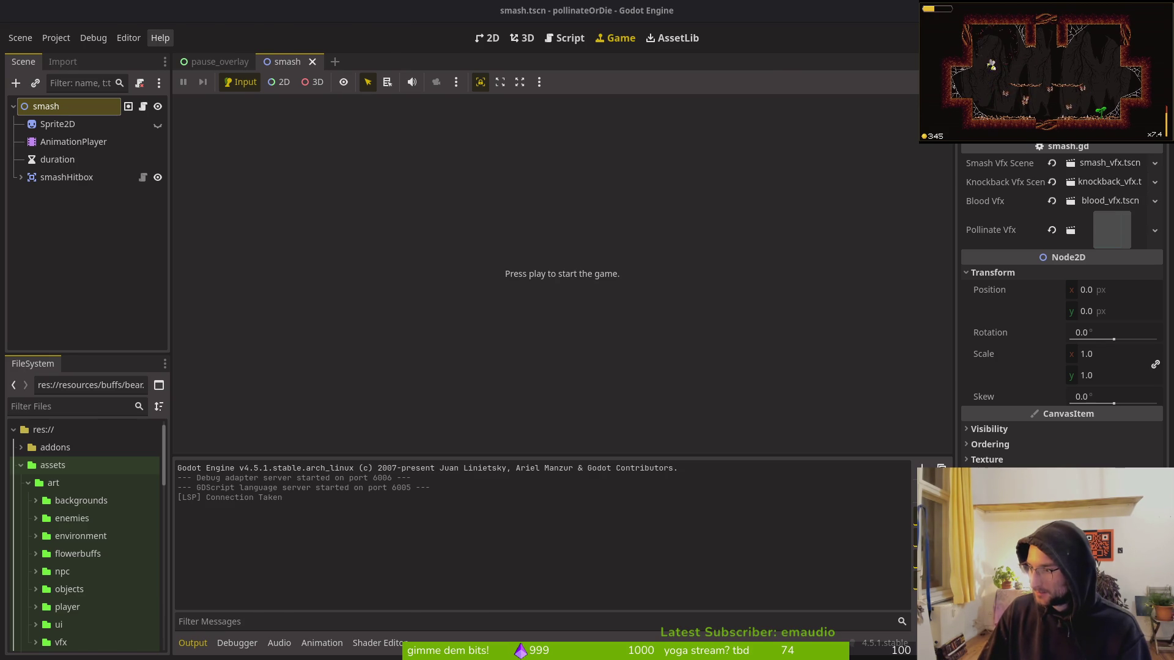
# - In Vim, undo the edit to game.controller.gd and quit to the shell
pyautogui.hotkey('alt', 'Tab')
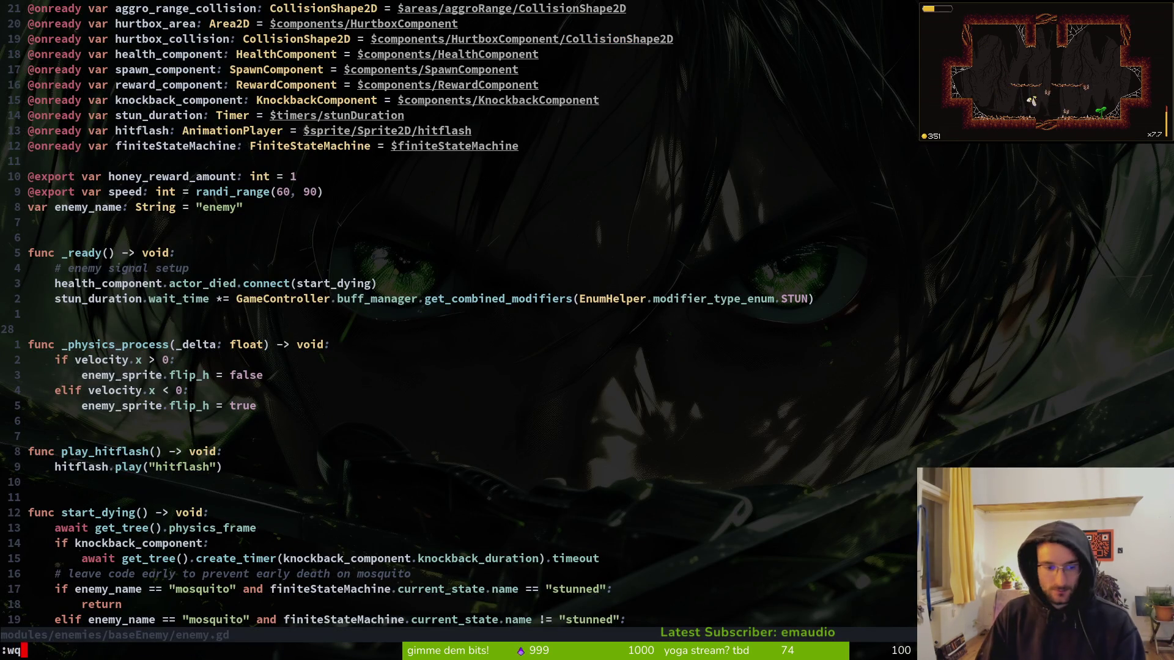
pyautogui.hotkey('ctrl', '6')
pyautogui.press('Escape')
pyautogui.write('u:q')
pyautogui.press('Return')
# - Review the buff_manager.gd diff in tig status and stage it
pyautogui.write('tig status')
pyautogui.press('Return')
pyautogui.press('Down')
pyautogui.press('Down')
pyautogui.press('Down')
pyautogui.press('Return')
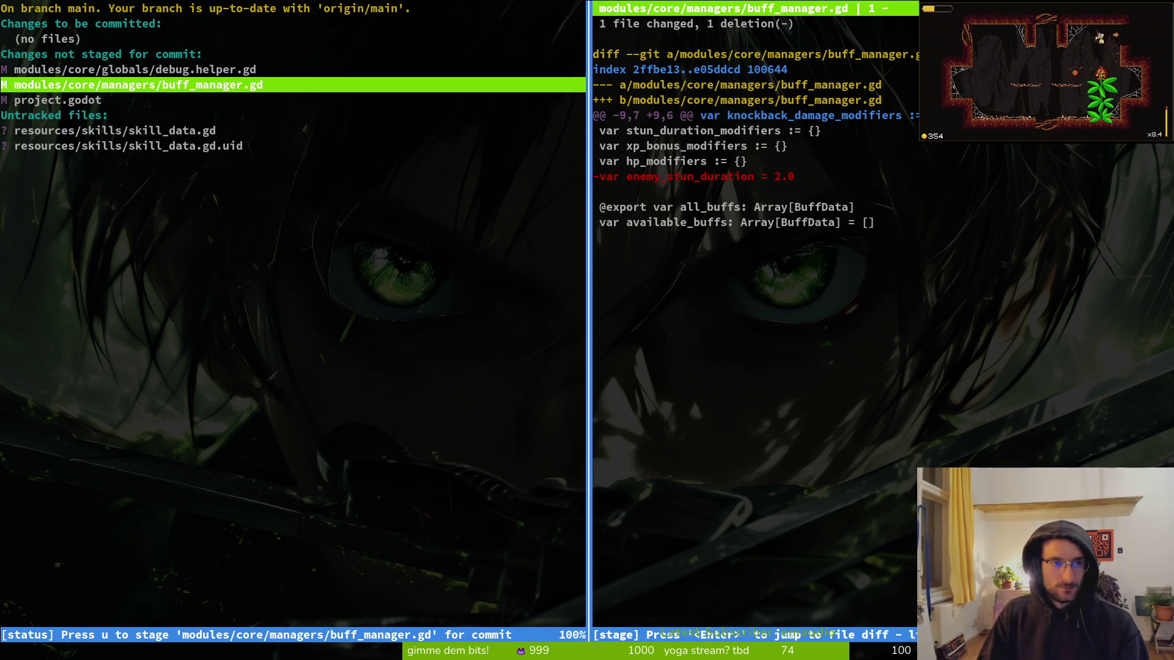
pyautogui.press('Down')
pyautogui.press('q')
pyautogui.press('Up')
# - Commit with message "removed unused variable" and git push to the remote
pyautogui.write('uqgit commit -')
pyautogui.write('re')
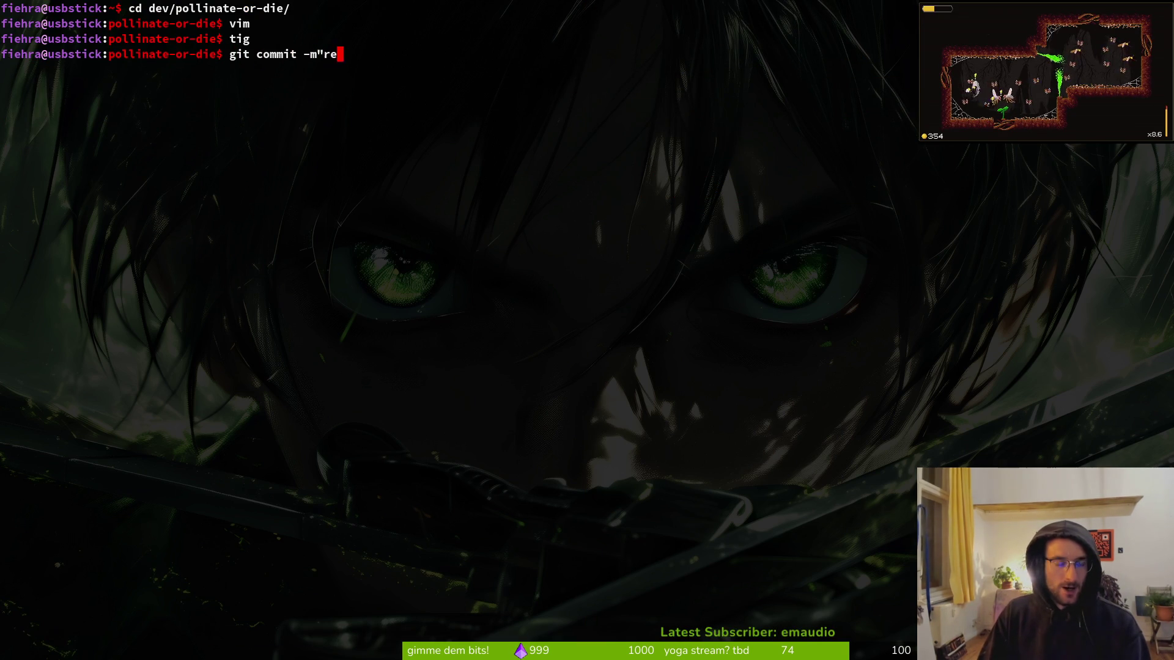
pyautogui.write('moved unused variable"')
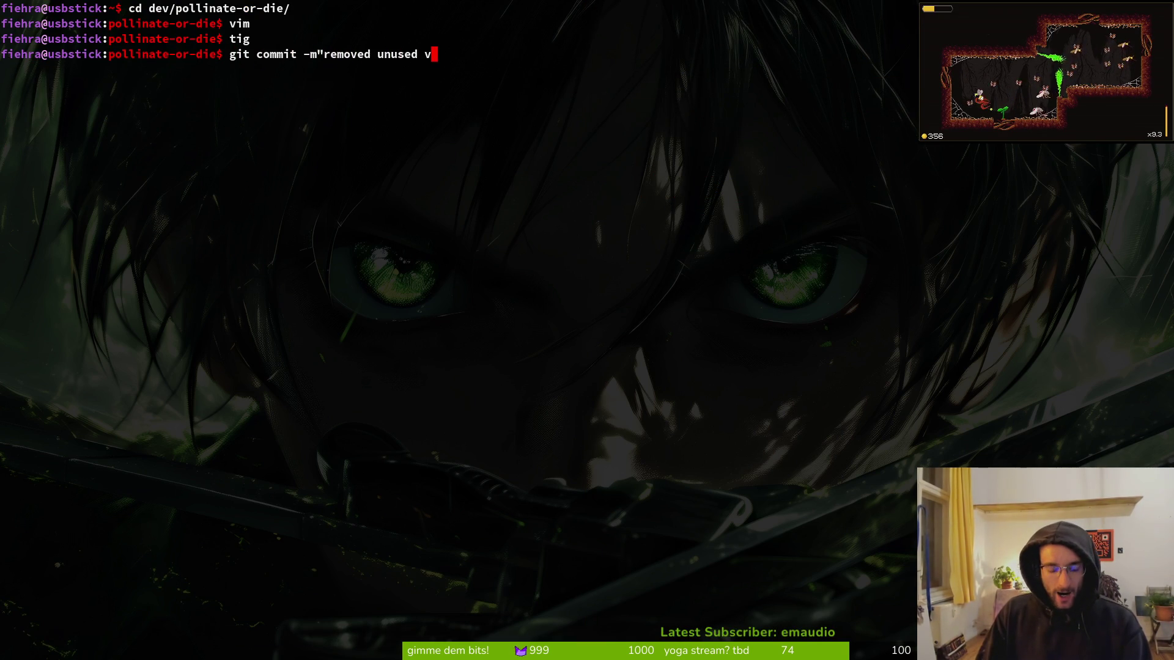
pyautogui.press('Return')
pyautogui.write('git push')
pyautogui.press('Return')
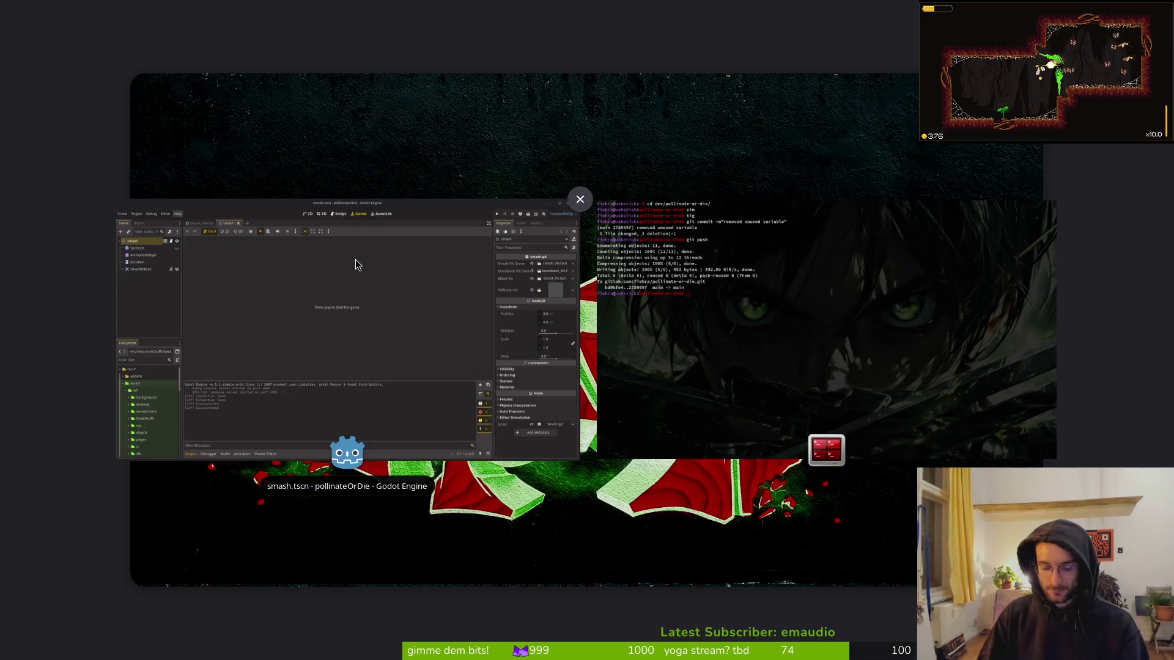
# - Exit the terminal, browse the assets/aseprite folder in the open dialog, then cancel
pyautogui.hotkey('ctrl', 'd')
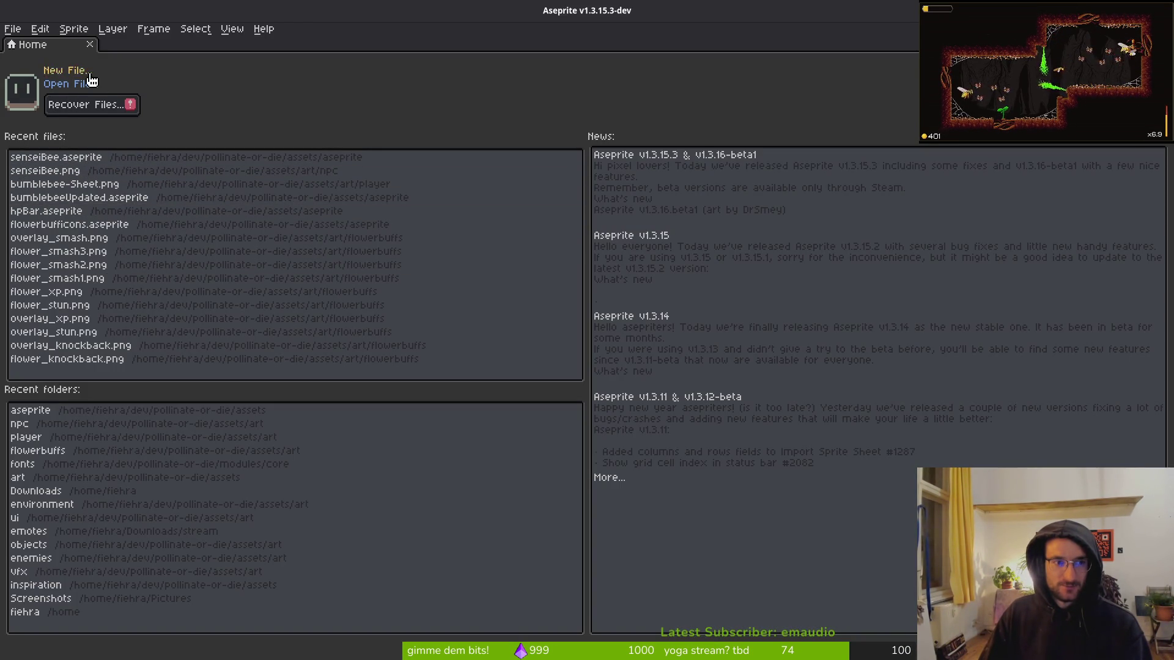
pyautogui.click(75, 88)
pyautogui.click(61, 61)
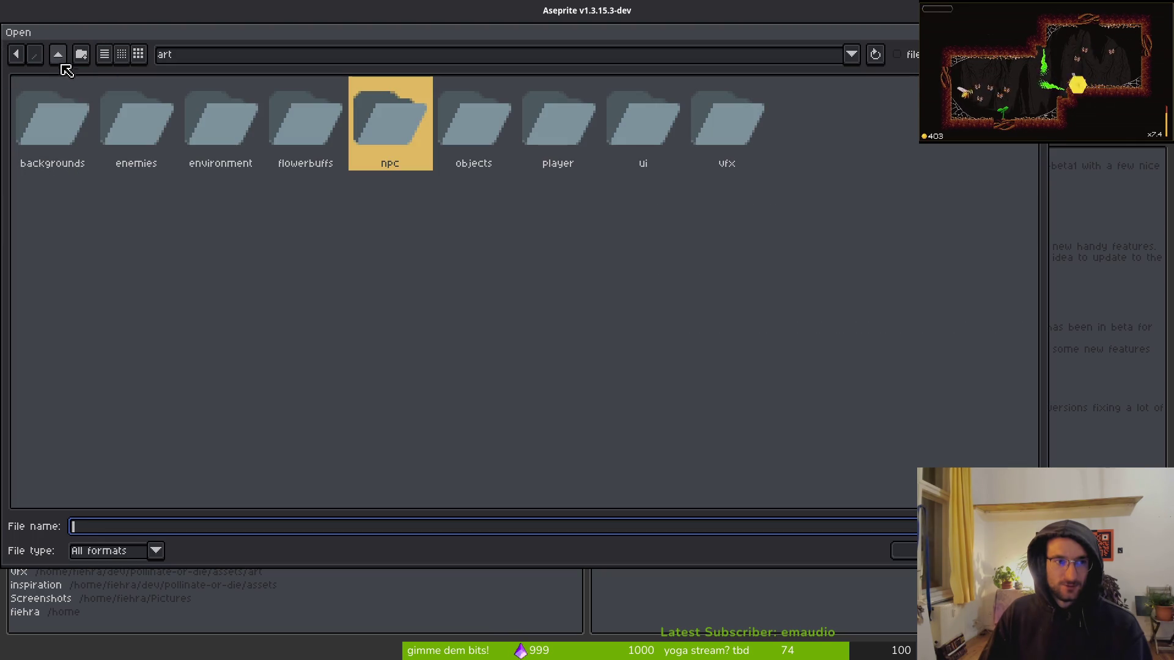
pyautogui.click(61, 61)
pyautogui.doubleClick(140, 122)
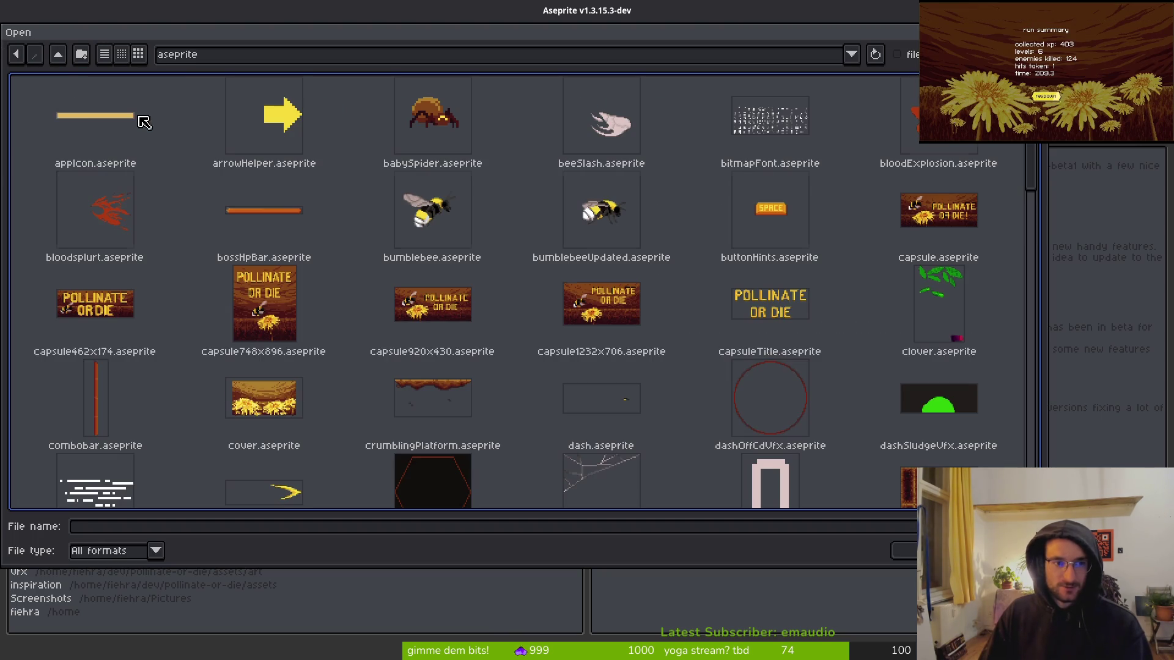
pyautogui.scroll(-10, 605, 354)
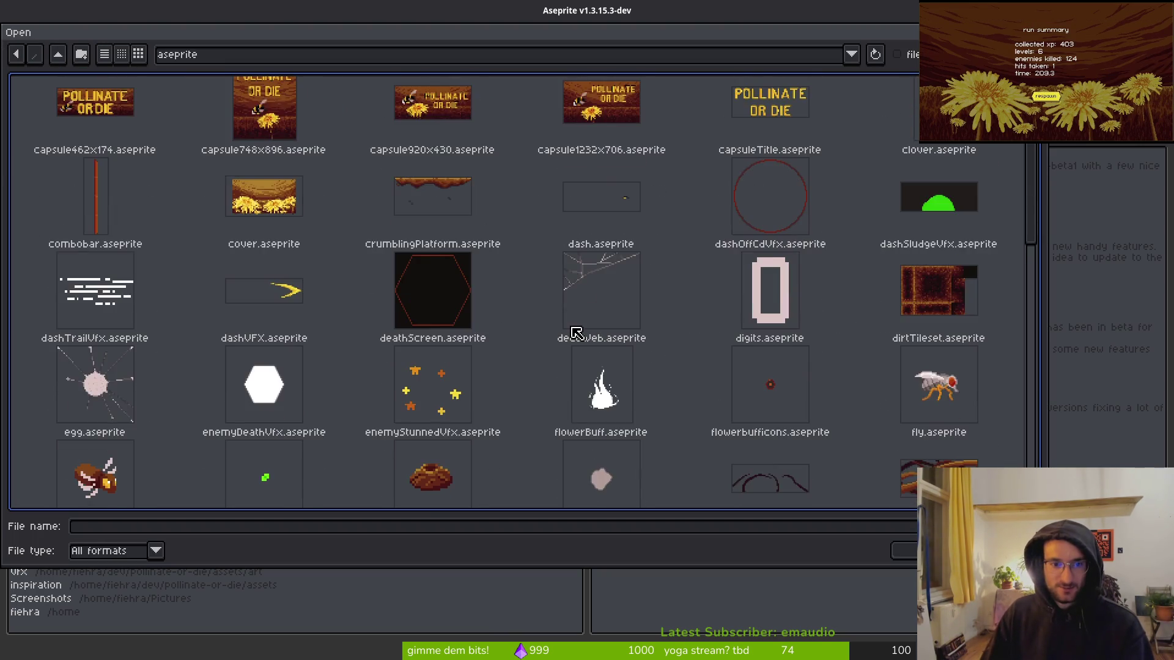
pyautogui.scroll(-8, 495, 340)
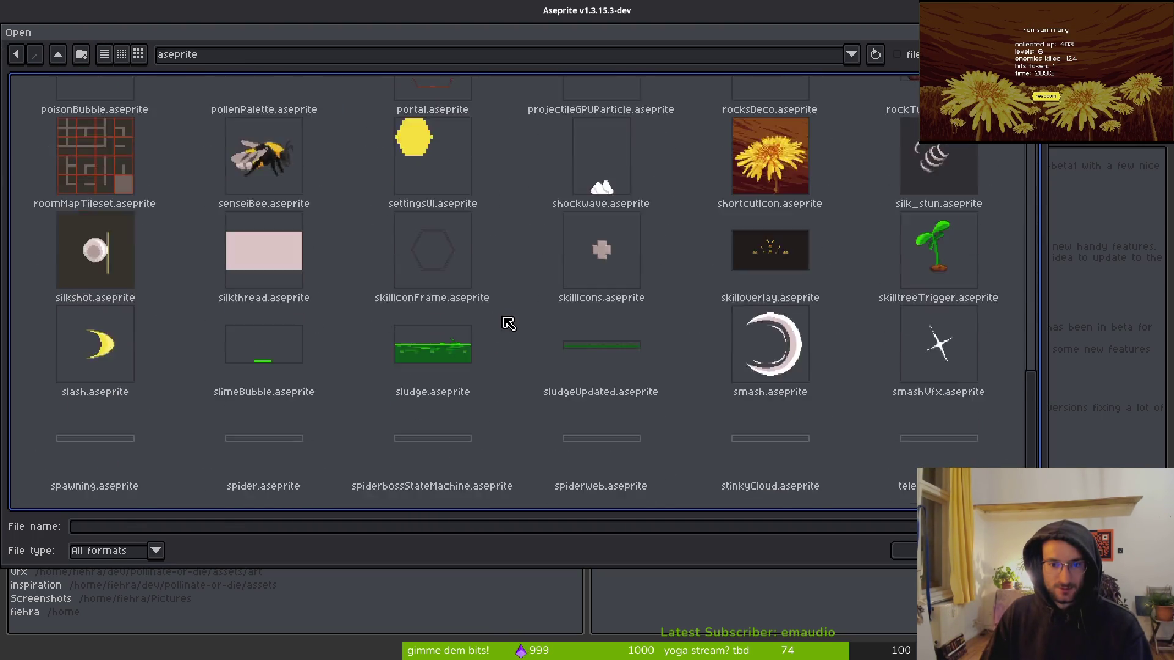
pyautogui.scroll(10, 909, 324)
pyautogui.scroll(5, 909, 325)
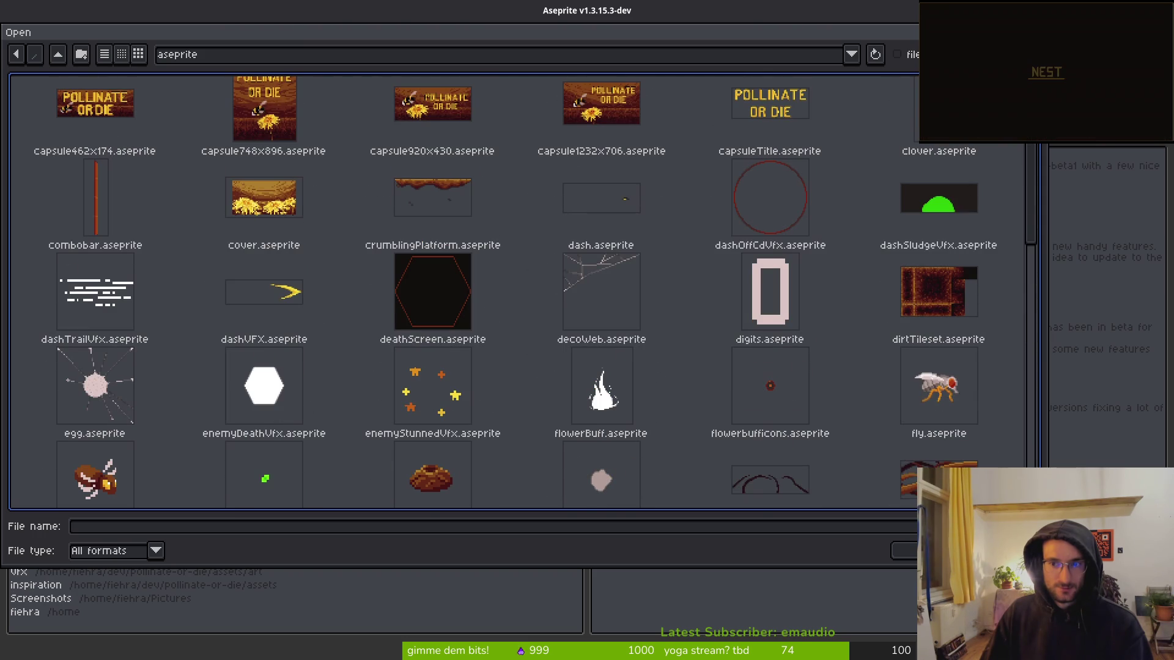
pyautogui.scroll(3, 336, 217)
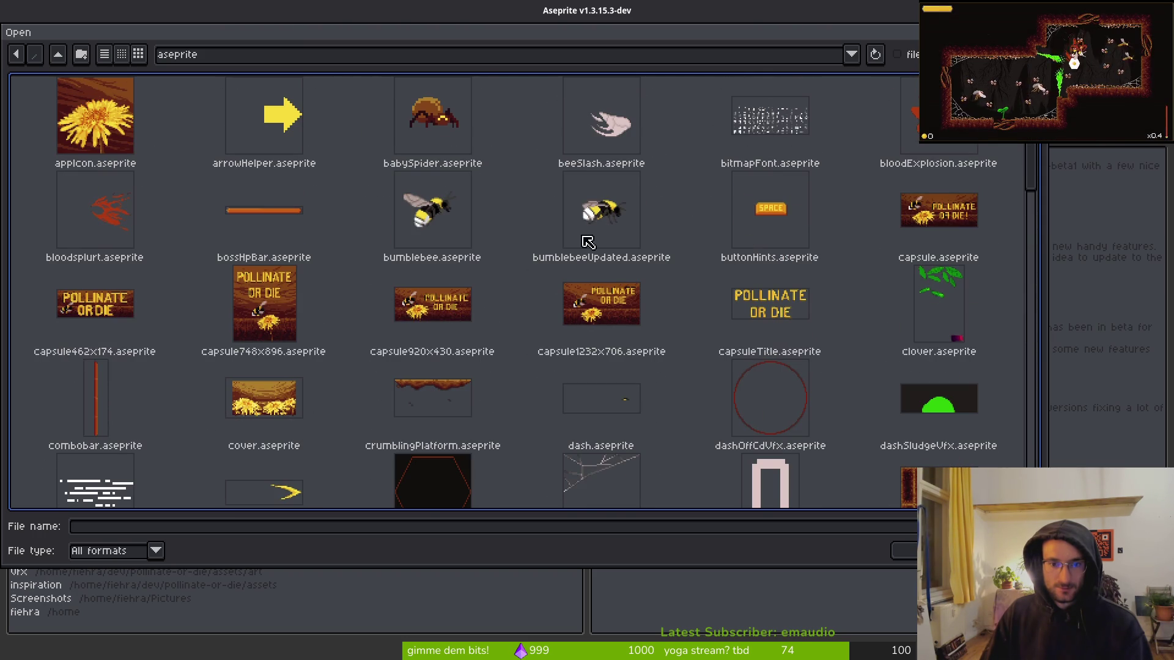
pyautogui.scroll(-5, 503, 332)
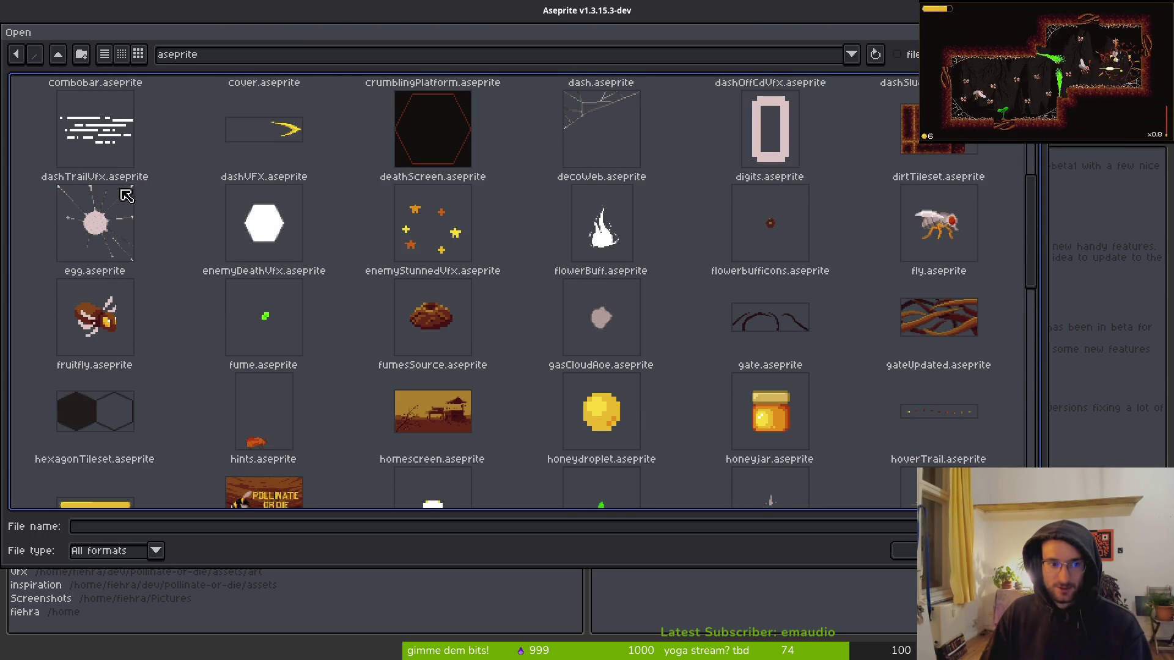
pyautogui.press('Escape')
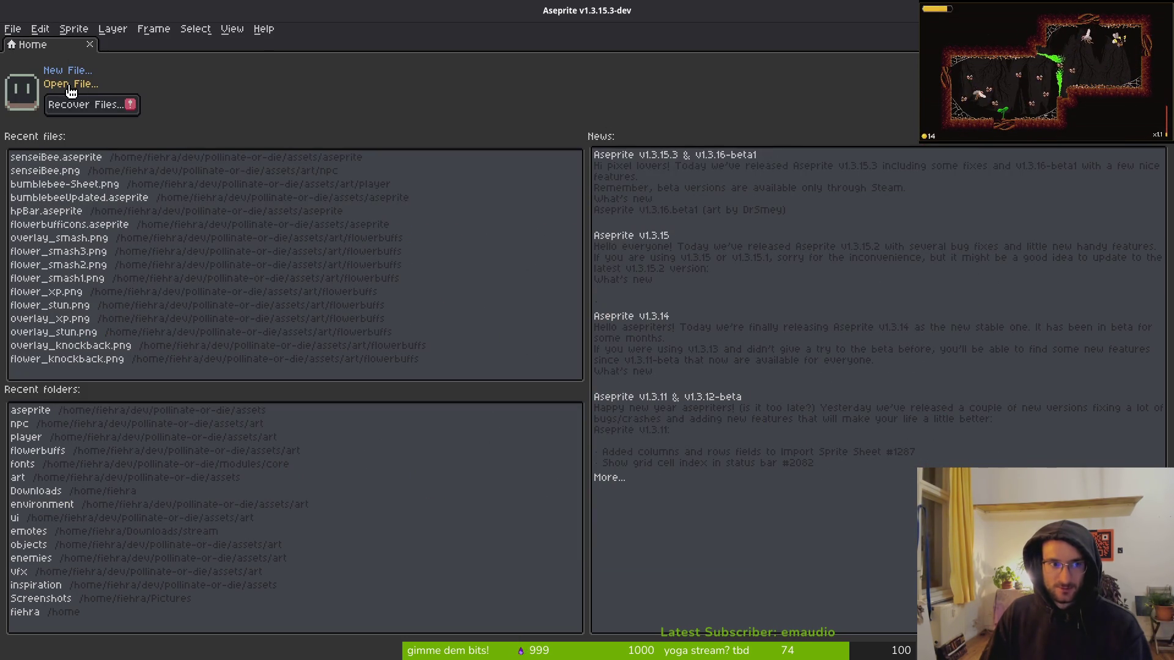
# - Navigate to assets/art/objects and open dandellion-Sheet.png
pyautogui.click(48, 83)
pyautogui.click(58, 55)
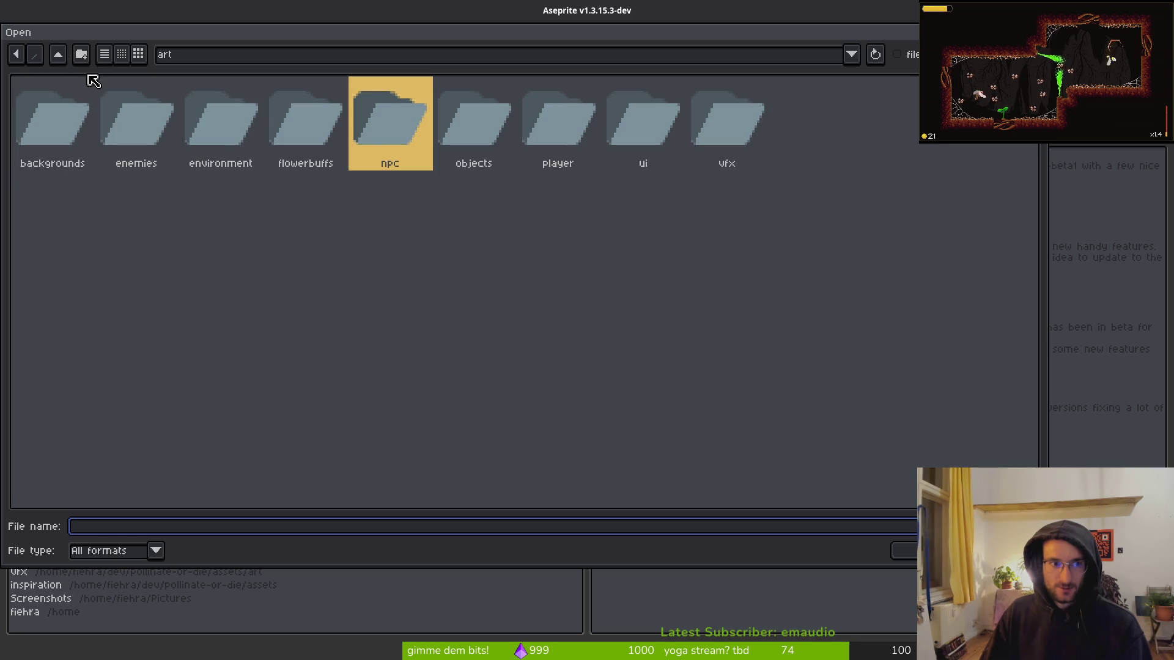
pyautogui.click(58, 54)
pyautogui.doubleClick(130, 122)
pyautogui.click(58, 54)
pyautogui.doubleClick(55, 124)
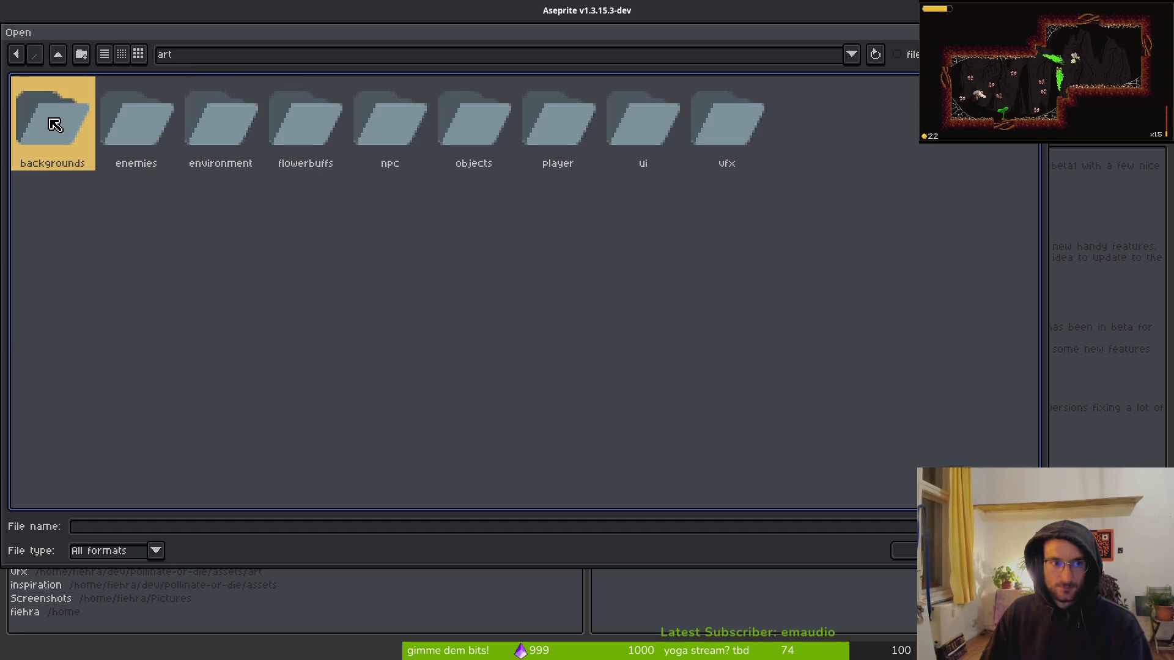
pyautogui.doubleClick(198, 128)
pyautogui.click(201, 130)
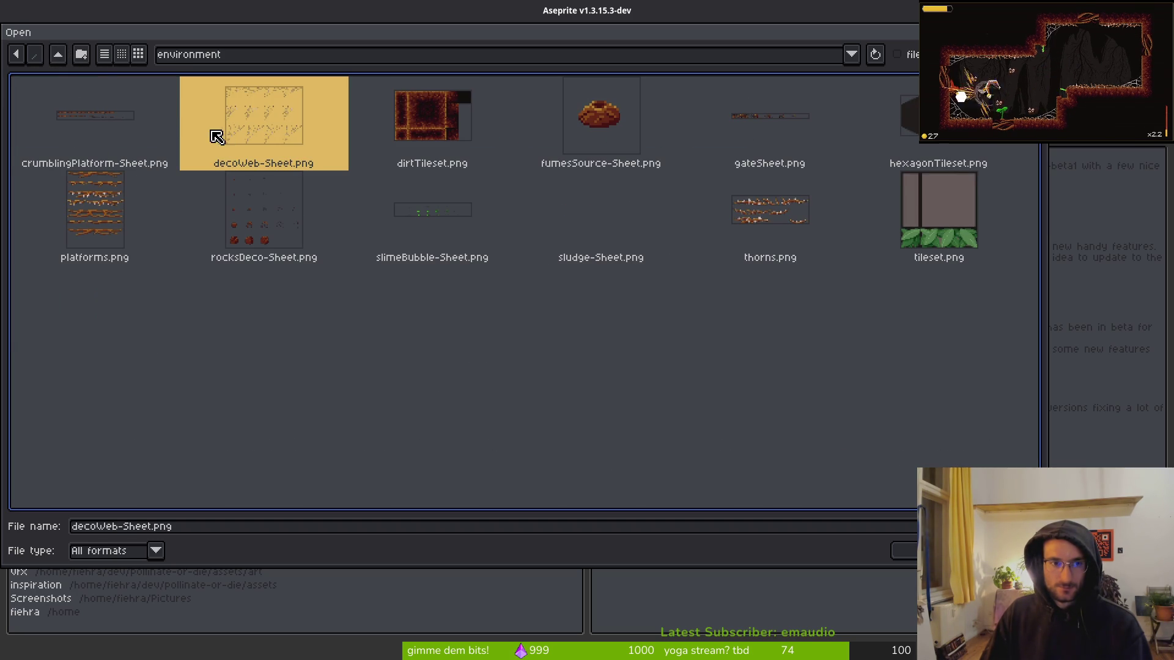
pyautogui.click(58, 55)
pyautogui.doubleClick(489, 122)
pyautogui.click(247, 134)
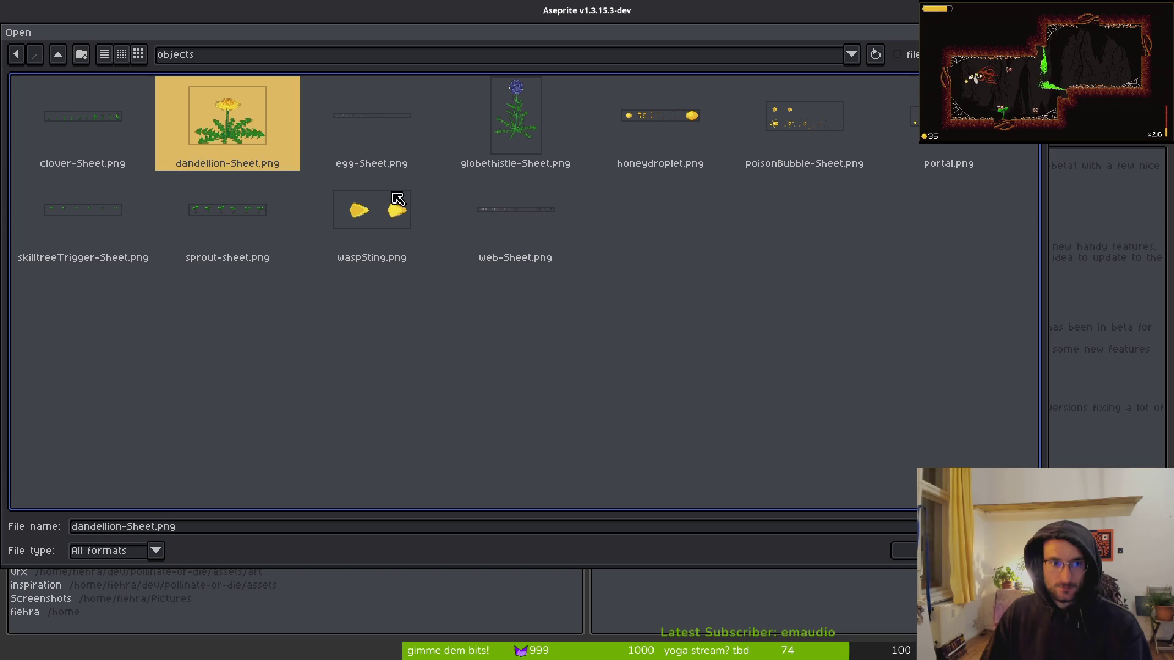
pyautogui.click(904, 550)
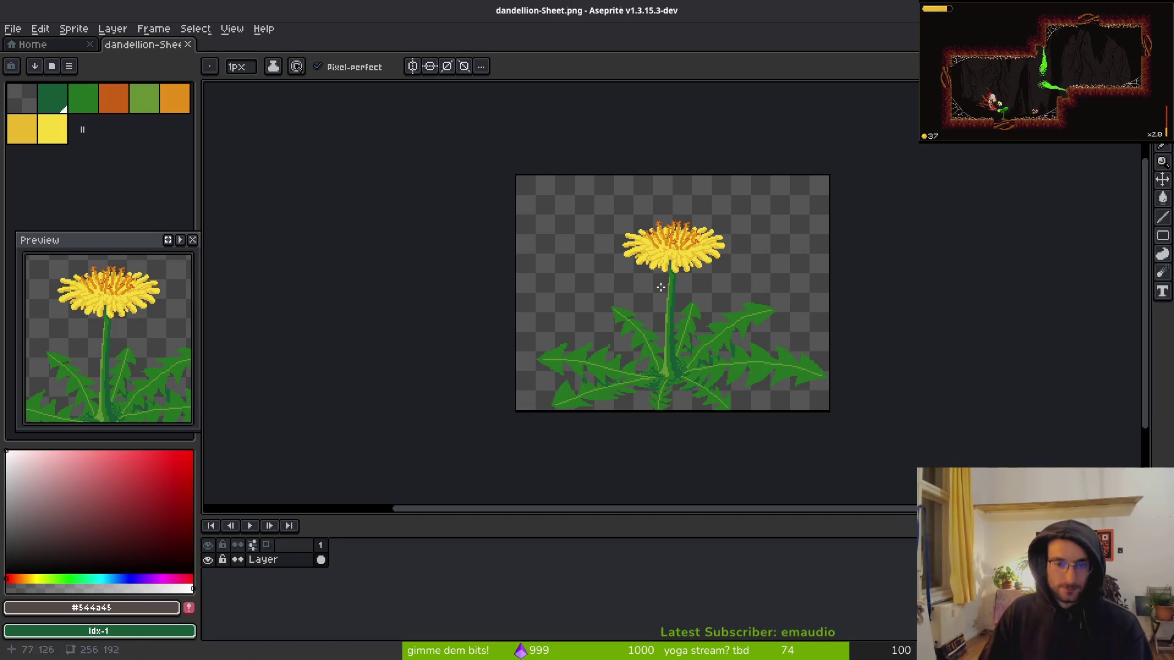
# - Select the entire dandelion sheet canvas with the rectangular marquee
pyautogui.moveTo(663, 288); pyautogui.dragTo(651, 284)
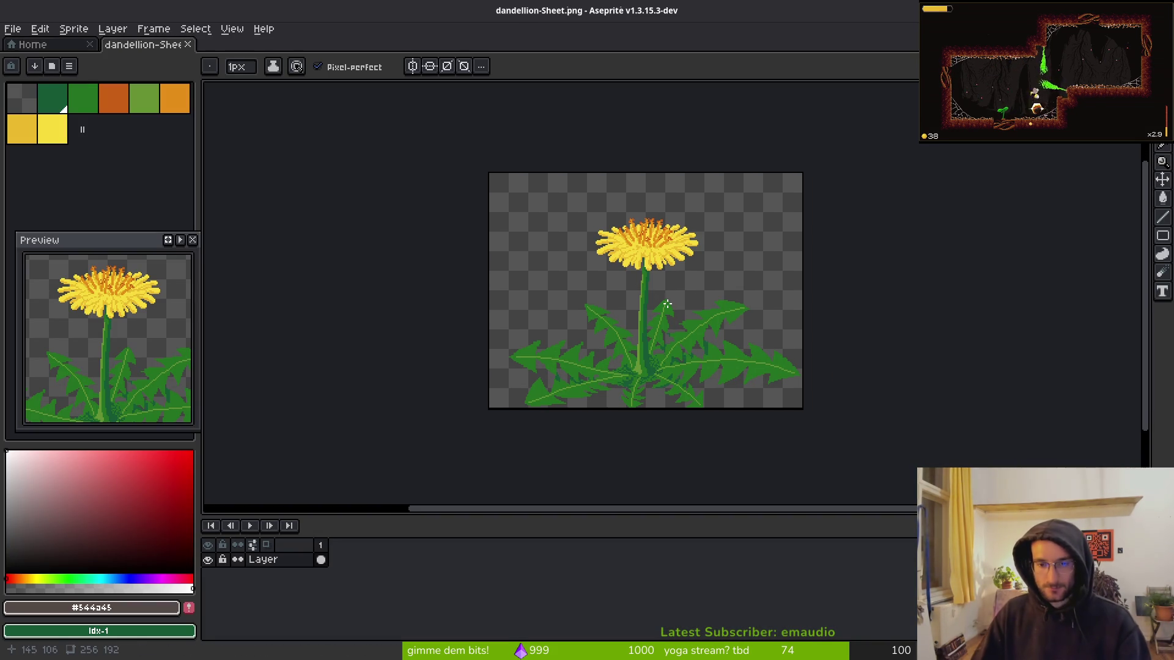
pyautogui.scroll(4, 615, 281)
pyautogui.scroll(-4, 616, 281)
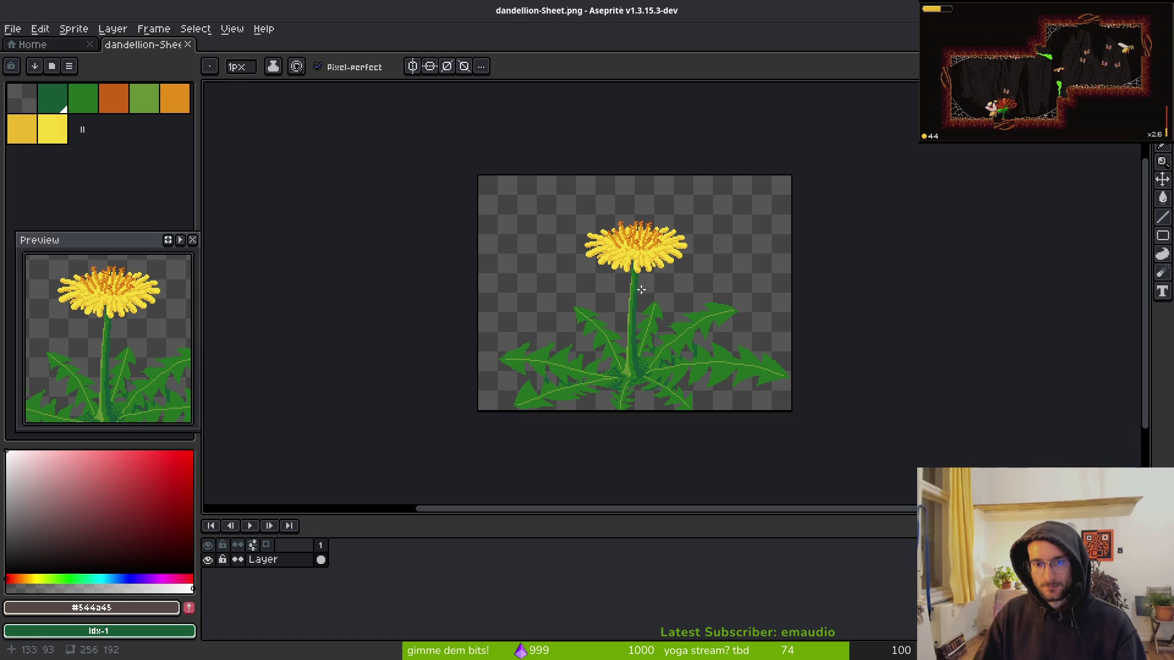
pyautogui.moveTo(630, 279); pyautogui.dragTo(625, 279)
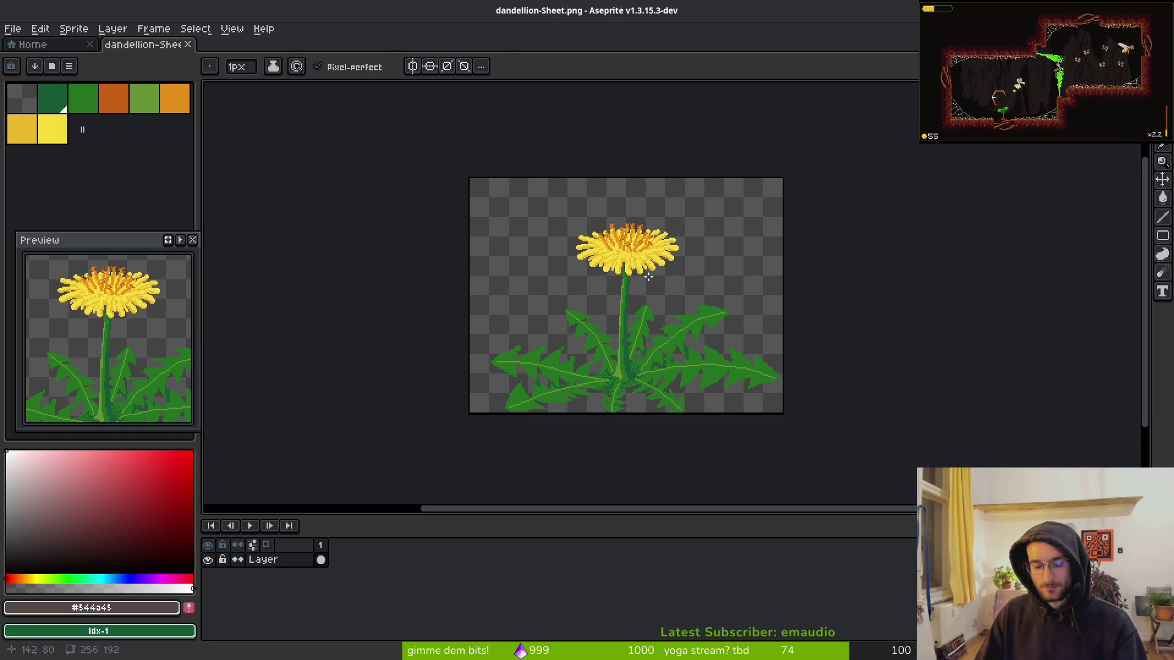
pyautogui.press('m')
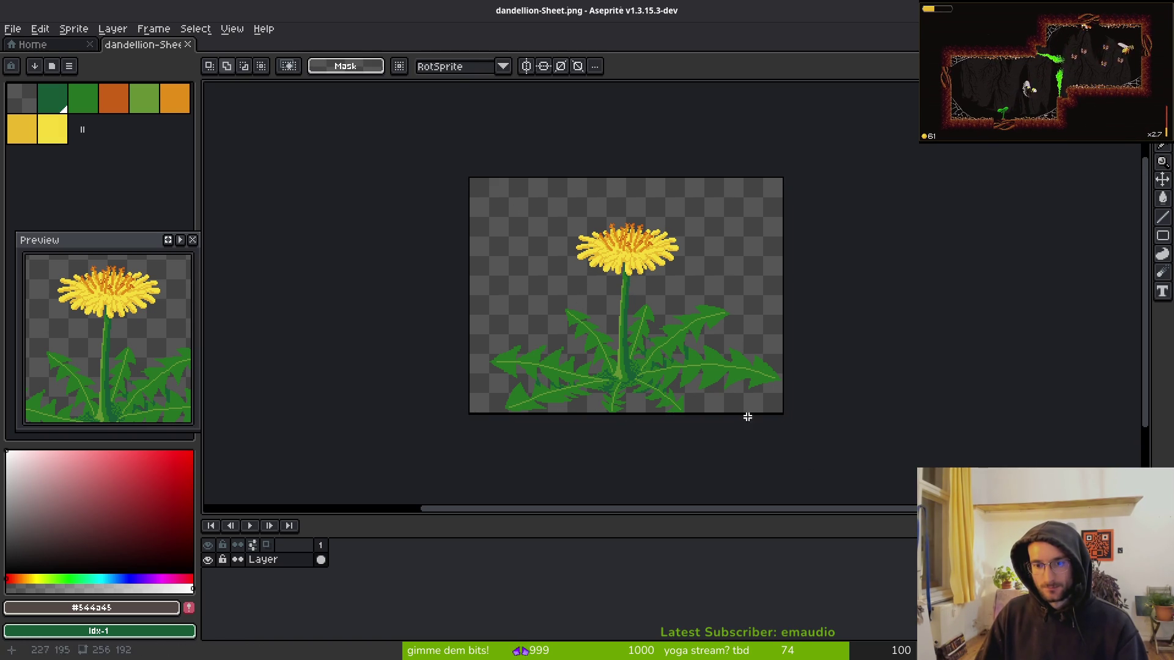
pyautogui.hotkey('ctrl', 'a')
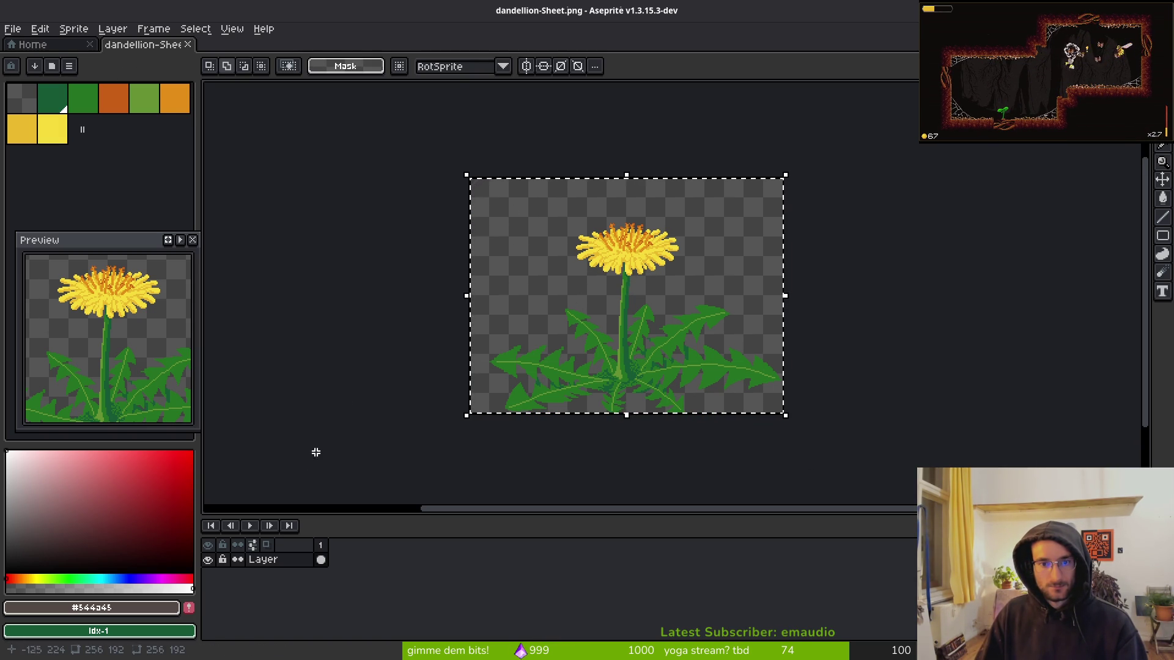
pyautogui.click(12, 29)
pyautogui.click(22, 45)
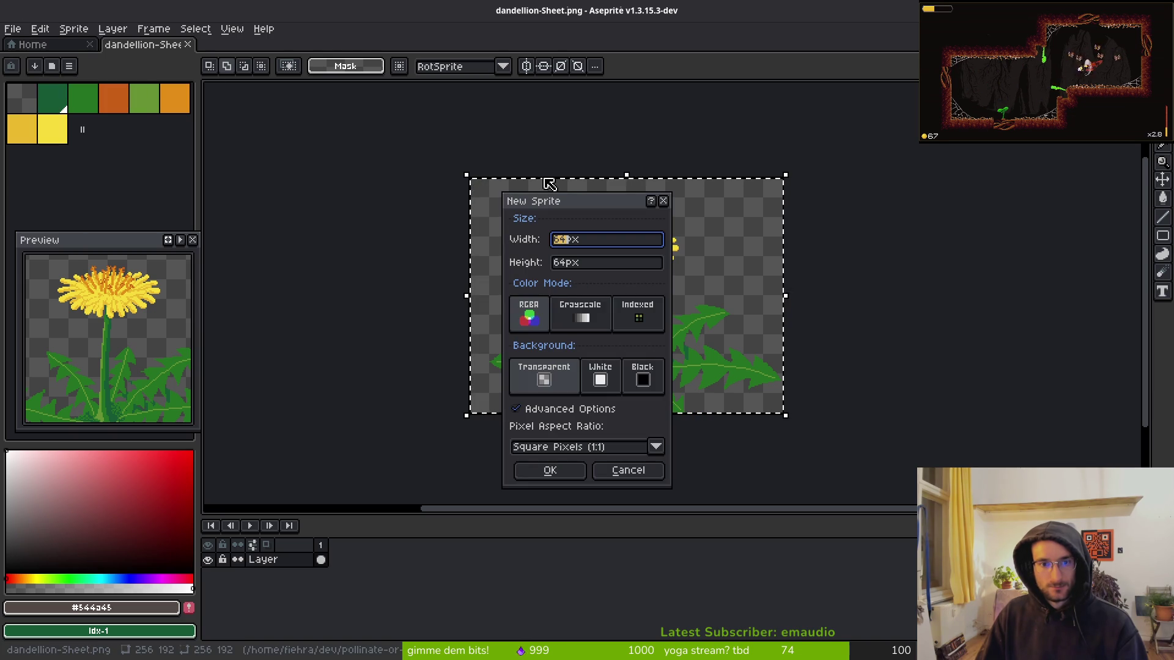
# - Create the new sprite at 256×256 pixels
pyautogui.write('25')
pyautogui.press('Tab')
pyautogui.write('256')
pyautogui.press('Return')
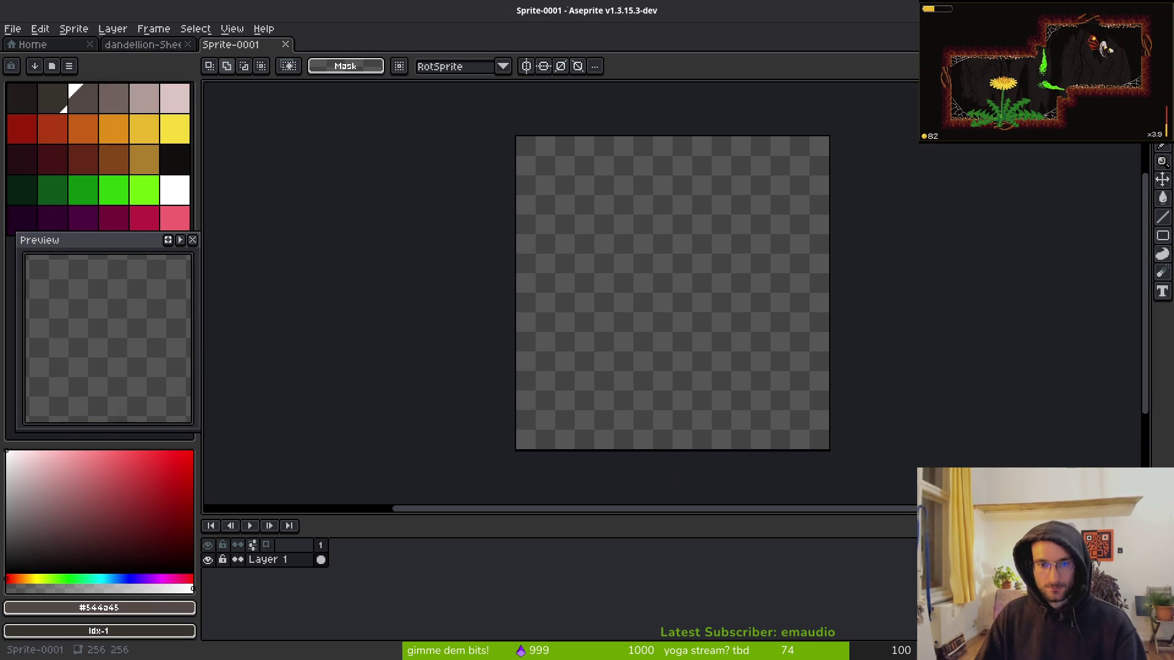
pyautogui.hotkey('ctrl', 's')
pyautogui.press('Escape')
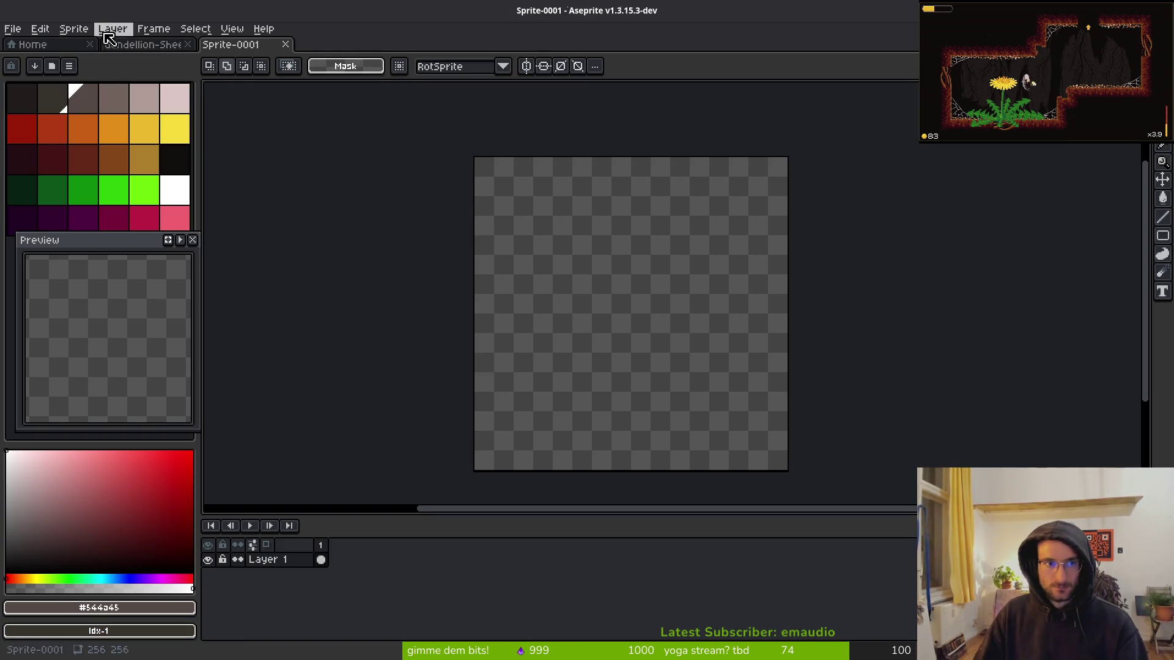
# - Cut the dandelion from the sheet, then undo so it stays on the sheet
pyautogui.click(128, 44)
pyautogui.press('Delete')
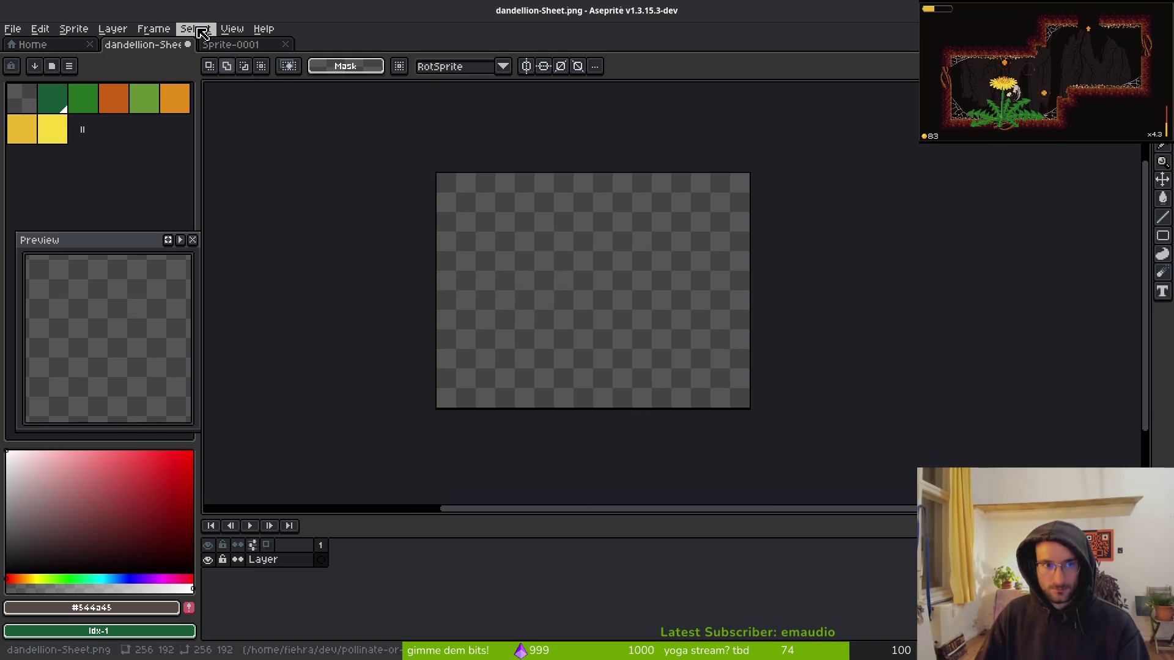
pyautogui.hotkey('ctrl', 'z')
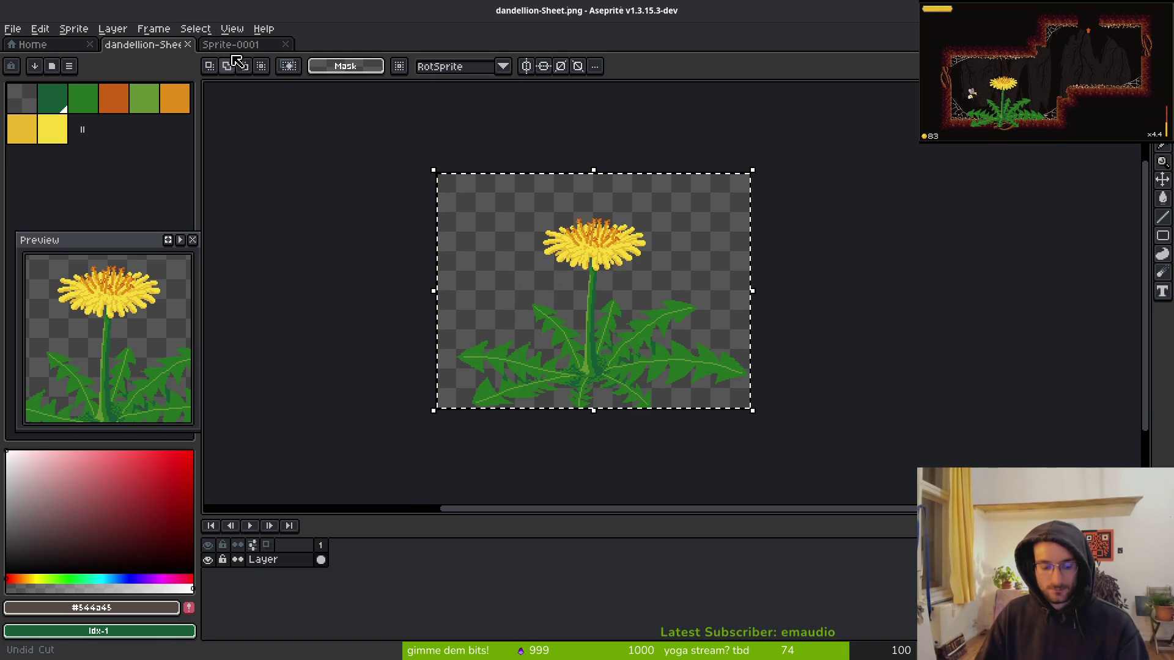
# - Paste the dandelion into Sprite-0001, drag it lower, commit it, and show Home
pyautogui.click(259, 47)
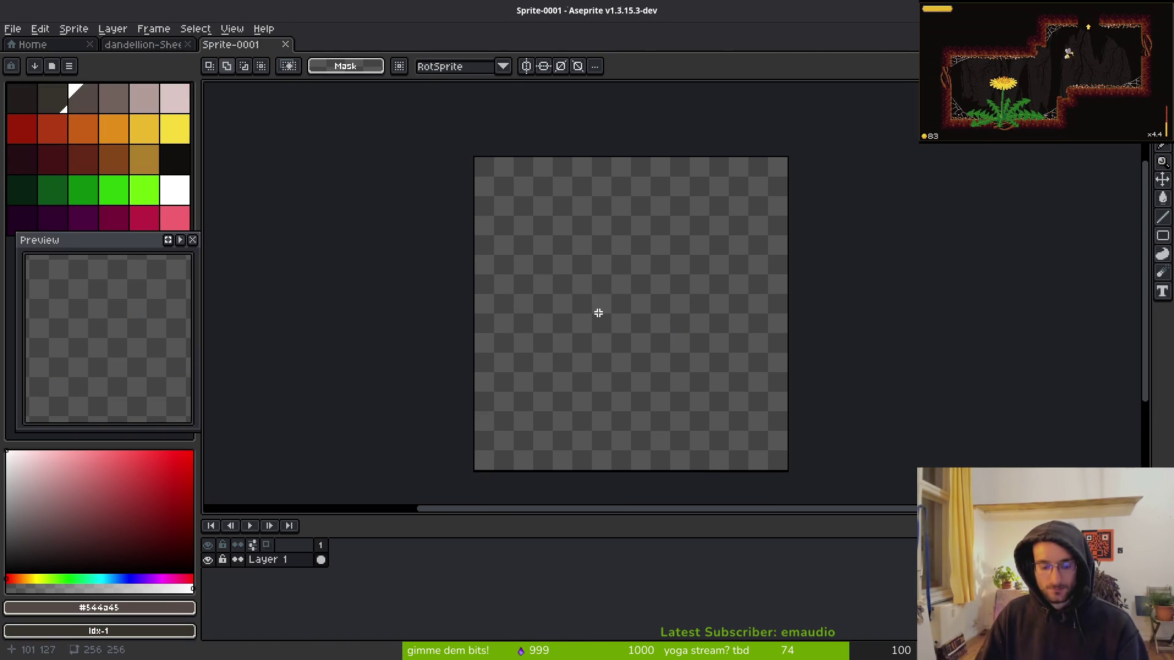
pyautogui.hotkey('ctrl', 'v')
pyautogui.moveTo(649, 350); pyautogui.dragTo(652, 428)
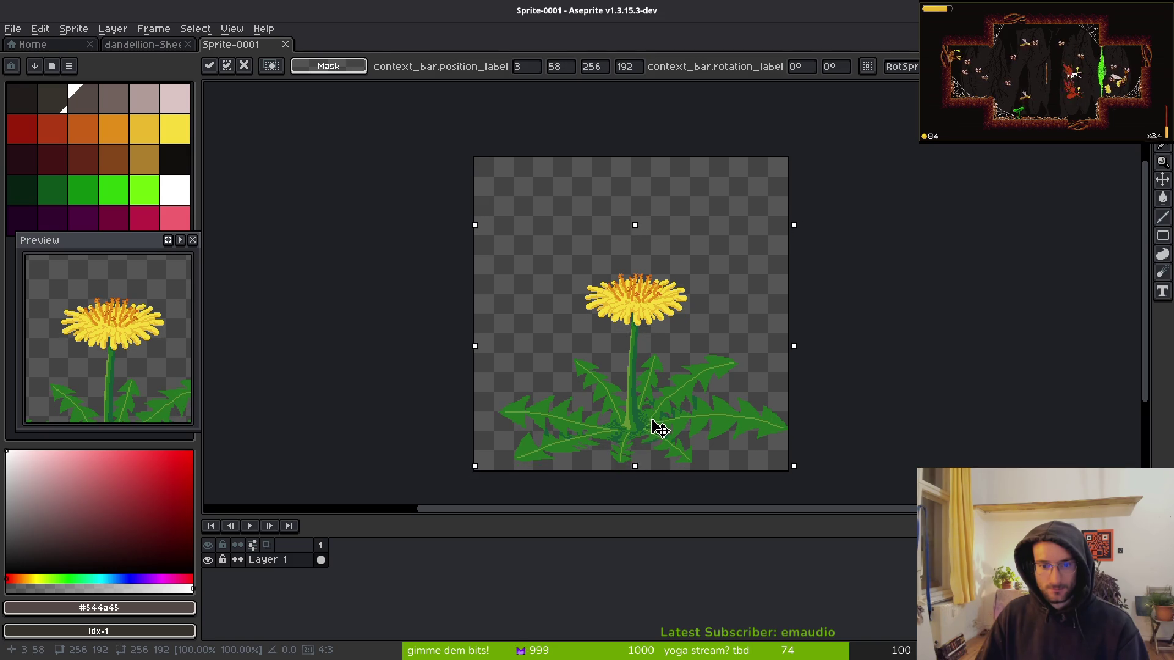
pyautogui.press('Return')
pyautogui.hotkey('ctrl', 's')
pyautogui.press('Escape')
pyautogui.click(38, 46)
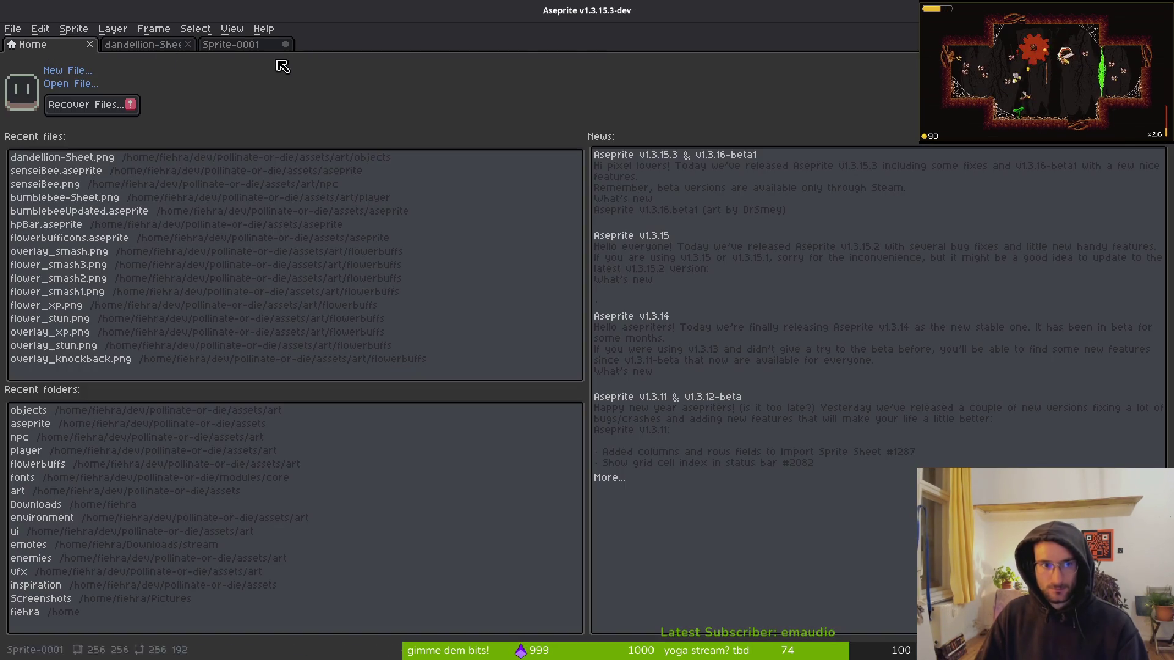
# - Open clover.aseprite from the assets/aseprite folder, then return to Sprite-0001 to save it
pyautogui.click(72, 84)
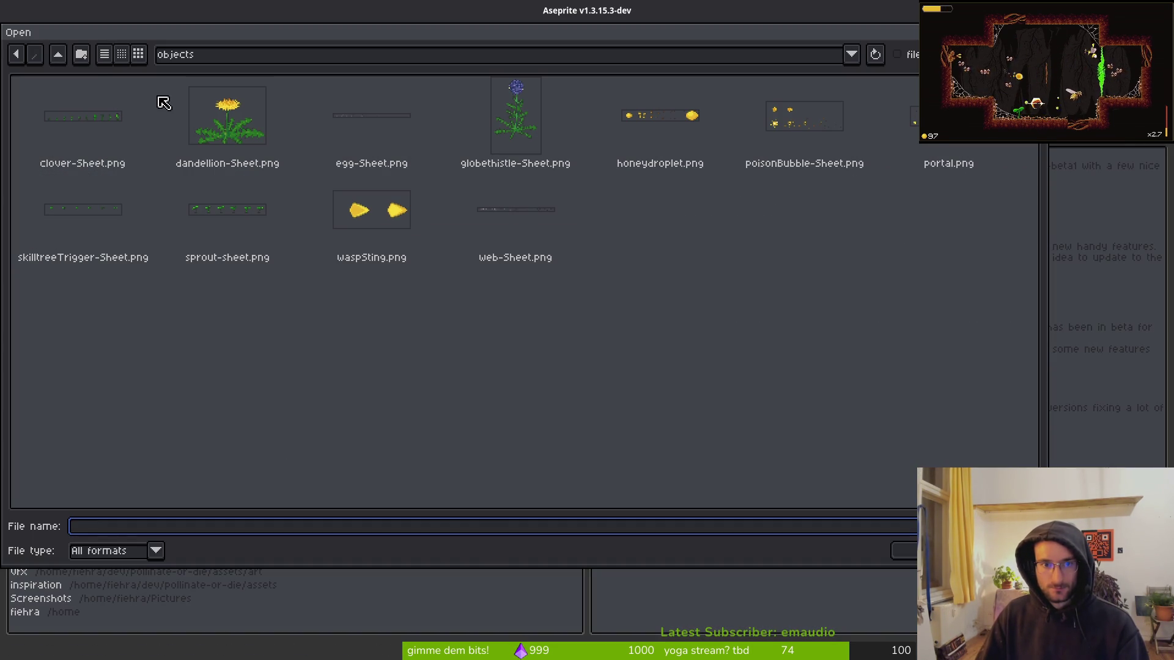
pyautogui.click(58, 55)
pyautogui.click(58, 55)
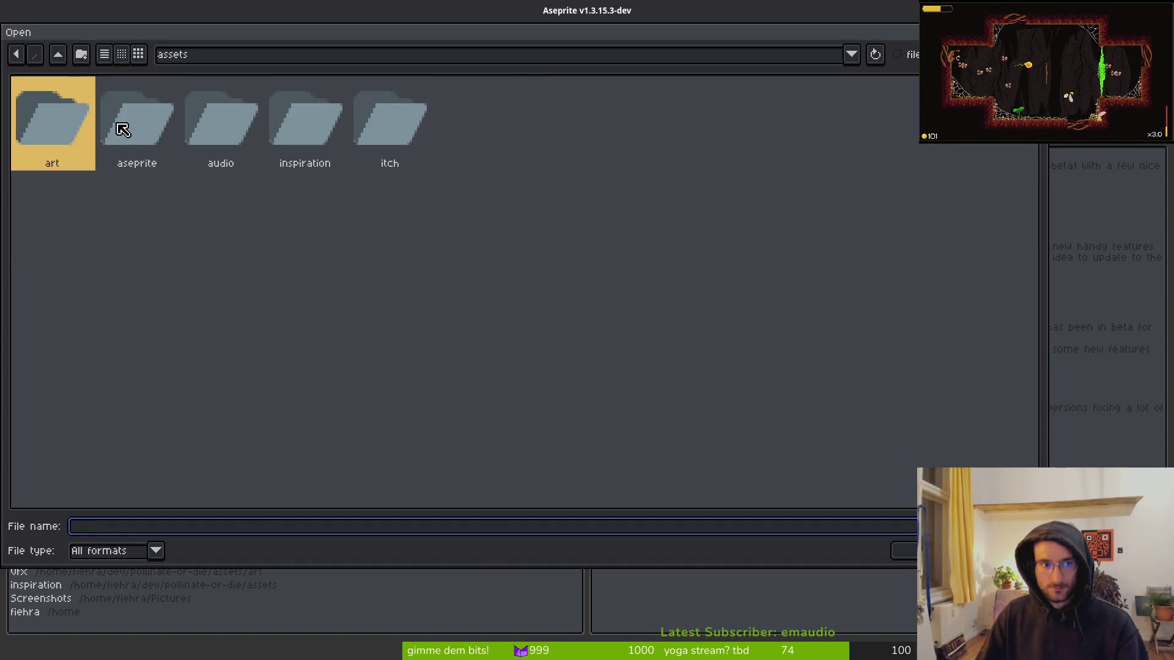
pyautogui.doubleClick(118, 126)
pyautogui.doubleClick(945, 293)
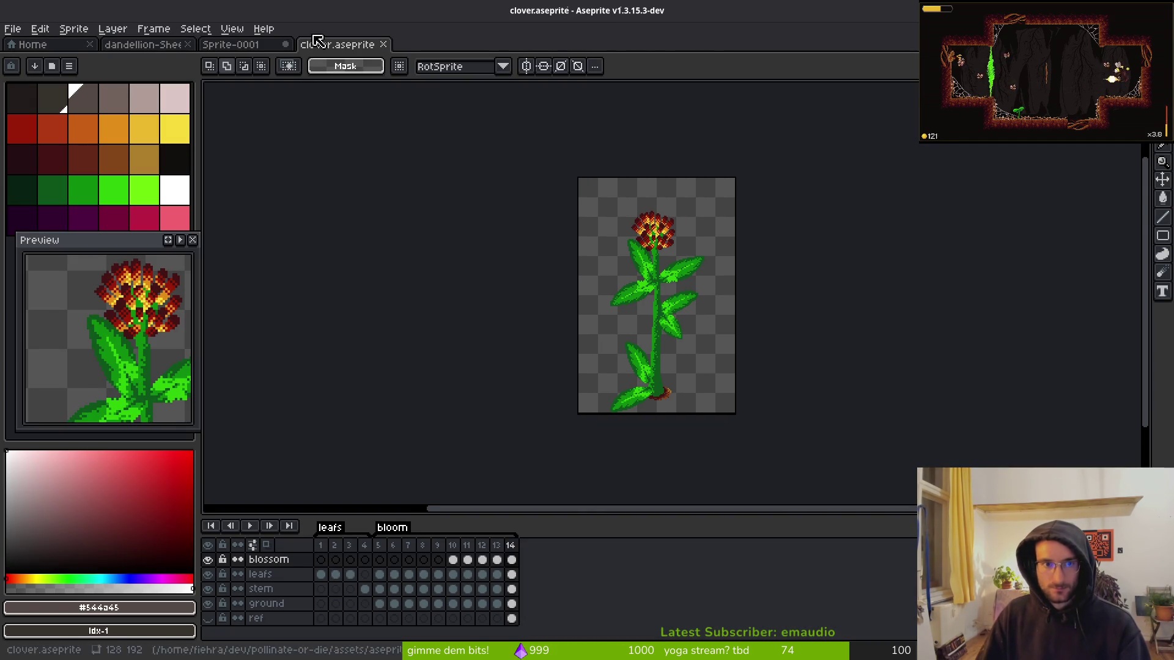
pyautogui.click(247, 44)
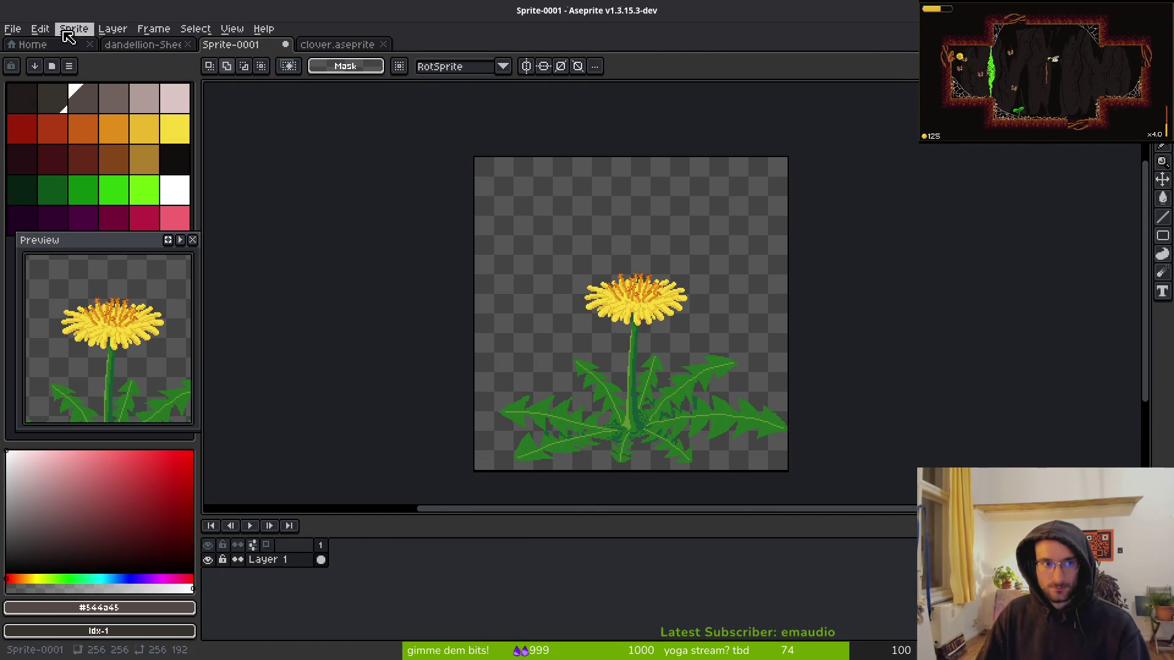
pyautogui.hotkey('ctrl', 's')
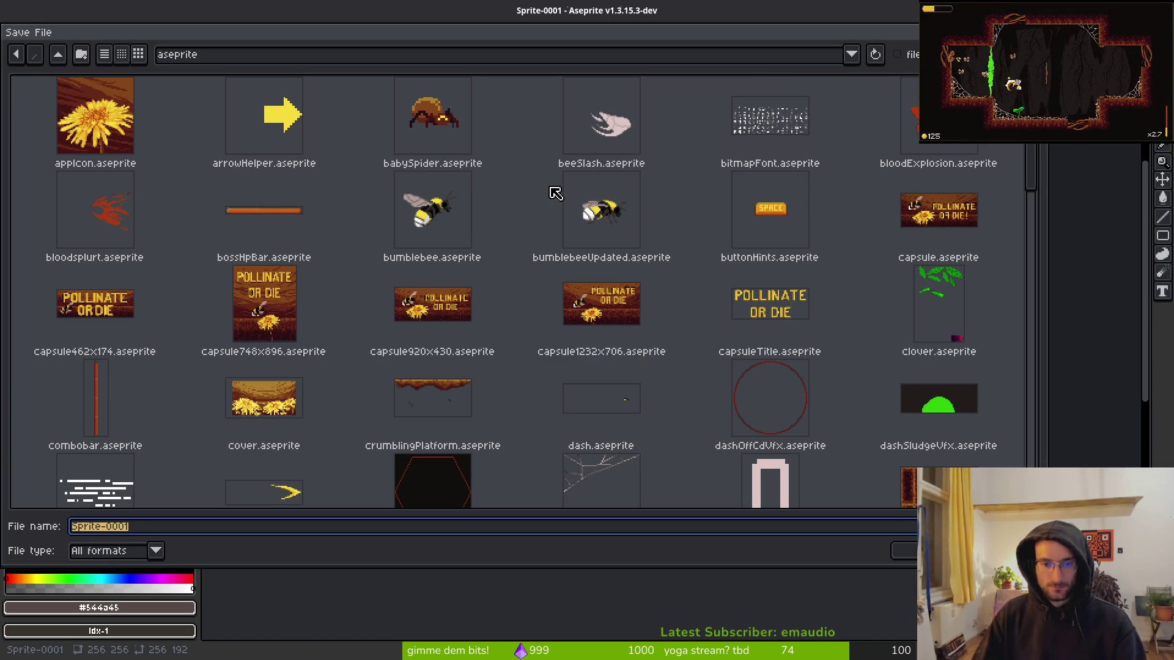
# - Save the new sprite under the name dandellion as dandellion.aseprite
pyautogui.write('dandellion')
pyautogui.press('Return')
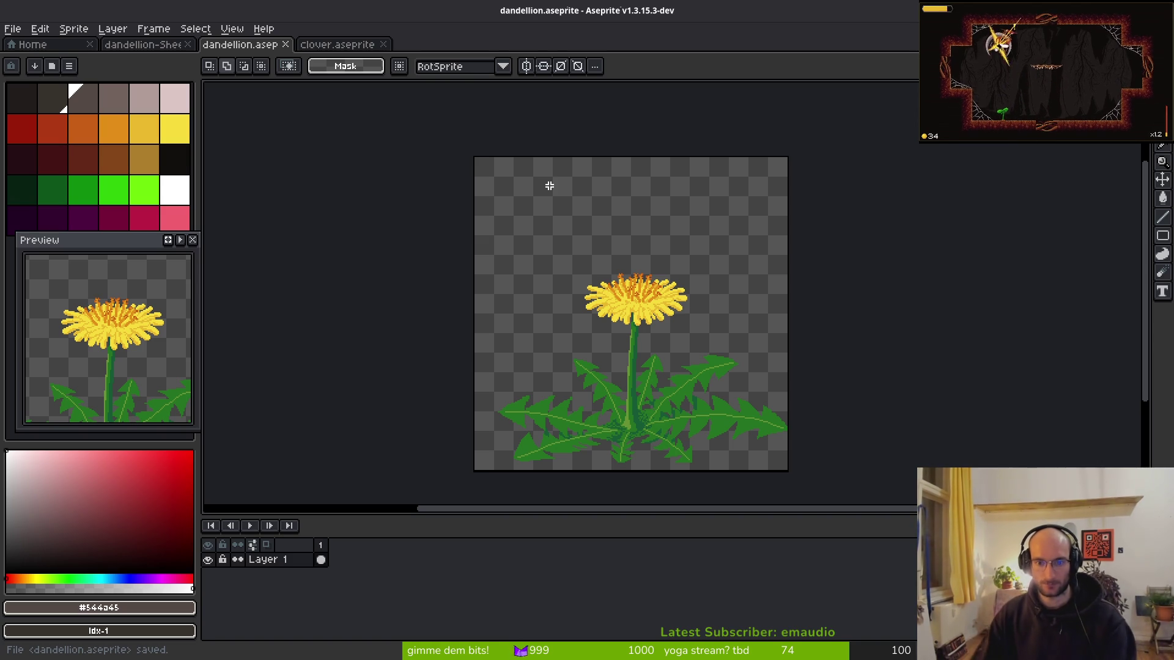
pyautogui.scroll(5, 690, 356)
pyautogui.scroll(-3, 695, 411)
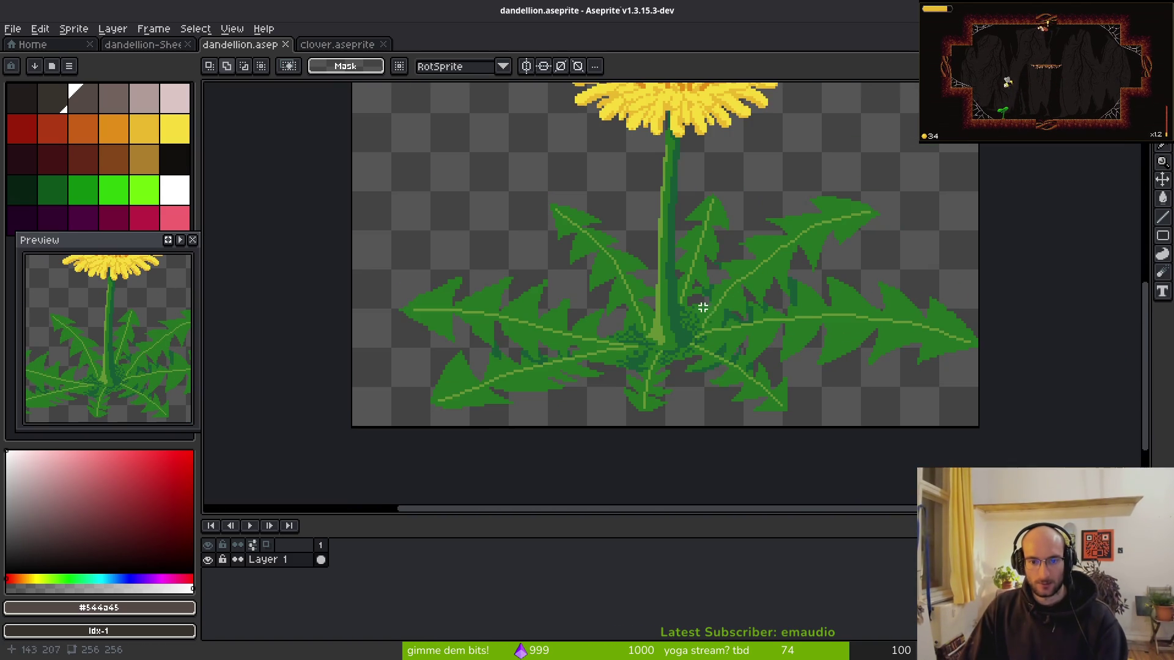
# - Add empty frames and new layers above Layer 1, comparing with clover's layer setup
pyautogui.hotkey('alt', 'b')
pyautogui.hotkey('alt', 'b')
pyautogui.hotkey('alt', 'b')
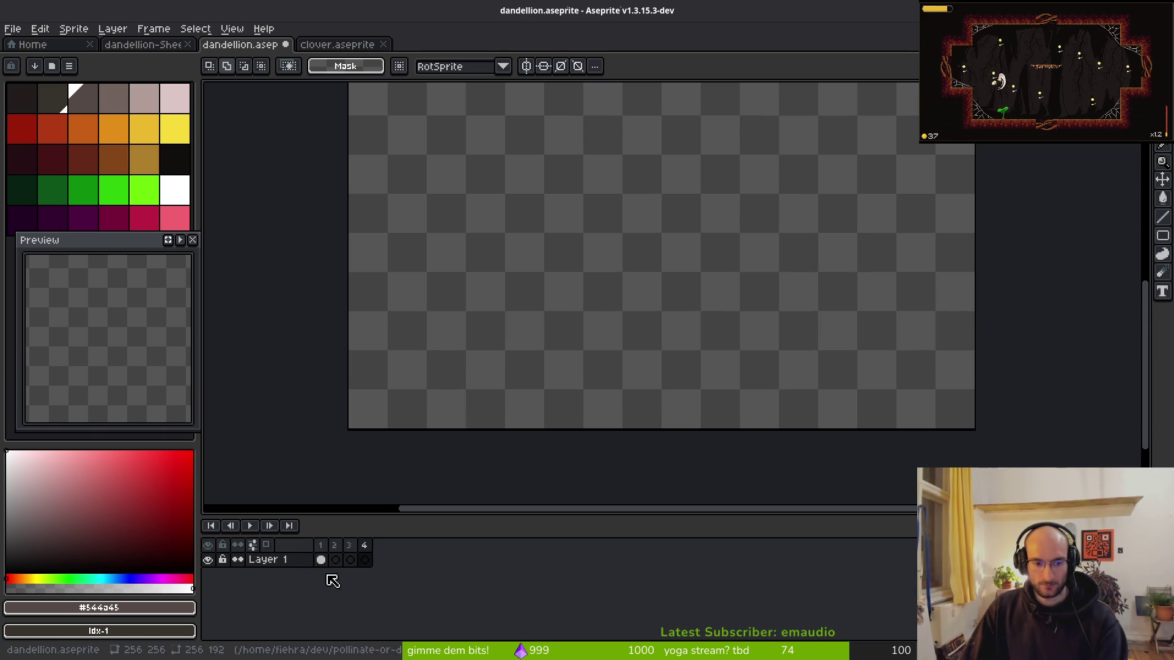
pyautogui.hotkey('shift', 'n')
pyautogui.hotkey('shift', 'n')
pyautogui.hotkey('shift', 'n')
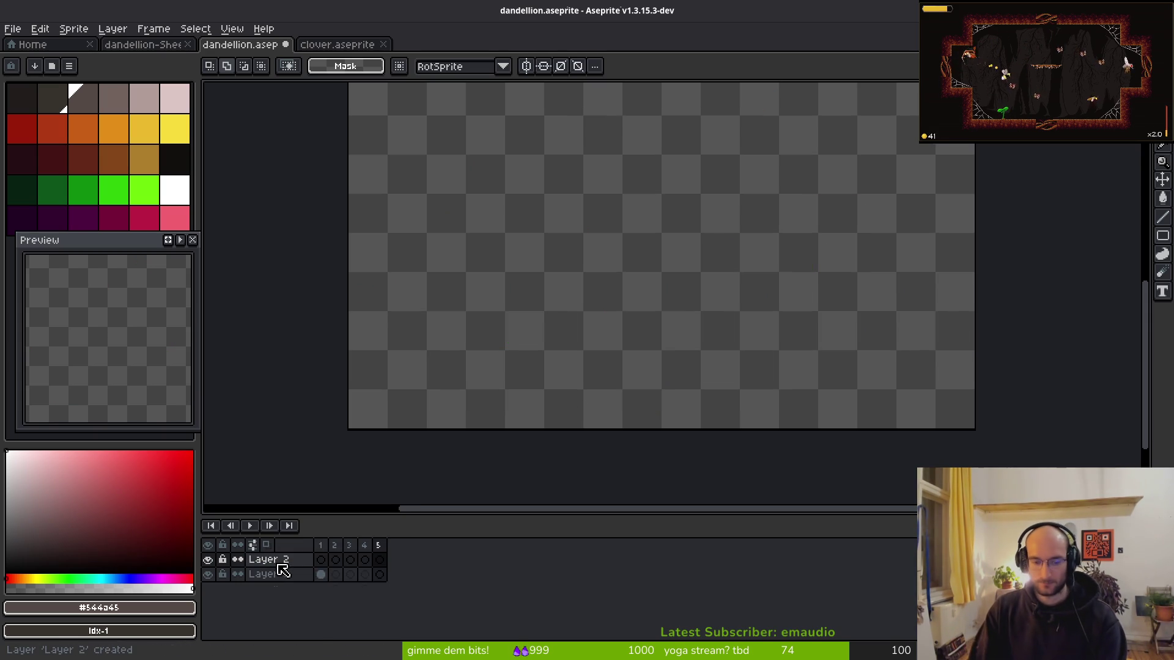
pyautogui.moveTo(574, 302); pyautogui.dragTo(516, 346)
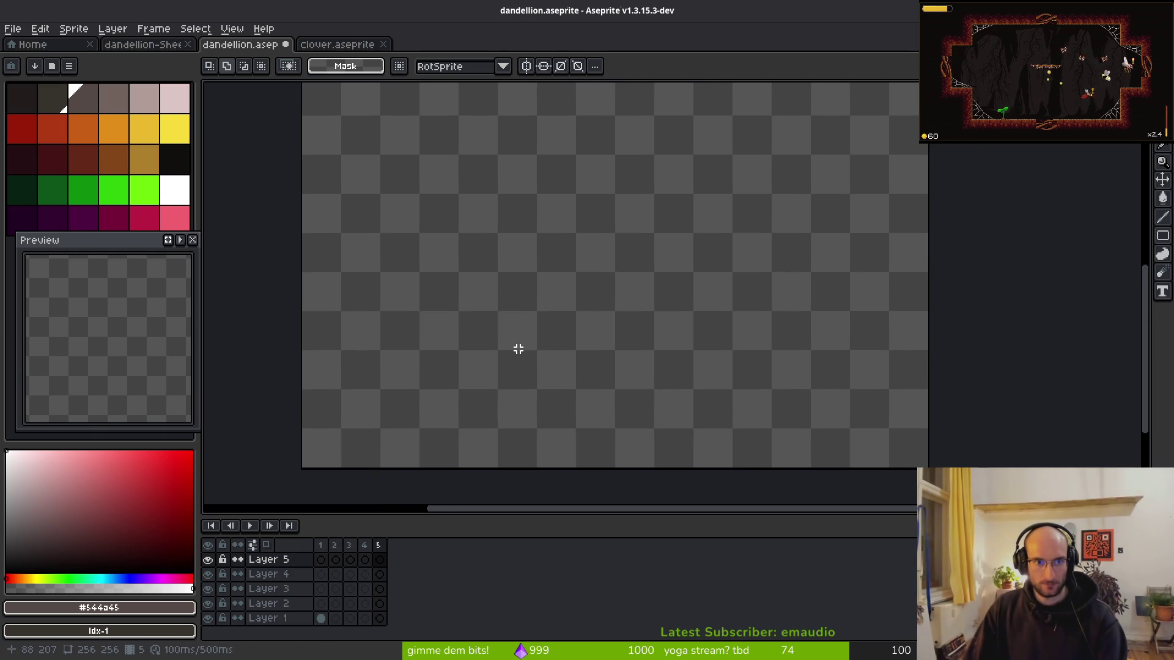
pyautogui.click(330, 45)
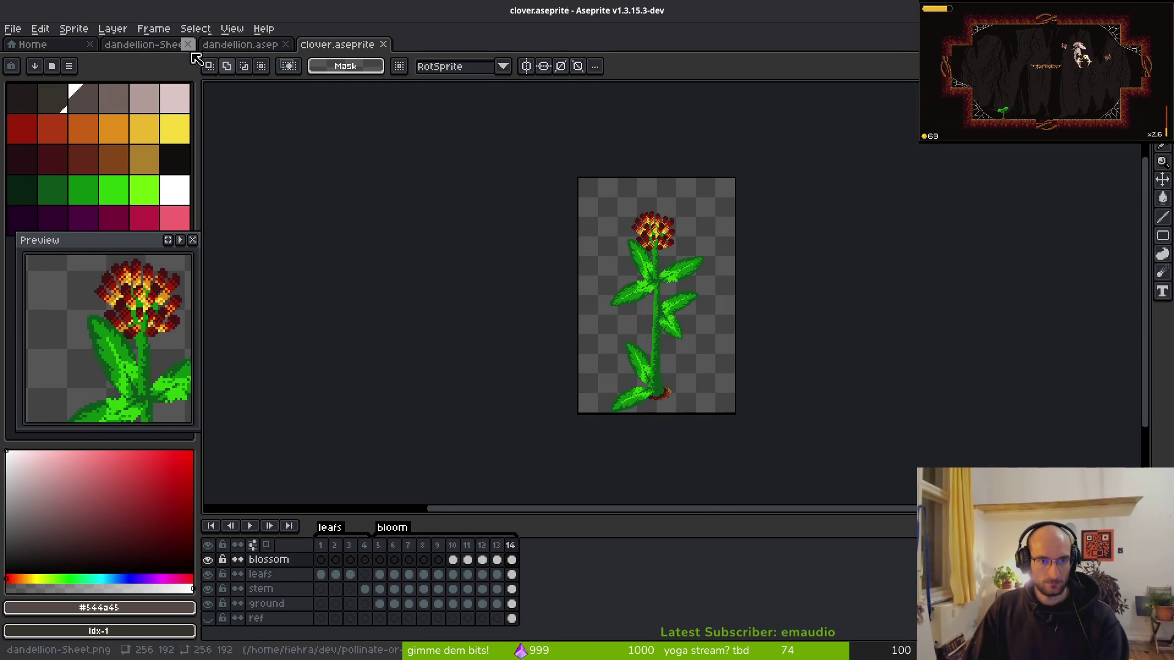
pyautogui.click(241, 44)
# - Rename Layers 2, 3 and 4 to stem, leafs and blossom
pyautogui.doubleClick(271, 604)
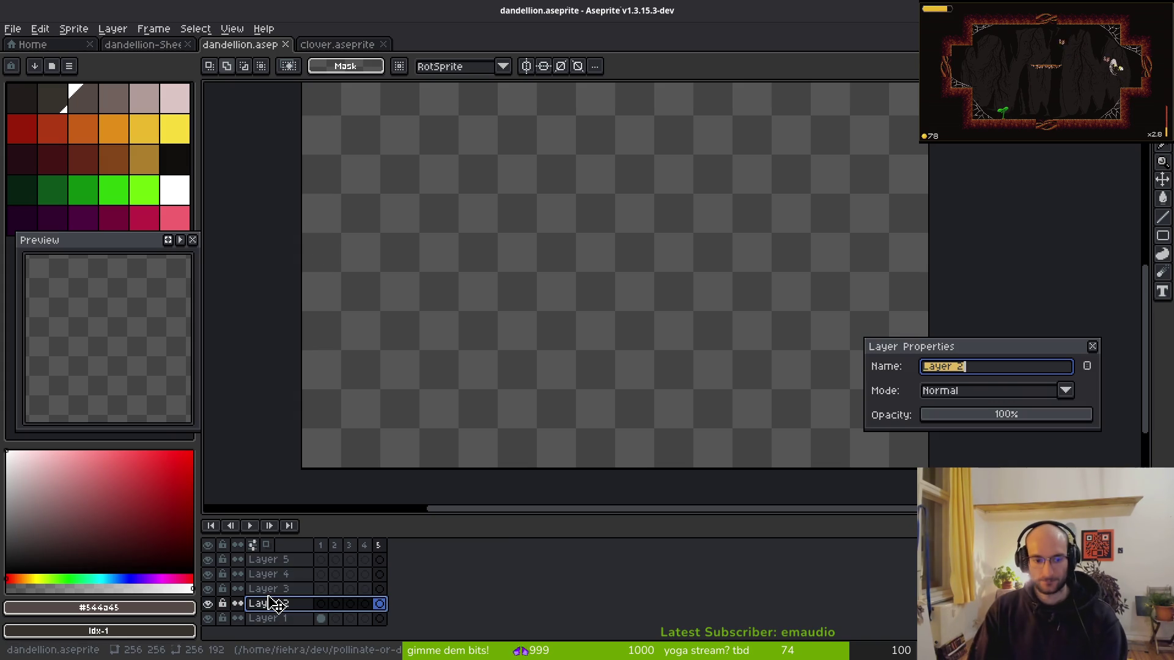
pyautogui.write('steam')
pyautogui.press('Return')
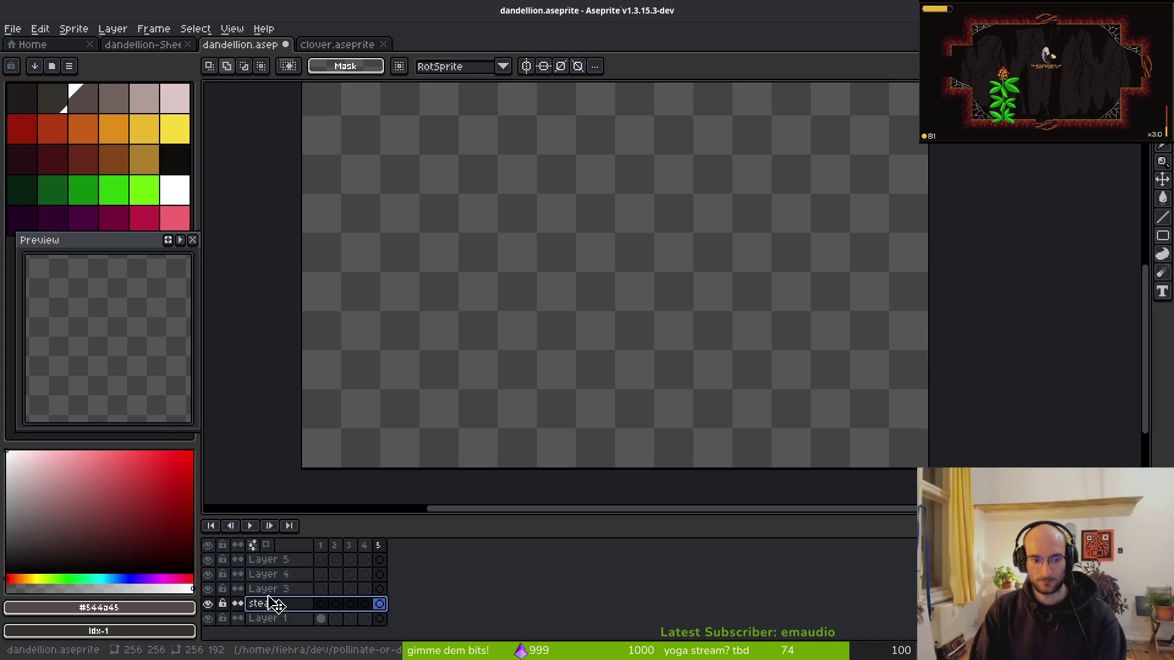
pyautogui.hotkey('shift', 'p')
pyautogui.press('Return')
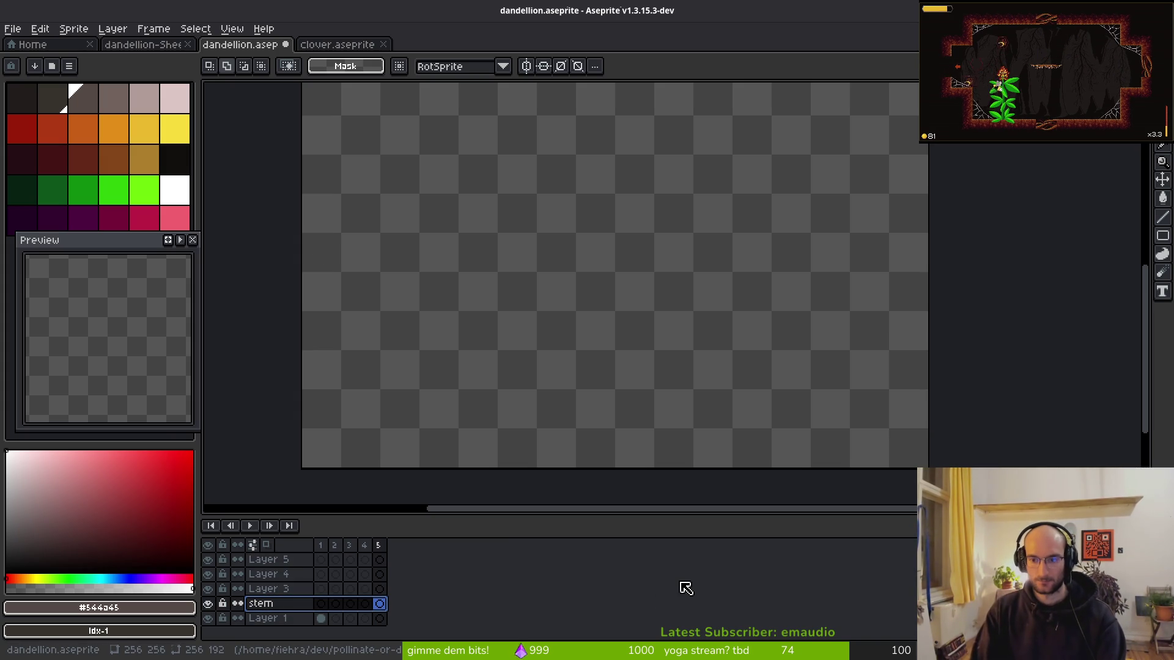
pyautogui.hotkey('alt', 'Up')
pyautogui.hotkey('shift', 'p')
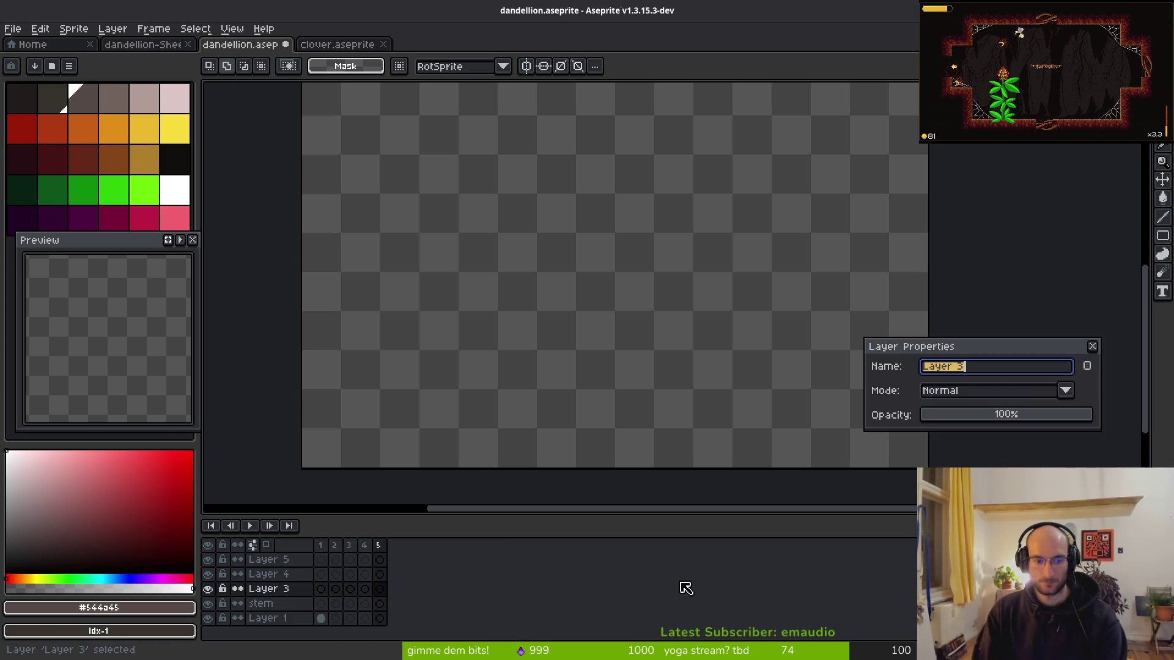
pyautogui.write('leafs')
pyautogui.press('Return')
pyautogui.hotkey('alt', 'Up')
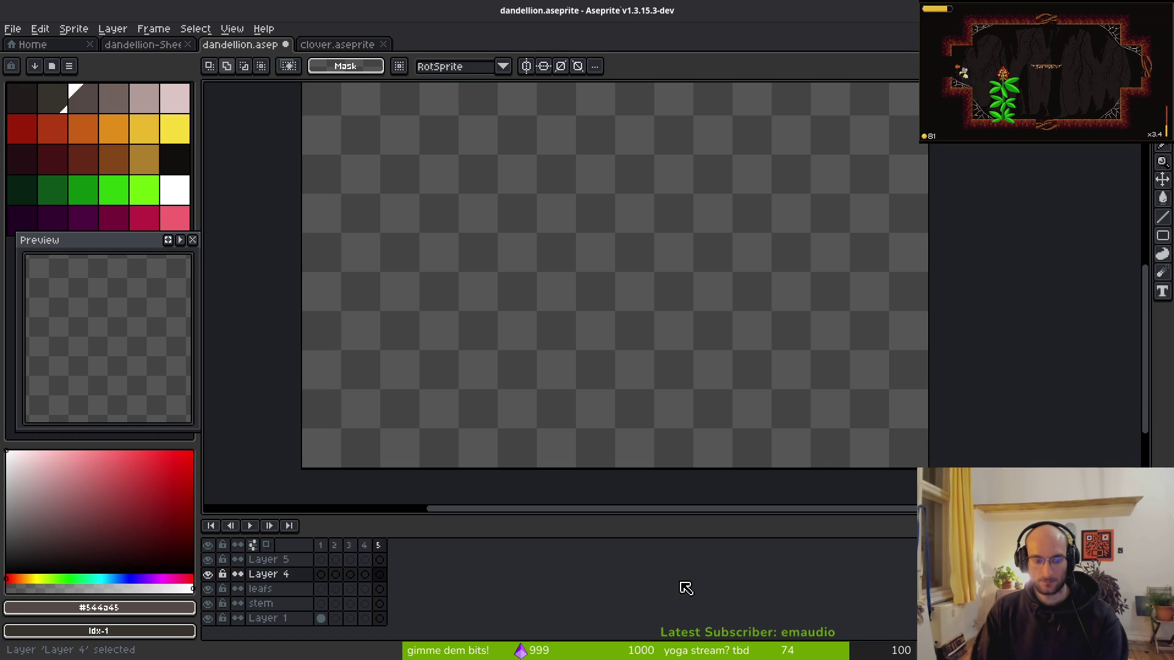
pyautogui.hotkey('shift', 'p')
pyautogui.write('blossom')
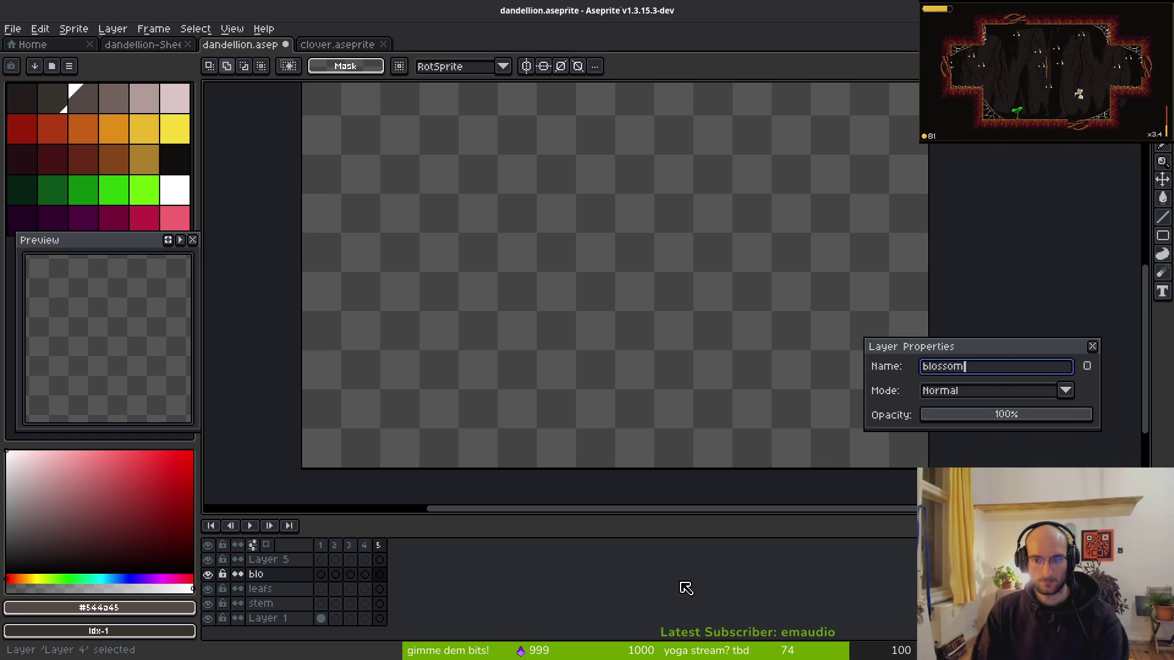
pyautogui.press('Return')
# - Move Layer 5 below stem, rename it ground, and save the file
pyautogui.click(342, 45)
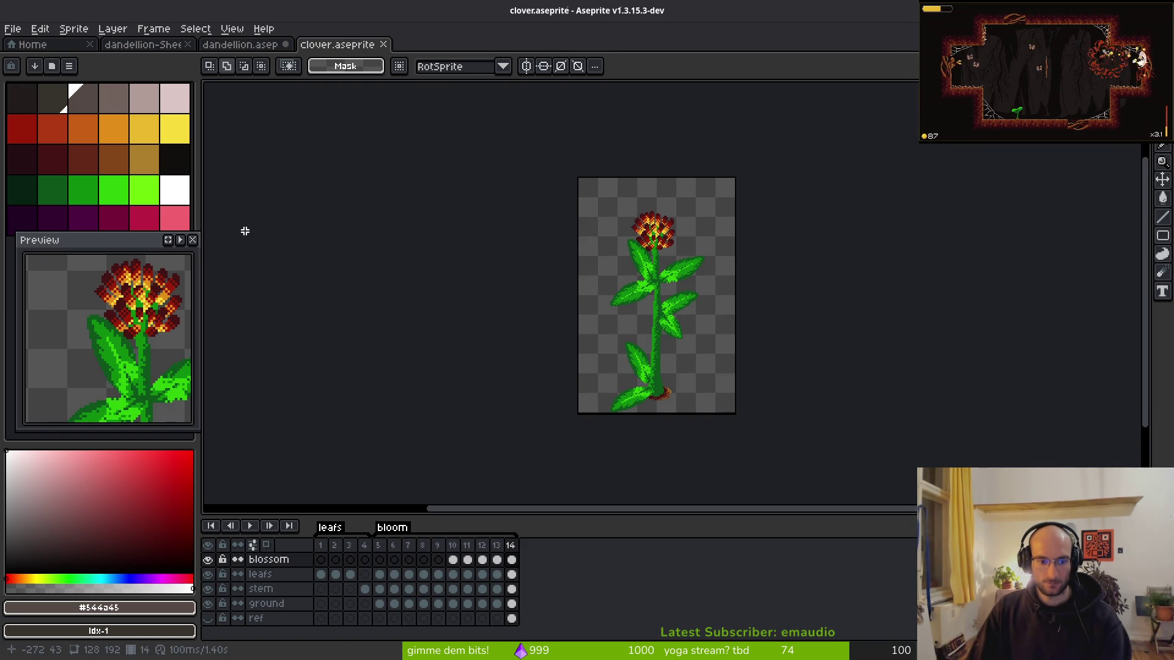
pyautogui.click(244, 45)
pyautogui.click(296, 560)
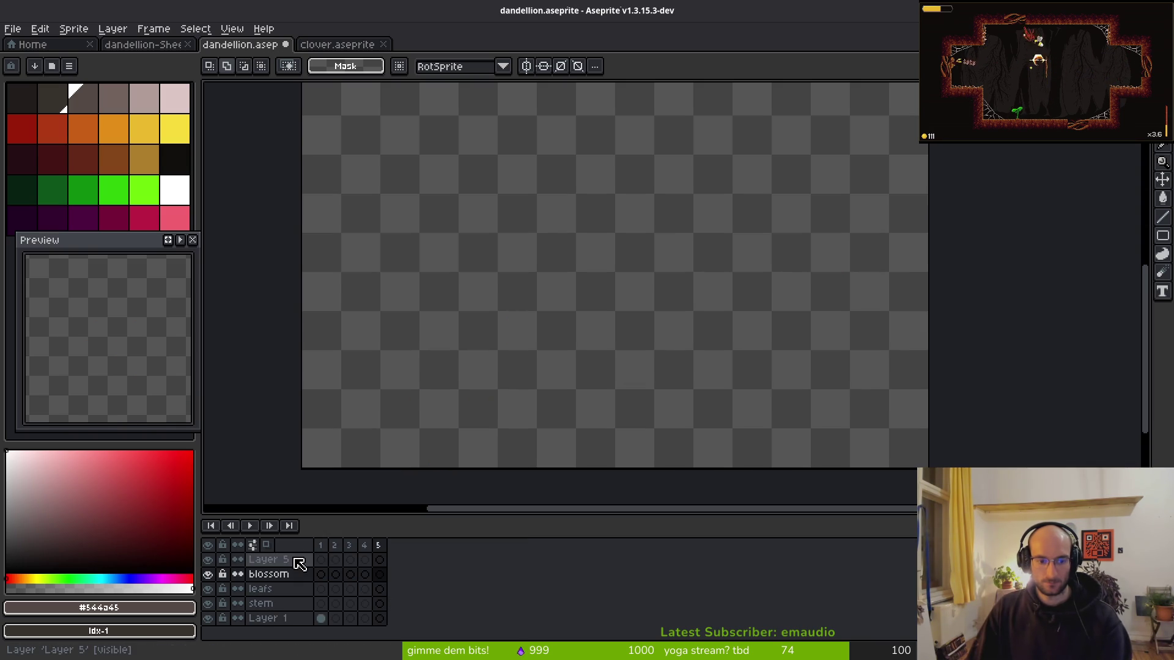
pyautogui.moveTo(291, 562)
pyautogui.mouseDown()
pyautogui.moveTo(300, 614)
pyautogui.moveTo(290, 608)
pyautogui.mouseUp()
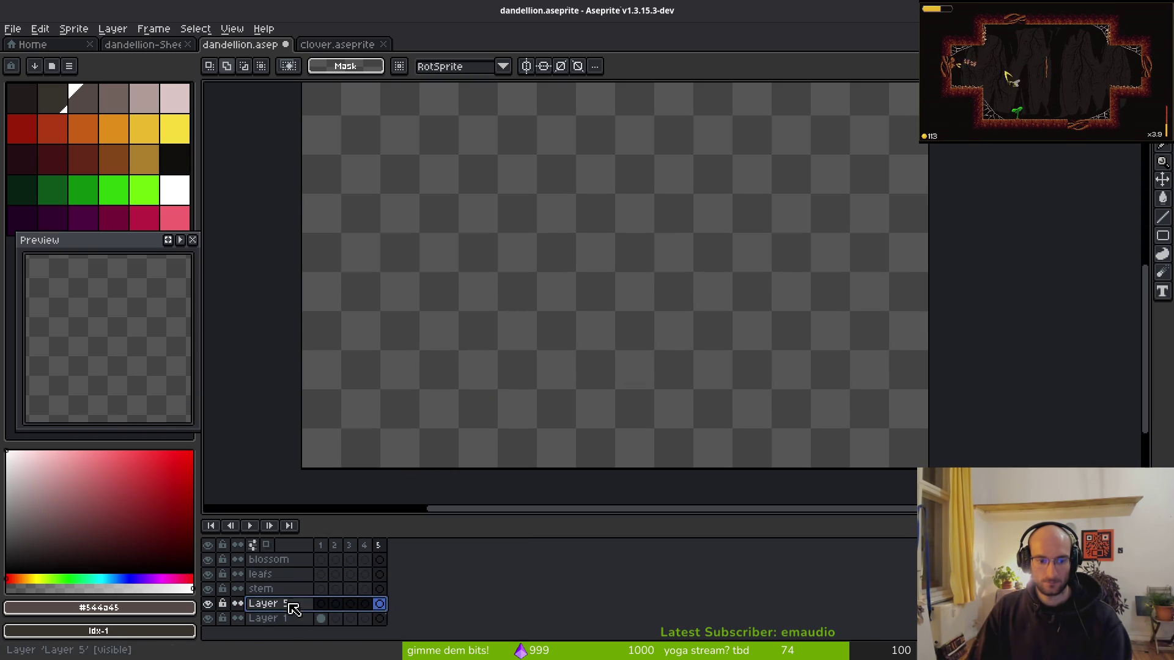
pyautogui.doubleClick(264, 605)
pyautogui.write('ground')
pyautogui.press('Return')
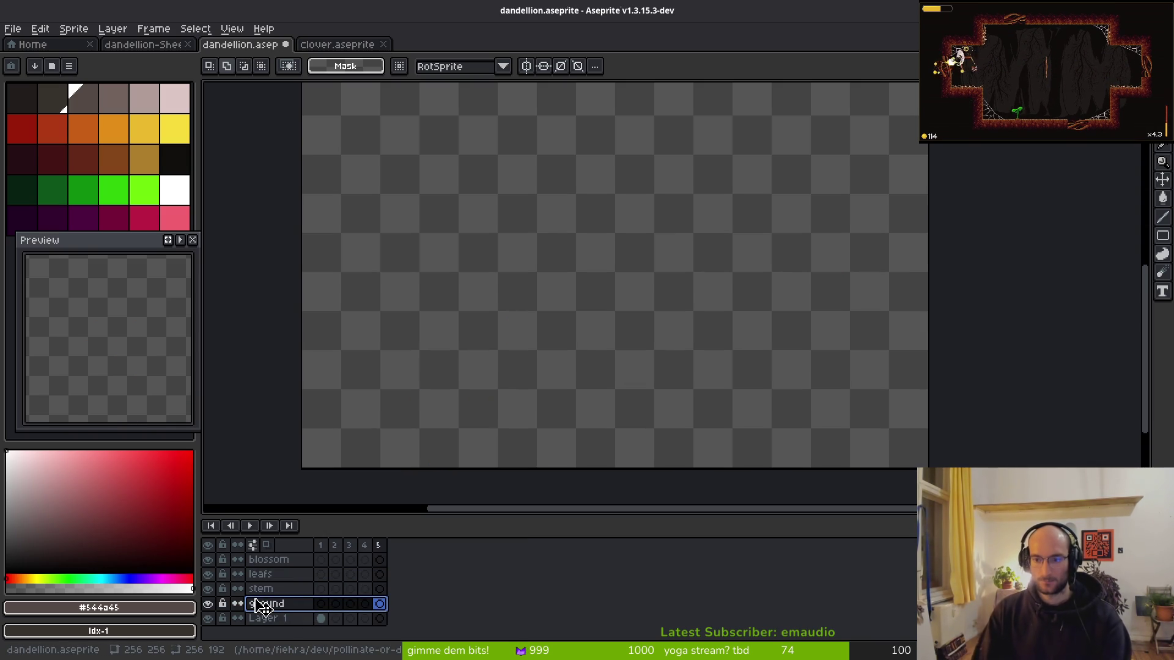
pyautogui.hotkey('ctrl', 's')
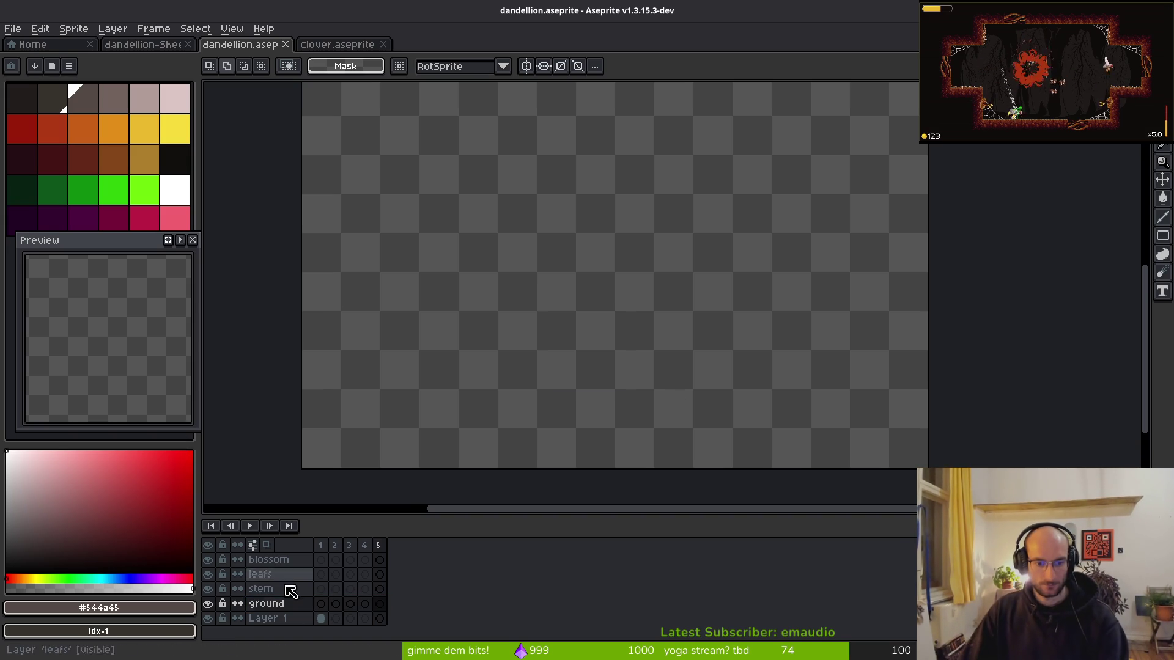
pyautogui.scroll(-4, 576, 354)
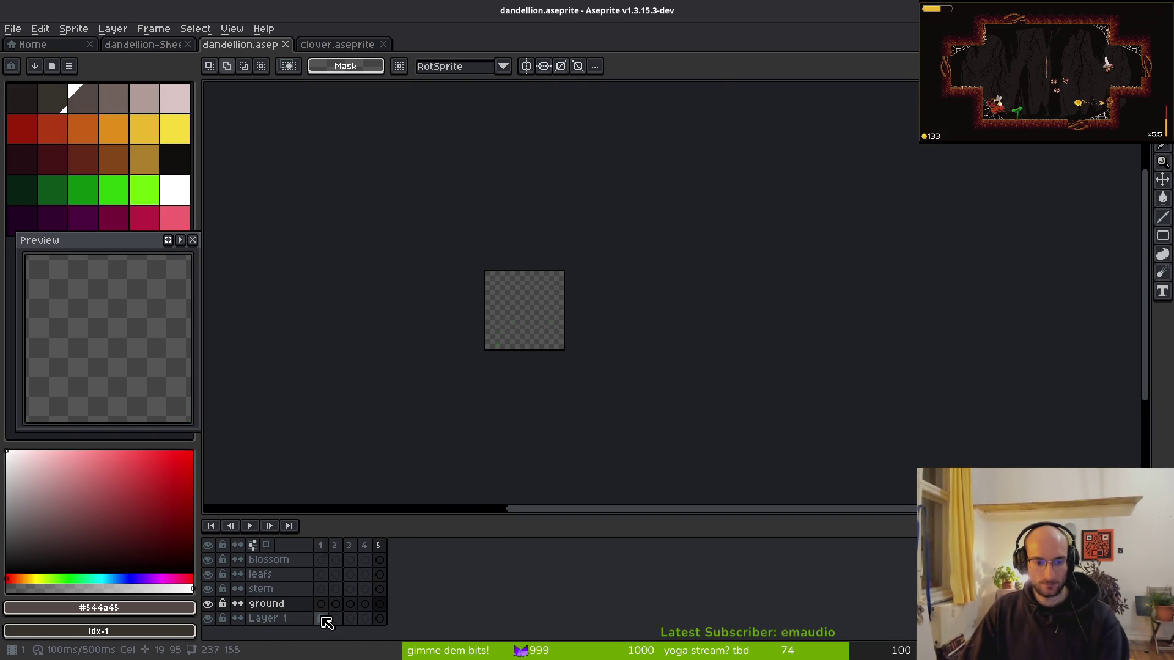
# - Pencil dark green strips down the stem and bucket-fill part of it darker
pyautogui.click(321, 618)
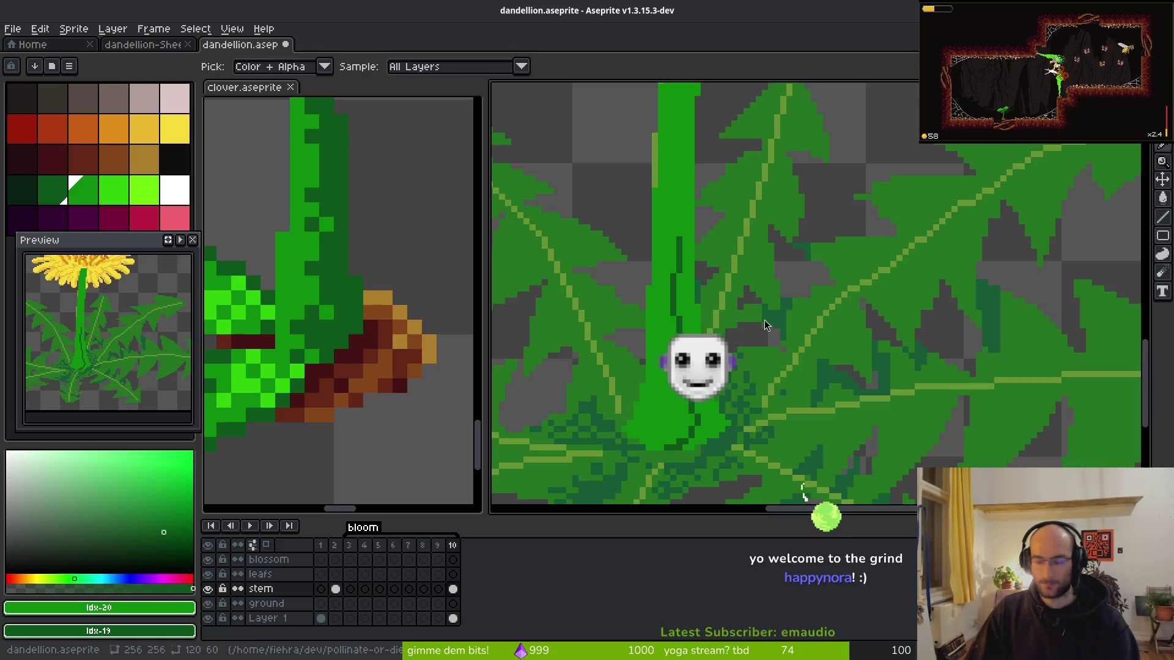
pyautogui.press('b')
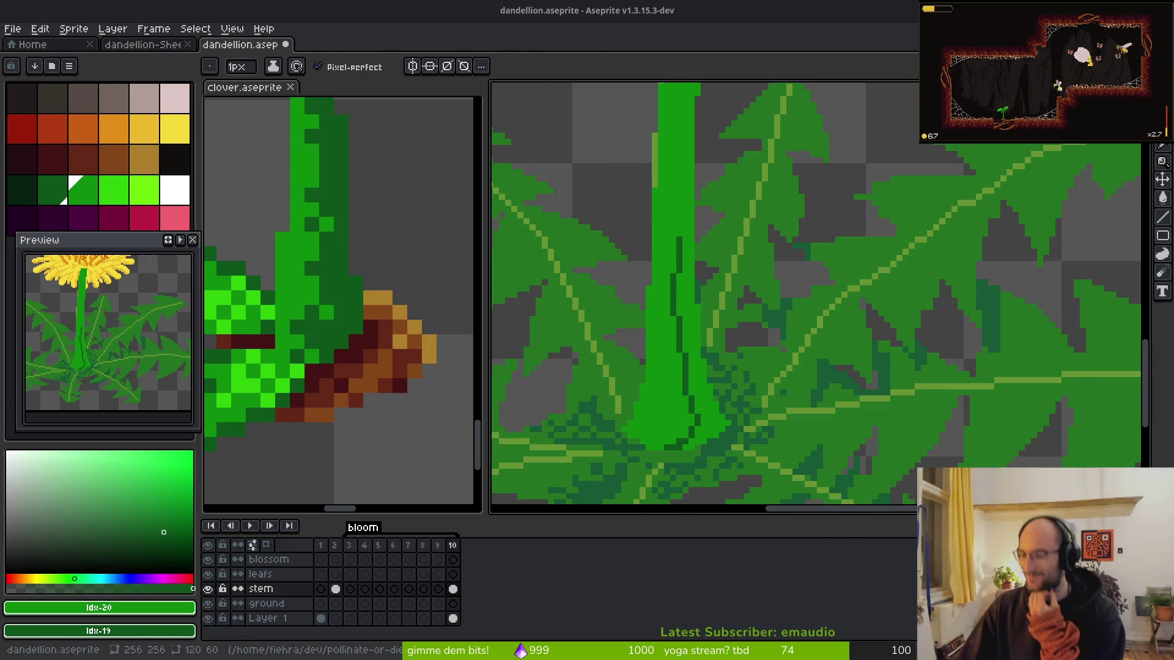
pyautogui.scroll(4, 734, 359)
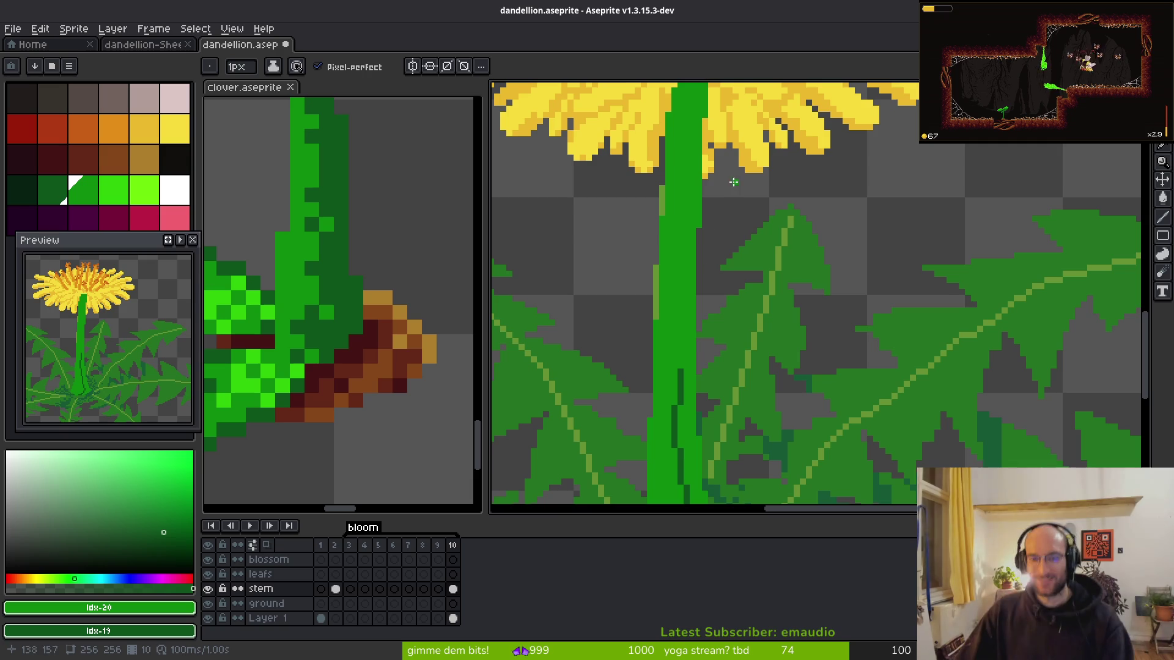
pyautogui.scroll(1, 703, 288)
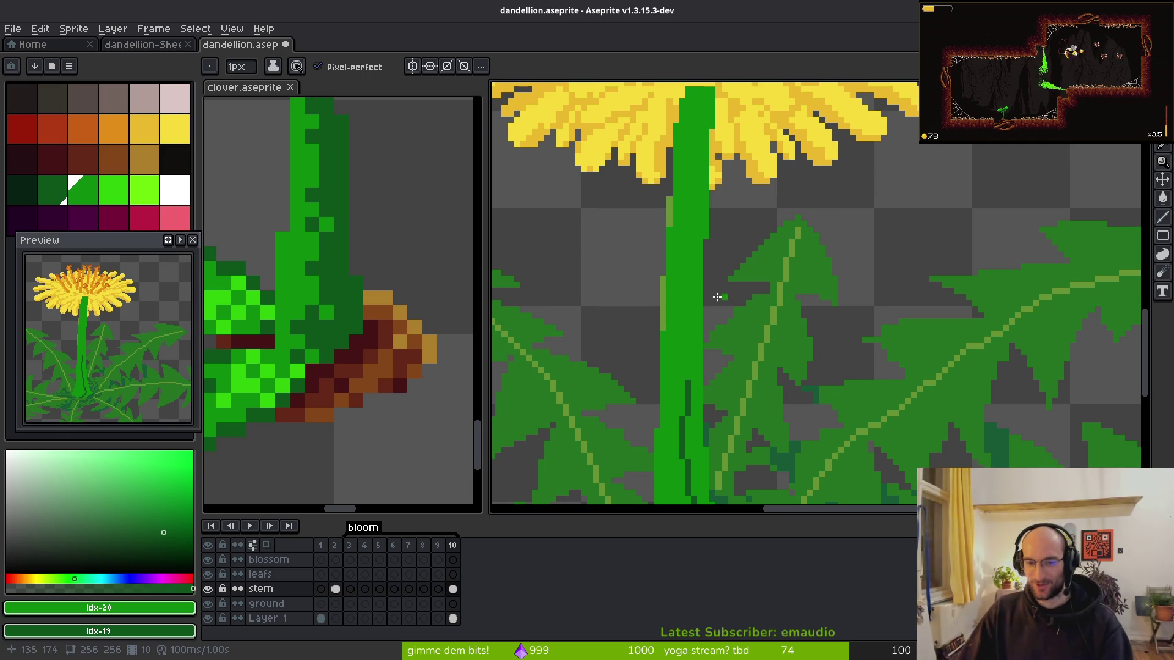
pyautogui.moveTo(689, 226); pyautogui.dragTo(691, 264)
pyautogui.moveTo(682, 335); pyautogui.dragTo(689, 379)
pyautogui.scroll(3, 692, 281)
pyautogui.moveTo(680, 185)
pyautogui.mouseDown()
pyautogui.moveTo(663, 321)
pyautogui.moveTo(693, 186)
pyautogui.mouseUp()
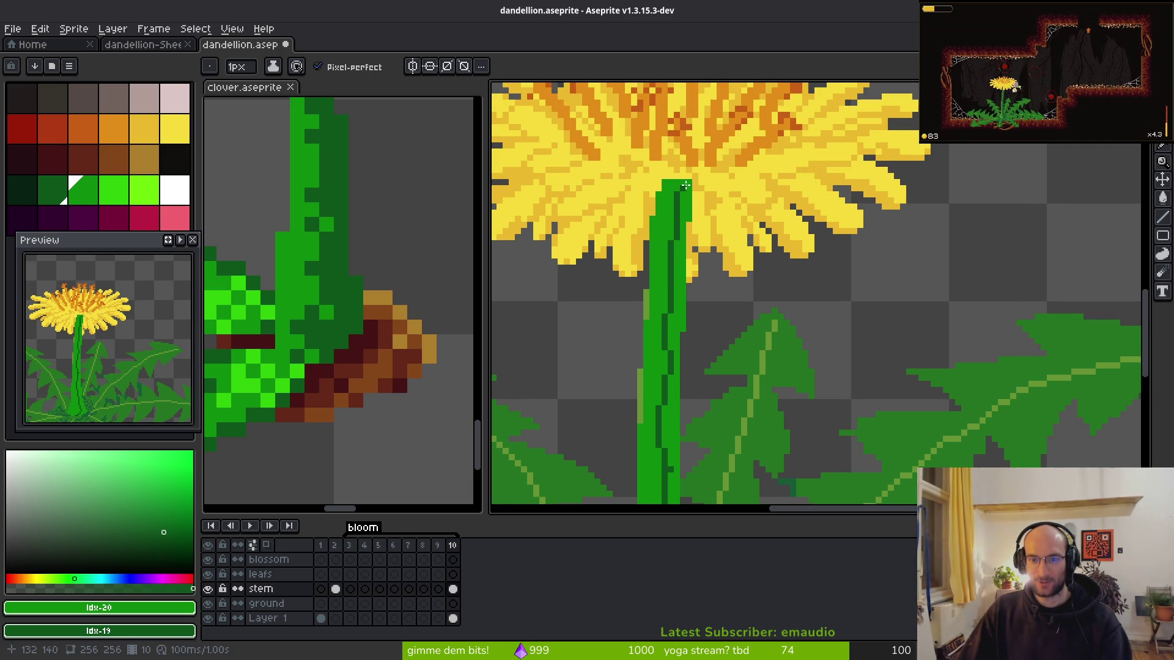
pyautogui.press('g')
pyautogui.click(683, 312)
# - Paint a 4px full-opacity dark green stroke down the stem's right side
pyautogui.scroll(-5, 682, 312)
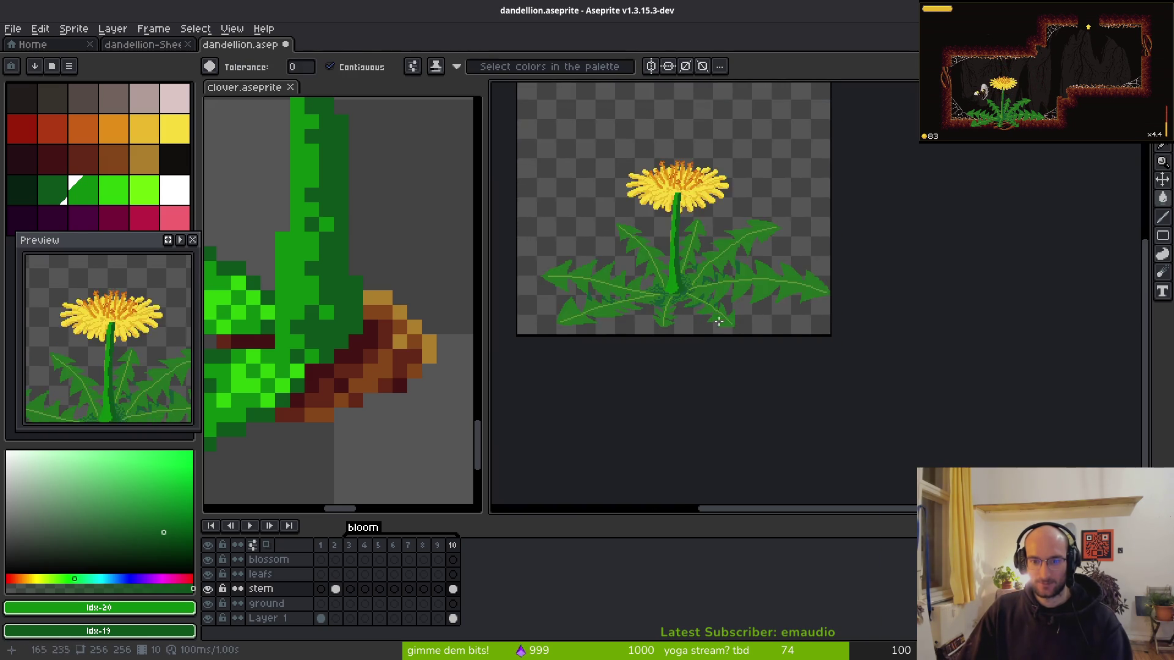
pyautogui.scroll(5, 672, 295)
pyautogui.scroll(-4, 671, 295)
pyautogui.press('b')
pyautogui.scroll(5, 741, 372)
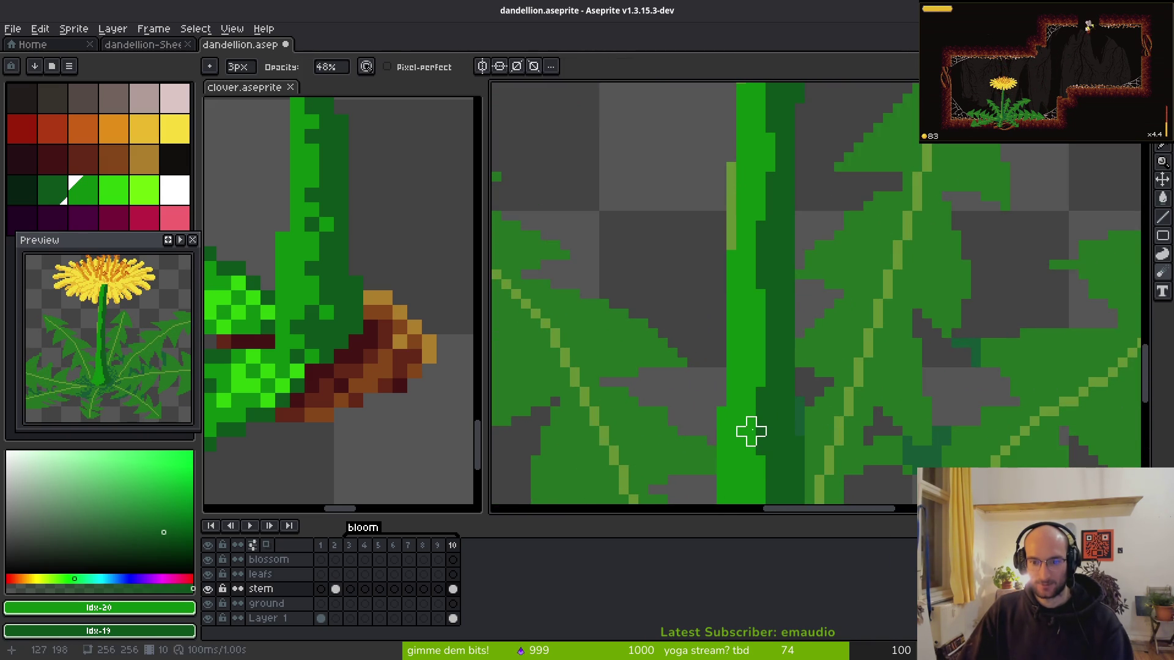
pyautogui.scroll(-1, 782, 404)
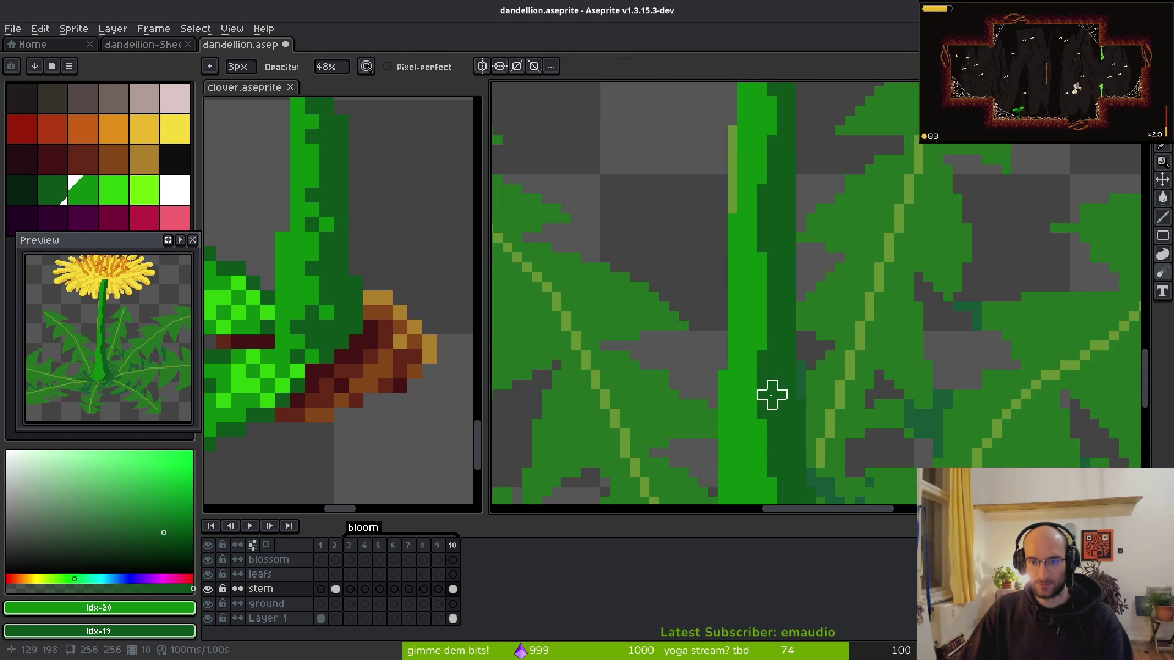
pyautogui.hotkey('shift', 'r')
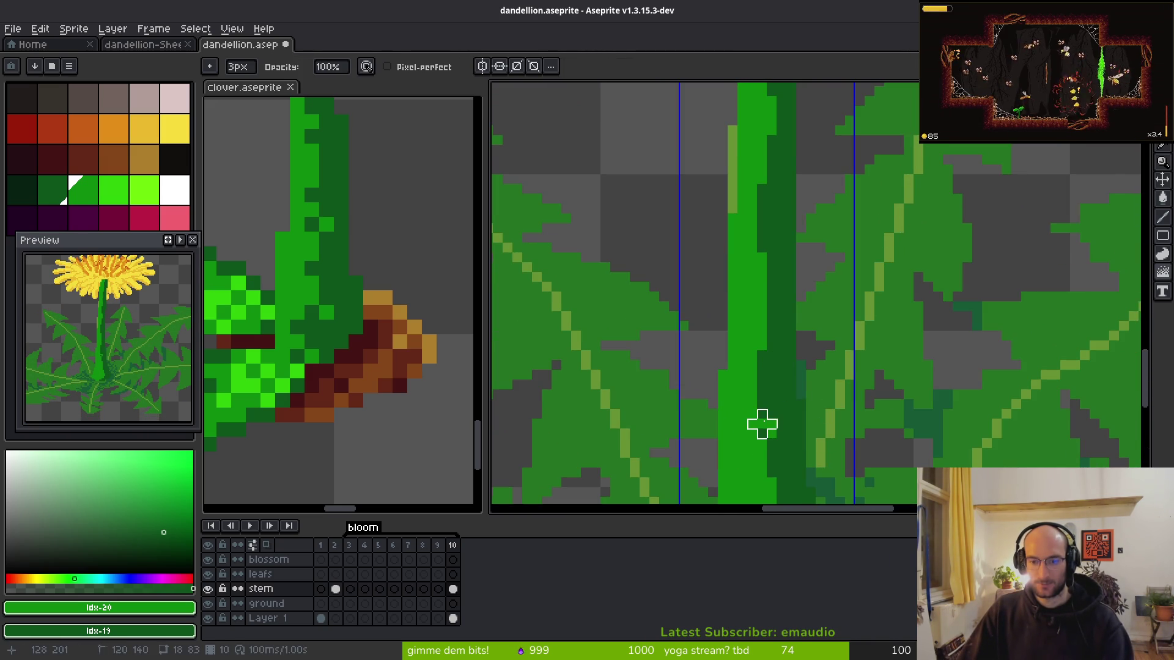
pyautogui.scroll(-4, 756, 359)
pyautogui.press('+')
pyautogui.moveTo(763, 298); pyautogui.dragTo(762, 464)
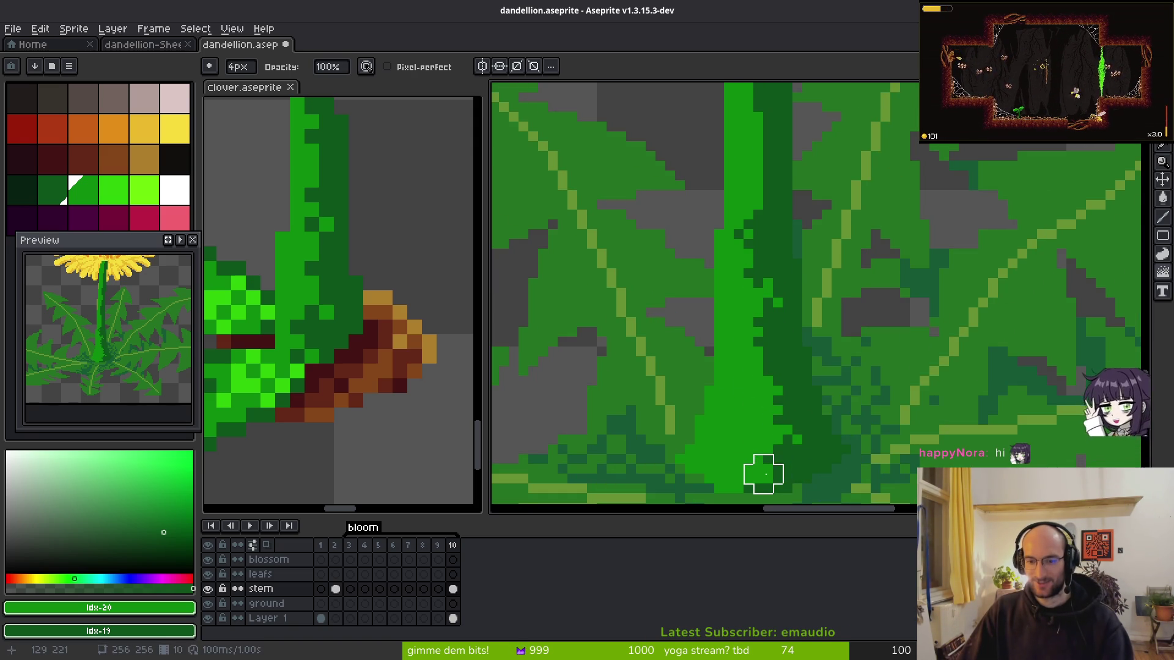
# - With a 1px pixel-perfect pencil, paint a row of dark green pixels and save
pyautogui.scroll(5, 772, 471)
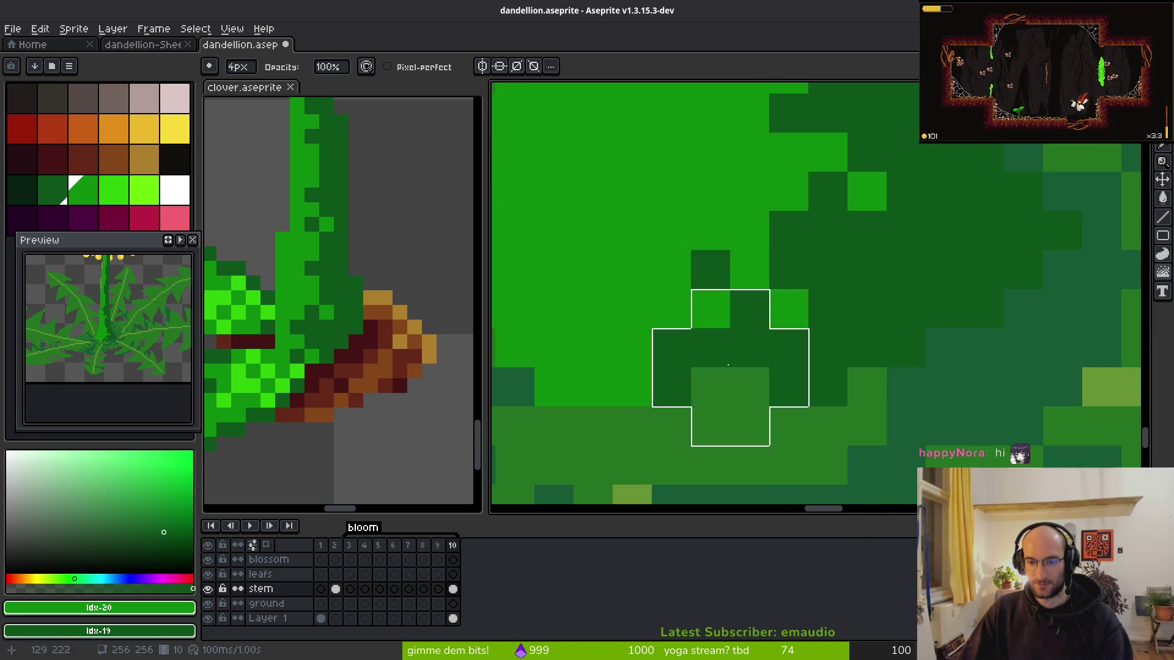
pyautogui.press('b')
pyautogui.keyDown('alt'); pyautogui.click(737, 374); pyautogui.keyUp('alt')
pyautogui.moveTo(745, 385); pyautogui.dragTo(633, 388)
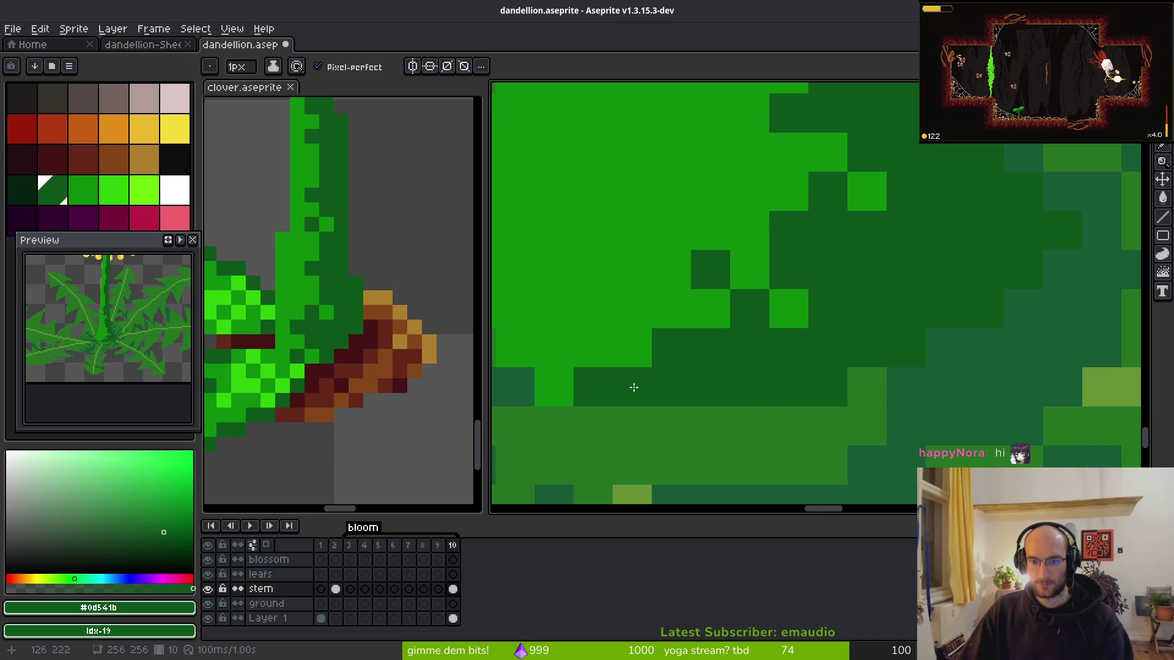
pyautogui.scroll(-3, 633, 387)
pyautogui.hotkey('ctrl', 's')
# - Sample the dark green #0d541b and dot single dark pixels onto the stem
pyautogui.scroll(3, 739, 393)
pyautogui.keyDown('alt'); pyautogui.click(695, 389); pyautogui.keyUp('alt')
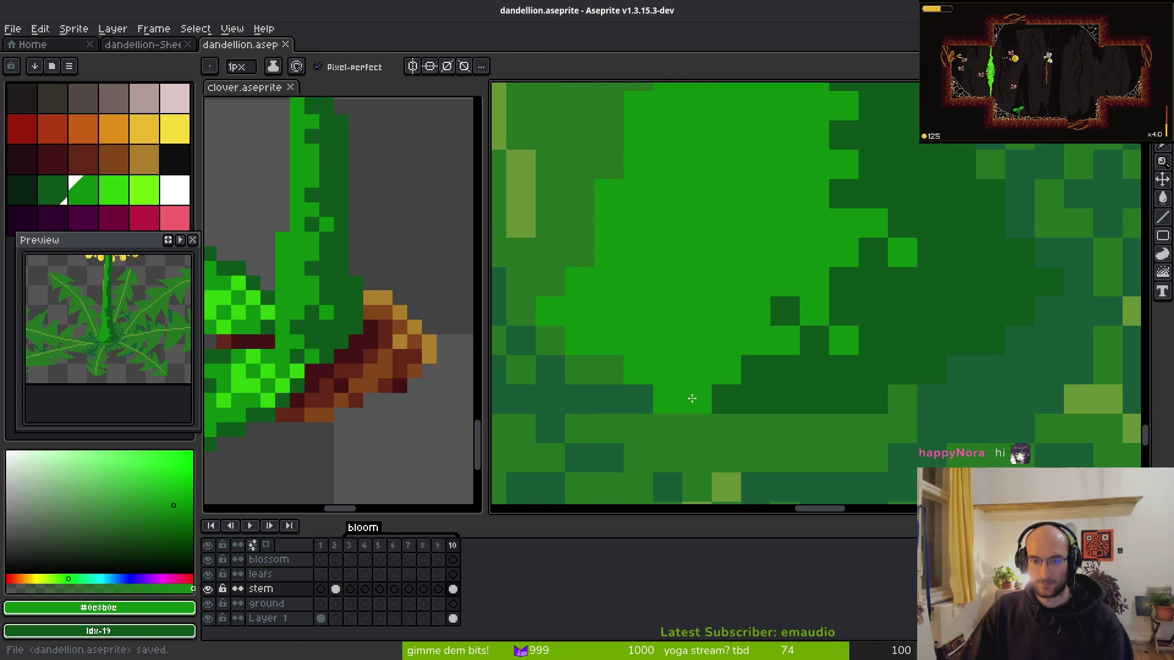
pyautogui.scroll(-3, 696, 389)
pyautogui.keyDown('alt'); pyautogui.click(709, 360); pyautogui.keyUp('alt')
pyautogui.scroll(3, 715, 348)
pyautogui.click(715, 332)
pyautogui.scroll(-3, 712, 263)
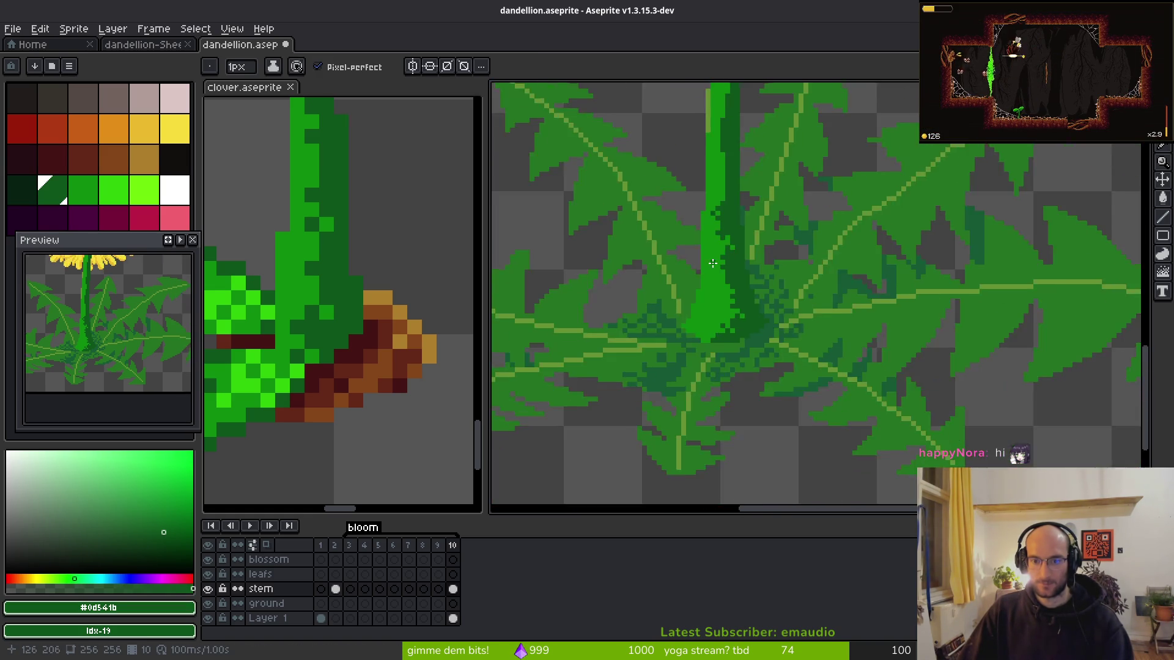
pyautogui.scroll(-2, 712, 262)
pyautogui.scroll(4, 722, 355)
pyautogui.press('e')
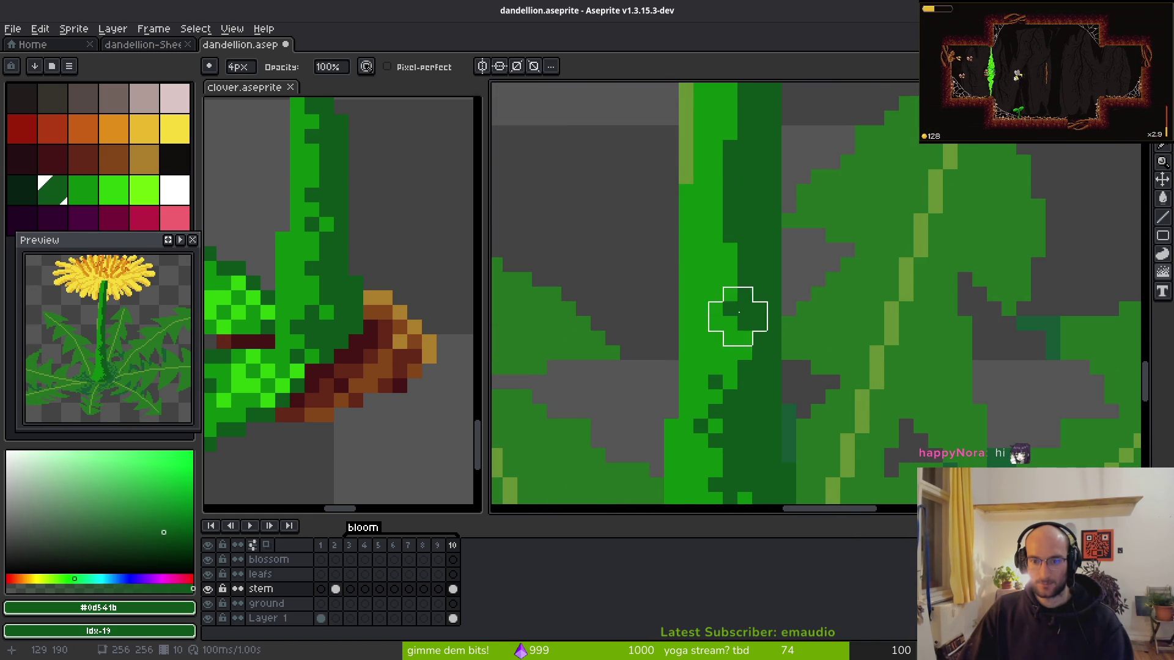
pyautogui.scroll(3, 734, 325)
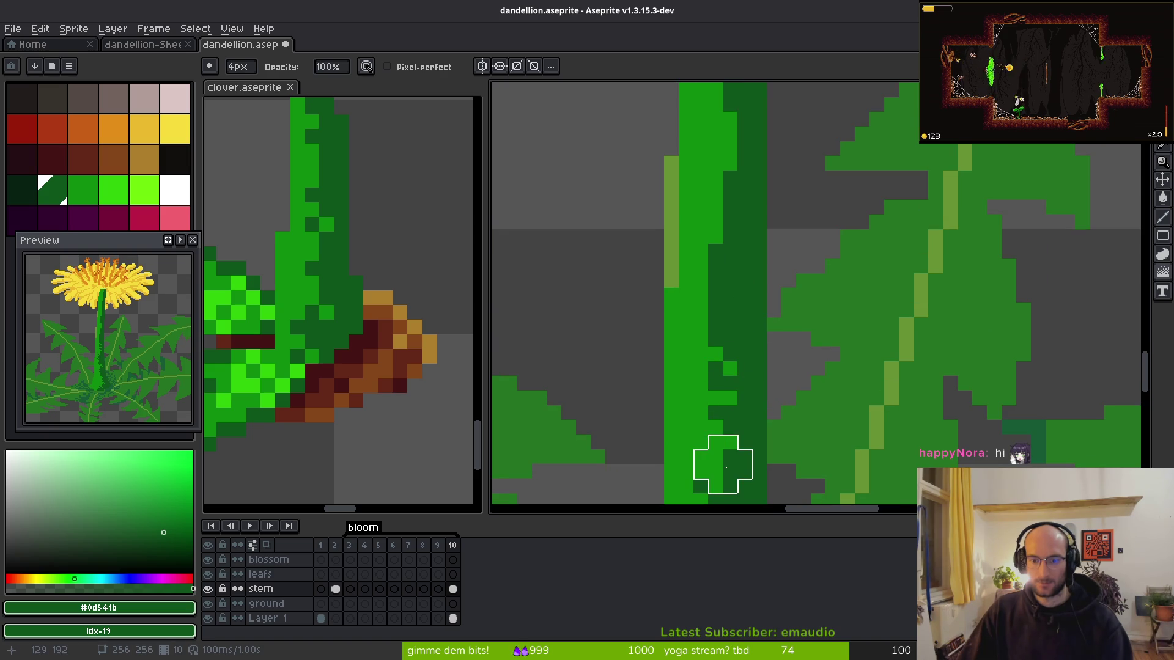
pyautogui.moveTo(720, 244)
pyautogui.mouseDown()
pyautogui.moveTo(746, 354)
pyautogui.moveTo(730, 463)
pyautogui.moveTo(735, 171)
pyautogui.mouseUp()
# - Darken a column of light green up the stem, then shrink the brush to 2px
pyautogui.scroll(3, 736, 244)
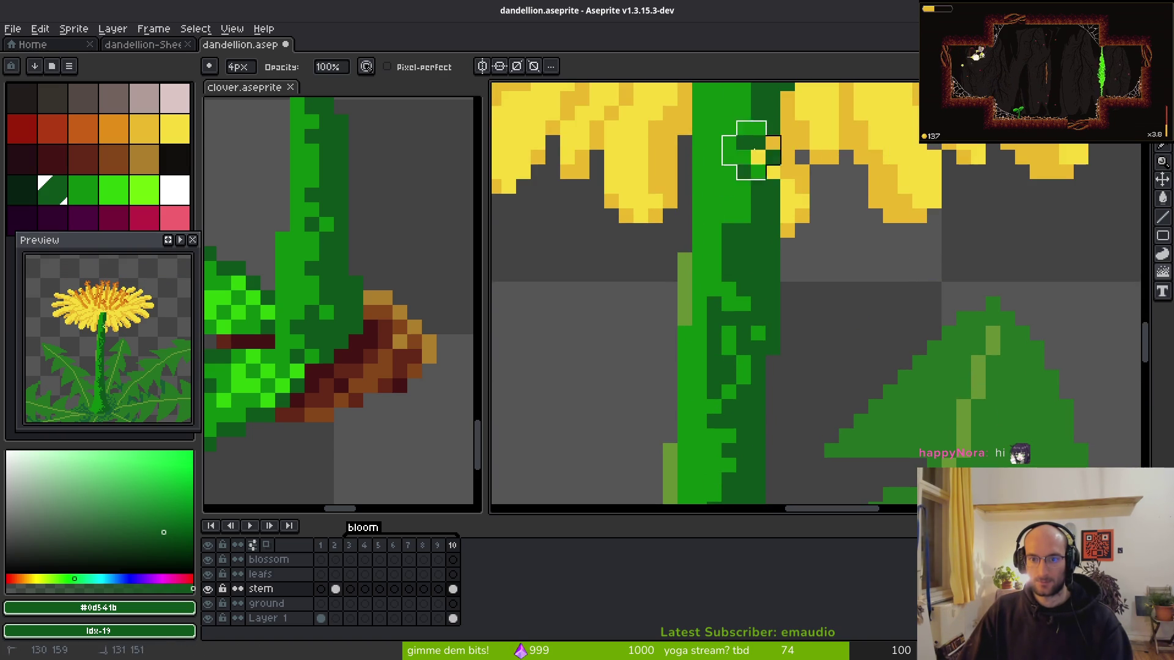
pyautogui.scroll(3, 733, 327)
pyautogui.moveTo(754, 388)
pyautogui.mouseDown()
pyautogui.moveTo(728, 358)
pyautogui.moveTo(742, 215)
pyautogui.moveTo(773, 143)
pyautogui.moveTo(759, 183)
pyautogui.moveTo(759, 145)
pyautogui.moveTo(744, 230)
pyautogui.moveTo(773, 143)
pyautogui.mouseUp()
pyautogui.press('-')
pyautogui.press('-')
# - Dither with a 1px pixel-perfect pencil, bright stem green as second colour, undoing one stroke
pyautogui.press('b')
pyautogui.scroll(-1, 731, 307)
pyautogui.scroll(-2, 733, 318)
pyautogui.keyDown('alt'); pyautogui.rightClick(737, 300); pyautogui.keyUp('alt')
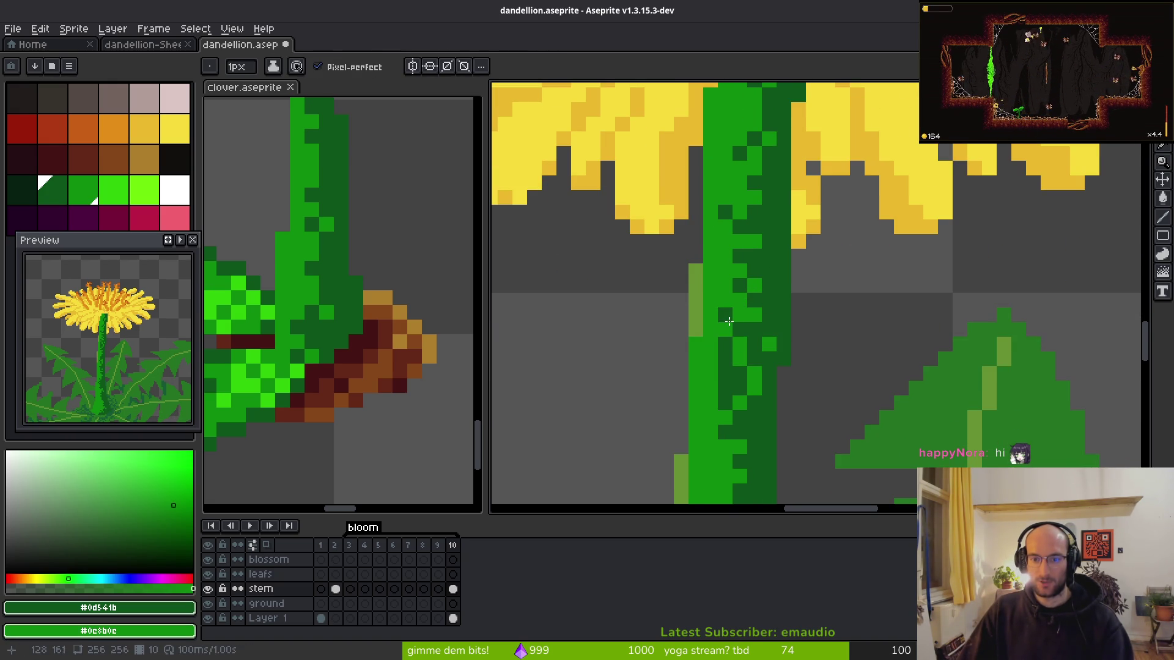
pyautogui.scroll(1, 683, 239)
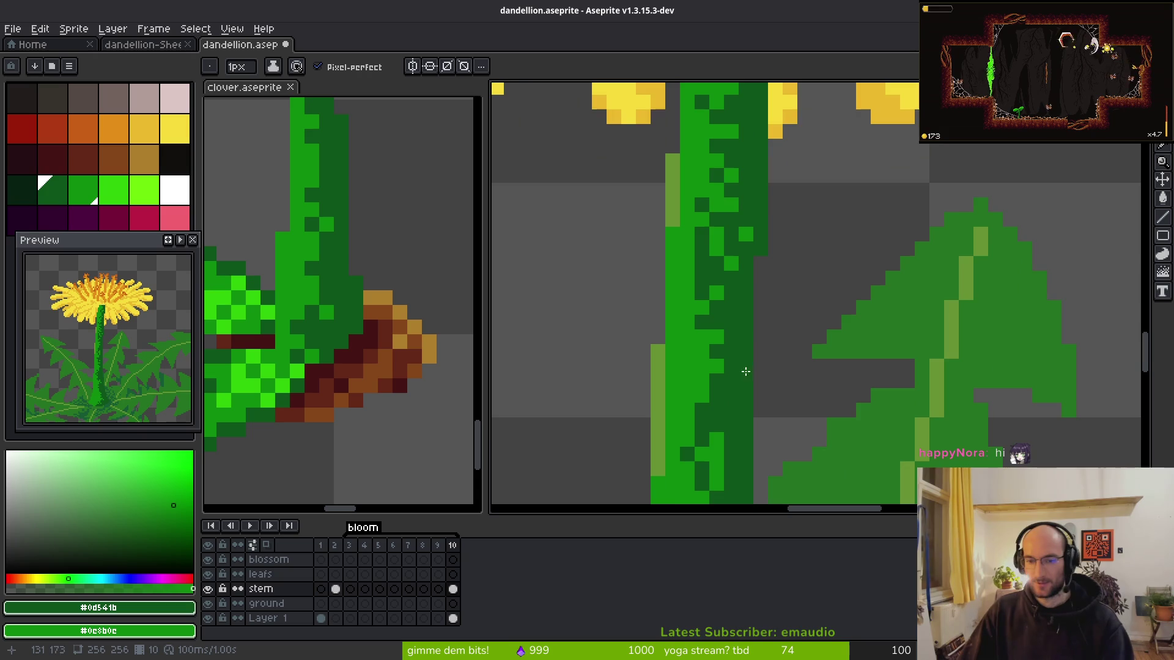
pyautogui.scroll(-3, 712, 287)
pyautogui.scroll(2, 721, 308)
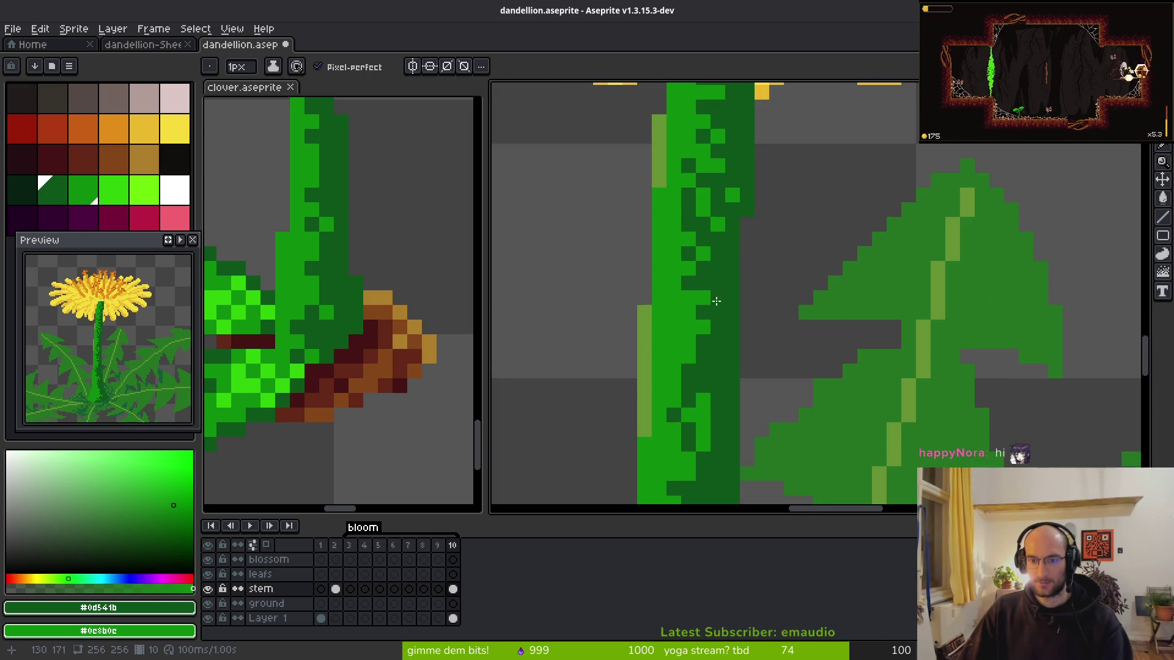
pyautogui.scroll(-3, 720, 339)
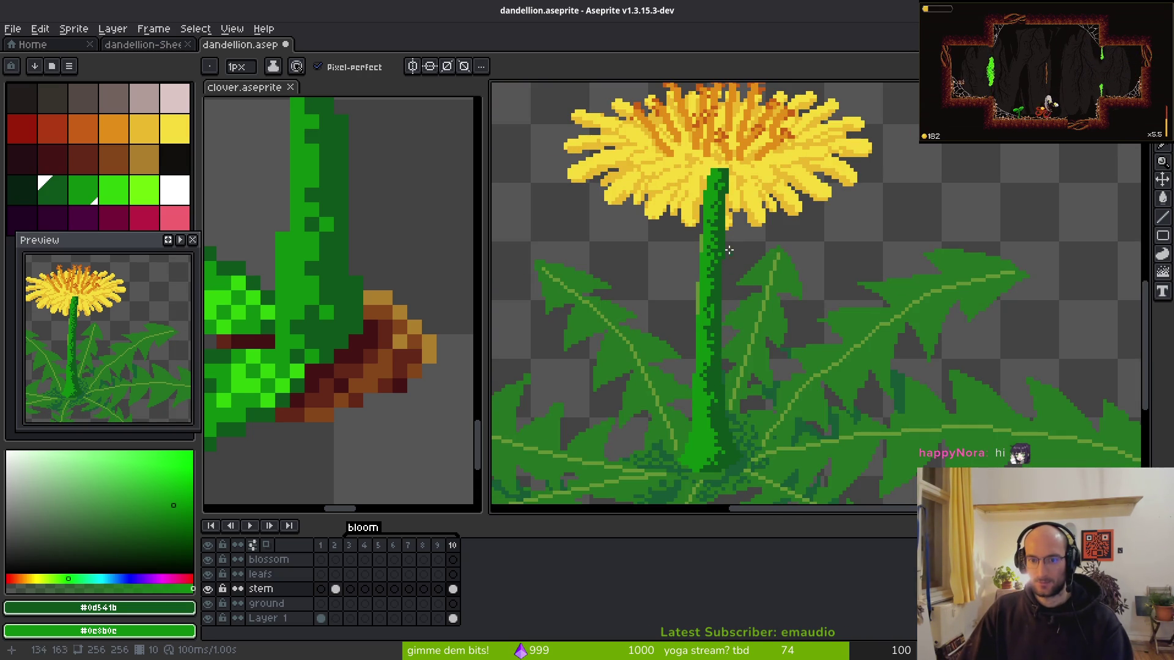
pyautogui.scroll(2, 730, 259)
pyautogui.scroll(1, 702, 256)
pyautogui.scroll(-3, 715, 303)
pyautogui.hotkey('ctrl', 'z')
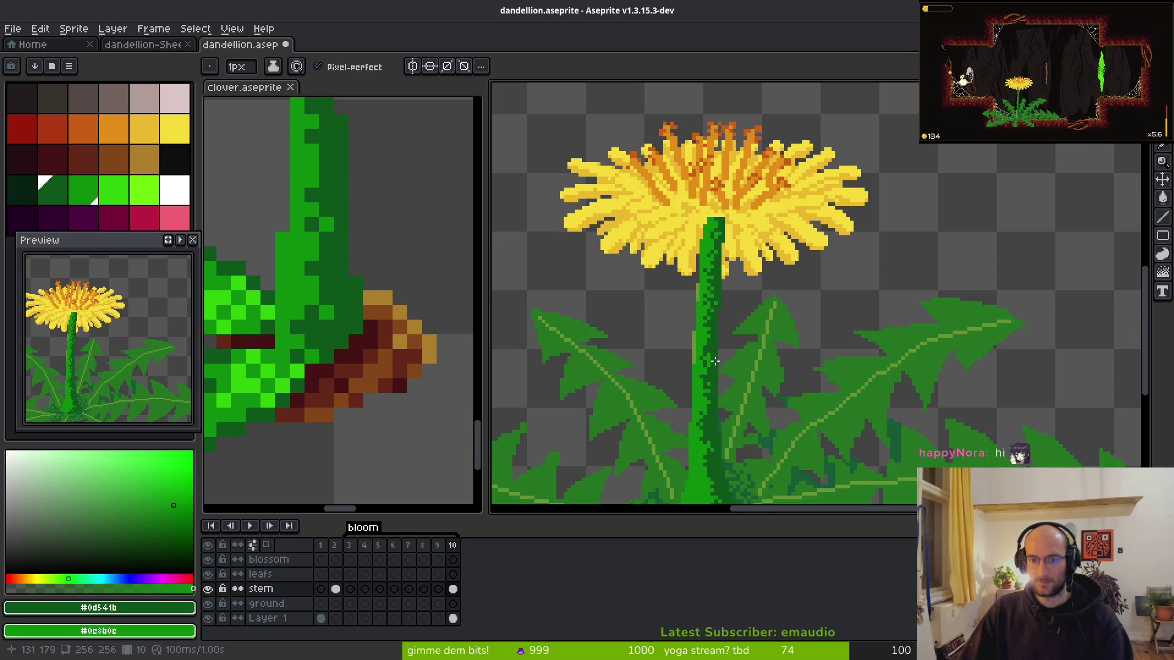
pyautogui.scroll(2, 701, 317)
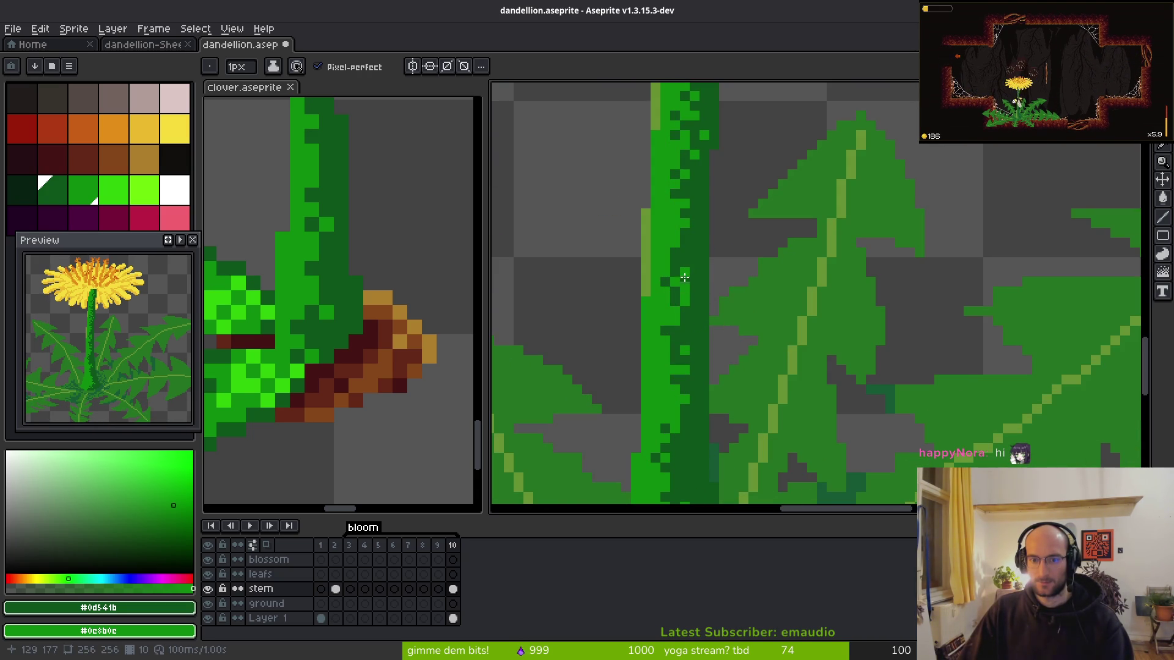
pyautogui.scroll(-4, 698, 416)
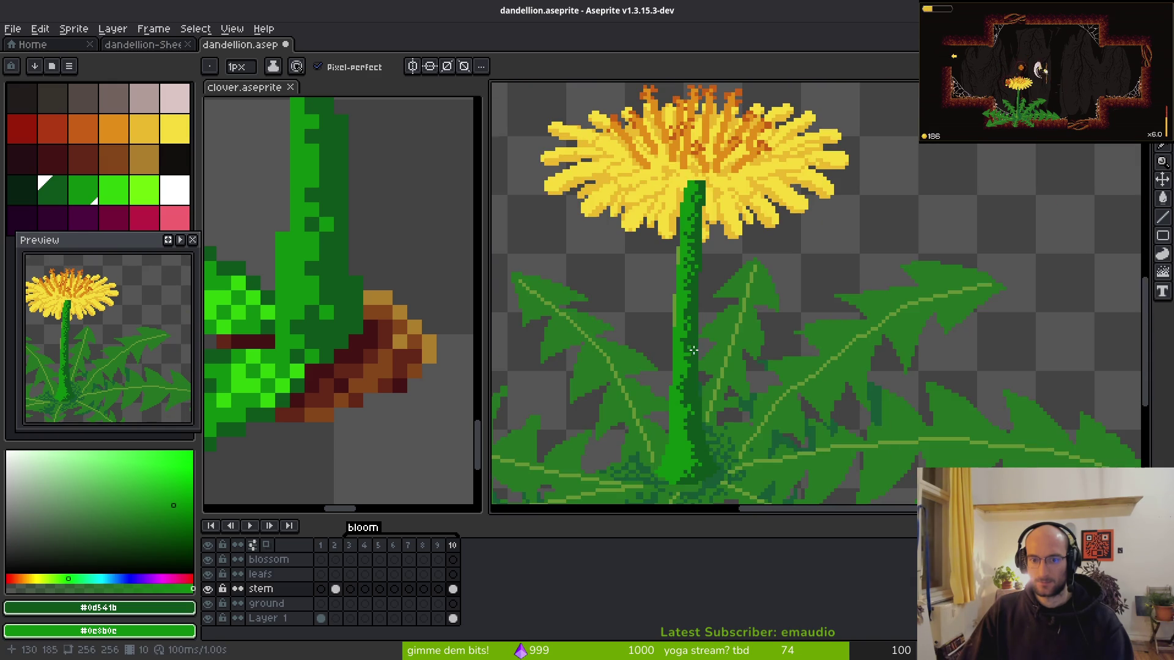
pyautogui.scroll(-3, 699, 416)
pyautogui.scroll(3, 694, 403)
pyautogui.moveTo(689, 394); pyautogui.dragTo(692, 394)
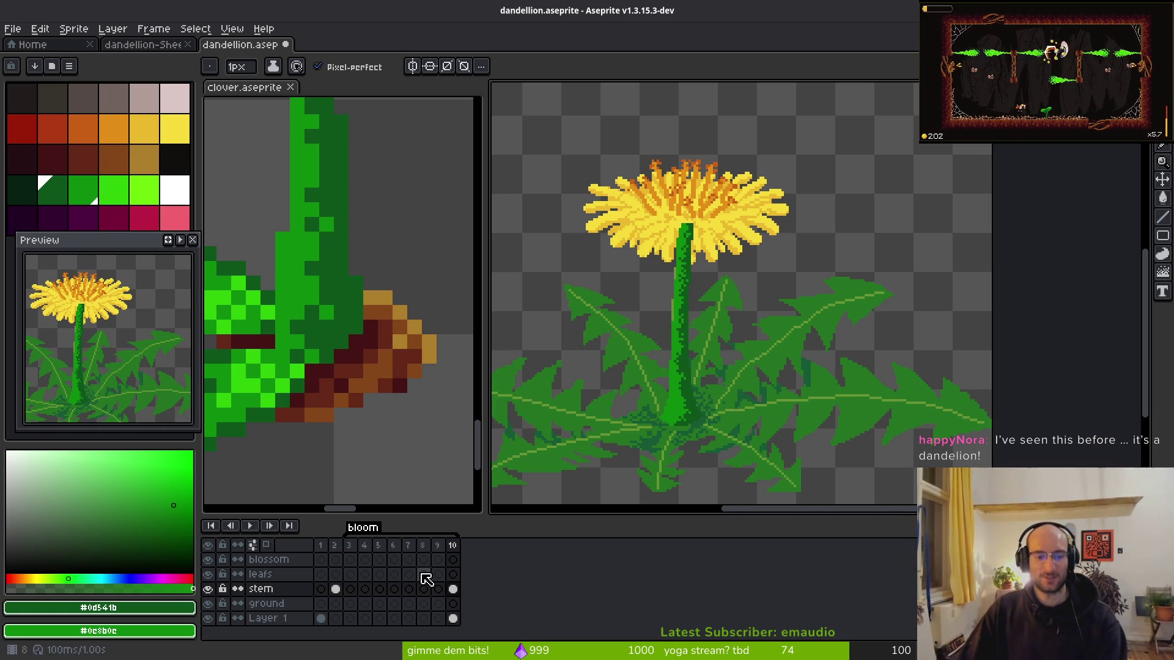
# - Hide and reshow the stem layer to compare the shading
pyautogui.click(208, 592)
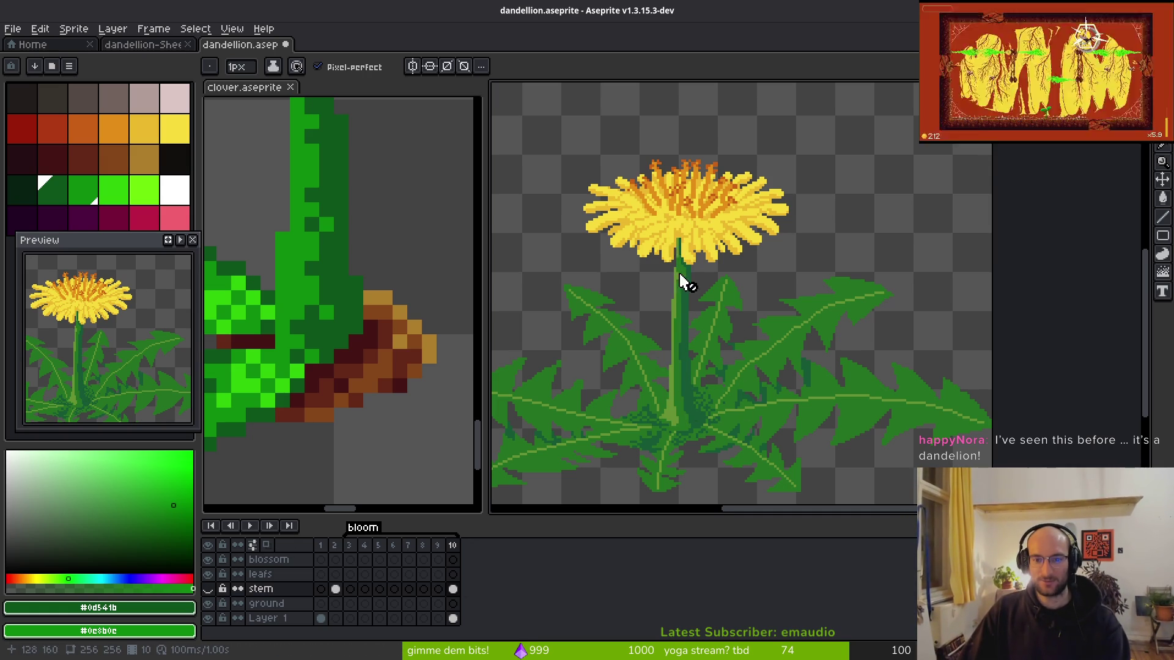
pyautogui.scroll(-3, 709, 311)
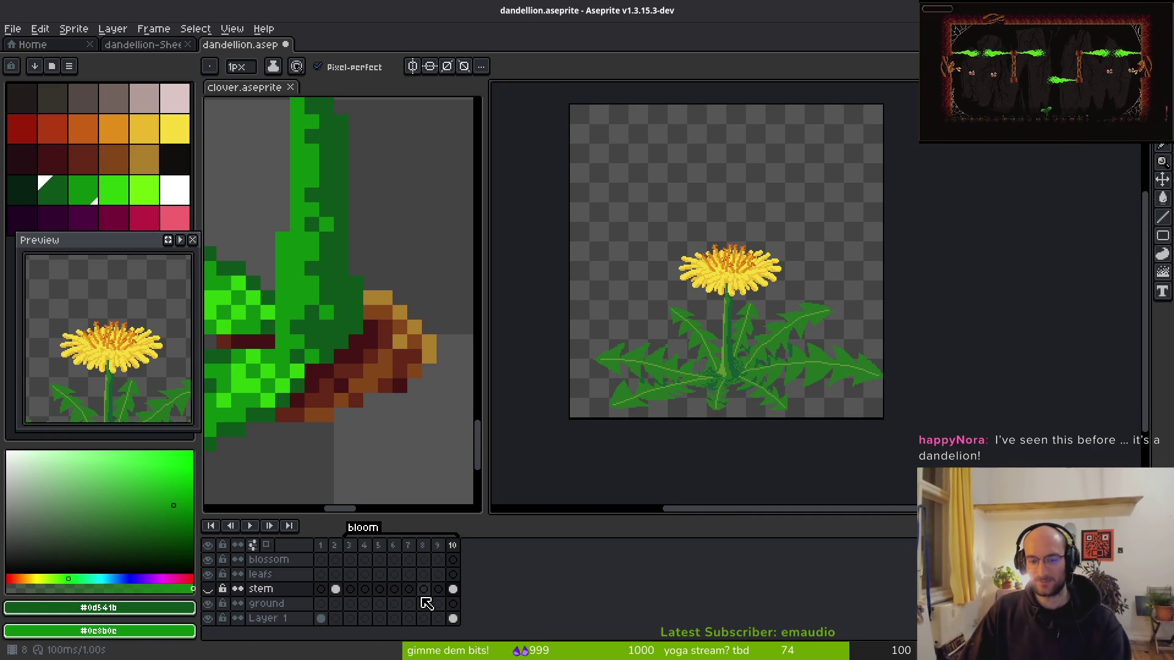
pyautogui.click(208, 589)
pyautogui.scroll(4, 716, 368)
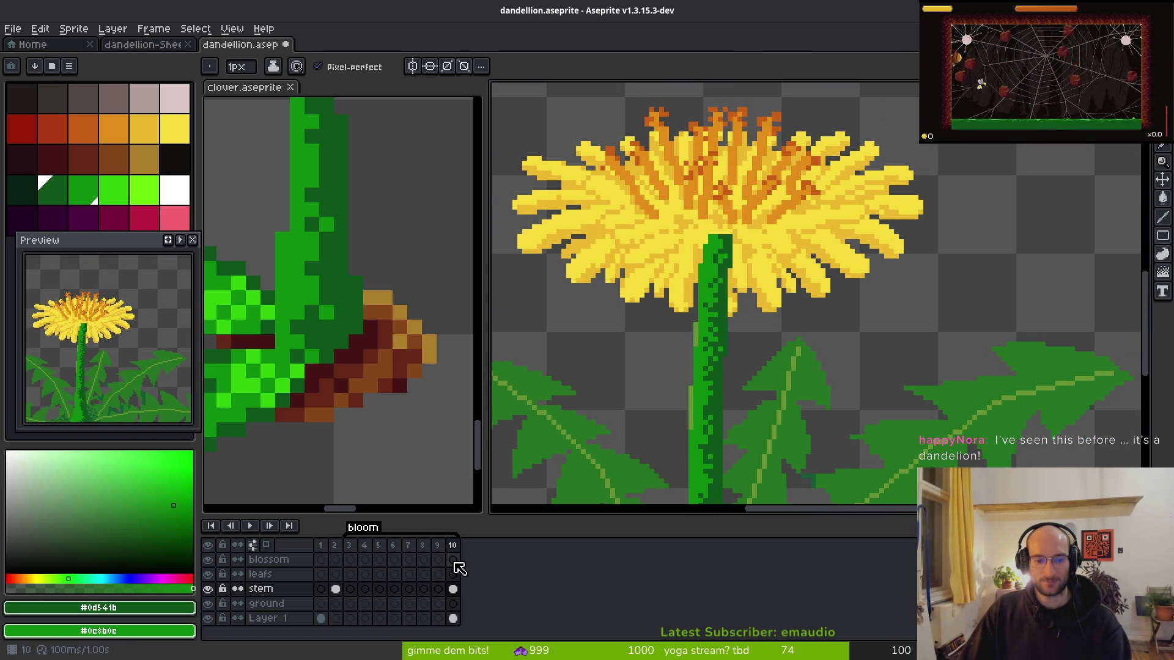
# - On the blossom layer, pick the blossom's darker yellow, then go to dandellion-Sheet
pyautogui.click(453, 560)
pyautogui.press('alt')
pyautogui.keyDown('alt'); pyautogui.click(796, 254); pyautogui.keyUp('alt')
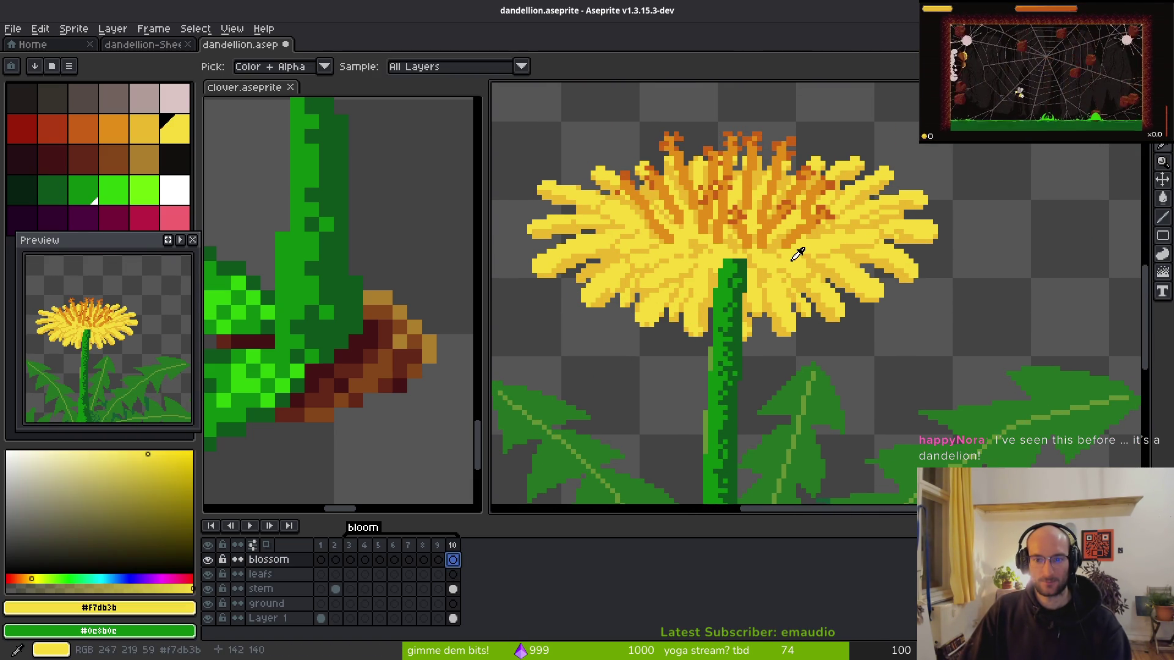
pyautogui.keyDown('alt'); pyautogui.click(808, 274); pyautogui.keyUp('alt')
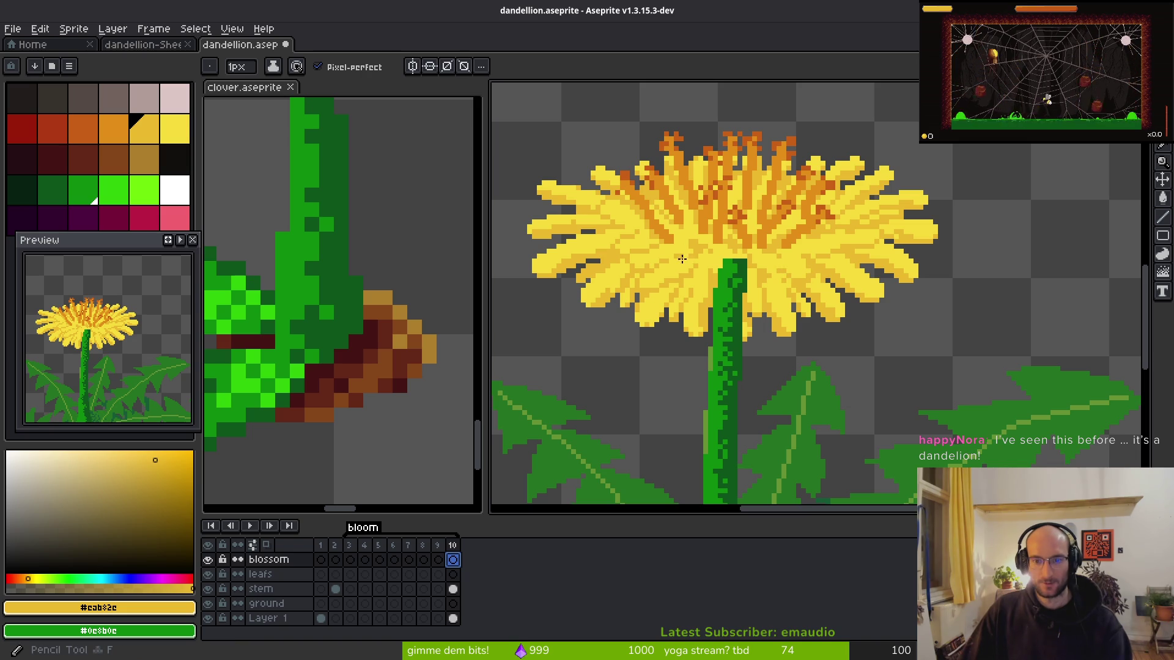
pyautogui.click(147, 45)
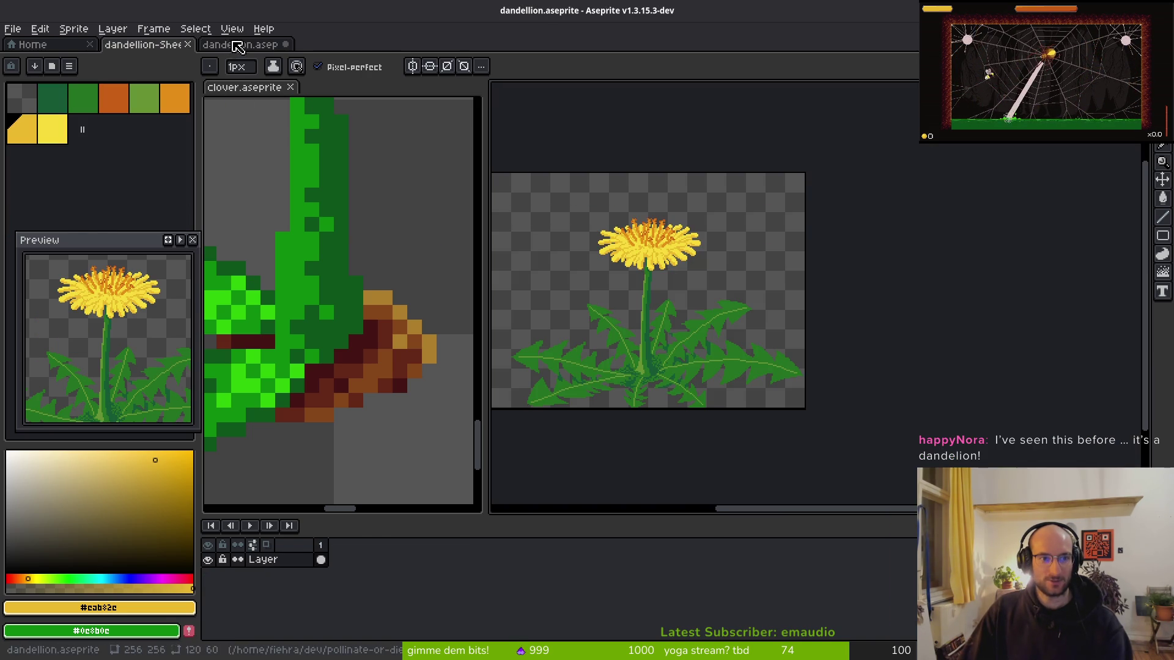
# - Open cover.aseprite, the dandelion-field artwork, from the file grid in a new tab
pyautogui.click(24, 45)
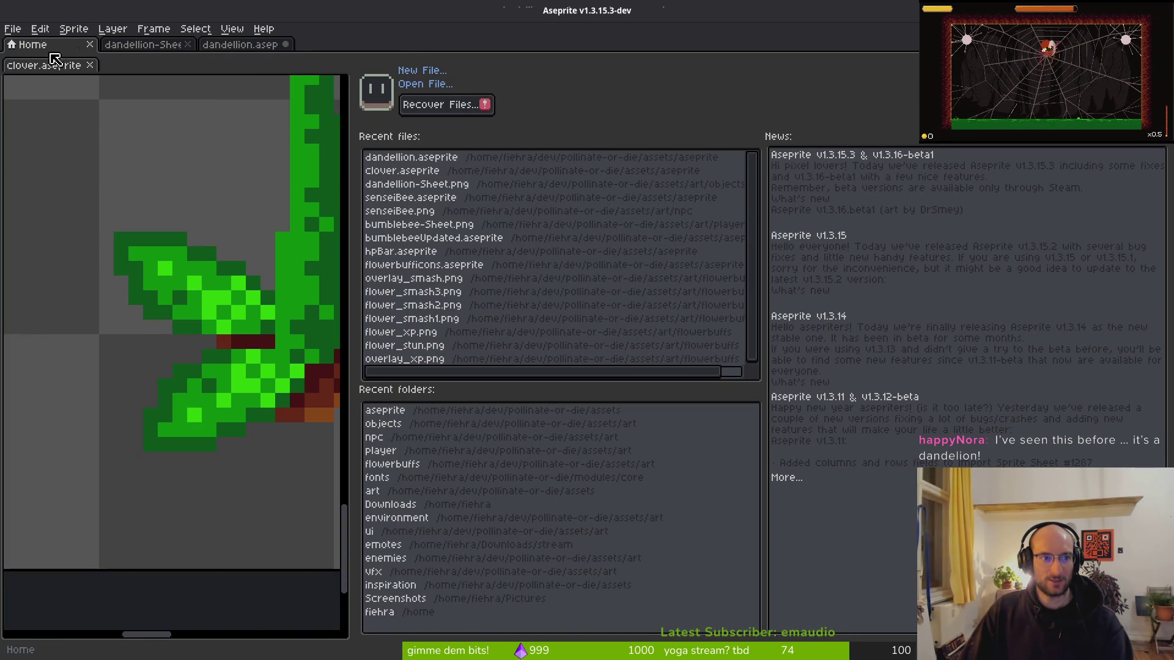
pyautogui.click(9, 28)
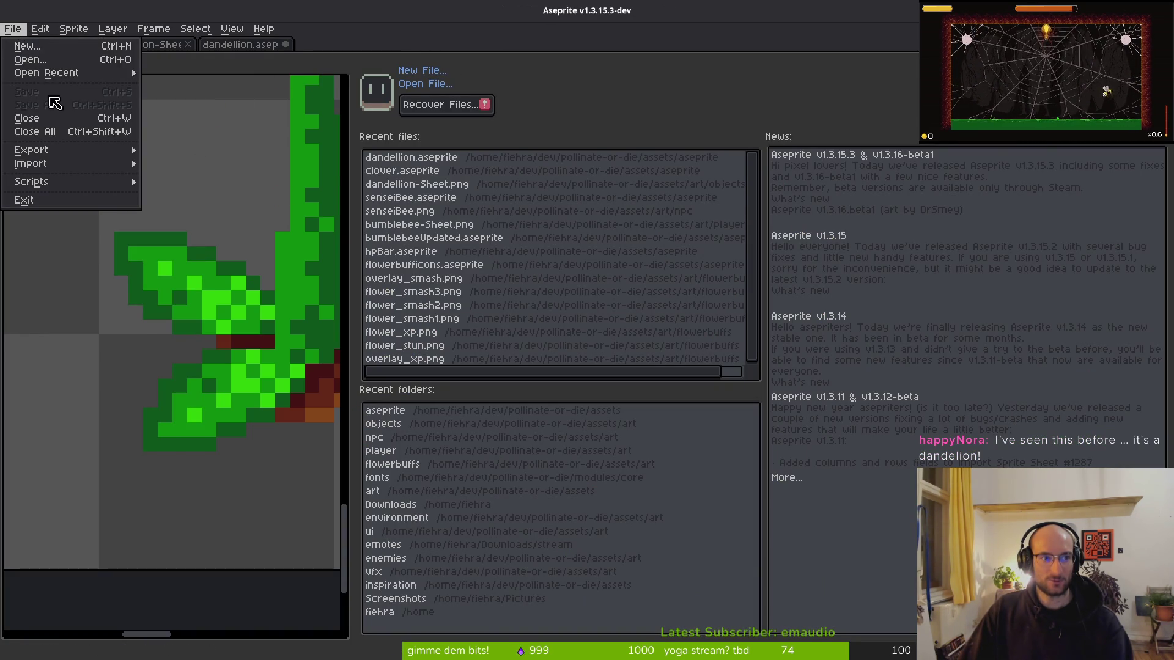
pyautogui.click(22, 57)
pyautogui.scroll(-8, 709, 312)
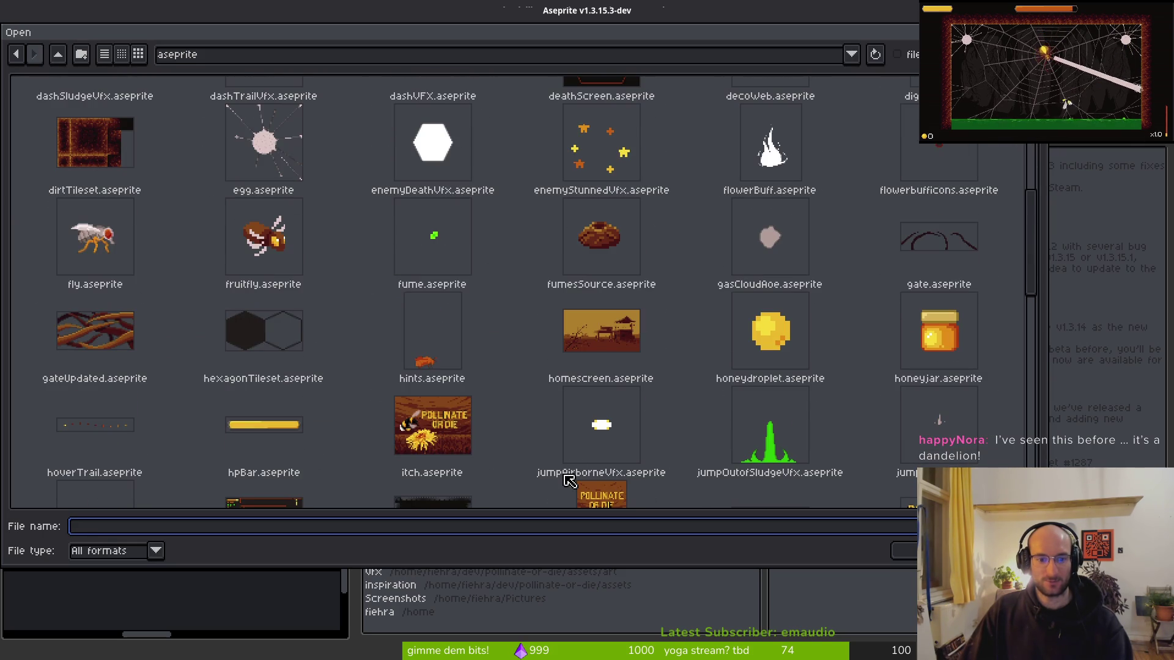
pyautogui.scroll(8, 472, 440)
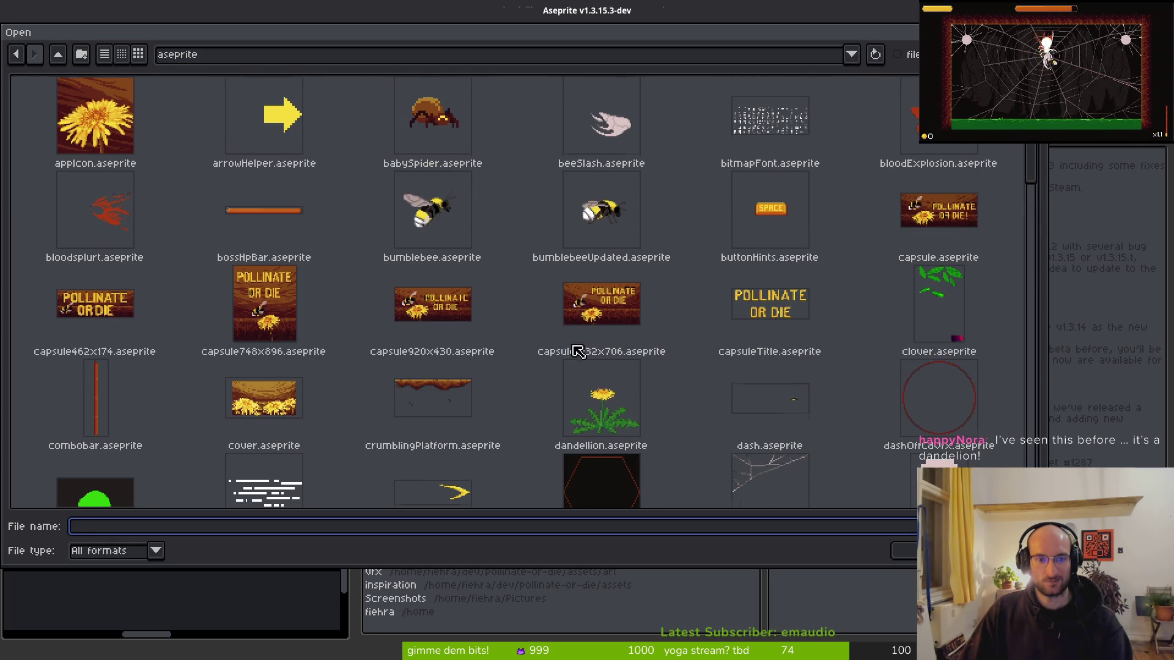
pyautogui.scroll(-3, 481, 293)
pyautogui.scroll(-10, 481, 293)
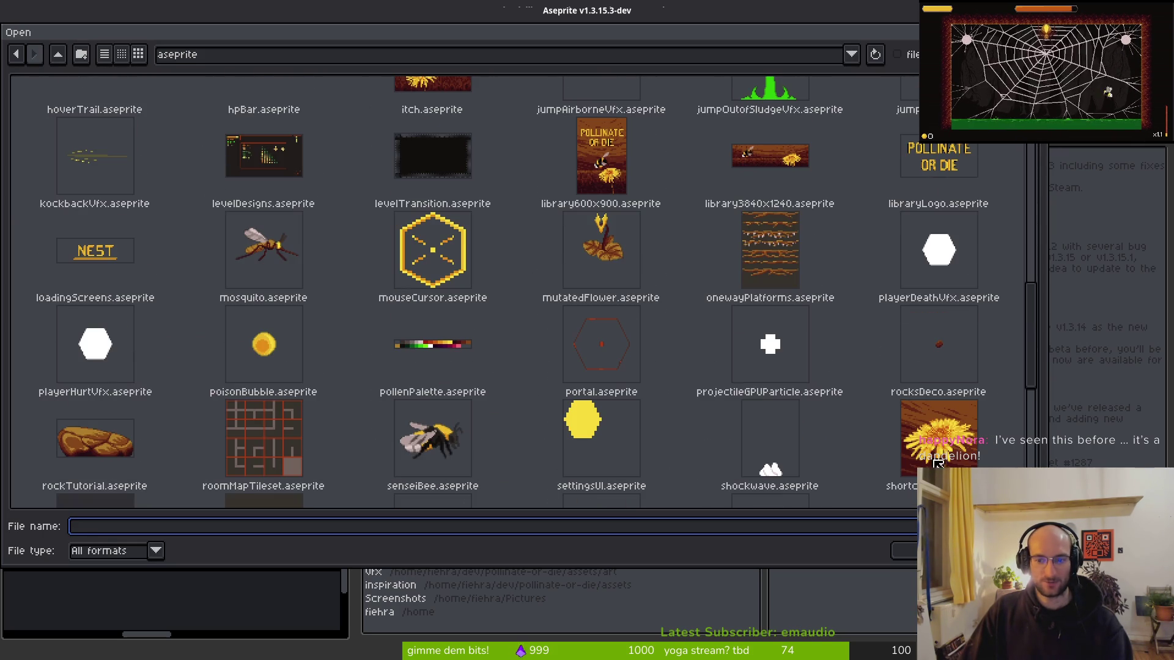
pyautogui.scroll(-10, 393, 328)
pyautogui.scroll(15, 401, 263)
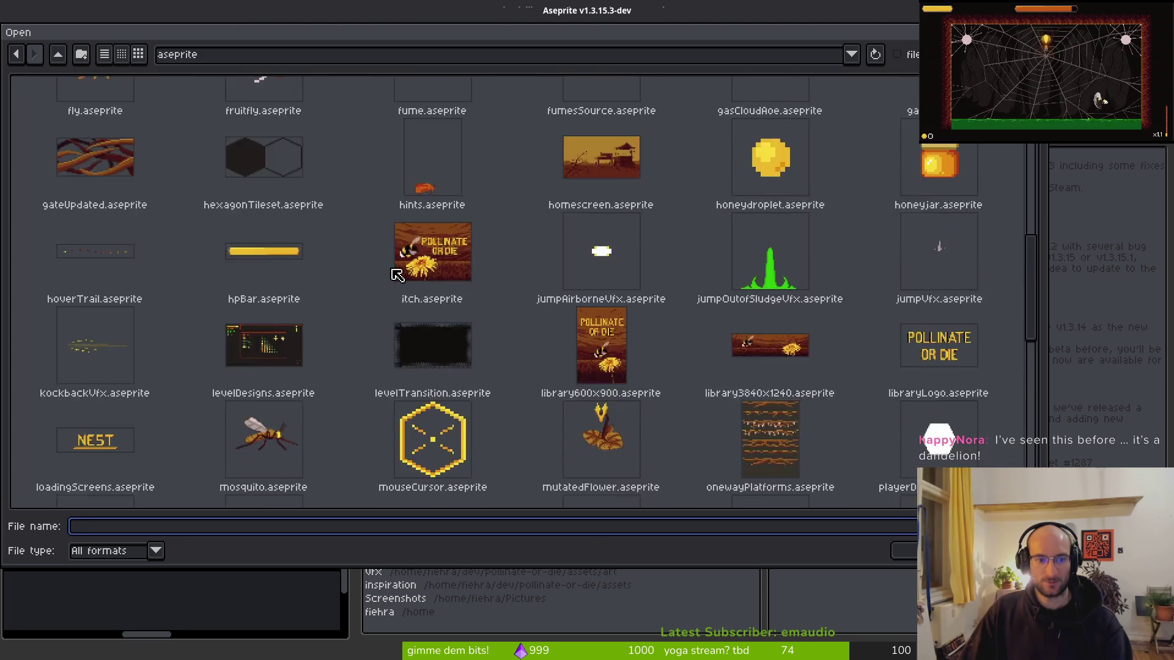
pyautogui.scroll(5, 522, 256)
pyautogui.click(269, 411)
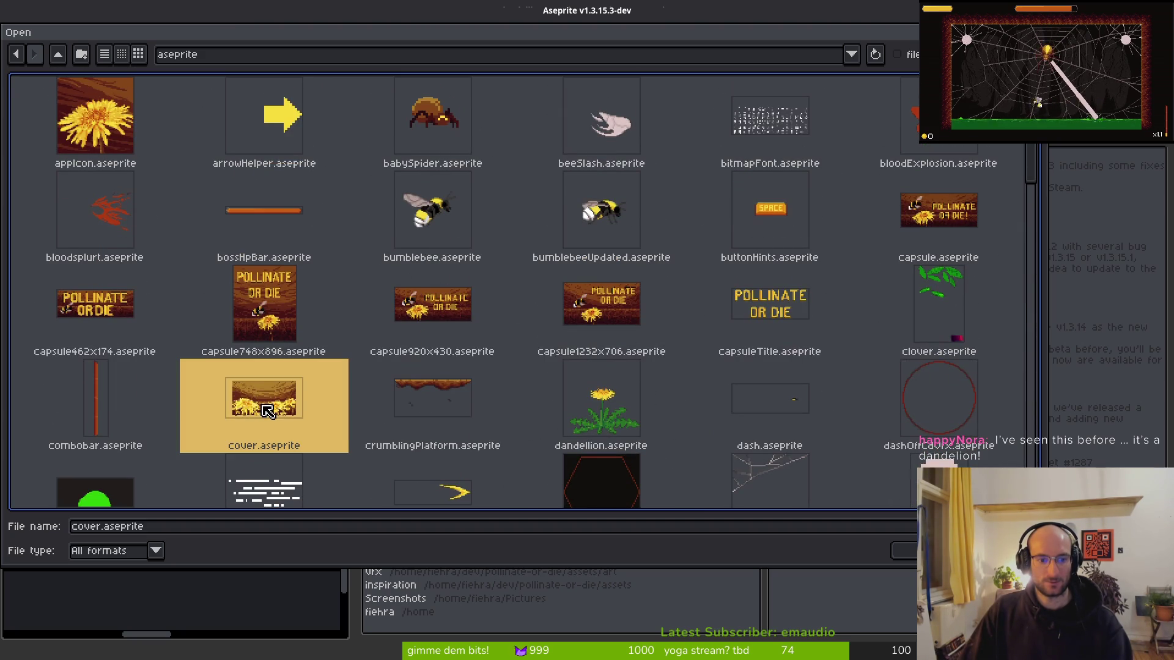
pyautogui.doubleClick(269, 411)
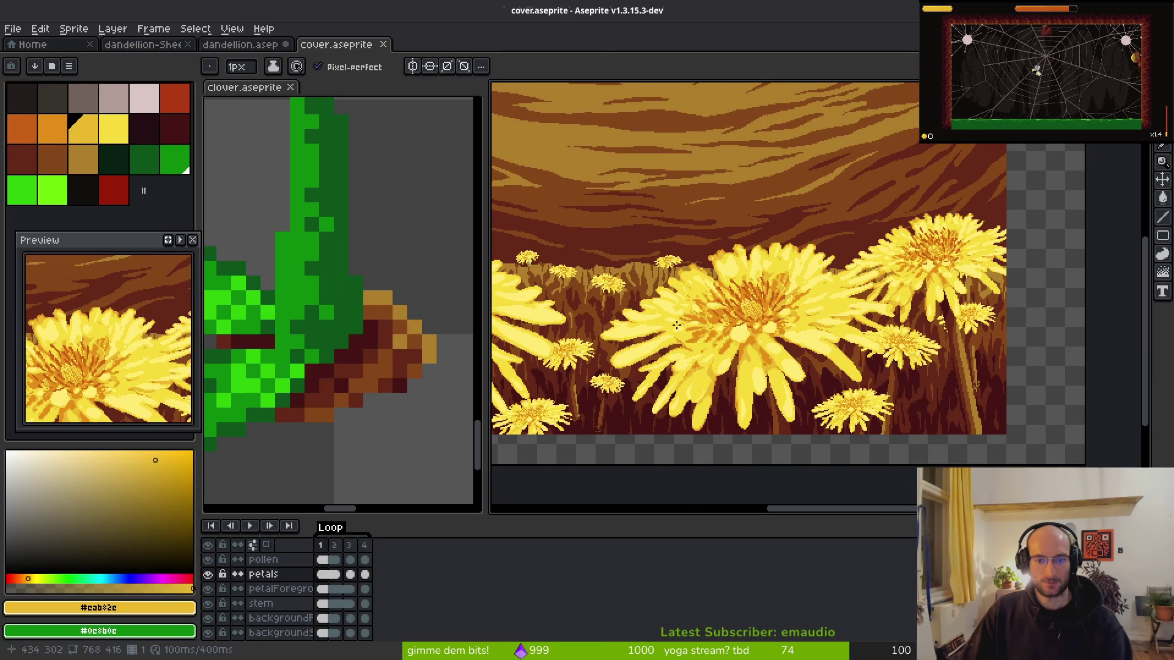
# - Hide the cover's petals and stem layers and marquee-select its large right dandelion head
pyautogui.press('m')
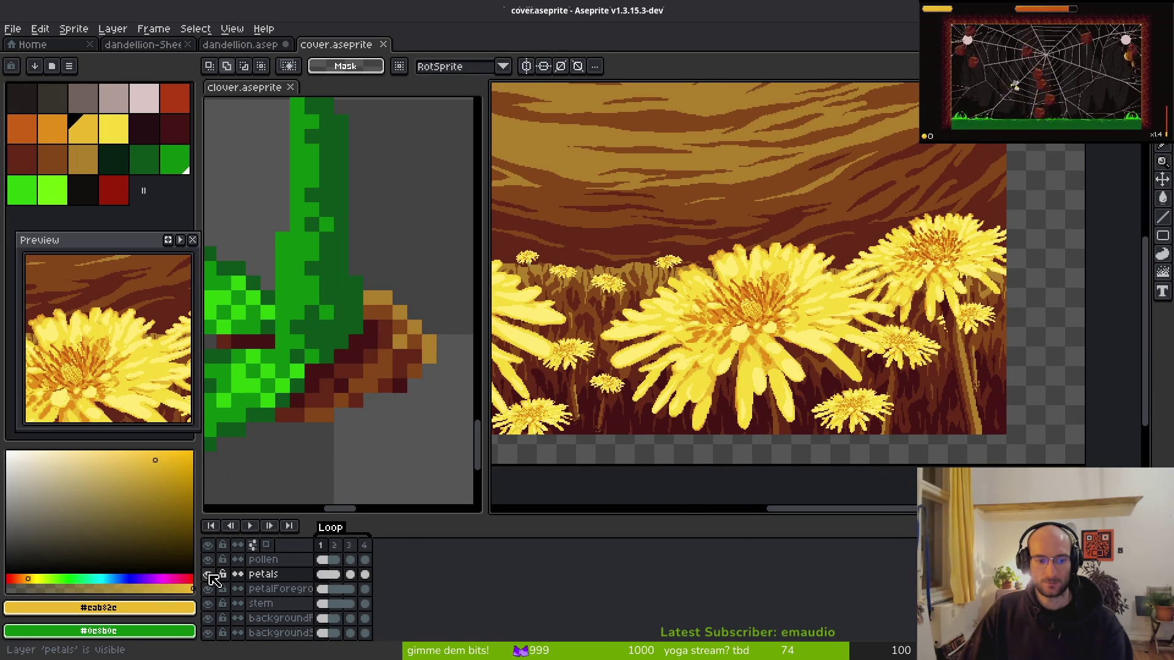
pyautogui.click(207, 574)
pyautogui.moveTo(749, 340)
pyautogui.mouseDown()
pyautogui.moveTo(1018, 427)
pyautogui.moveTo(946, 317)
pyautogui.moveTo(842, 366)
pyautogui.mouseUp()
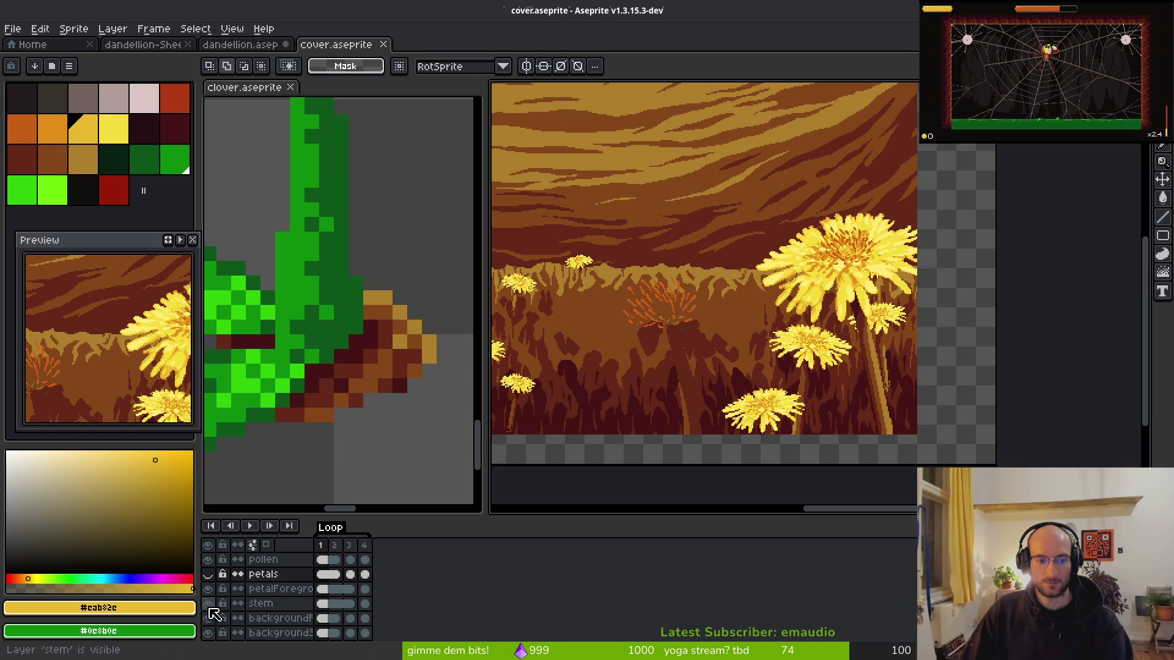
pyautogui.click(209, 607)
pyautogui.moveTo(747, 179); pyautogui.dragTo(945, 335)
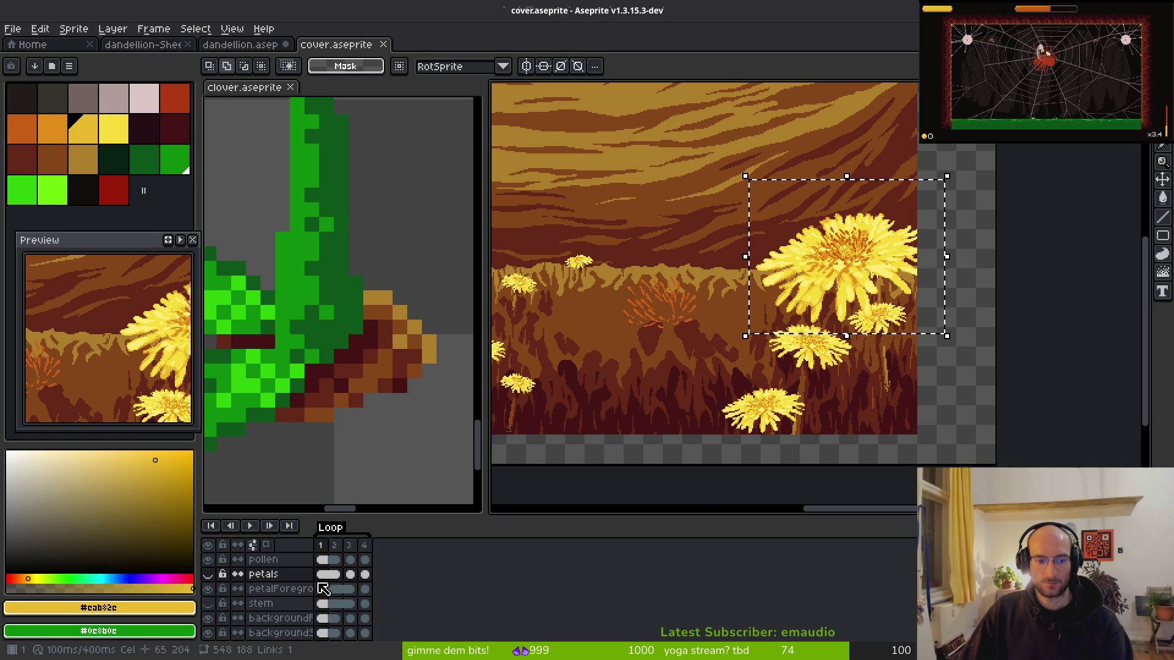
pyautogui.press('Down')
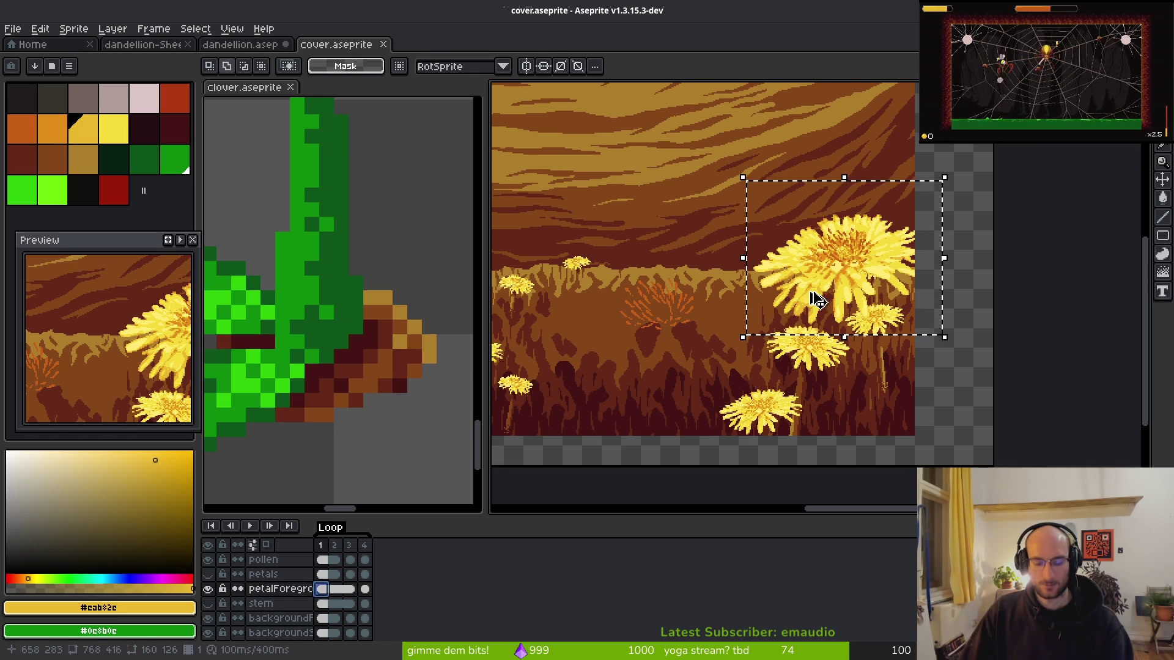
# - Paste the head into the dandelion sprite and drag it to the top, then discard it
pyautogui.click(235, 45)
pyautogui.scroll(-4, 822, 354)
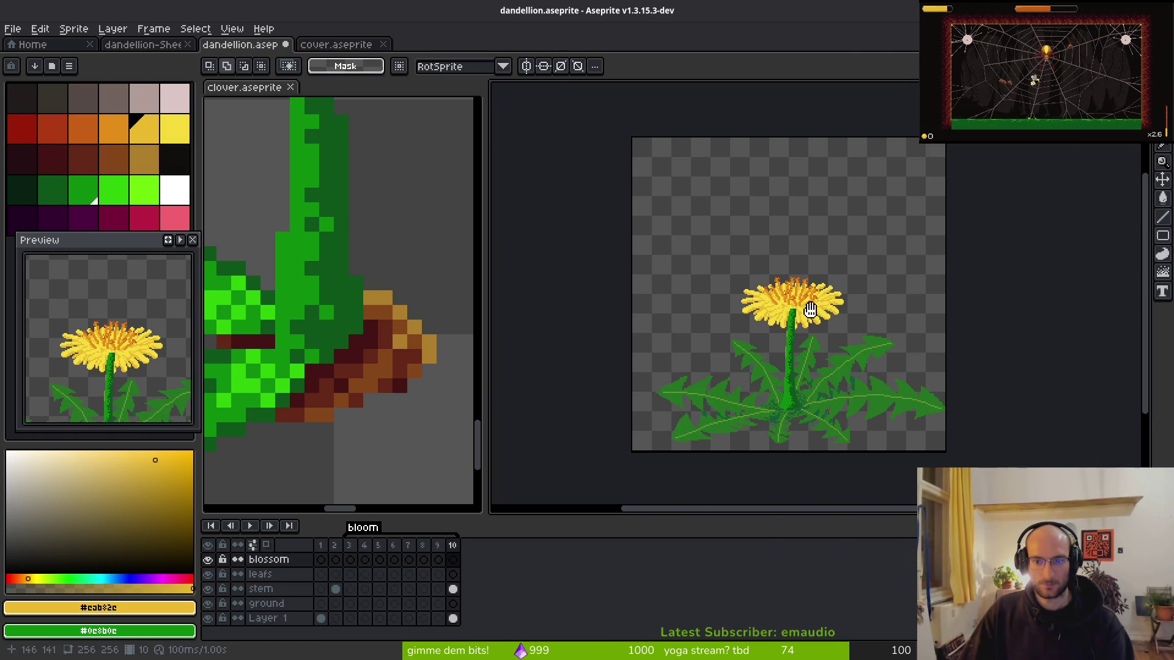
pyautogui.hotkey('ctrl', 'v')
pyautogui.moveTo(826, 431); pyautogui.dragTo(809, 199)
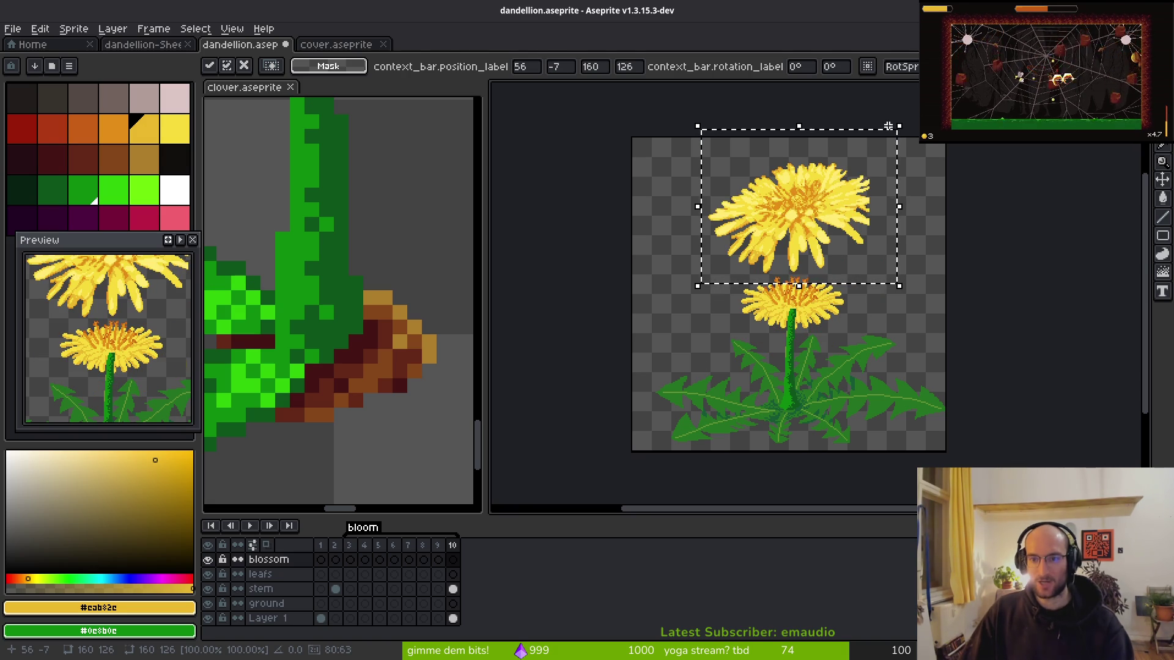
pyautogui.hotkey('ctrl', 'x')
# - On the cover, hide petalForeground, stem and background, widen the layer names, and make backgroundFlowers active
pyautogui.click(314, 45)
pyautogui.hotkey('ctrl', 'v')
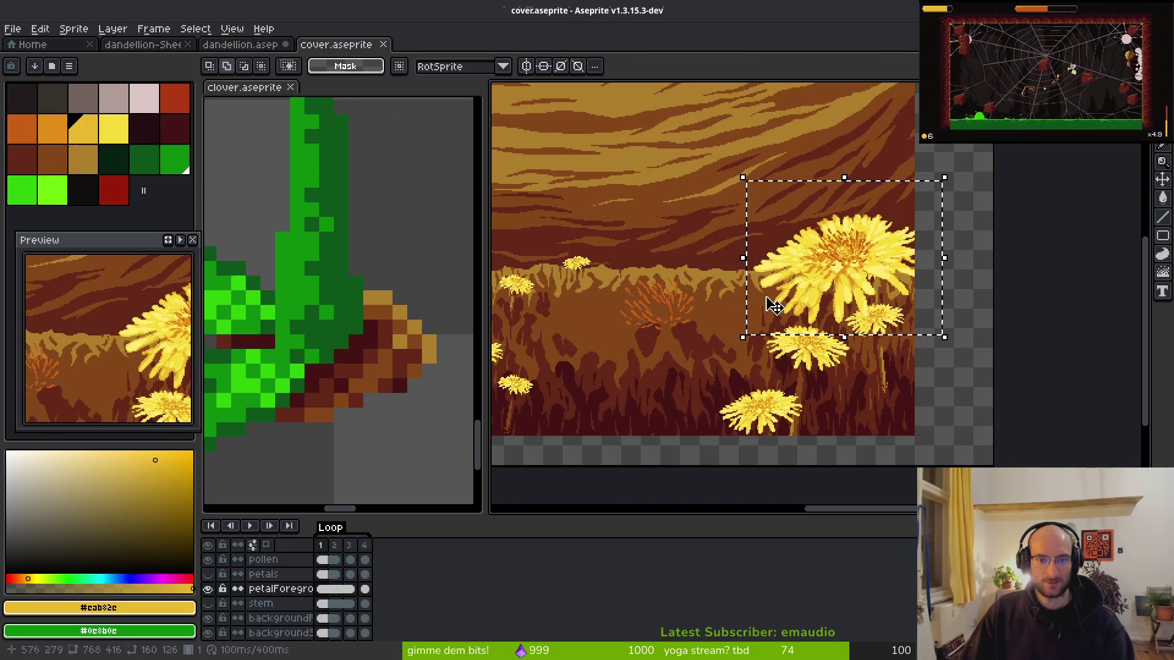
pyautogui.scroll(4, 847, 336)
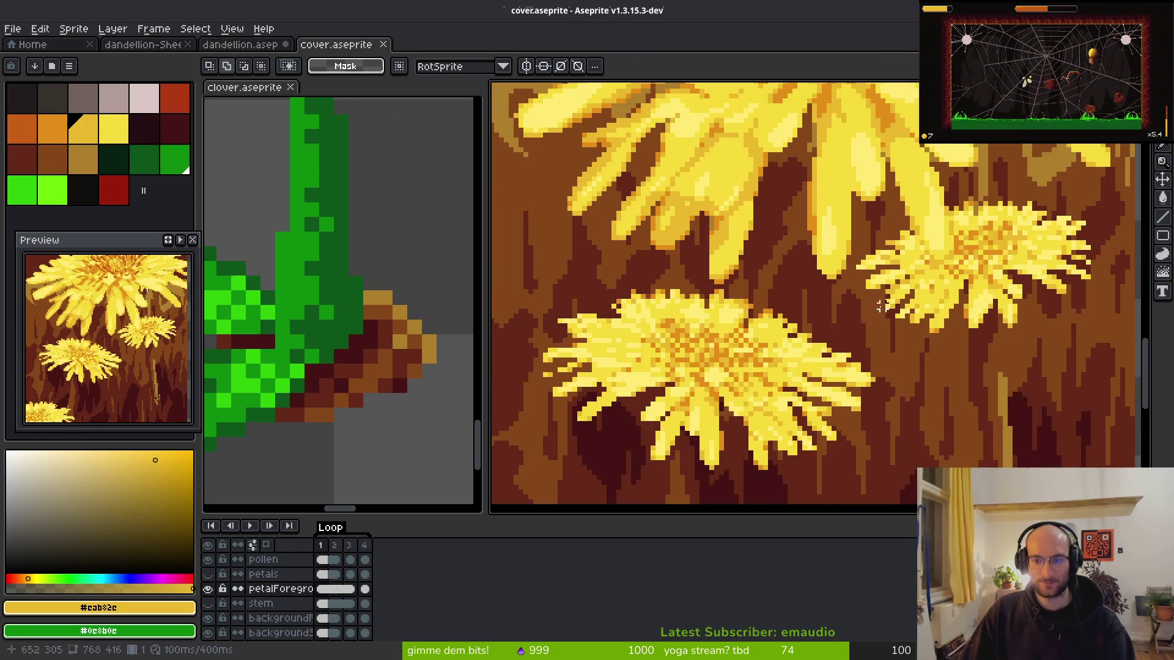
pyautogui.moveTo(784, 342); pyautogui.dragTo(742, 309)
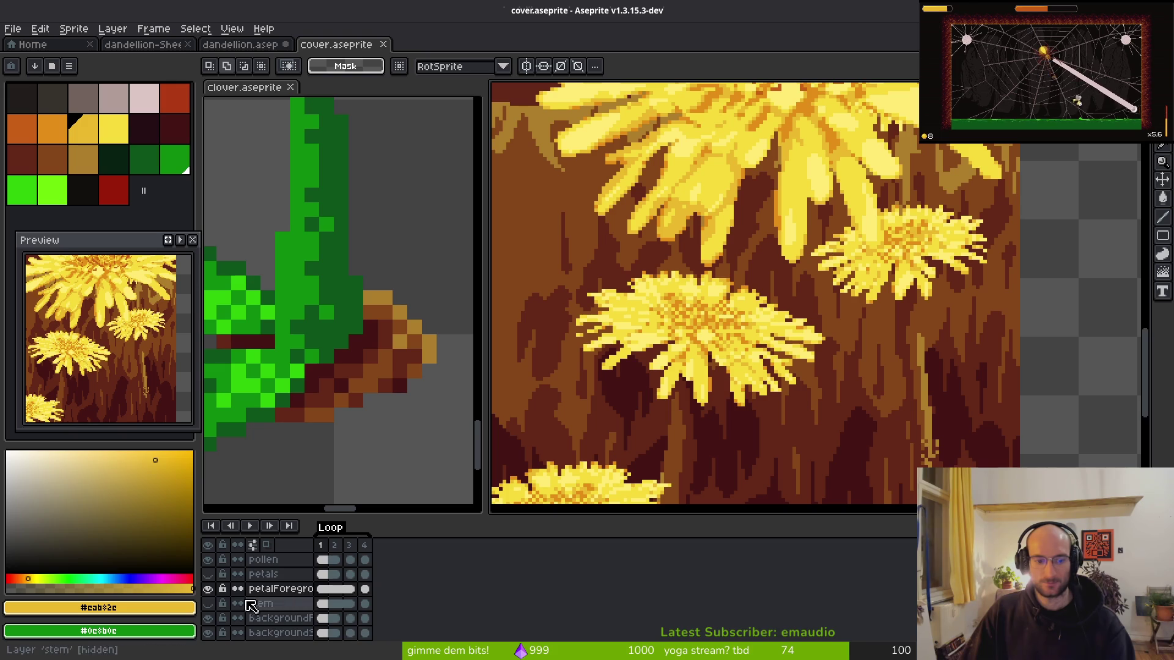
pyautogui.click(208, 603)
pyautogui.click(207, 589)
pyautogui.click(208, 633)
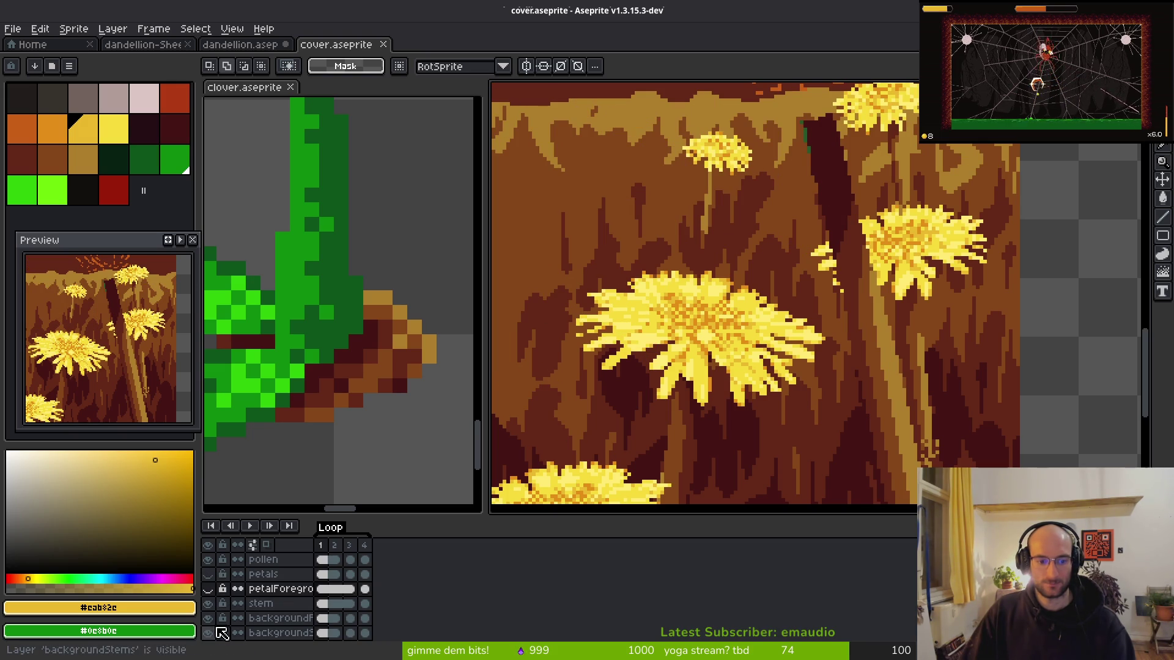
pyautogui.moveTo(313, 544); pyautogui.dragTo(348, 629)
pyautogui.click(293, 618)
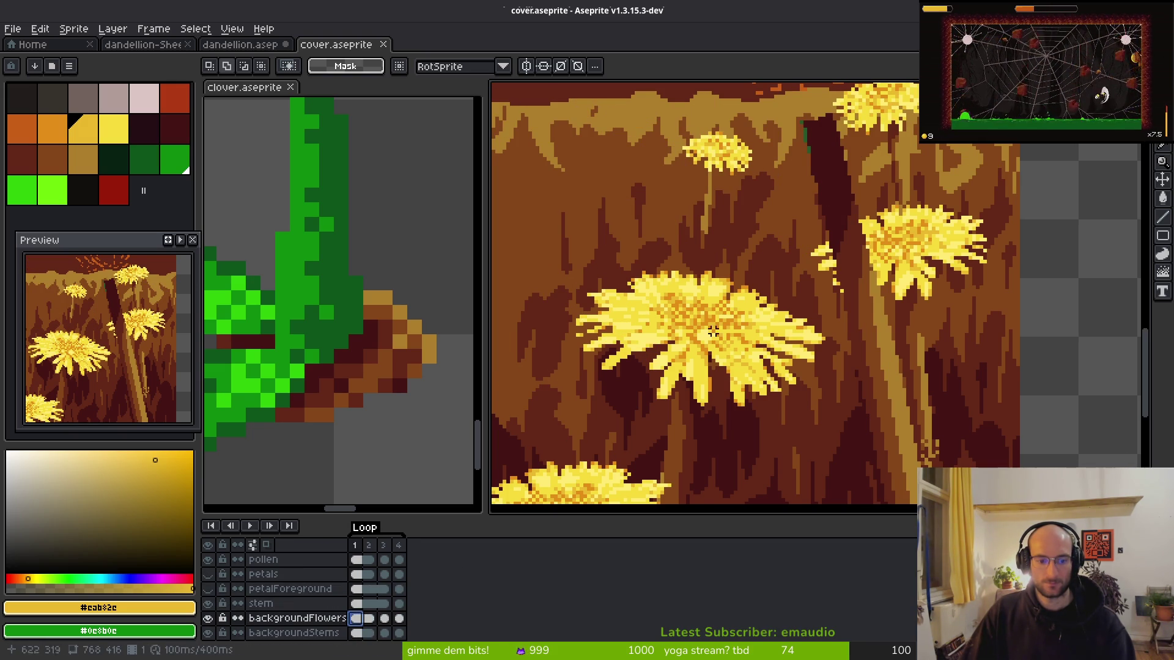
# - Select the lower dandelion head on backgroundFlowers and paste it above the sprite's original flower
pyautogui.scroll(-2, 703, 293)
pyautogui.moveTo(665, 273); pyautogui.dragTo(896, 405)
pyautogui.scroll(-2, 828, 405)
pyautogui.scroll(3, 793, 333)
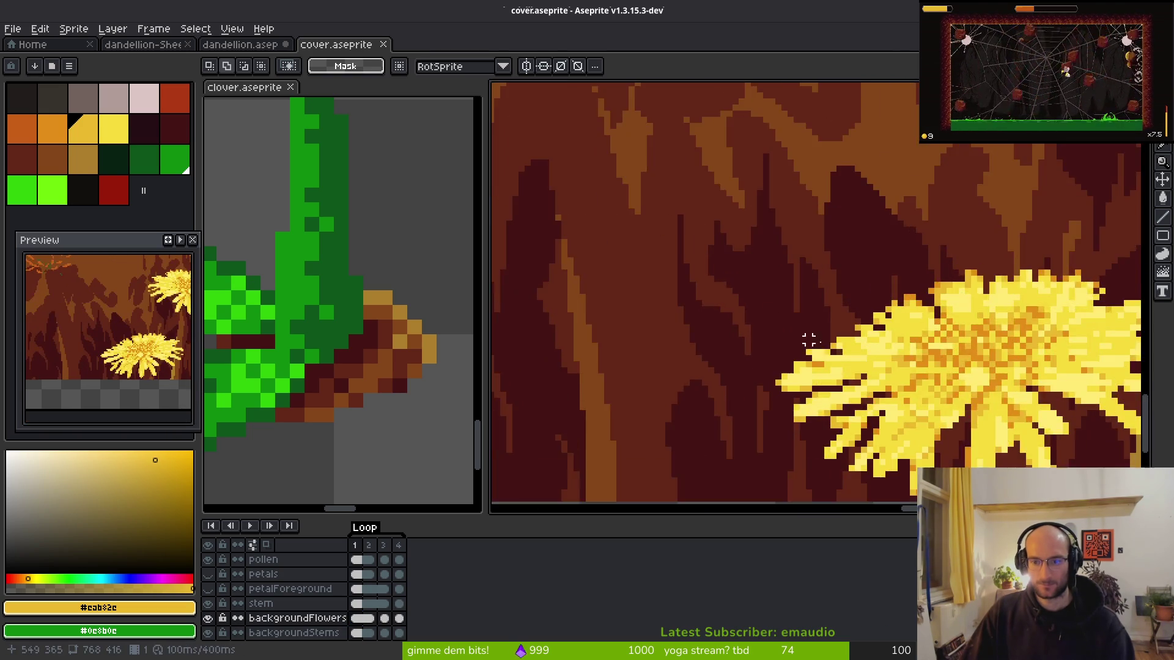
pyautogui.scroll(-1, 762, 351)
pyautogui.moveTo(639, 269); pyautogui.dragTo(1009, 449)
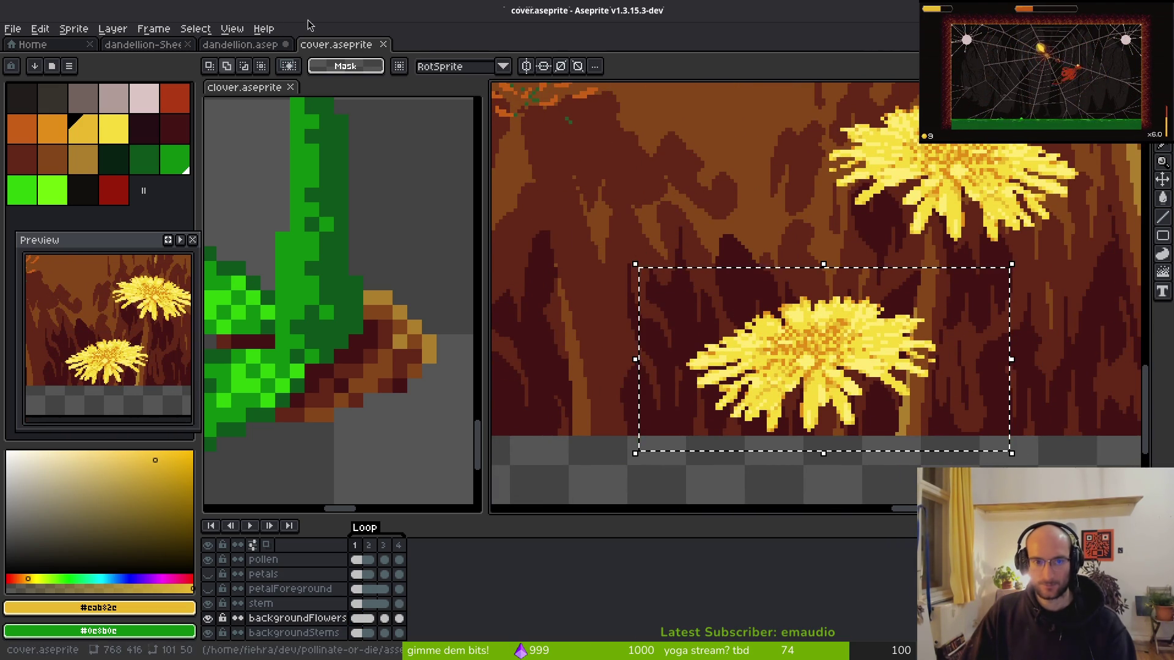
pyautogui.click(238, 44)
pyautogui.hotkey('ctrl', 'v')
pyautogui.moveTo(841, 311)
pyautogui.mouseDown()
pyautogui.moveTo(818, 260)
pyautogui.moveTo(798, 265)
pyautogui.mouseUp()
pyautogui.scroll(2, 813, 244)
pyautogui.scroll(-1, 892, 278)
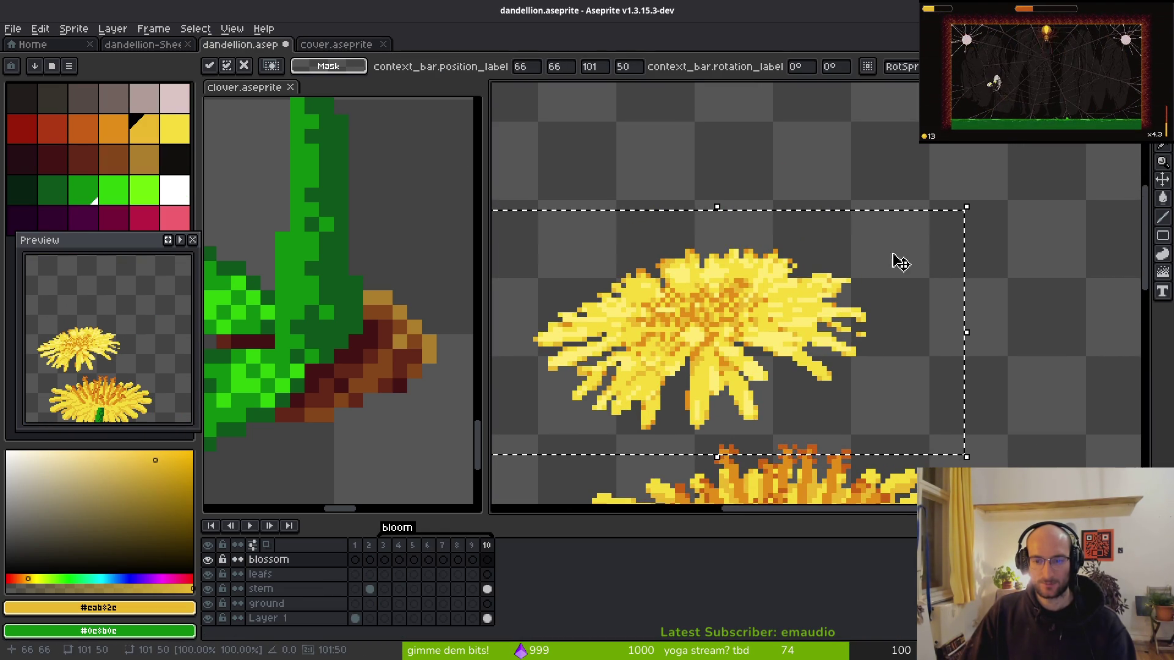
# - Enlarge the pasted blossom to about 138×68 and pick bright and light yellows from the cover
pyautogui.moveTo(976, 204)
pyautogui.mouseDown()
pyautogui.moveTo(1019, 171)
pyautogui.moveTo(1138, 117)
pyautogui.mouseUp()
pyautogui.scroll(-2, 880, 301)
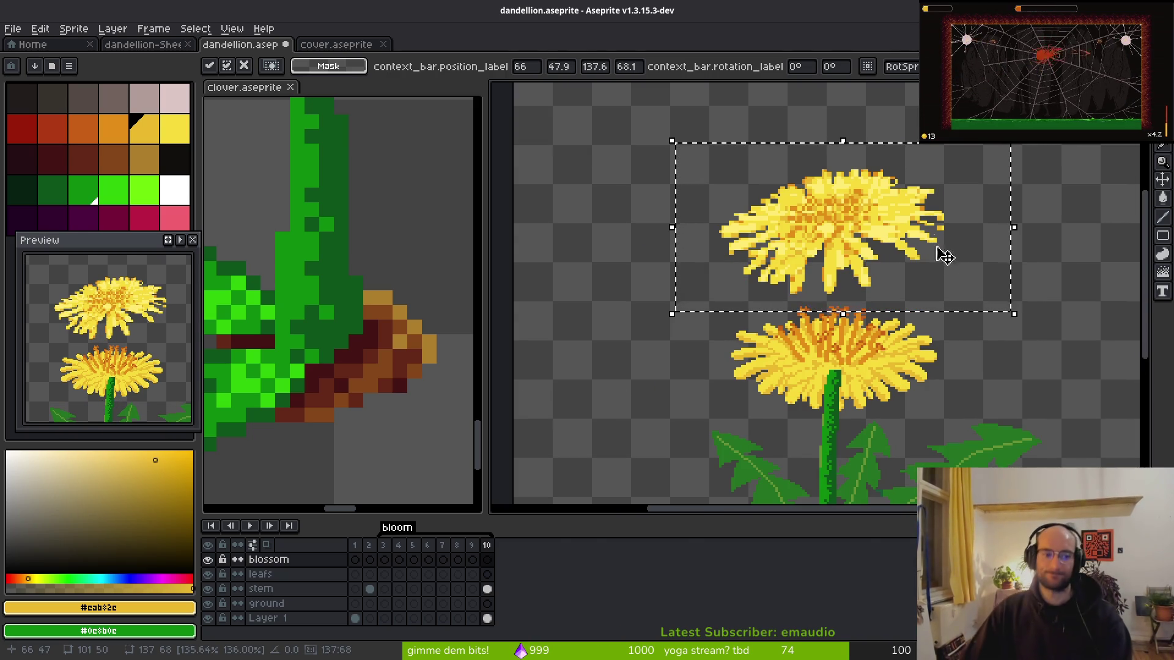
pyautogui.click(336, 43)
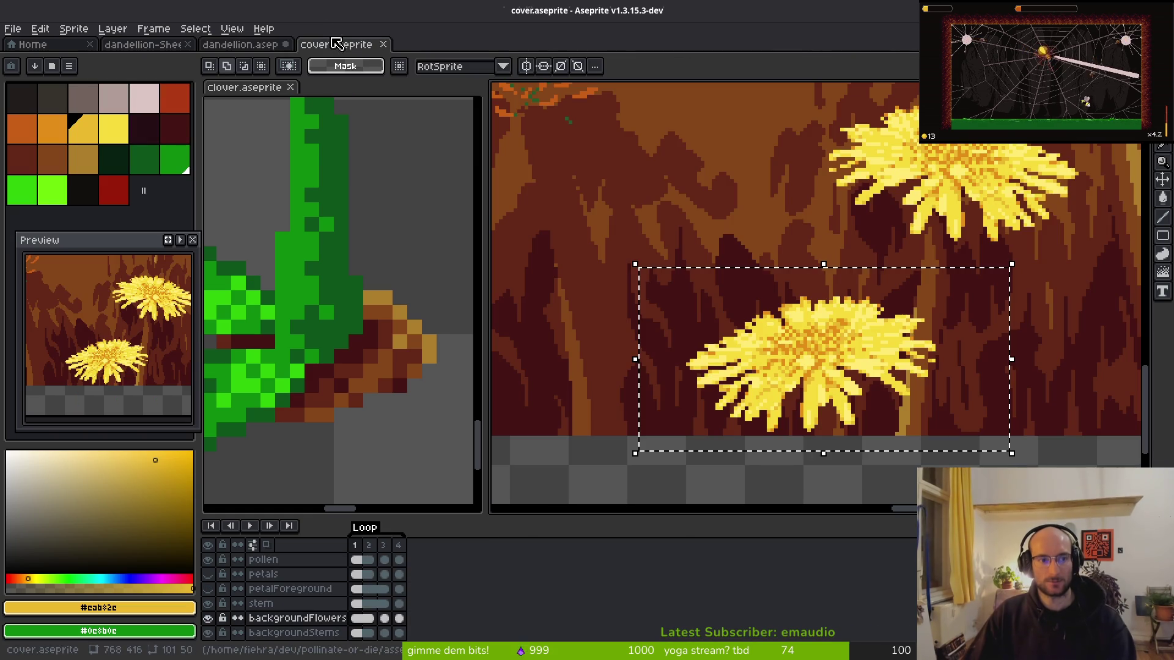
pyautogui.click(122, 136)
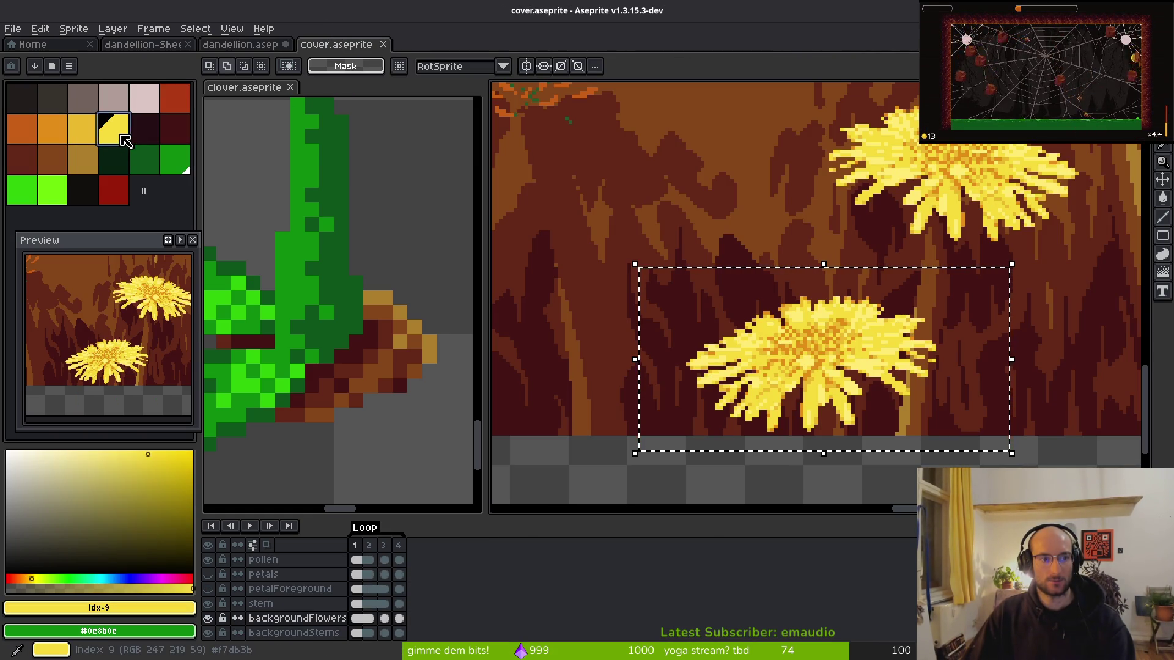
pyautogui.scroll(6, 856, 397)
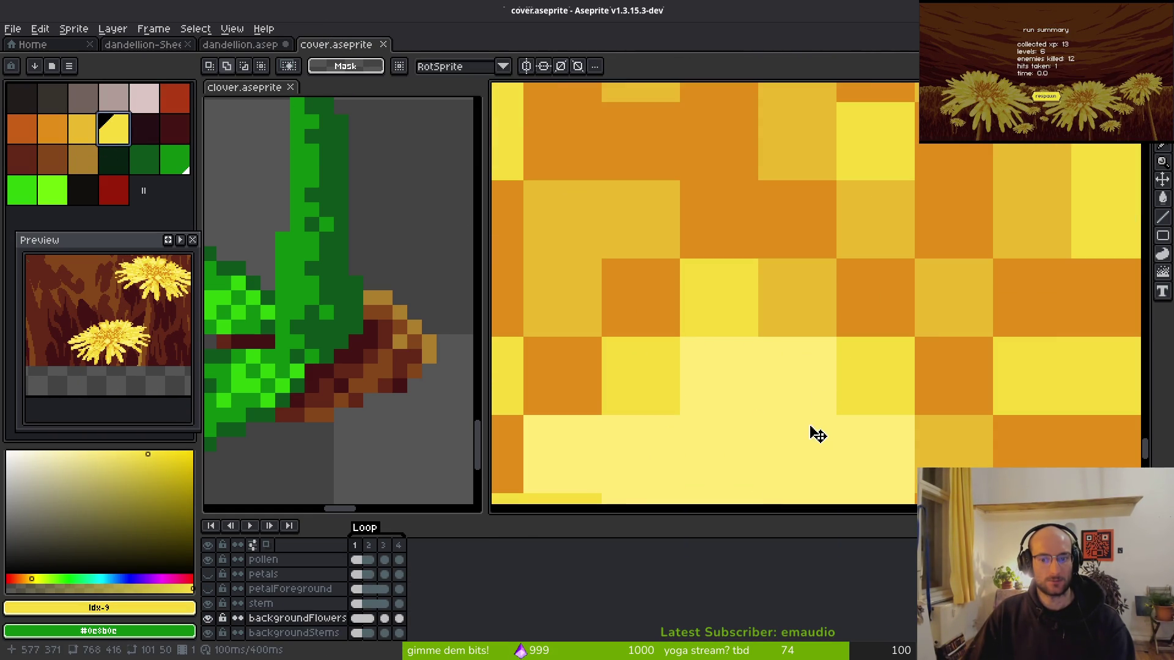
pyautogui.keyDown('alt'); pyautogui.click(752, 387); pyautogui.keyUp('alt')
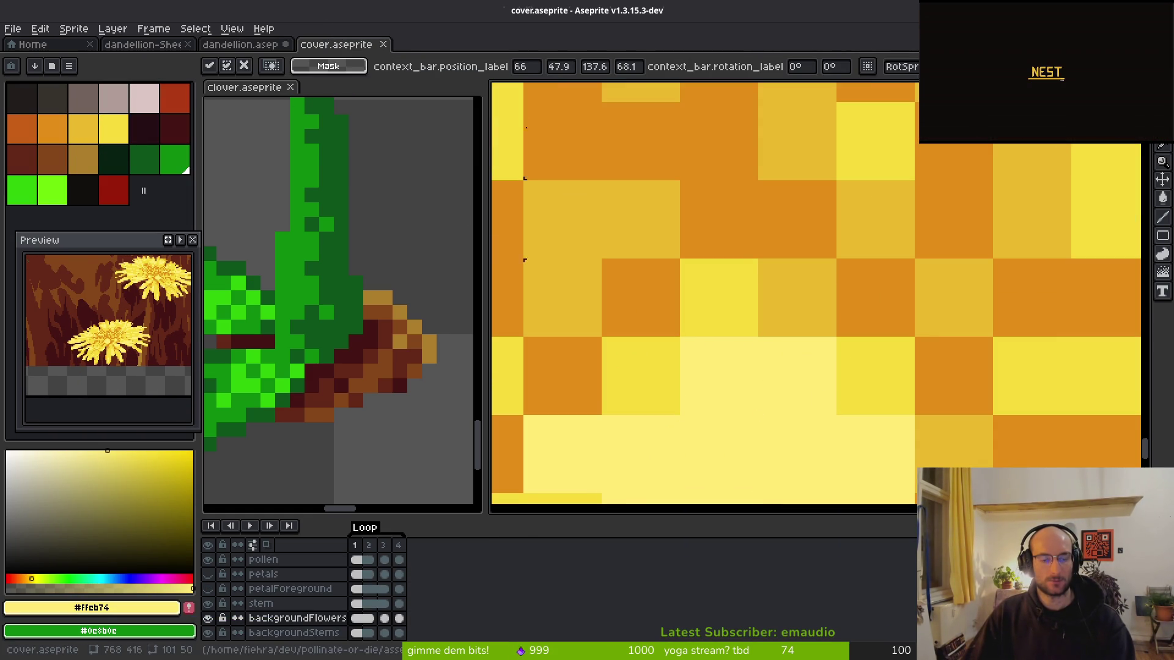
# - Close the cover artwork, lower the blossom toward the original flower, and show the Home page
pyautogui.click(382, 45)
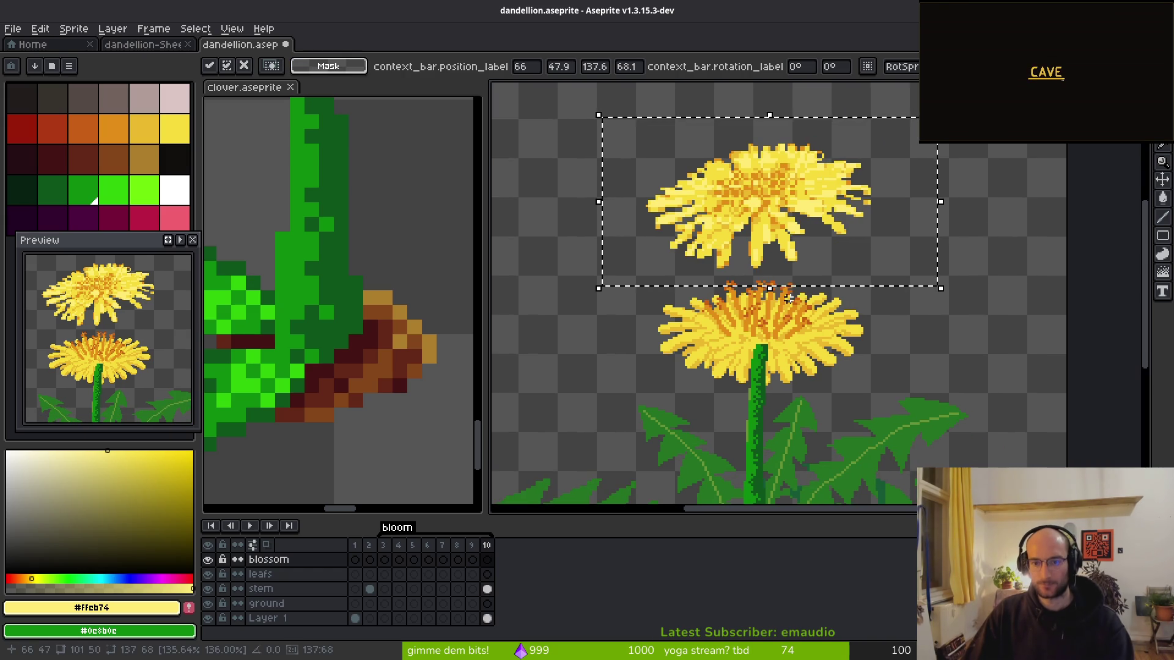
pyautogui.moveTo(734, 305)
pyautogui.mouseDown()
pyautogui.moveTo(754, 202)
pyautogui.moveTo(766, 338)
pyautogui.mouseUp()
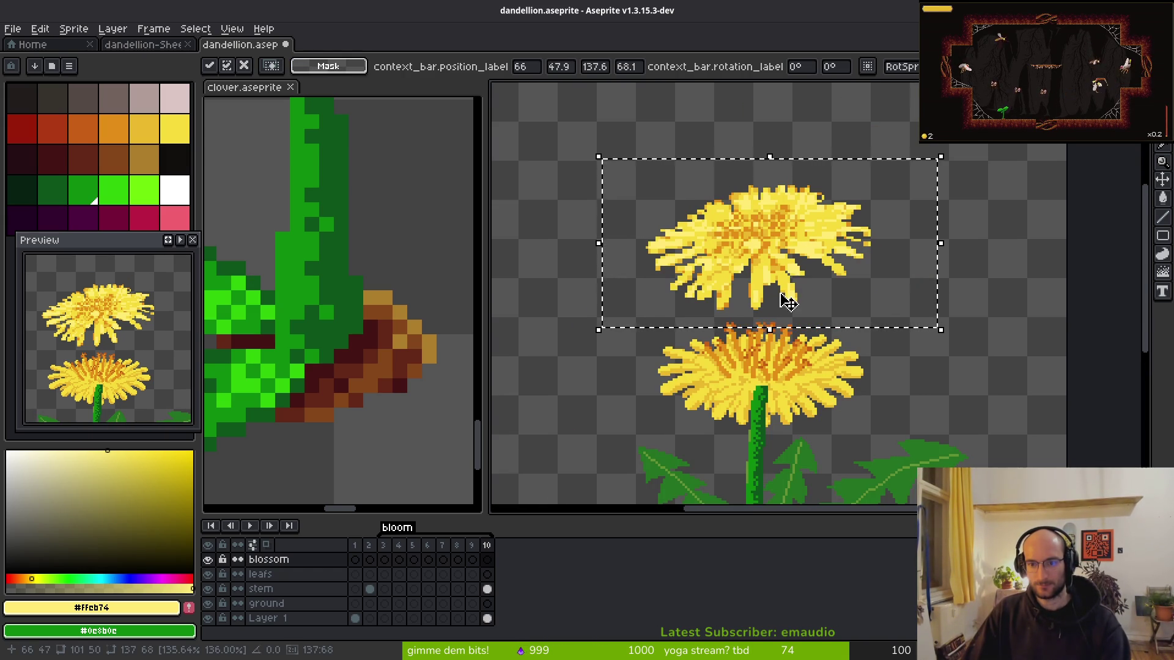
pyautogui.scroll(3, 787, 302)
pyautogui.press('b')
pyautogui.keyDown('alt'); pyautogui.click(880, 262); pyautogui.keyUp('alt')
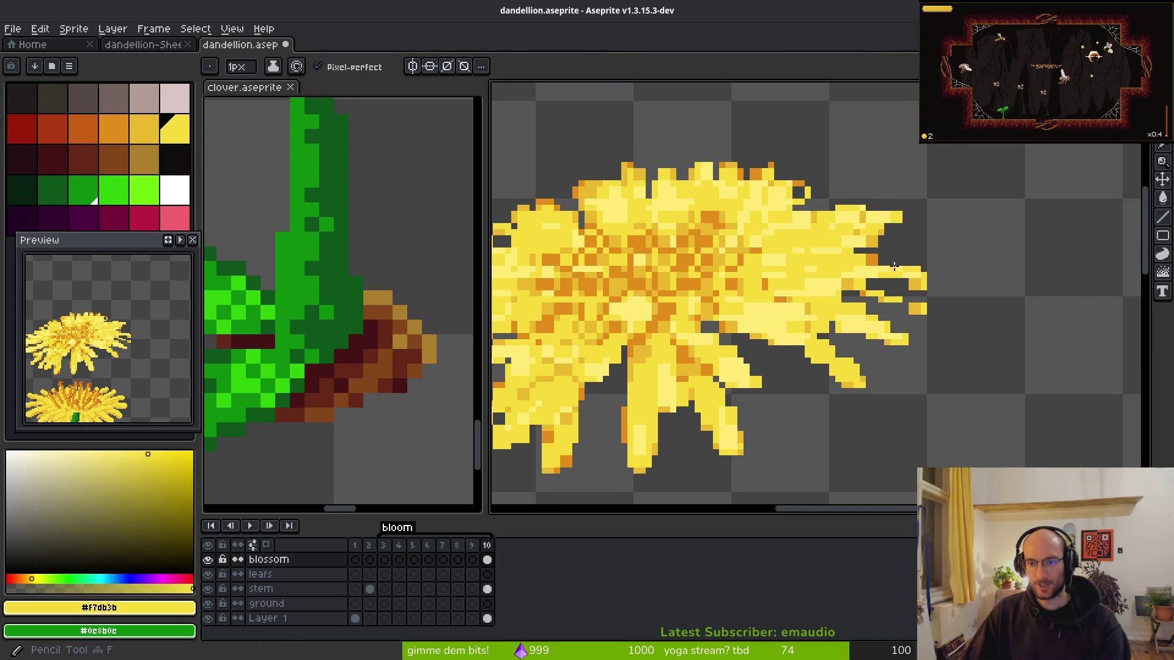
pyautogui.scroll(-3, 765, 286)
pyautogui.moveTo(768, 277); pyautogui.dragTo(740, 293)
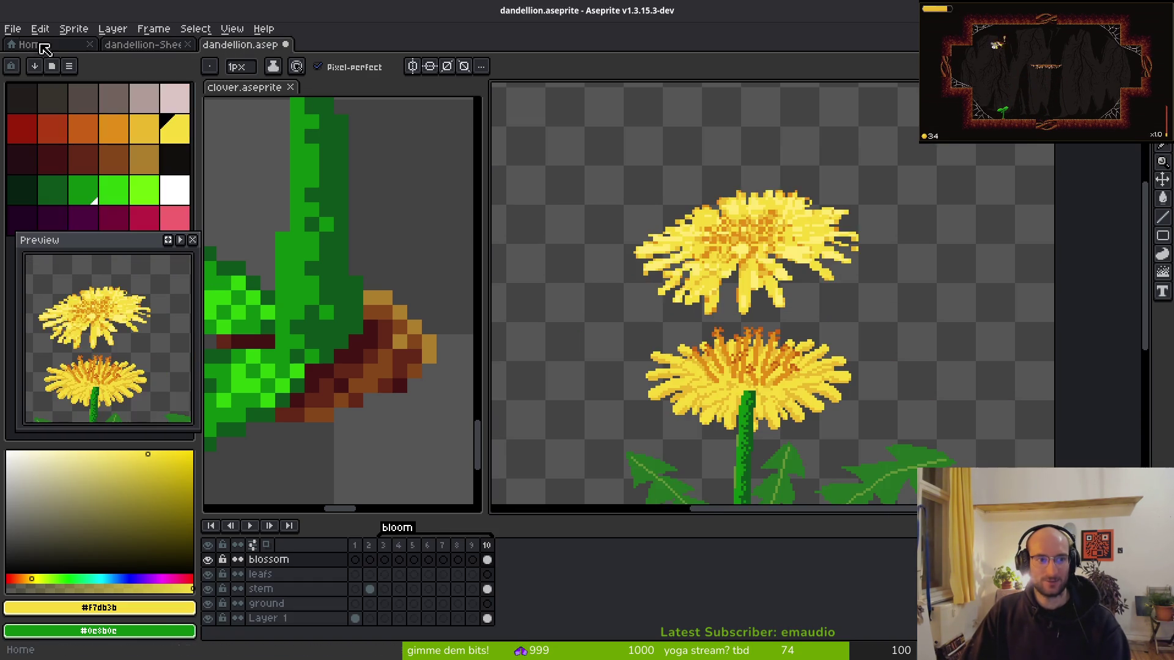
pyautogui.click(28, 44)
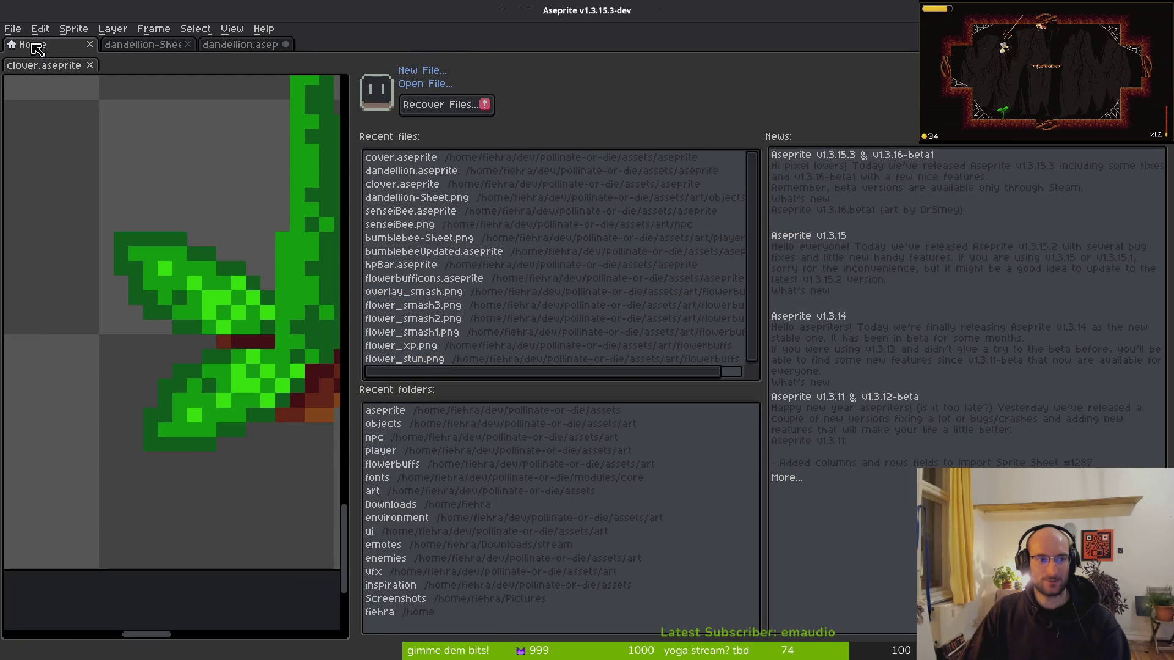
# - Reopen cover.aseprite from recent files in a widened side pane, zoomed on its big dandelion
pyautogui.click(480, 158)
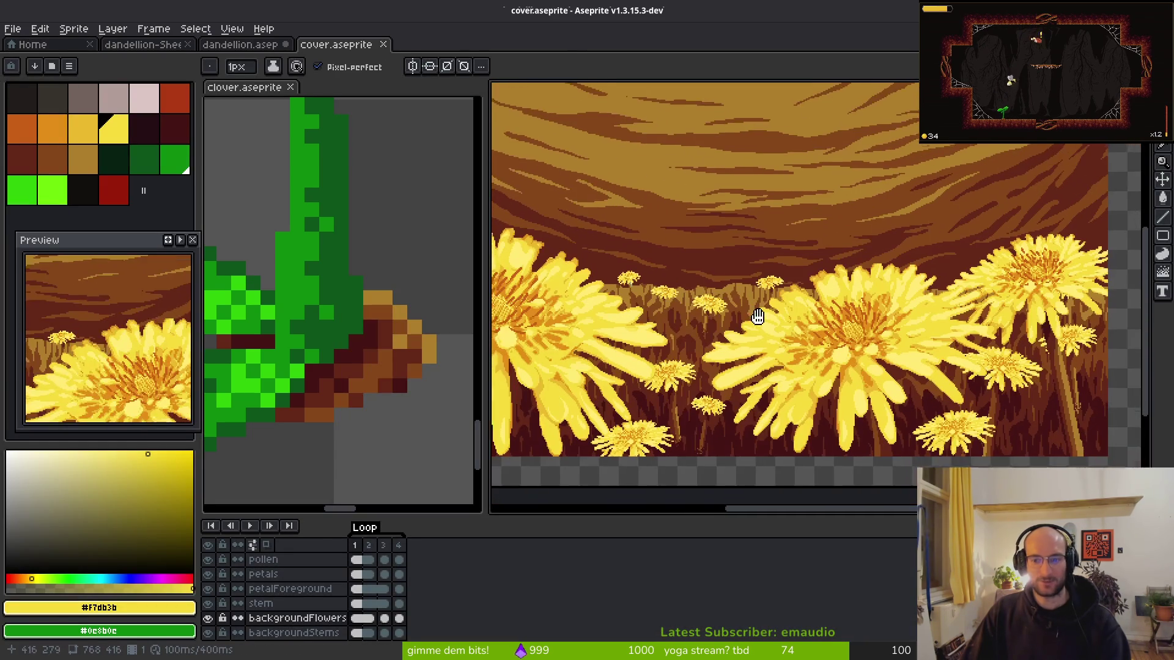
pyautogui.moveTo(336, 54); pyautogui.dragTo(301, 91)
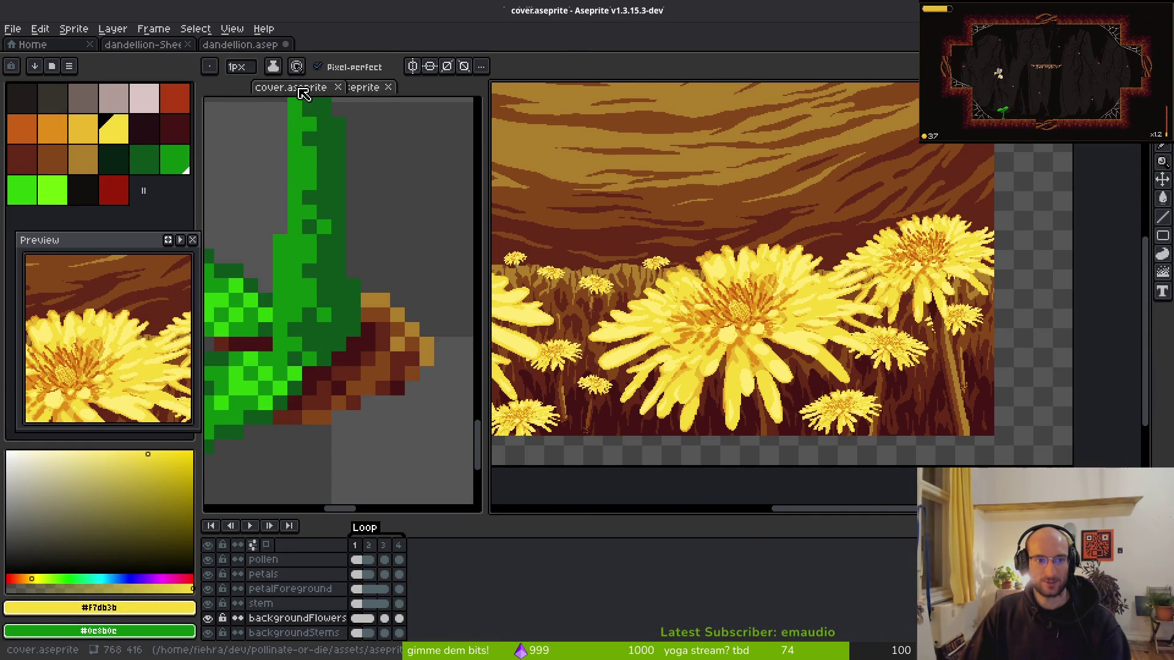
pyautogui.moveTo(312, 309); pyautogui.dragTo(387, 285)
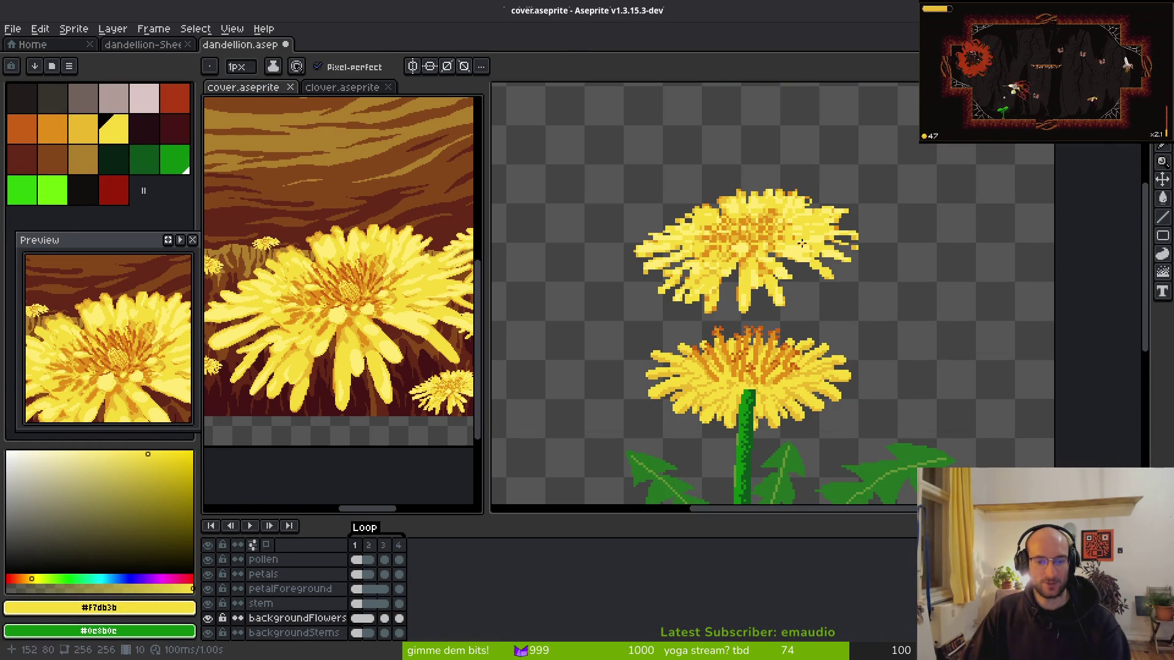
pyautogui.click(788, 238)
pyautogui.moveTo(484, 280); pyautogui.dragTo(596, 279)
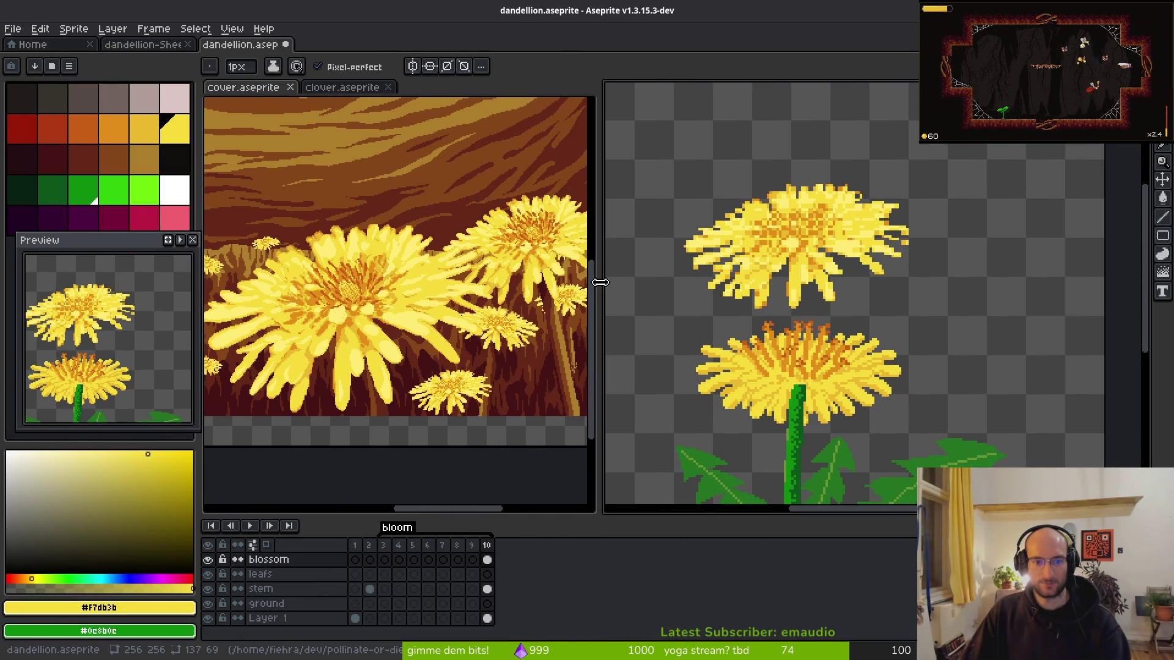
pyautogui.click(497, 335)
pyautogui.scroll(3, 429, 374)
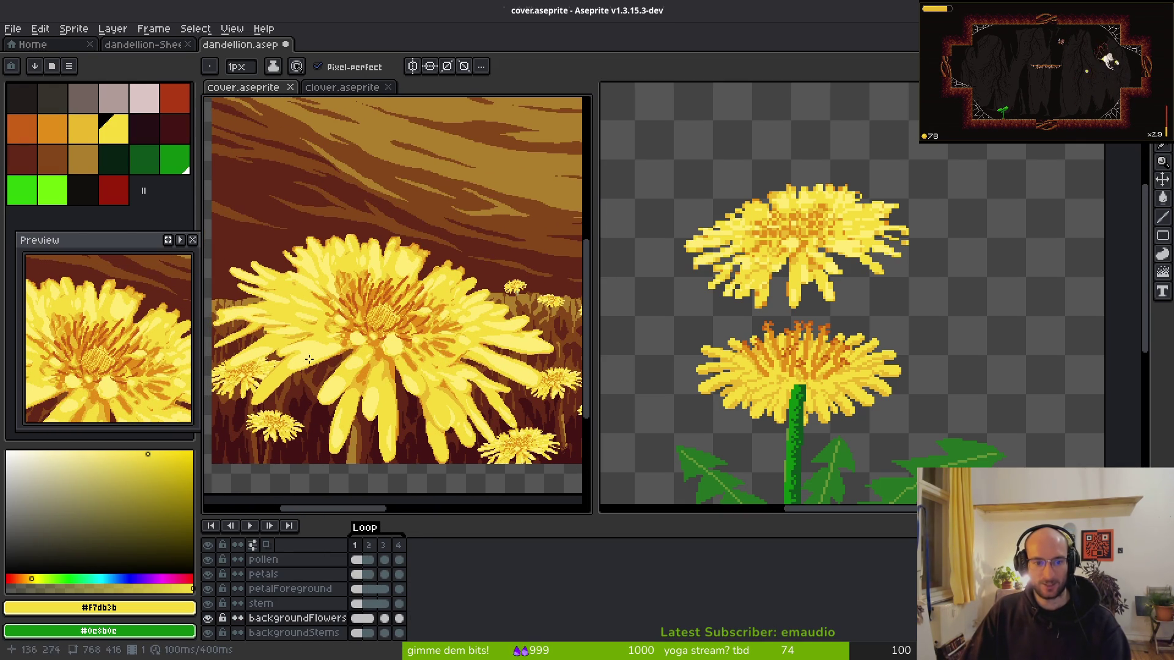
pyautogui.click(808, 348)
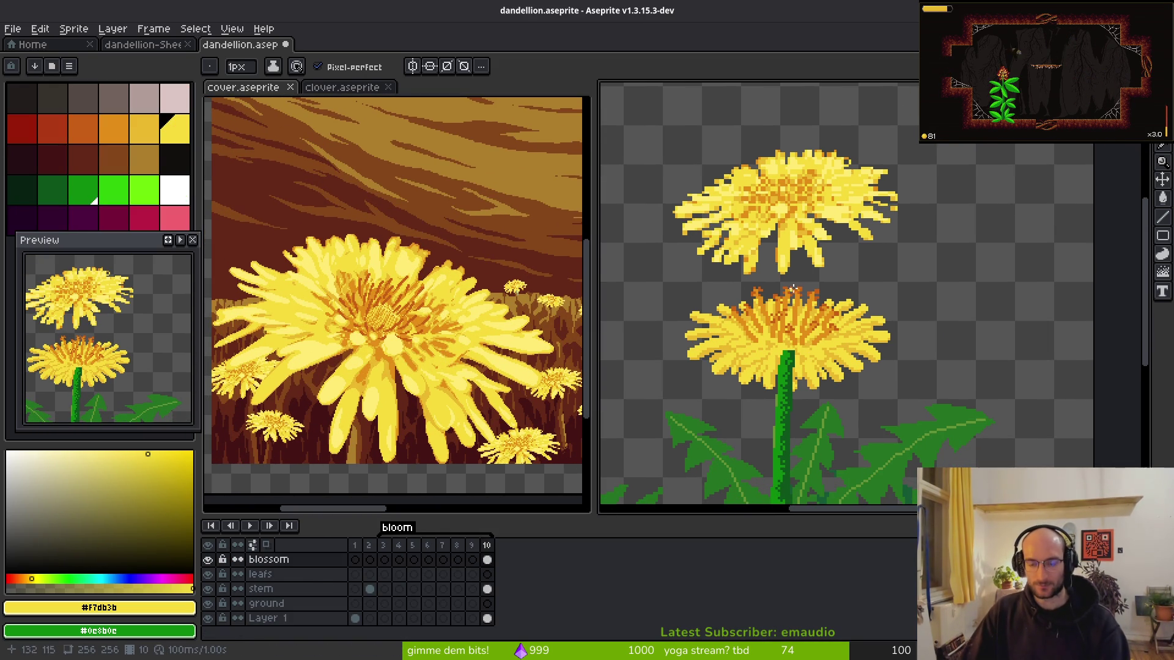
# - Try erasing the upper blossom, undo it, and hide the other layers so only the stem shows
pyautogui.scroll(1, 816, 299)
pyautogui.press('e')
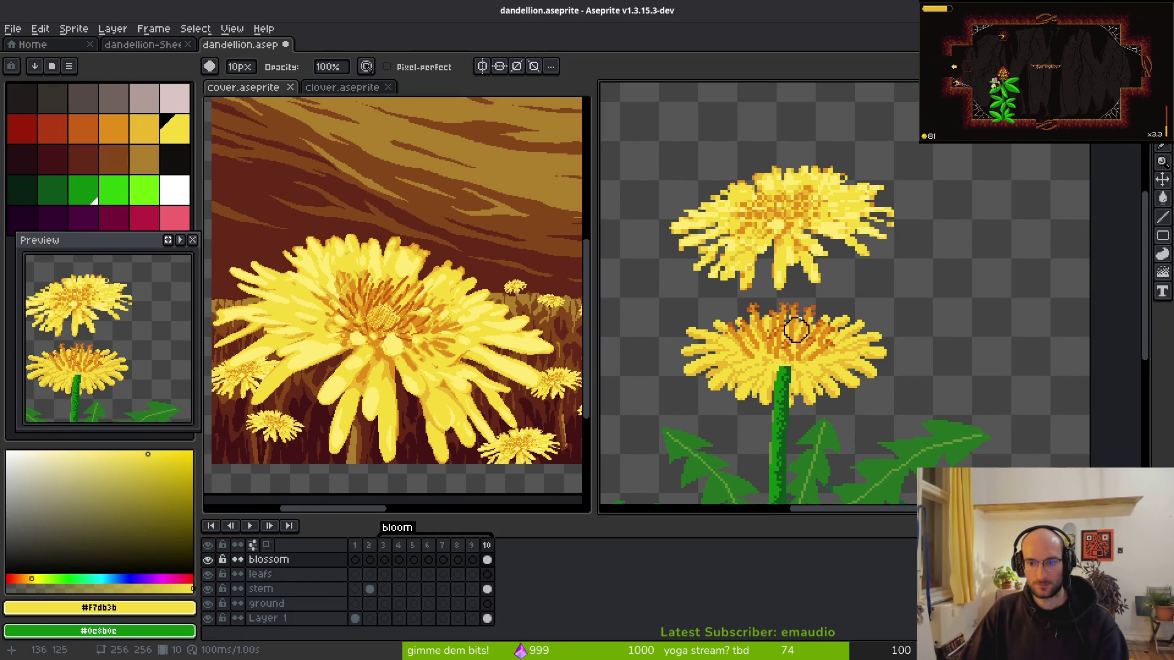
pyautogui.moveTo(803, 299)
pyautogui.mouseDown()
pyautogui.moveTo(898, 249)
pyautogui.moveTo(836, 185)
pyautogui.mouseUp()
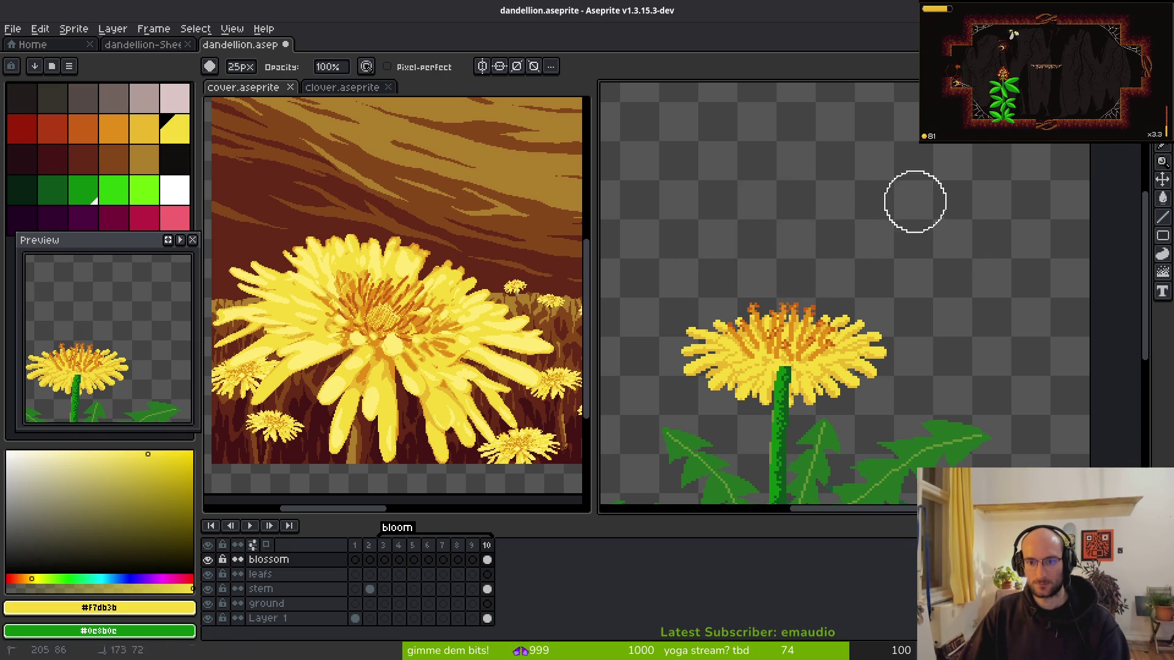
pyautogui.hotkey('ctrl', 'z')
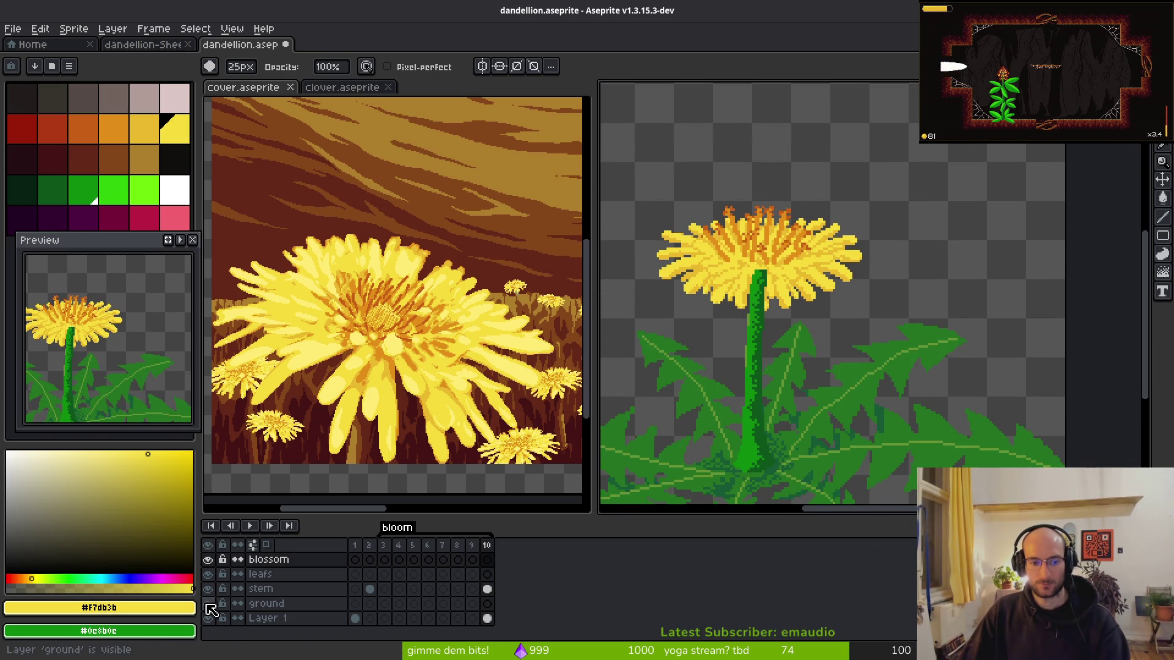
pyautogui.click(209, 618)
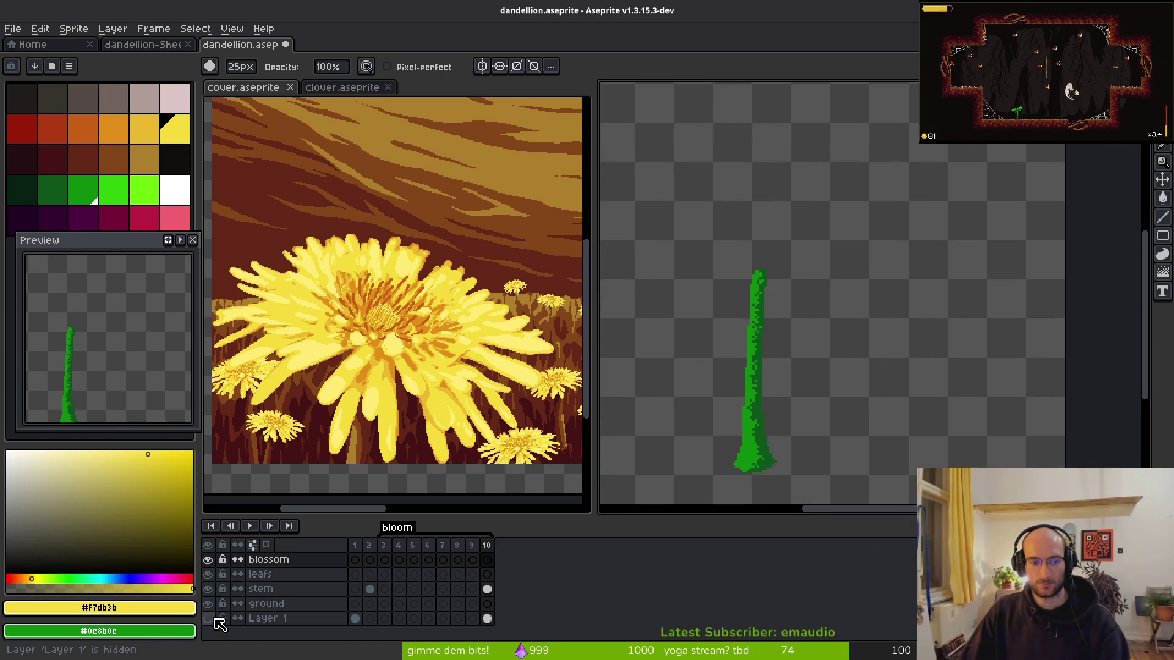
# - Sample the cover's yellow, then set palette idx-10 as foreground and idx-9 as background colour
pyautogui.hotkey('ctrl', 'z')
pyautogui.press('i')
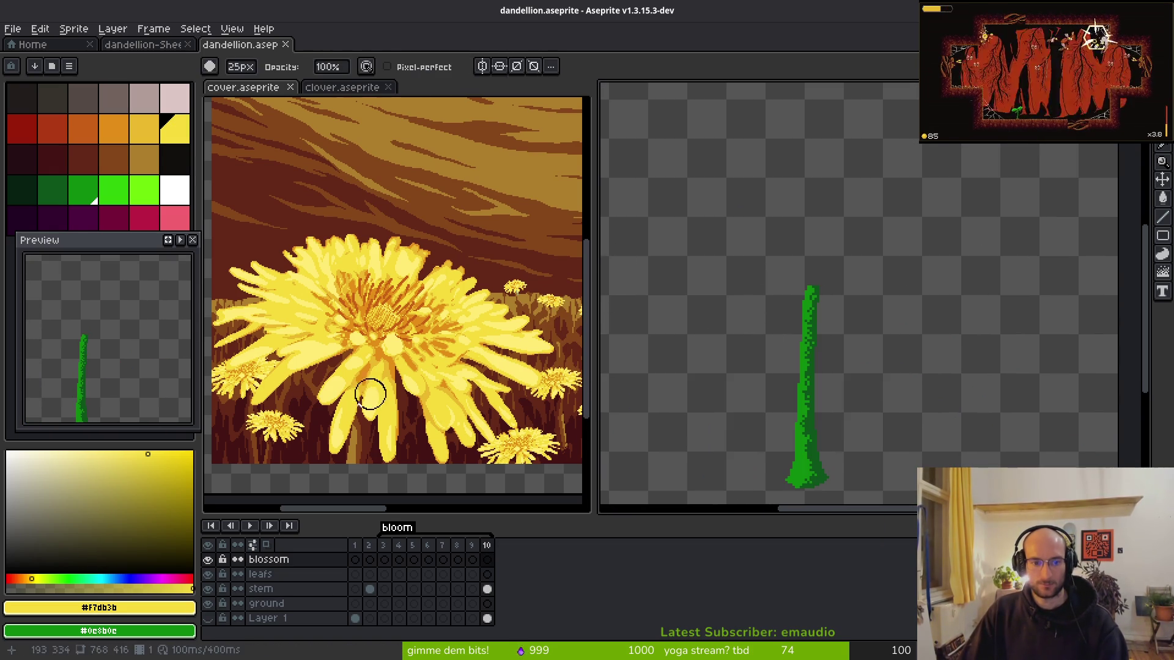
pyautogui.scroll(4, 373, 398)
pyautogui.click(418, 358)
pyautogui.rightClick(437, 301)
pyautogui.press('b')
pyautogui.scroll(-4, 728, 324)
pyautogui.scroll(2, 728, 309)
pyautogui.click(763, 275)
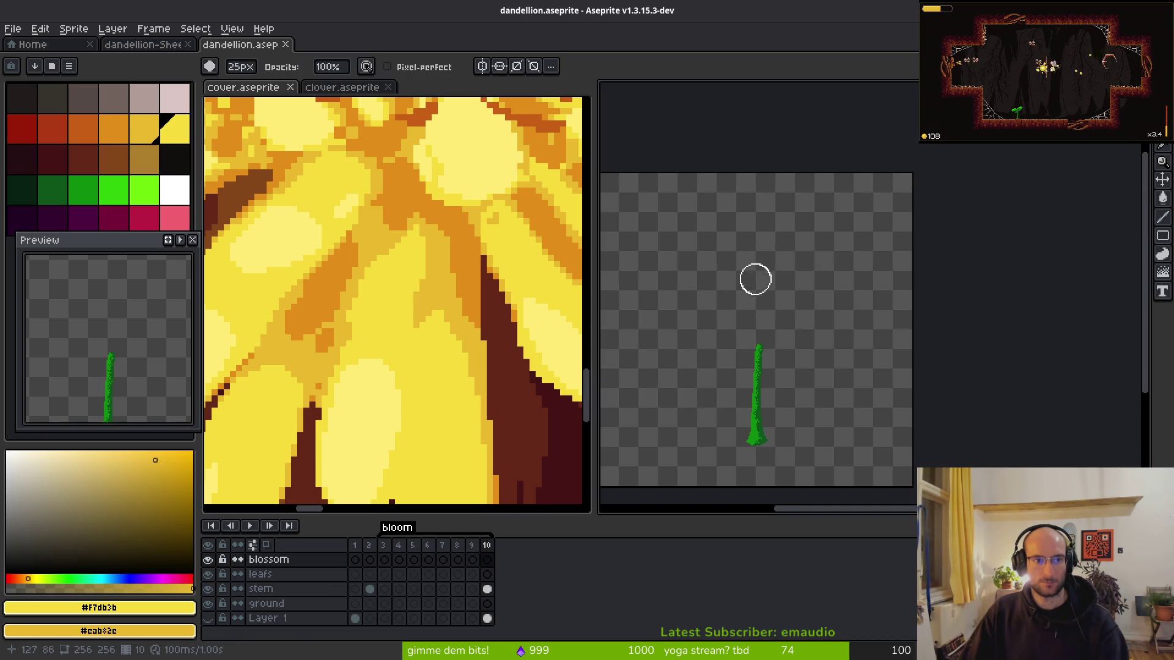
pyautogui.click(113, 129)
pyautogui.click(143, 129)
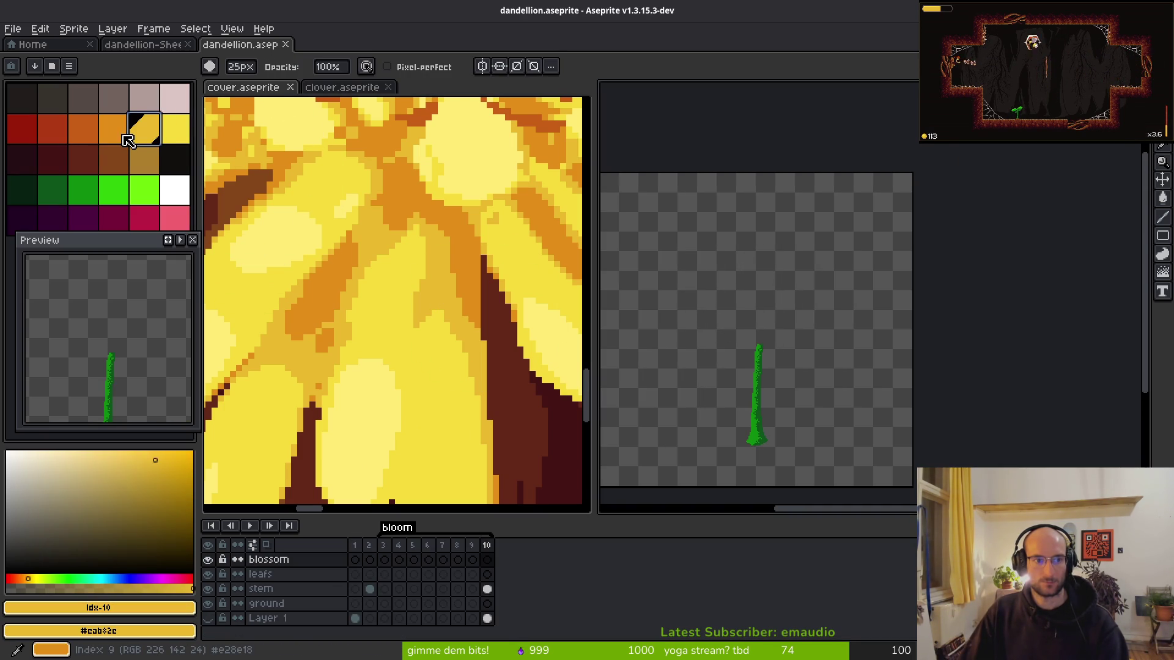
pyautogui.rightClick(122, 137)
# - With the 1px pixel-perfect pencil active, paste the blossom onto the blossom layer's frame 10
pyautogui.scroll(2, 795, 366)
pyautogui.press('b')
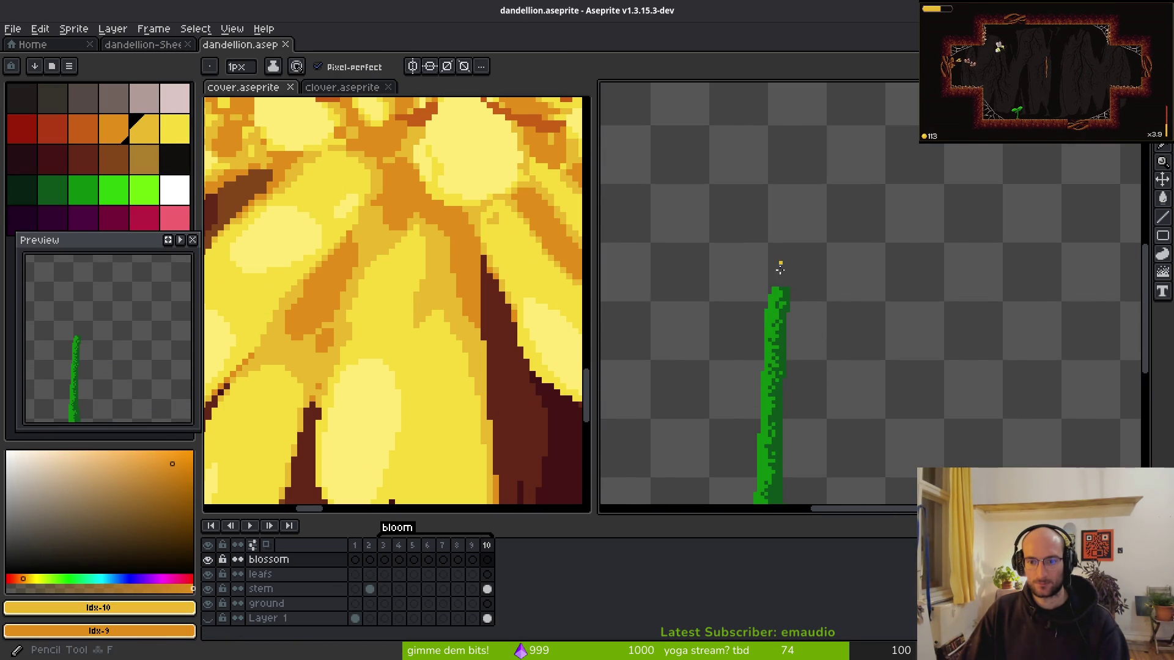
pyautogui.scroll(-5, 394, 339)
pyautogui.scroll(2, 394, 339)
pyautogui.scroll(-1, 395, 339)
pyautogui.scroll(-1, 394, 340)
pyautogui.scroll(2, 387, 340)
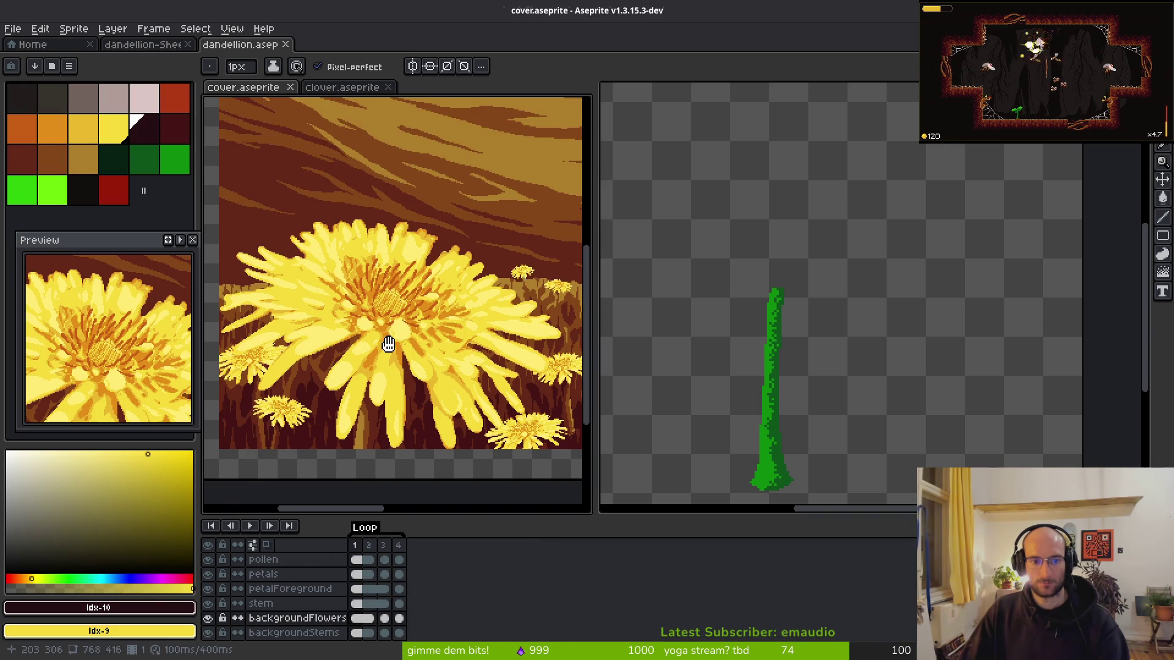
pyautogui.scroll(4, 762, 306)
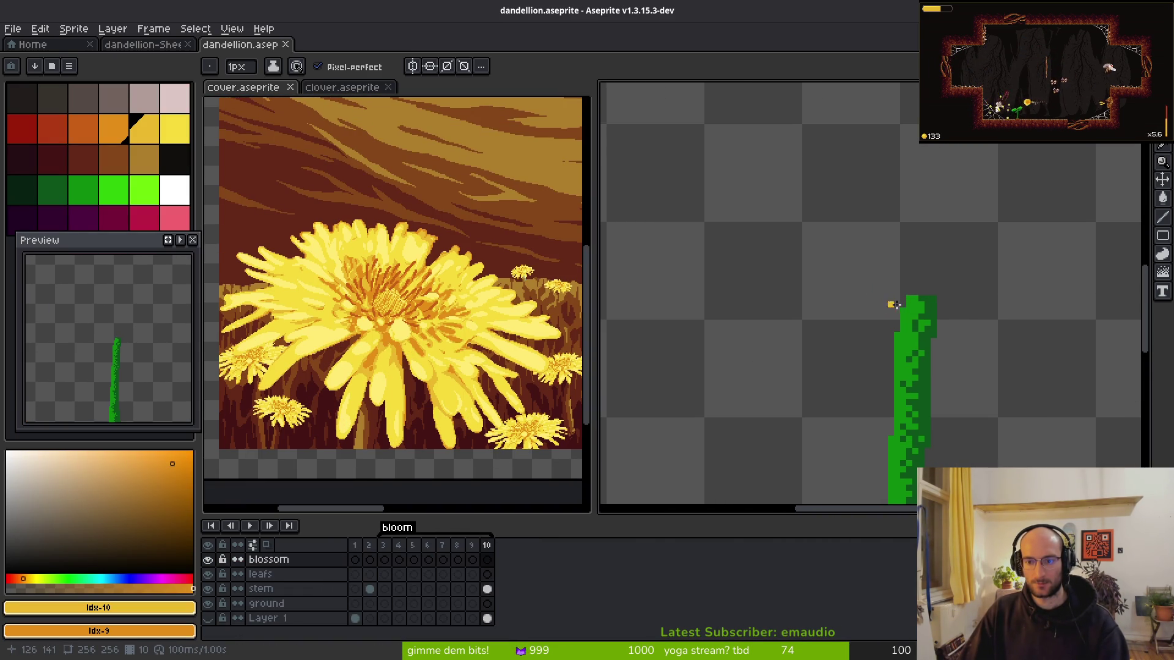
pyautogui.scroll(-1, 837, 296)
pyautogui.hotkey('ctrl', 'v')
pyautogui.scroll(-2, 842, 339)
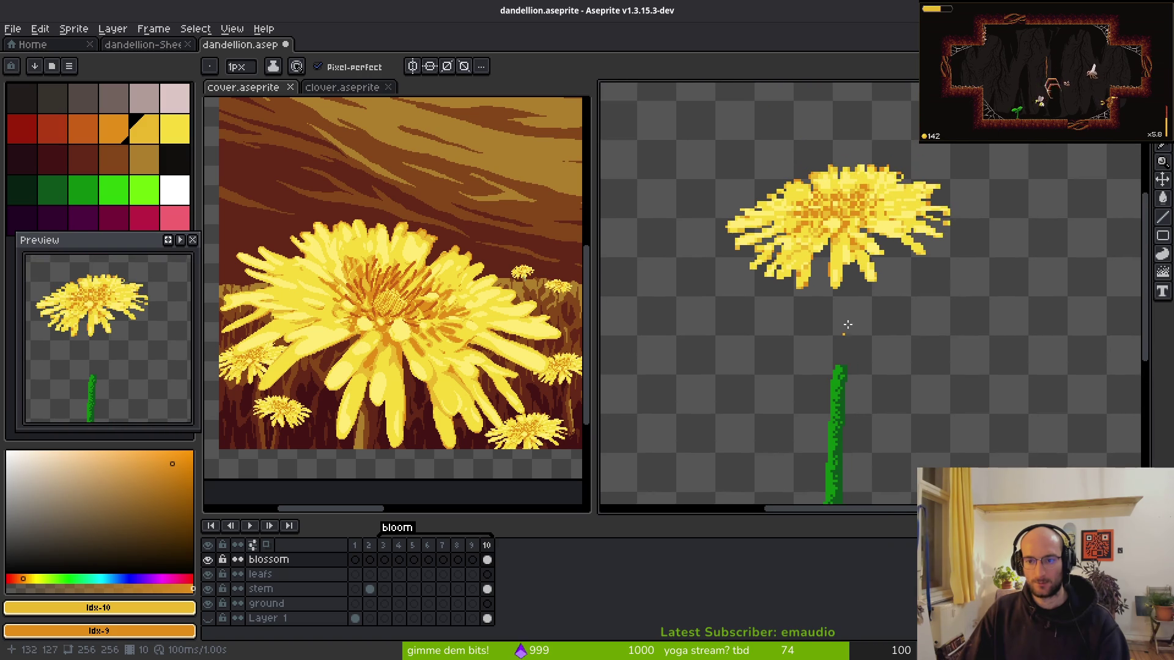
# - Marquee-select the blossom, move it down onto the top of the stem, and commit its position
pyautogui.press('m')
pyautogui.moveTo(671, 134); pyautogui.dragTo(893, 267)
pyautogui.moveTo(858, 213)
pyautogui.mouseDown()
pyautogui.moveTo(857, 329)
pyautogui.moveTo(856, 208)
pyautogui.moveTo(926, 226)
pyautogui.moveTo(906, 292)
pyautogui.mouseUp()
pyautogui.scroll(-3, 930, 264)
pyautogui.scroll(4, 911, 279)
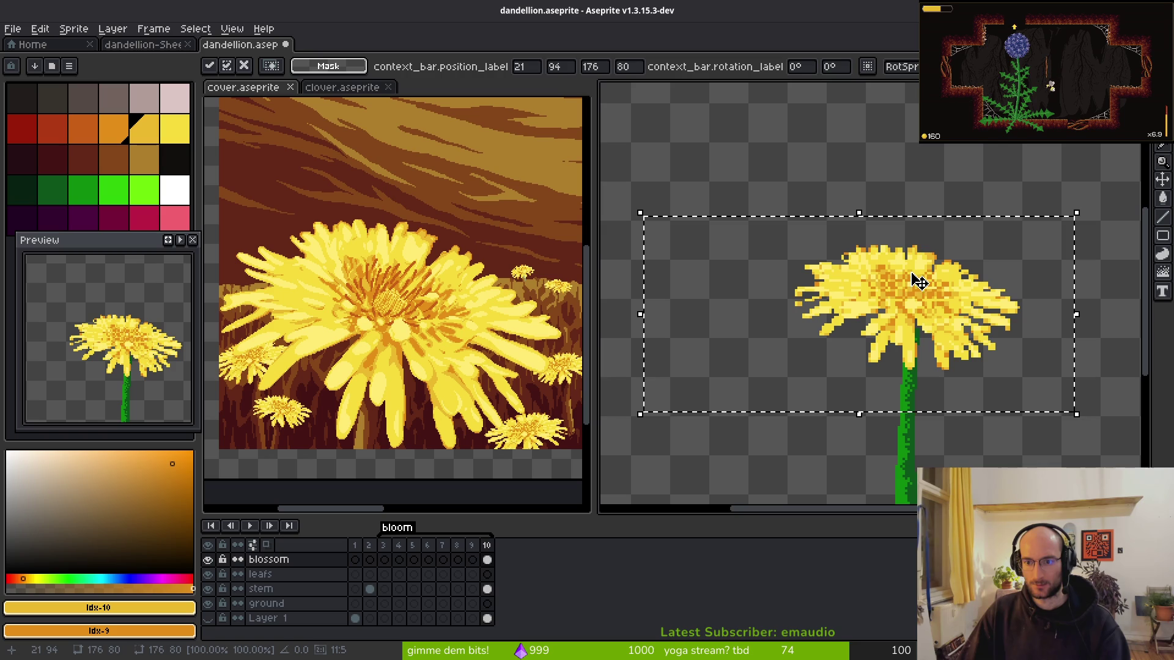
pyautogui.moveTo(908, 340); pyautogui.dragTo(915, 327)
pyautogui.press('Down')
pyautogui.press('Down')
pyautogui.press('Down')
pyautogui.press('Left')
pyautogui.press('Left')
pyautogui.press('Left')
pyautogui.press('Return')
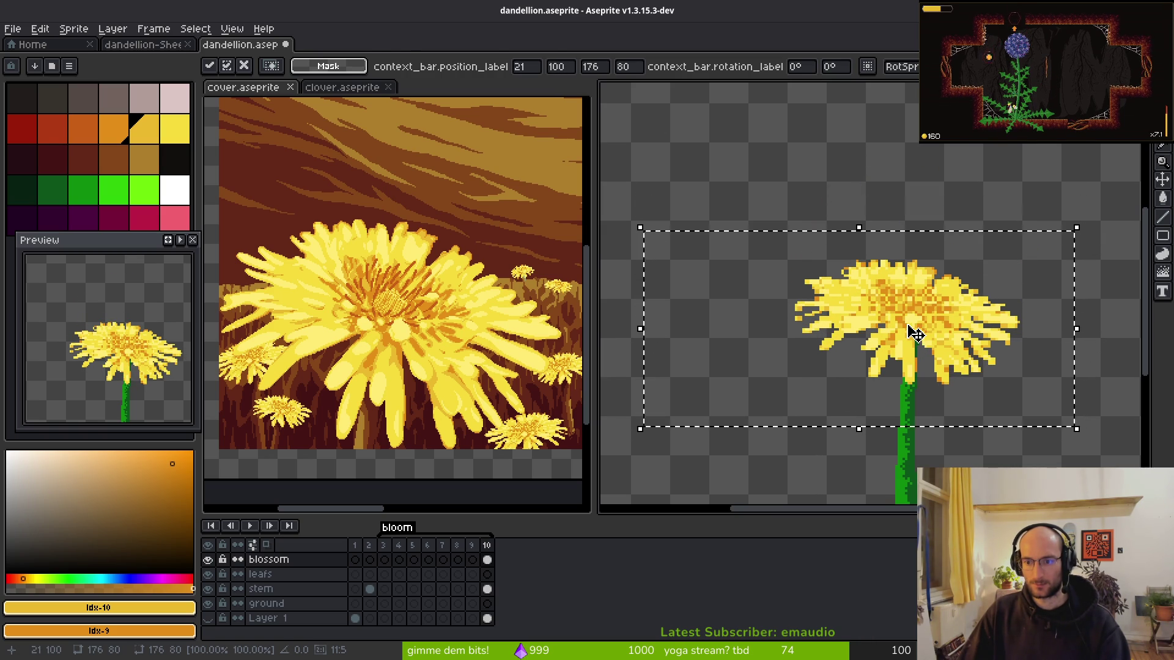
# - Pick the blossom's main yellow and palette idx-10, then pencil darker yellow along a petal tip
pyautogui.scroll(2, 892, 332)
pyautogui.hscroll(-2, 810, 267)
pyautogui.scroll(1, 814, 278)
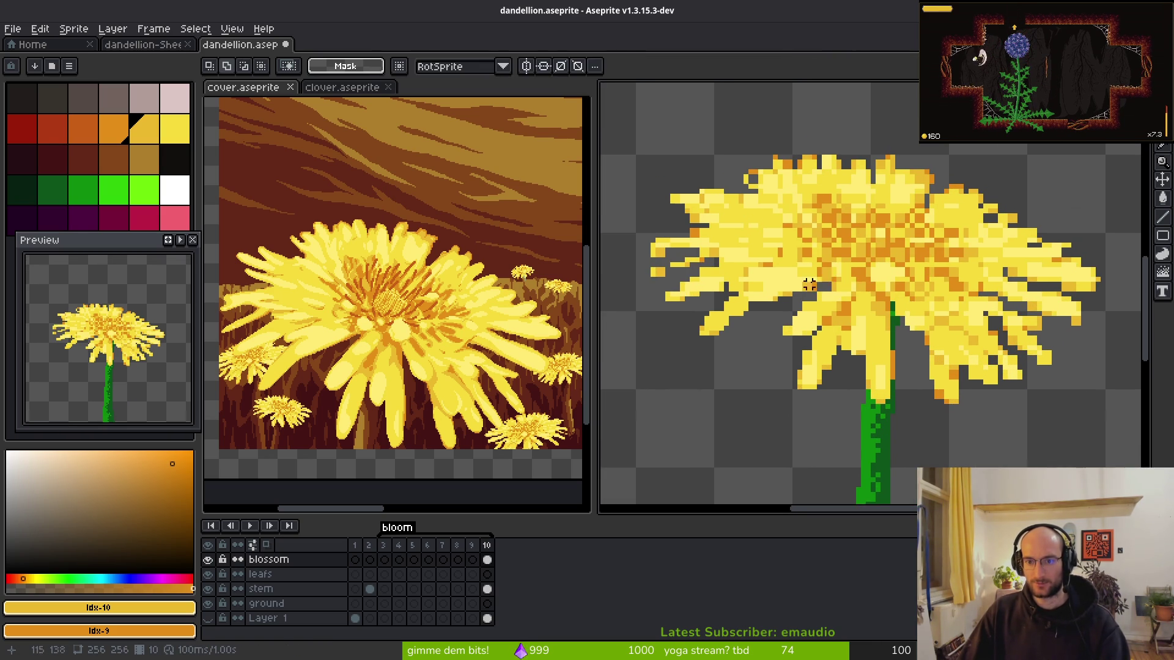
pyautogui.press('i')
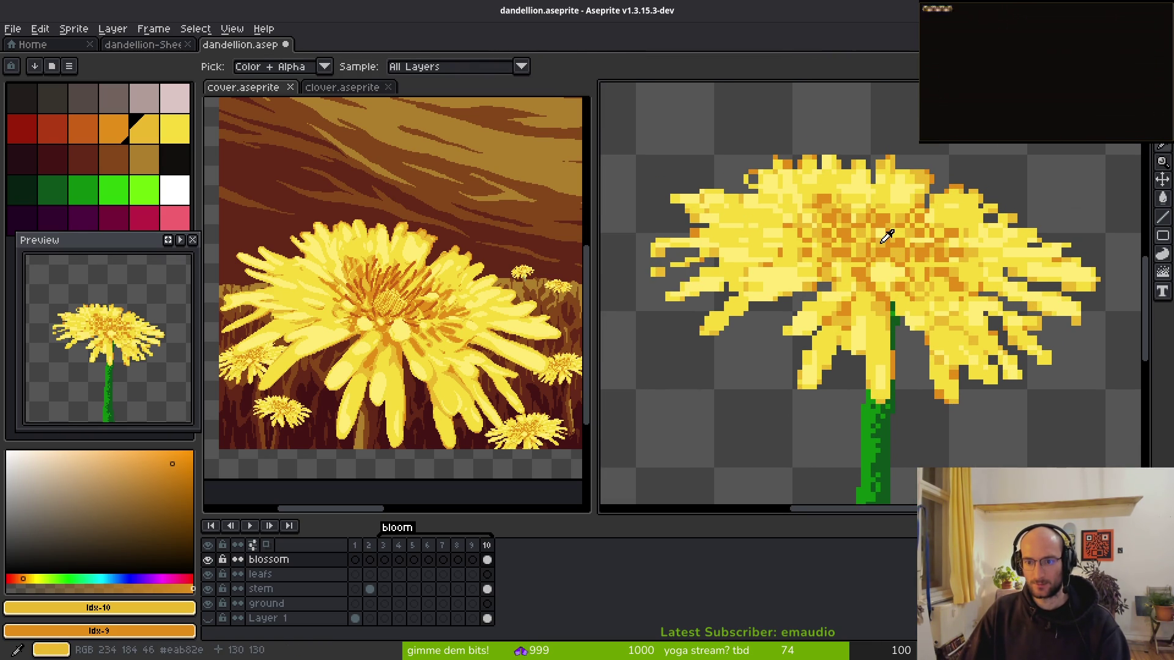
pyautogui.press('m')
pyautogui.scroll(3, 923, 342)
pyautogui.scroll(2, 880, 333)
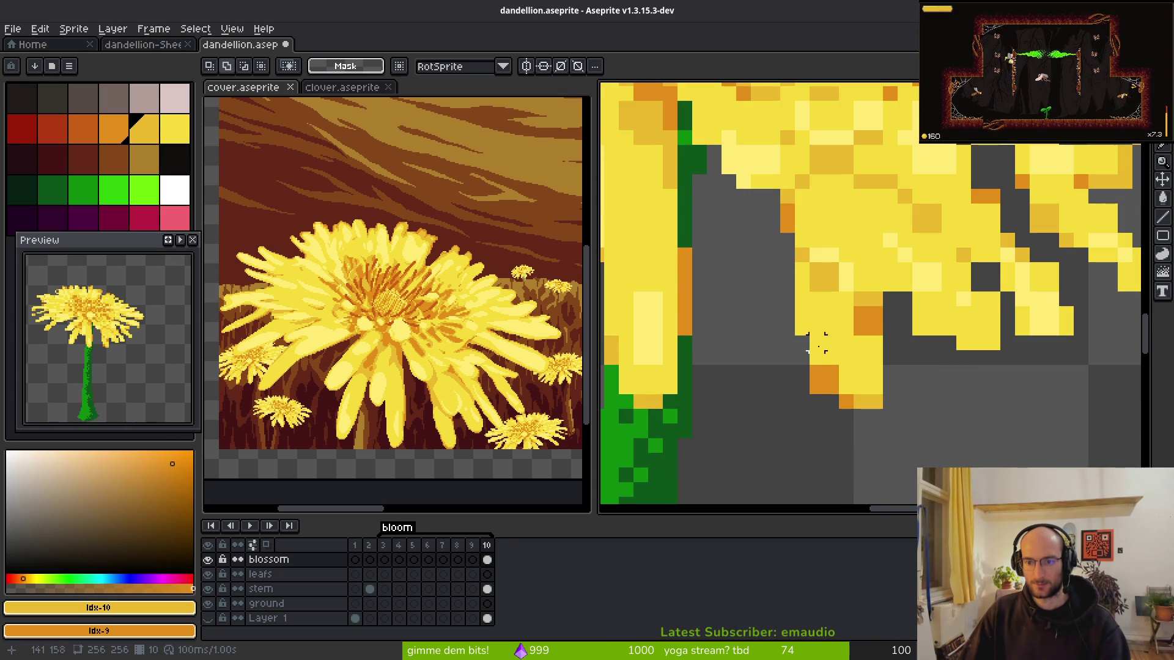
pyautogui.press('i')
pyautogui.click(865, 318)
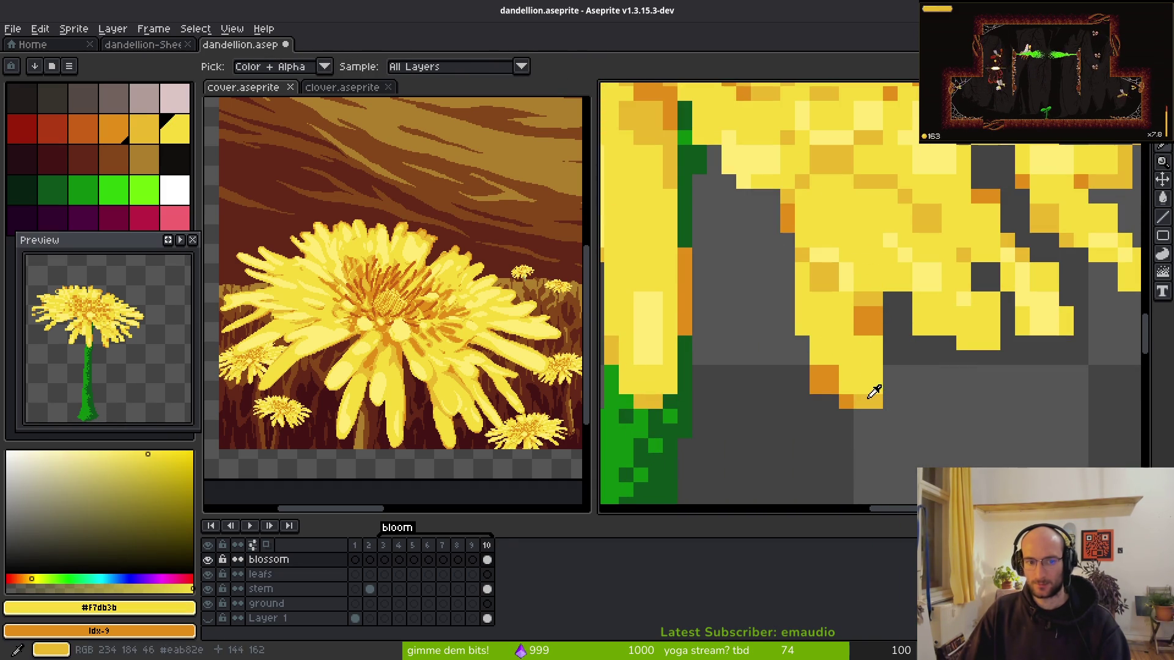
pyautogui.click(145, 127)
pyautogui.press('b')
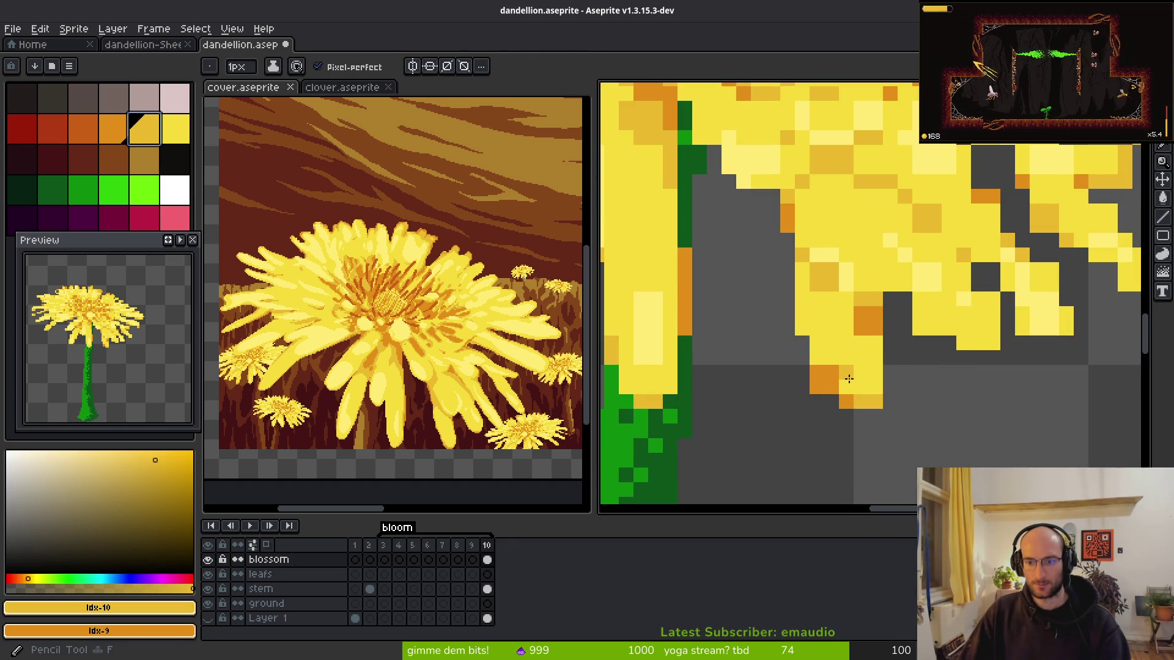
pyautogui.scroll(-2, 849, 367)
pyautogui.press('i')
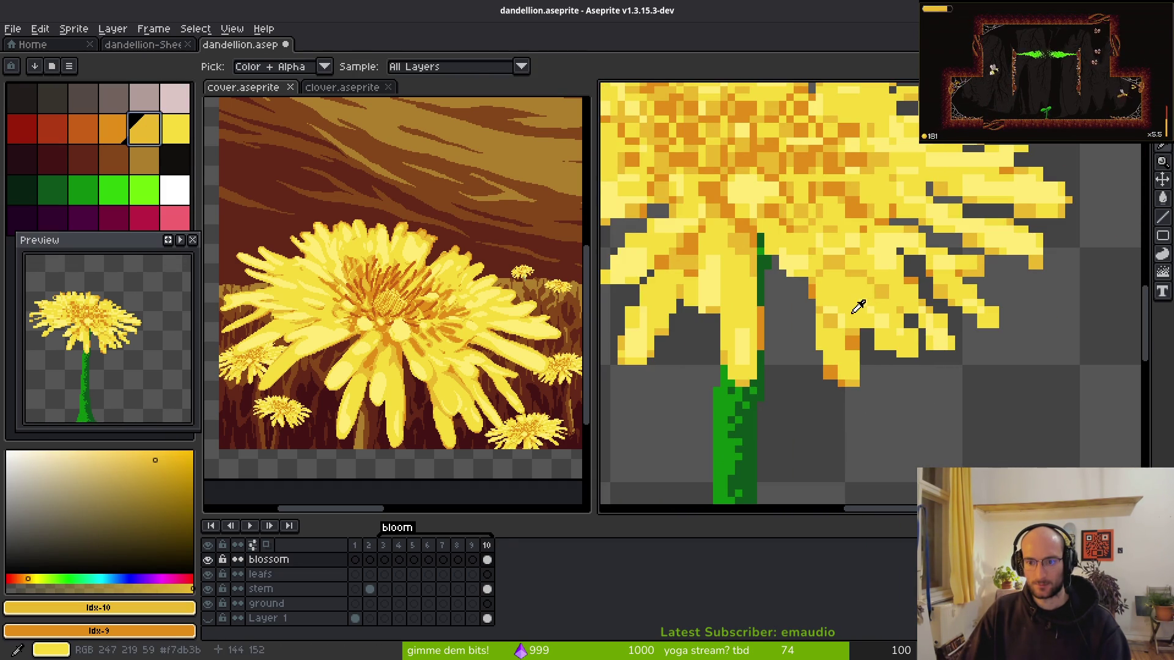
pyautogui.press('b')
pyautogui.scroll(2, 831, 349)
pyautogui.moveTo(813, 284); pyautogui.dragTo(844, 374)
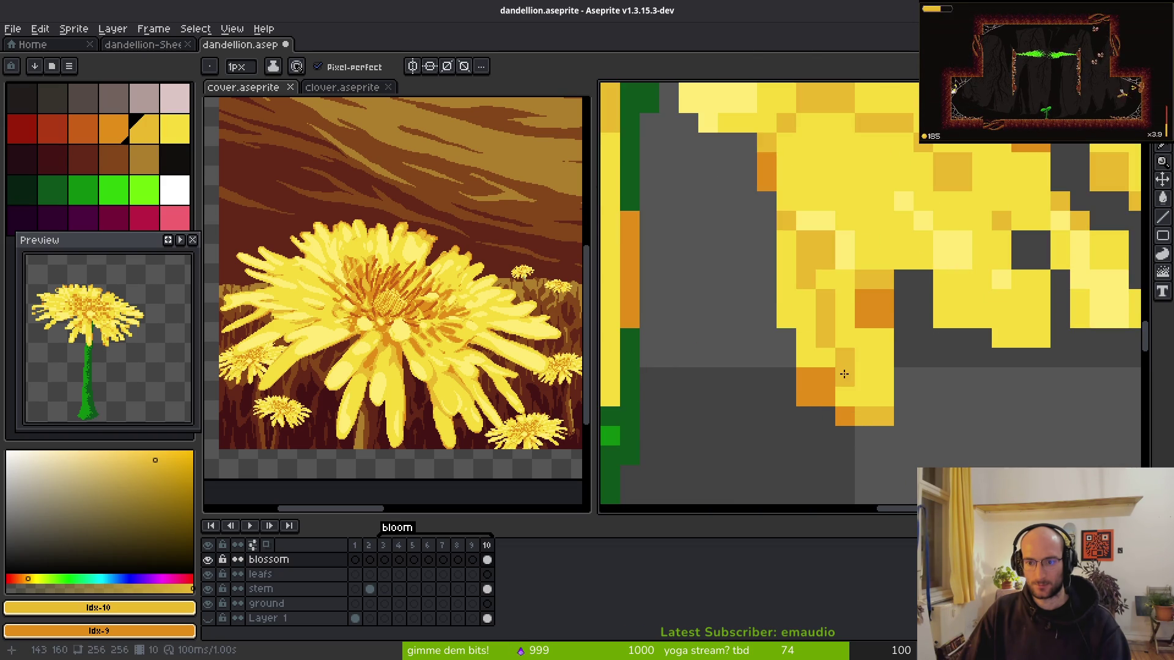
# - Replace the orange petal-tip colour with main yellow #f7db3b, then begin replacing the duller yellow
pyautogui.scroll(-3, 827, 419)
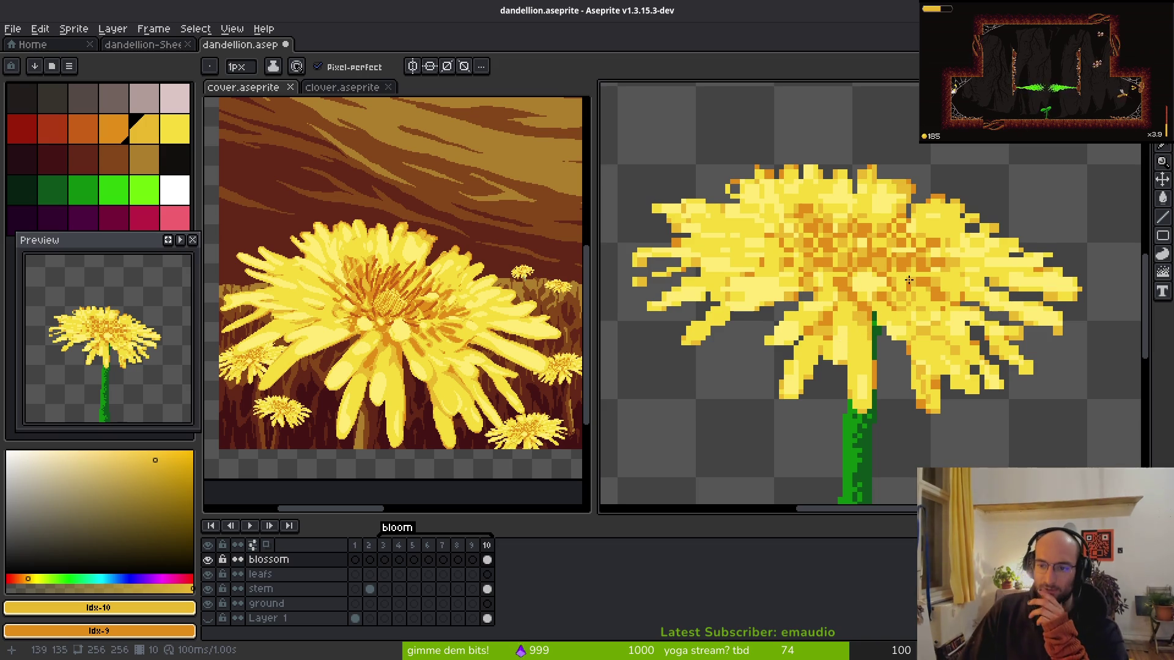
pyautogui.scroll(1, 936, 371)
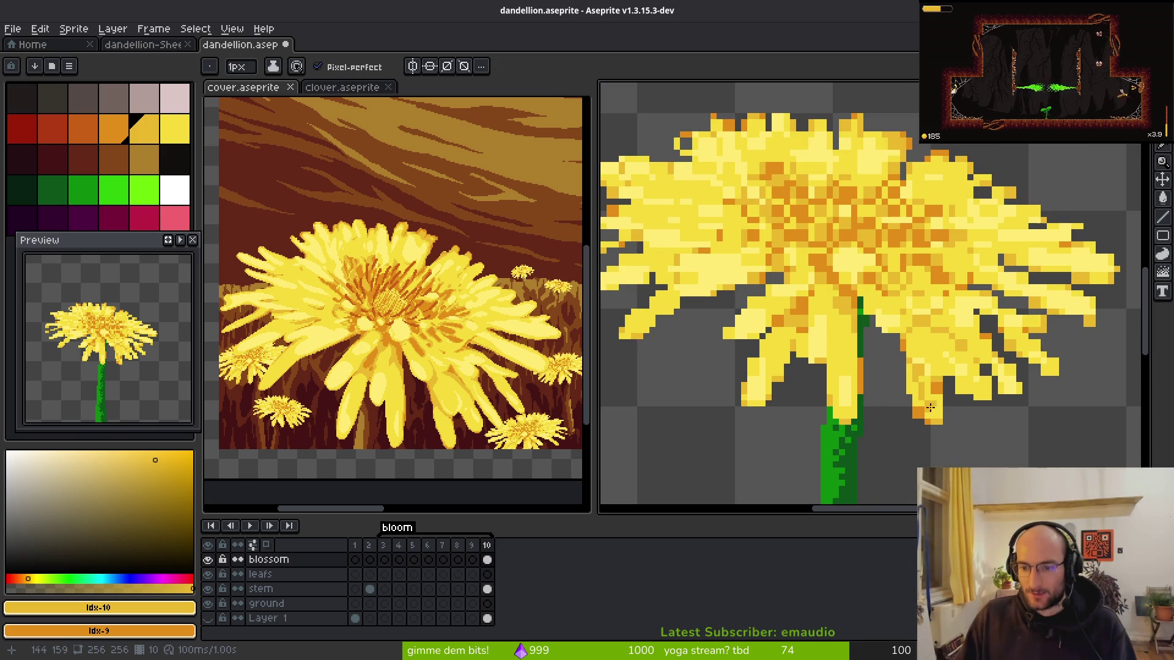
pyautogui.scroll(1, 951, 393)
pyautogui.press('alt')
pyautogui.click(906, 431)
pyautogui.rightClick(954, 398)
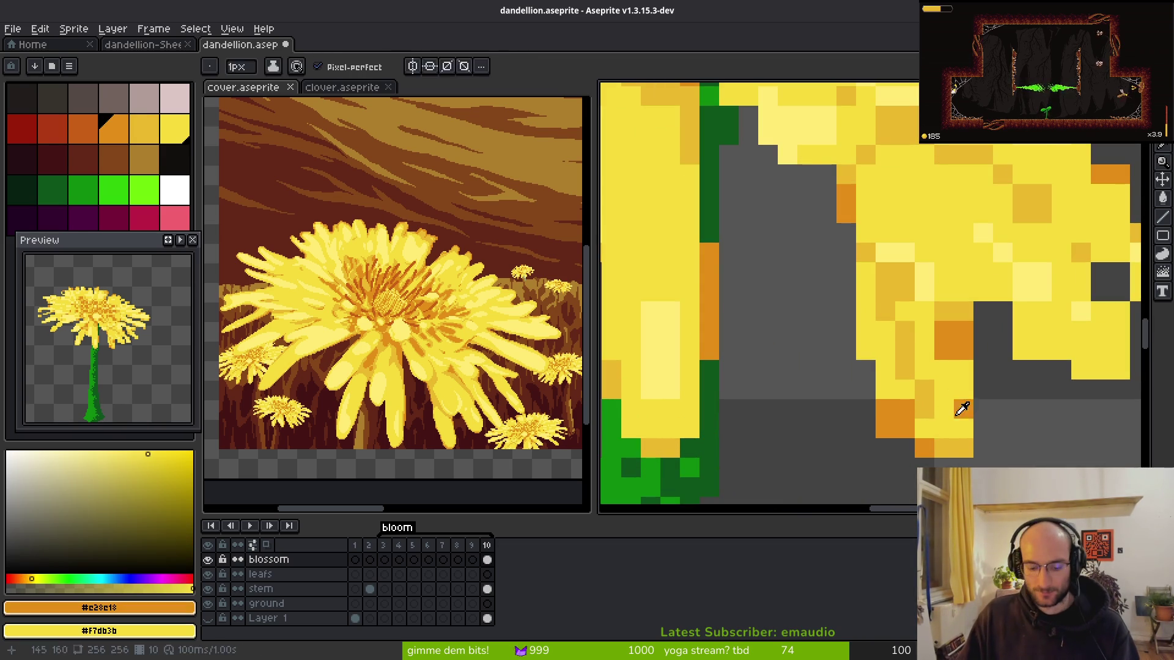
pyautogui.hotkey('shift', 'r')
pyautogui.click(1037, 150)
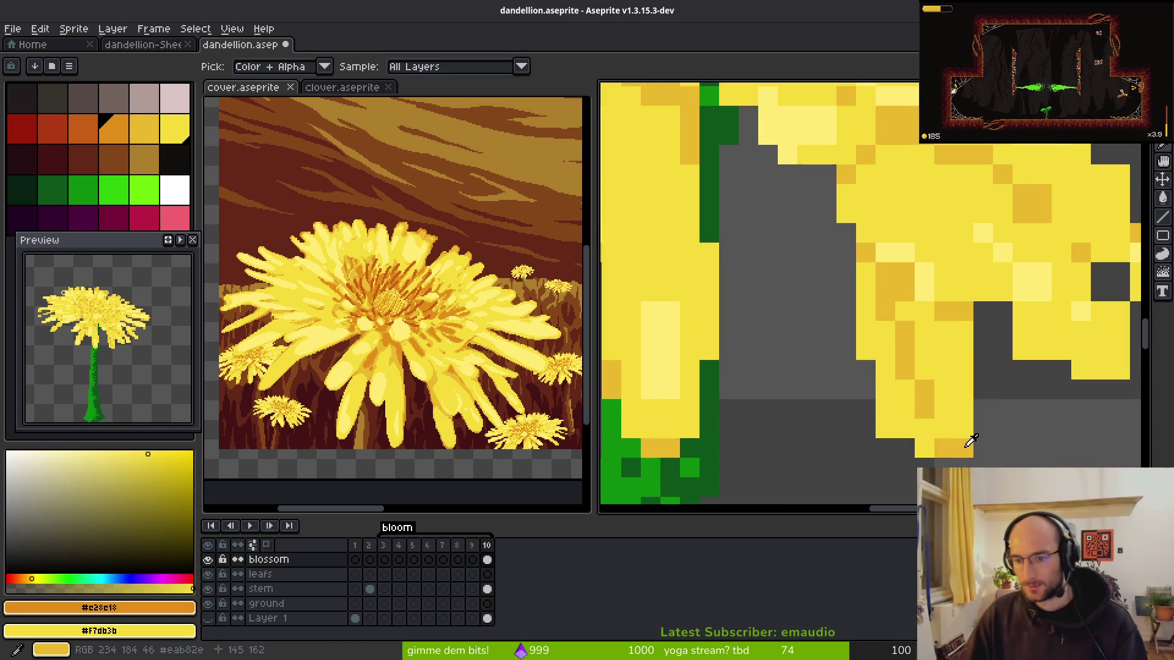
pyautogui.keyDown('alt'); pyautogui.click(942, 376); pyautogui.keyUp('alt')
pyautogui.scroll(-1, 885, 351)
pyautogui.hotkey('shift', 'r')
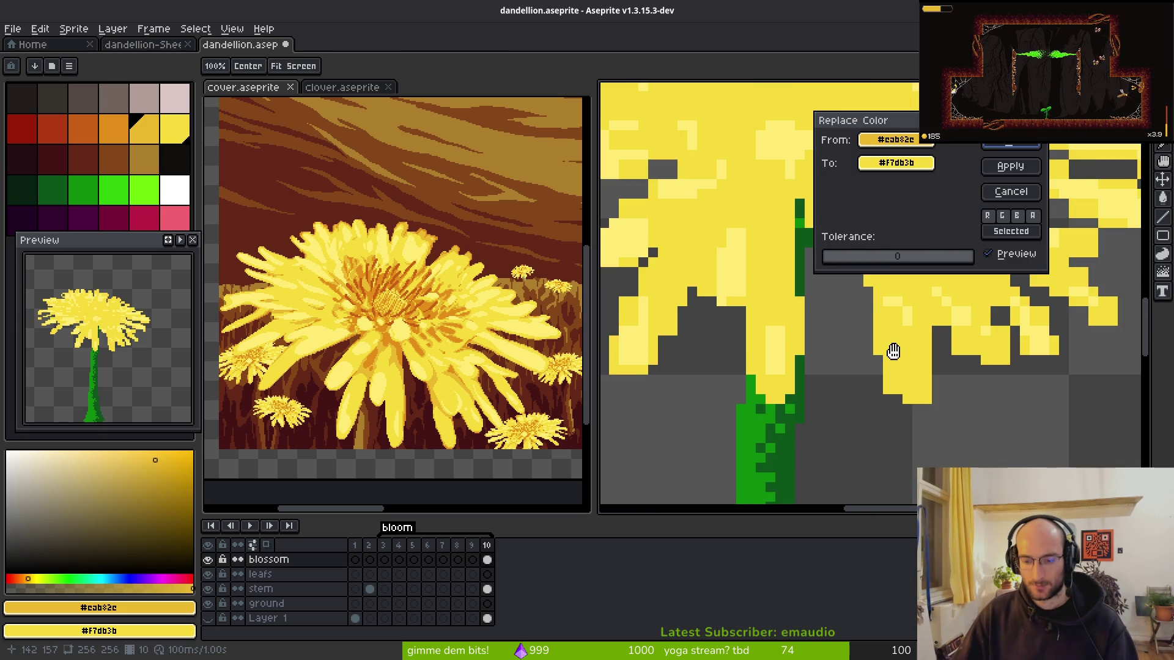
# - Apply the colour replacement and sample the blossom's main yellow #f7db3b
pyautogui.scroll(-1, 984, 212)
pyautogui.click(1009, 165)
pyautogui.scroll(-2, 788, 253)
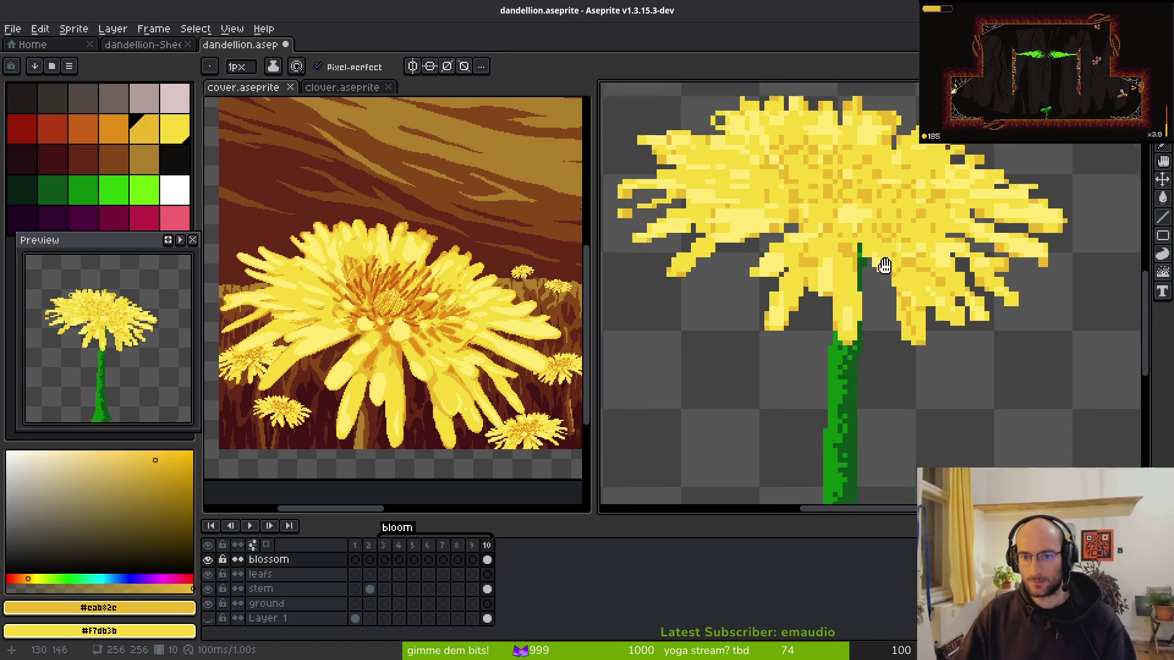
pyautogui.scroll(3, 788, 253)
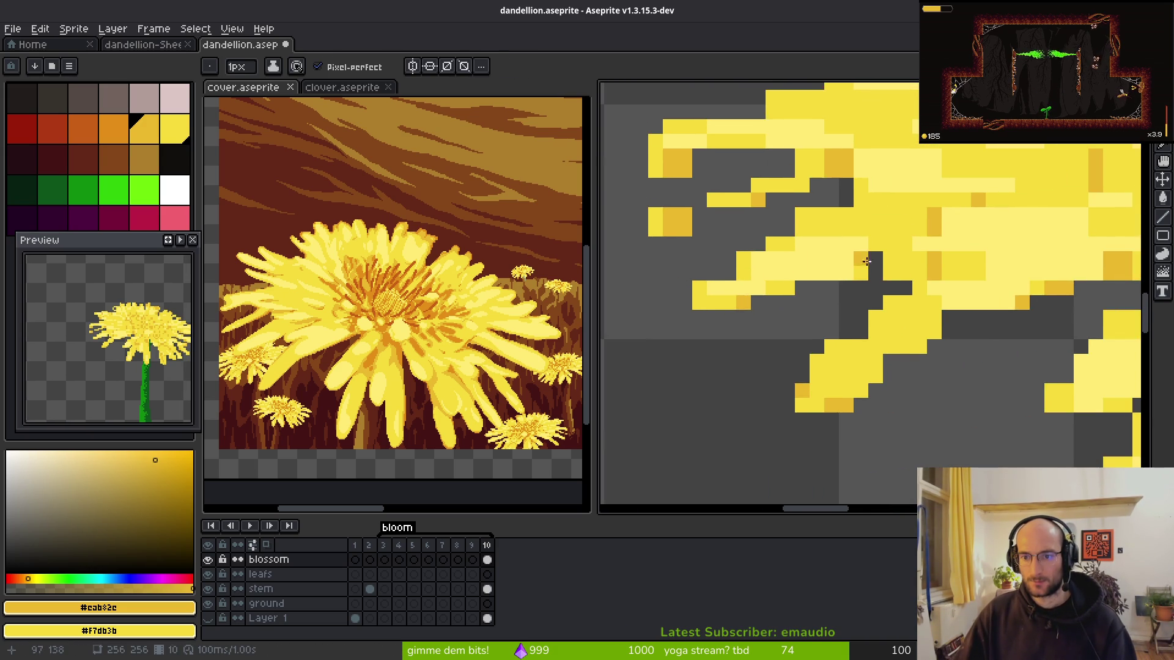
pyautogui.scroll(1, 837, 309)
pyautogui.keyDown('alt'); pyautogui.click(838, 309); pyautogui.keyUp('alt')
# - Return to the Pencil and sample the darker gold from the petal edge
pyautogui.scroll(1, 805, 318)
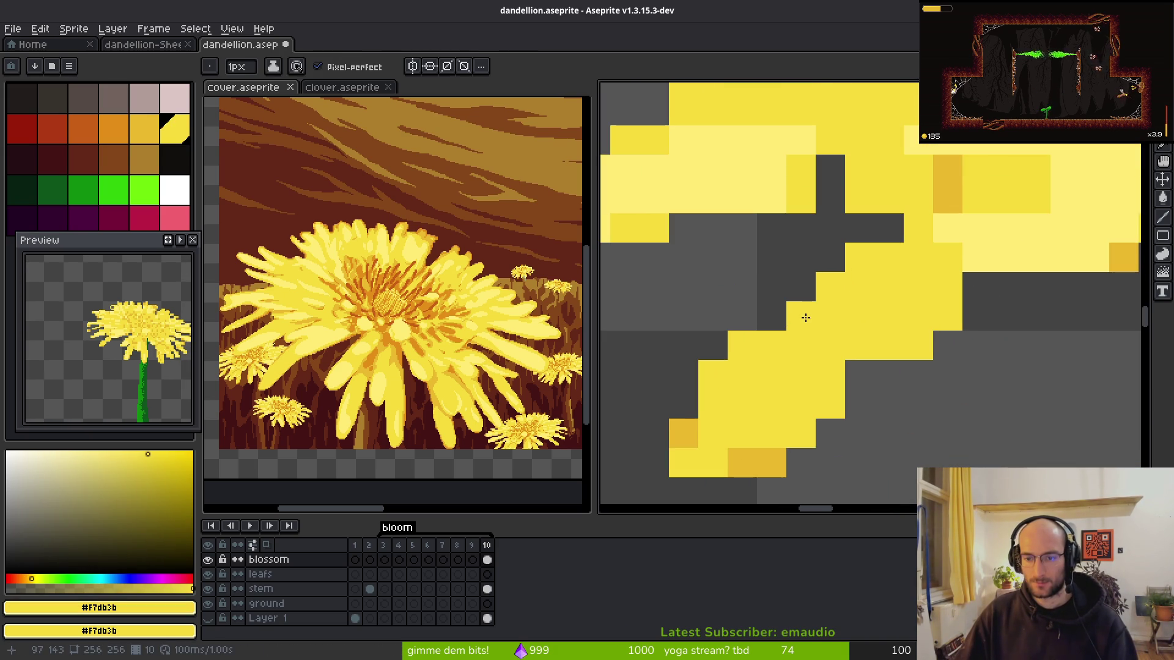
pyautogui.scroll(-1, 742, 405)
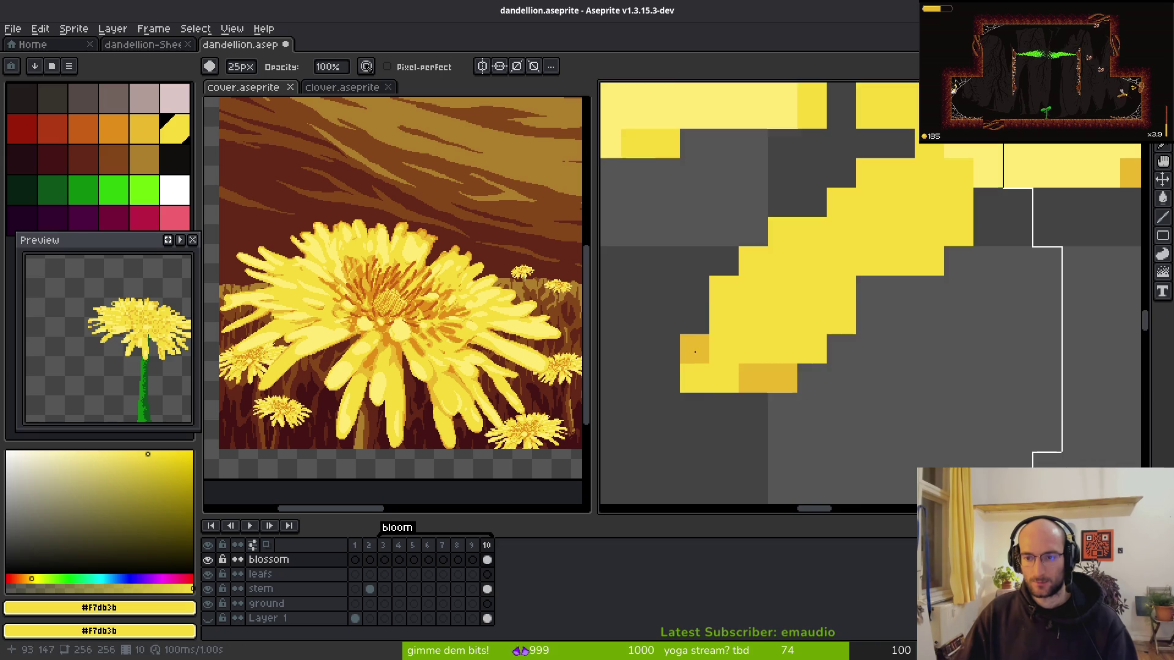
pyautogui.scroll(-2, 721, 336)
pyautogui.press('v')
pyautogui.press('b')
pyautogui.scroll(3, 720, 349)
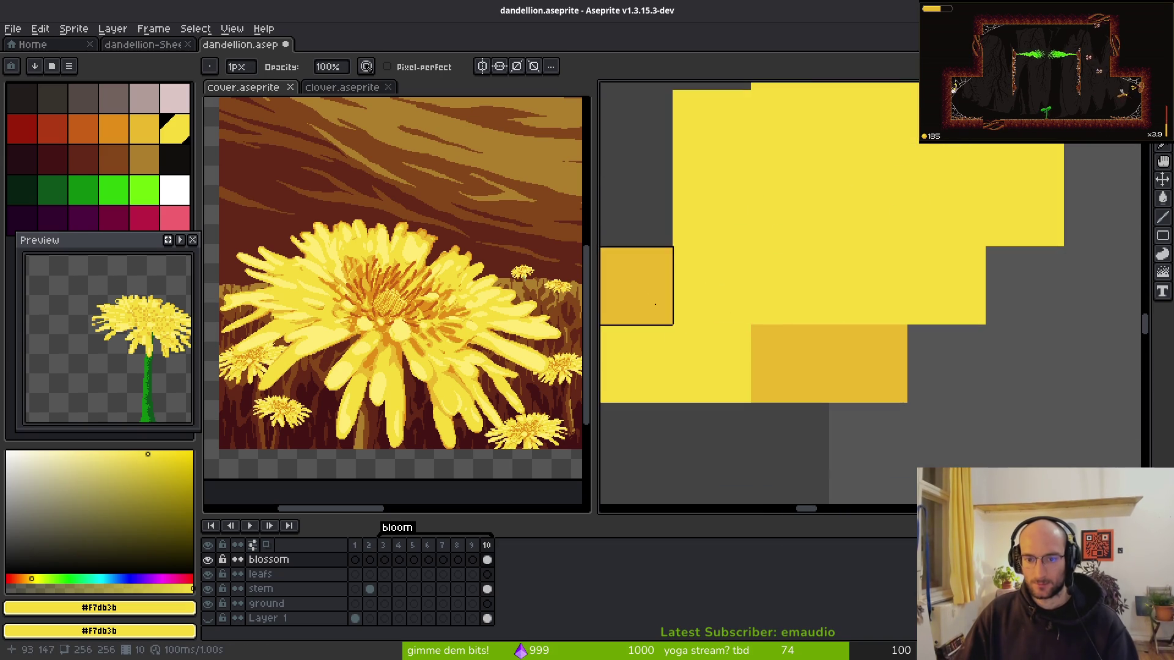
pyautogui.scroll(-2, 720, 357)
pyautogui.scroll(1, 833, 330)
pyautogui.keyDown('alt'); pyautogui.click(831, 348); pyautogui.keyUp('alt')
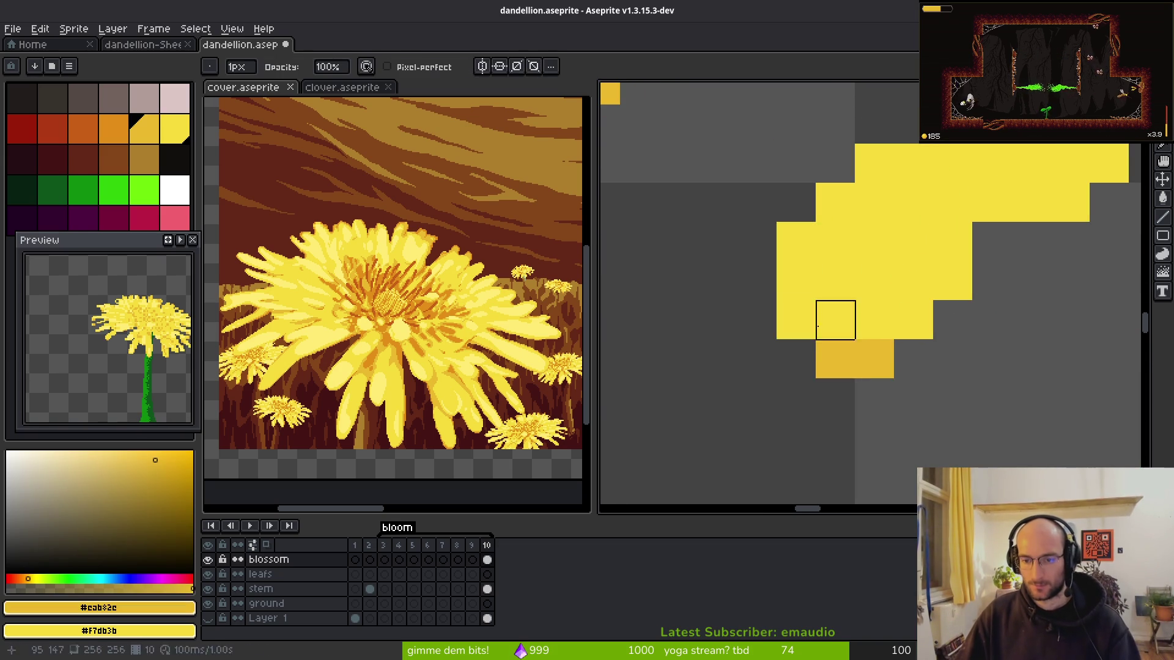
# - Paint dark-gold pixels along the petal's lower edge, undoing a stray one
pyautogui.click(841, 324)
pyautogui.moveTo(841, 324)
pyautogui.mouseDown()
pyautogui.moveTo(658, 336)
pyautogui.moveTo(760, 301)
pyautogui.moveTo(806, 259)
pyautogui.moveTo(816, 286)
pyautogui.moveTo(956, 239)
pyautogui.mouseUp()
pyautogui.click(612, 330)
pyautogui.hotkey('ctrl', 'z')
pyautogui.moveTo(918, 182); pyautogui.dragTo(811, 311)
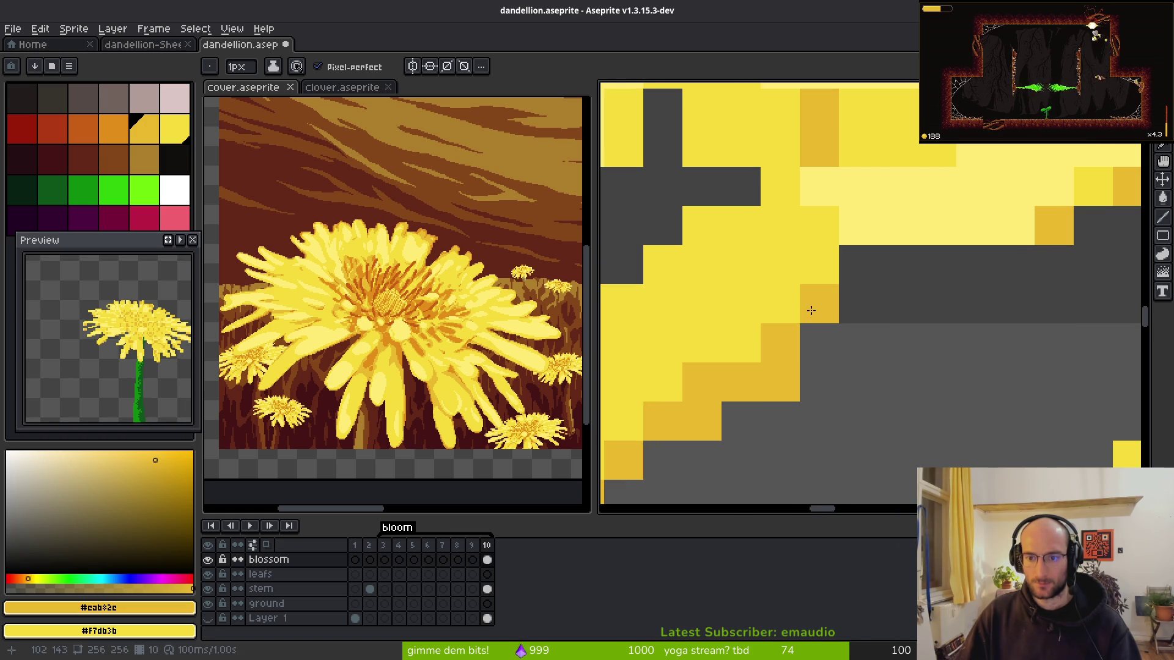
# - Add a dark-gold pixel at the petal tip, then undo that stroke
pyautogui.scroll(-3, 937, 357)
pyautogui.scroll(3, 917, 379)
pyautogui.scroll(-2, 914, 375)
pyautogui.scroll(-1, 907, 398)
pyautogui.scroll(2, 907, 398)
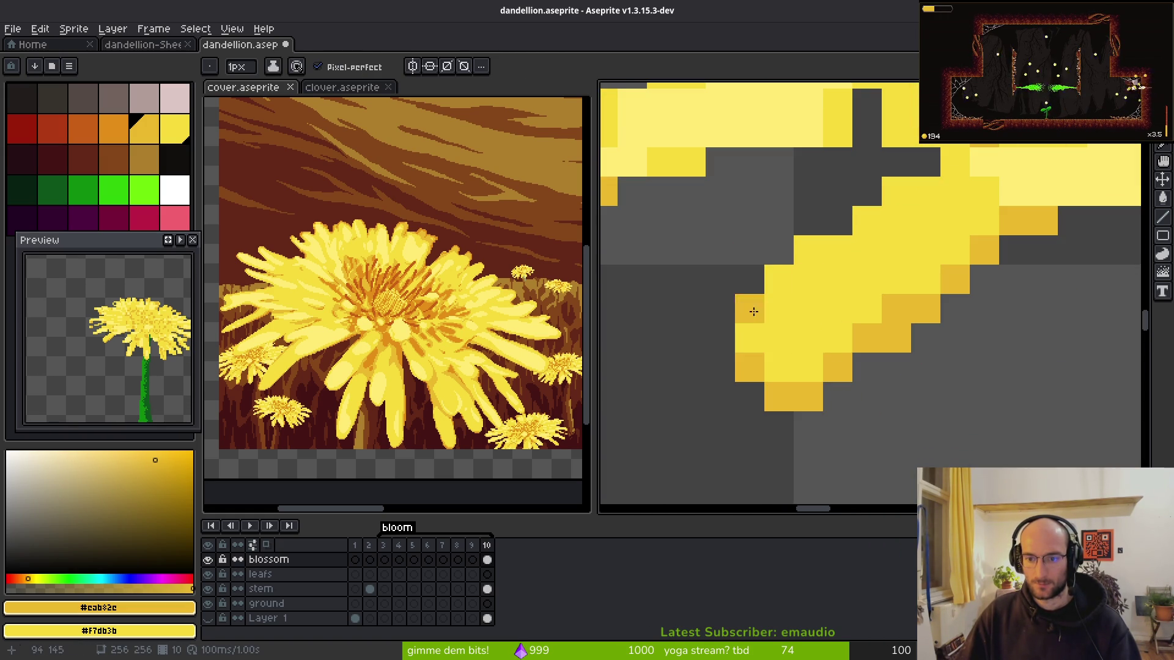
pyautogui.scroll(-3, 1039, 305)
pyautogui.scroll(3, 988, 348)
pyautogui.click(832, 168)
pyautogui.scroll(-3, 883, 423)
pyautogui.scroll(1, 773, 385)
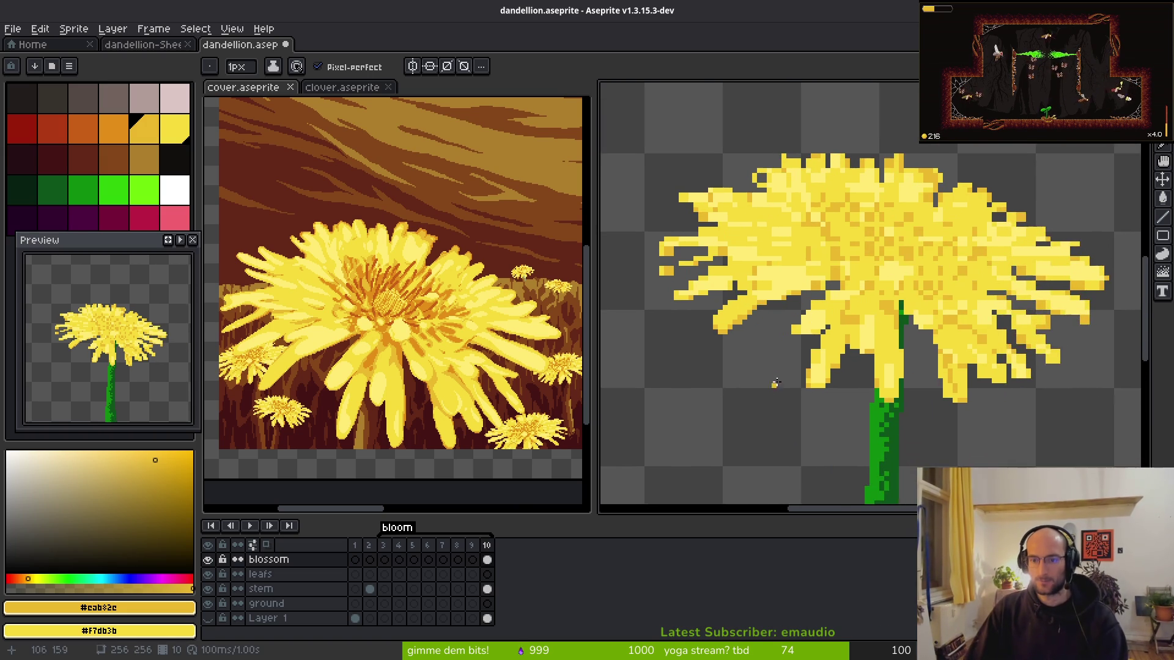
pyautogui.scroll(1, 752, 307)
pyautogui.hotkey('ctrl', 'z')
# - Sample the bright yellow from the petal as the drawing colour
pyautogui.scroll(-3, 771, 363)
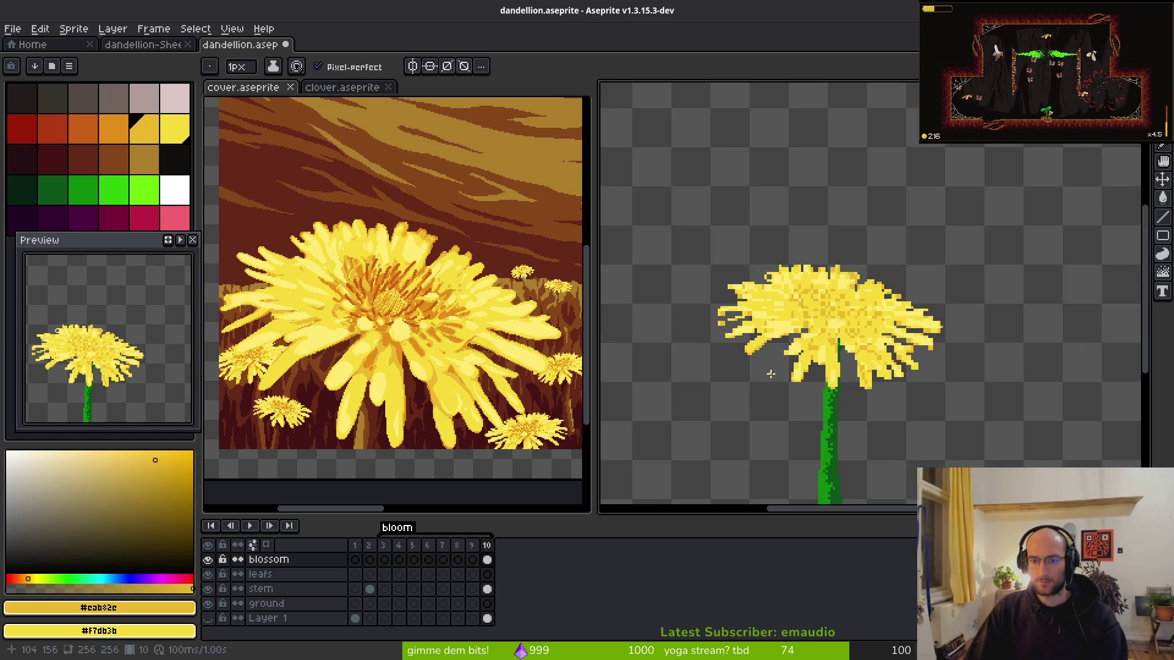
pyautogui.scroll(5, 716, 300)
pyautogui.keyDown('alt'); pyautogui.click(704, 312); pyautogui.keyUp('alt')
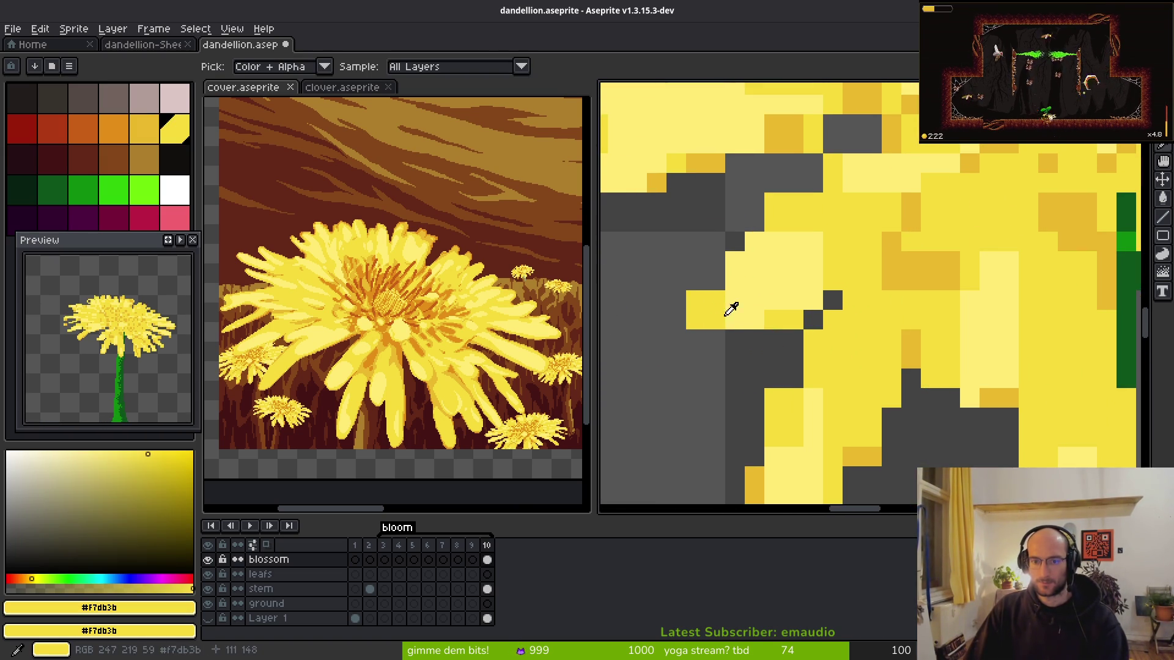
# - Set darker gold as the secondary colour and fill grey gaps on the petal edge yellow
pyautogui.keyDown('alt'); pyautogui.rightClick(906, 259); pyautogui.keyUp('alt')
pyautogui.moveTo(715, 261); pyautogui.dragTo(715, 280)
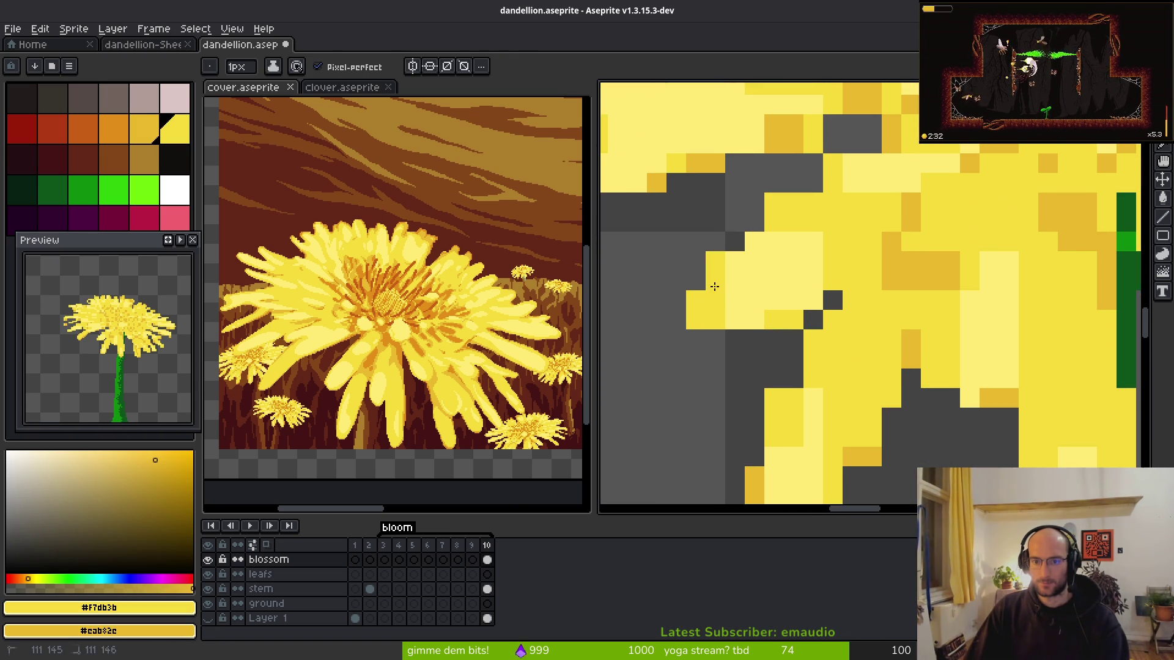
pyautogui.moveTo(688, 346)
pyautogui.mouseDown()
pyautogui.moveTo(696, 379)
pyautogui.moveTo(785, 338)
pyautogui.moveTo(727, 342)
pyautogui.moveTo(670, 321)
pyautogui.moveTo(697, 357)
pyautogui.moveTo(760, 336)
pyautogui.mouseUp()
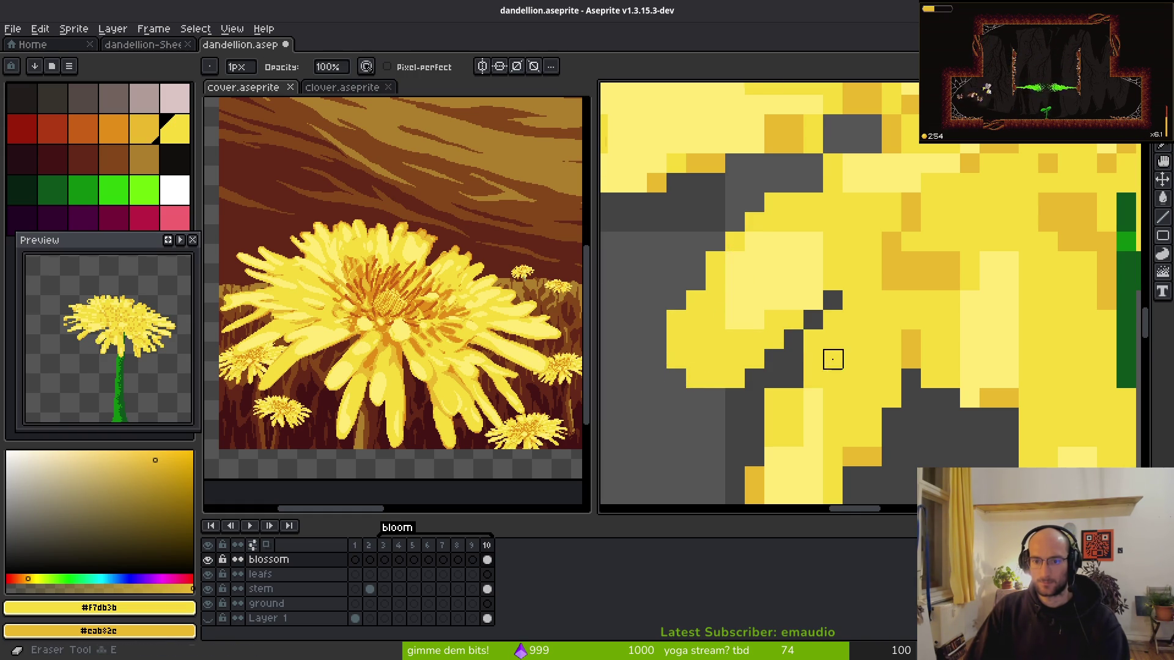
pyautogui.scroll(-8, 833, 356)
pyautogui.scroll(8, 833, 317)
pyautogui.press('b')
# - Erase a stray pixel below the petal and undo a misplaced lower-edge stroke
pyautogui.moveTo(812, 414); pyautogui.dragTo(800, 275)
pyautogui.scroll(-5, 839, 217)
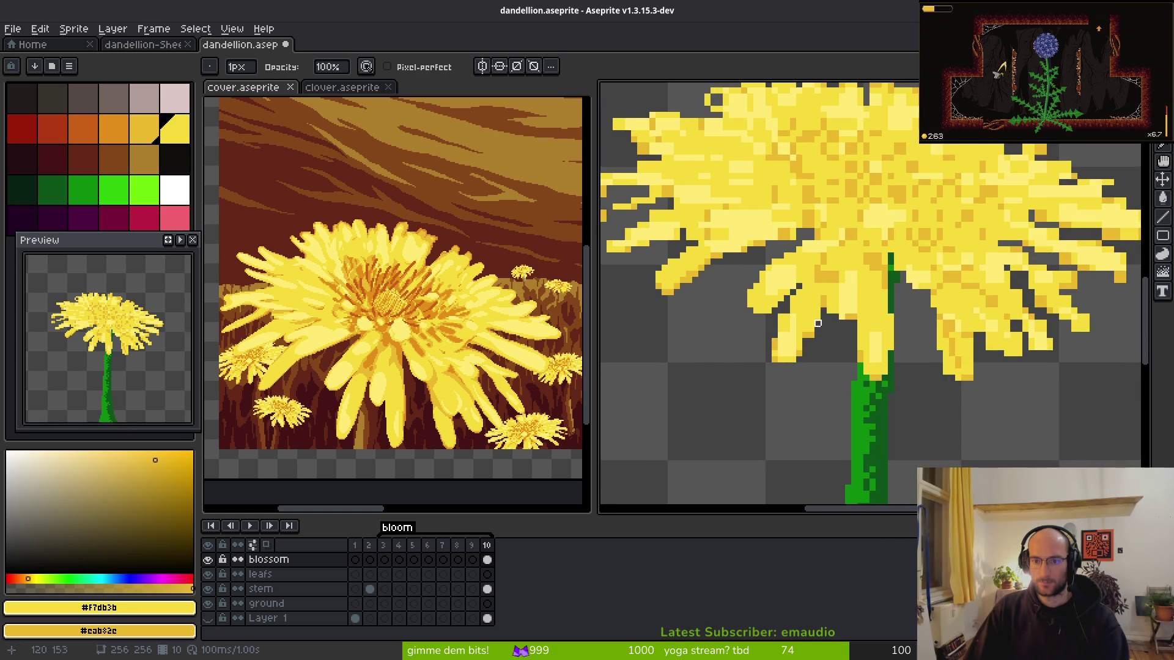
pyautogui.scroll(5, 786, 325)
pyautogui.scroll(1, 744, 209)
pyautogui.press('e')
pyautogui.click(719, 251)
pyautogui.scroll(-3, 733, 342)
pyautogui.press('b')
pyautogui.moveTo(709, 353)
pyautogui.mouseDown()
pyautogui.moveTo(752, 367)
pyautogui.moveTo(802, 306)
pyautogui.moveTo(827, 306)
pyautogui.moveTo(836, 278)
pyautogui.moveTo(860, 285)
pyautogui.mouseUp()
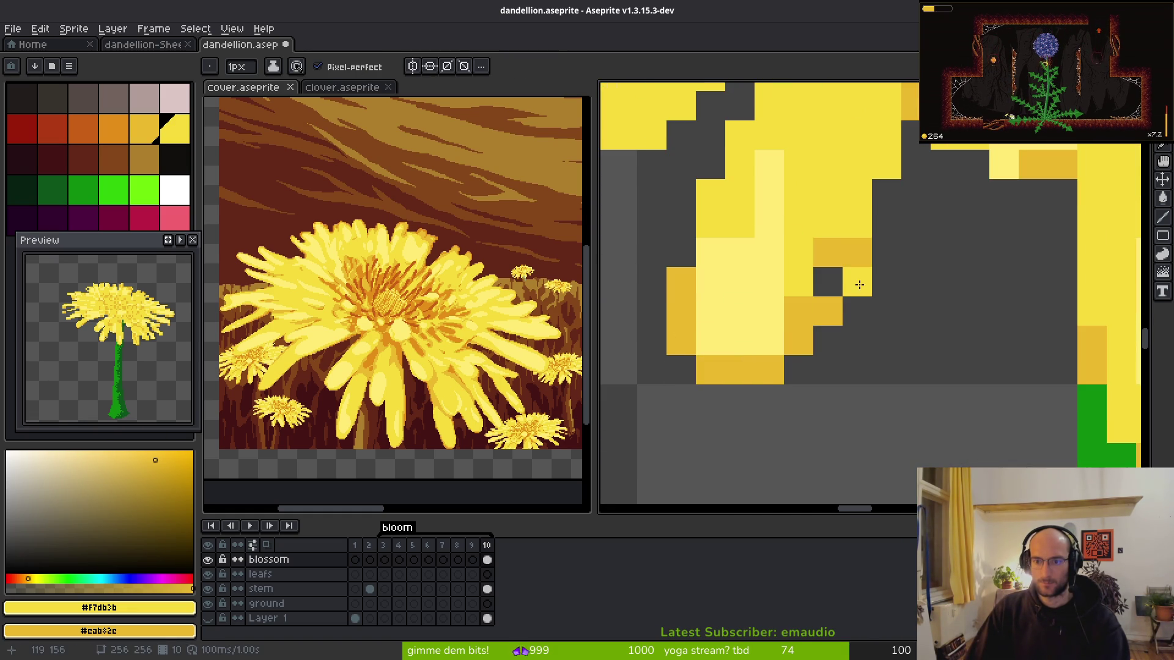
pyautogui.hotkey('ctrl', 'z')
# - Recolour inner petal pixels bright yellow and restore darker gold on edge pixels
pyautogui.rightClick(887, 192)
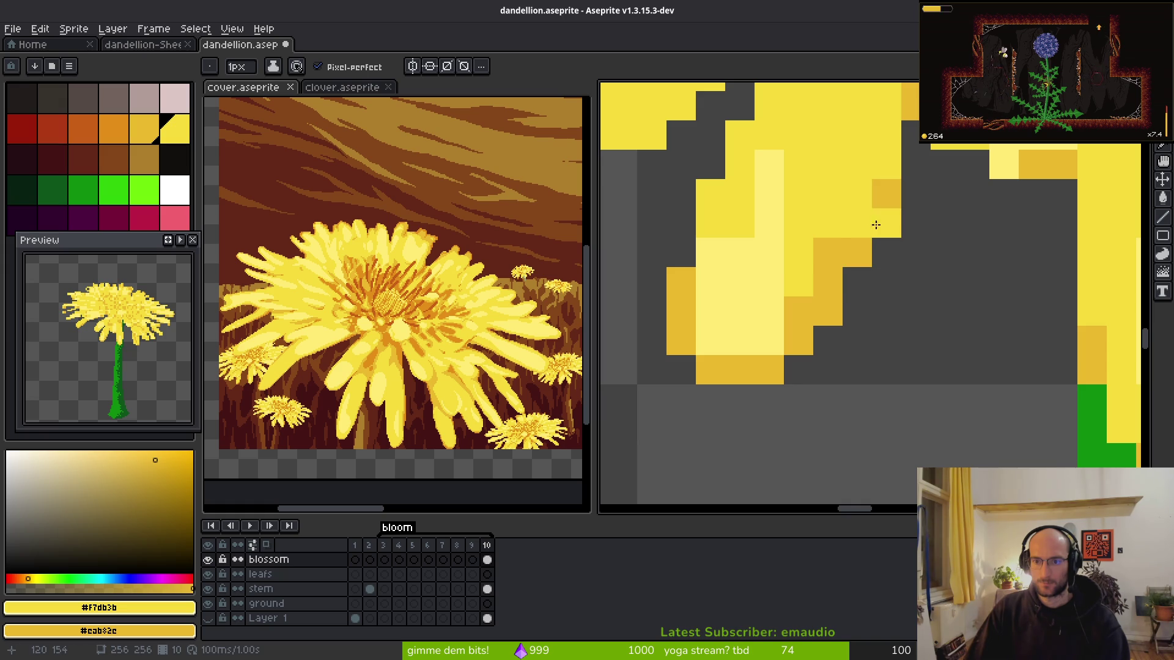
pyautogui.click(828, 250)
pyautogui.click(798, 306)
pyautogui.scroll(-1, 795, 275)
pyautogui.scroll(3, 739, 254)
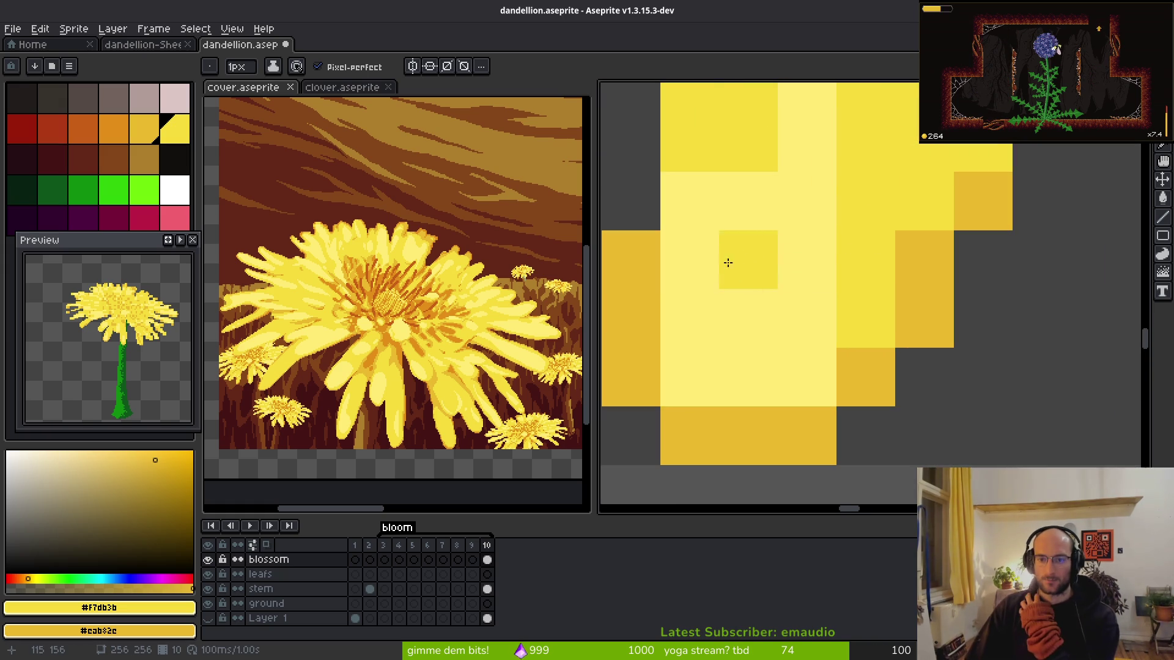
pyautogui.click(690, 260)
pyautogui.rightClick(713, 264)
pyautogui.rightClick(809, 309)
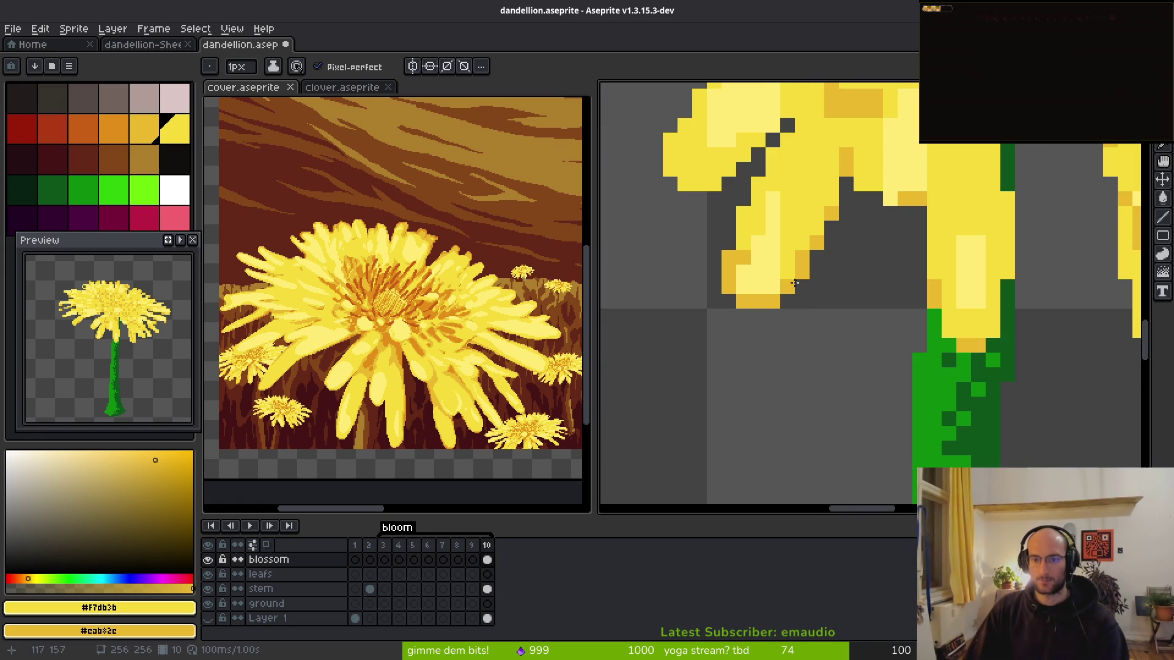
pyautogui.scroll(-3, 837, 264)
pyautogui.scroll(-3, 768, 293)
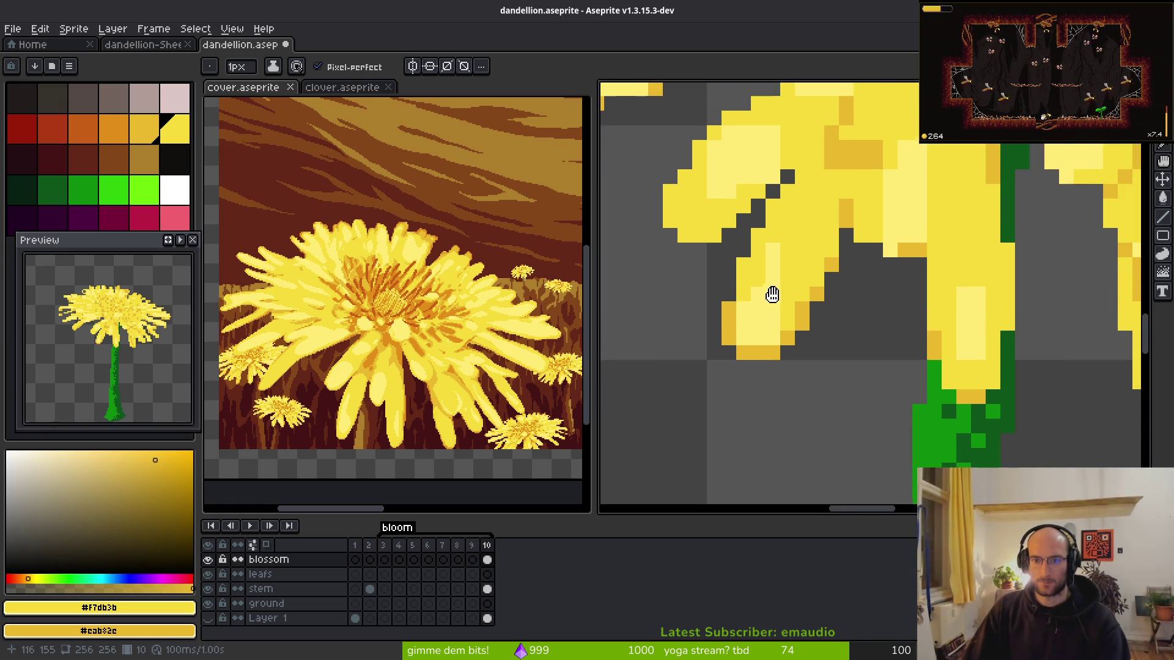
pyautogui.scroll(3, 823, 294)
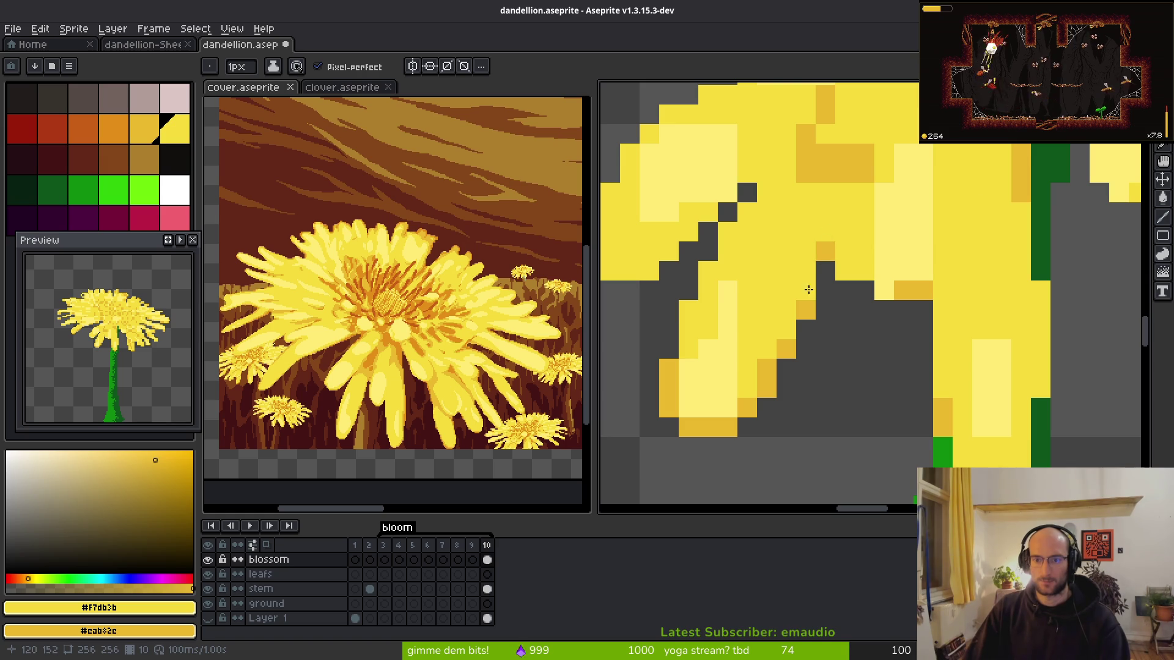
# - Shade the diagonal and bottom petal edge darker gold, lightening pixels above to yellow
pyautogui.rightClick(825, 272)
pyautogui.click(828, 253)
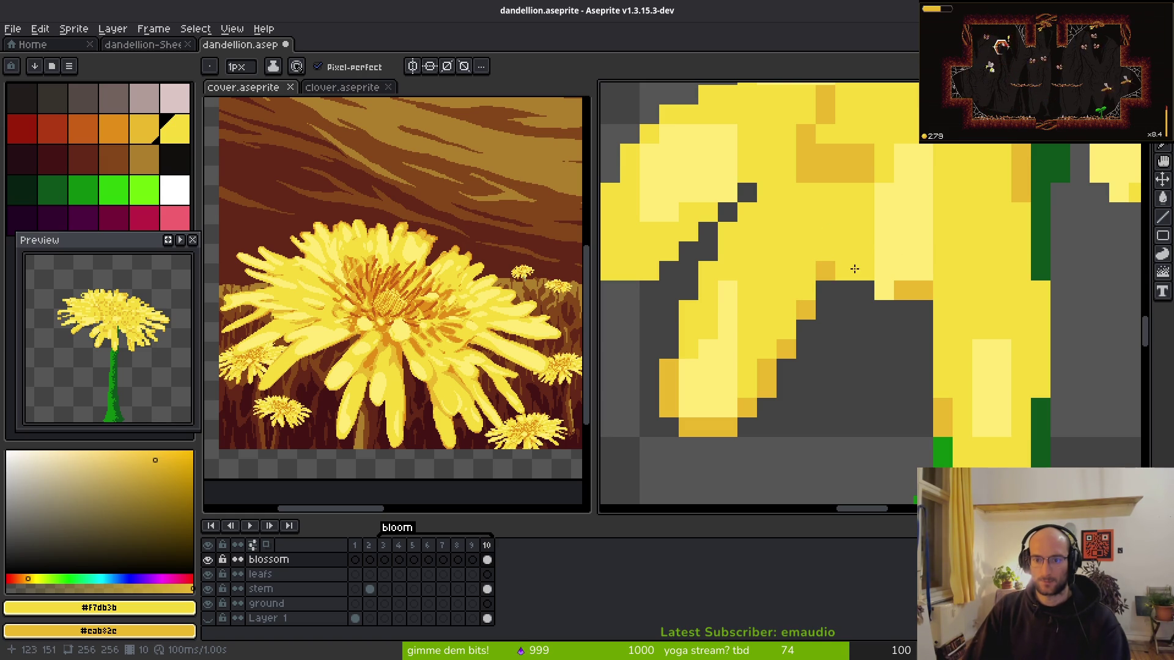
pyautogui.rightClick(844, 251)
pyautogui.rightClick(864, 270)
pyautogui.rightClick(884, 290)
pyautogui.rightClick(906, 309)
pyautogui.rightClick(923, 310)
pyautogui.click(903, 290)
pyautogui.click(923, 291)
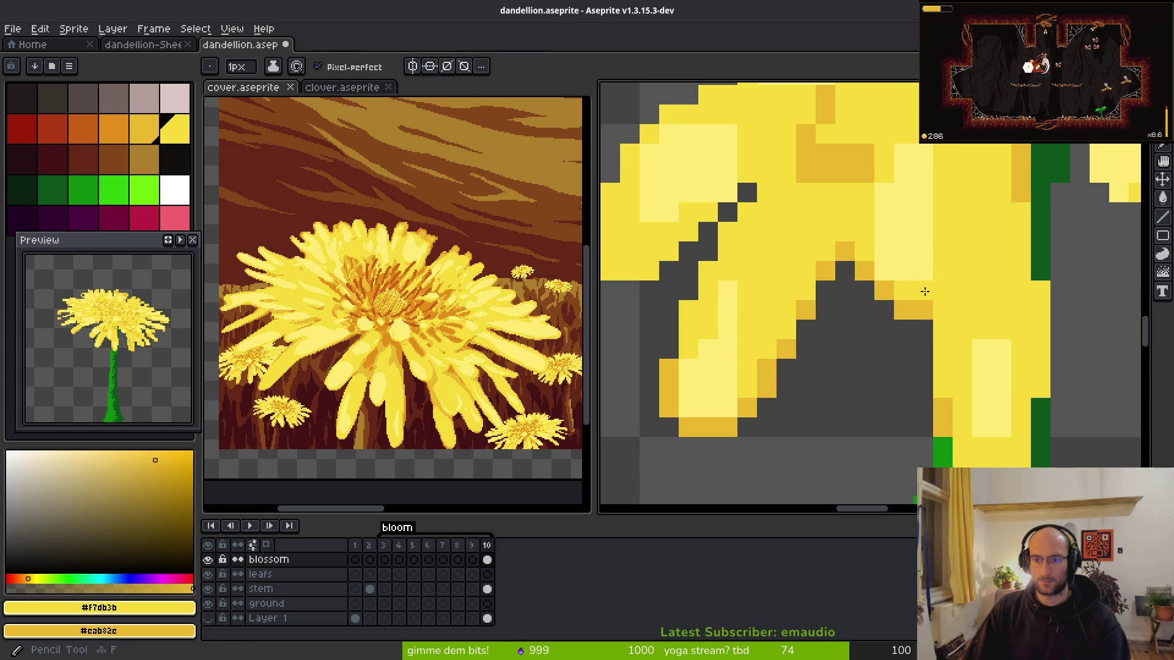
pyautogui.click(883, 252)
pyautogui.scroll(-5, 975, 326)
pyautogui.scroll(5, 978, 349)
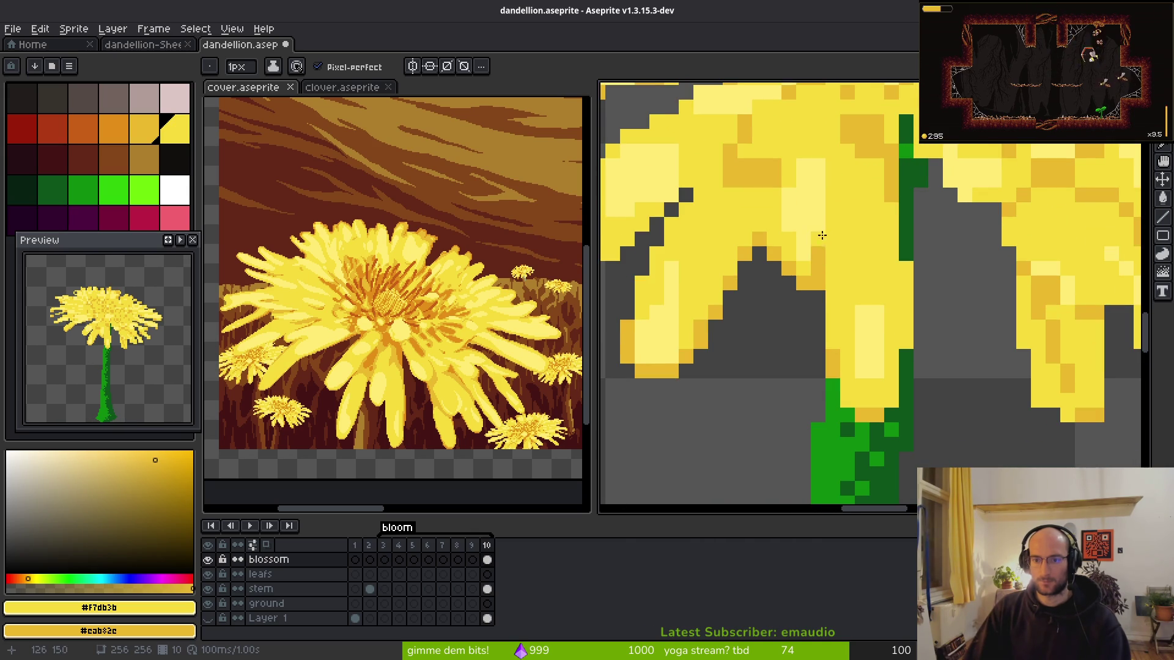
# - Draw a darker vertical line down the petal, then undo it
pyautogui.moveTo(833, 224); pyautogui.dragTo(838, 287)
pyautogui.hotkey('ctrl', 'z')
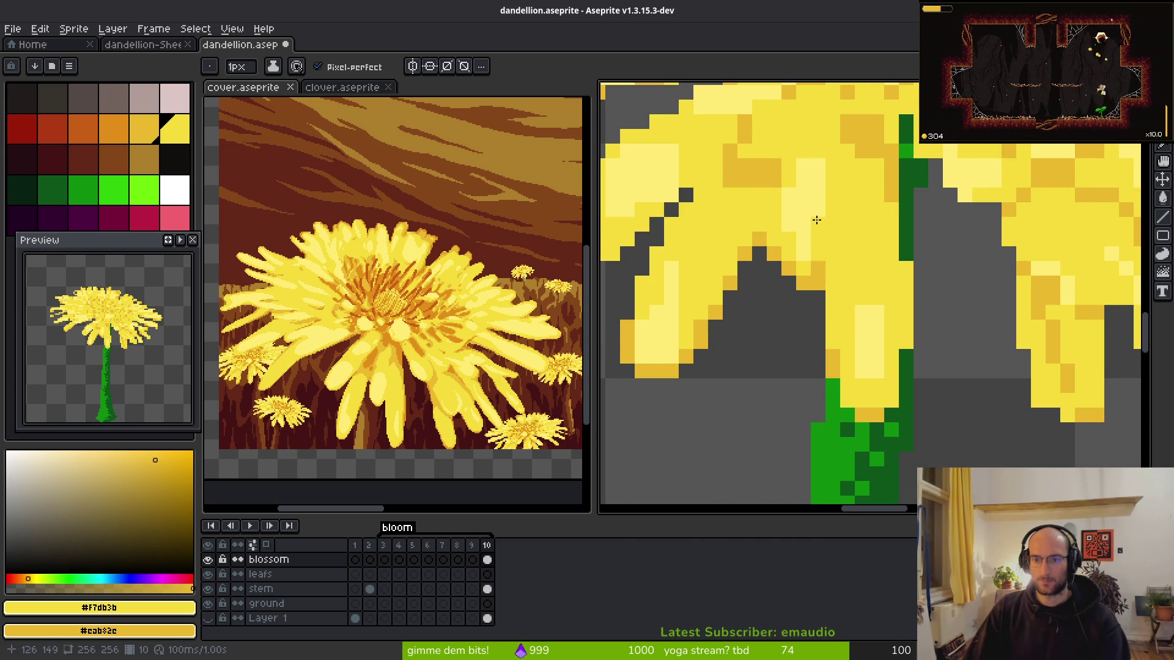
pyautogui.scroll(-3, 853, 264)
pyautogui.scroll(3, 863, 267)
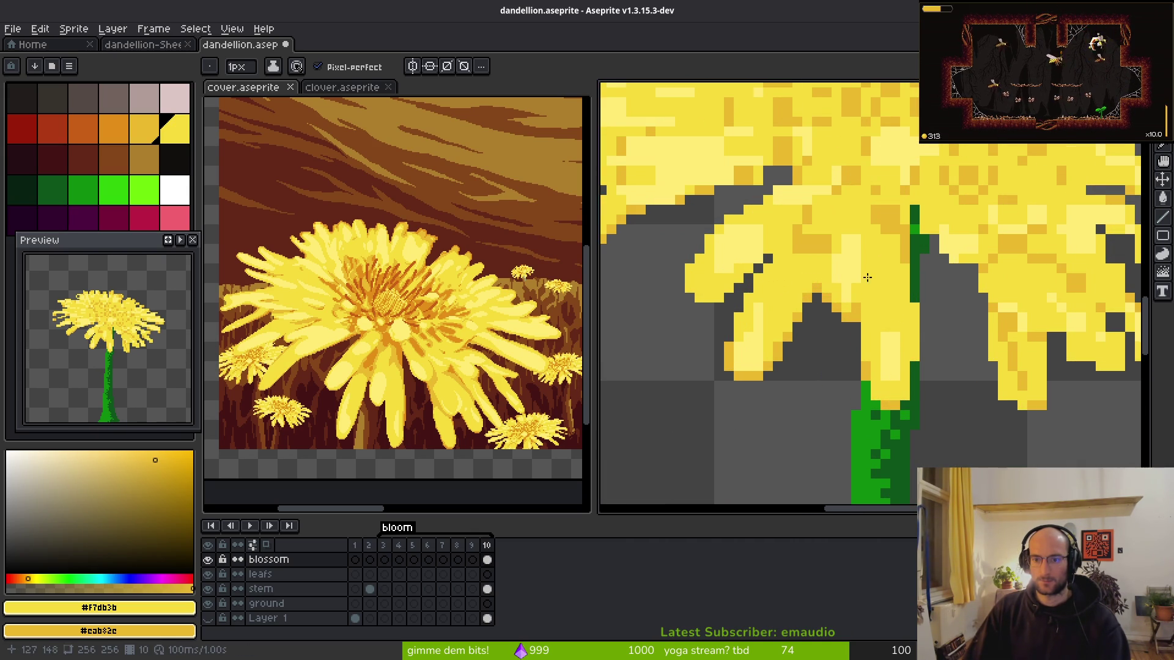
pyautogui.scroll(2, 867, 281)
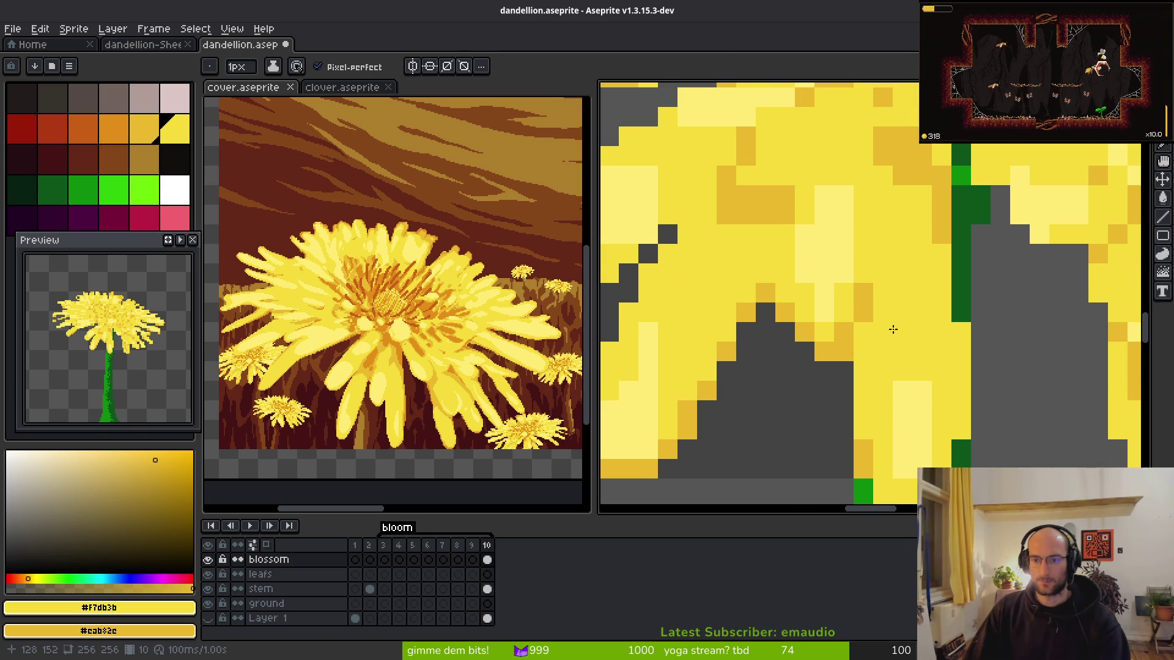
pyautogui.scroll(-3, 891, 330)
pyautogui.scroll(4, 893, 314)
pyautogui.scroll(-1, 875, 295)
# - Darken the petal edge pixels near the stem and paint one pixel light yellow
pyautogui.moveTo(874, 296)
pyautogui.mouseDown()
pyautogui.moveTo(846, 293)
pyautogui.moveTo(844, 273)
pyautogui.mouseUp()
pyautogui.scroll(-3, 925, 360)
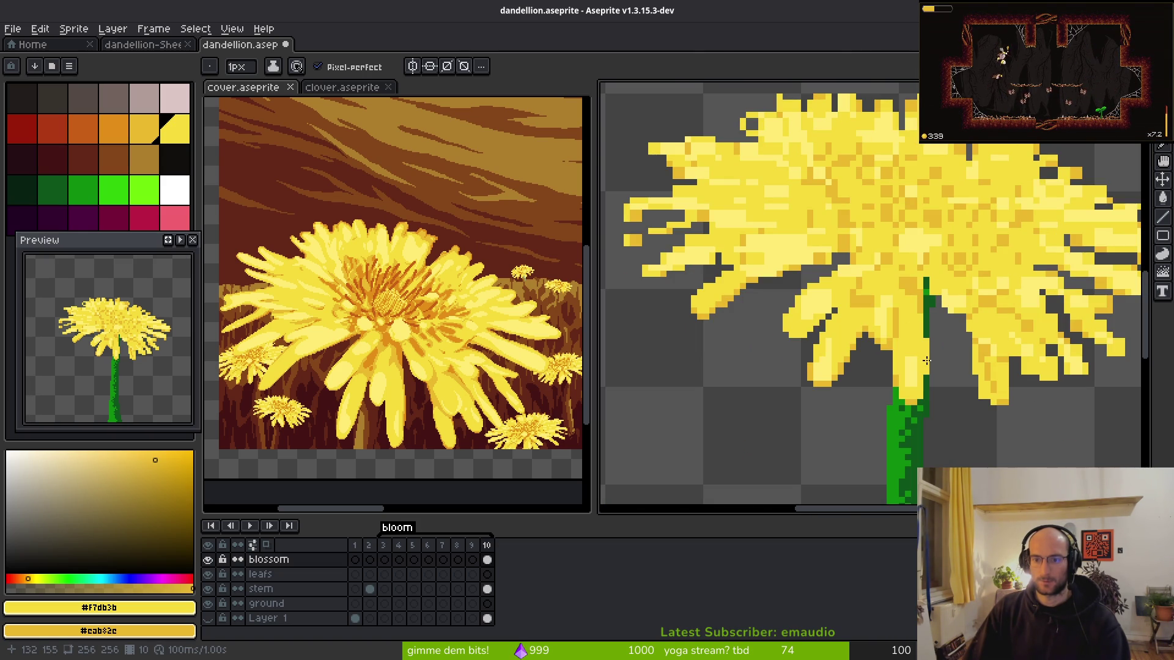
pyautogui.scroll(-2, 926, 361)
pyautogui.scroll(5, 890, 318)
pyautogui.moveTo(868, 278); pyautogui.dragTo(864, 341)
pyautogui.moveTo(899, 292); pyautogui.dragTo(868, 268)
pyautogui.click(862, 223)
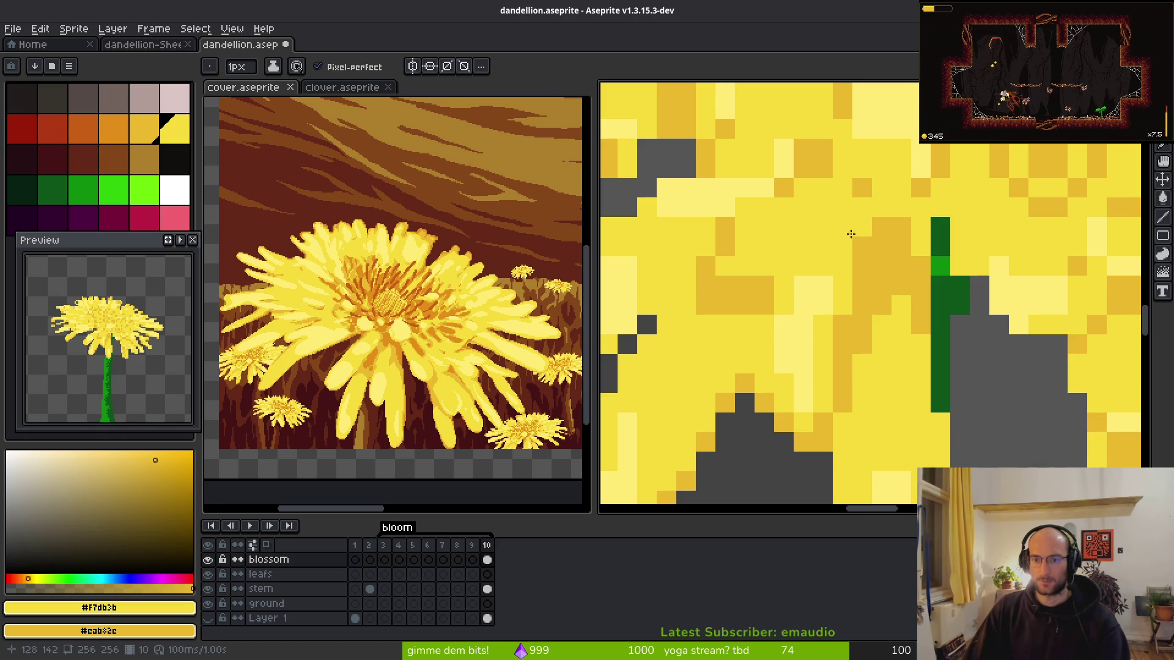
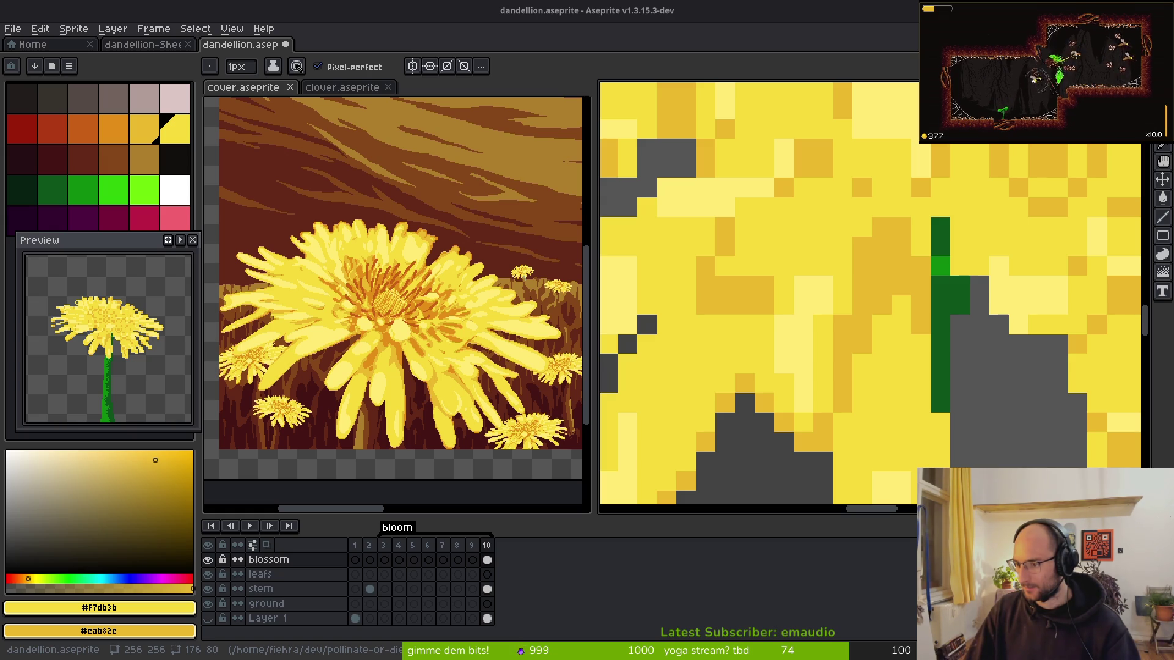
# - Zoom to the blossom base and sample the light and main petal yellows
pyautogui.scroll(2, 916, 290)
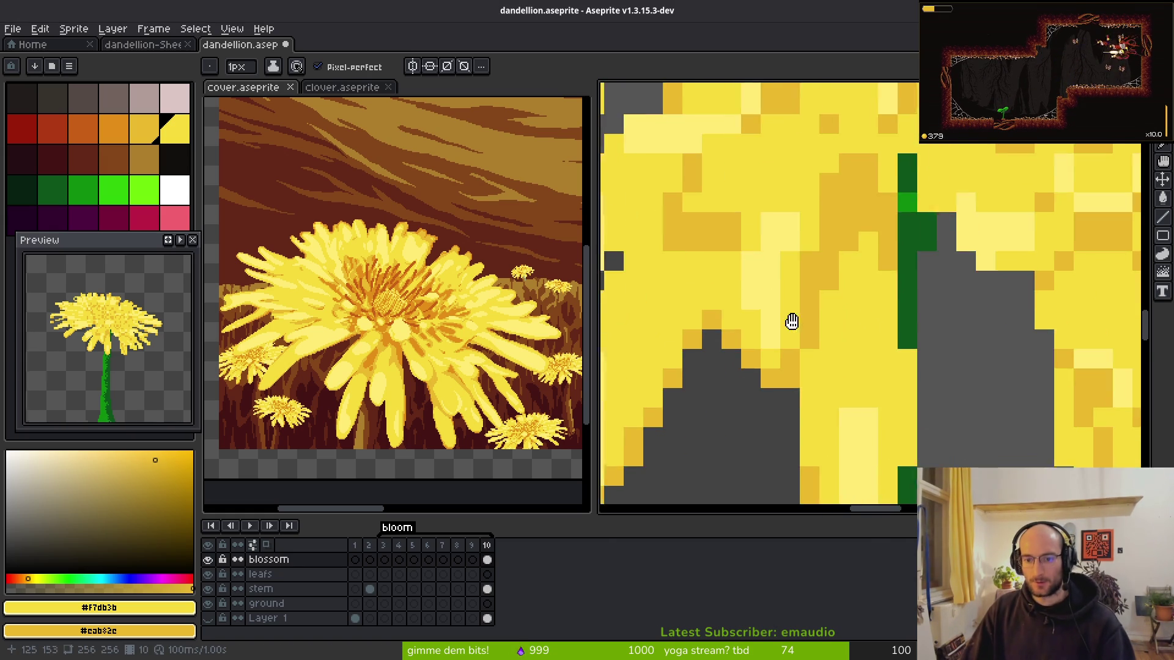
pyautogui.scroll(-2, 916, 291)
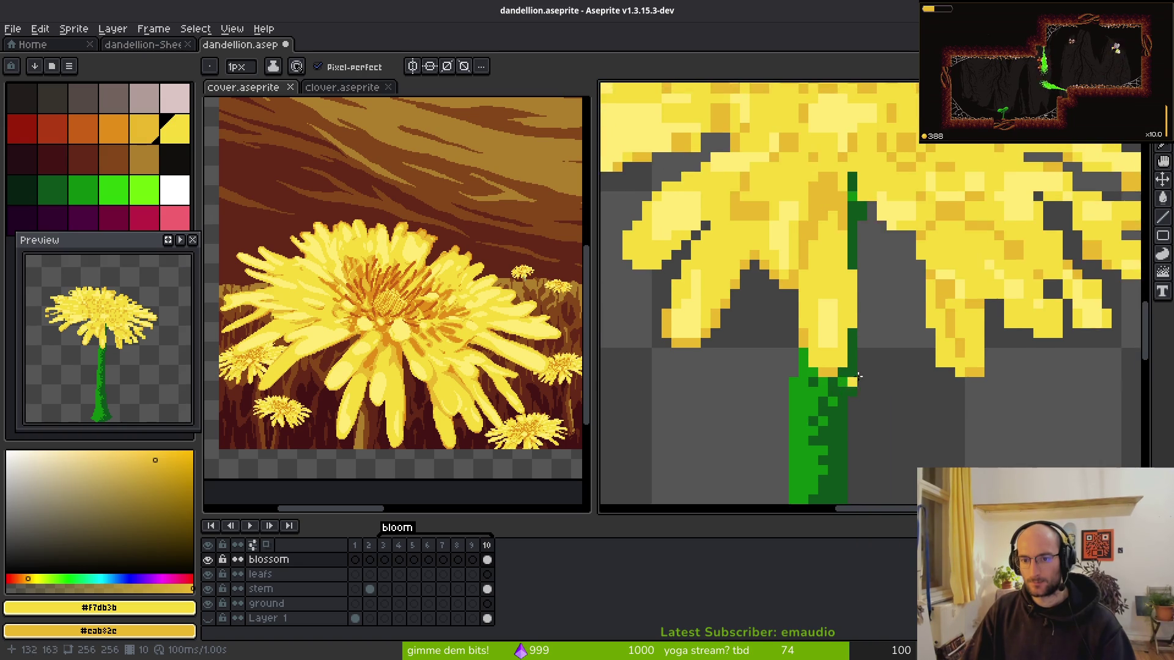
pyautogui.scroll(2, 915, 291)
pyautogui.moveTo(833, 372); pyautogui.dragTo(875, 210)
pyautogui.scroll(-2, 870, 275)
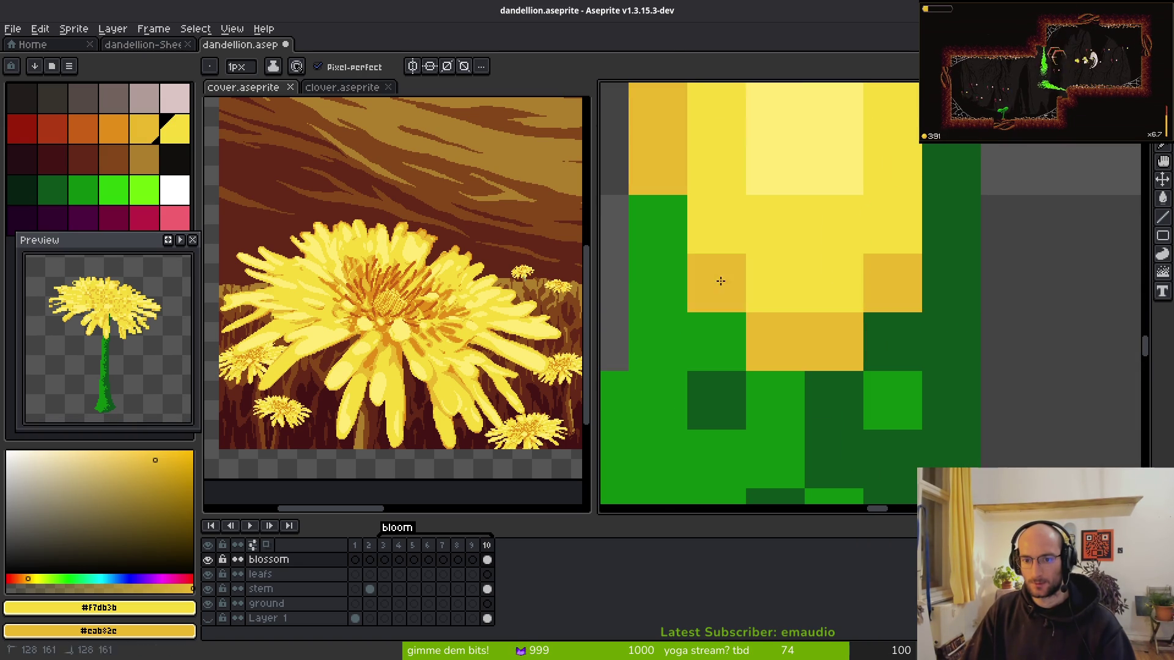
pyautogui.scroll(-2, 745, 305)
pyautogui.scroll(2, 740, 291)
pyautogui.scroll(-2, 709, 183)
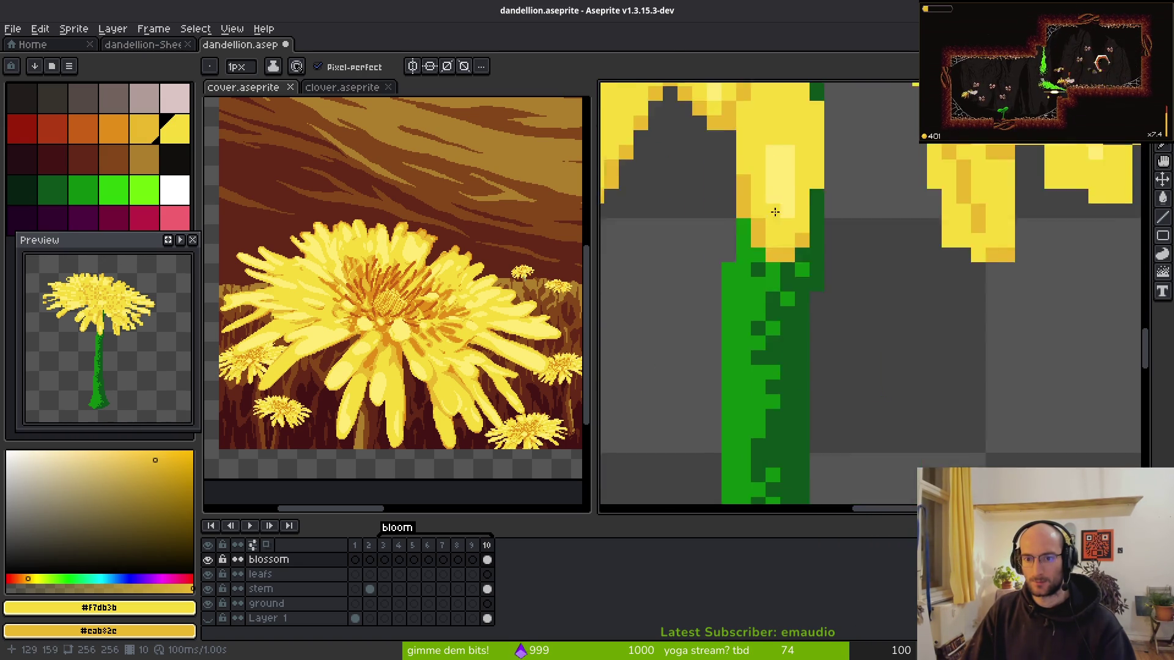
pyautogui.scroll(2, 824, 243)
pyautogui.scroll(-2, 827, 306)
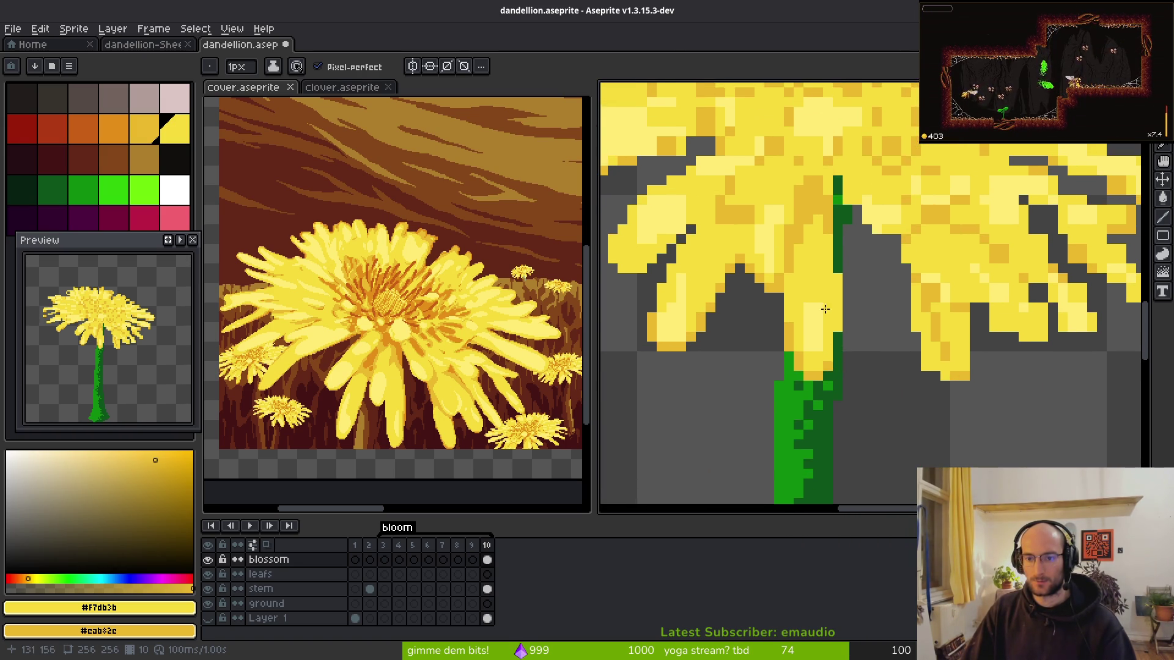
pyautogui.scroll(2, 816, 319)
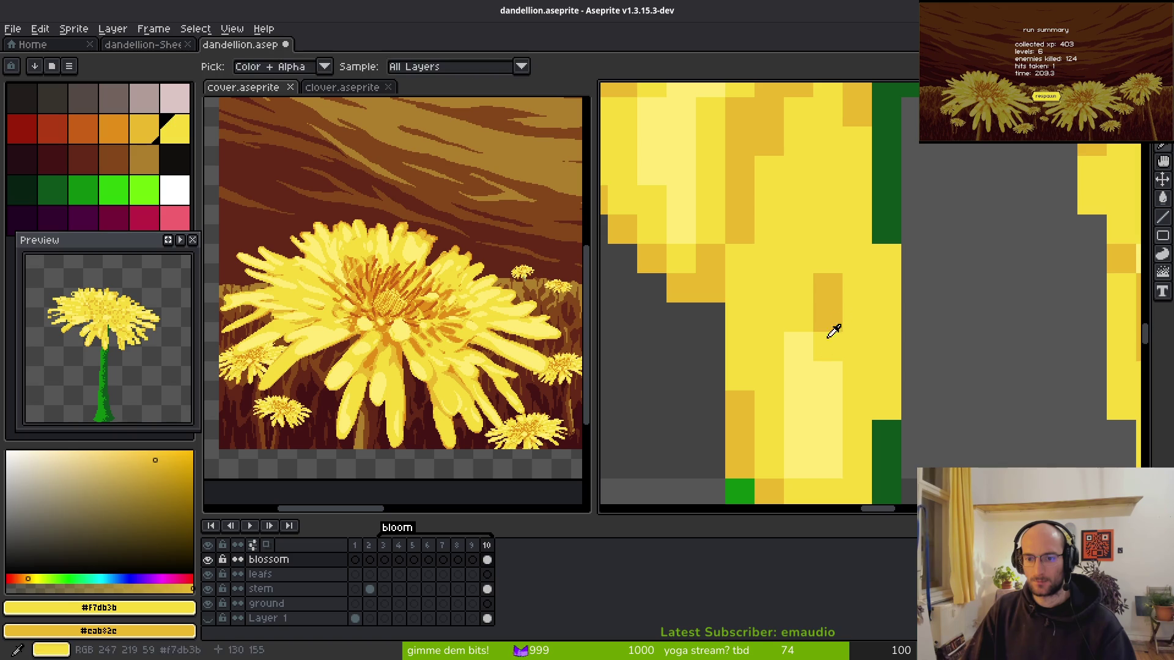
pyautogui.keyDown('alt'); pyautogui.click(831, 316); pyautogui.keyUp('alt')
pyautogui.scroll(-2, 855, 367)
pyautogui.scroll(2, 795, 317)
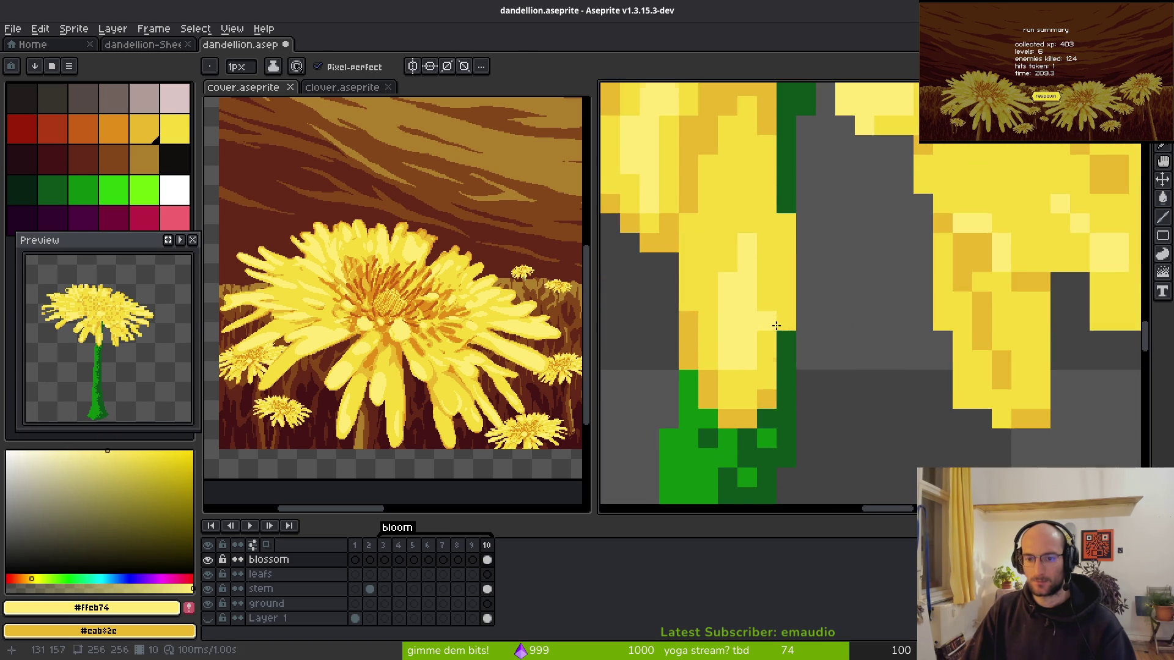
pyautogui.keyDown('alt'); pyautogui.click(779, 306); pyautogui.keyUp('alt')
pyautogui.scroll(1, 869, 346)
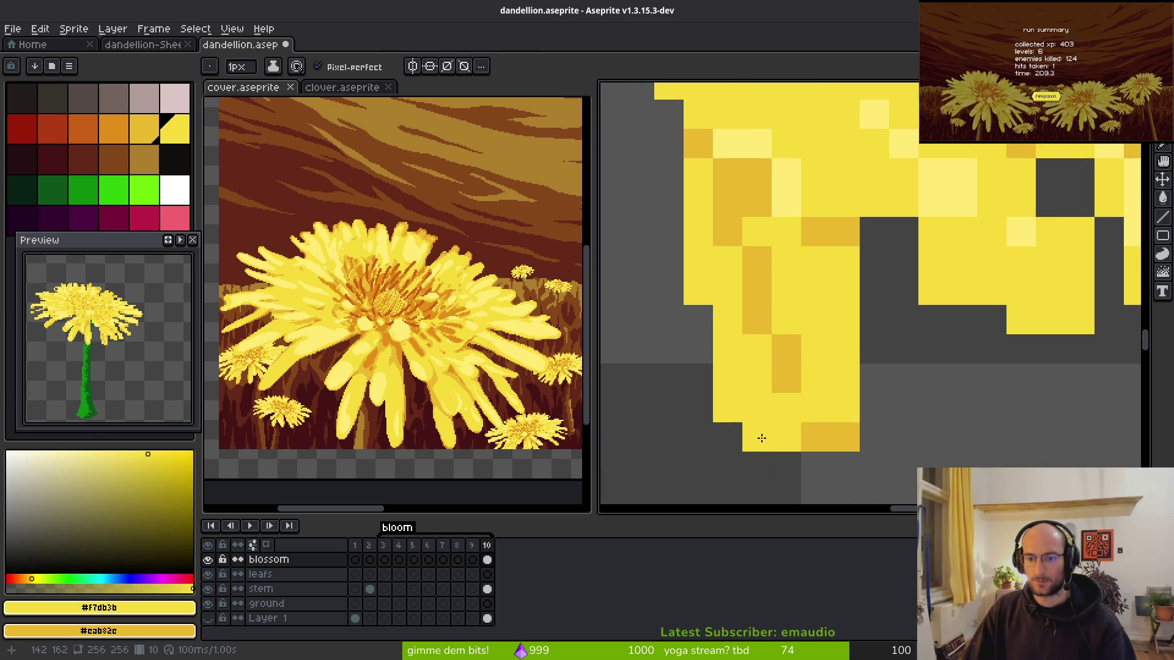
# - Erase stray pixels on the petal edge, near the stem and at the bottom
pyautogui.press('e')
pyautogui.click(698, 319)
pyautogui.click(727, 409)
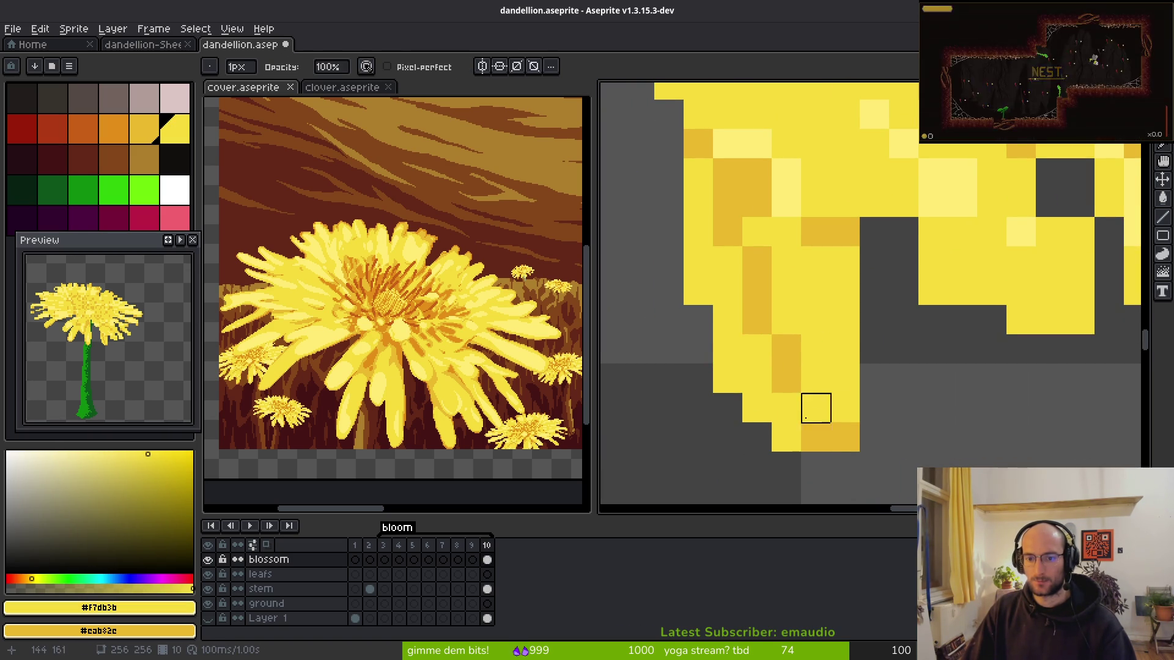
pyautogui.click(833, 436)
# - Shade the lower petal edge pixels #cab82c gold and repaint an orange pixel yellow
pyautogui.press('b')
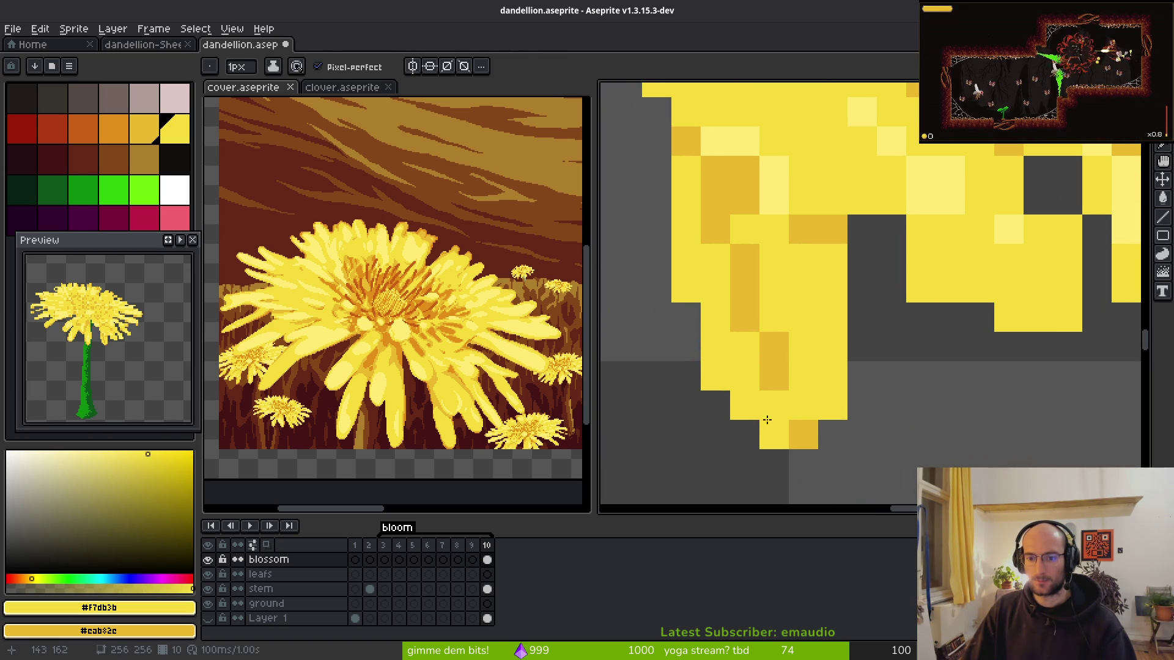
pyautogui.rightClick(774, 435)
pyautogui.rightClick(744, 406)
pyautogui.rightClick(744, 376)
pyautogui.rightClick(715, 376)
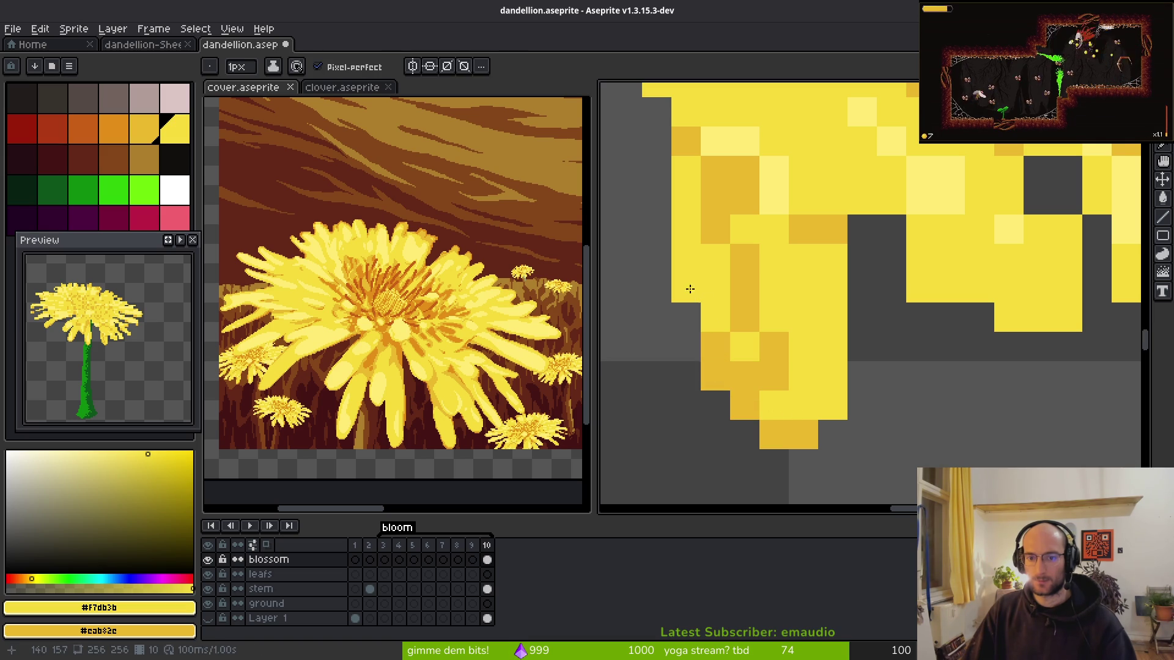
pyautogui.rightClick(686, 287)
pyautogui.rightClick(686, 259)
pyautogui.click(774, 347)
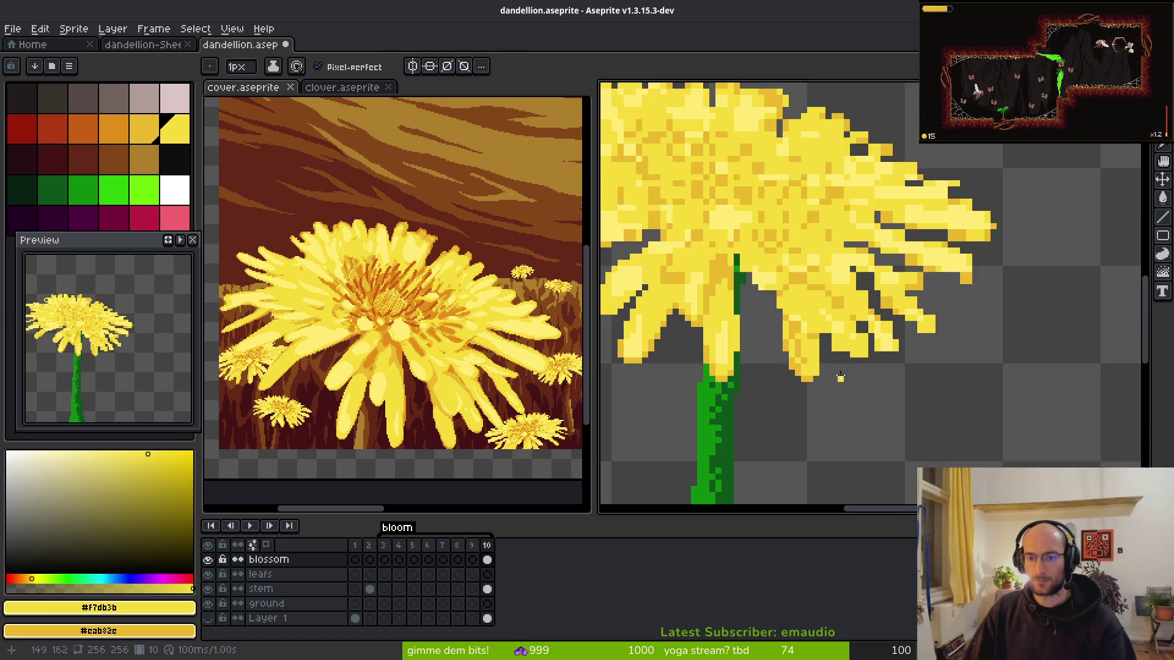
# - Shade petal pixels darker gold and turn stray orange pixels yellow
pyautogui.scroll(-6, 779, 336)
pyautogui.scroll(5, 788, 322)
pyautogui.rightClick(790, 326)
pyautogui.rightClick(770, 326)
pyautogui.click(770, 306)
pyautogui.click(810, 345)
pyautogui.rightClick(692, 247)
pyautogui.click(713, 284)
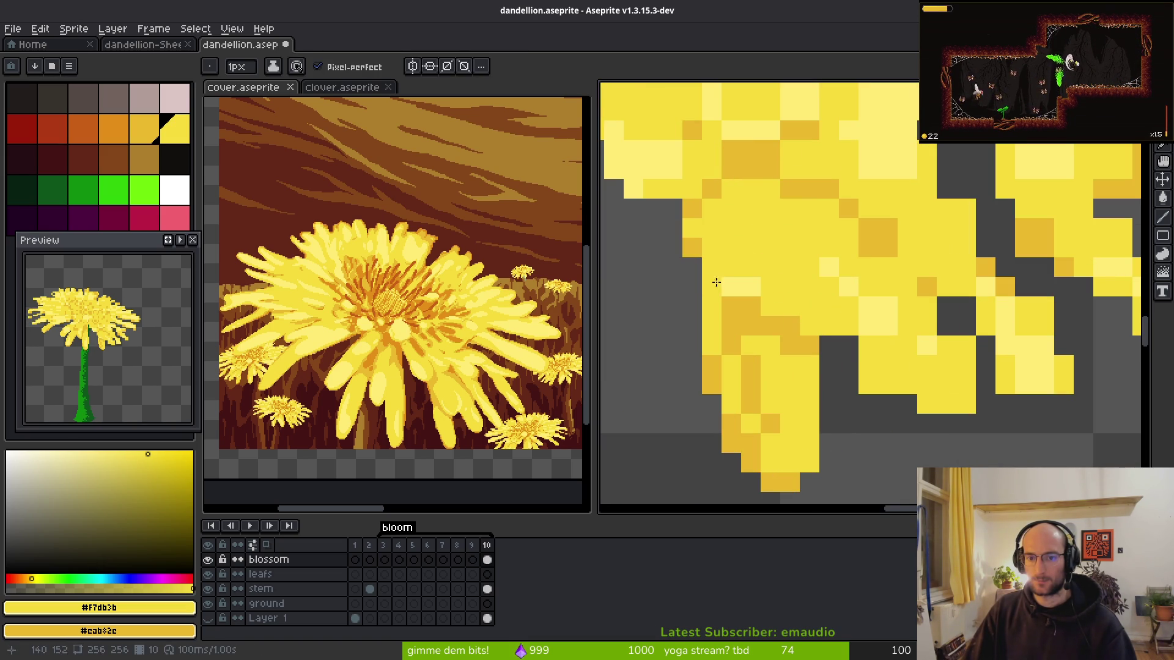
# - Clear stray petal-tip pixels and erase a diagonal gap between two right petals
pyautogui.click(868, 384)
pyautogui.click(887, 405)
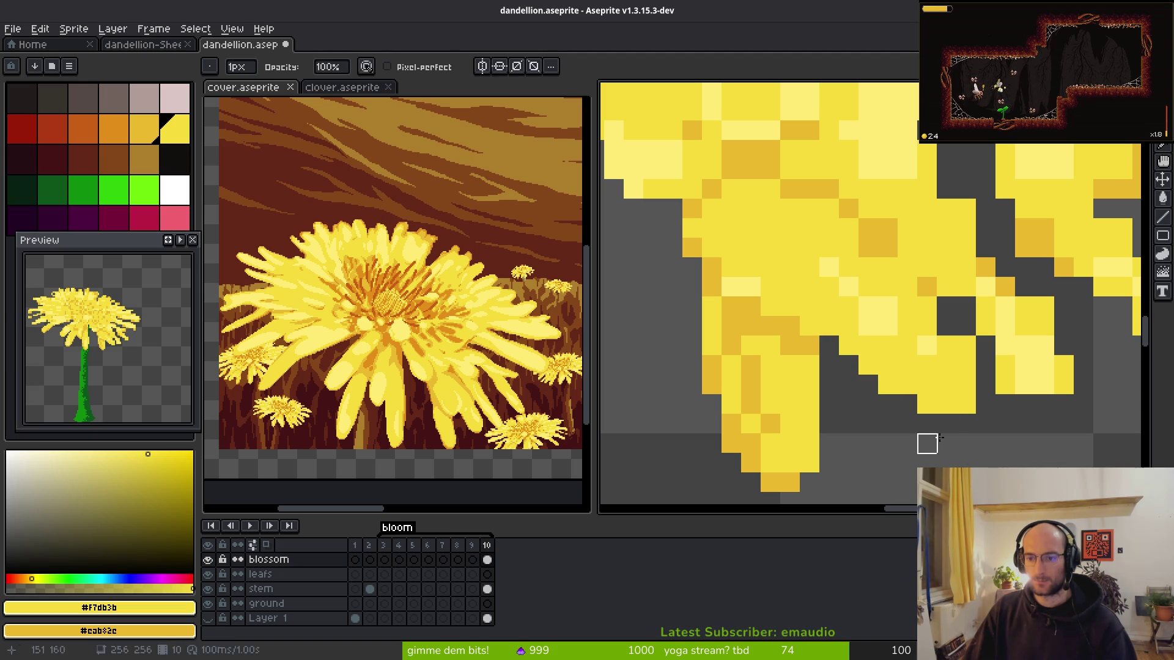
pyautogui.click(966, 404)
pyautogui.press('e')
pyautogui.click(927, 306)
pyautogui.click(907, 287)
# - Add dark gold shading pixels and a diagonal darker gold stroke across the petals
pyautogui.scroll(-4, 958, 430)
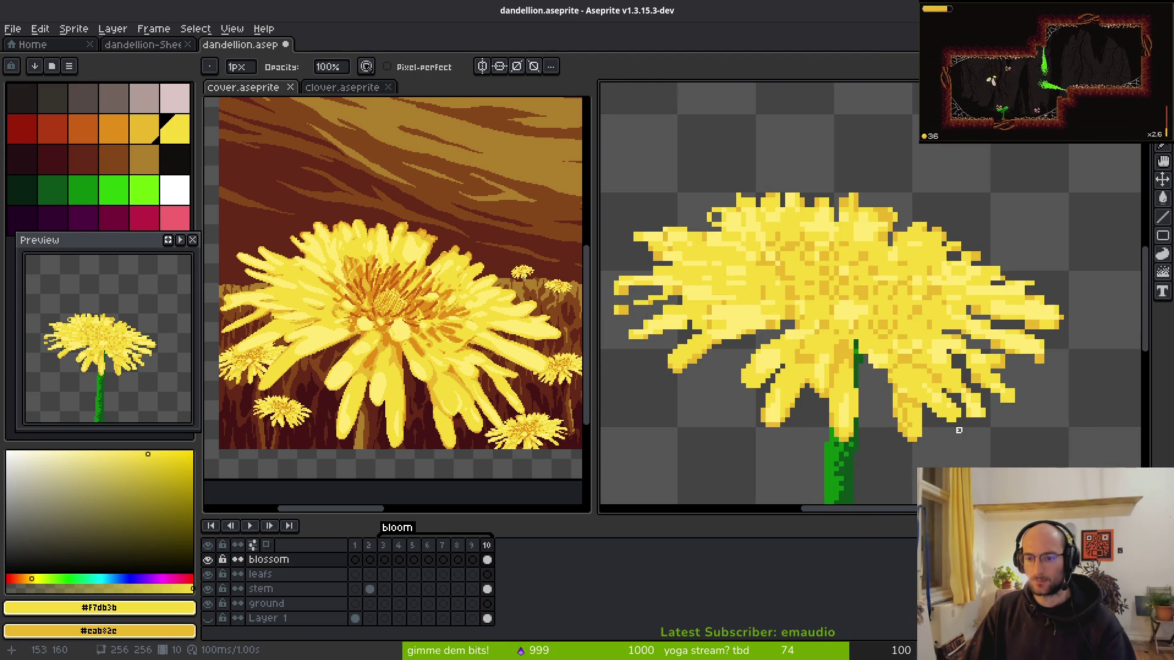
pyautogui.scroll(4, 963, 404)
pyautogui.press('b')
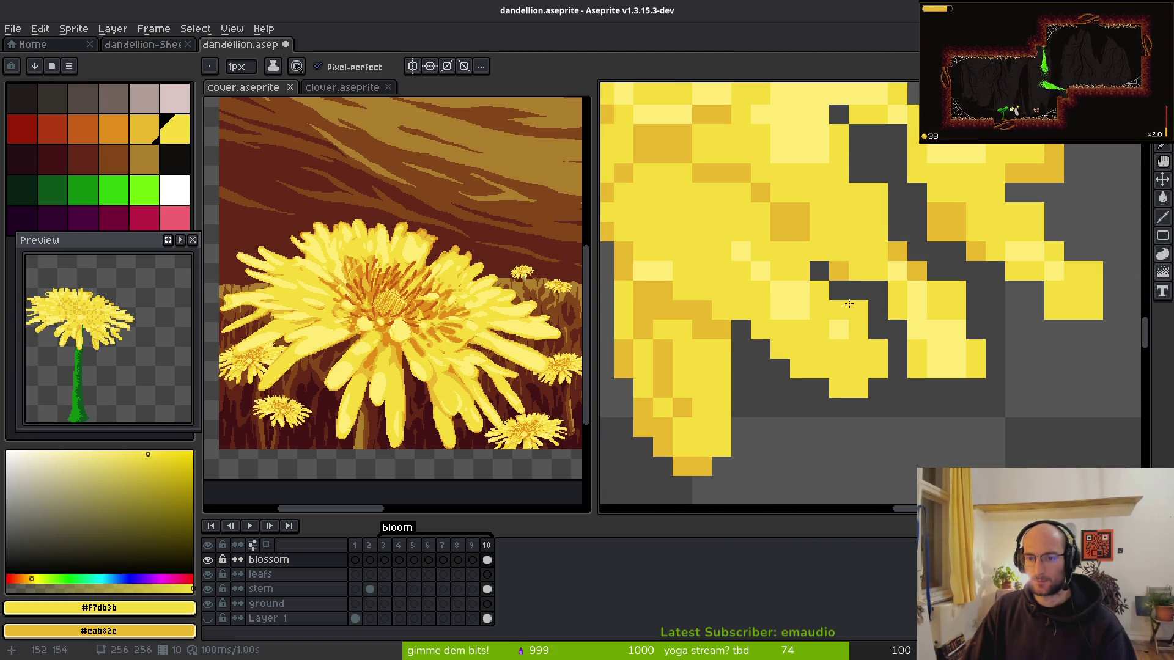
pyautogui.rightClick(813, 242)
pyautogui.click(788, 211)
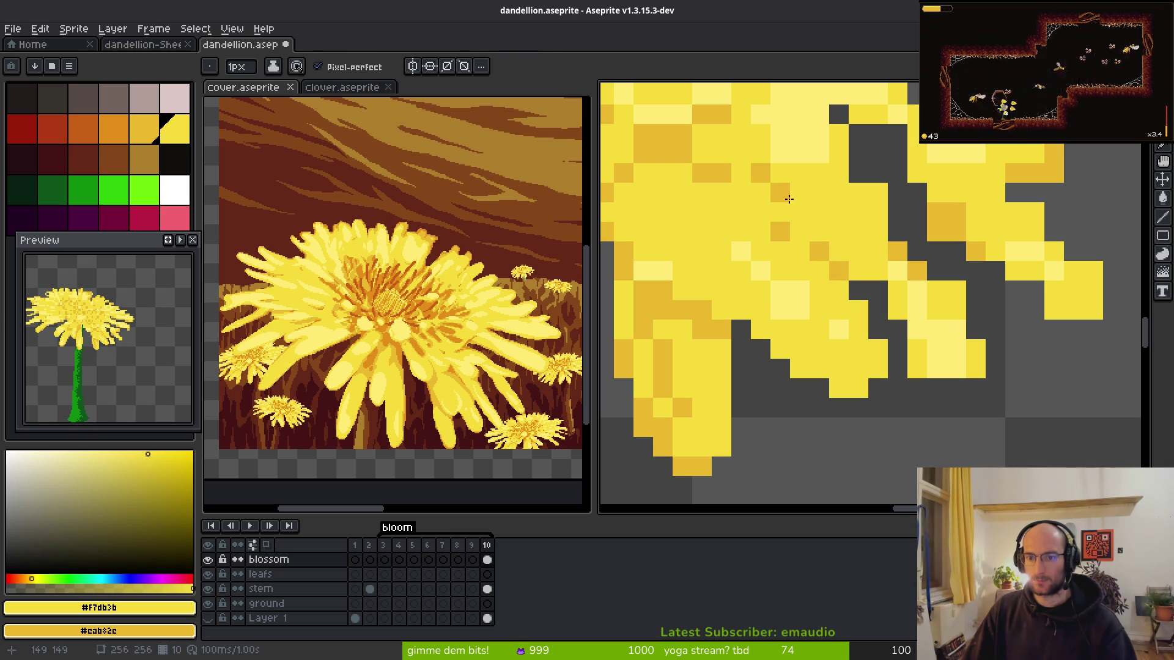
pyautogui.rightClick(776, 237)
pyautogui.scroll(-4, 856, 269)
pyautogui.scroll(3, 943, 328)
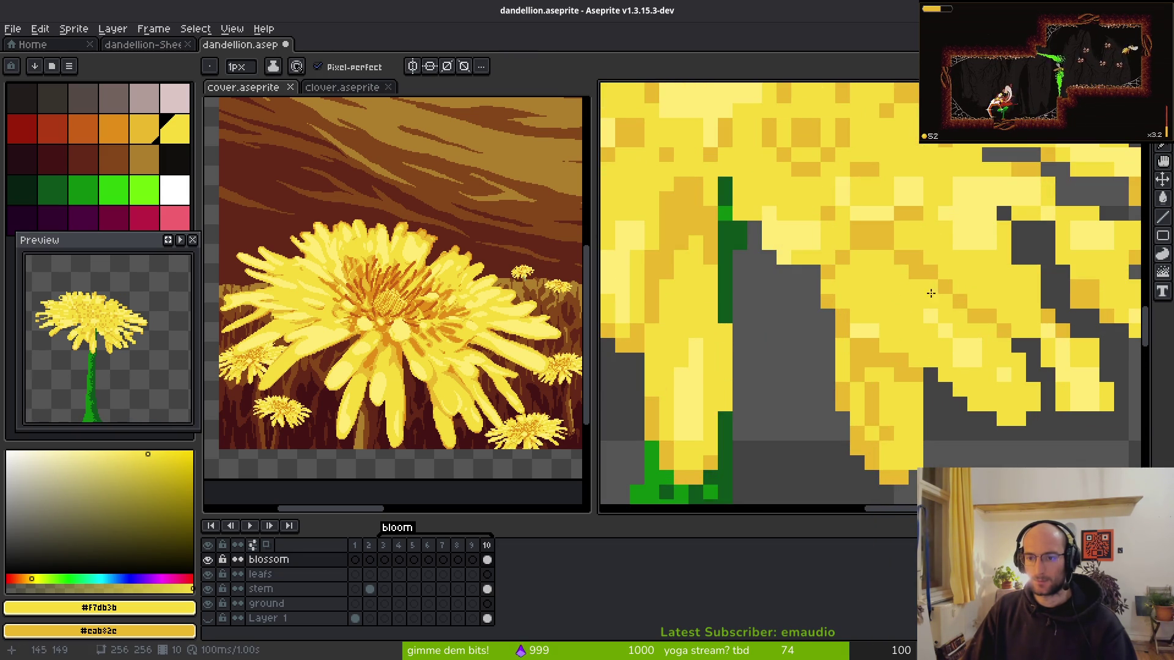
pyautogui.moveTo(860, 270)
pyautogui.mouseDown()
pyautogui.moveTo(864, 254)
pyautogui.moveTo(929, 284)
pyautogui.moveTo(880, 263)
pyautogui.moveTo(895, 246)
pyautogui.moveTo(863, 225)
pyautogui.mouseUp()
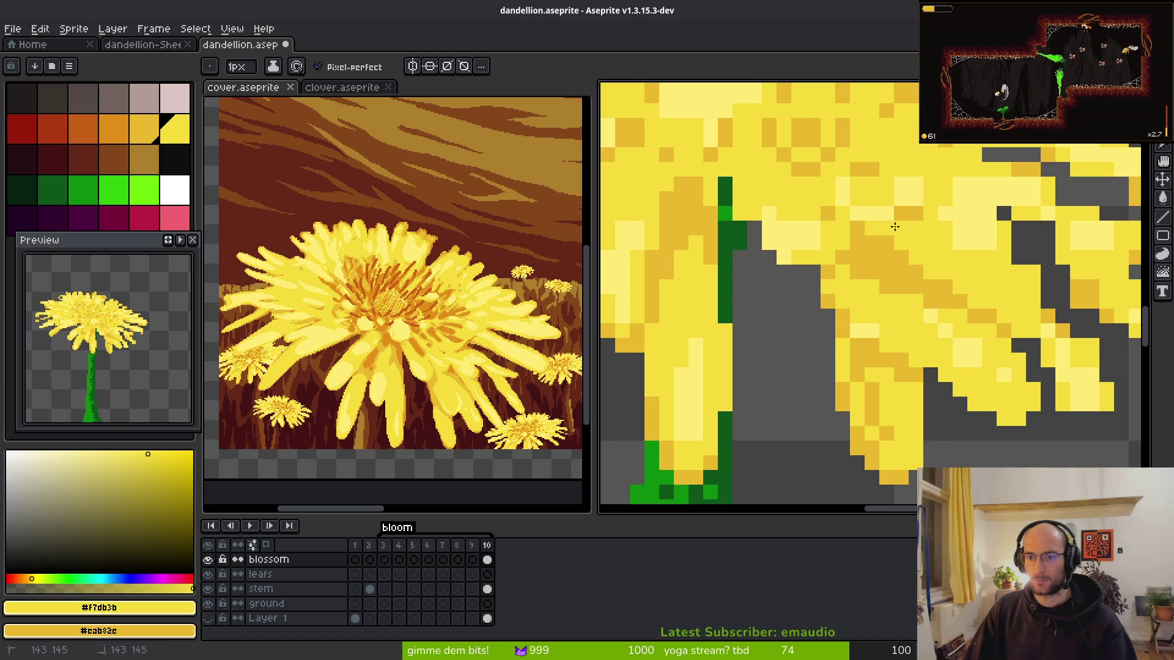
# - Fill two gap pixels with yellow and draw a dark gap line between petals
pyautogui.scroll(-5, 919, 304)
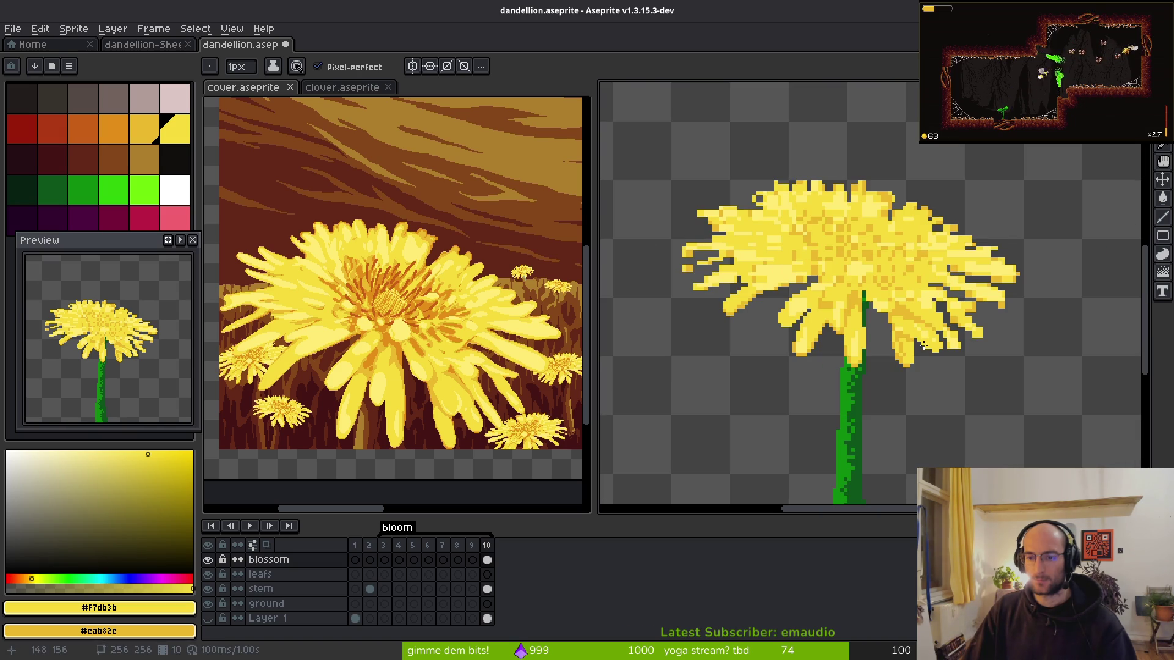
pyautogui.scroll(5, 911, 338)
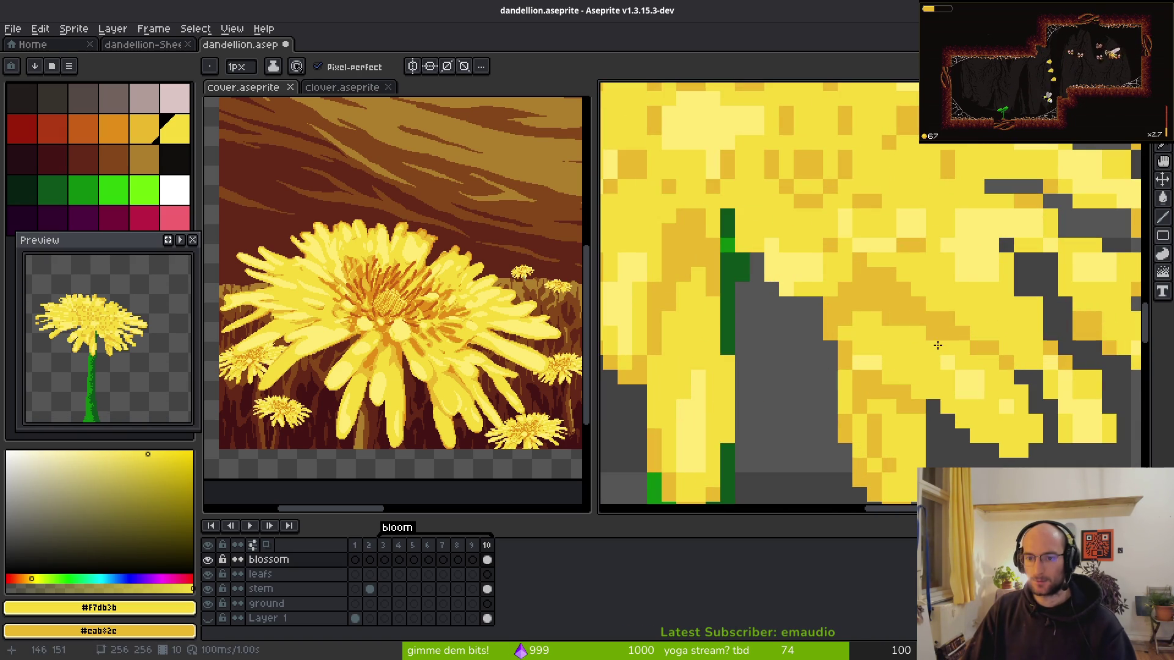
pyautogui.scroll(-5, 941, 385)
pyautogui.scroll(5, 919, 362)
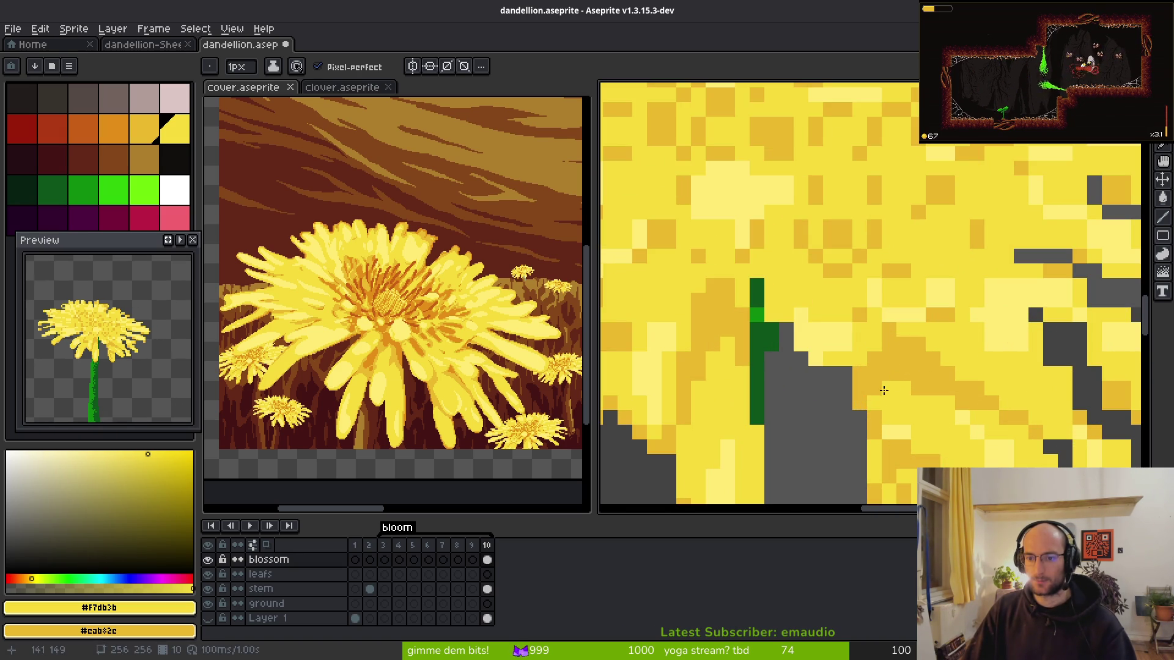
pyautogui.scroll(-5, 891, 409)
pyautogui.scroll(5, 972, 444)
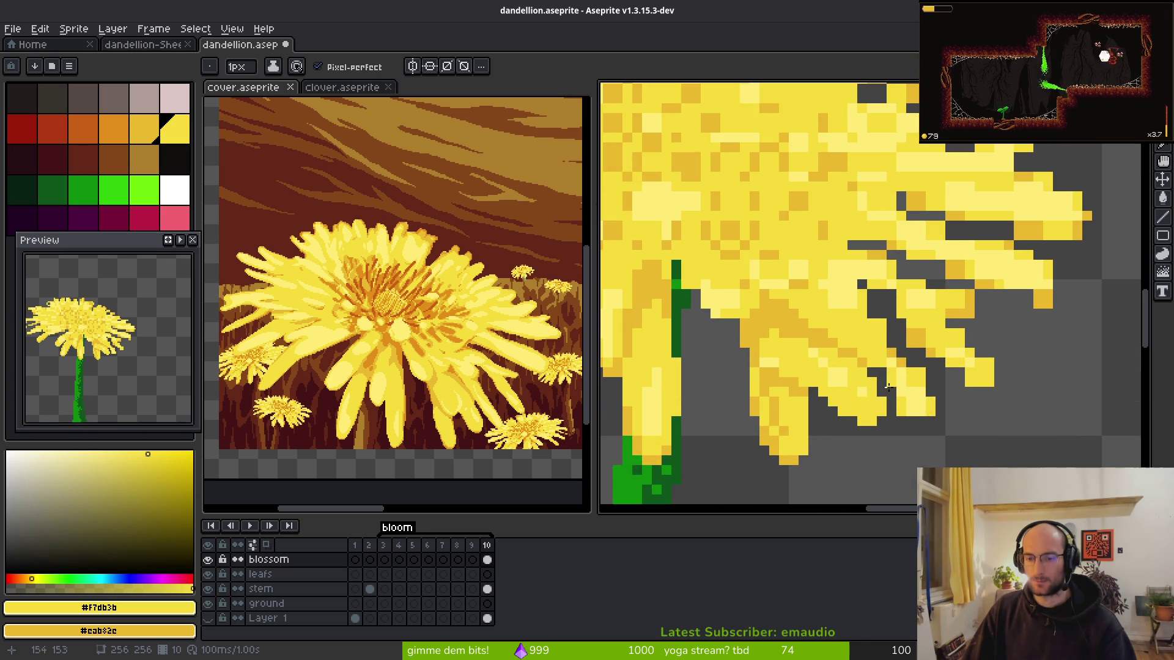
pyautogui.scroll(-5, 835, 394)
pyautogui.scroll(5, 834, 394)
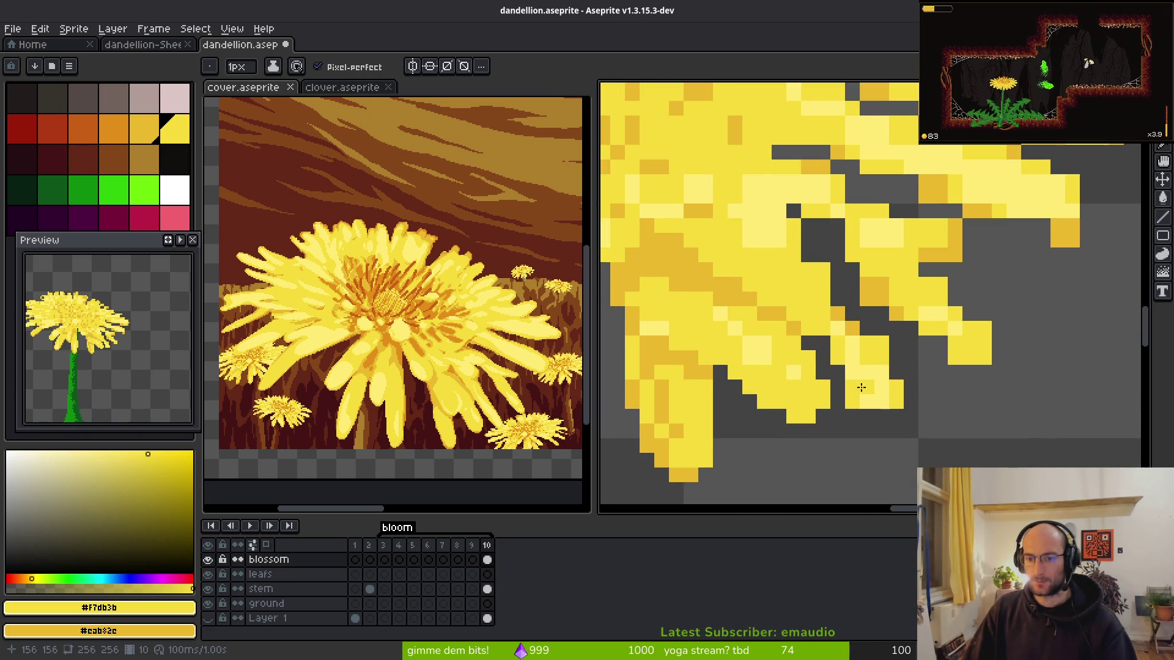
pyautogui.scroll(-5, 840, 330)
pyautogui.scroll(5, 841, 330)
pyautogui.moveTo(823, 273)
pyautogui.mouseDown()
pyautogui.moveTo(811, 269)
pyautogui.moveTo(852, 349)
pyautogui.mouseUp()
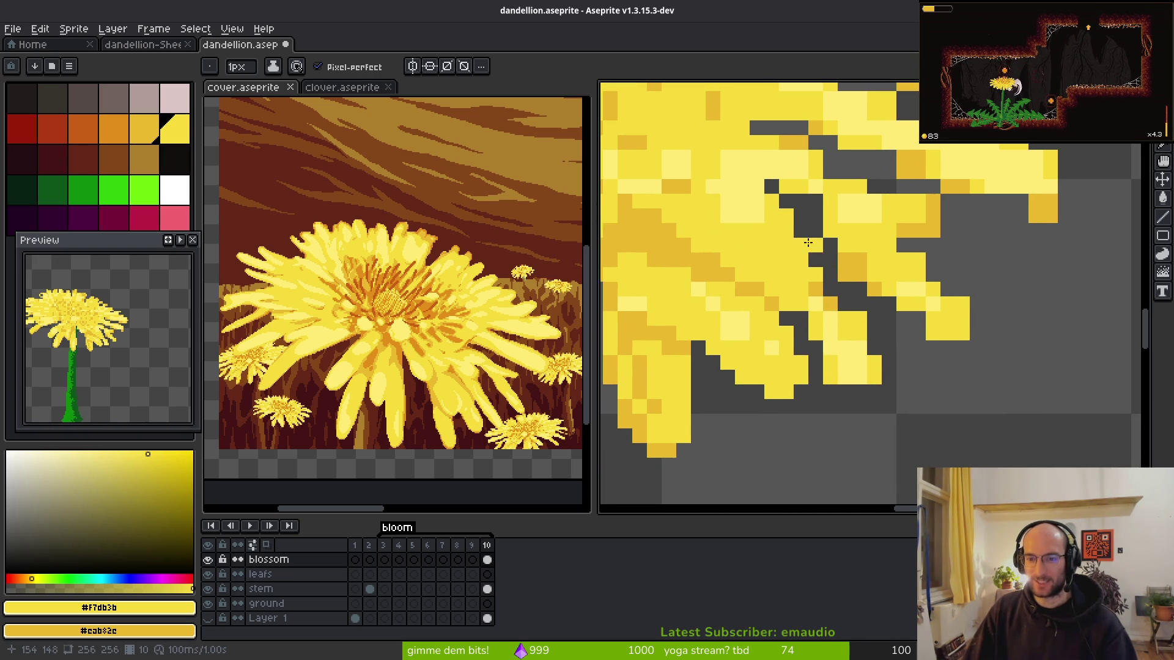
pyautogui.moveTo(851, 310)
pyautogui.mouseDown()
pyautogui.moveTo(872, 375)
pyautogui.moveTo(831, 393)
pyautogui.moveTo(844, 375)
pyautogui.moveTo(810, 323)
pyautogui.mouseUp()
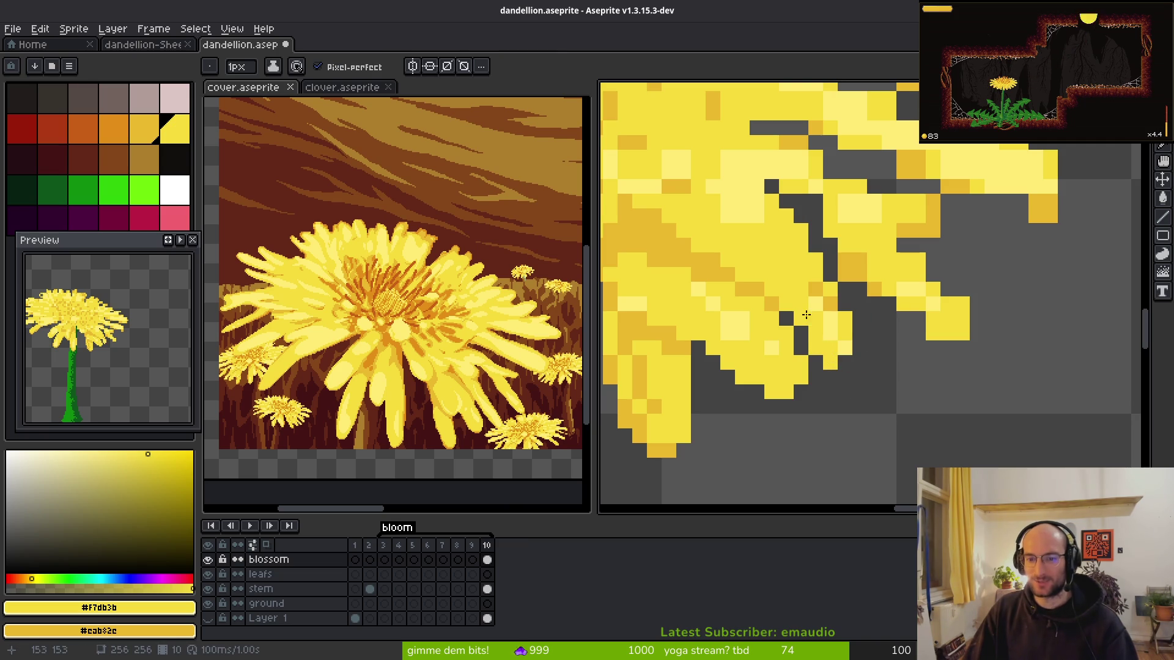
pyautogui.press('e')
pyautogui.scroll(-3, 845, 363)
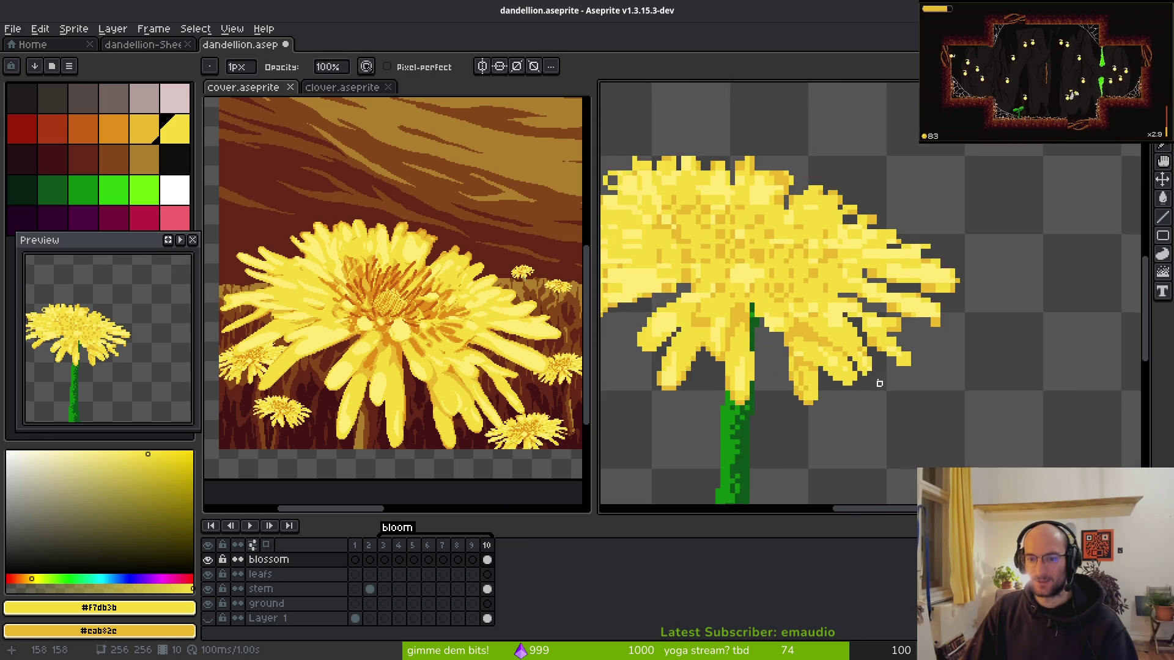
# - Erase a diagonal staircase splitting the petals and refill an over-erased pixel yellow
pyautogui.scroll(4, 837, 335)
pyautogui.moveTo(915, 297)
pyautogui.mouseDown()
pyautogui.moveTo(838, 220)
pyautogui.moveTo(888, 282)
pyautogui.mouseUp()
pyautogui.press('b')
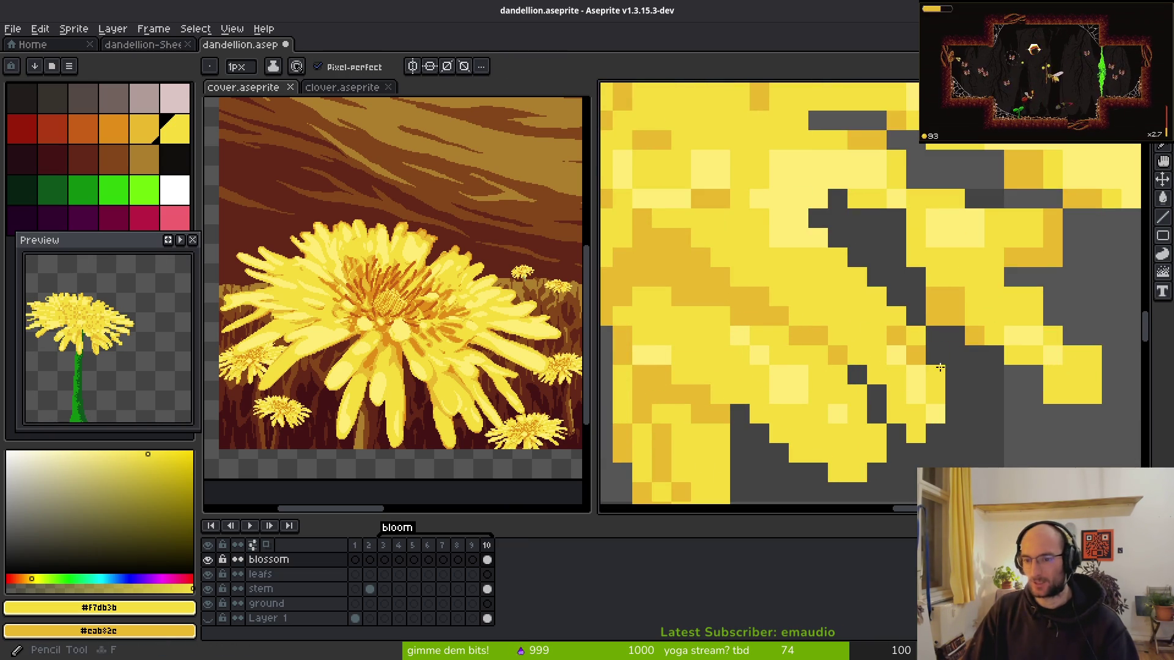
pyautogui.click(816, 221)
# - Clear stray pixels along the dark gap between the lower-right petals
pyautogui.moveTo(814, 222)
pyautogui.mouseDown()
pyautogui.moveTo(760, 230)
pyautogui.moveTo(872, 350)
pyautogui.mouseUp()
pyautogui.scroll(-3, 872, 351)
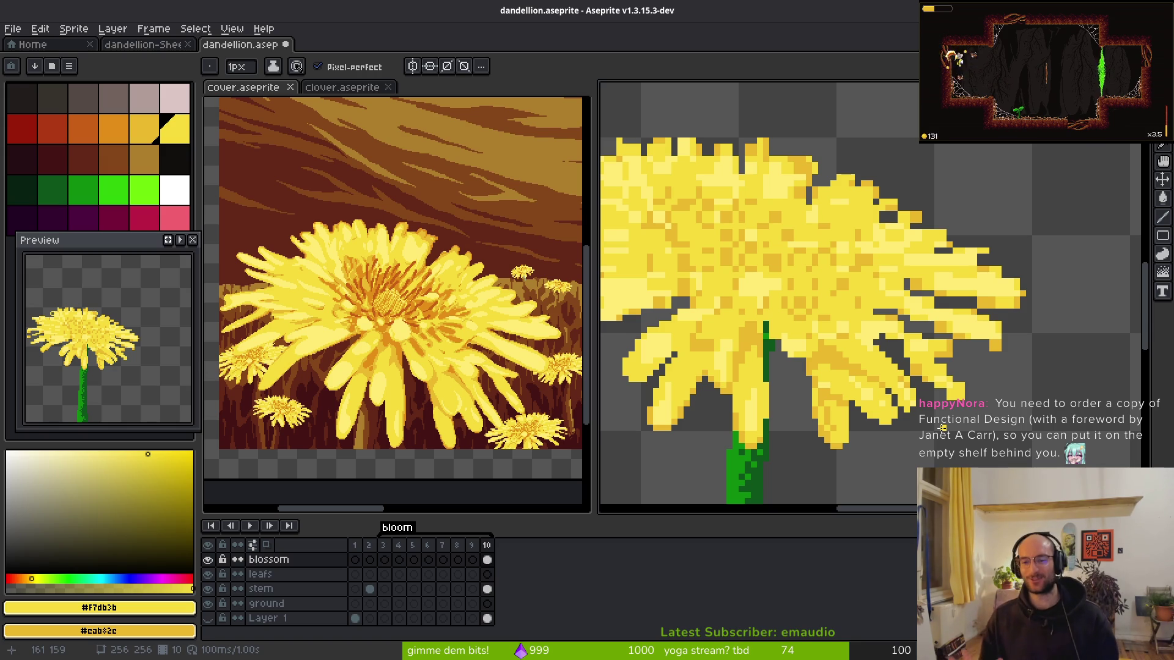
pyautogui.scroll(5, 849, 376)
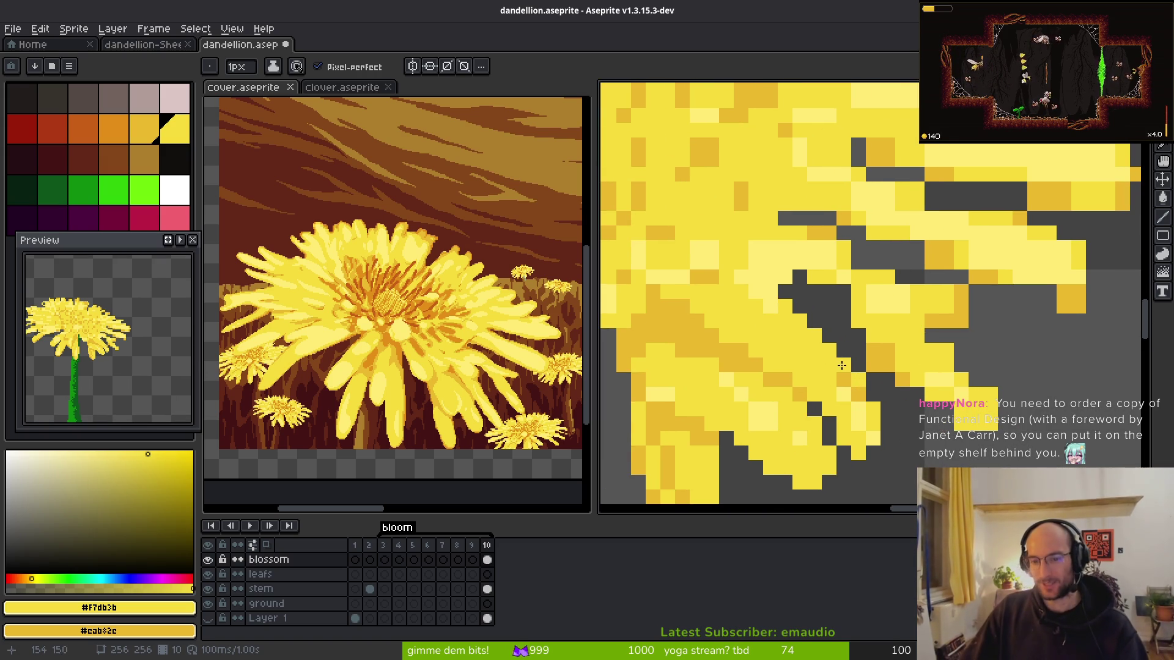
pyautogui.moveTo(915, 360); pyautogui.dragTo(810, 312)
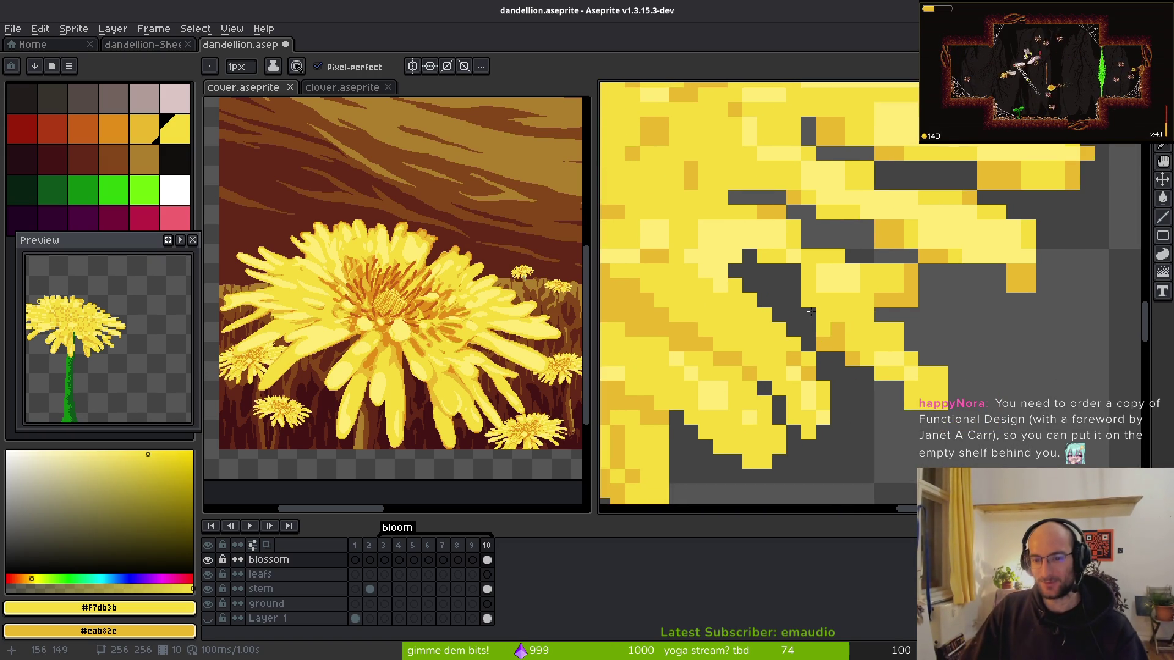
pyautogui.rightClick(787, 275)
pyautogui.click(835, 378)
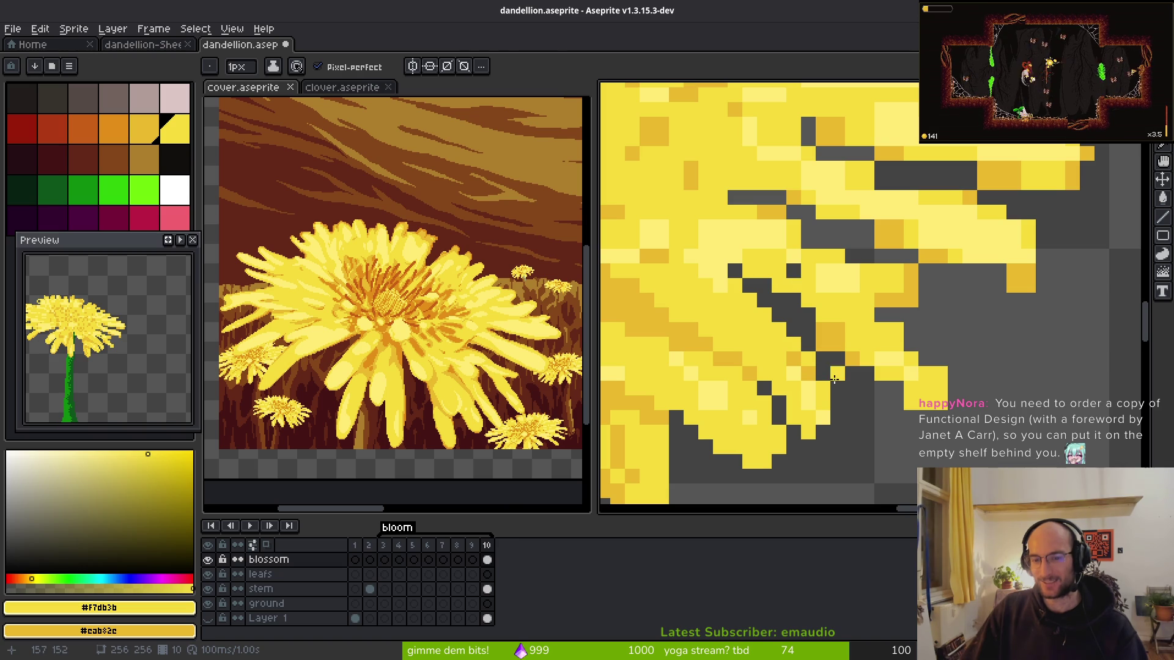
pyautogui.rightClick(822, 344)
pyautogui.rightClick(852, 374)
# - Extend the petal tip outward in darker yellow and lighten two tip pixels
pyautogui.click(868, 385)
pyautogui.click(867, 387)
pyautogui.click(889, 402)
pyautogui.moveTo(896, 387)
pyautogui.mouseDown()
pyautogui.moveTo(925, 388)
pyautogui.moveTo(926, 403)
pyautogui.moveTo(941, 388)
pyautogui.moveTo(926, 403)
pyautogui.mouseUp()
pyautogui.press('e')
pyautogui.press('b')
pyautogui.click(893, 385)
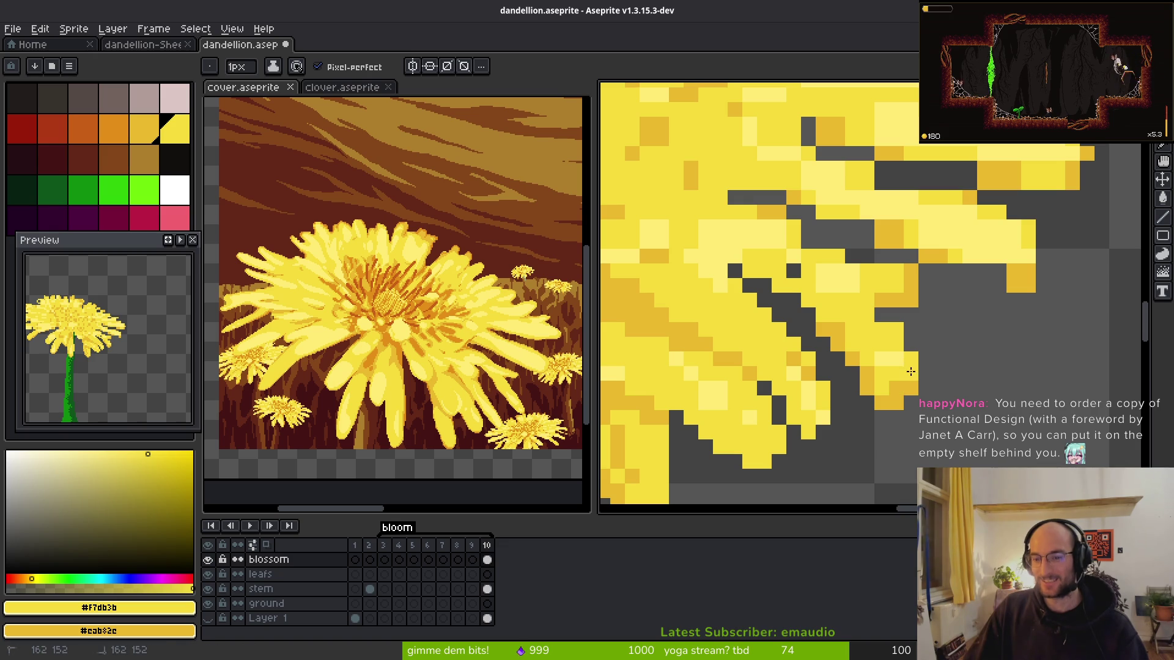
pyautogui.click(882, 359)
pyautogui.click(882, 315)
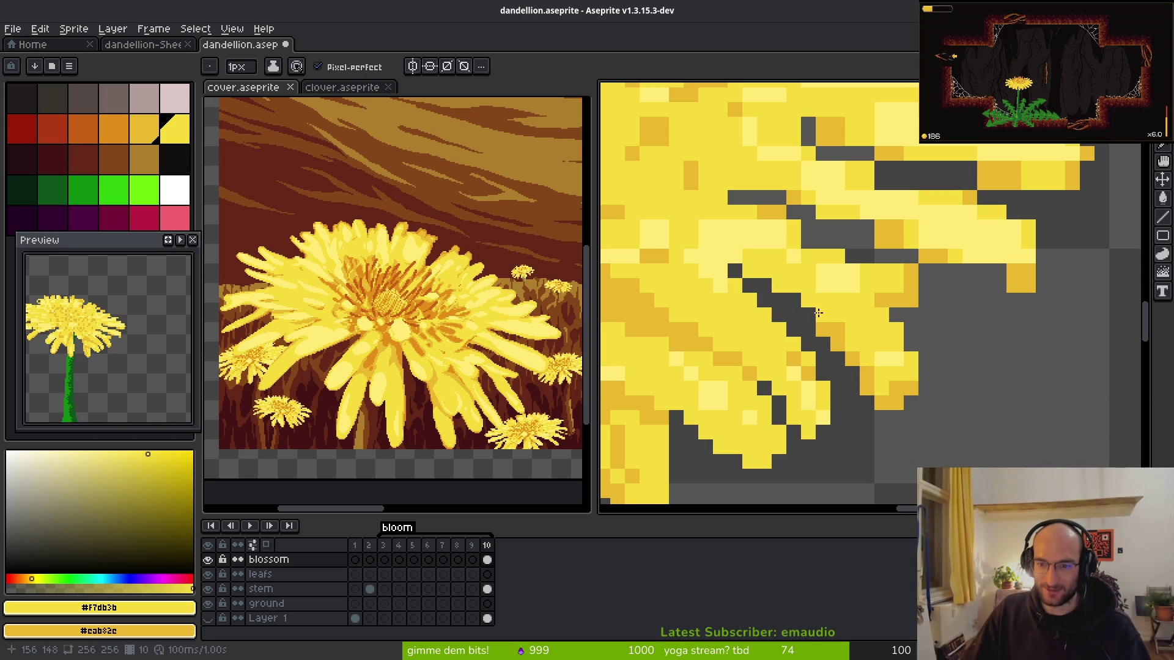
pyautogui.hotkey('ctrl', 'z')
# - Undo the last pencil stroke and cover pale petal pixels with yellow
pyautogui.press('e')
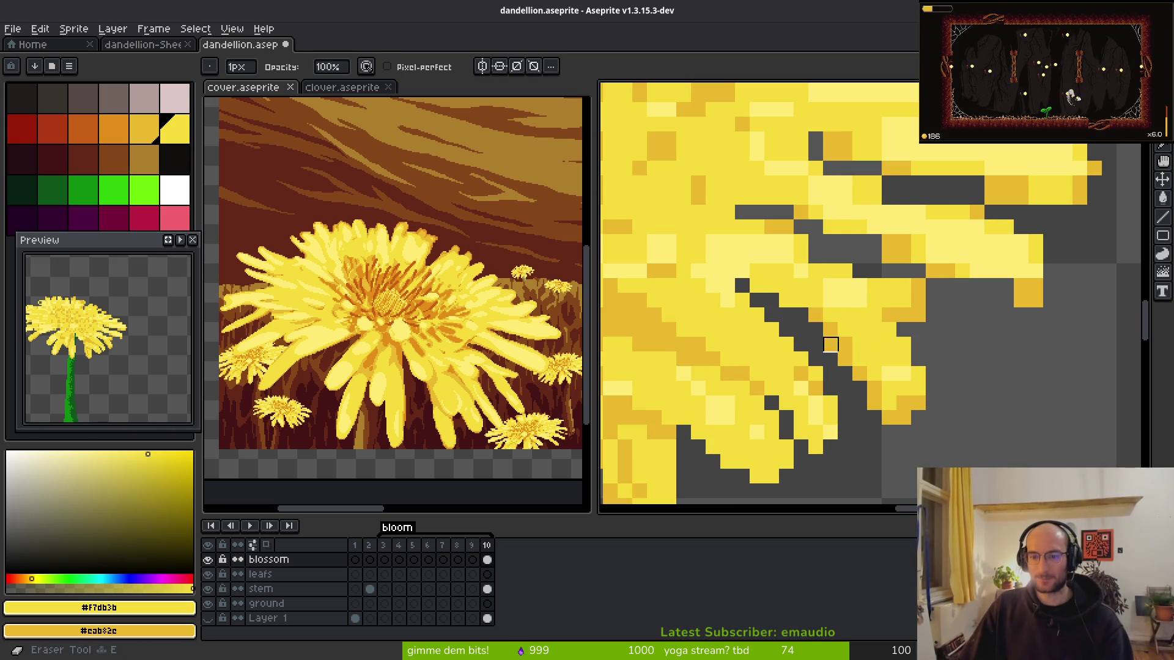
pyautogui.scroll(-3, 876, 402)
pyautogui.press('b')
pyautogui.scroll(3, 823, 332)
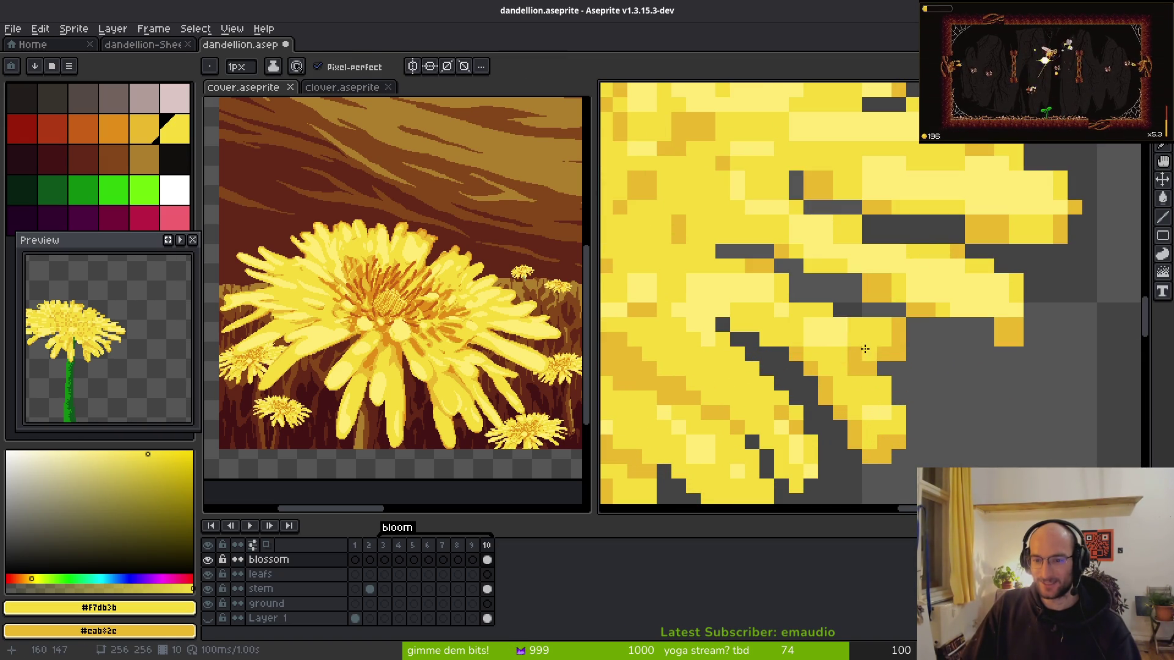
pyautogui.hotkey('ctrl', 'z')
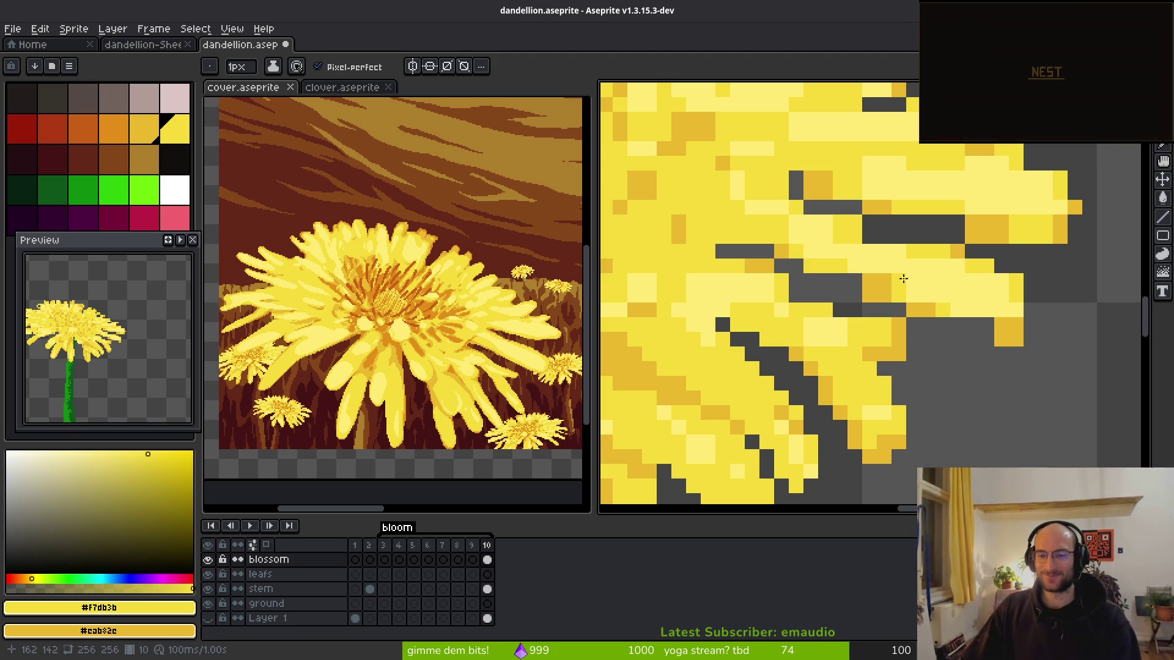
pyautogui.hscroll(-4, 931, 338)
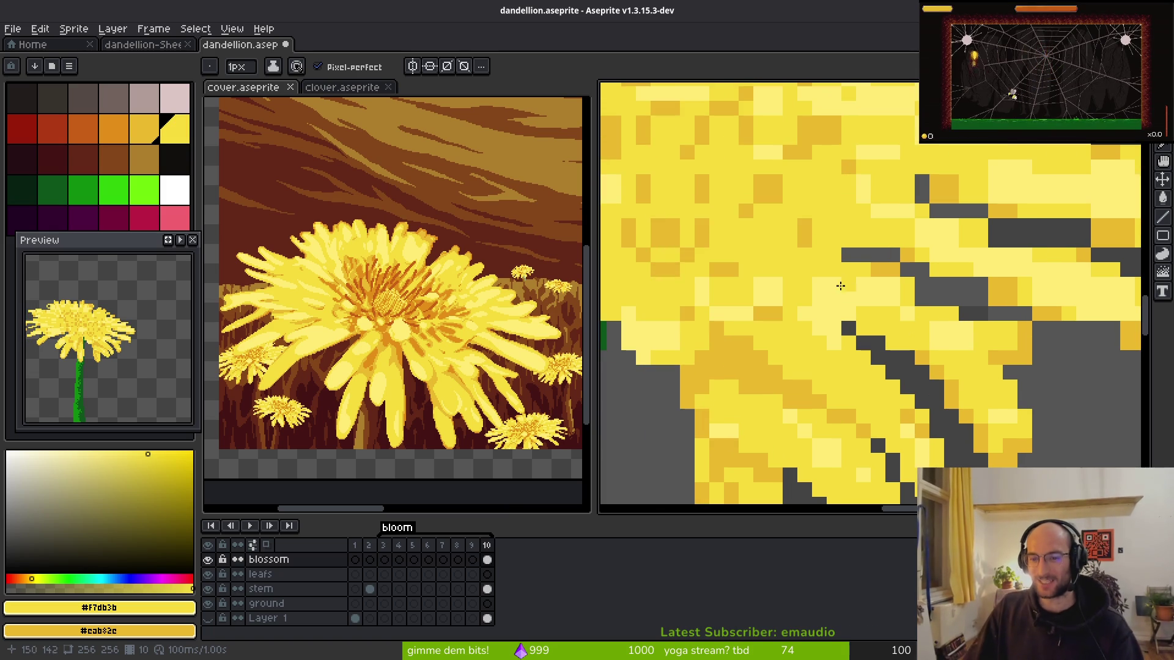
pyautogui.scroll(1, 863, 297)
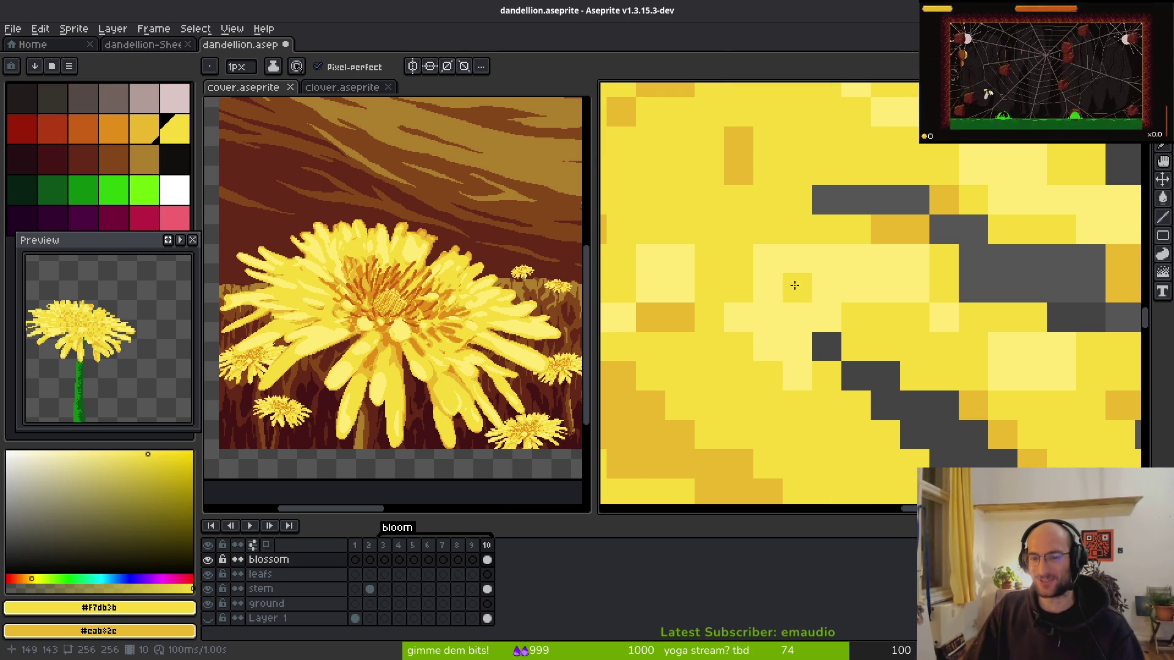
pyautogui.moveTo(762, 271)
pyautogui.mouseDown()
pyautogui.moveTo(786, 315)
pyautogui.moveTo(814, 270)
pyautogui.moveTo(959, 349)
pyautogui.mouseUp()
pyautogui.hscroll(2, 923, 291)
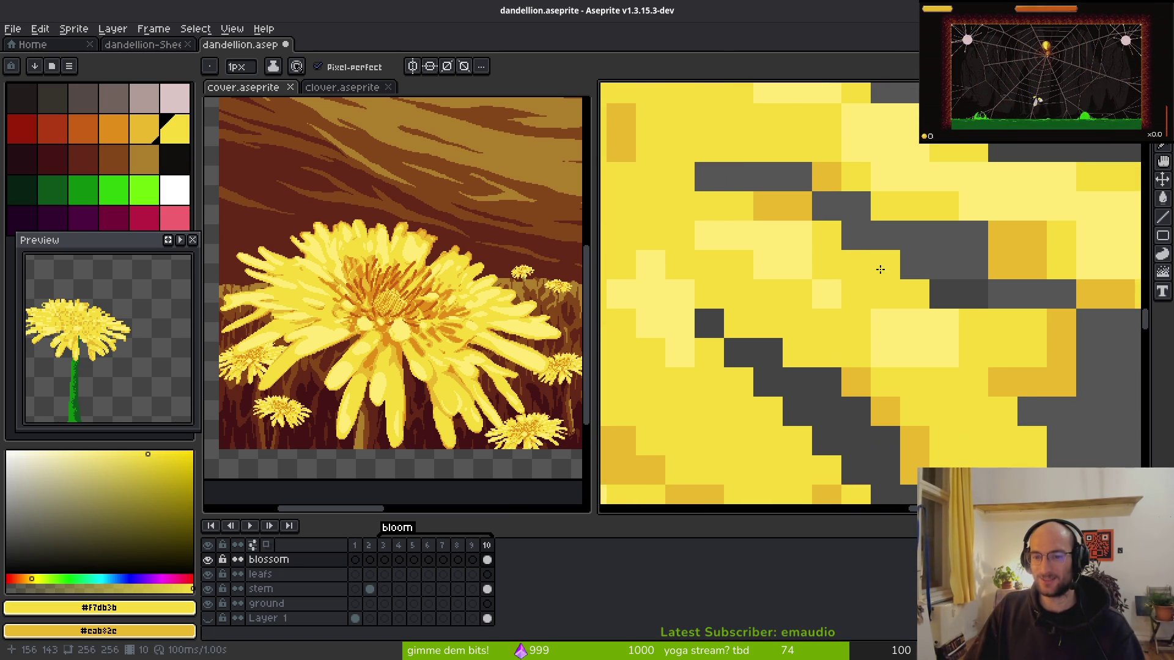
pyautogui.hscroll(8, 917, 324)
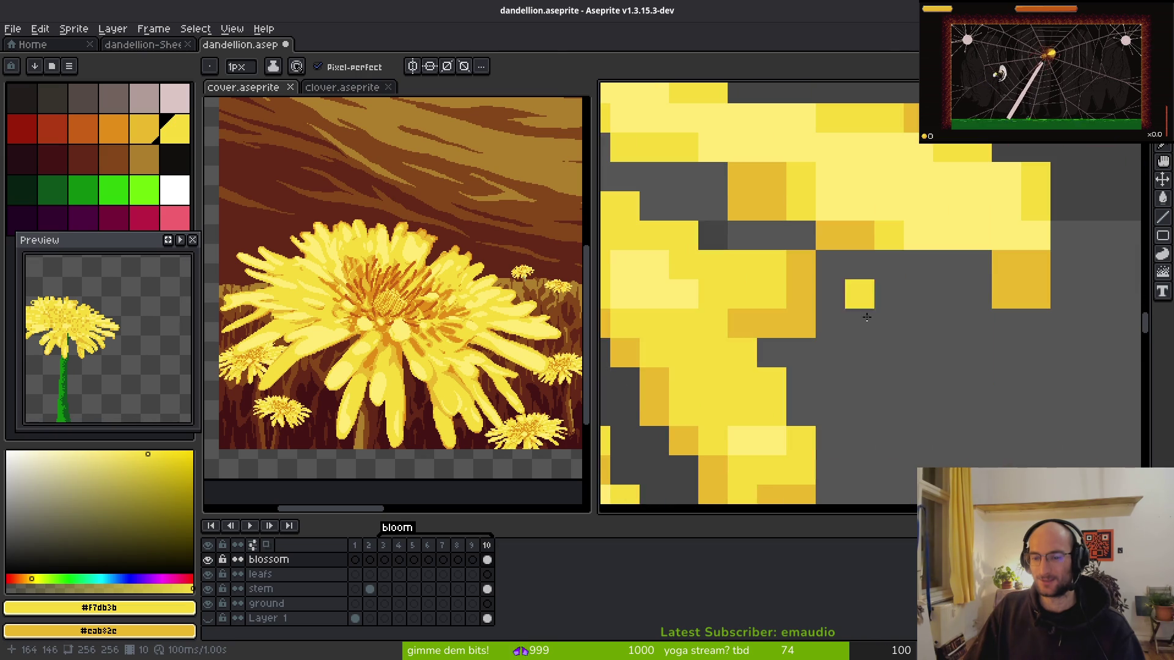
# - Erase a block of stray petal pixels on the right side
pyautogui.press('e')
pyautogui.moveTo(770, 318)
pyautogui.mouseDown()
pyautogui.moveTo(799, 262)
pyautogui.moveTo(830, 322)
pyautogui.moveTo(926, 350)
pyautogui.mouseUp()
pyautogui.scroll(1, 831, 322)
pyautogui.press('b')
pyautogui.scroll(-3, 851, 346)
pyautogui.scroll(2, 926, 349)
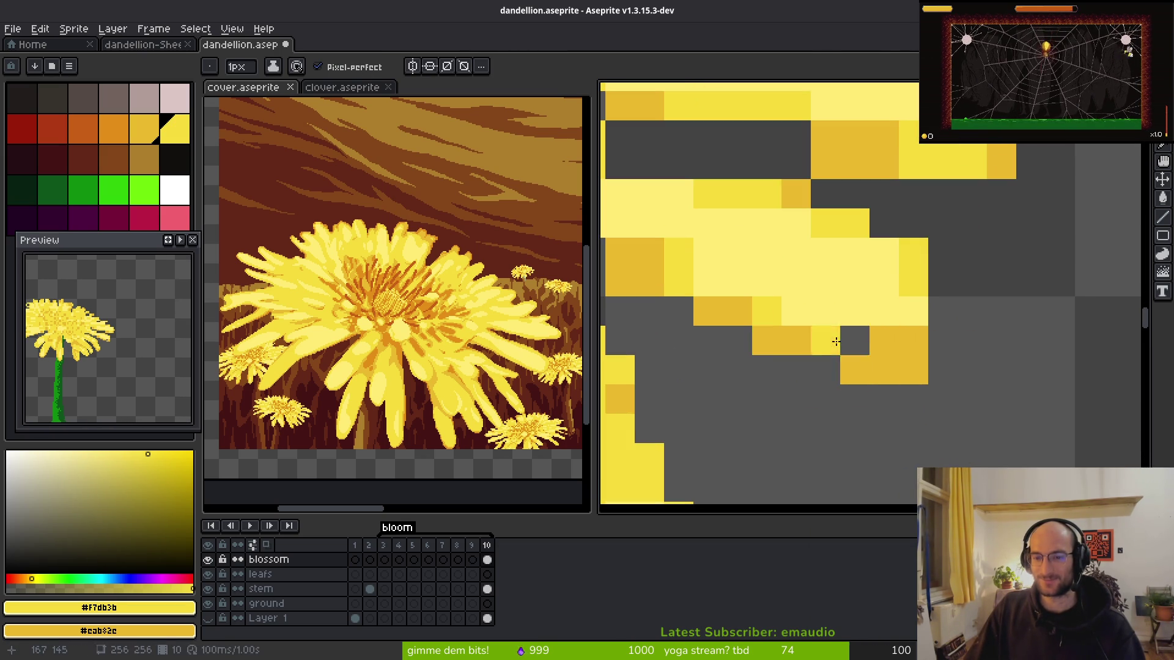
# - Fill the petal-tip rows yellow and shade the tip and edge pixels darker orange
pyautogui.moveTo(850, 341); pyautogui.dragTo(938, 343)
pyautogui.rightClick(941, 340)
pyautogui.rightClick(937, 300)
pyautogui.rightClick(938, 281)
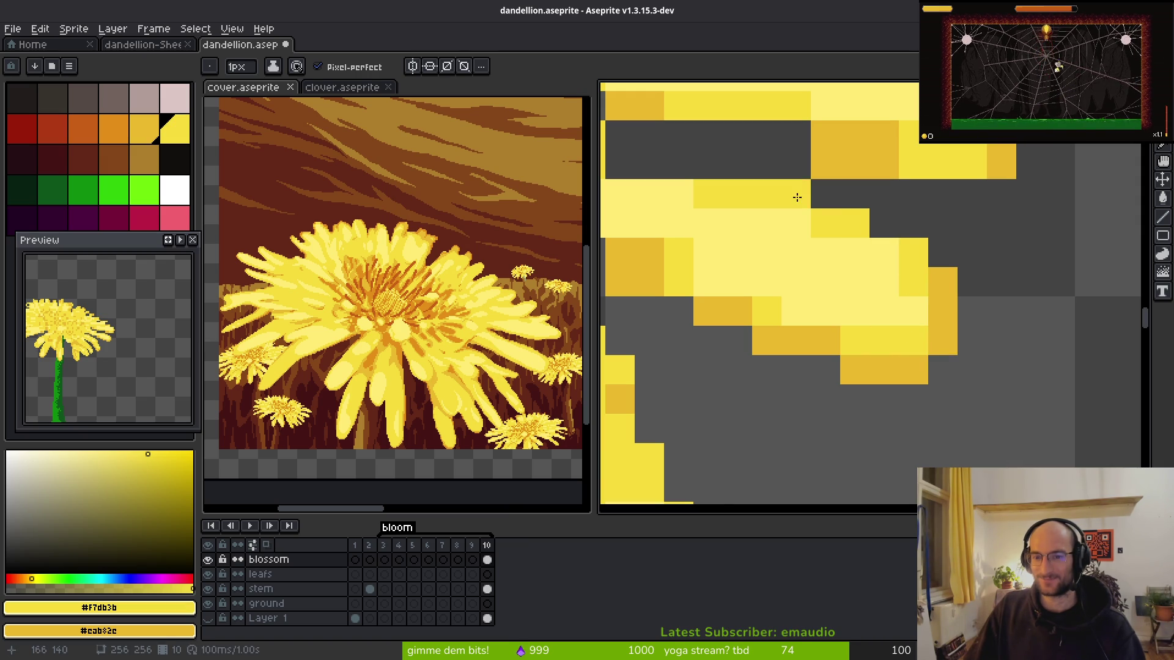
pyautogui.scroll(-3, 896, 283)
pyautogui.scroll(4, 851, 254)
pyautogui.moveTo(935, 264); pyautogui.dragTo(819, 269)
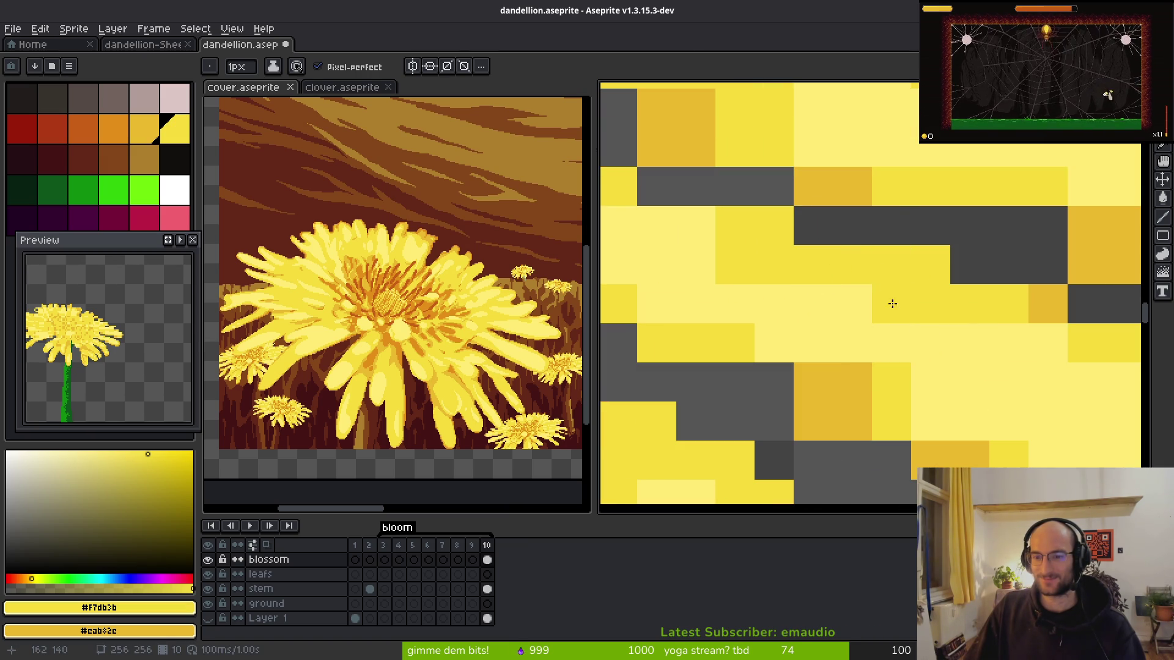
pyautogui.scroll(-3, 874, 289)
pyautogui.scroll(3, 856, 367)
pyautogui.rightClick(935, 397)
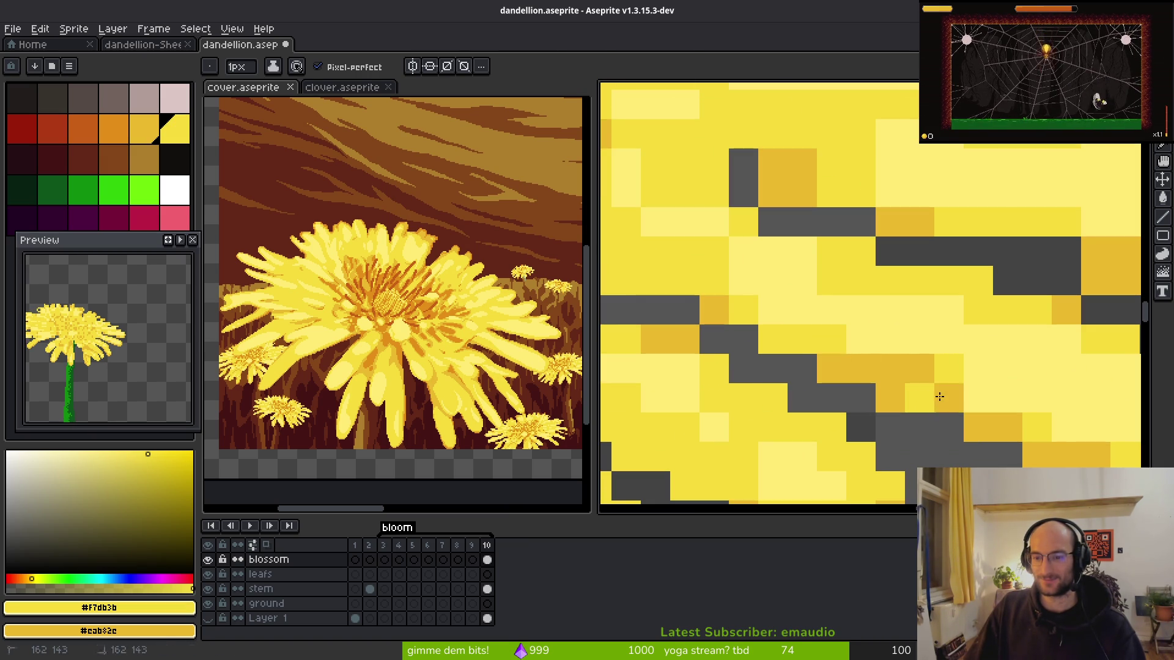
pyautogui.rightClick(919, 393)
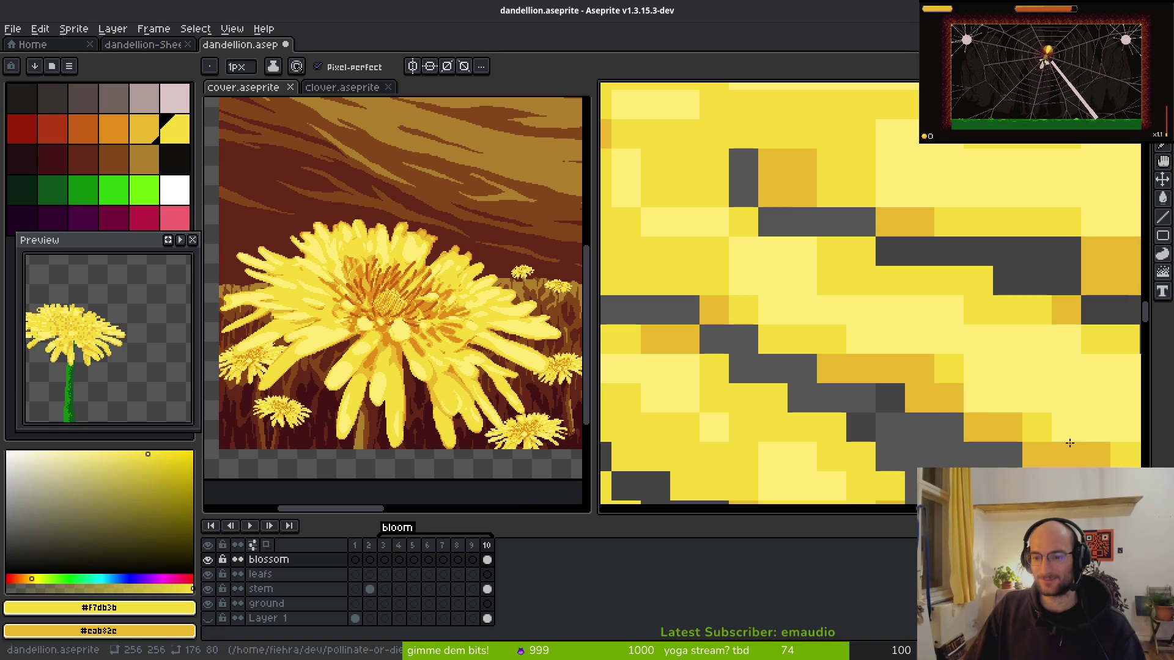
pyautogui.scroll(-5, 899, 392)
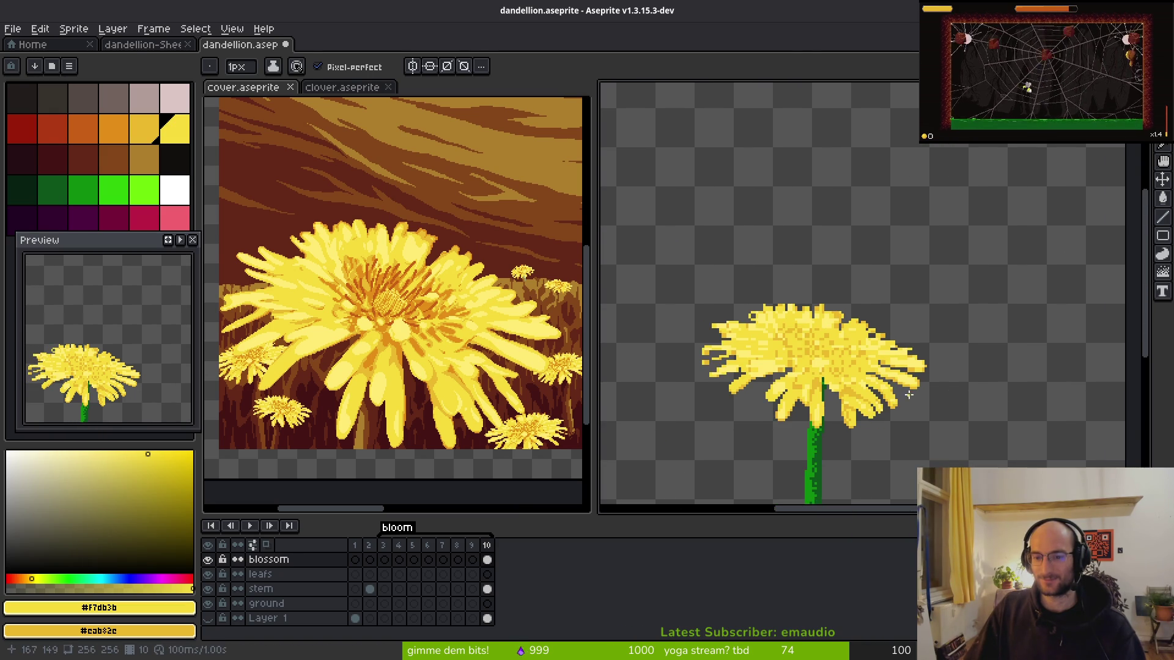
pyautogui.scroll(5, 856, 379)
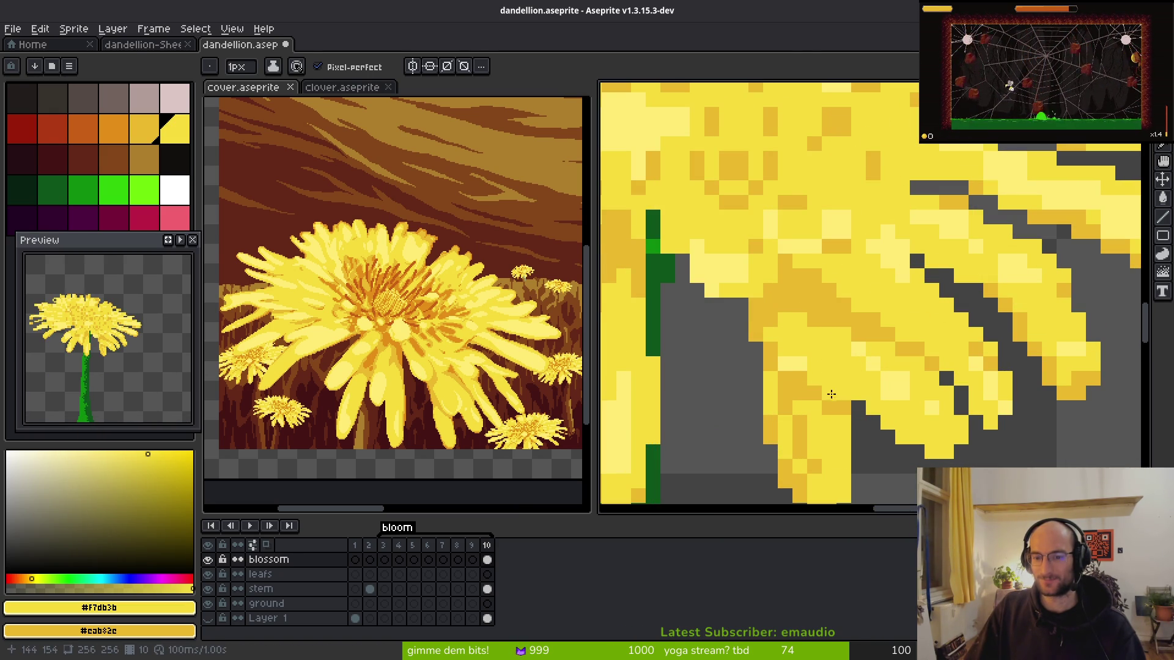
# - Lighten two dark-orange petal pixels
pyautogui.press('e')
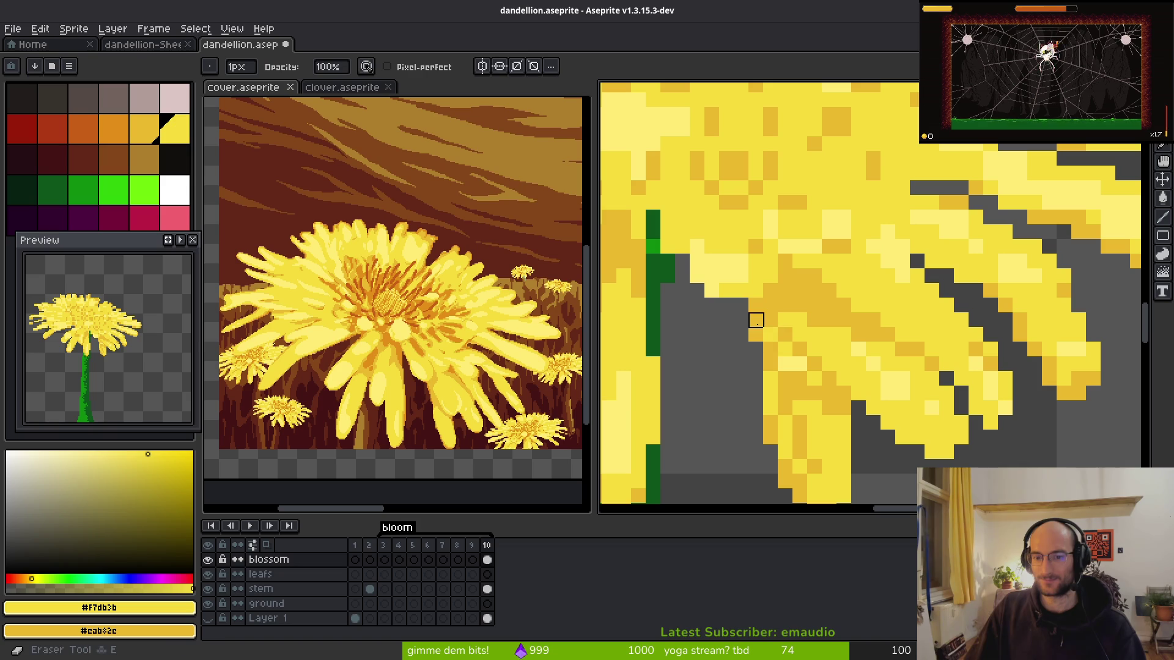
pyautogui.press('f')
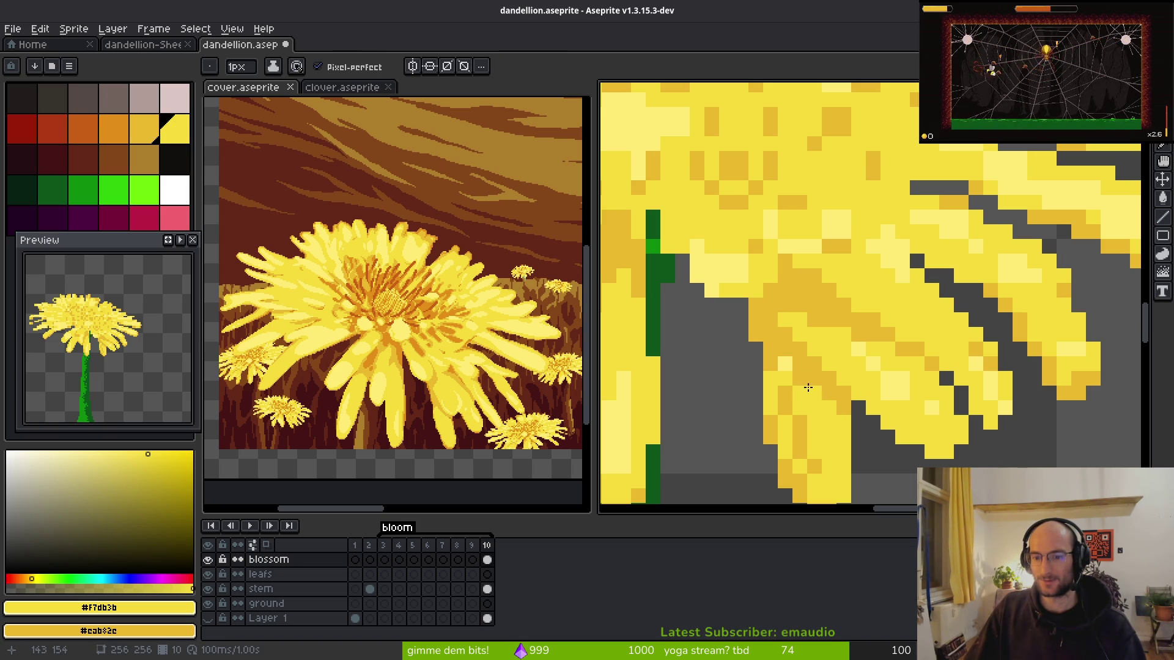
pyautogui.scroll(-3, 817, 430)
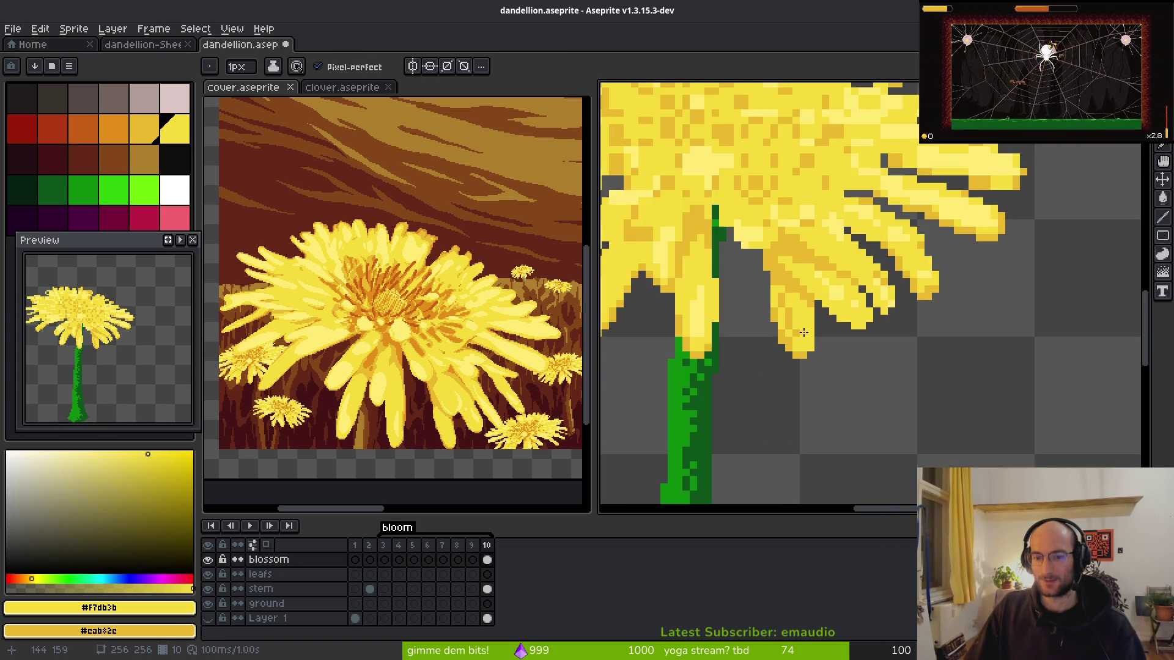
pyautogui.scroll(5, 784, 372)
pyautogui.click(784, 372)
pyautogui.click(739, 266)
pyautogui.scroll(-3, 839, 387)
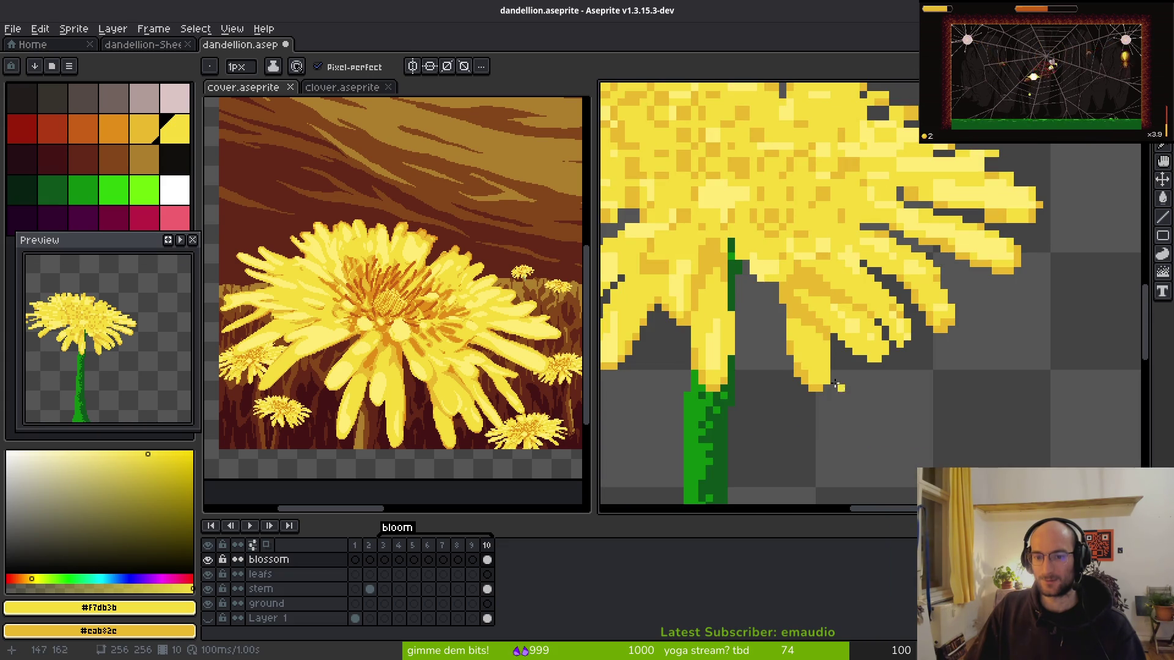
pyautogui.scroll(-2, 845, 372)
pyautogui.scroll(-2, 829, 361)
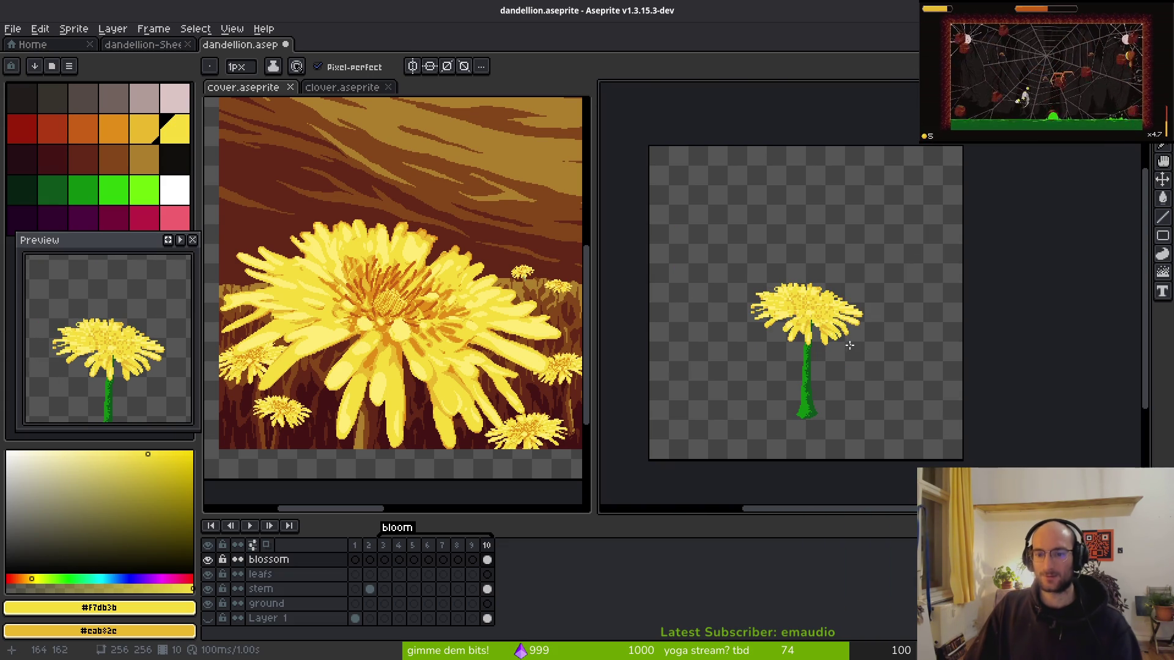
pyautogui.scroll(4, 827, 287)
pyautogui.scroll(1, 827, 287)
pyautogui.scroll(2, 826, 287)
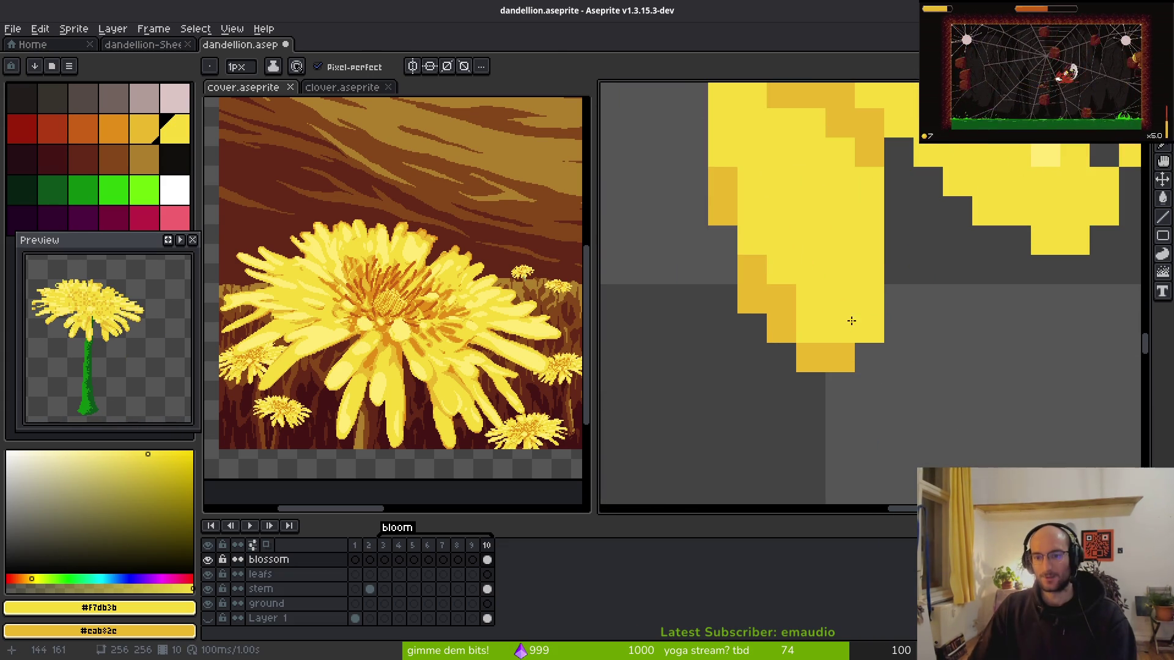
# - Trim the petal tip and shade its lower and left edges darker yellow
pyautogui.press('e')
pyautogui.moveTo(899, 328)
pyautogui.mouseDown()
pyautogui.moveTo(838, 356)
pyautogui.moveTo(751, 328)
pyautogui.mouseUp()
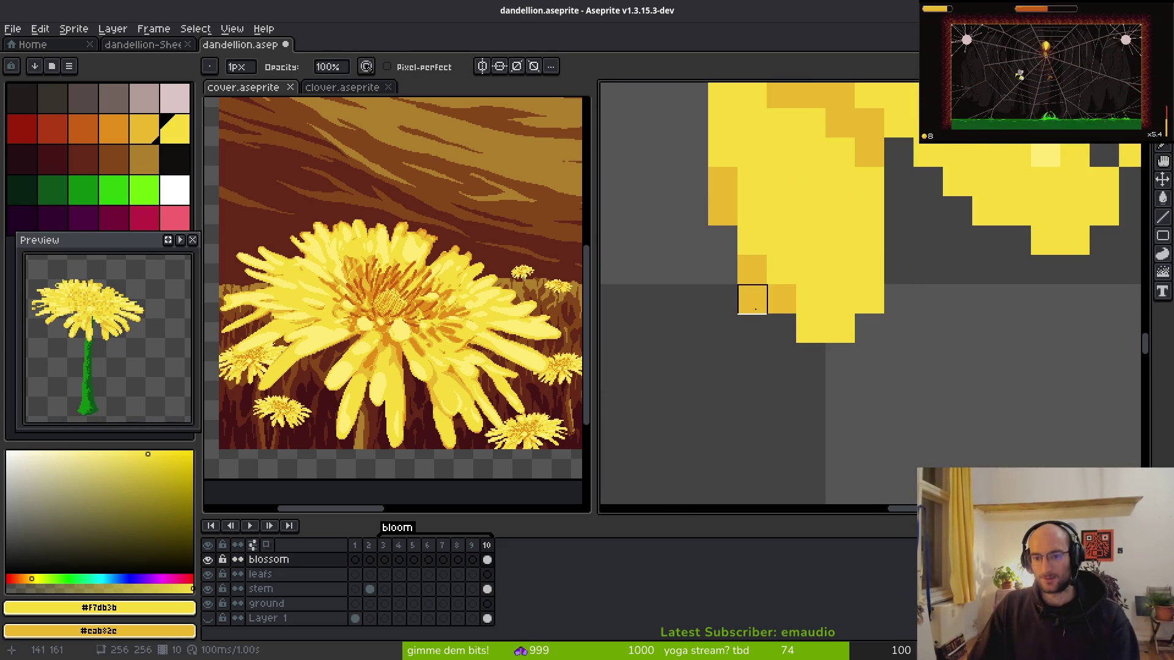
pyautogui.moveTo(723, 240); pyautogui.dragTo(723, 211)
pyautogui.press('b')
pyautogui.moveTo(752, 257)
pyautogui.mouseDown()
pyautogui.moveTo(753, 242)
pyautogui.moveTo(801, 312)
pyautogui.moveTo(838, 329)
pyautogui.mouseUp()
pyautogui.moveTo(784, 280); pyautogui.dragTo(723, 152)
pyautogui.scroll(-3, 895, 345)
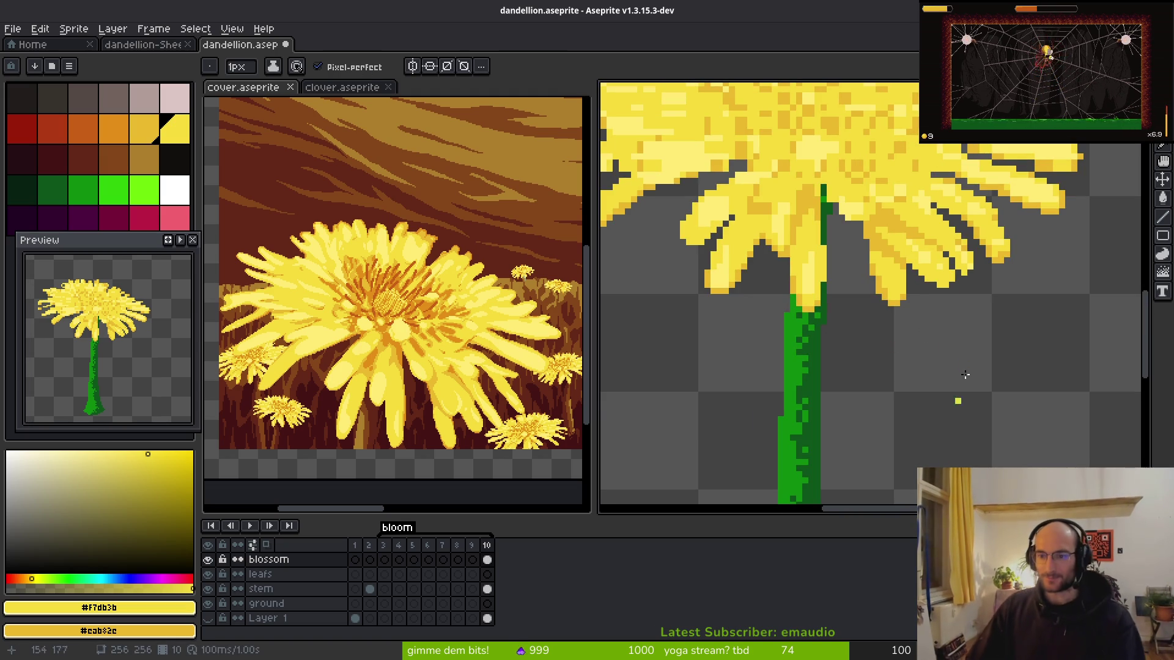
pyautogui.scroll(3, 1071, 303)
pyautogui.scroll(-2, 1071, 303)
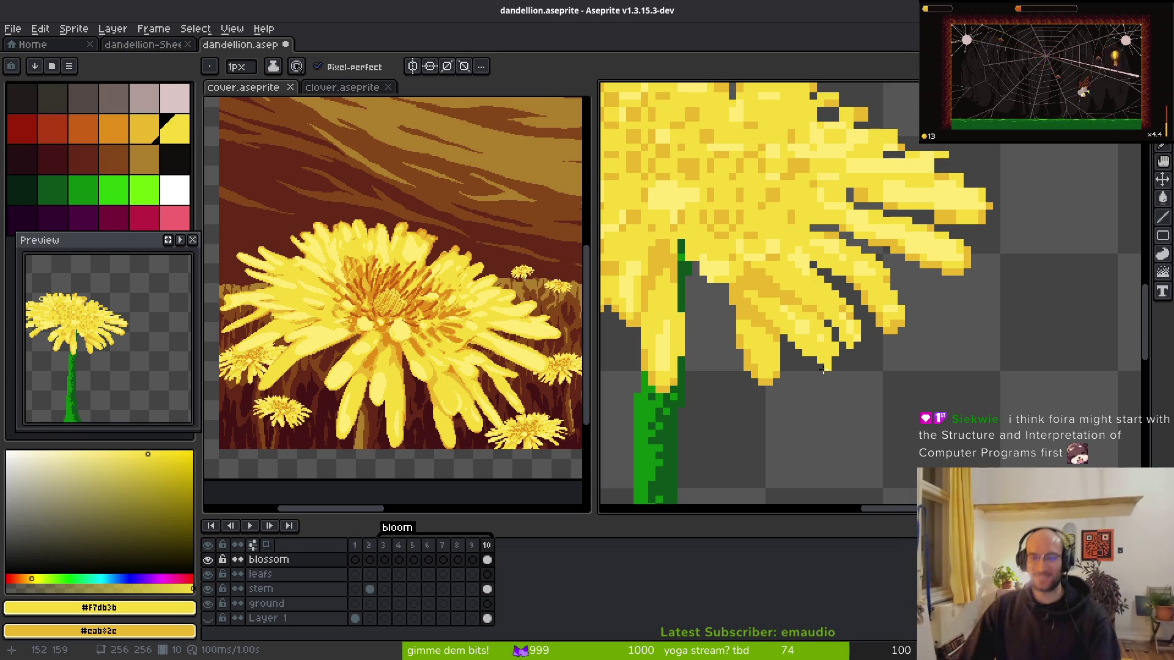
pyautogui.hotkey('ctrl', 'z')
pyautogui.hotkey('ctrl', 'z')
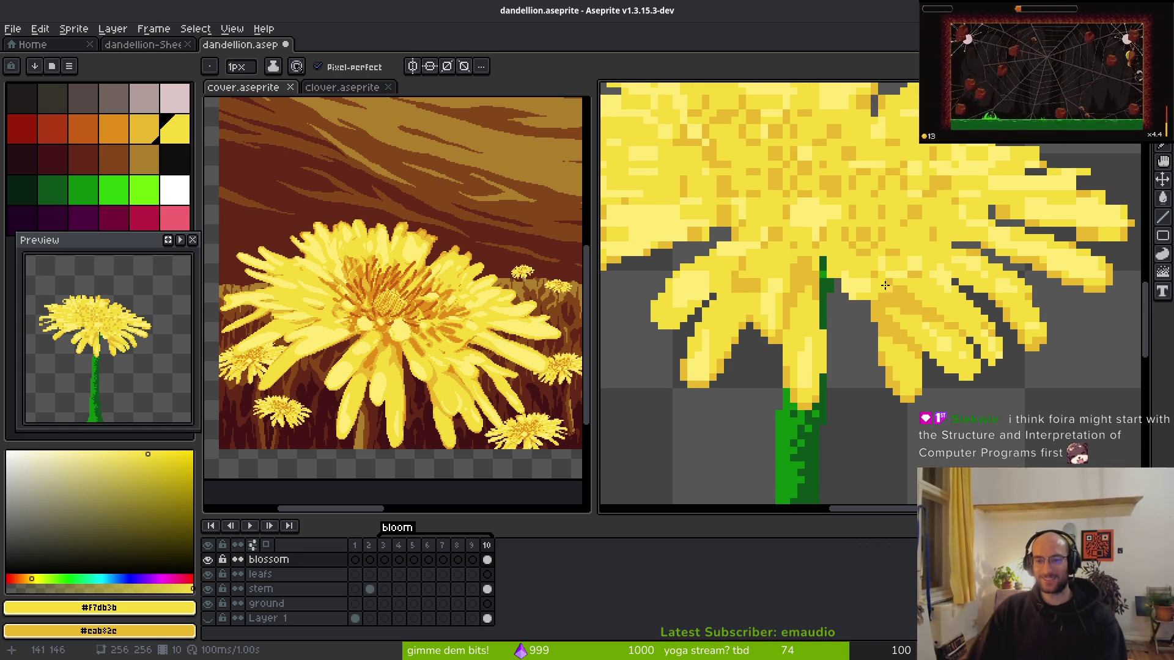
# - Recolour the pixels where the petals meet the stem top in yellow and orange
pyautogui.scroll(3, 757, 247)
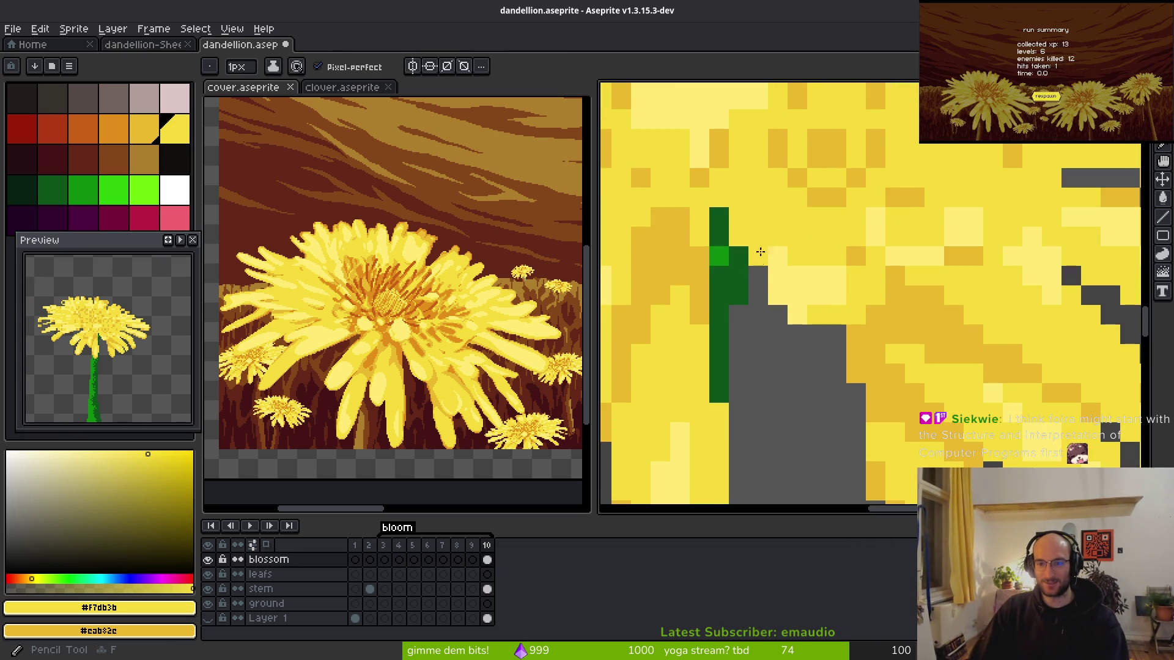
pyautogui.moveTo(744, 231)
pyautogui.mouseDown()
pyautogui.moveTo(780, 288)
pyautogui.moveTo(827, 309)
pyautogui.moveTo(796, 311)
pyautogui.mouseUp()
pyautogui.click(760, 236)
pyautogui.rightClick(758, 237)
pyautogui.rightClick(736, 215)
pyautogui.rightClick(728, 197)
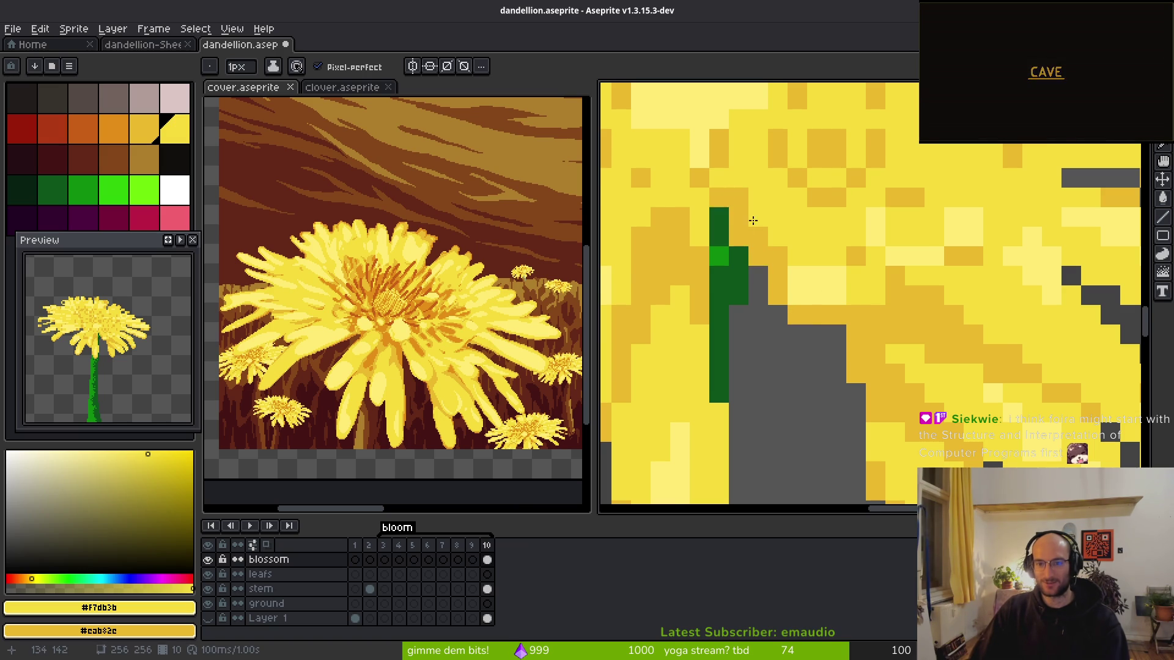
# - Paint yellow along the left petal's lower edge and repaint a few pixels
pyautogui.scroll(-5, 750, 220)
pyautogui.scroll(5, 855, 263)
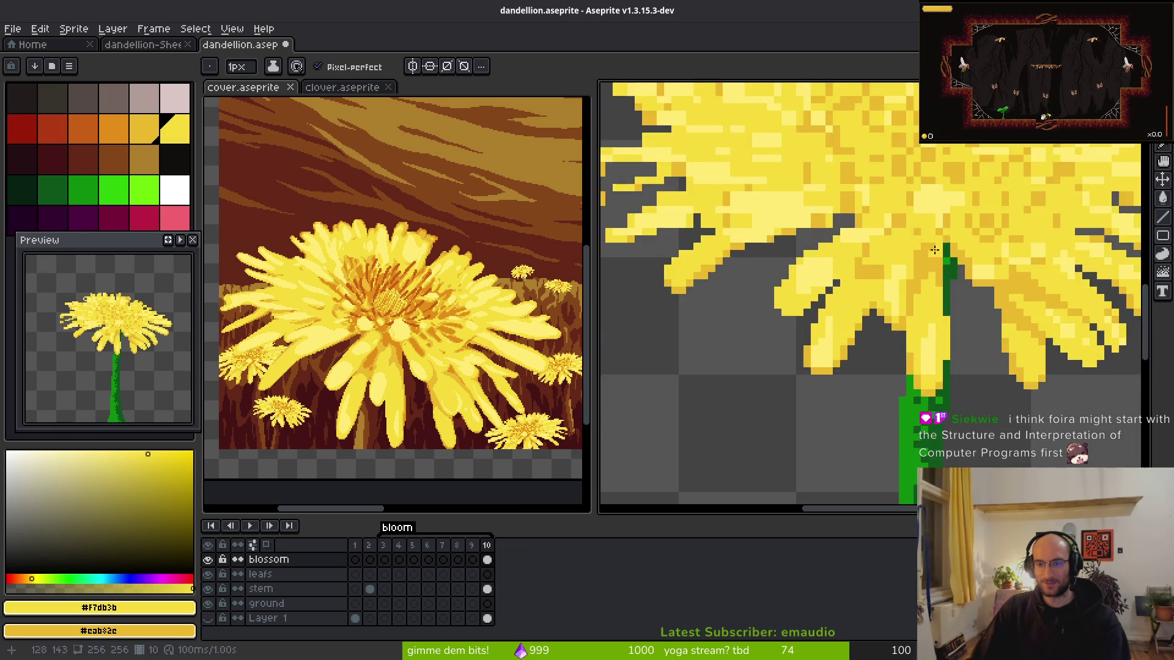
pyautogui.moveTo(973, 242)
pyautogui.mouseDown()
pyautogui.moveTo(935, 228)
pyautogui.moveTo(786, 269)
pyautogui.mouseUp()
pyautogui.hscroll(-2, 794, 287)
pyautogui.moveTo(823, 307); pyautogui.dragTo(939, 245)
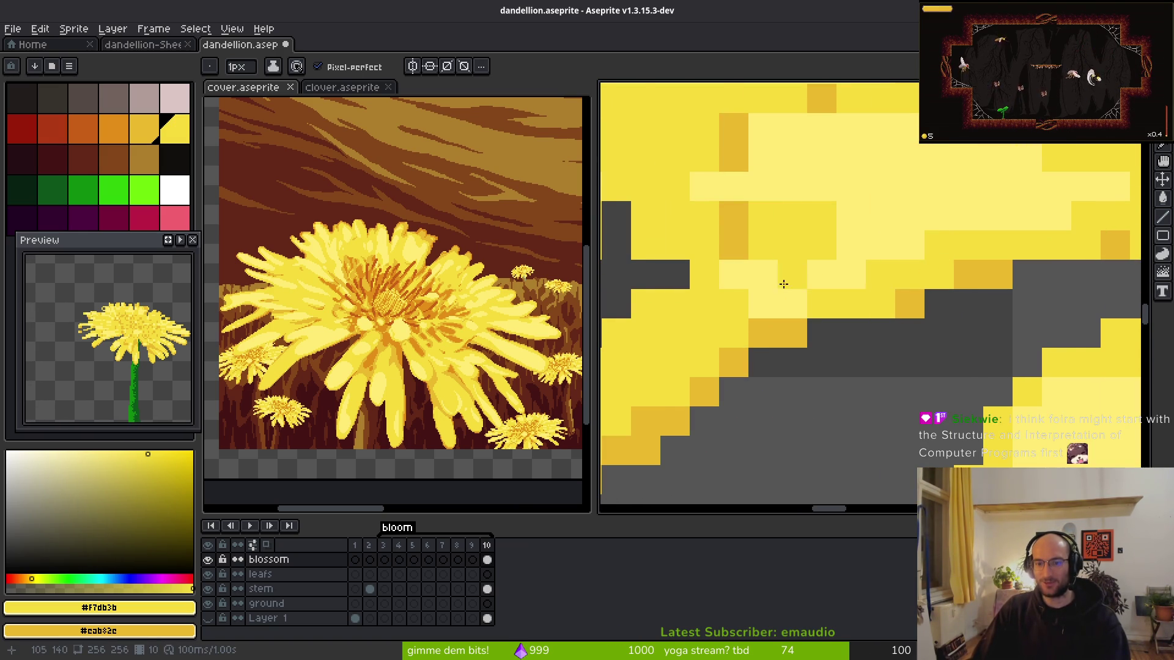
pyautogui.hscroll(3, 817, 275)
pyautogui.hscroll(-5, 786, 335)
pyautogui.moveTo(881, 299); pyautogui.dragTo(911, 303)
pyautogui.hscroll(3, 764, 336)
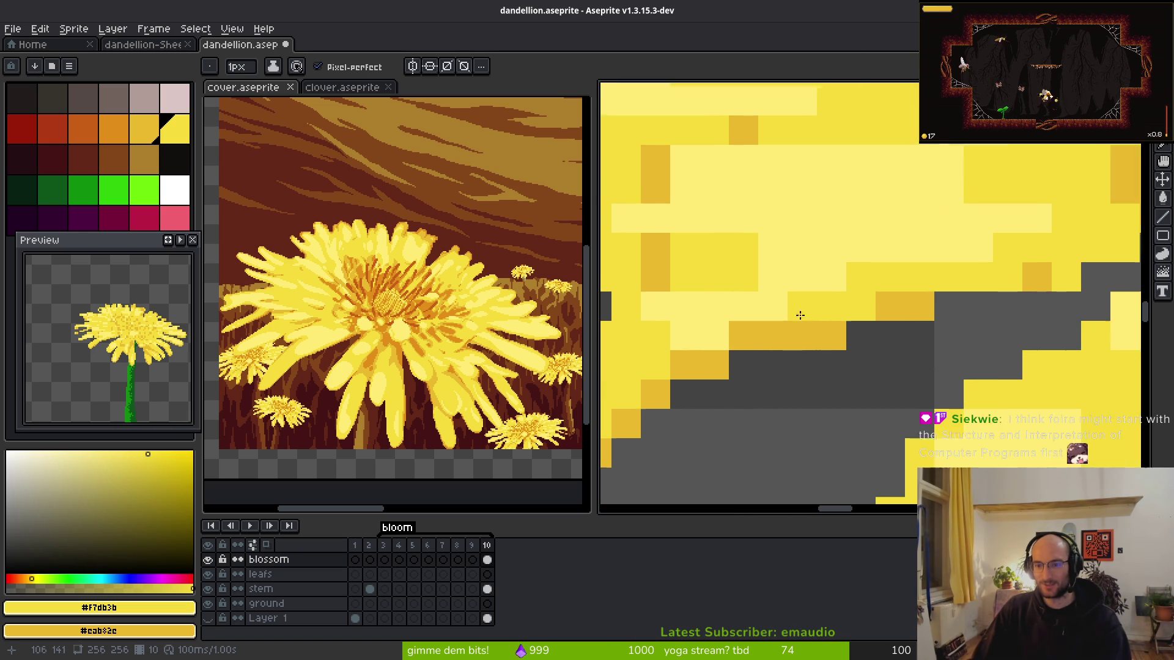
# - Darken two single petal pixels and repaint a few more along the edge
pyautogui.click(838, 301)
pyautogui.hscroll(3, 795, 318)
pyautogui.click(726, 287)
pyautogui.moveTo(868, 260); pyautogui.dragTo(927, 259)
pyautogui.click(898, 288)
pyautogui.moveTo(868, 290); pyautogui.dragTo(898, 290)
# - Make a petal edge pixel yellow and the pixel below it darker orange
pyautogui.scroll(-3, 944, 283)
pyautogui.scroll(-1, 944, 282)
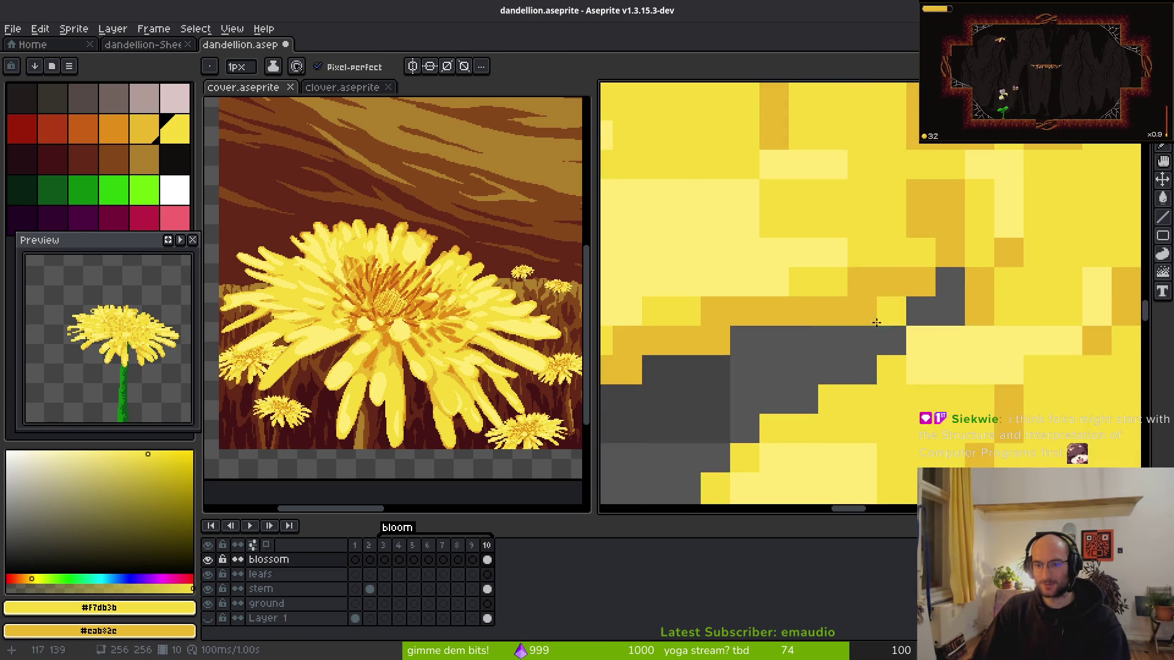
pyautogui.scroll(-1, 864, 337)
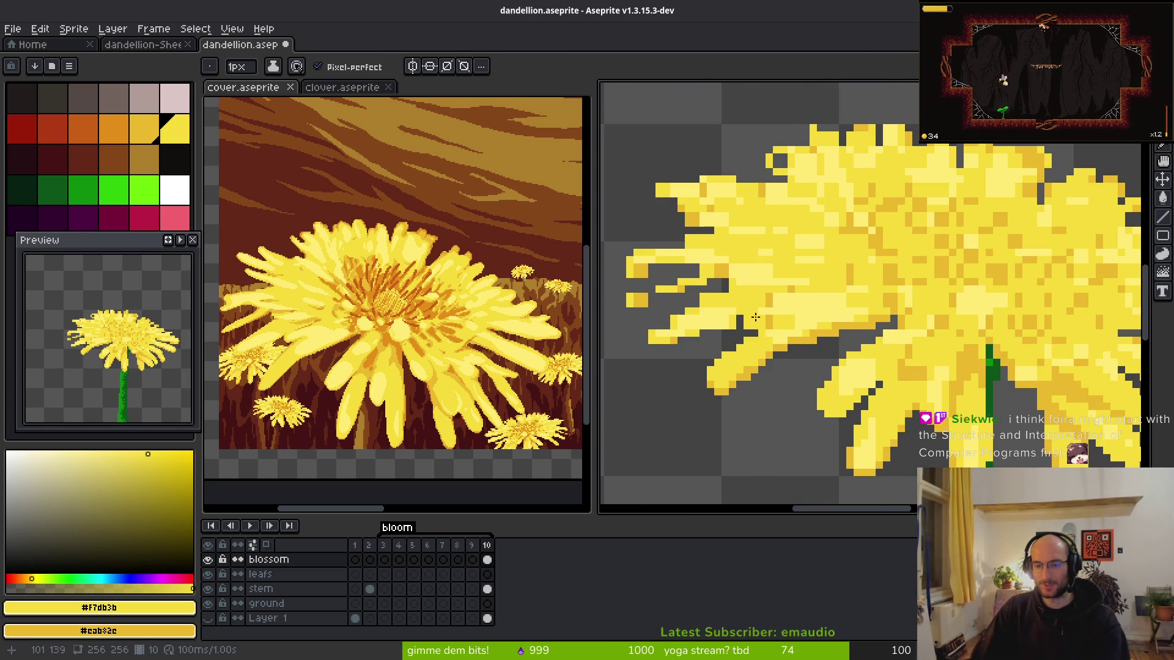
pyautogui.scroll(-1, 782, 327)
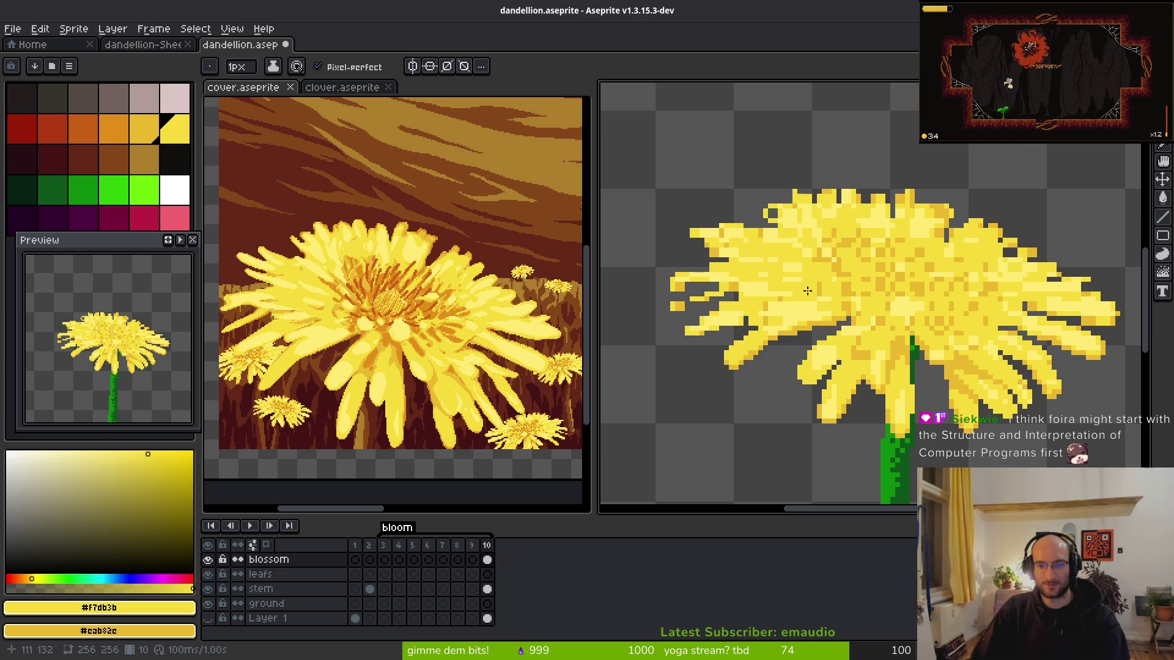
pyautogui.scroll(3, 722, 342)
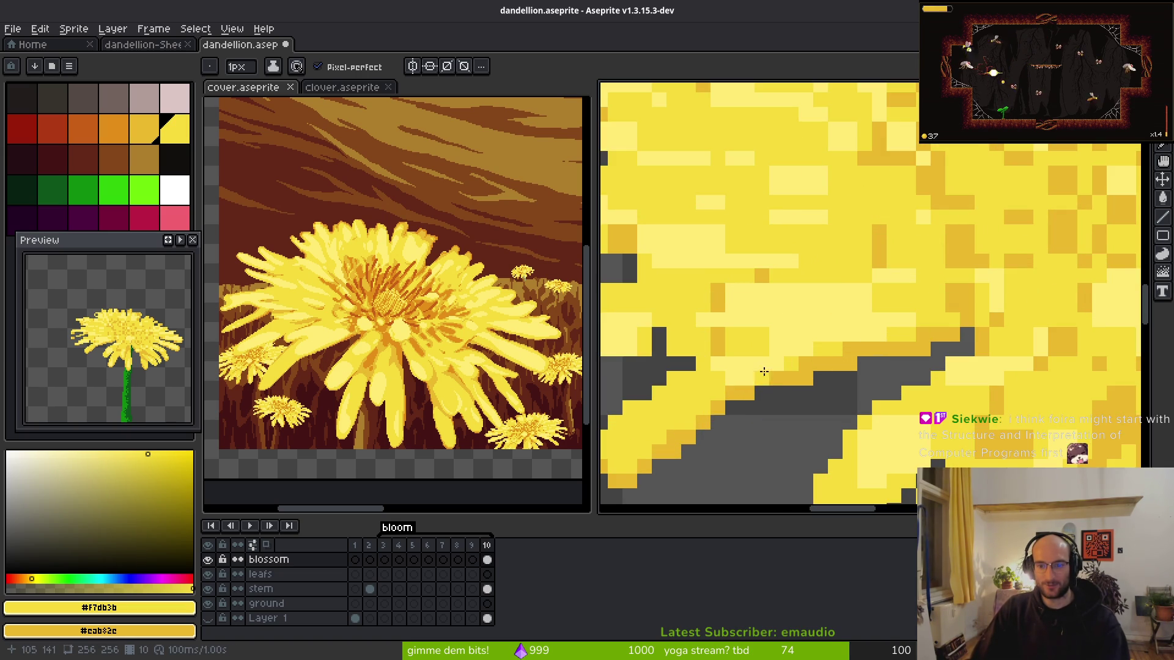
pyautogui.scroll(-4, 855, 357)
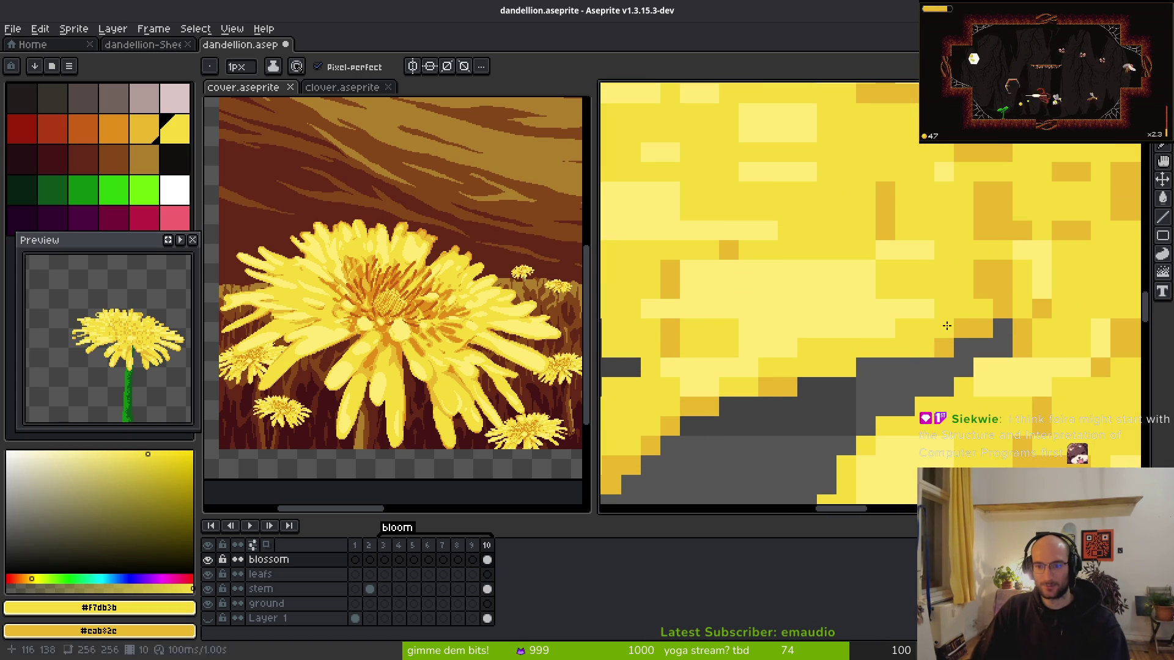
pyautogui.scroll(2, 859, 378)
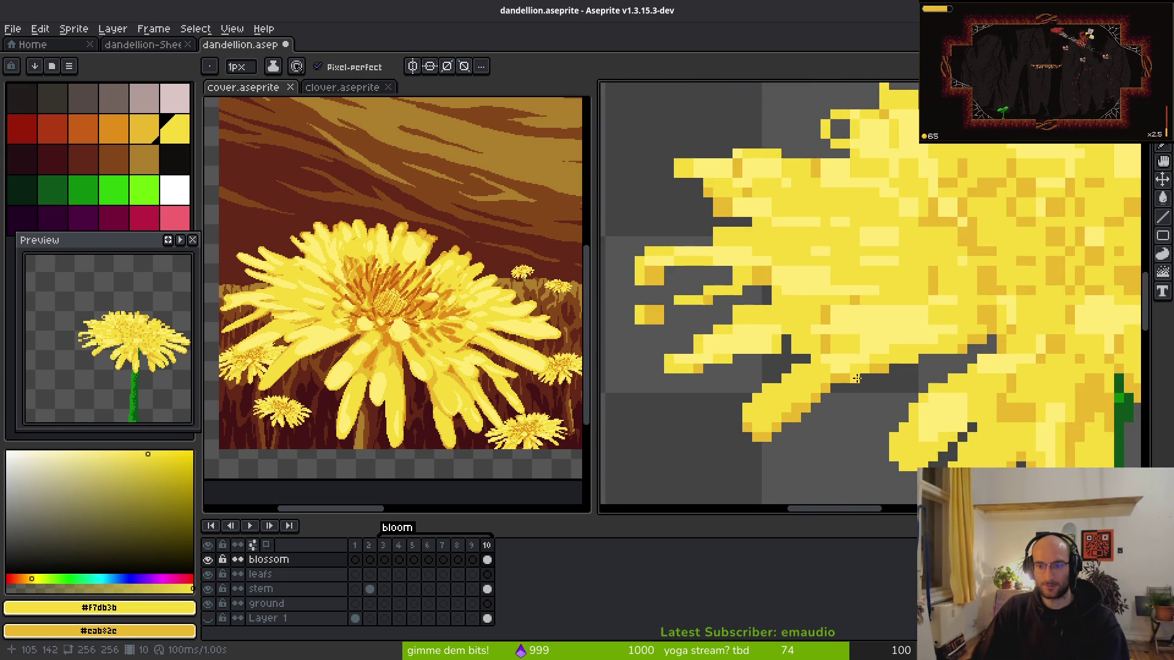
pyautogui.scroll(2, 843, 366)
pyautogui.click(766, 393)
pyautogui.rightClick(766, 416)
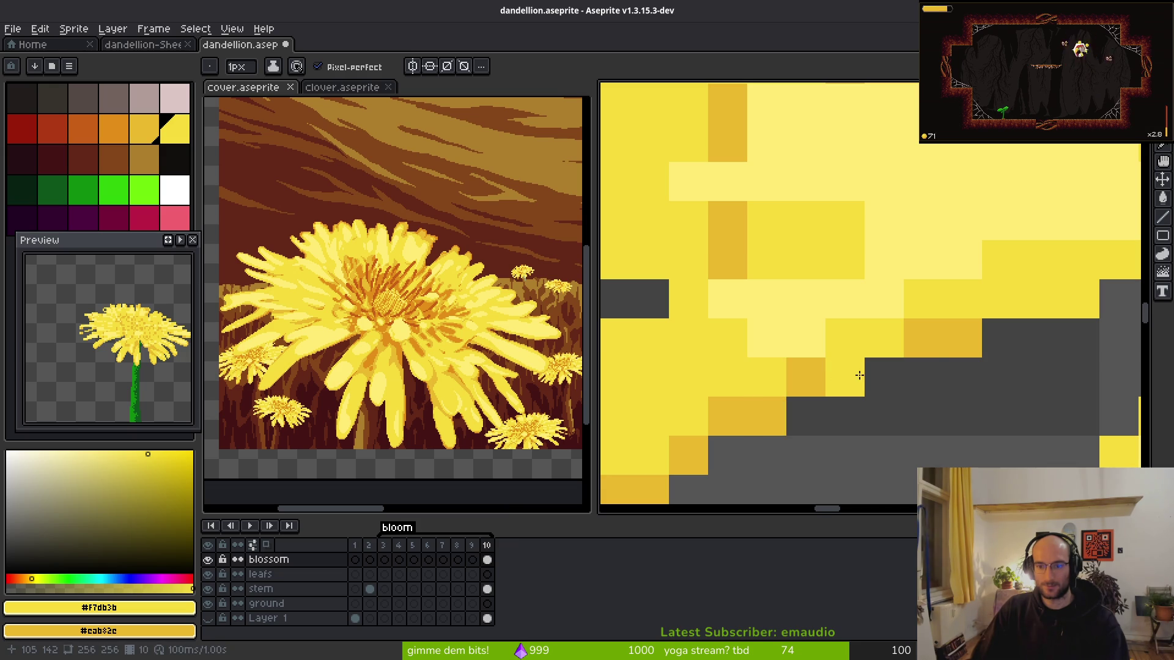
pyautogui.scroll(-3, 916, 435)
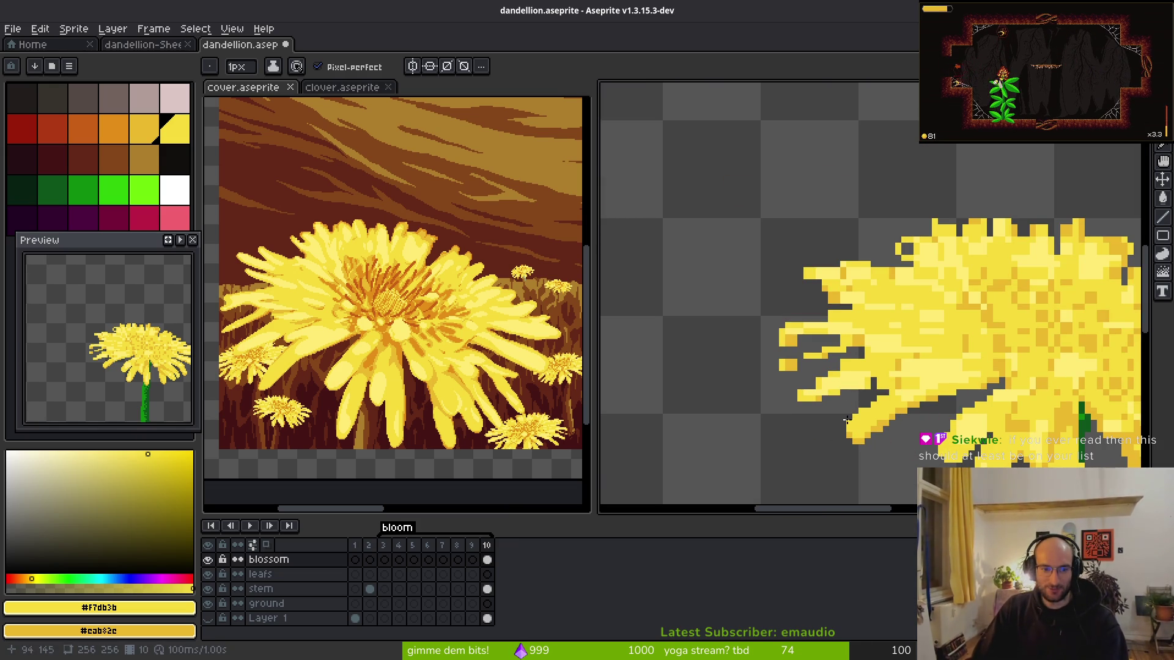
# - Add a yellow pixel on the left petal's edge with the Pencil
pyautogui.scroll(-2, 874, 349)
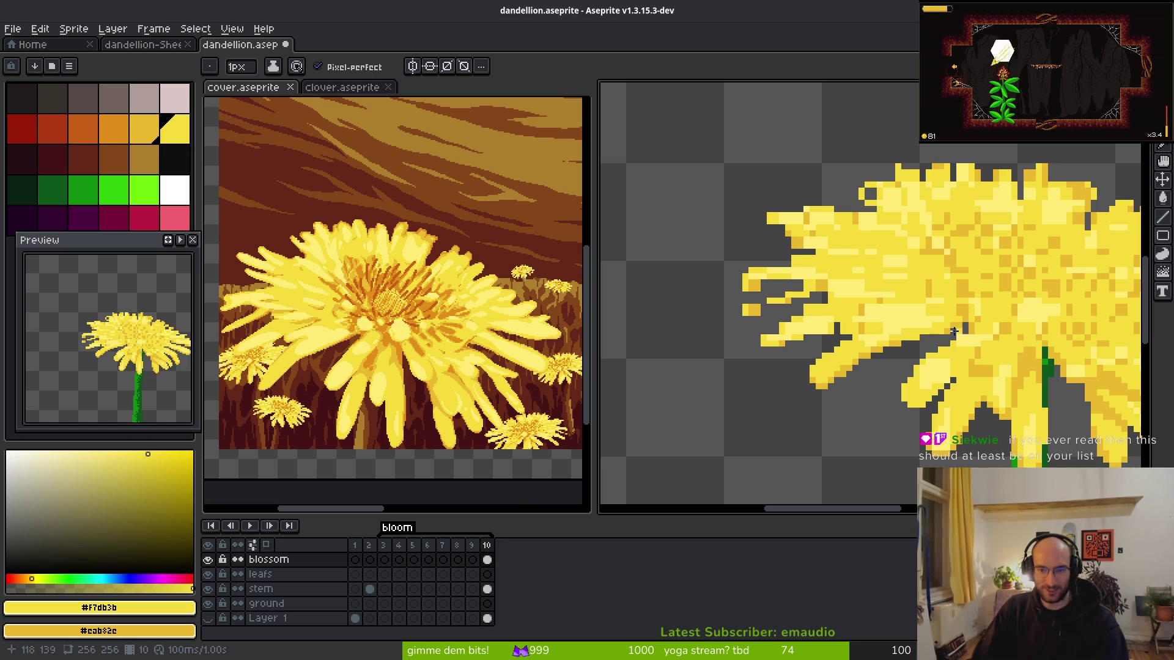
pyautogui.scroll(1, 966, 315)
pyautogui.press('e')
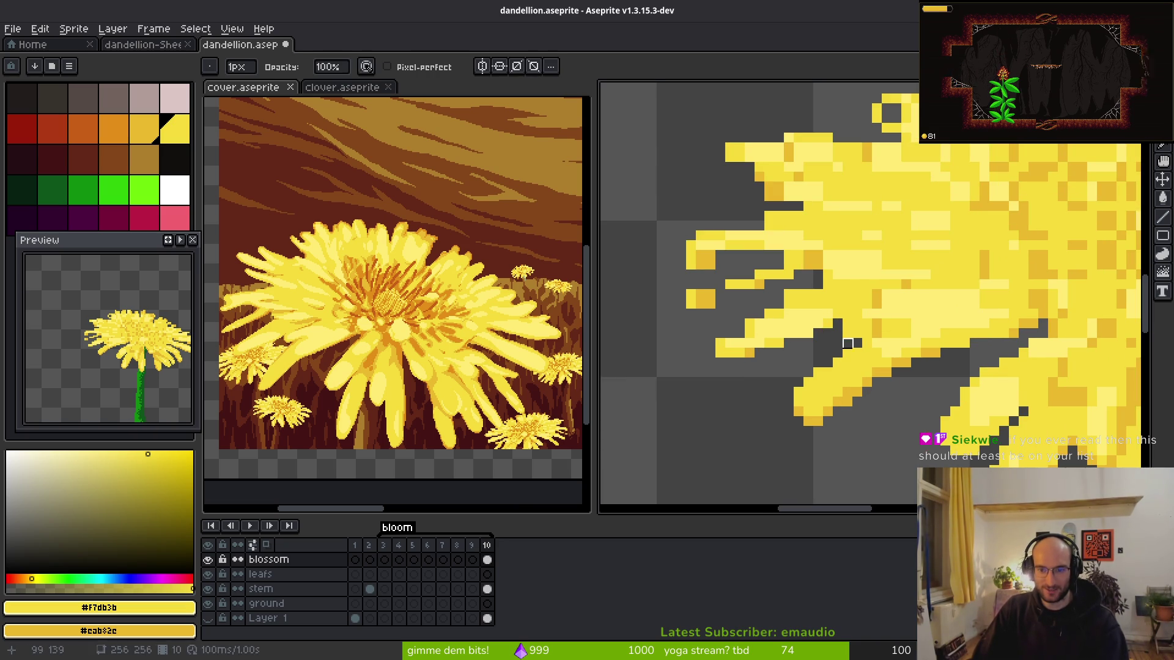
pyautogui.press('b')
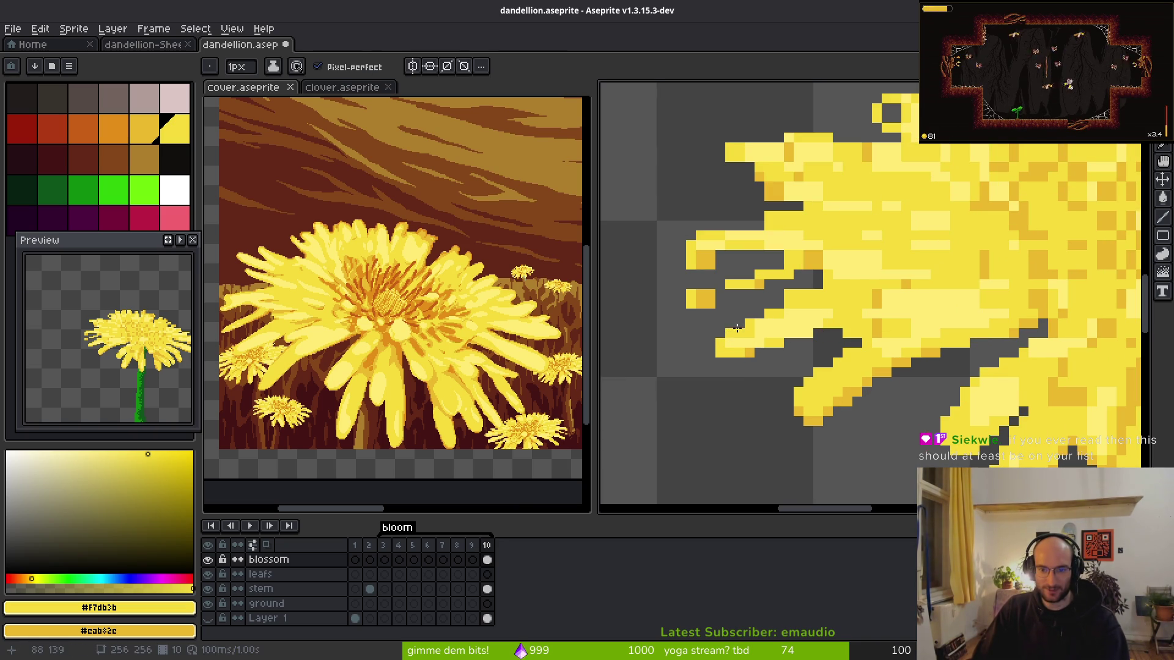
pyautogui.click(759, 353)
# - Extend the yellow petal diagonally with new pixels
pyautogui.press('alt')
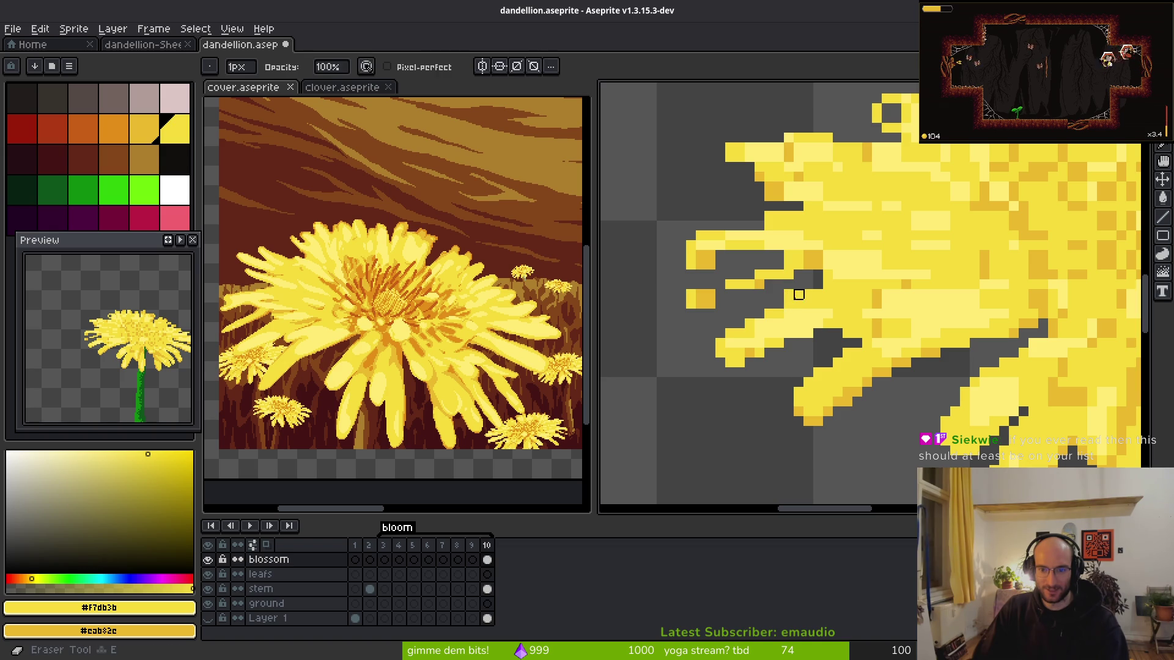
pyautogui.press('b')
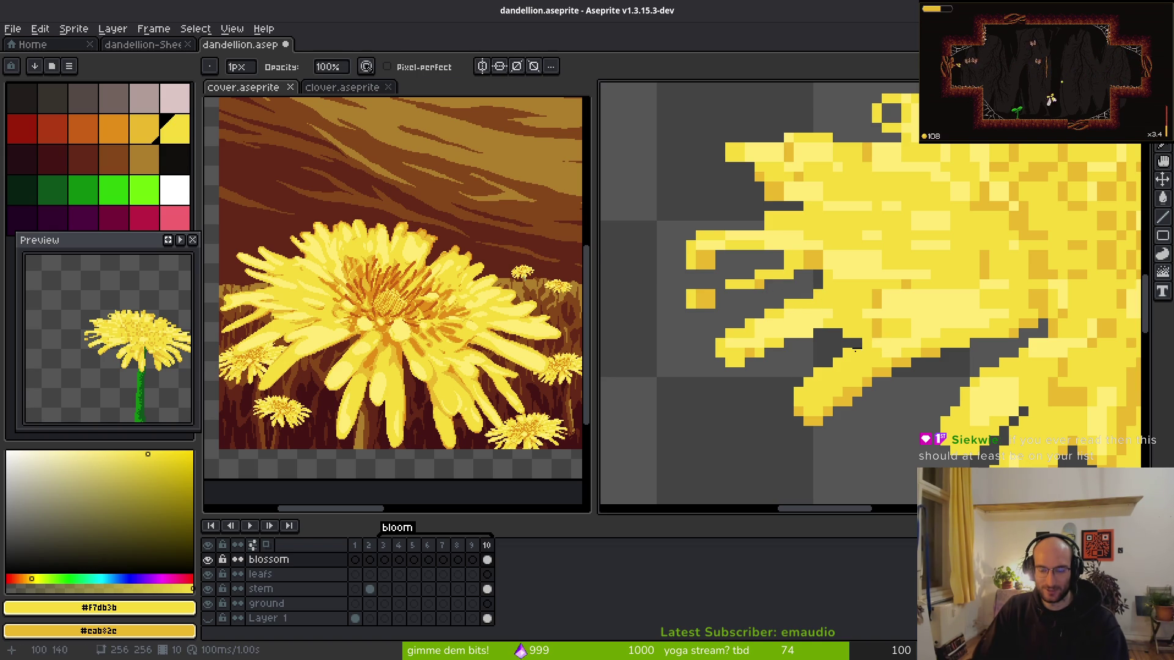
pyautogui.scroll(-2, 789, 317)
pyautogui.scroll(2, 793, 344)
pyautogui.scroll(2, 793, 344)
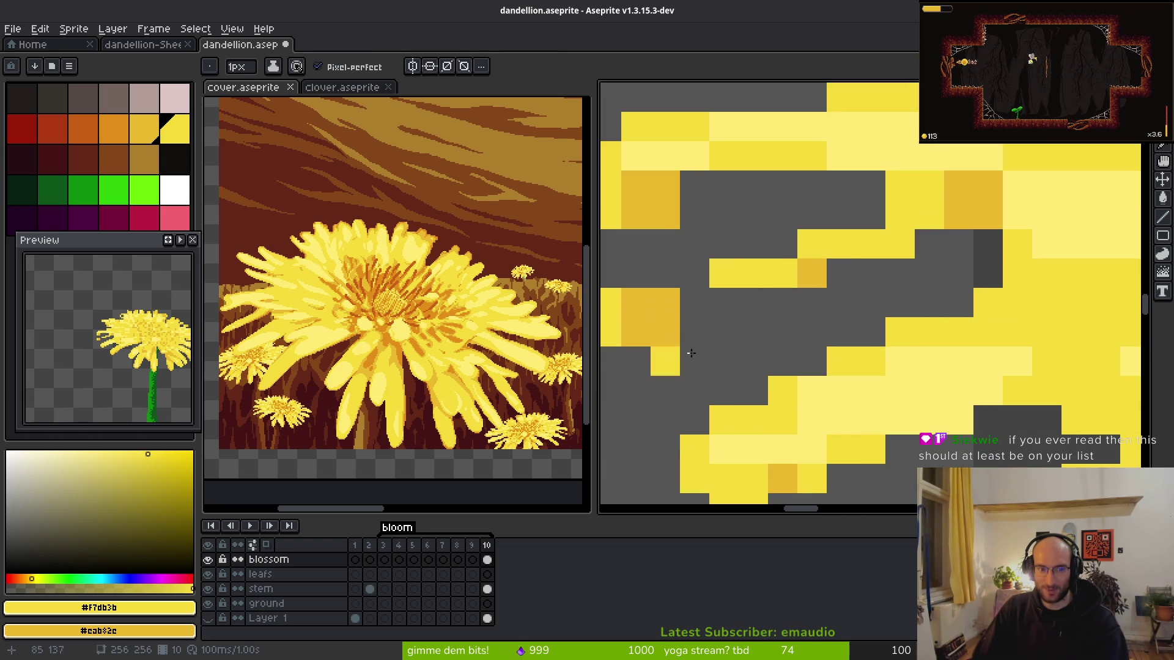
pyautogui.scroll(2, 794, 342)
pyautogui.moveTo(786, 337)
pyautogui.mouseDown()
pyautogui.moveTo(836, 330)
pyautogui.moveTo(721, 309)
pyautogui.moveTo(833, 301)
pyautogui.moveTo(929, 253)
pyautogui.moveTo(972, 251)
pyautogui.moveTo(1045, 278)
pyautogui.moveTo(808, 353)
pyautogui.mouseUp()
# - Paint a petal pixel yellow and shade two neighbouring pixels darker orange
pyautogui.click(751, 338)
pyautogui.rightClick(695, 366)
pyautogui.rightClick(696, 338)
pyautogui.press('e')
pyautogui.scroll(-3, 795, 376)
pyautogui.scroll(3, 795, 376)
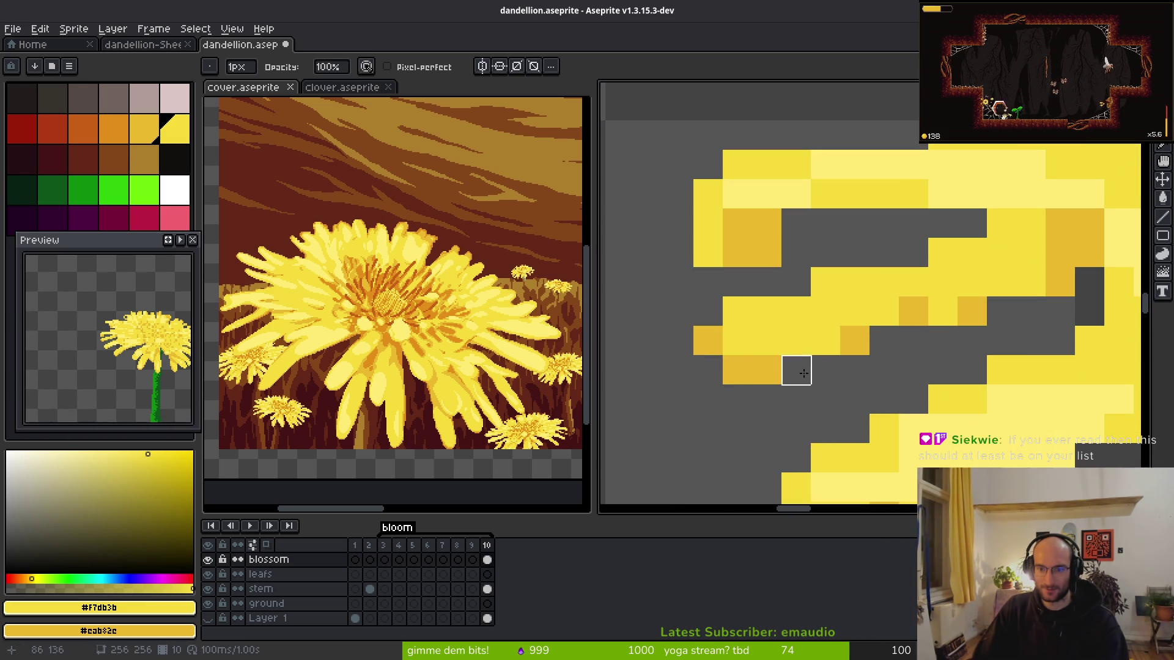
pyautogui.press('b')
# - Shade two more yellow petal pixels darker orange
pyautogui.scroll(-5, 785, 376)
pyautogui.scroll(4, 910, 379)
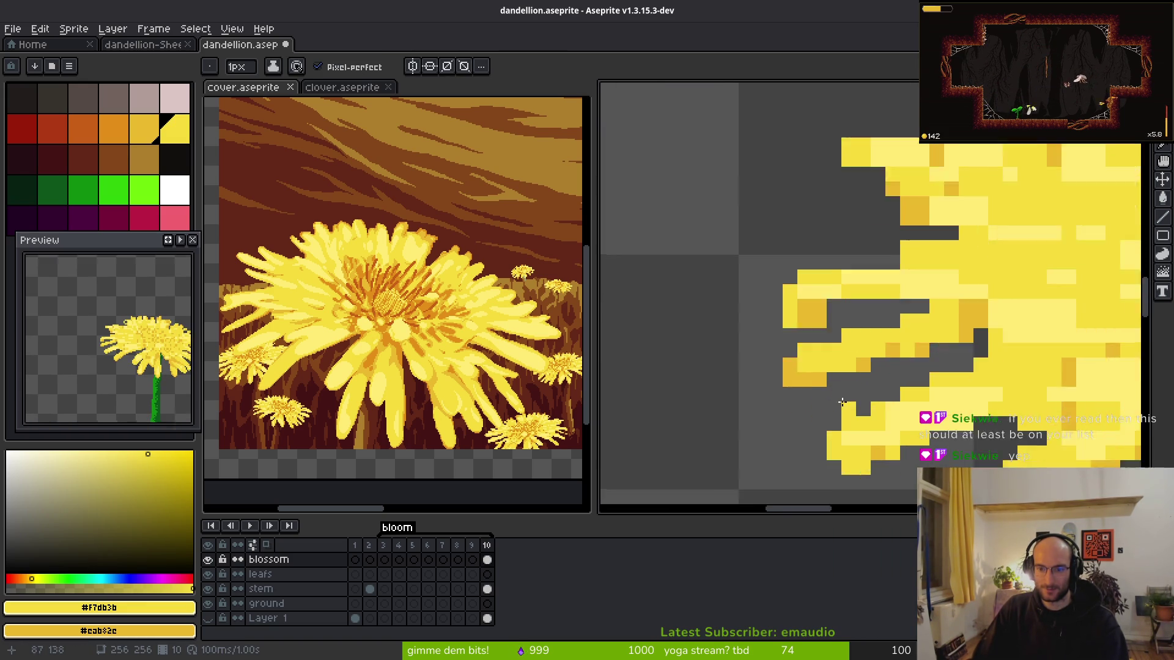
pyautogui.scroll(-4, 910, 379)
pyautogui.scroll(4, 909, 379)
pyautogui.rightClick(845, 333)
pyautogui.rightClick(925, 314)
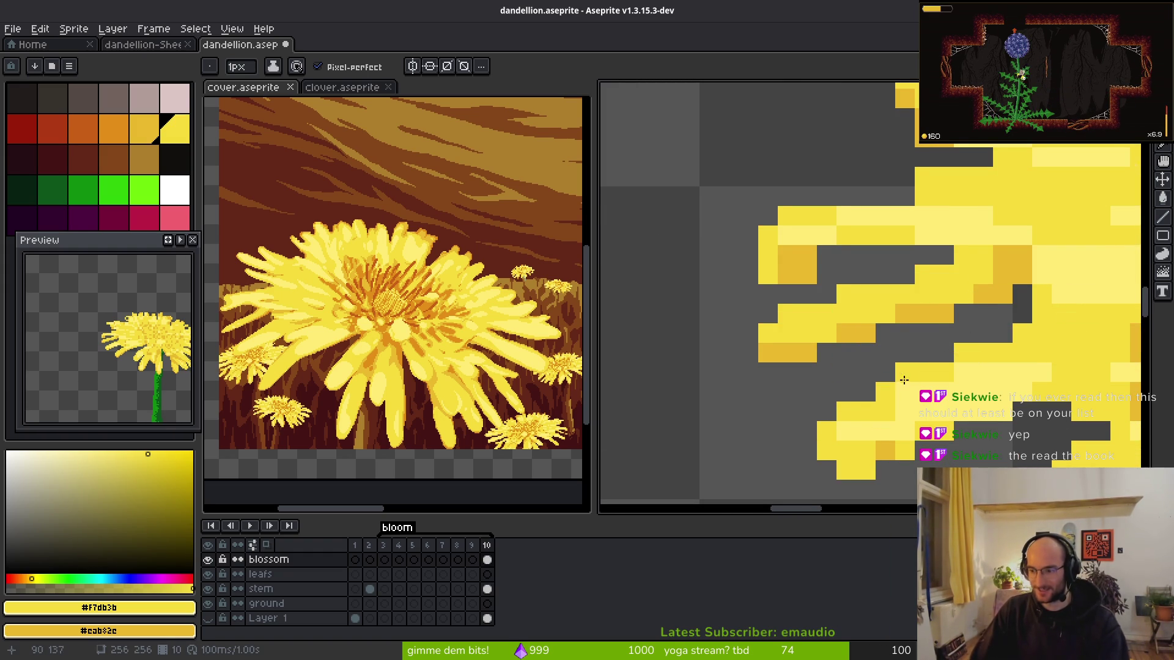
# - Fill the grey gap between the upper left petal tips with light yellow
pyautogui.moveTo(793, 250); pyautogui.dragTo(767, 265)
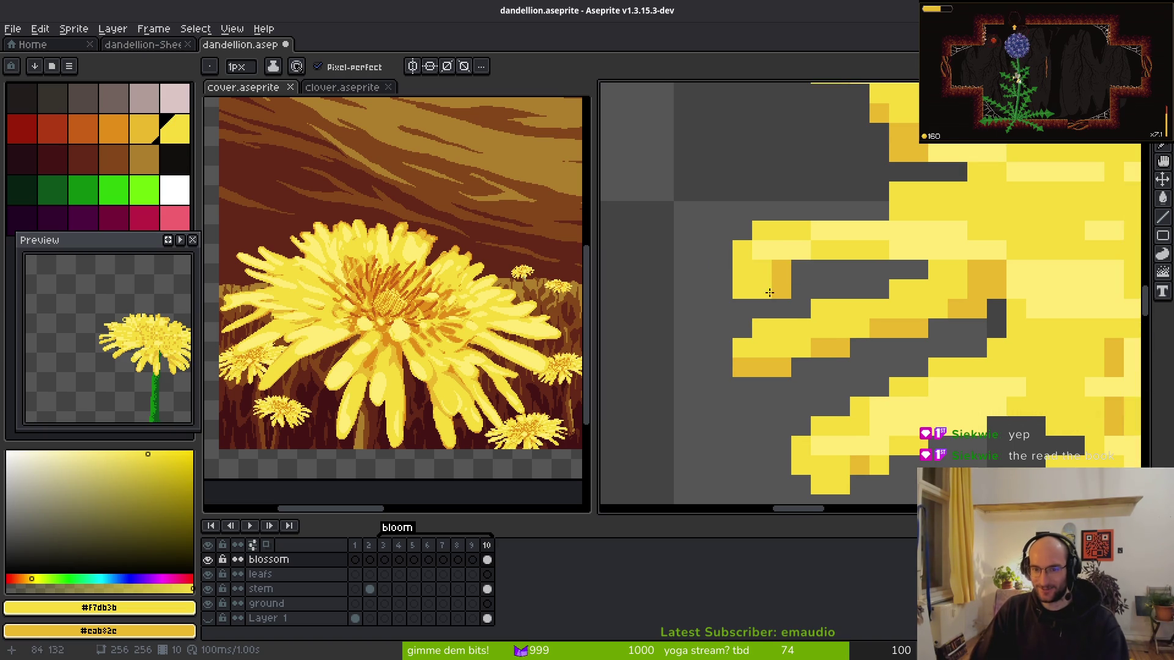
pyautogui.moveTo(823, 214)
pyautogui.mouseDown()
pyautogui.moveTo(791, 240)
pyautogui.moveTo(848, 238)
pyautogui.moveTo(850, 276)
pyautogui.mouseUp()
pyautogui.press('e')
pyautogui.press('f')
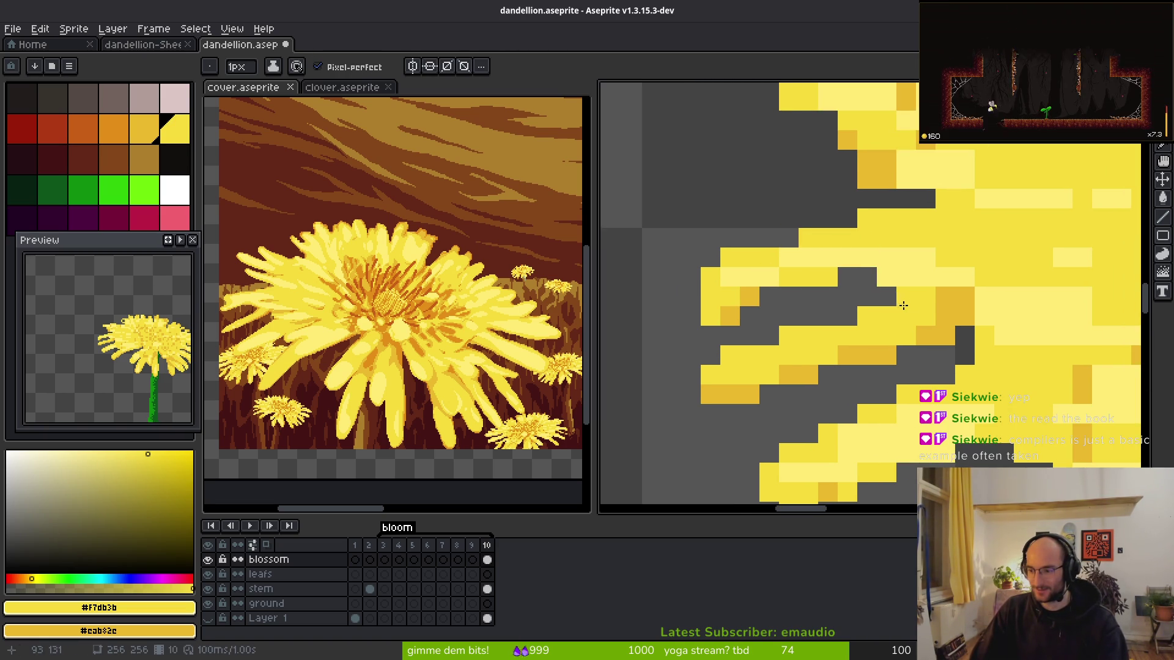
pyautogui.moveTo(868, 277); pyautogui.dragTo(838, 275)
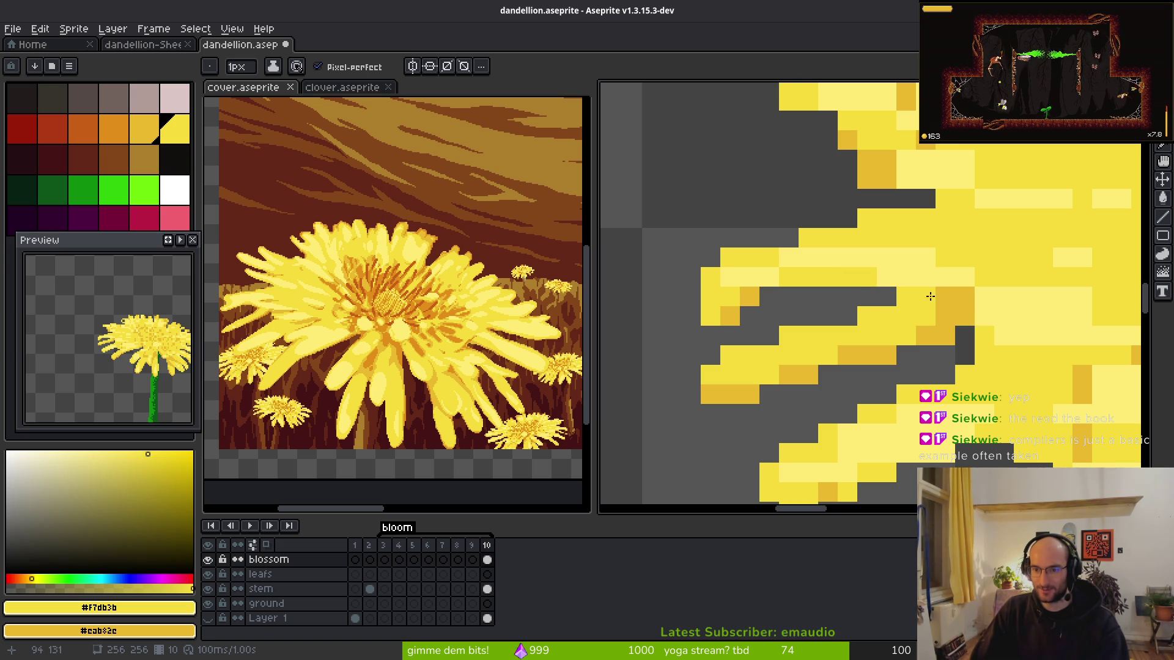
pyautogui.scroll(-4, 980, 360)
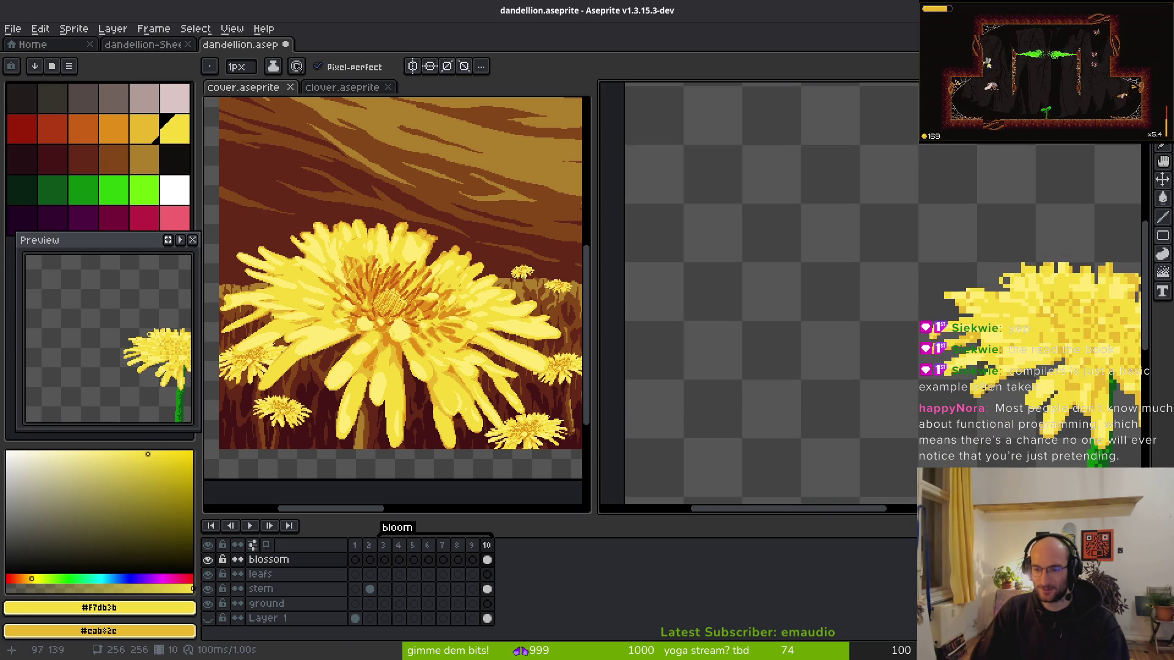
pyautogui.scroll(5, 727, 333)
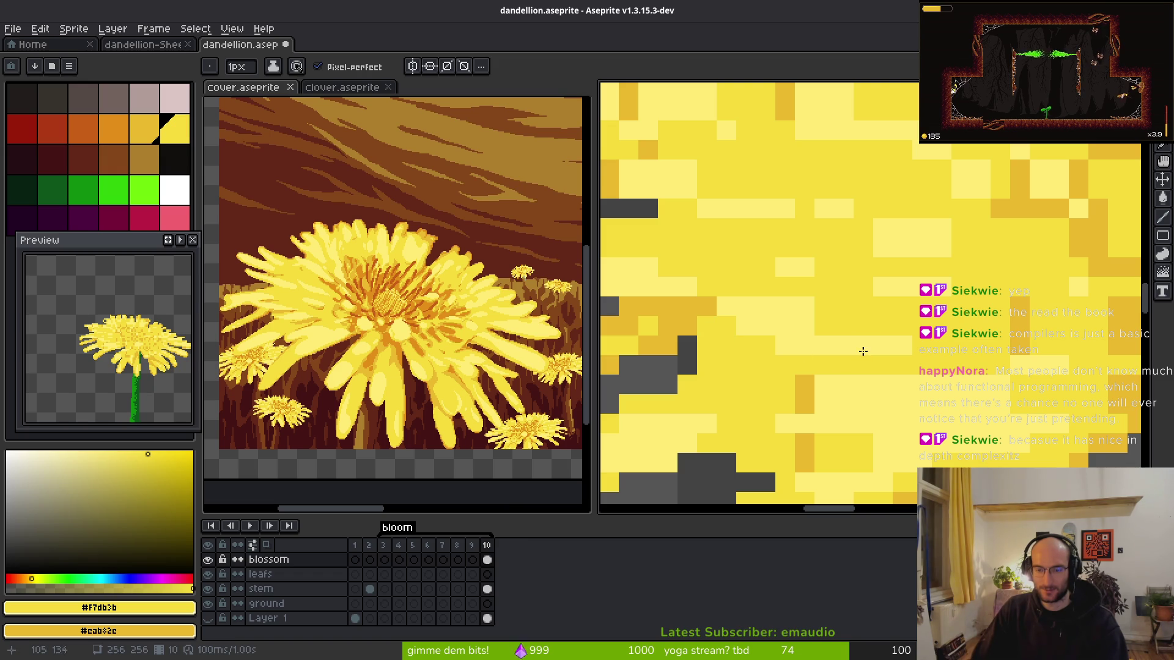
pyautogui.scroll(-2, 858, 346)
pyautogui.scroll(2, 850, 347)
pyautogui.scroll(-3, 847, 350)
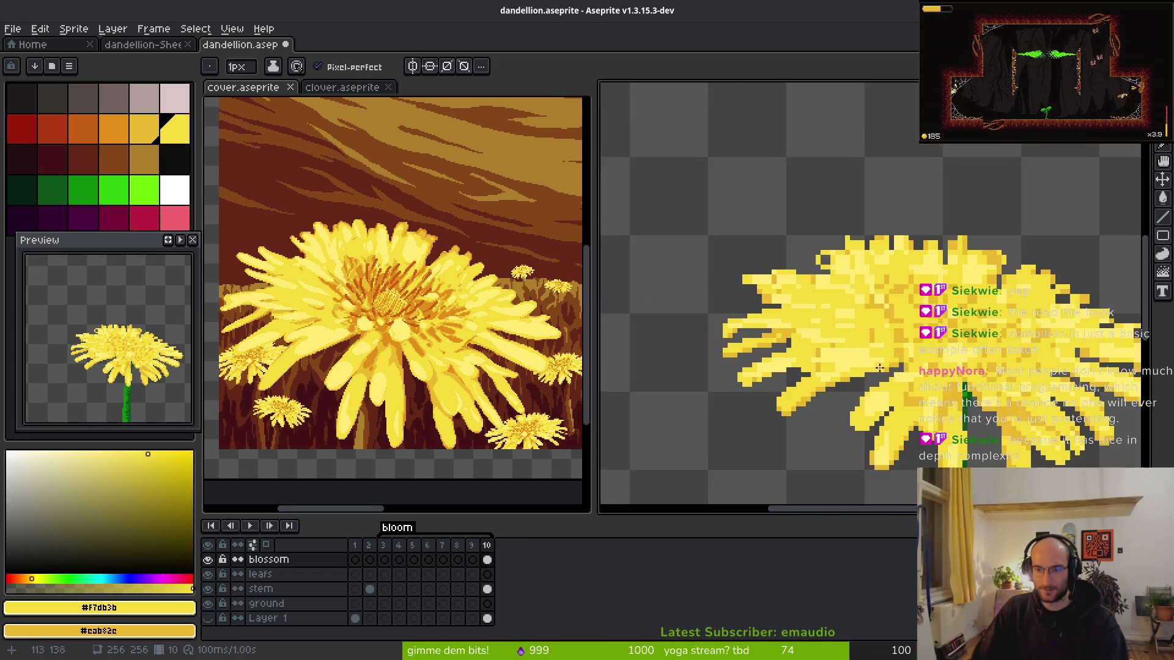
pyautogui.scroll(1, 856, 361)
pyautogui.hscroll(1, 906, 373)
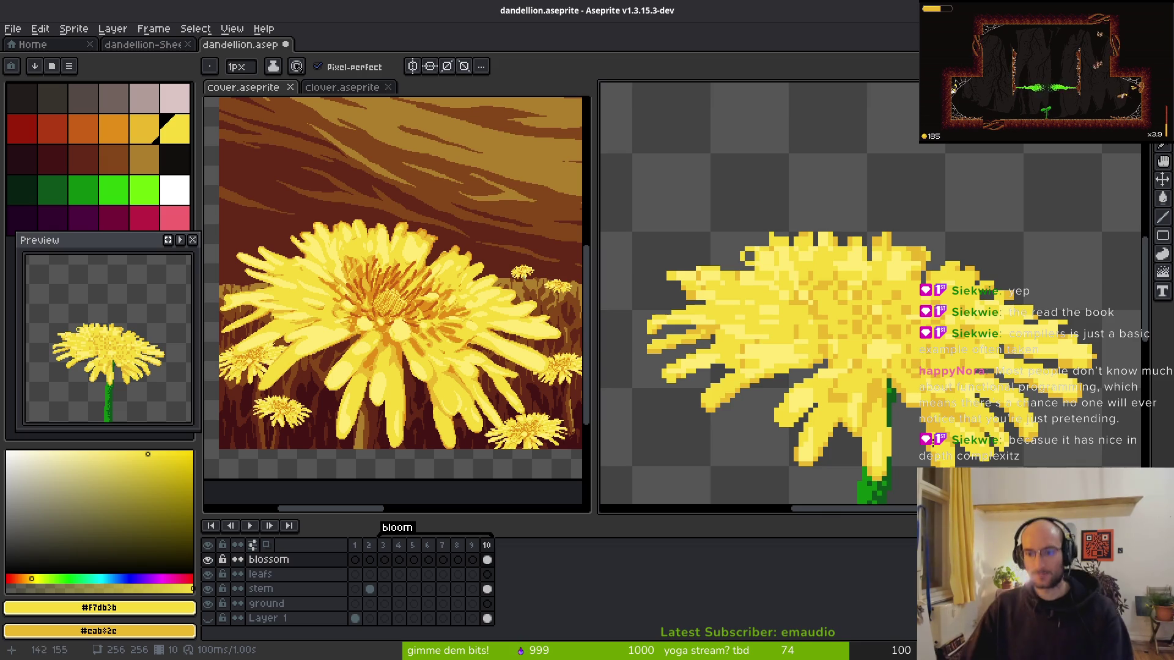
pyautogui.scroll(5, 921, 365)
pyautogui.scroll(2, 808, 329)
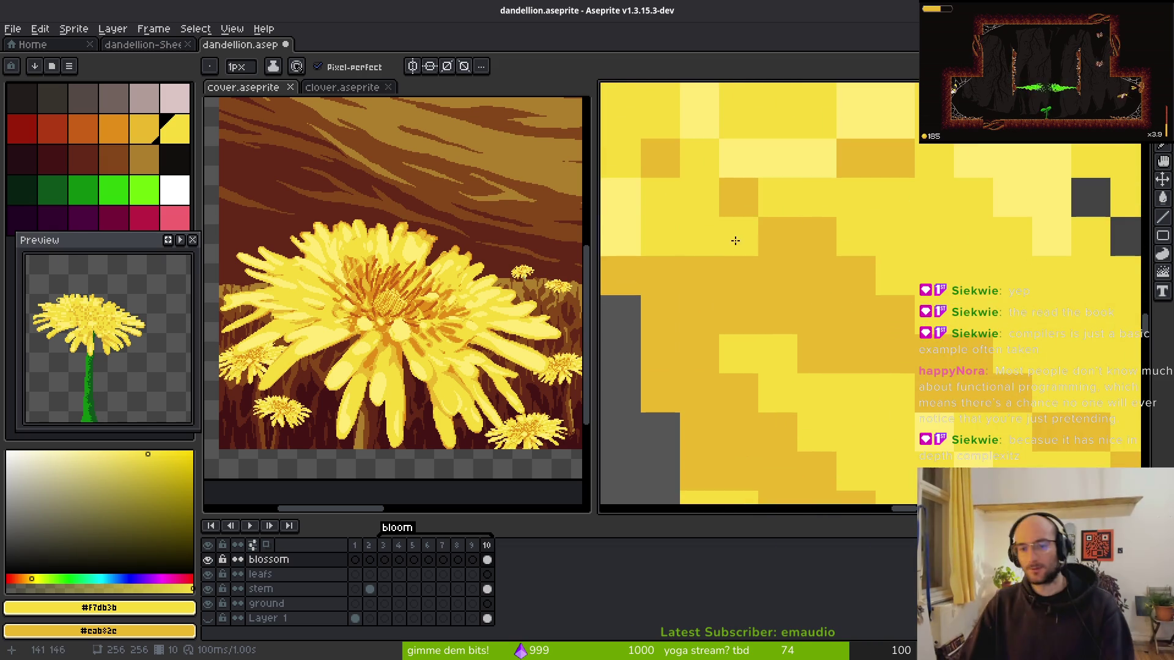
pyautogui.scroll(1, 801, 256)
pyautogui.scroll(-6, 910, 385)
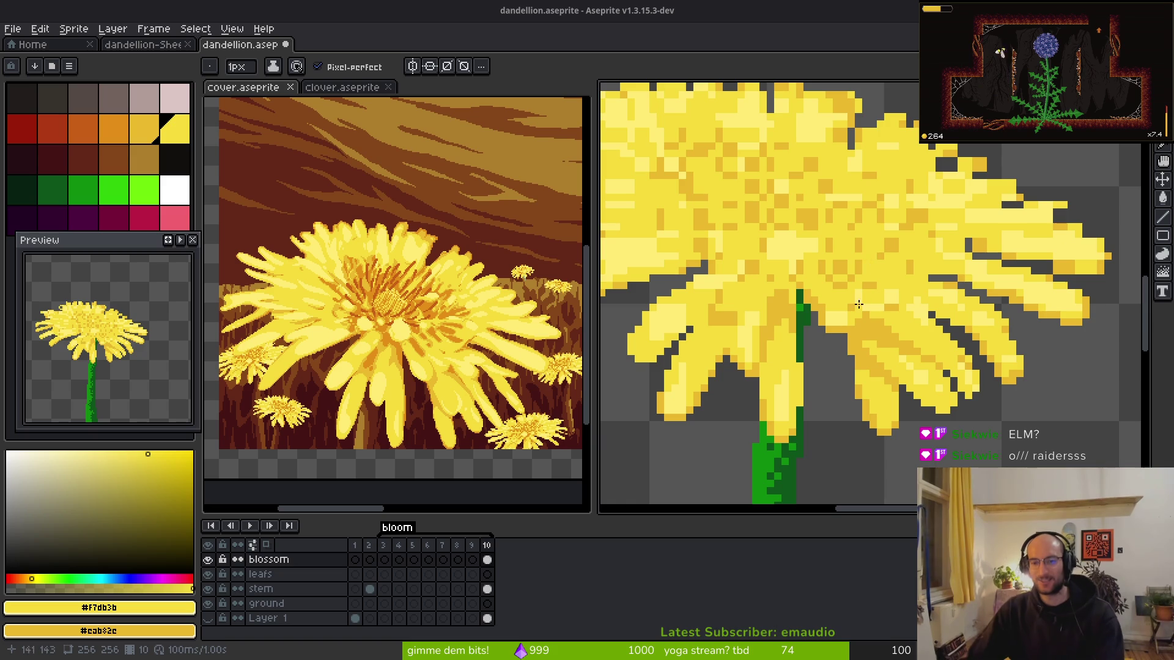
# - Shade a left petal with a diagonal darker-yellow stroke and one extra pixel
pyautogui.scroll(5, 867, 326)
pyautogui.moveTo(888, 311)
pyautogui.mouseDown()
pyautogui.moveTo(862, 348)
pyautogui.moveTo(888, 311)
pyautogui.moveTo(965, 294)
pyautogui.mouseUp()
pyautogui.scroll(-4, 964, 294)
pyautogui.scroll(3, 964, 304)
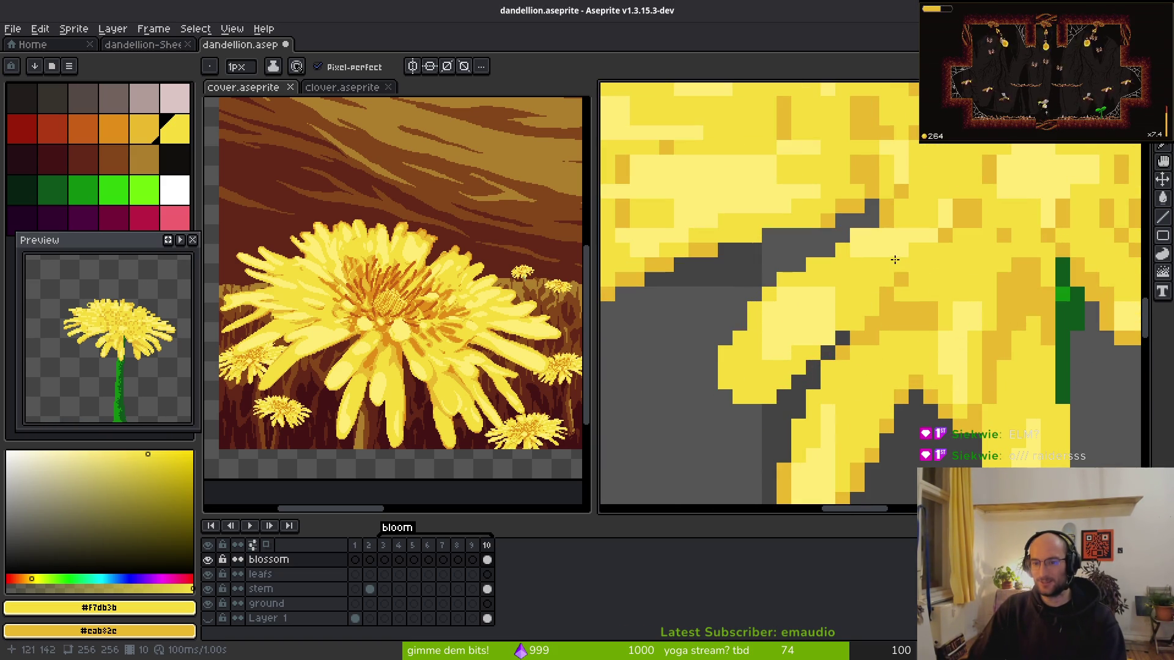
pyautogui.click(921, 264)
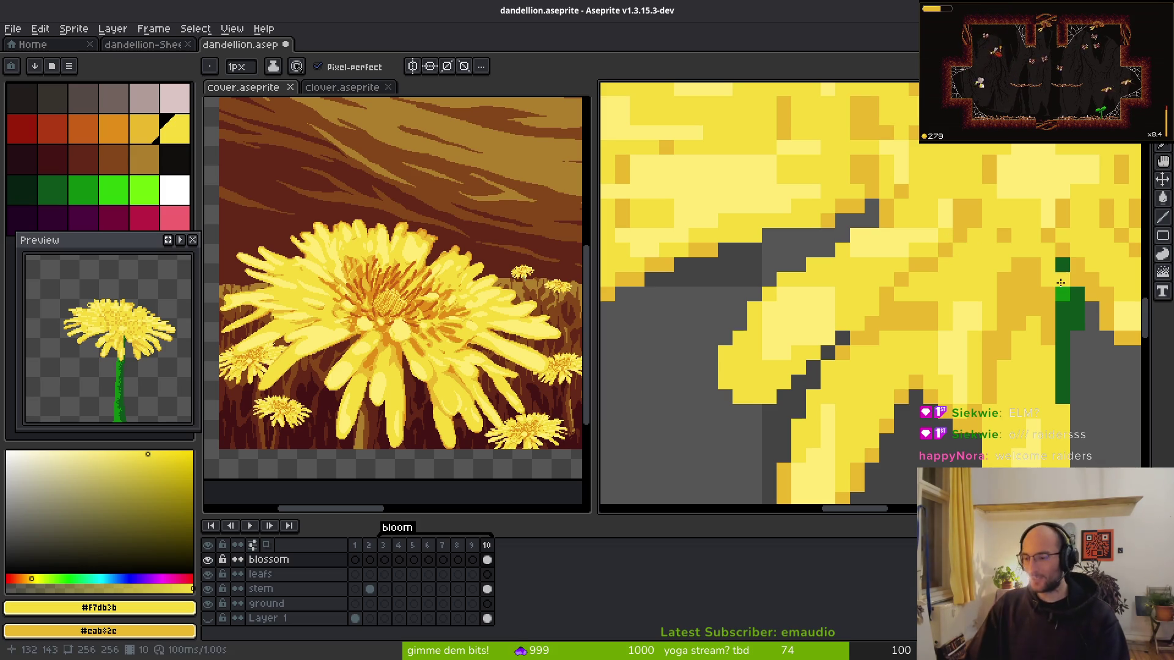
# - Extend the green stem up by one pixel
pyautogui.click(1061, 282)
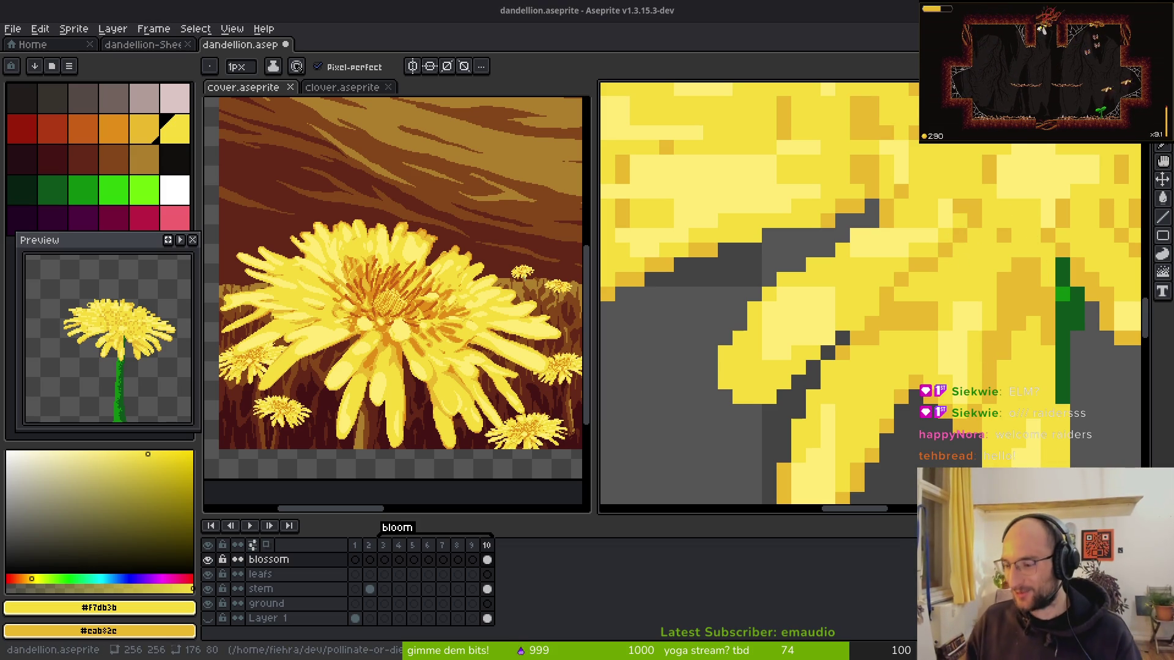
pyautogui.scroll(-2, 930, 347)
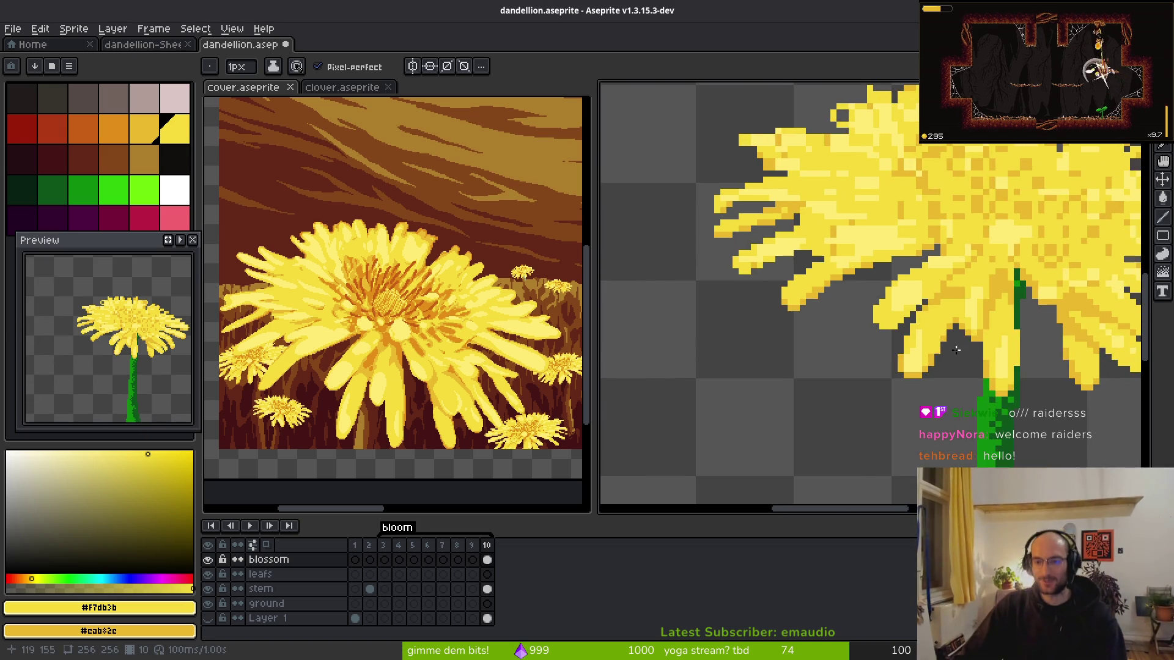
pyautogui.moveTo(975, 314); pyautogui.dragTo(815, 314)
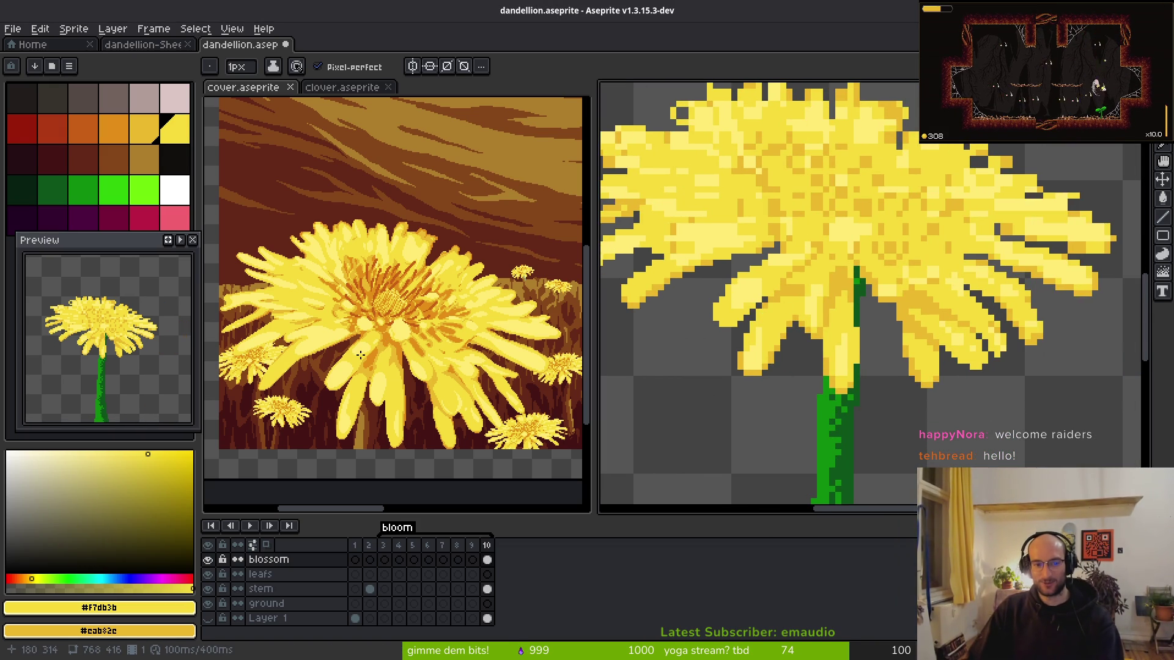
pyautogui.moveTo(879, 341); pyautogui.dragTo(836, 375)
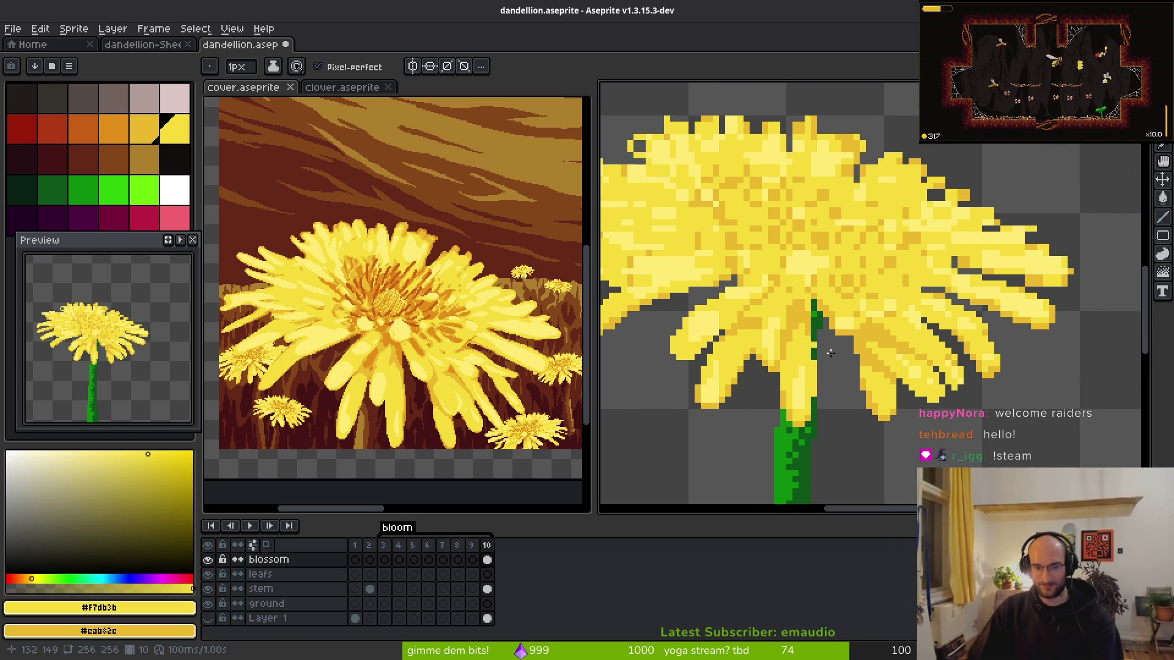
pyautogui.scroll(2, 815, 346)
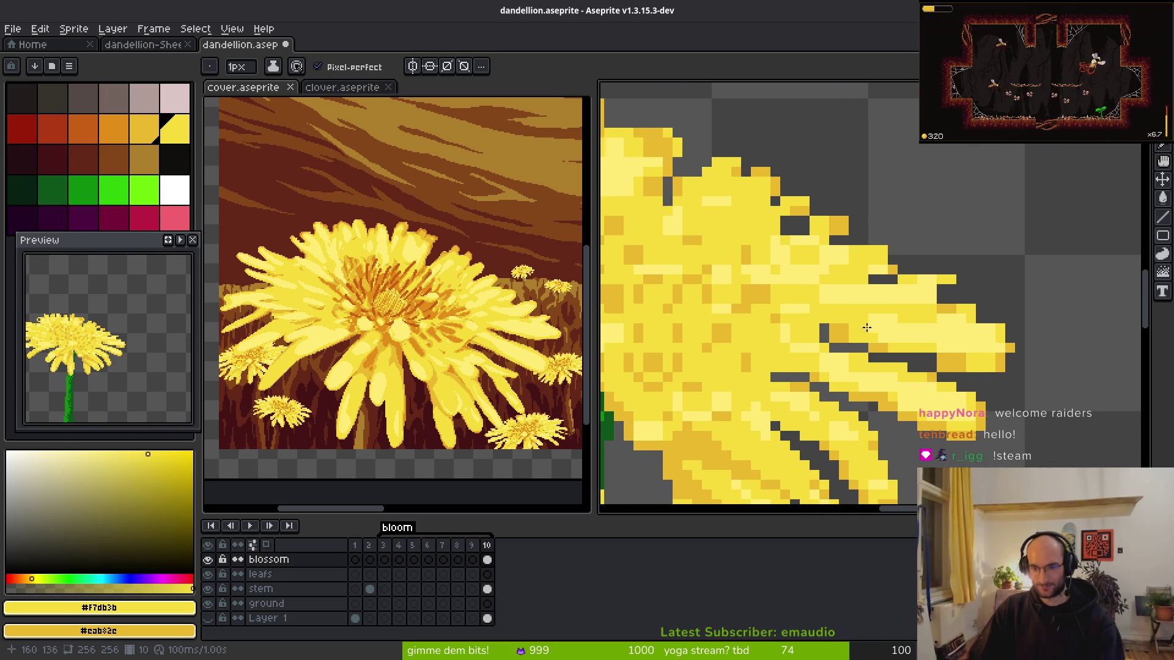
pyautogui.scroll(-4, 882, 340)
pyautogui.scroll(2, 885, 260)
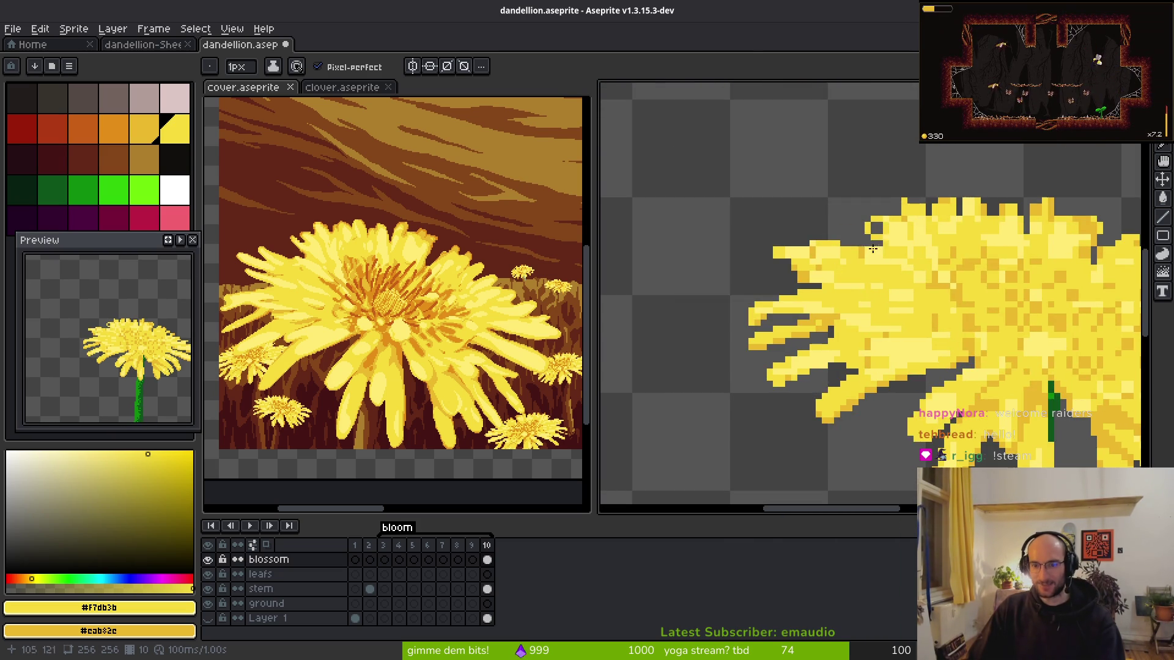
pyautogui.scroll(1, 878, 221)
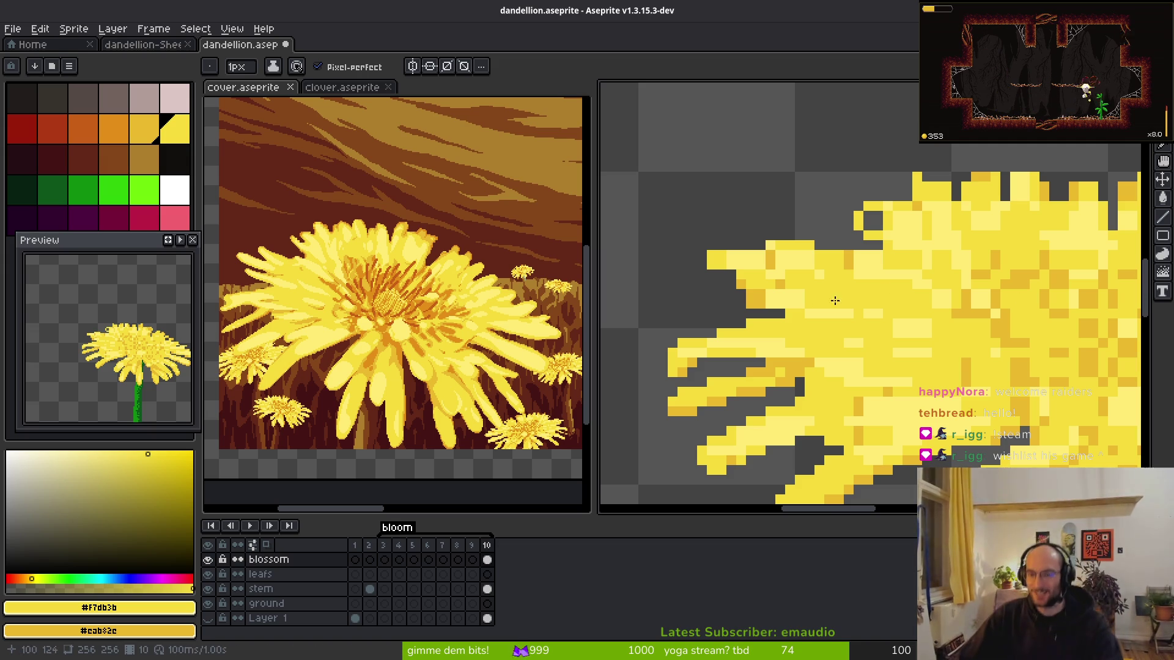
pyautogui.scroll(3, 722, 218)
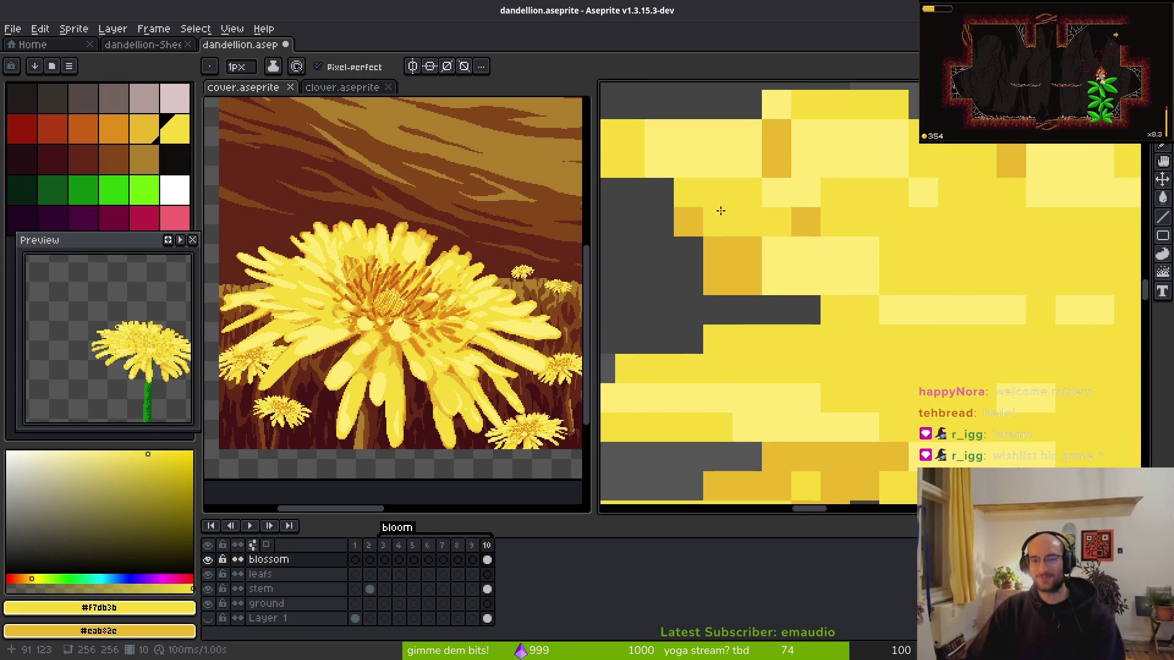
# - Clear stray left-edge pixels, fill a petal gap yellow, and shade its lower edge orange
pyautogui.moveTo(717, 217); pyautogui.dragTo(686, 218)
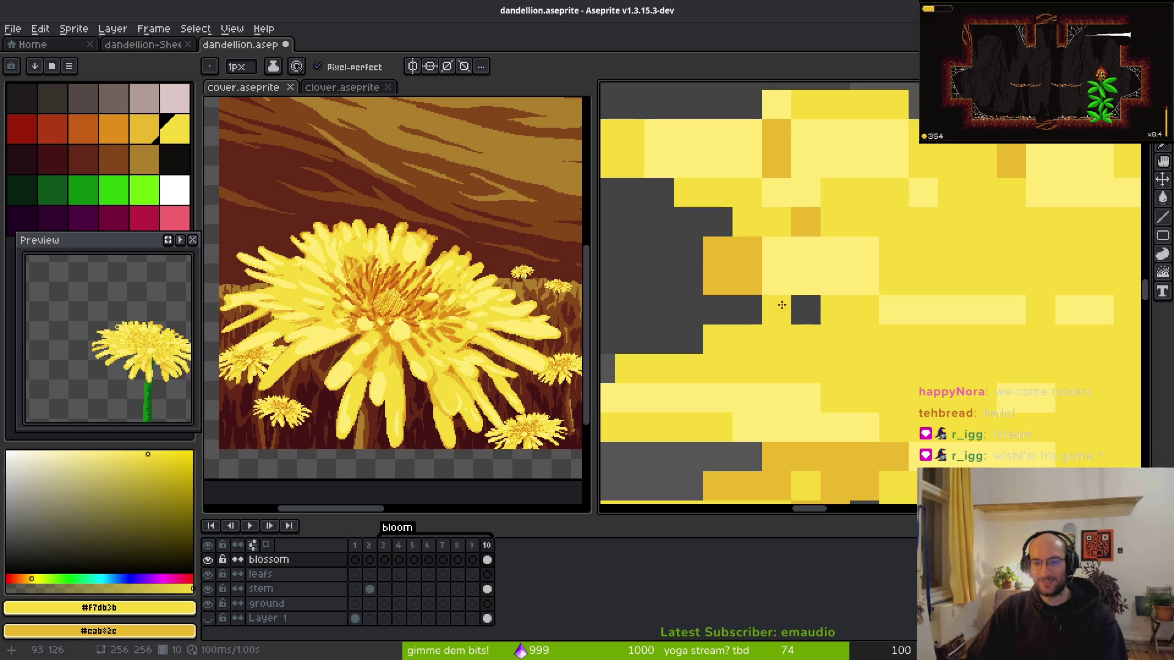
pyautogui.click(735, 297)
pyautogui.moveTo(734, 297); pyautogui.dragTo(805, 310)
pyautogui.moveTo(777, 284)
pyautogui.mouseDown()
pyautogui.moveTo(752, 254)
pyautogui.moveTo(766, 268)
pyautogui.mouseUp()
pyautogui.rightClick(749, 280)
# - Add a row of yellow atop the petal and fill the grey gaps between petals
pyautogui.scroll(-3, 802, 301)
pyautogui.scroll(2, 852, 306)
pyautogui.scroll(1, 853, 306)
pyautogui.moveTo(794, 248)
pyautogui.mouseDown()
pyautogui.moveTo(886, 248)
pyautogui.moveTo(924, 294)
pyautogui.mouseUp()
pyautogui.scroll(-3, 924, 294)
pyautogui.scroll(3, 789, 279)
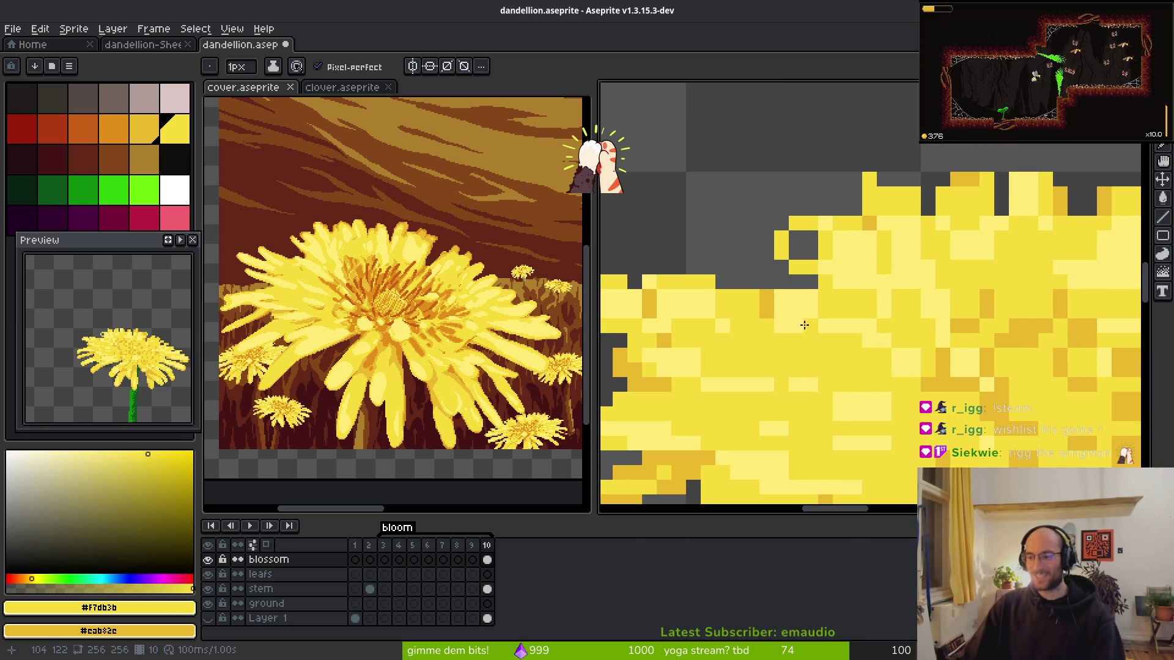
pyautogui.click(796, 237)
pyautogui.click(803, 246)
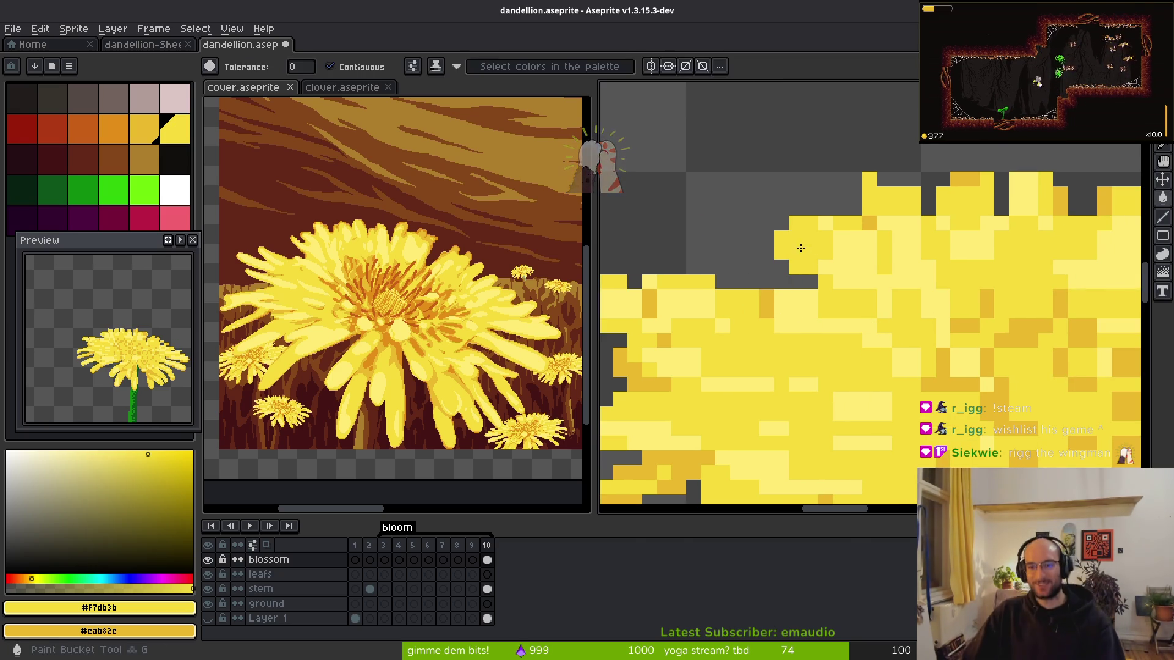
pyautogui.scroll(-2, 889, 248)
pyautogui.scroll(2, 890, 249)
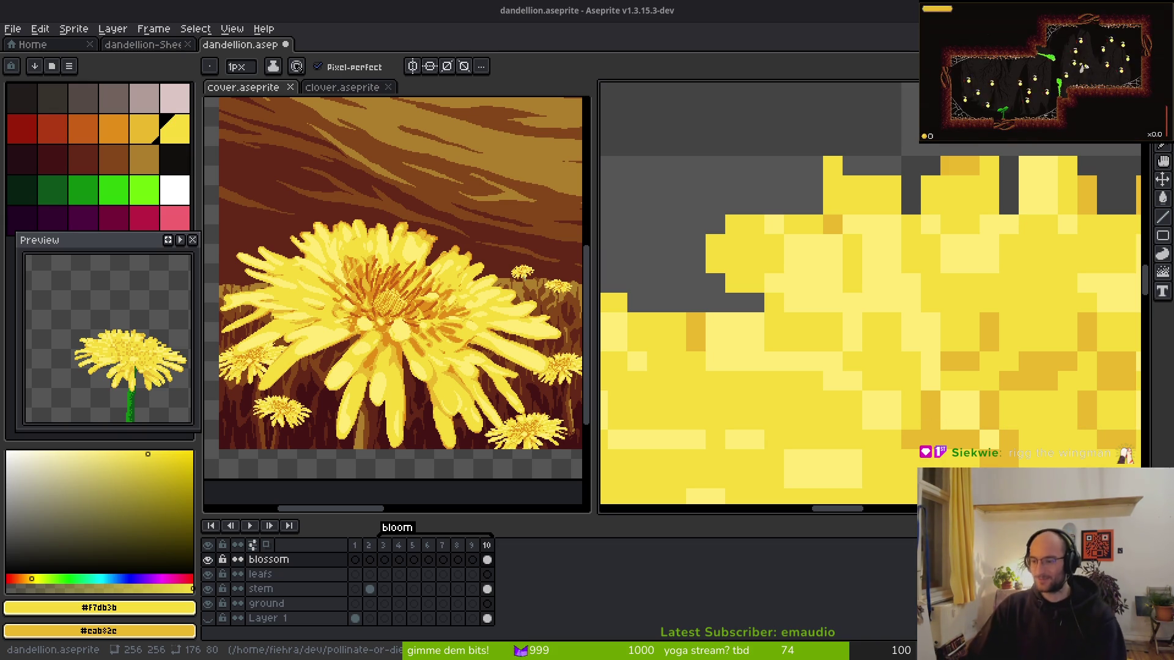
pyautogui.scroll(-3, 846, 313)
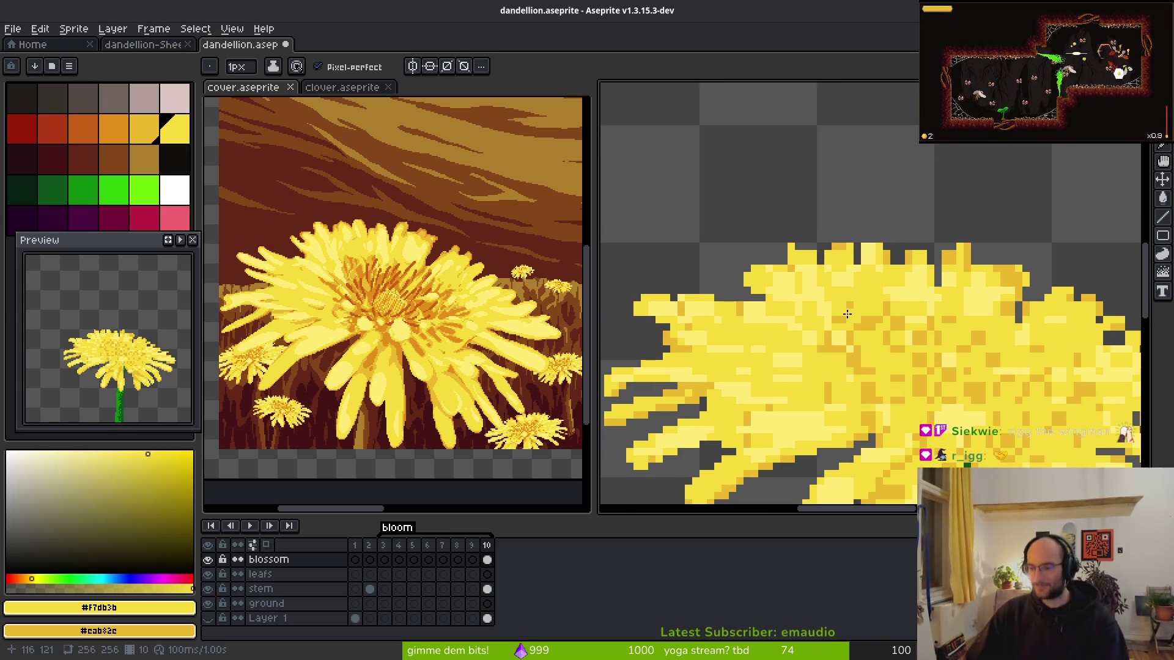
# - Shade two gap pixels and the right petal's lower-right edge darker orange
pyautogui.scroll(-3, 846, 313)
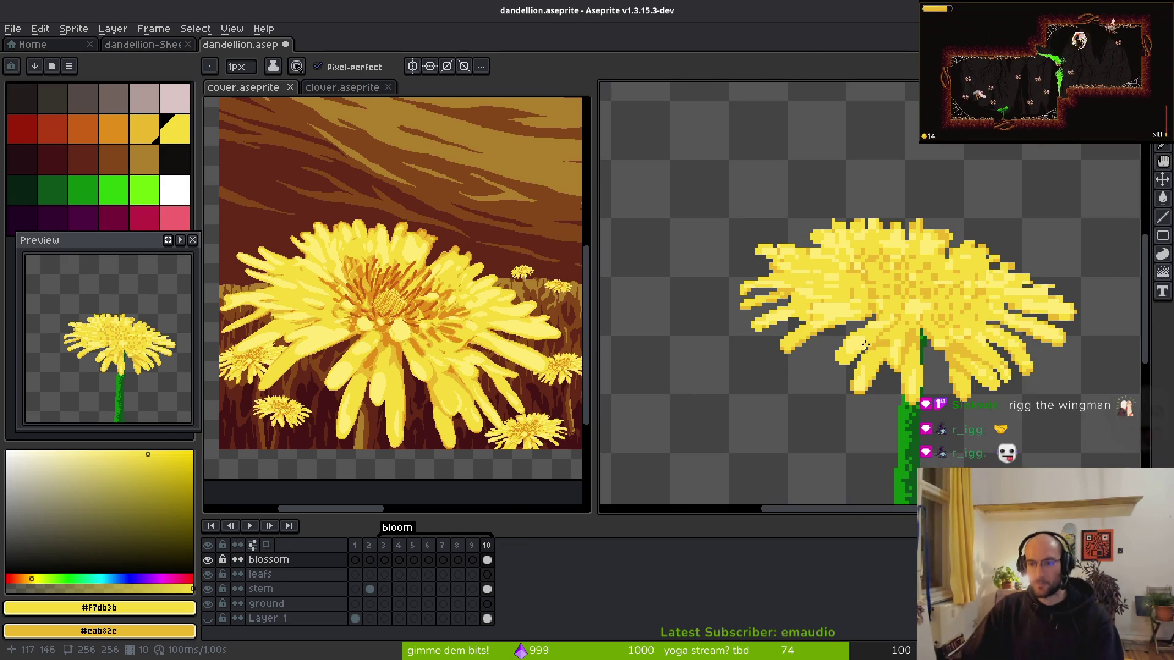
pyautogui.scroll(2, 856, 291)
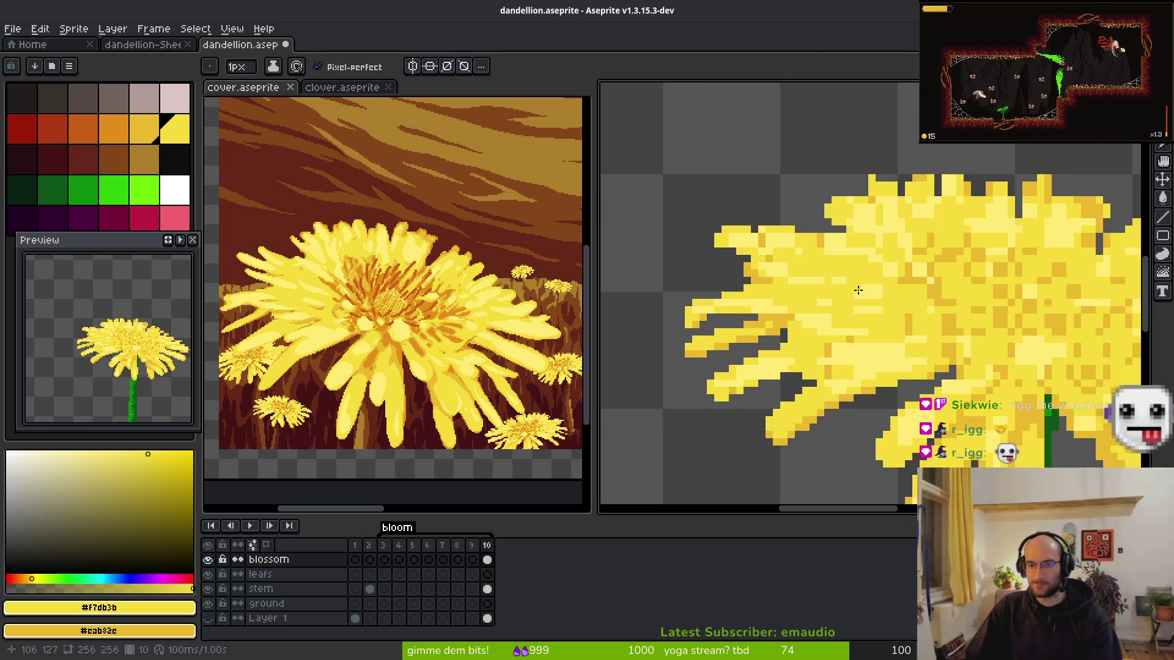
pyautogui.scroll(2, 856, 291)
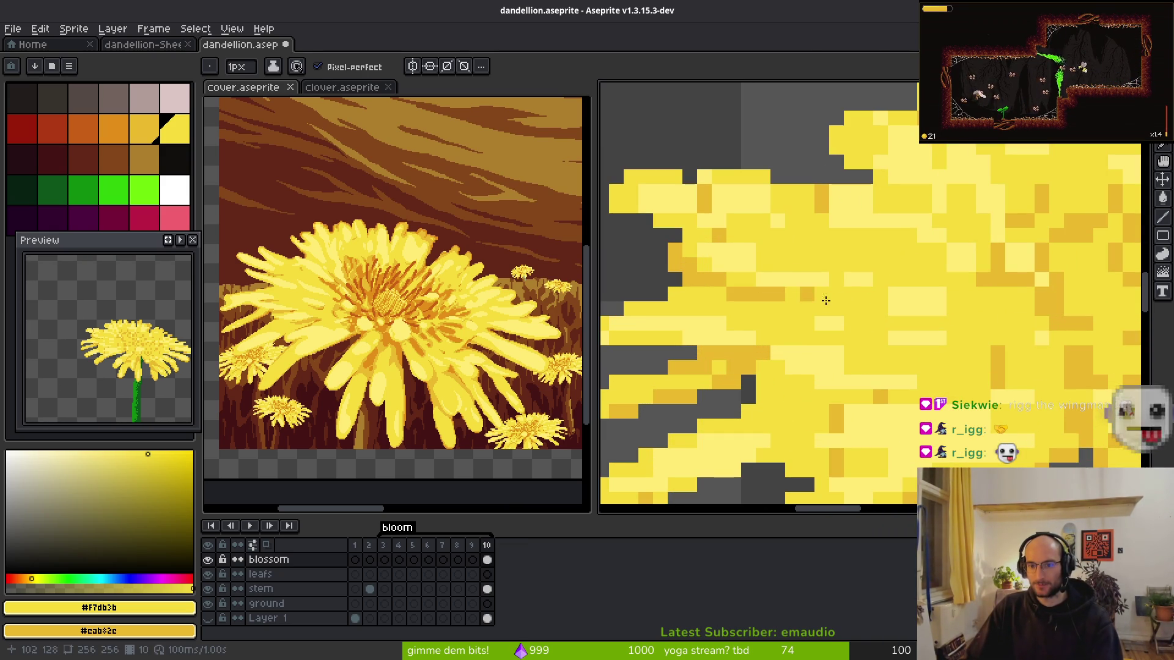
pyautogui.scroll(-3, 911, 323)
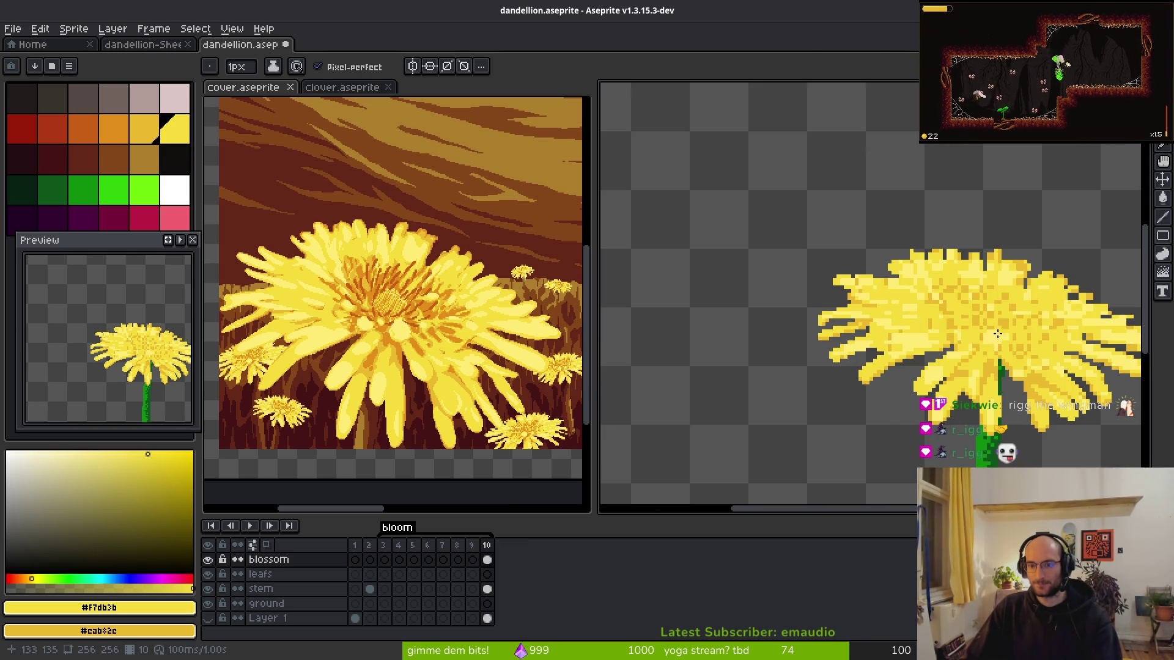
pyautogui.hscroll(3, 997, 334)
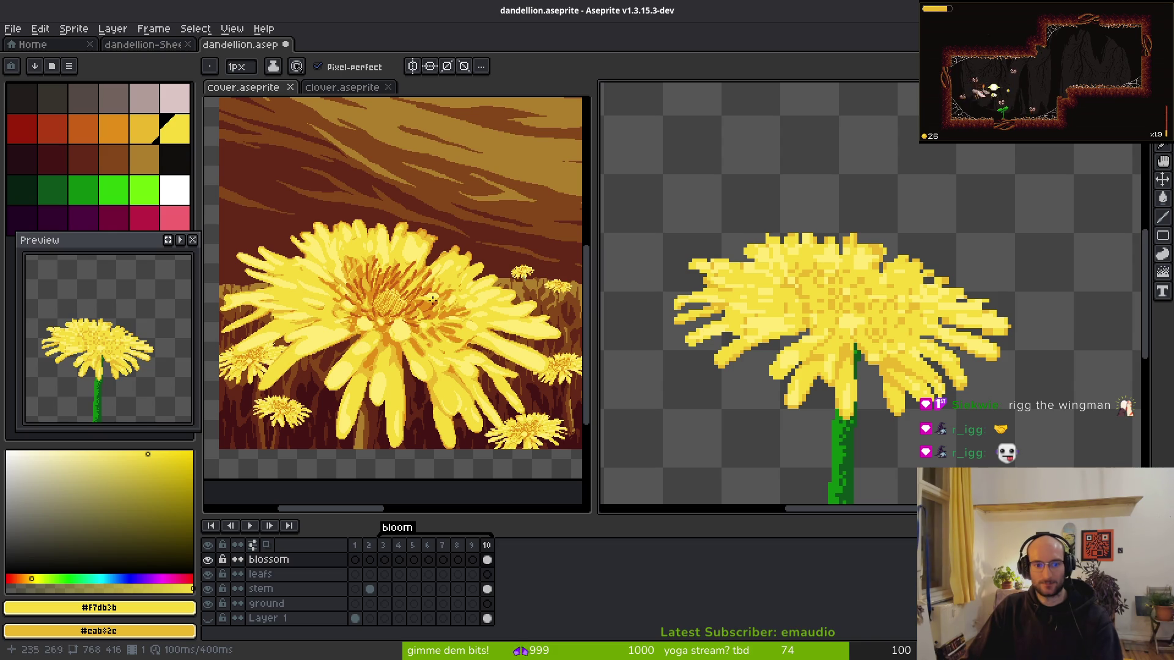
pyautogui.scroll(-2, 912, 338)
pyautogui.scroll(3, 911, 338)
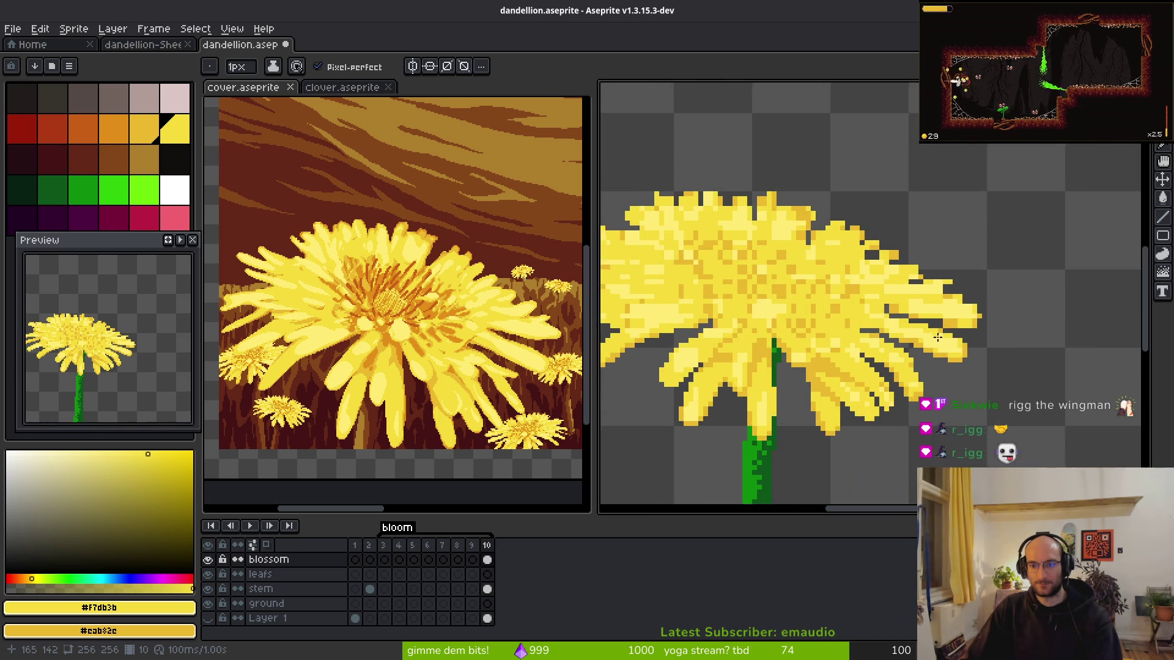
pyautogui.scroll(4, 912, 338)
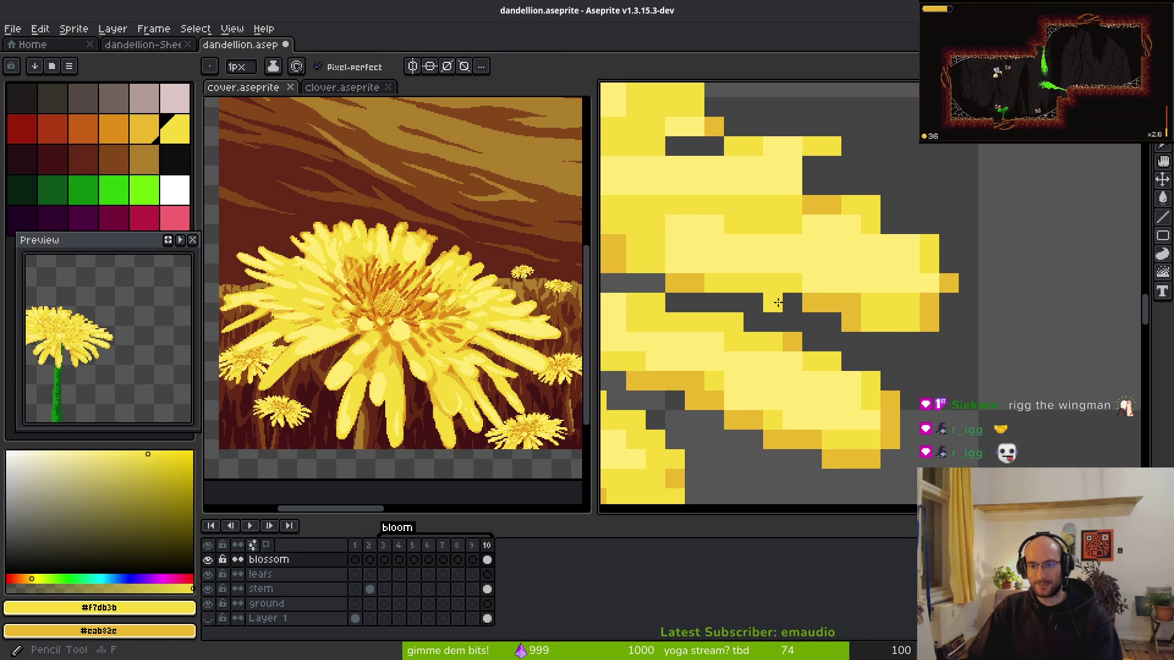
pyautogui.rightClick(773, 302)
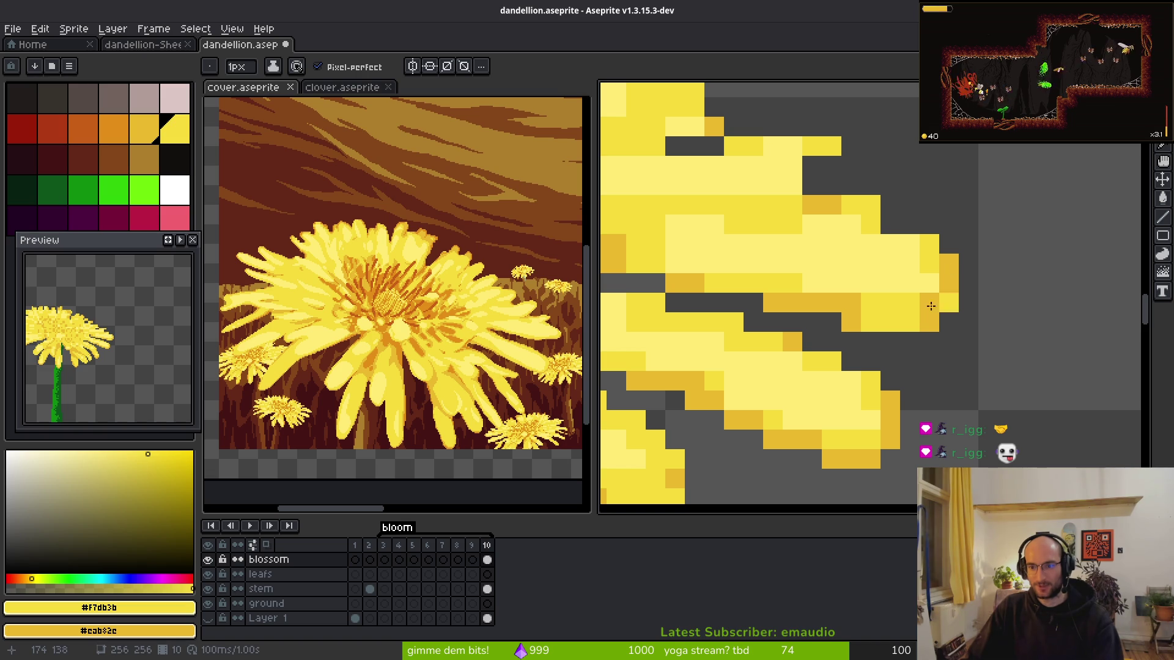
pyautogui.moveTo(947, 283); pyautogui.dragTo(880, 322)
# - Fill two gap pixels on the right petal tip with yellow
pyautogui.hscroll(-3, 912, 290)
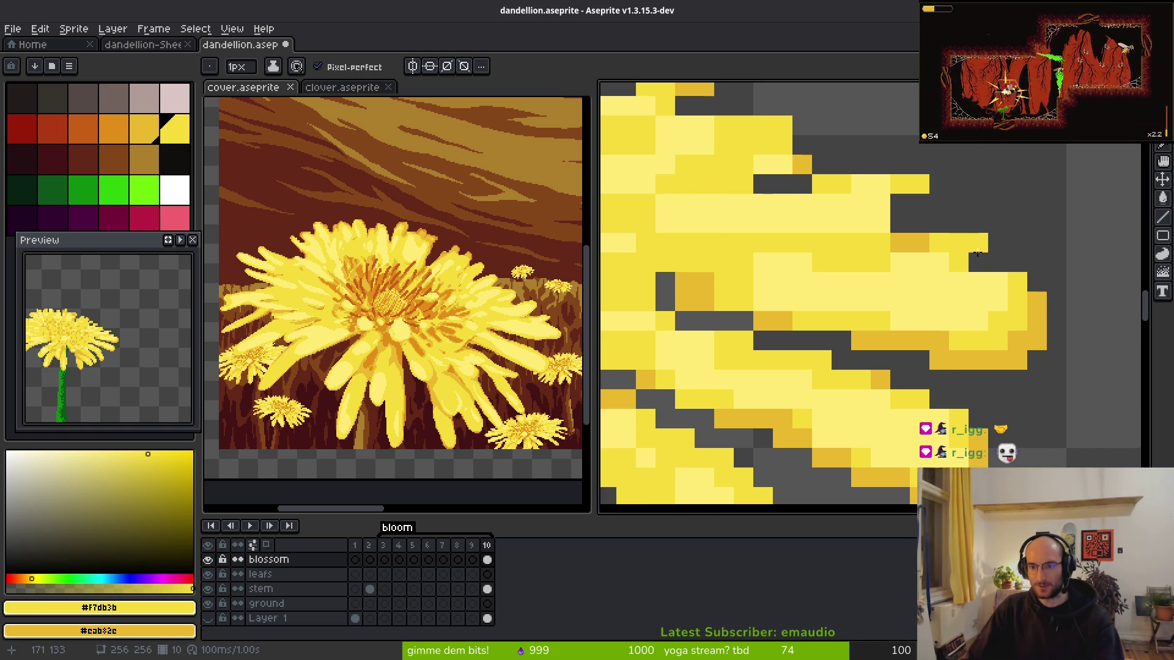
pyautogui.scroll(-3, 969, 304)
pyautogui.scroll(-2, 466, 320)
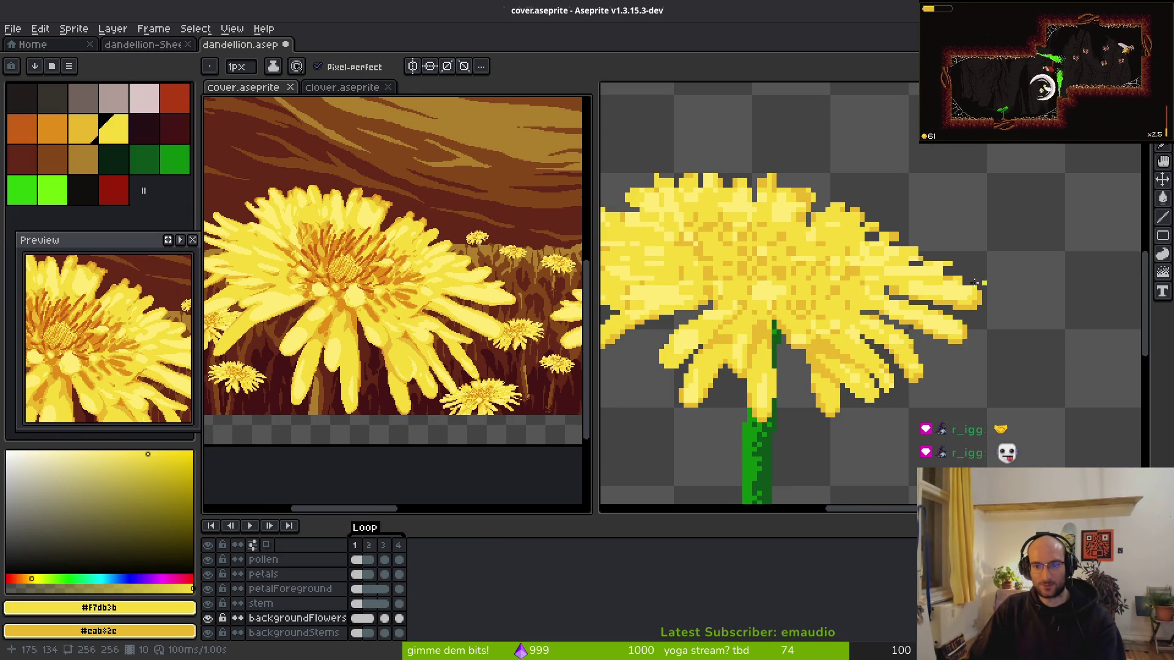
pyautogui.scroll(2, 982, 267)
pyautogui.scroll(2, 982, 267)
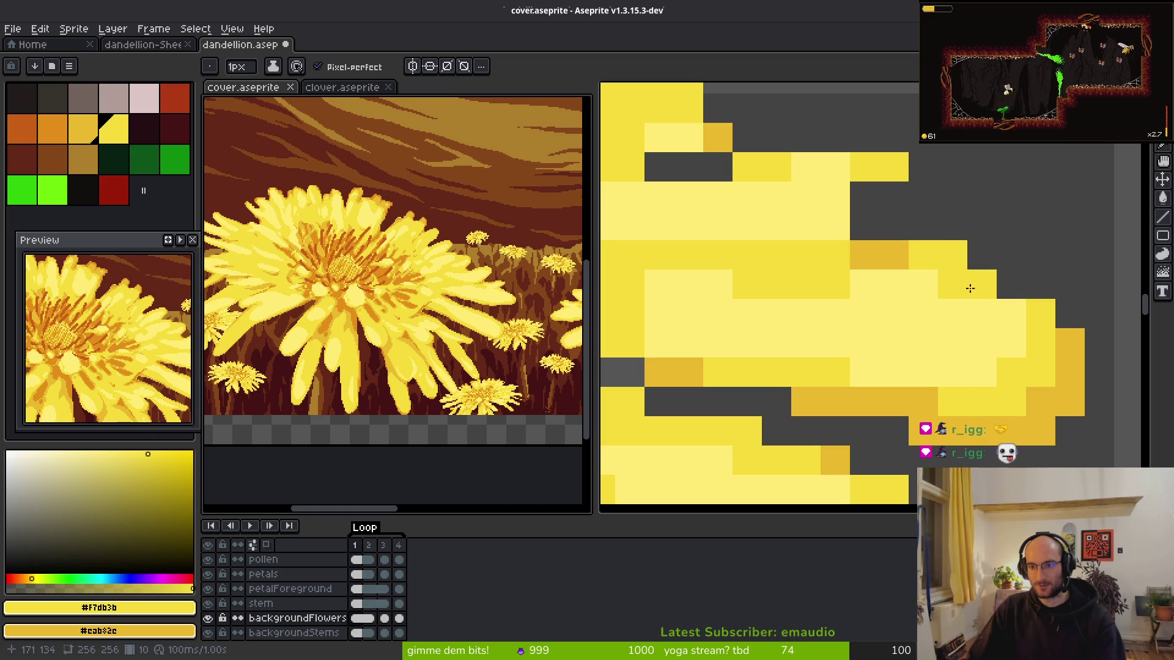
pyautogui.moveTo(916, 233)
pyautogui.mouseDown()
pyautogui.moveTo(865, 226)
pyautogui.moveTo(913, 247)
pyautogui.mouseUp()
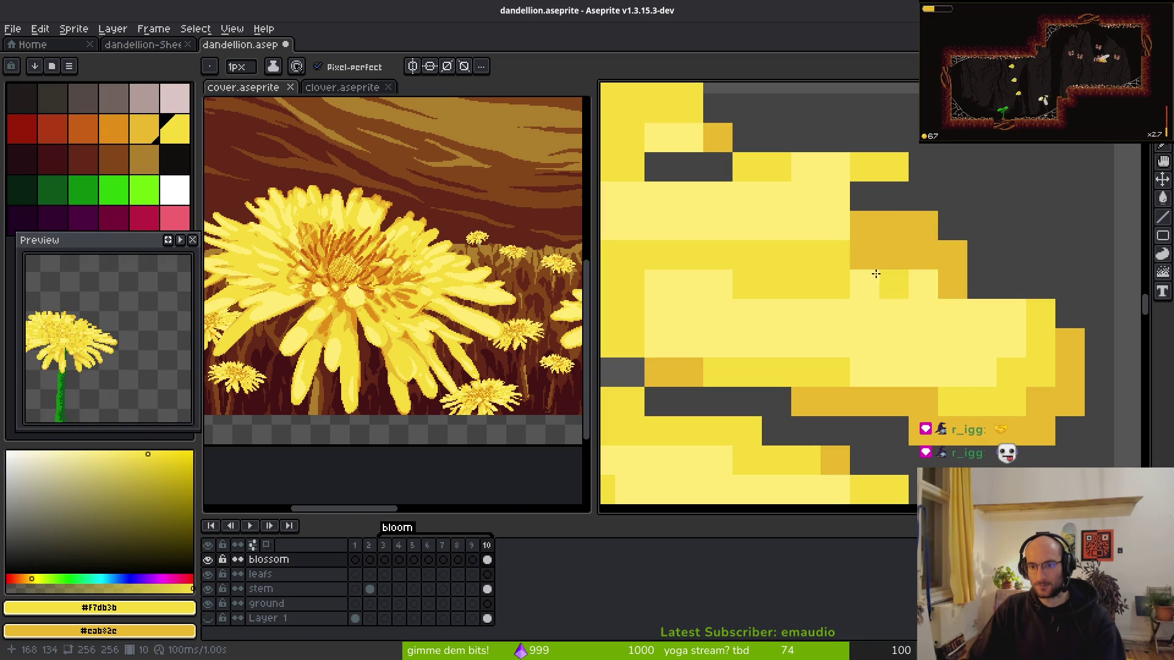
# - Sample colours from the canvas and paint a row of yellow on the petal top
pyautogui.scroll(-3, 862, 281)
pyautogui.scroll(2, 869, 316)
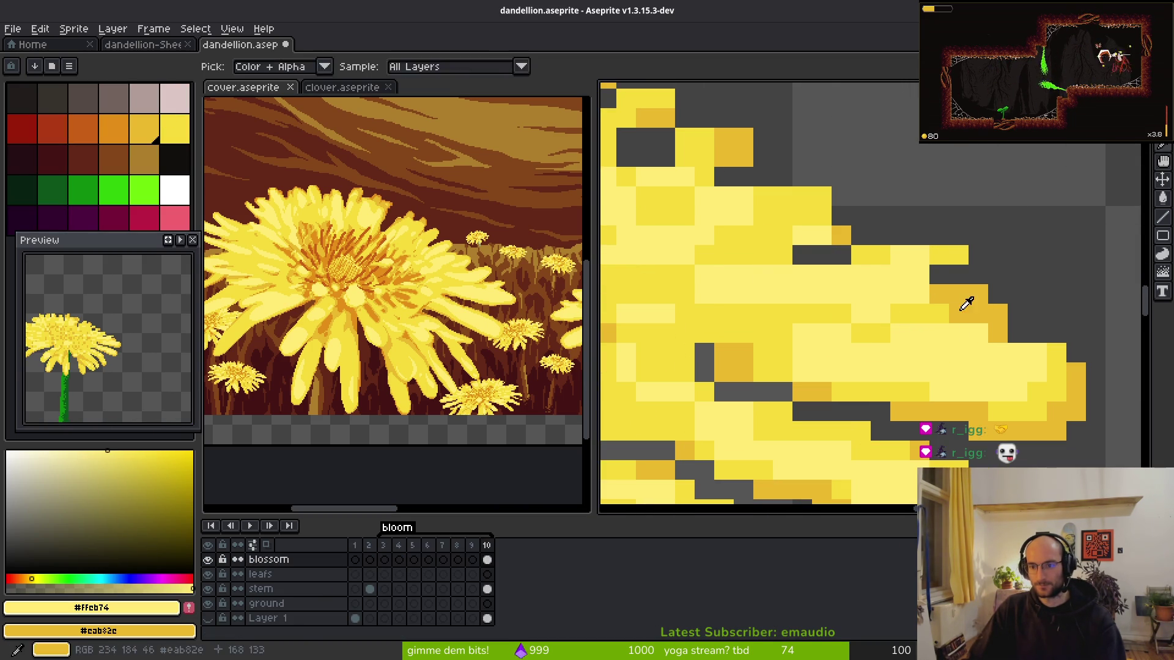
pyautogui.keyDown('alt'); pyautogui.click(913, 317); pyautogui.keyUp('alt')
pyautogui.click(919, 313)
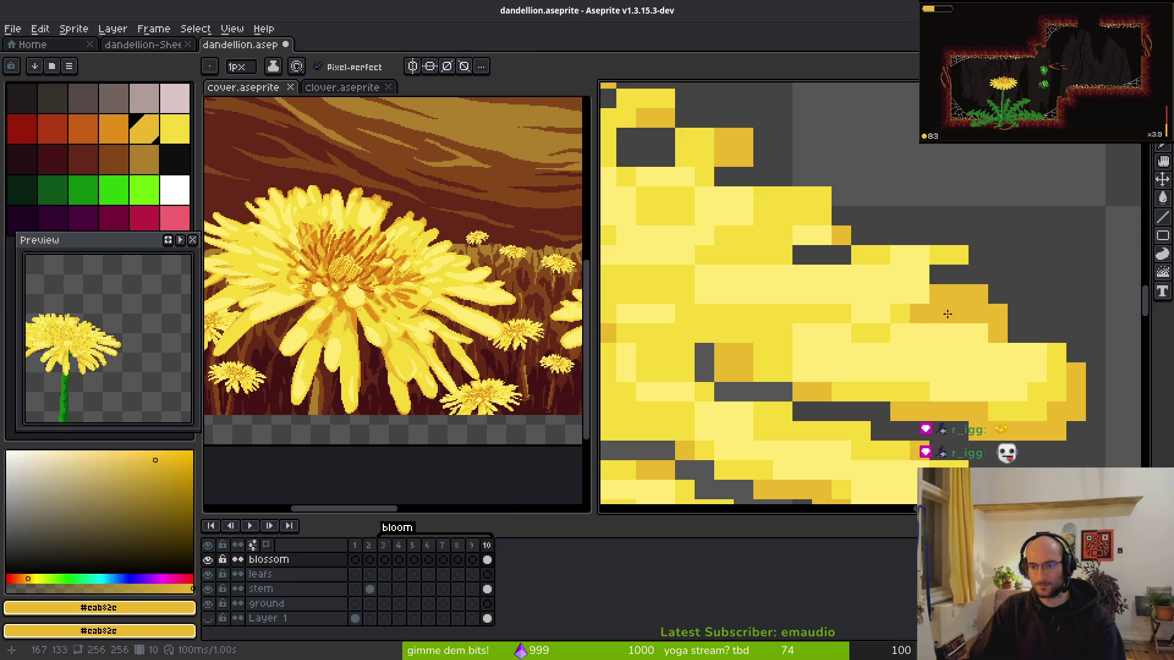
pyautogui.hotkey('ctrl', 'z')
pyautogui.keyDown('alt'); pyautogui.click(855, 330); pyautogui.keyUp('alt')
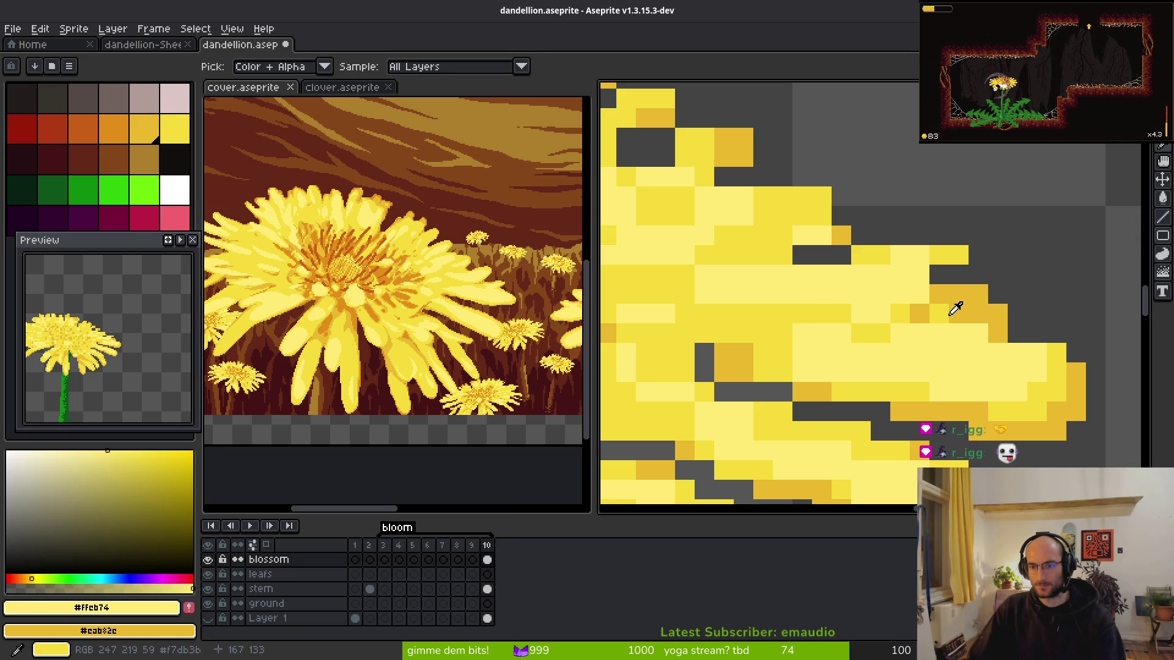
pyautogui.moveTo(938, 236); pyautogui.dragTo(899, 236)
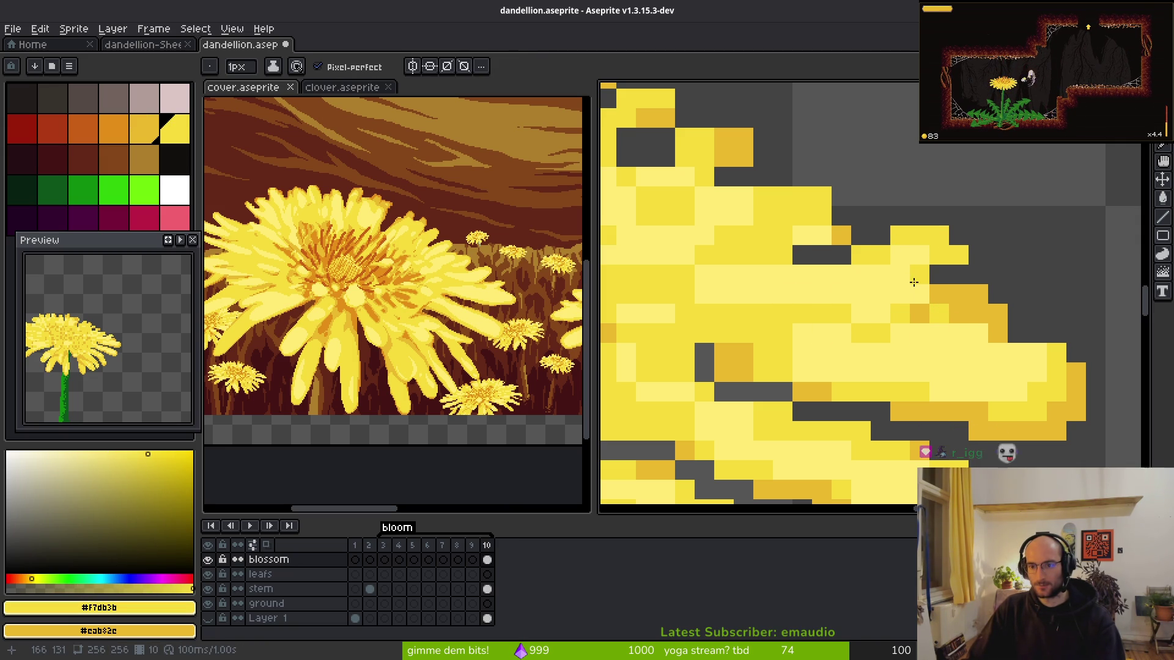
# - Darken light-yellow pixels along the right petals' edges to darker orange
pyautogui.moveTo(901, 294); pyautogui.dragTo(858, 314)
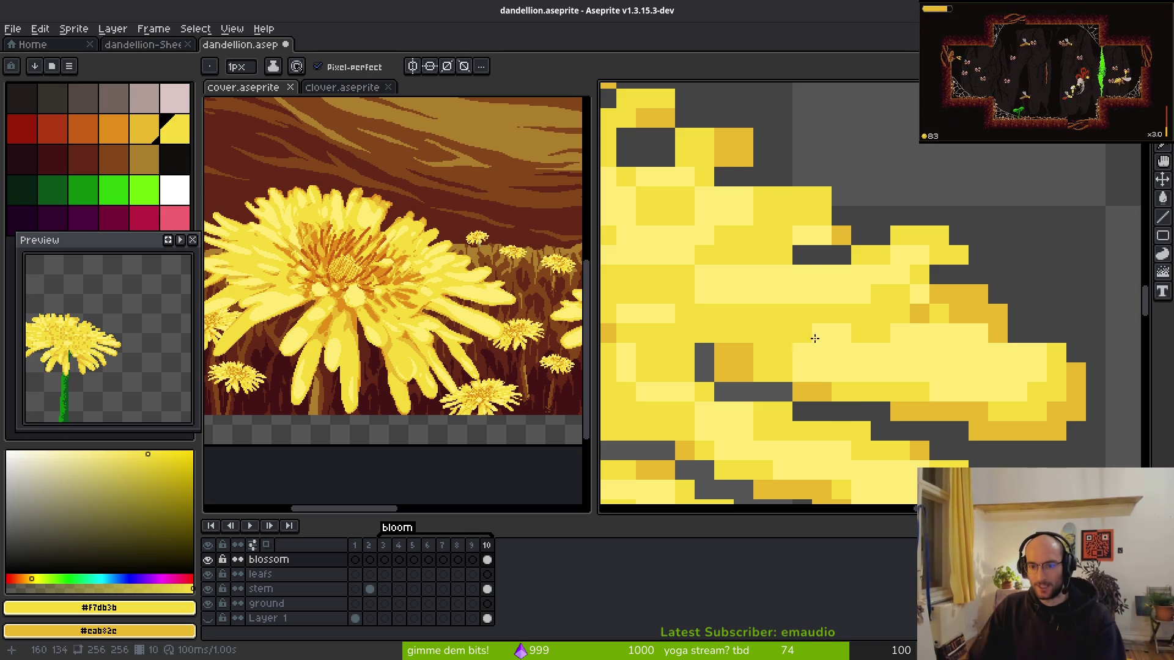
pyautogui.moveTo(797, 371)
pyautogui.mouseDown()
pyautogui.moveTo(995, 388)
pyautogui.moveTo(956, 391)
pyautogui.mouseUp()
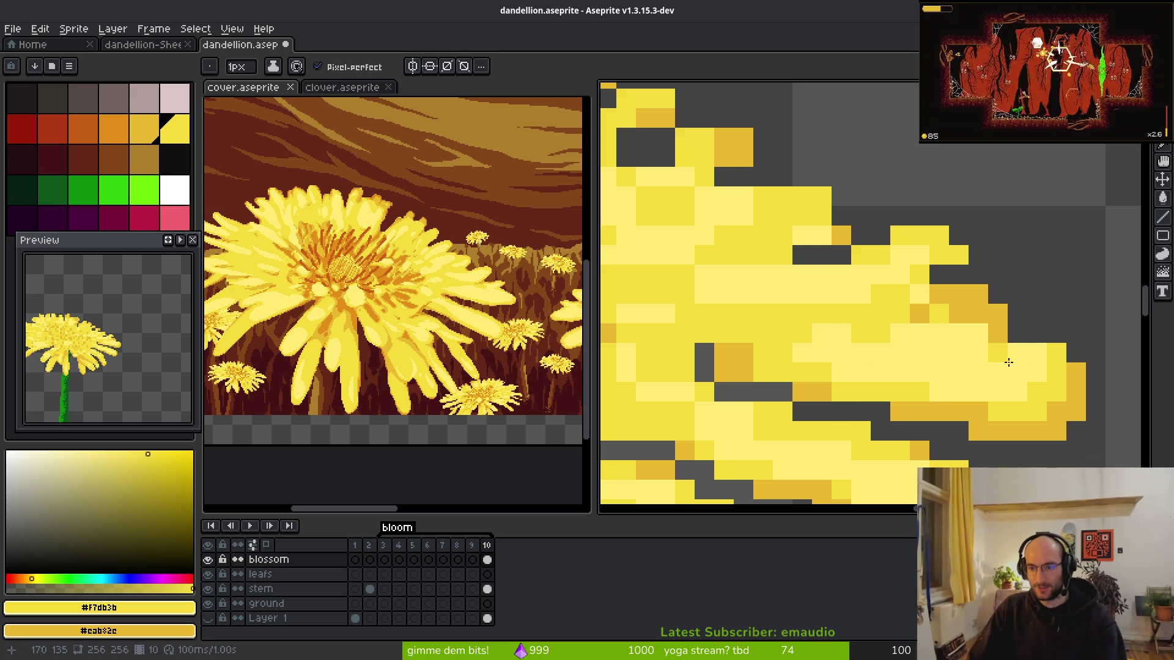
pyautogui.moveTo(1002, 361); pyautogui.dragTo(952, 365)
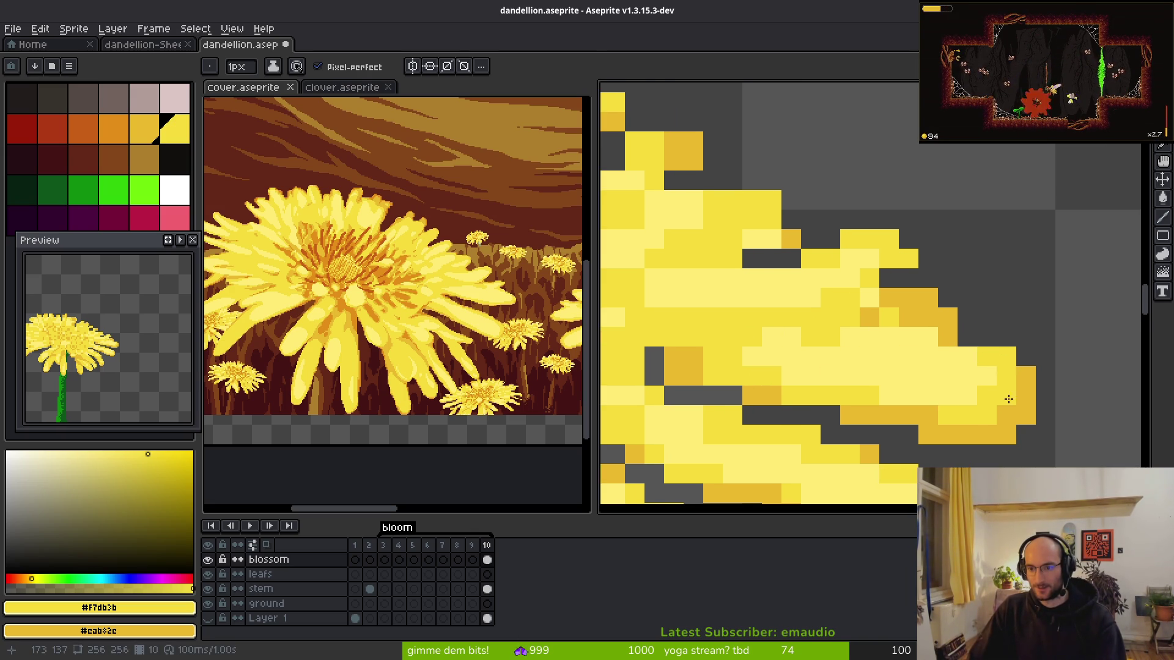
pyautogui.scroll(-4, 995, 406)
pyautogui.scroll(6, 818, 390)
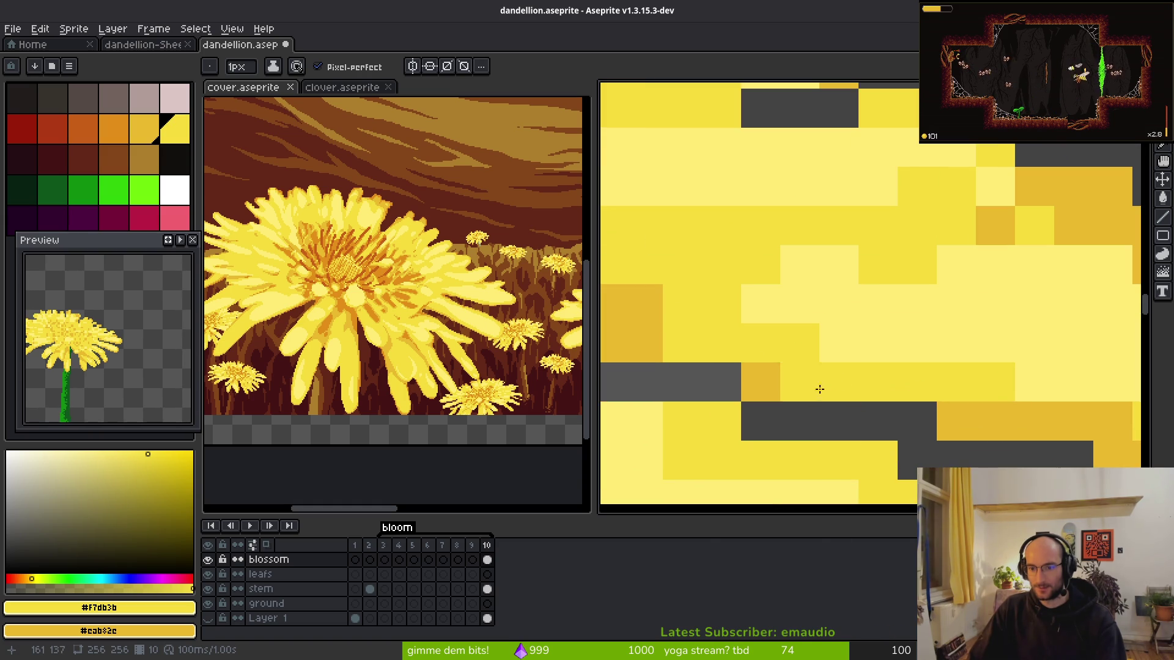
pyautogui.rightClick(838, 385)
pyautogui.rightClick(682, 343)
# - Erase a stray orange pixel and recolour stray pixels at a right petal tip
pyautogui.moveTo(660, 303); pyautogui.dragTo(794, 309)
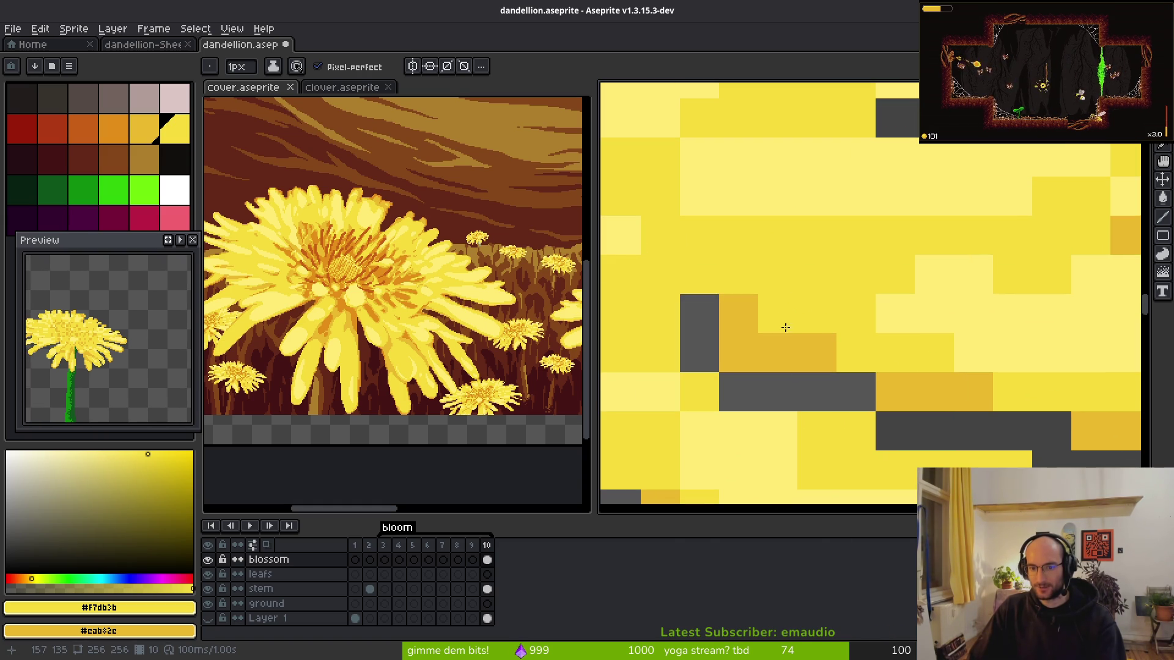
pyautogui.click(738, 352)
pyautogui.scroll(-3, 788, 330)
pyautogui.scroll(2, 828, 333)
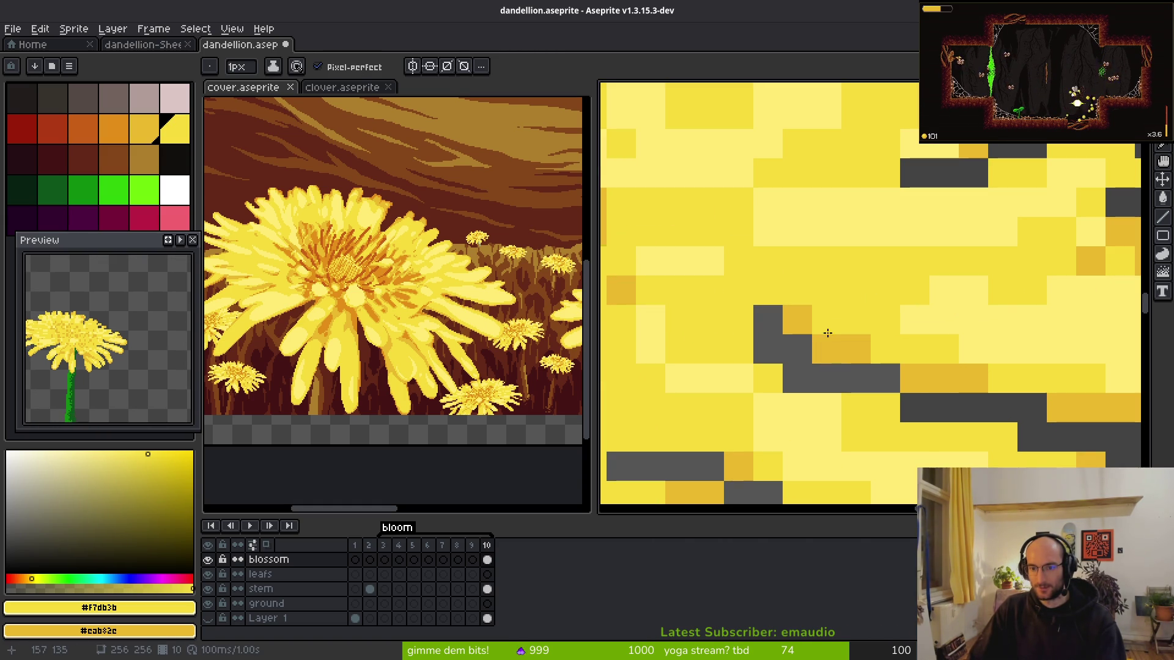
pyautogui.scroll(-5, 856, 385)
pyautogui.scroll(4, 892, 345)
pyautogui.scroll(-1, 979, 352)
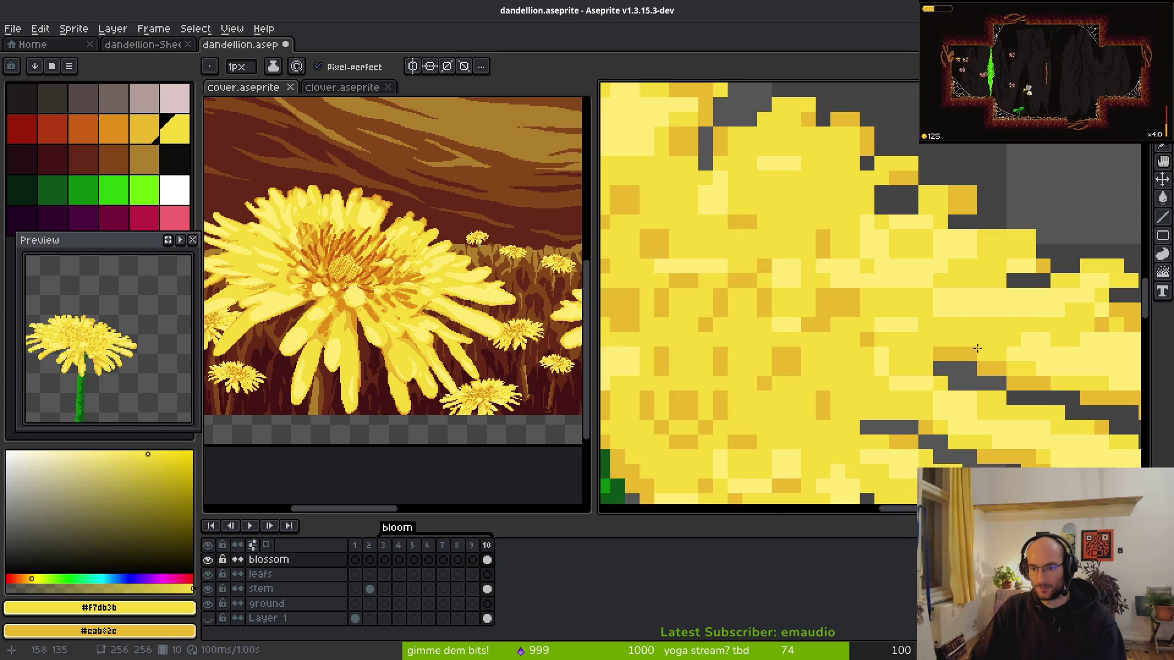
pyautogui.scroll(-1, 979, 352)
pyautogui.scroll(2, 853, 370)
pyautogui.scroll(-3, 878, 363)
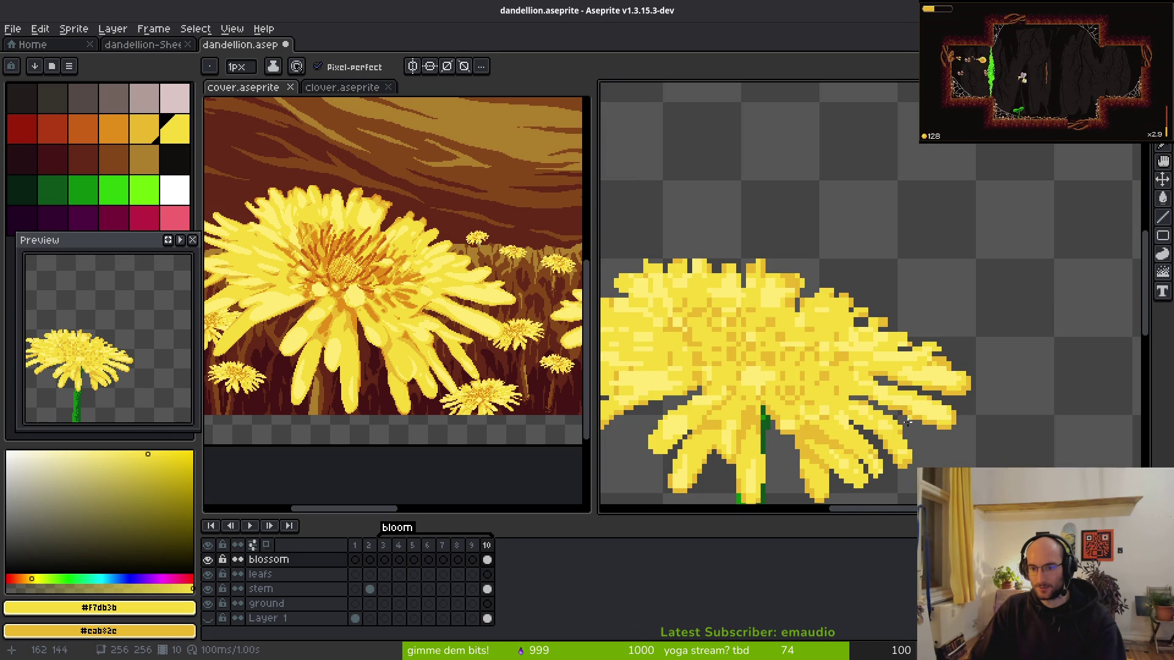
pyautogui.scroll(3, 864, 398)
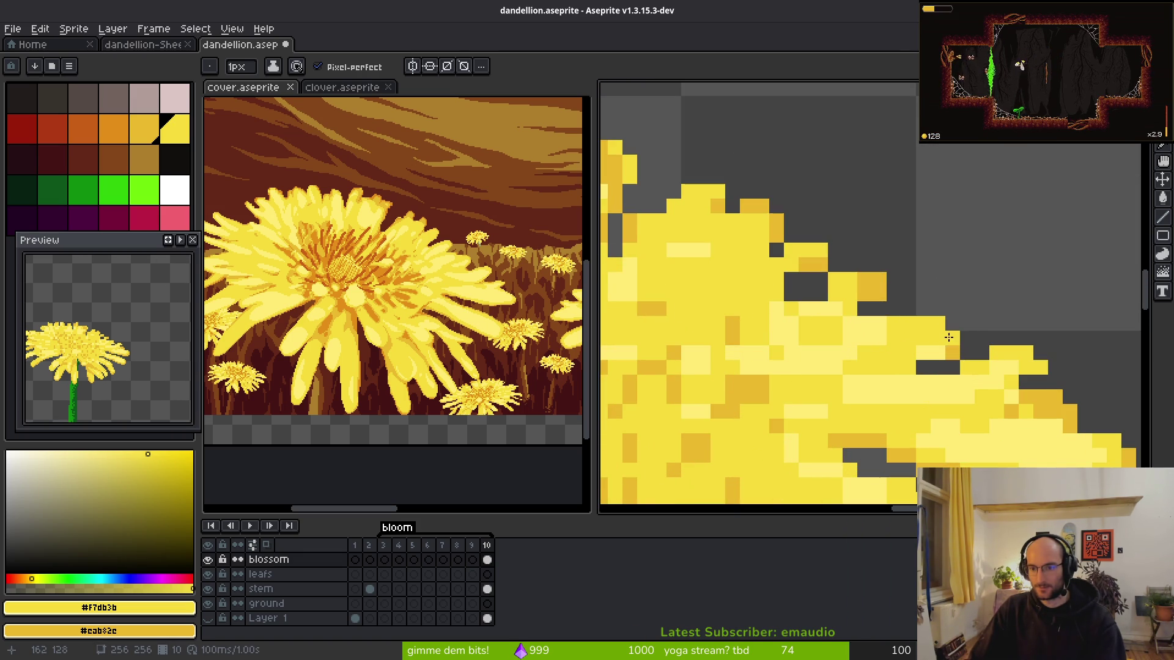
pyautogui.moveTo(915, 365); pyautogui.dragTo(899, 370)
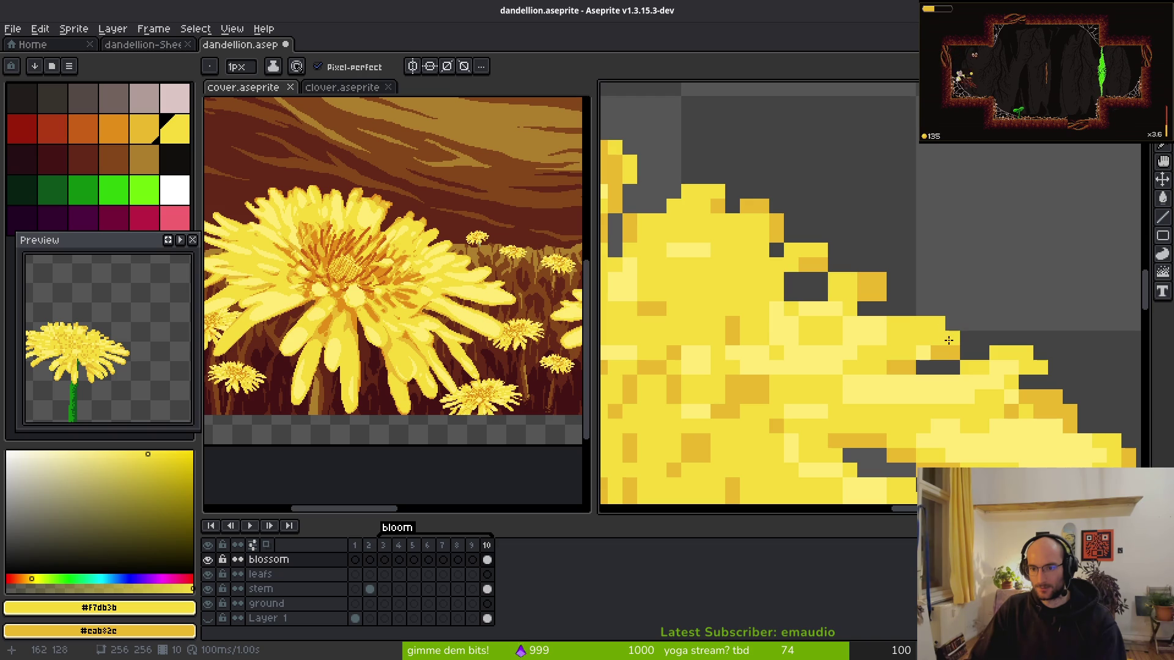
pyautogui.scroll(-3, 941, 355)
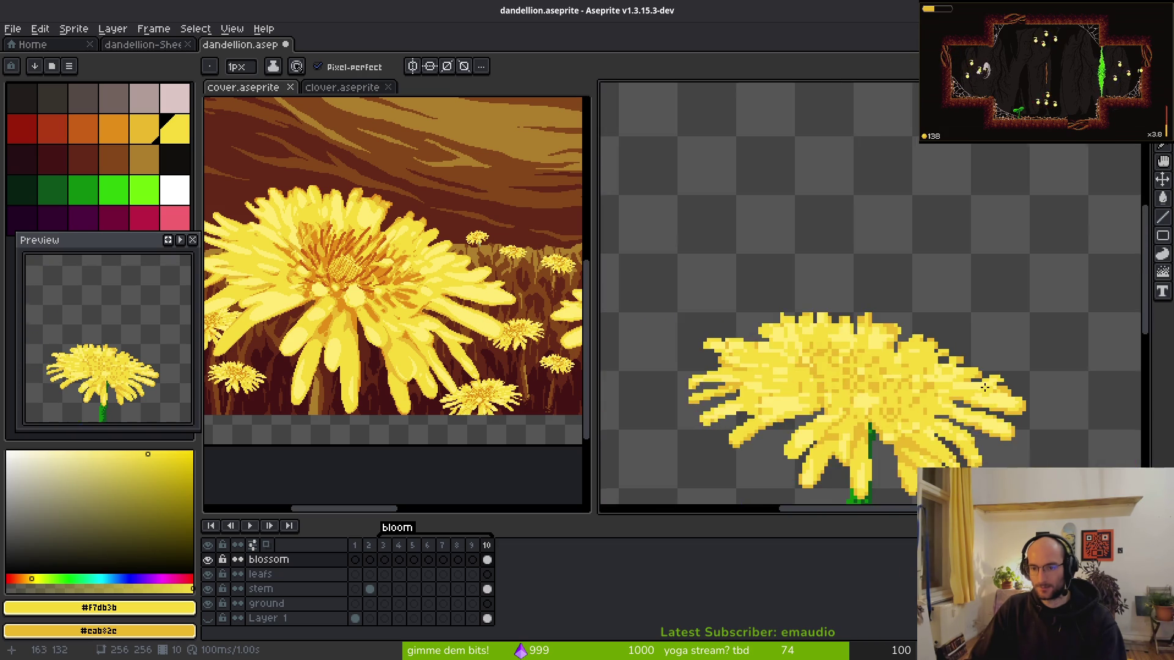
# - Fill a gap pixel and turn an orange pixel bright yellow at the right petal tips
pyautogui.scroll(3, 964, 366)
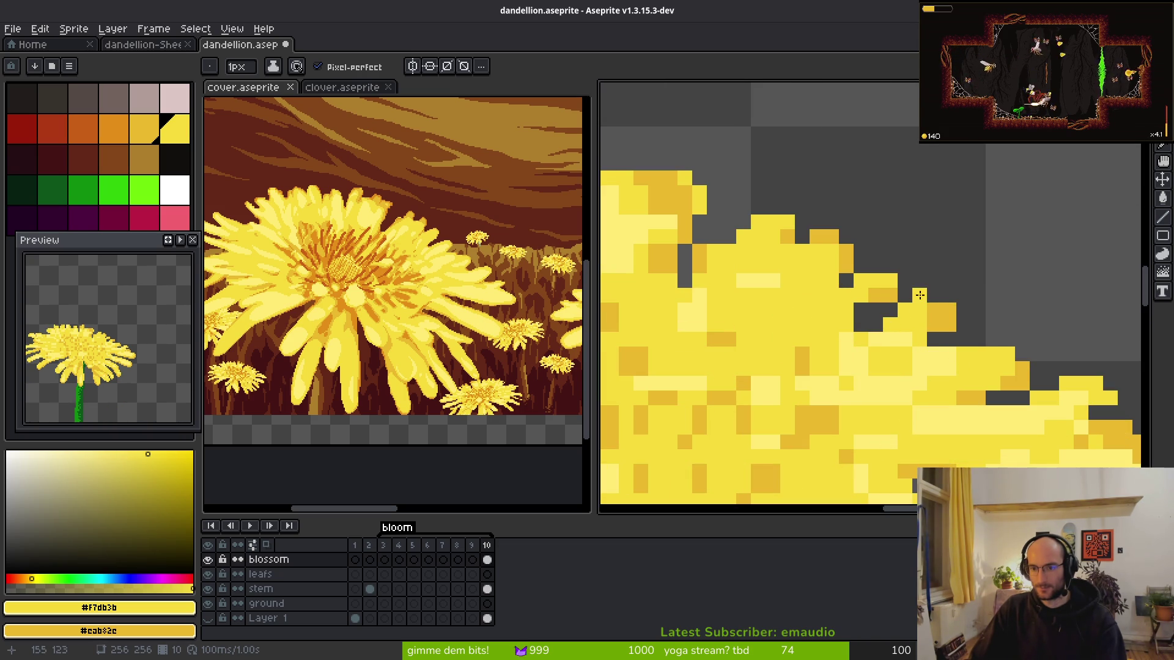
pyautogui.click(920, 295)
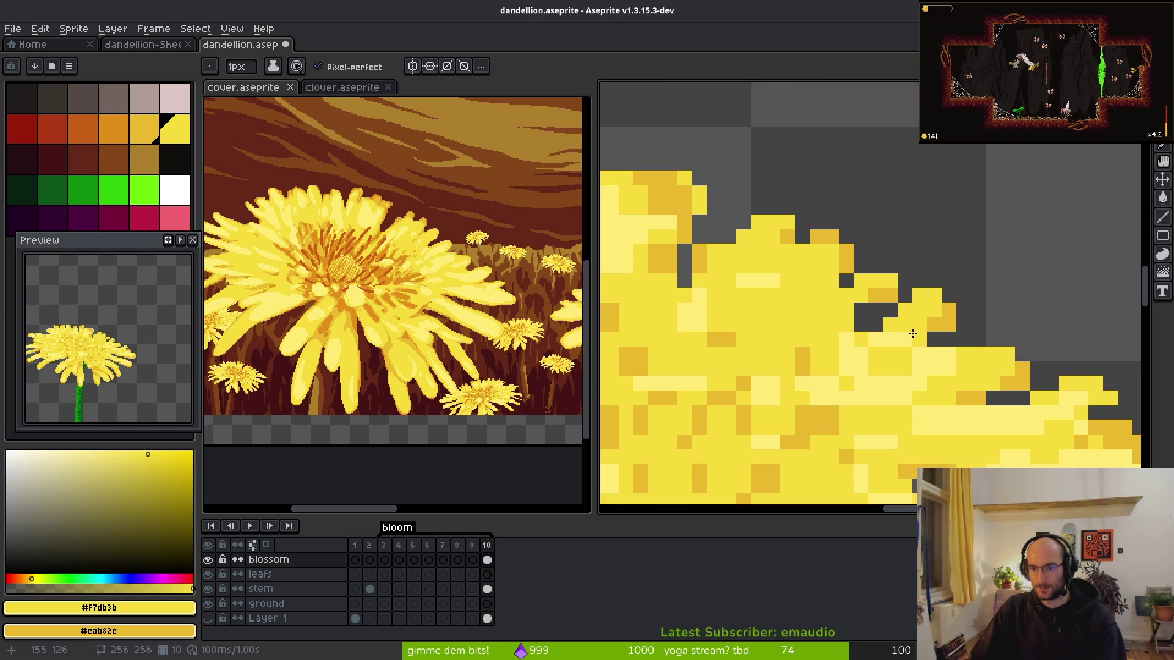
pyautogui.click(944, 315)
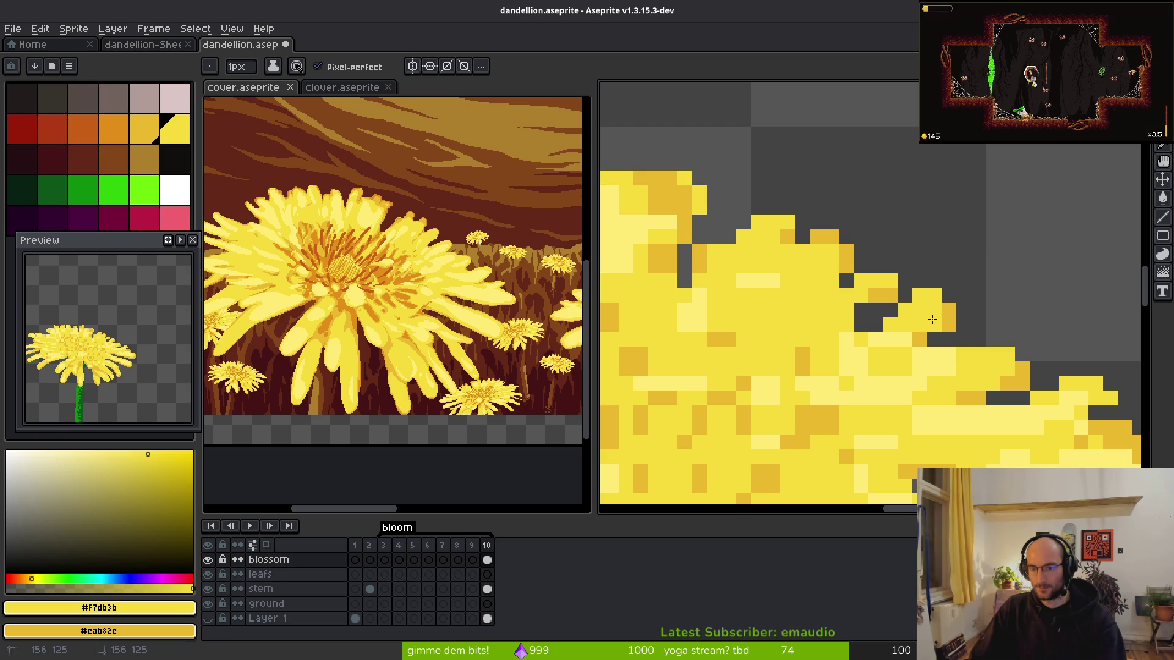
pyautogui.press('e')
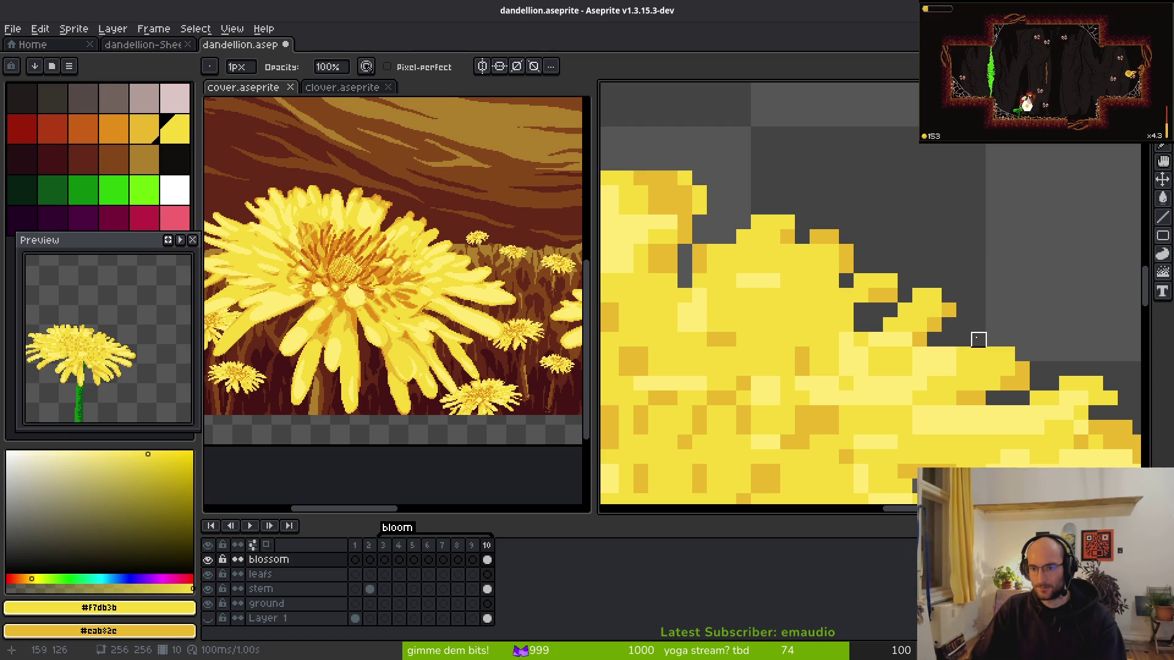
pyautogui.scroll(-3, 975, 334)
pyautogui.scroll(3, 998, 347)
pyautogui.press('b')
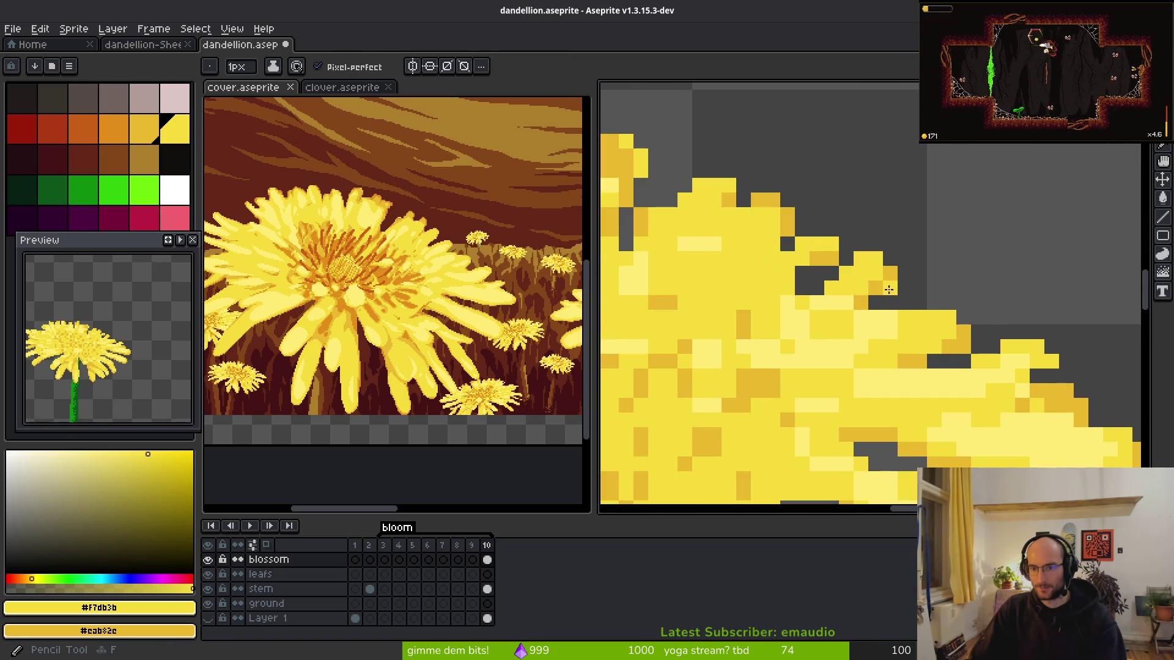
pyautogui.scroll(-3, 968, 347)
pyautogui.scroll(3, 969, 347)
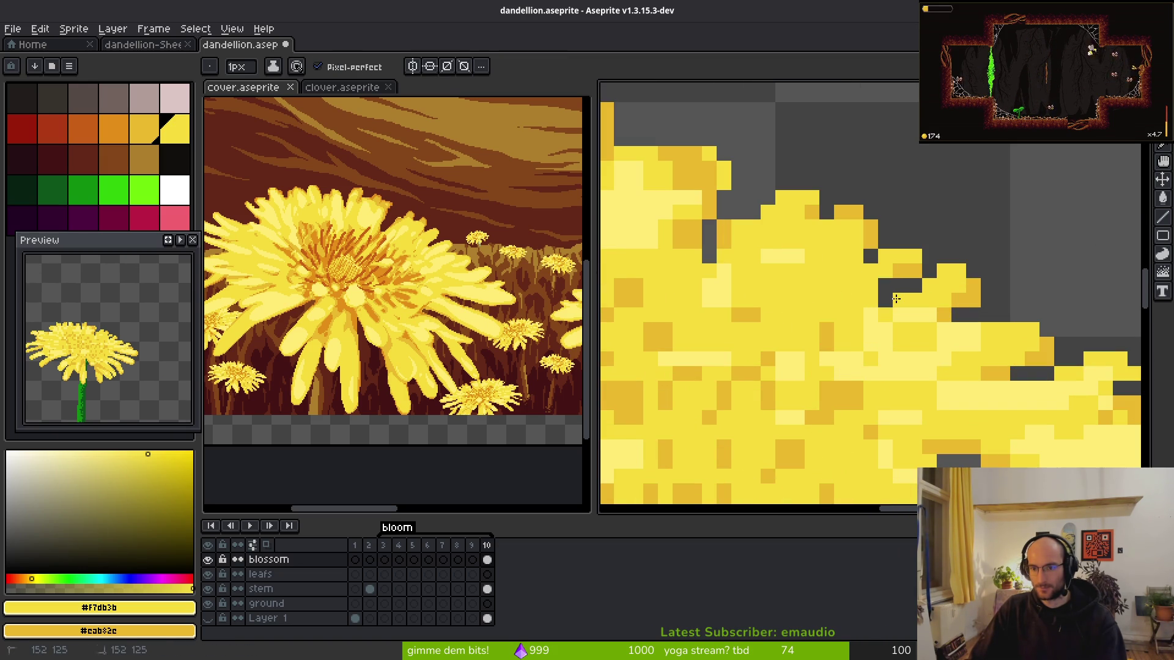
pyautogui.scroll(-2, 977, 329)
pyautogui.scroll(2, 977, 330)
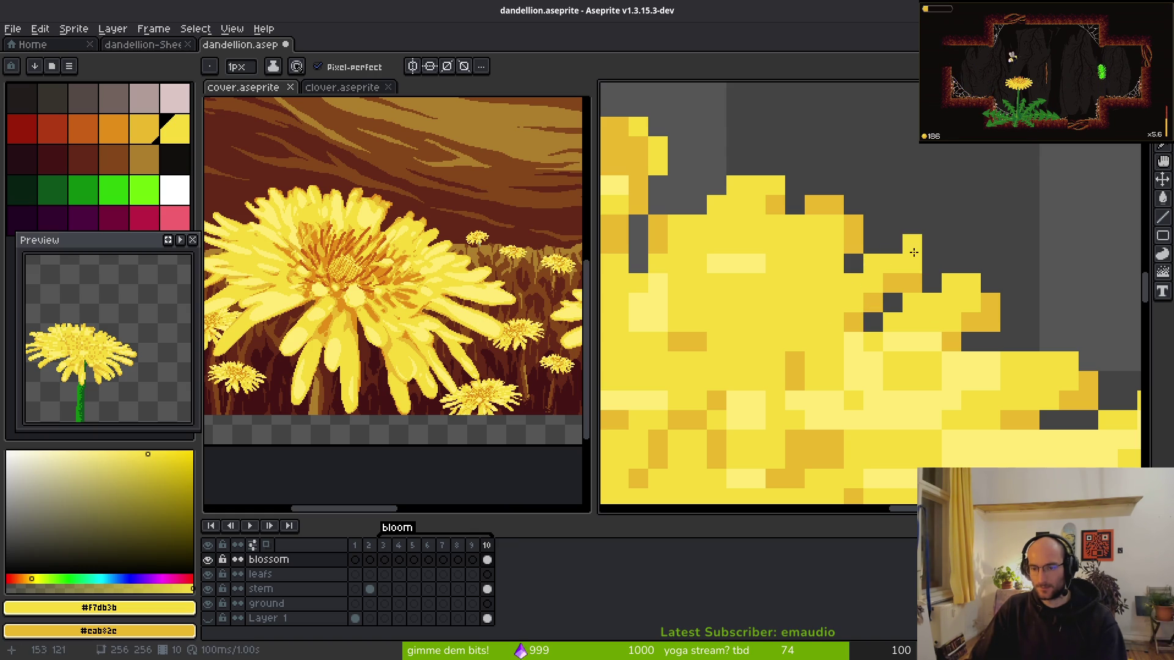
pyautogui.scroll(-3, 905, 202)
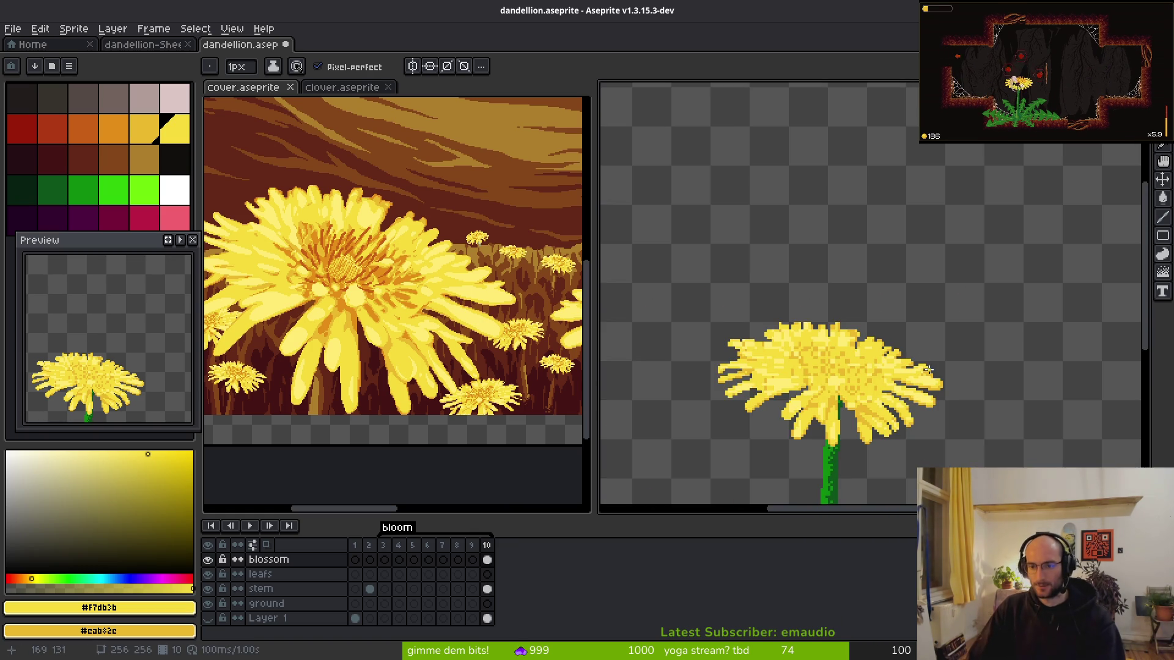
pyautogui.scroll(2, 823, 392)
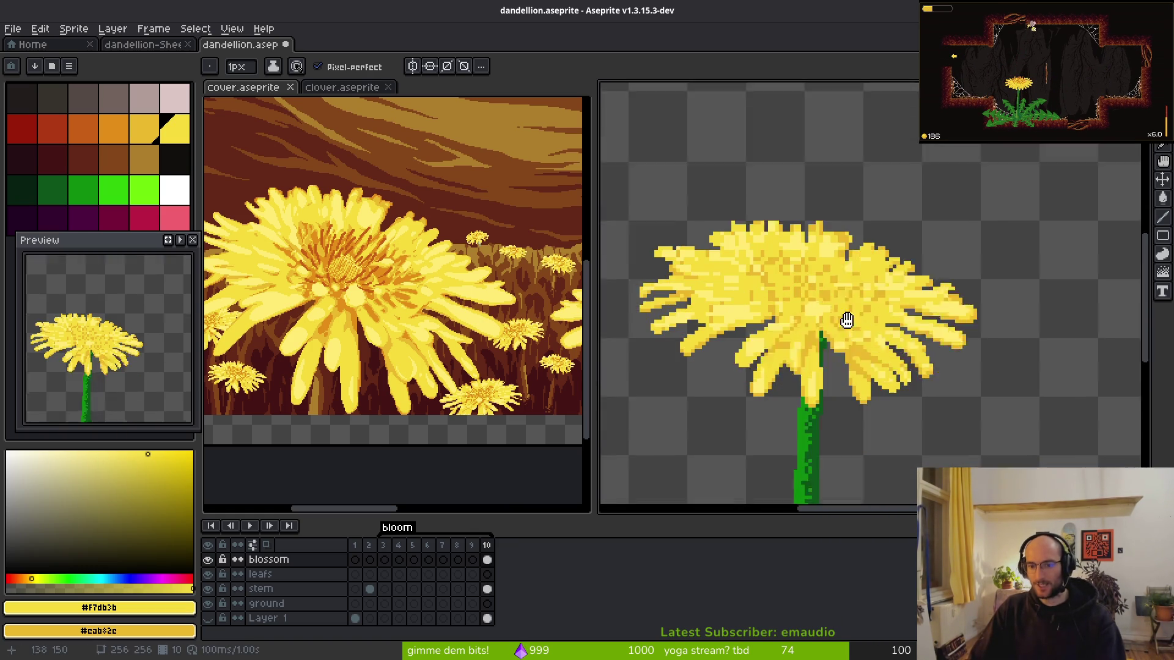
# - Show Layer 1's green leaves, then toggle the blossom layer off and on to compare
pyautogui.click(208, 618)
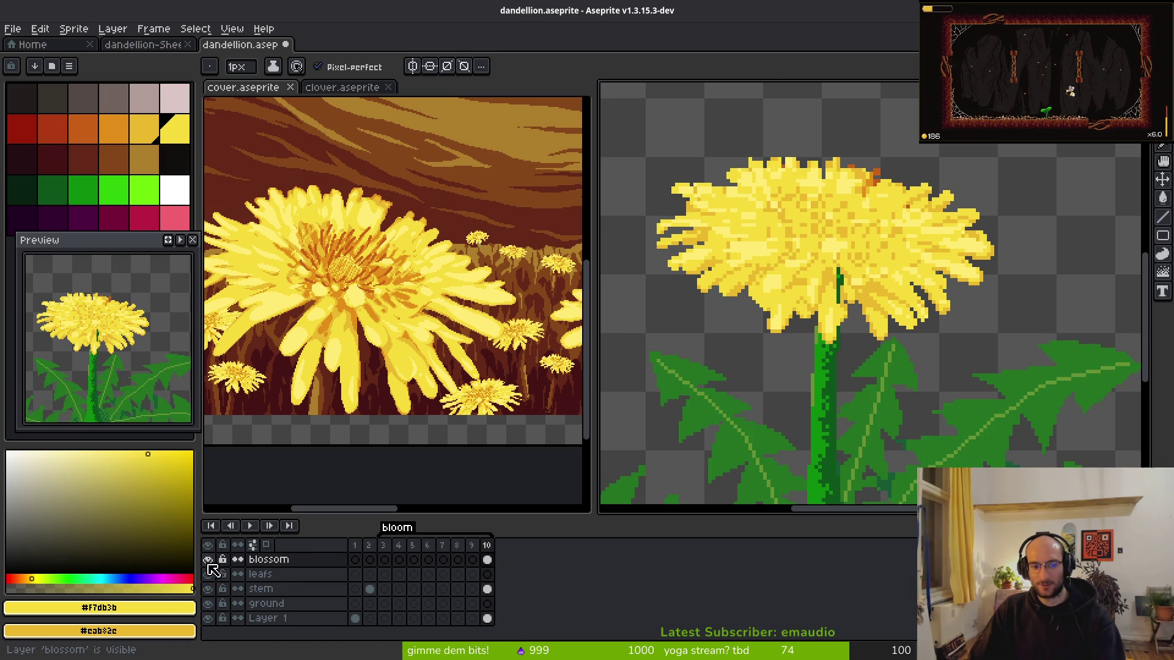
pyautogui.click(207, 559)
pyautogui.click(207, 559)
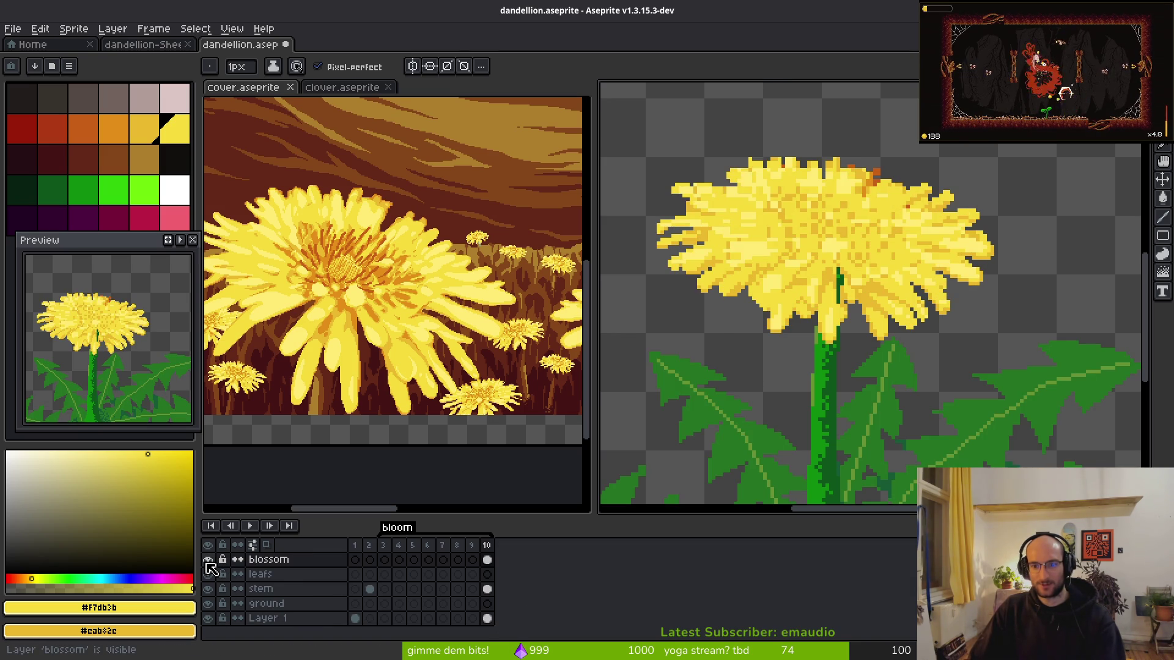
pyautogui.click(208, 559)
pyautogui.click(208, 560)
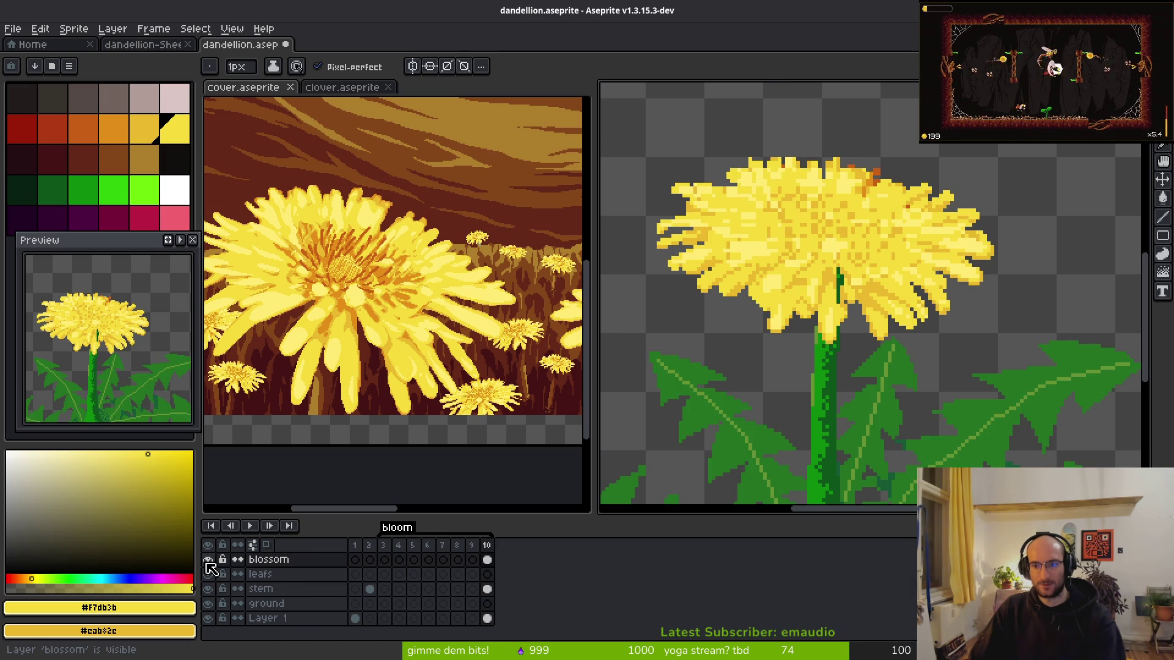
pyautogui.click(207, 560)
pyautogui.click(207, 560)
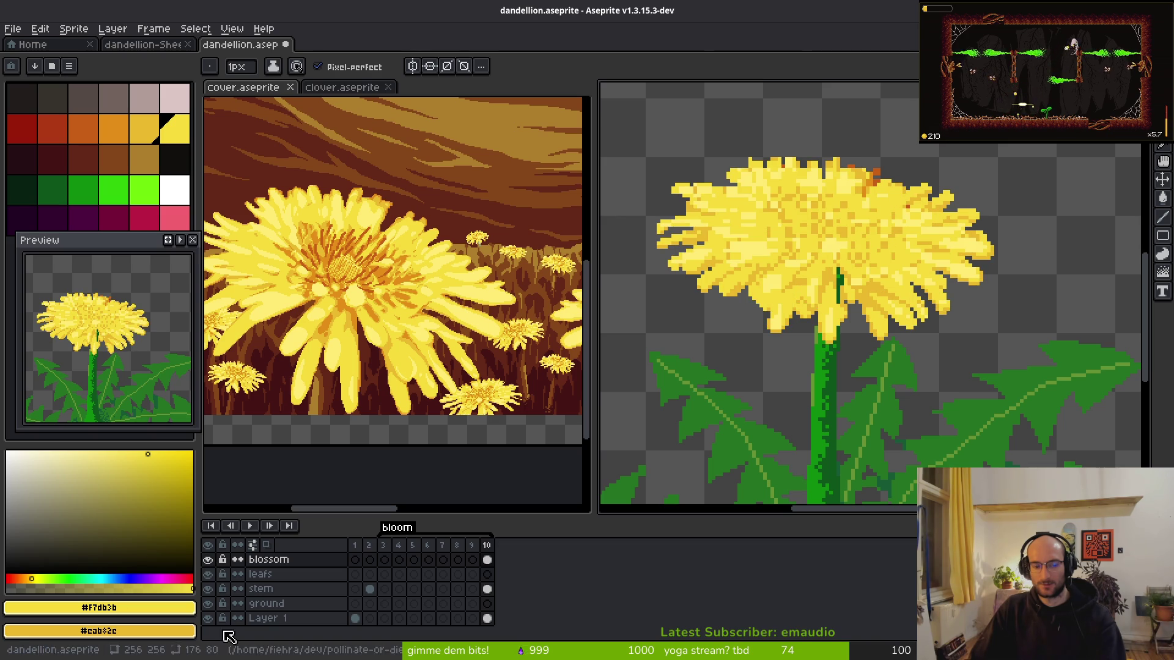
# - Hide Layer 1 and erase stray pixels along the blossom's upper petal edge
pyautogui.click(208, 618)
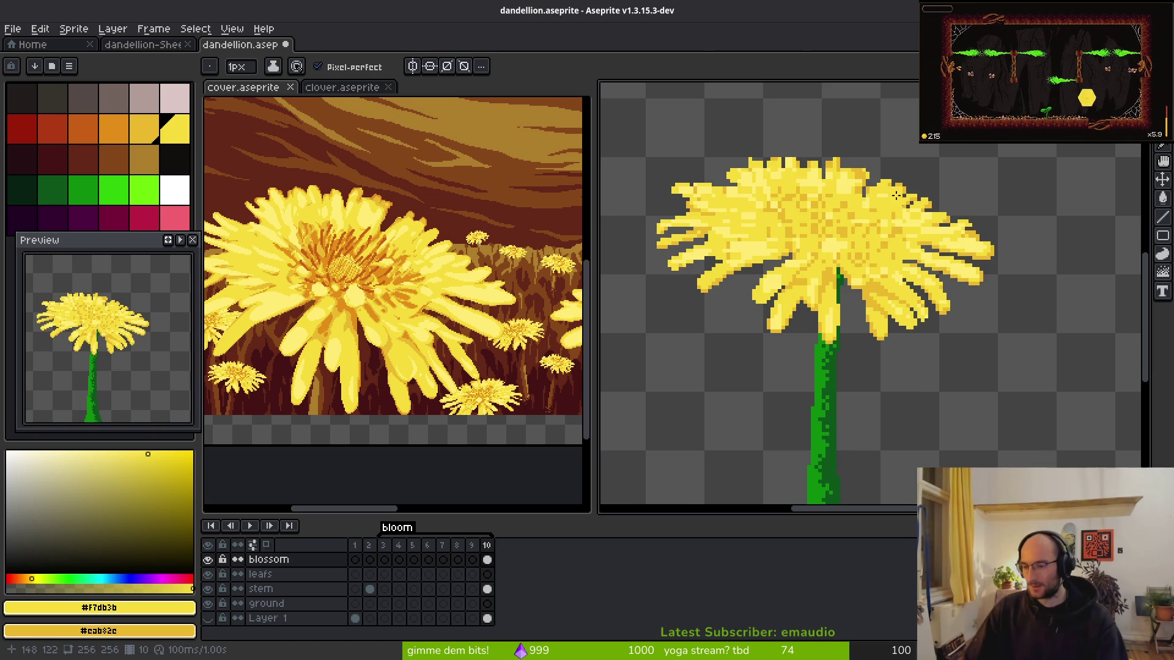
pyautogui.scroll(4, 843, 208)
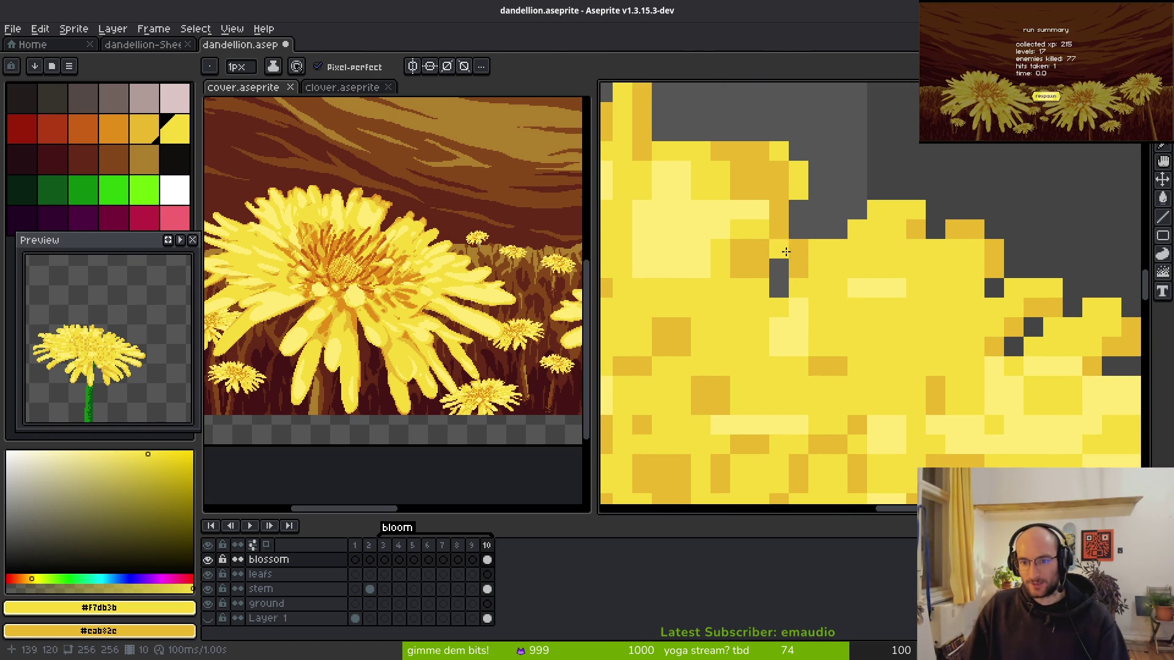
pyautogui.press('e')
pyautogui.moveTo(817, 269)
pyautogui.mouseDown()
pyautogui.moveTo(798, 269)
pyautogui.moveTo(857, 190)
pyautogui.moveTo(896, 190)
pyautogui.moveTo(857, 190)
pyautogui.mouseUp()
pyautogui.click(856, 191)
pyautogui.scroll(-4, 856, 208)
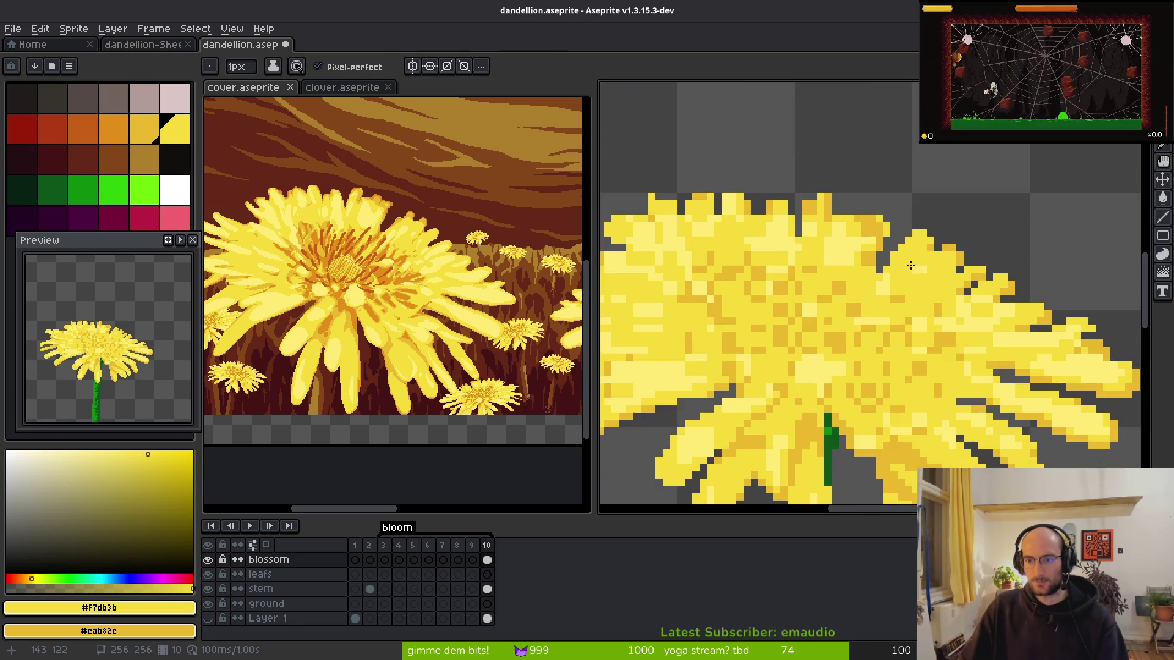
pyautogui.scroll(7, 934, 265)
pyautogui.moveTo(935, 265)
pyautogui.mouseDown()
pyautogui.moveTo(933, 324)
pyautogui.moveTo(905, 382)
pyautogui.mouseUp()
pyautogui.scroll(-4, 935, 353)
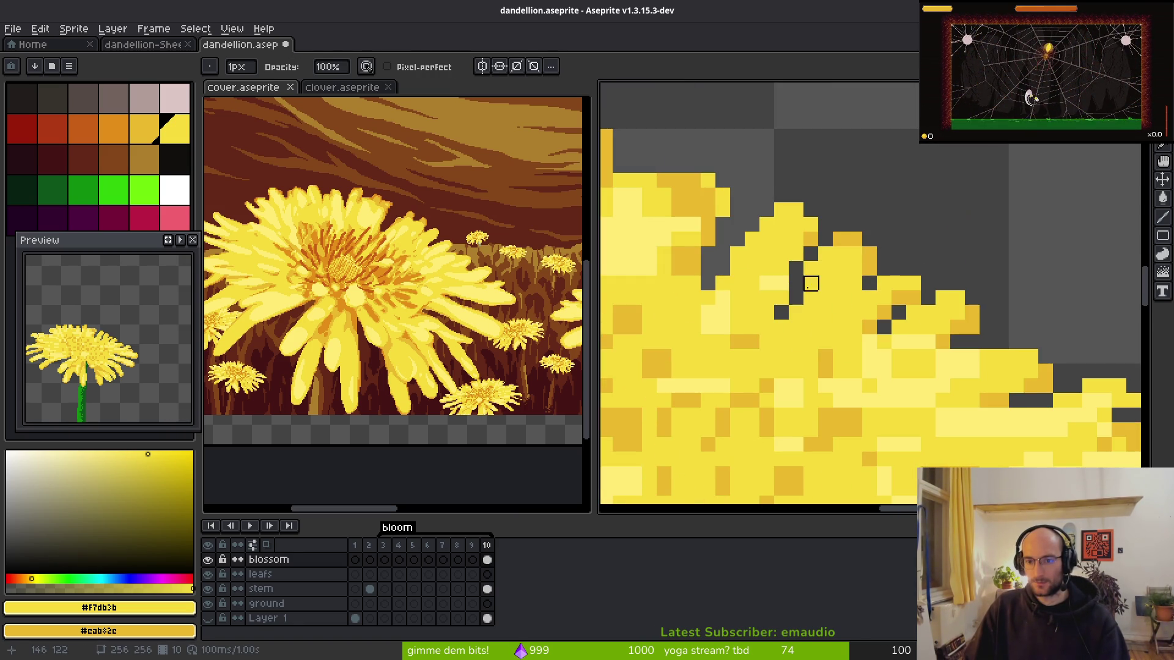
# - Fill a dark gap in the petals with yellow using the Pencil
pyautogui.press('b')
pyautogui.scroll(3, 843, 313)
pyautogui.click(890, 276)
pyautogui.scroll(-4, 886, 272)
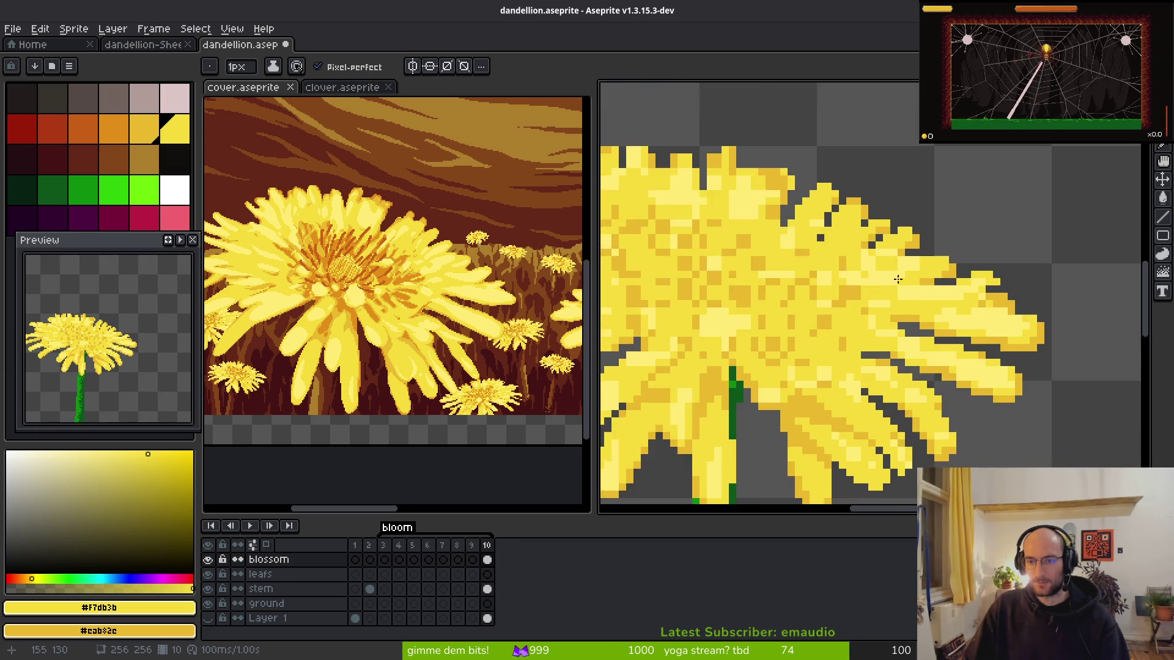
pyautogui.scroll(2, 922, 247)
pyautogui.scroll(1, 922, 248)
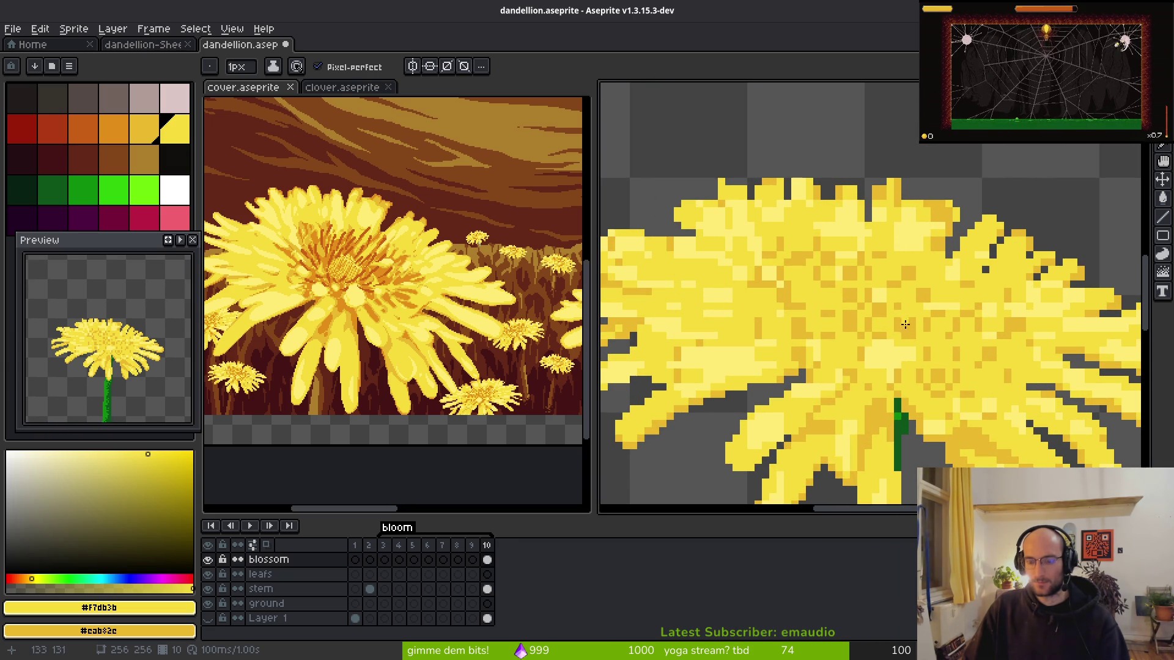
# - Paint over the orange pixels in the blossom's centre with light yellow
pyautogui.moveTo(900, 323); pyautogui.dragTo(770, 280)
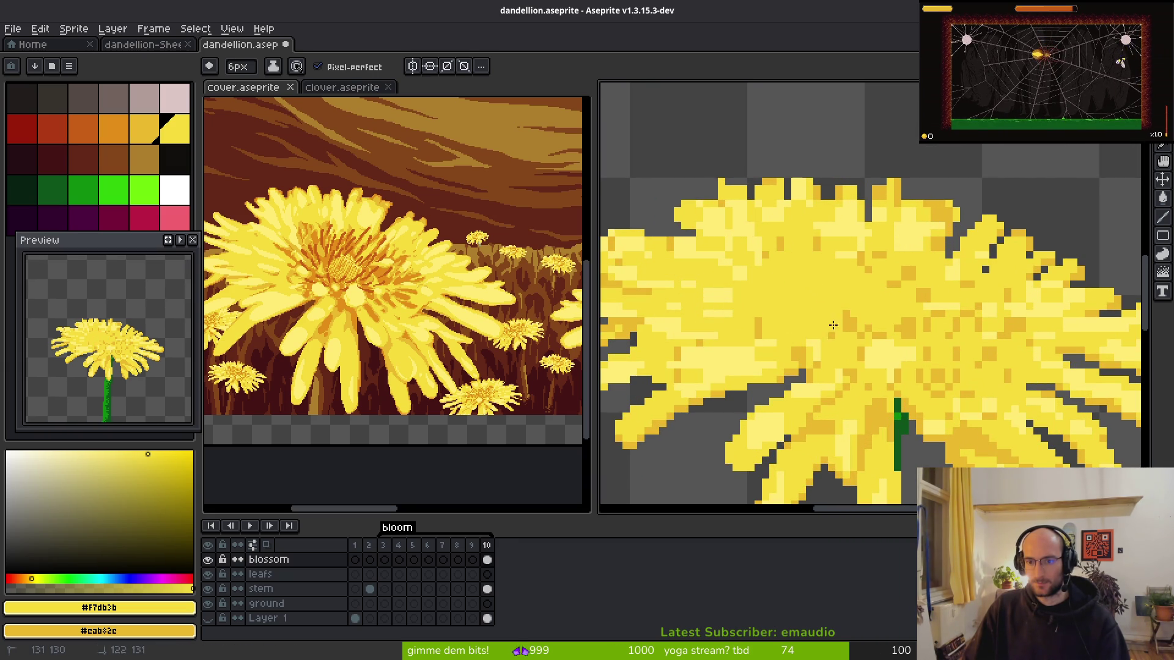
pyautogui.moveTo(823, 321); pyautogui.dragTo(897, 362)
pyautogui.moveTo(968, 335); pyautogui.dragTo(807, 268)
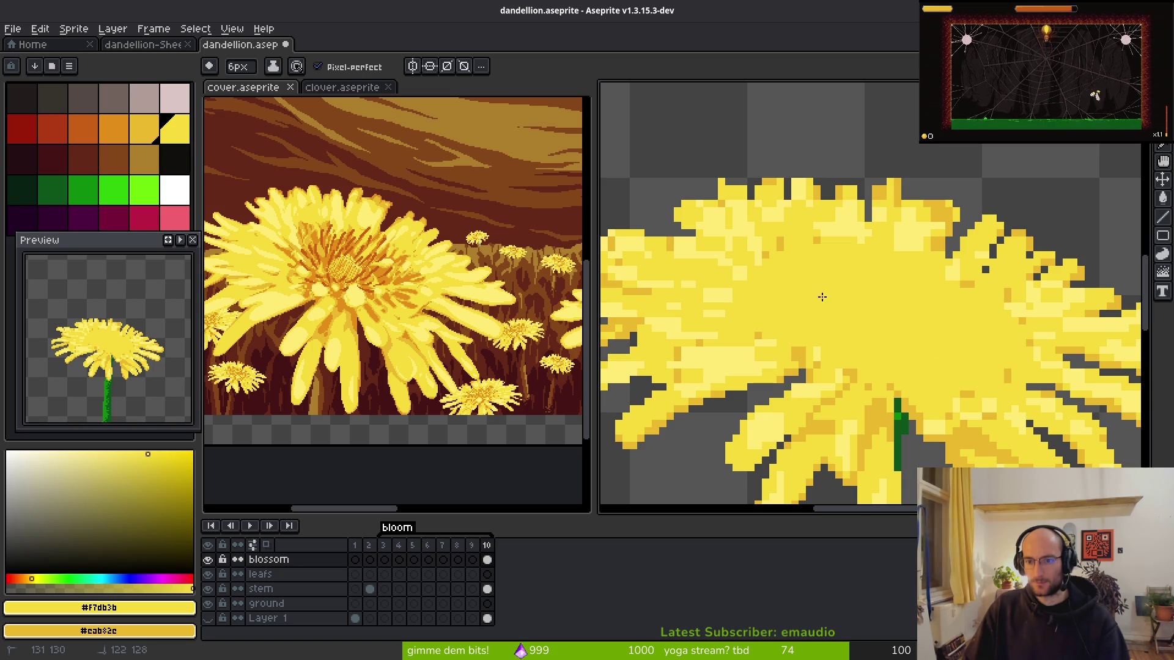
# - Erase a run of yellow edge pixels and repaint the petal blocks in yellow and orange
pyautogui.scroll(3, 945, 223)
pyautogui.press('e')
pyautogui.moveTo(955, 211)
pyautogui.mouseDown()
pyautogui.moveTo(864, 251)
pyautogui.moveTo(786, 251)
pyautogui.moveTo(747, 269)
pyautogui.moveTo(759, 289)
pyautogui.moveTo(889, 241)
pyautogui.moveTo(846, 256)
pyautogui.moveTo(757, 433)
pyautogui.moveTo(720, 446)
pyautogui.mouseUp()
pyautogui.press('b')
pyautogui.moveTo(956, 290); pyautogui.dragTo(955, 249)
pyautogui.click(921, 377)
pyautogui.click(904, 282)
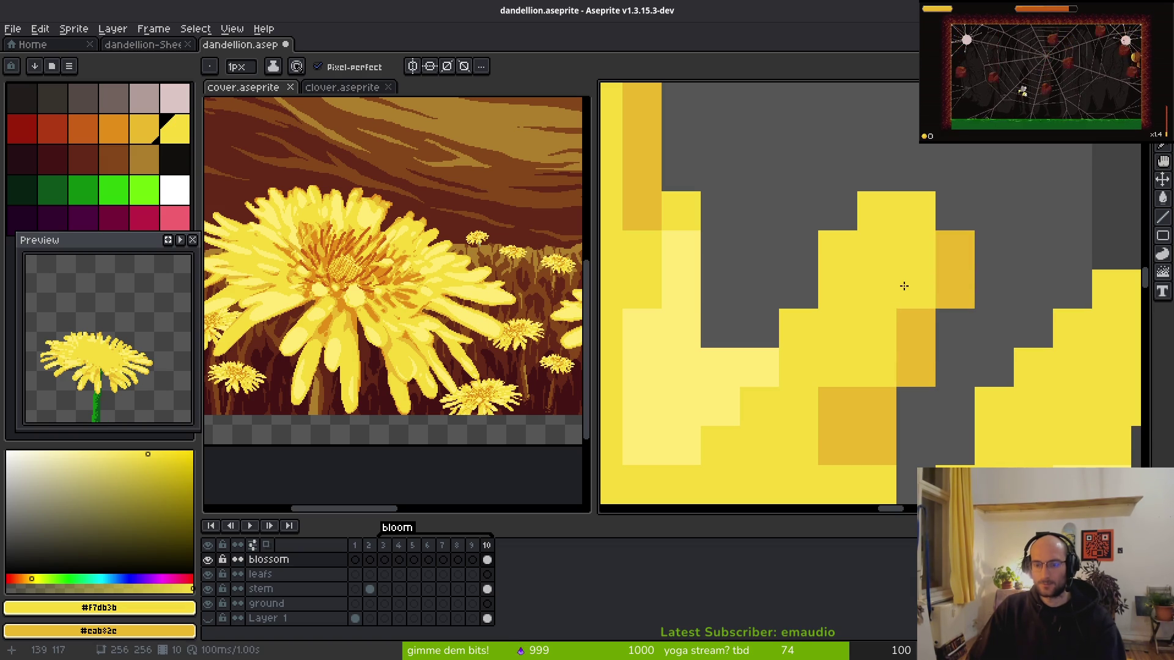
# - Repaint a strip of upper petal pixels and touch up one more petal pixel
pyautogui.moveTo(844, 413); pyautogui.dragTo(871, 251)
pyautogui.moveTo(893, 327)
pyautogui.mouseDown()
pyautogui.moveTo(846, 354)
pyautogui.moveTo(851, 262)
pyautogui.mouseUp()
pyautogui.click(865, 282)
pyautogui.scroll(-3, 970, 374)
pyautogui.scroll(3, 971, 374)
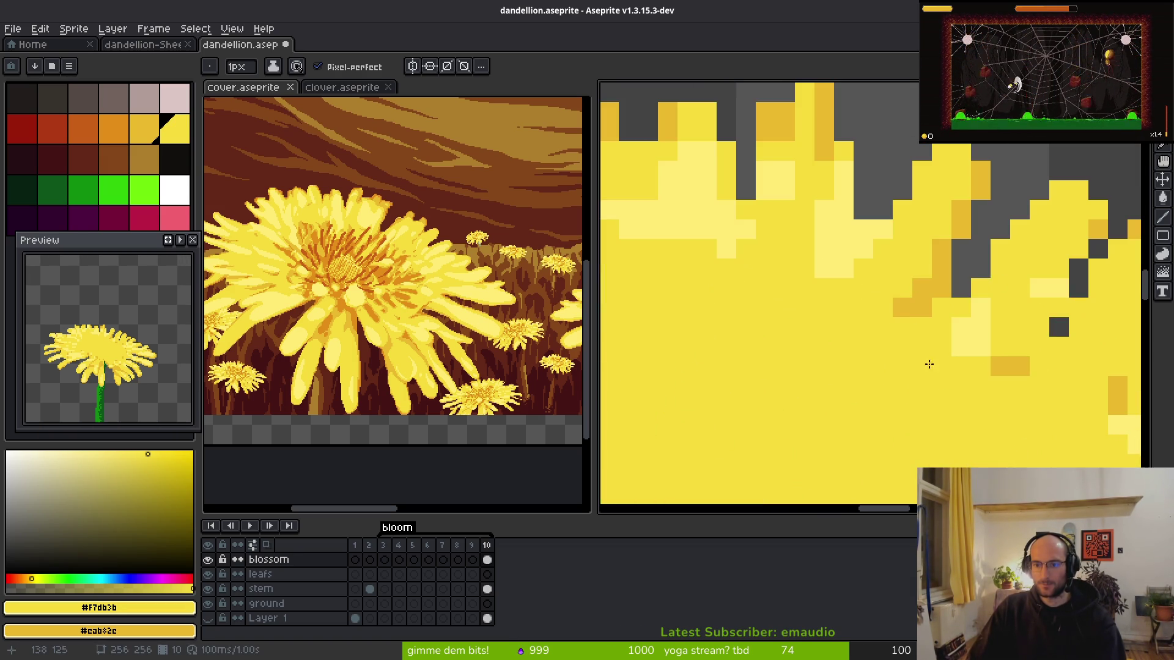
pyautogui.moveTo(898, 341); pyautogui.dragTo(918, 223)
pyautogui.scroll(-3, 946, 210)
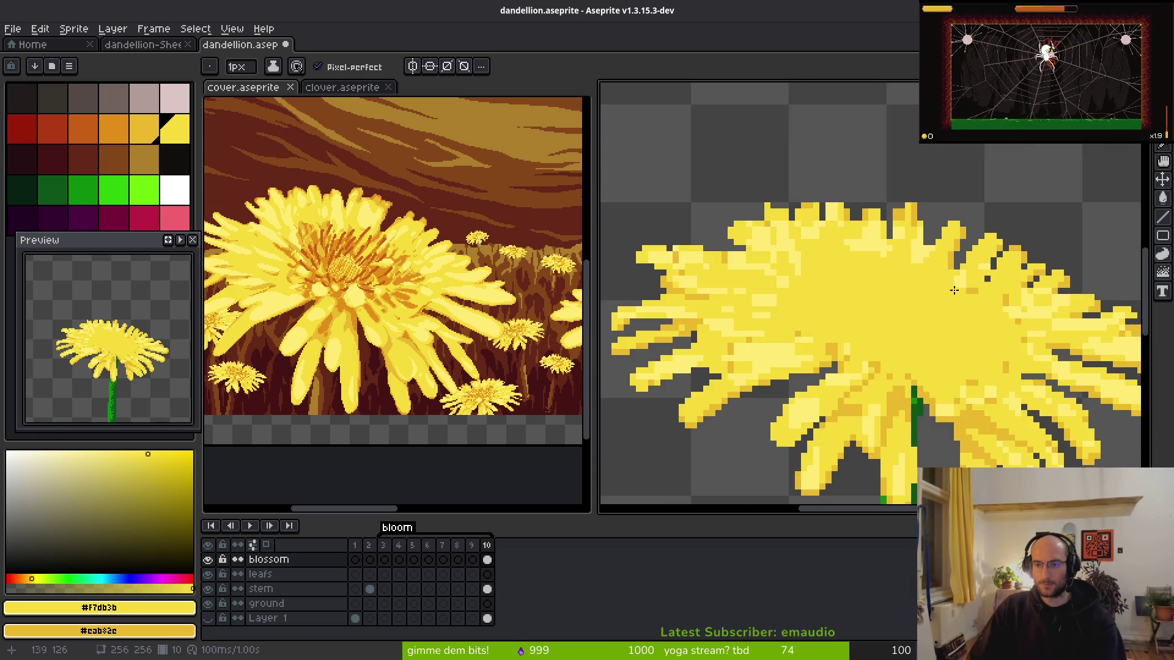
pyautogui.scroll(3, 943, 269)
pyautogui.scroll(-3, 1047, 261)
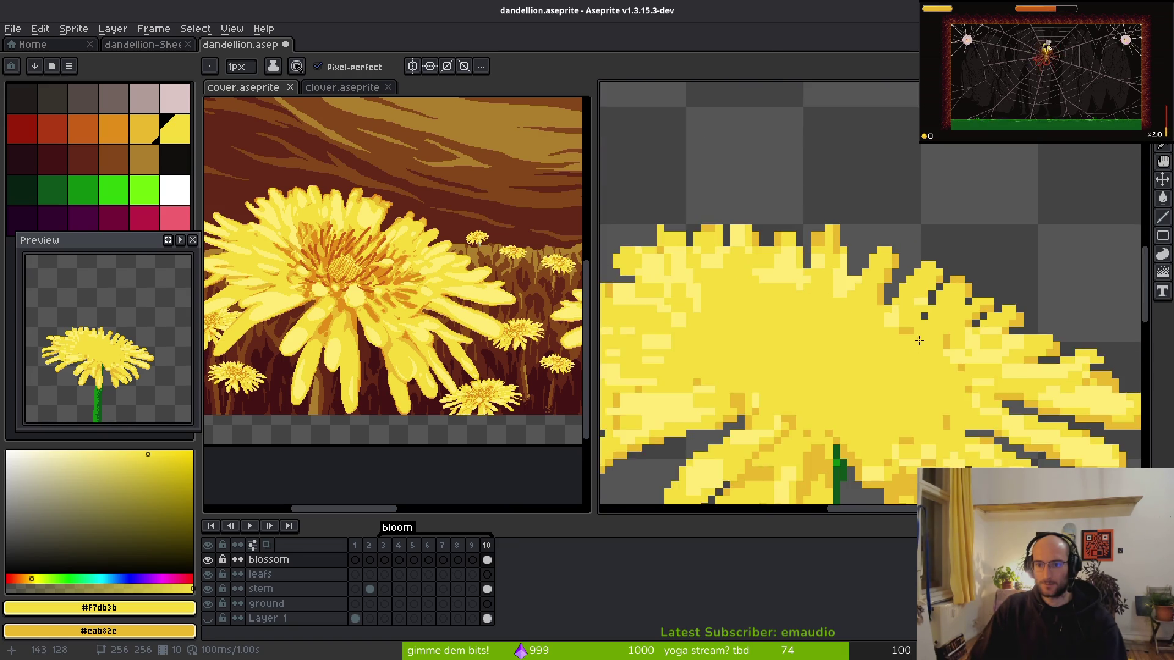
pyautogui.scroll(3, 1047, 257)
pyautogui.scroll(-1, 1048, 242)
pyautogui.scroll(-1, 883, 343)
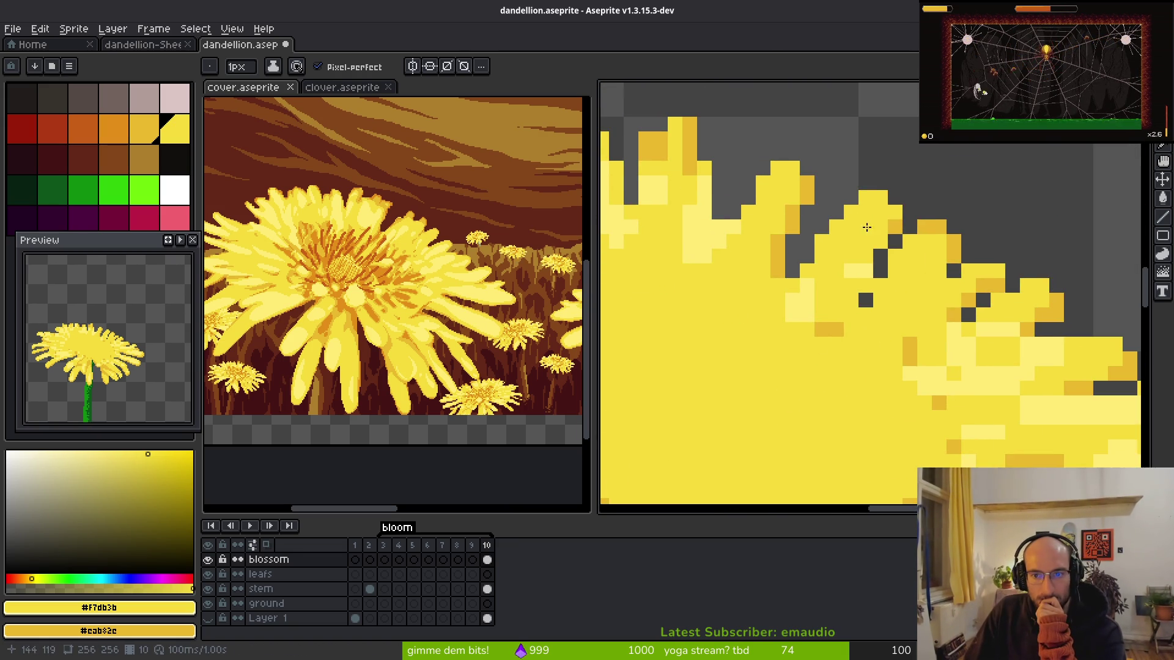
pyautogui.scroll(-3, 892, 261)
pyautogui.scroll(3, 891, 261)
pyautogui.scroll(2, 891, 261)
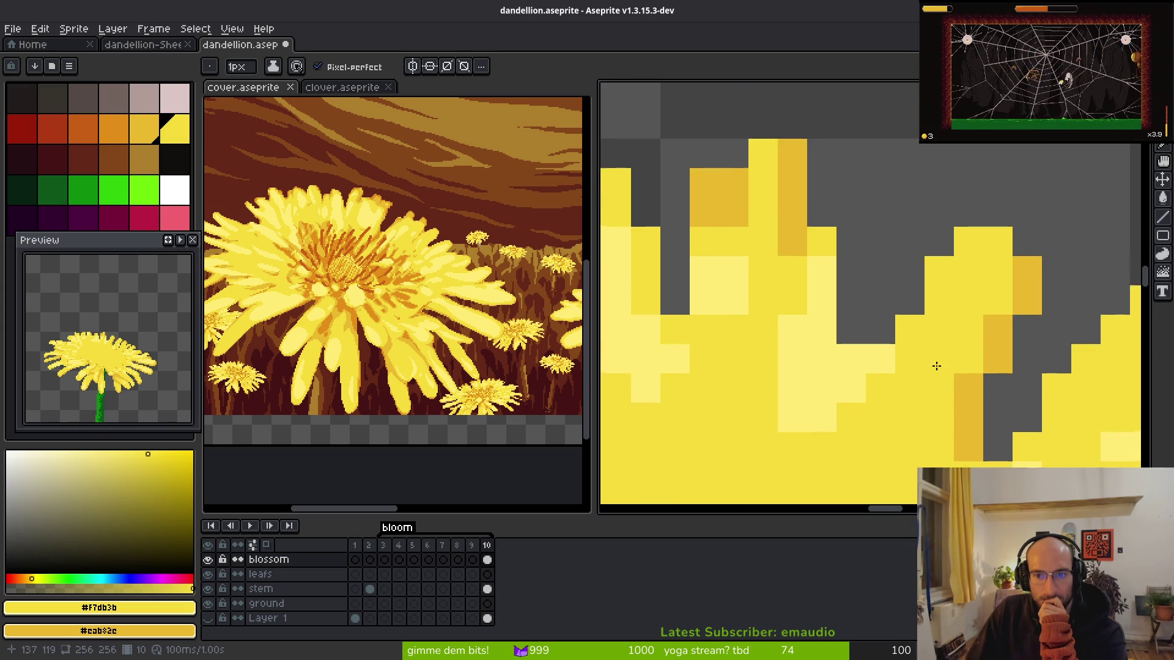
pyautogui.scroll(-4, 917, 343)
pyautogui.scroll(4, 893, 319)
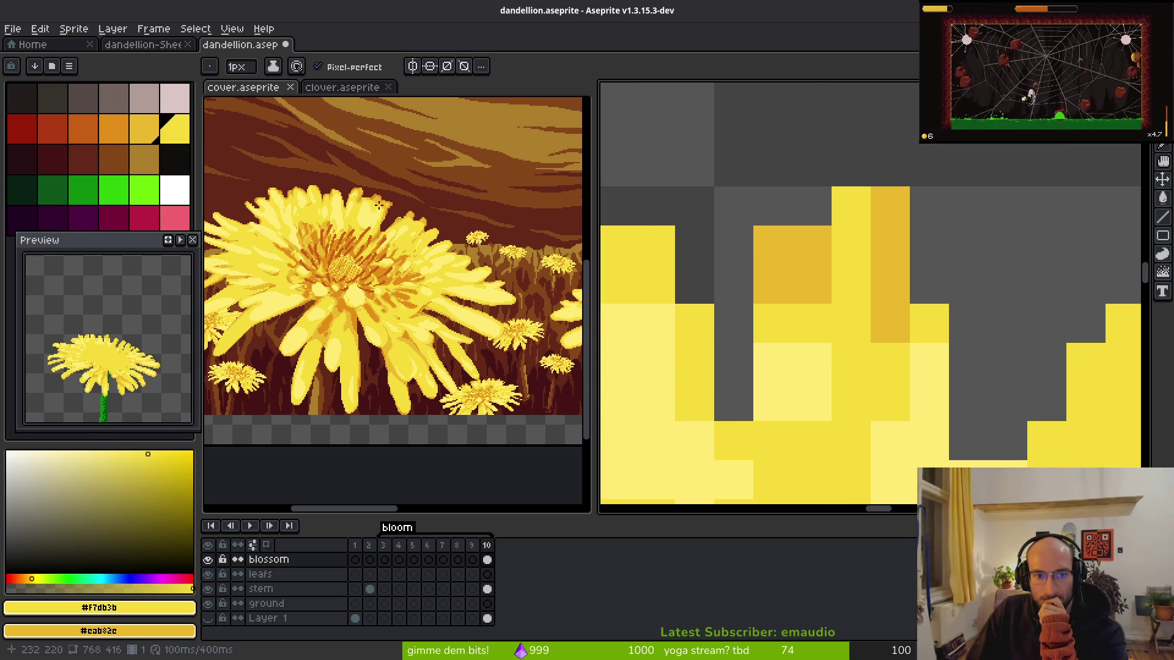
# - Add darker orange shading to a petal tip and erase a stray orange pixel above it
pyautogui.moveTo(929, 323); pyautogui.dragTo(831, 246)
pyautogui.rightClick(851, 206)
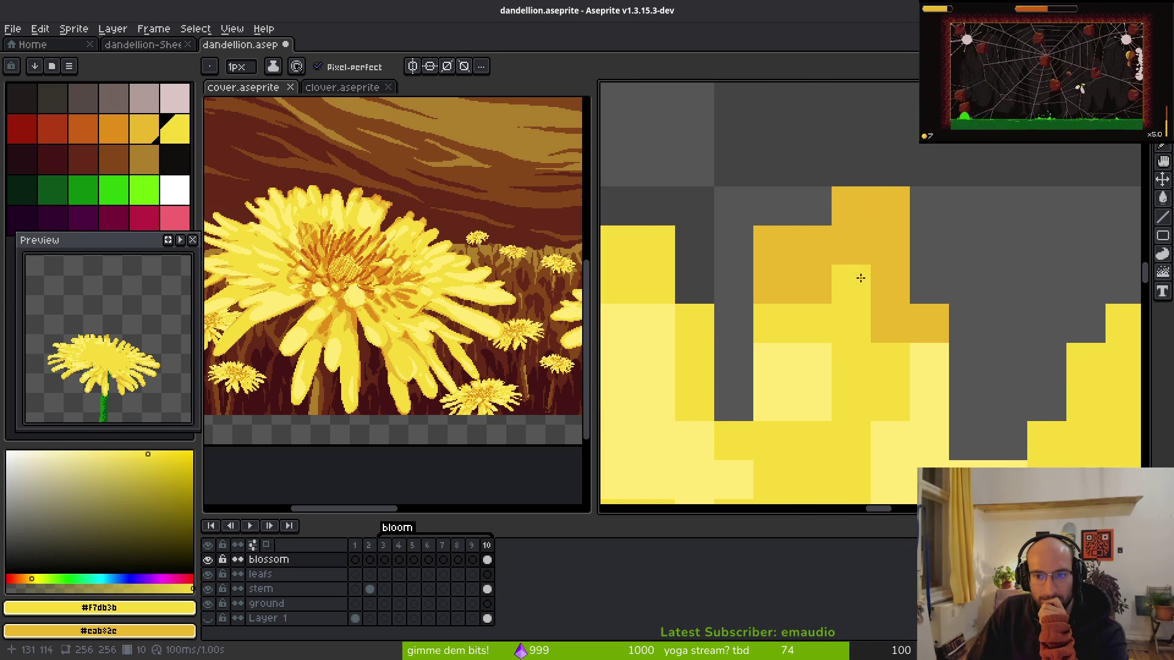
pyautogui.rightClick(850, 284)
pyautogui.rightClick(929, 284)
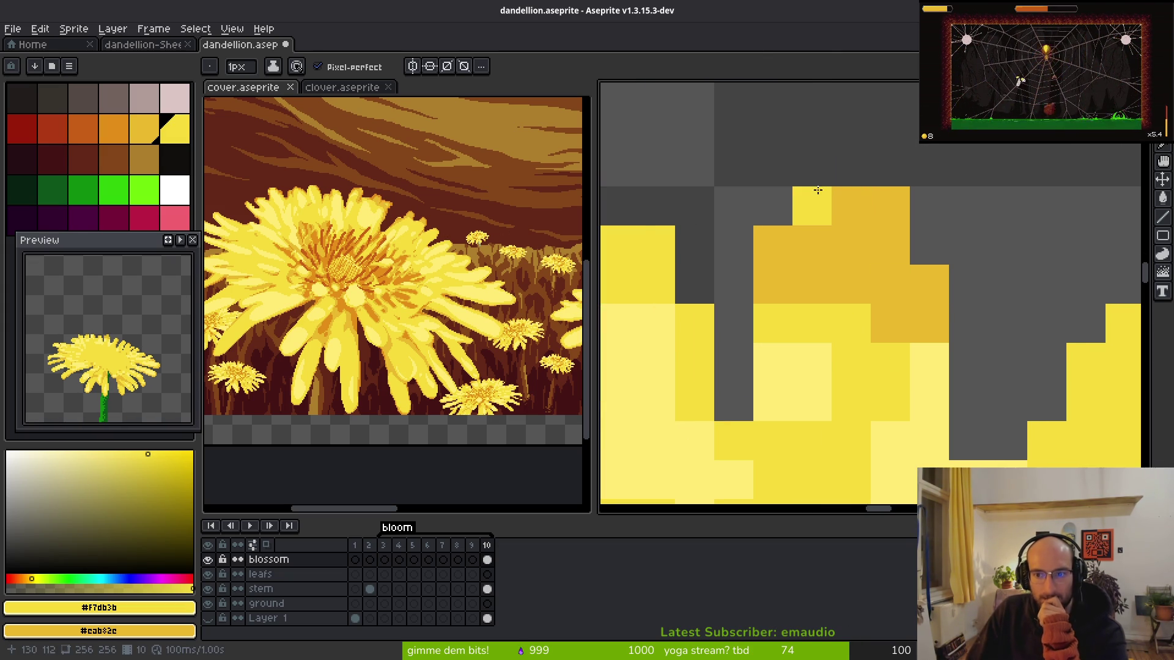
pyautogui.press('e')
pyautogui.click(890, 206)
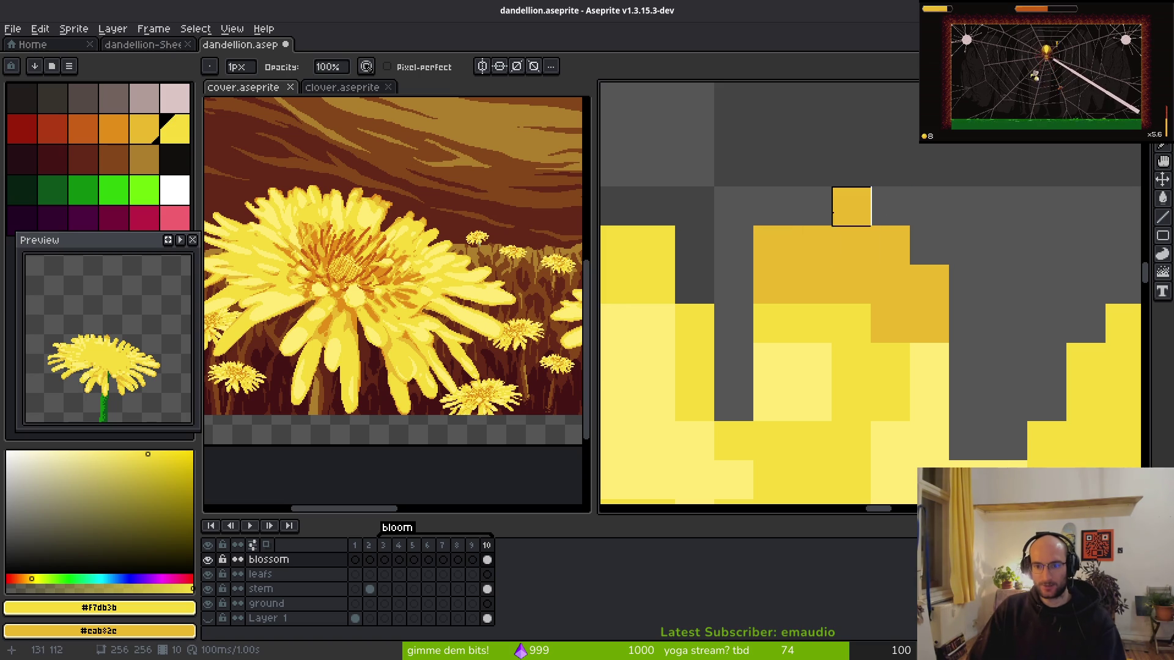
pyautogui.press('b')
# - Paint light-yellow highlight pixels on neighbouring petal tips, sampling yellows and orange from the artwork
pyautogui.scroll(-4, 836, 337)
pyautogui.scroll(-2, 709, 262)
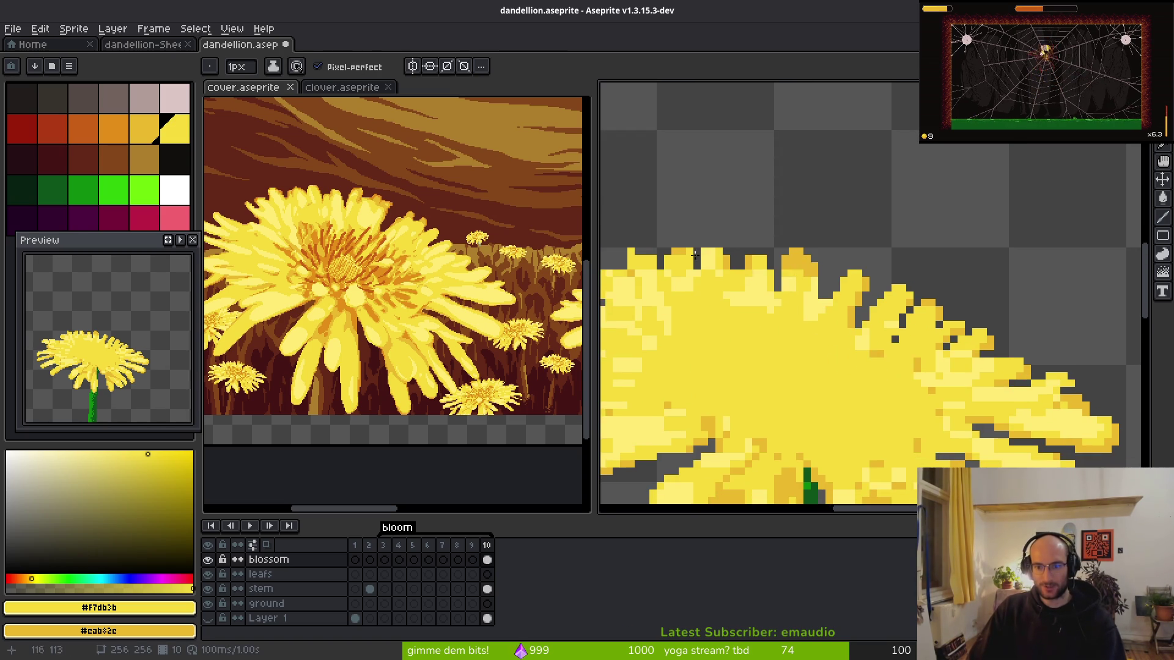
pyautogui.scroll(2, 779, 282)
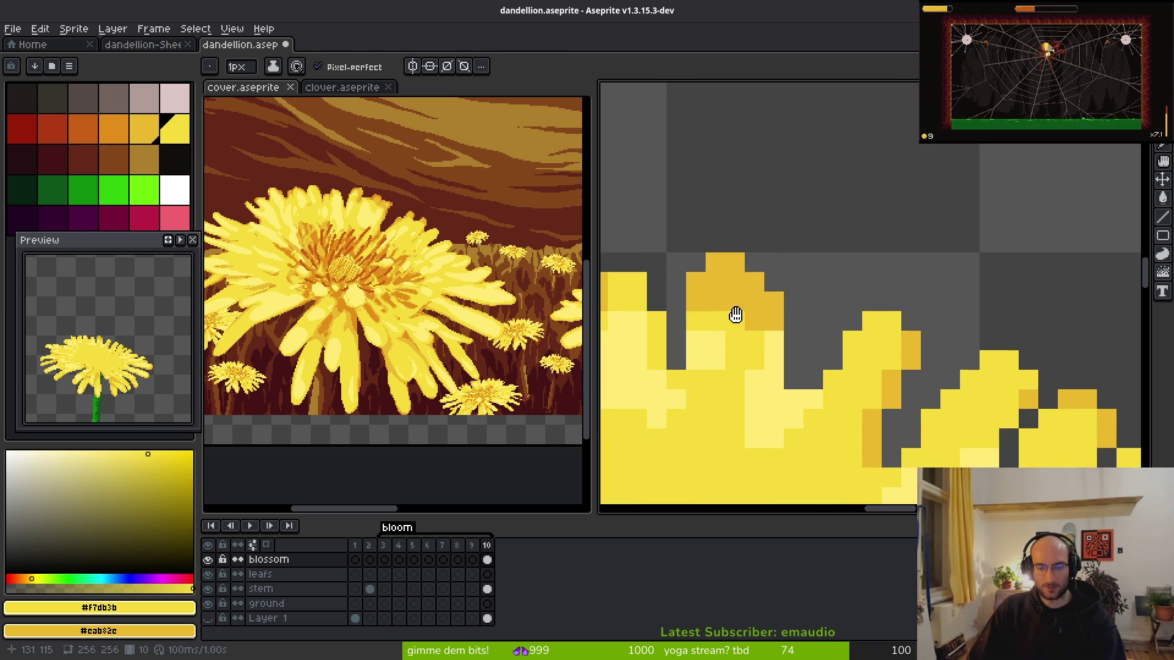
pyautogui.moveTo(730, 321); pyautogui.dragTo(772, 253)
pyautogui.keyDown('alt'); pyautogui.click(774, 244); pyautogui.keyUp('alt')
pyautogui.click(787, 204)
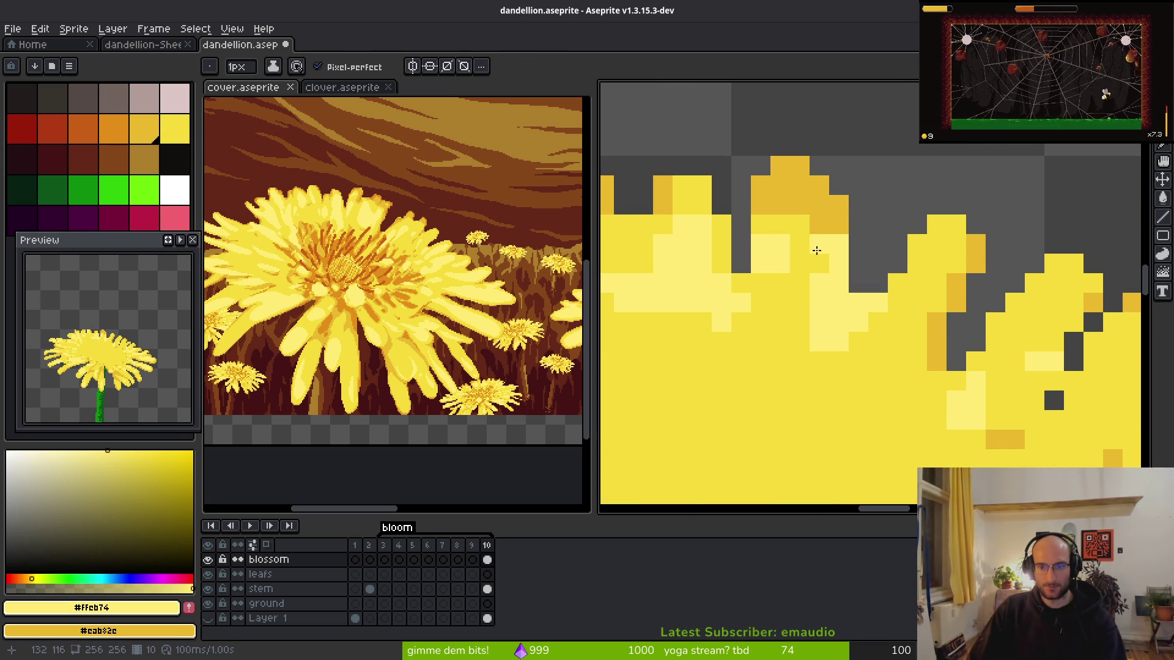
pyautogui.click(798, 282)
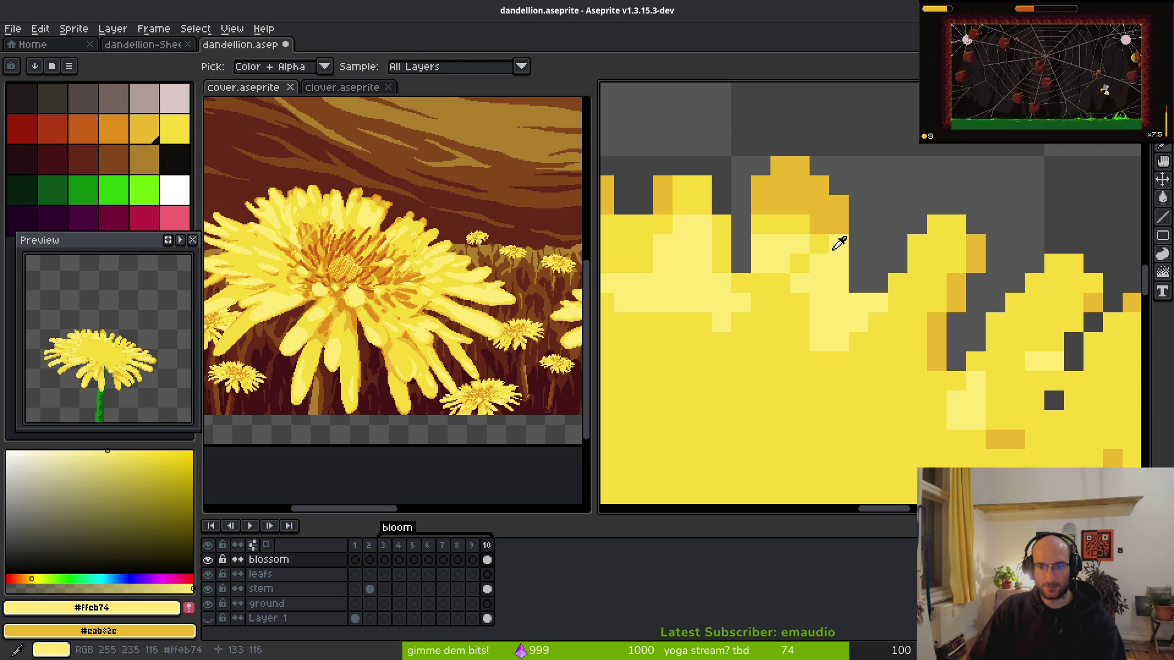
pyautogui.keyDown('alt'); pyautogui.click(825, 248); pyautogui.keyUp('alt')
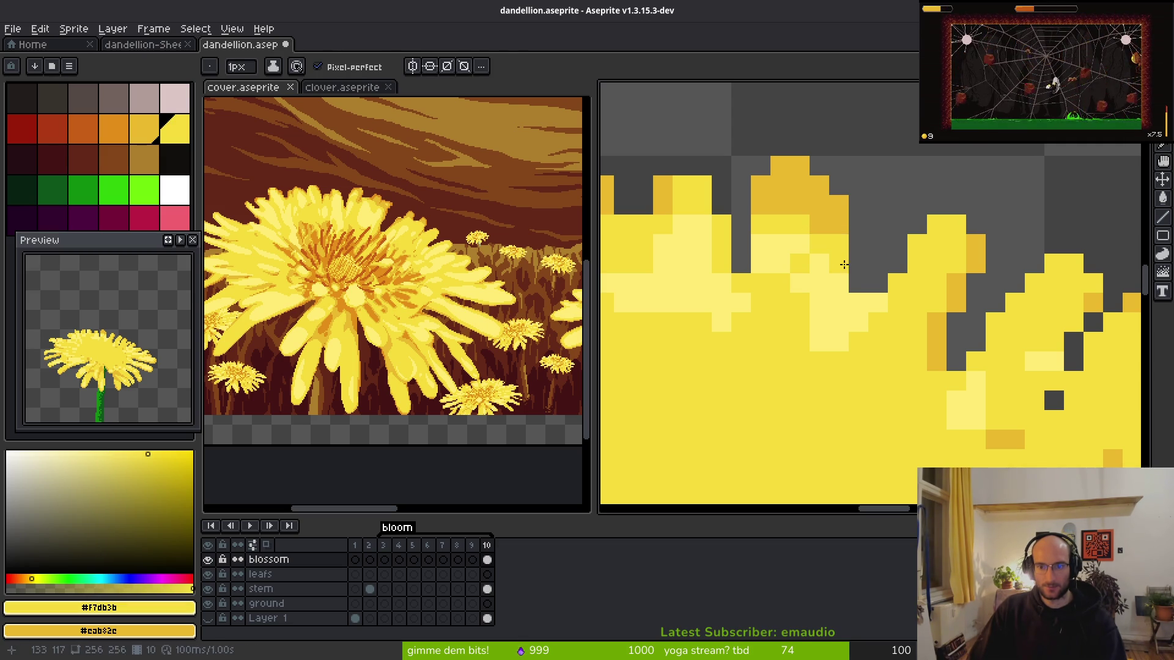
pyautogui.keyDown('alt'); pyautogui.click(839, 220); pyautogui.keyUp('alt')
# - Erase a small notch between two upper petals to separate them
pyautogui.scroll(-4, 891, 312)
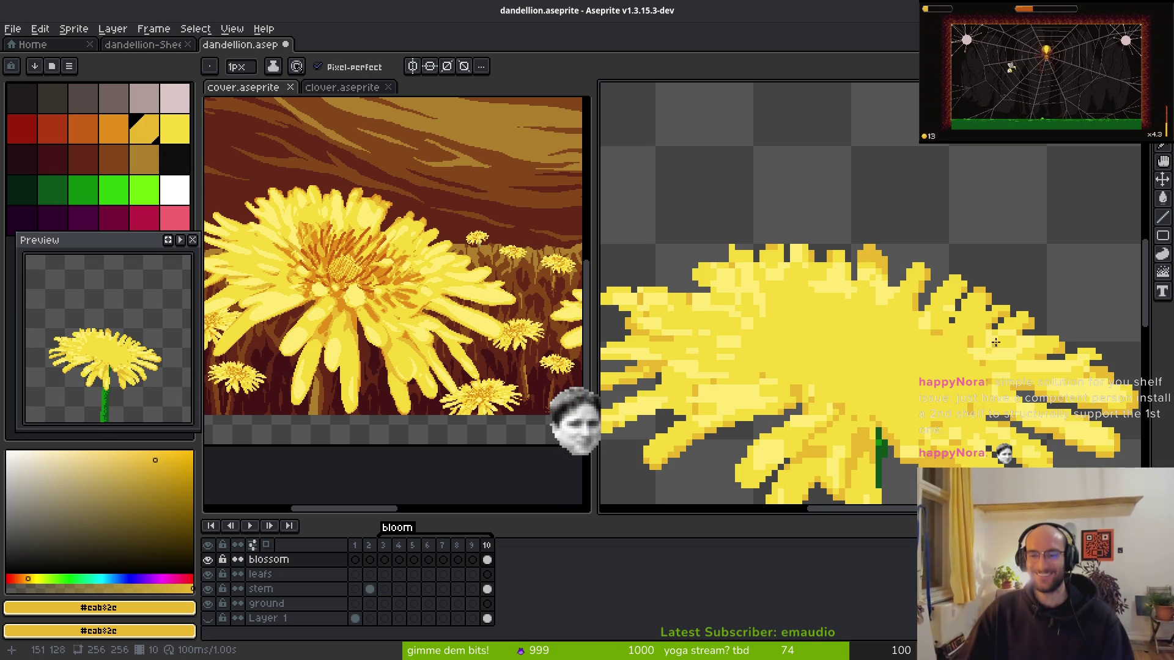
pyautogui.scroll(1, 898, 346)
pyautogui.scroll(1, 894, 287)
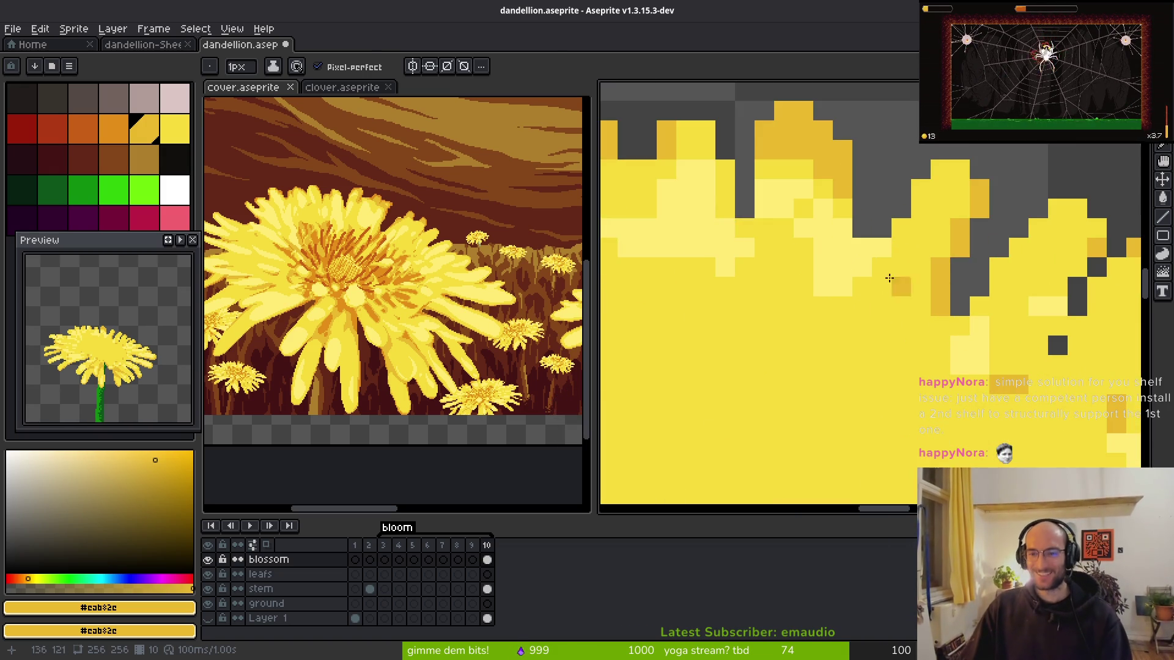
pyautogui.press('e')
pyautogui.moveTo(862, 247); pyautogui.dragTo(862, 287)
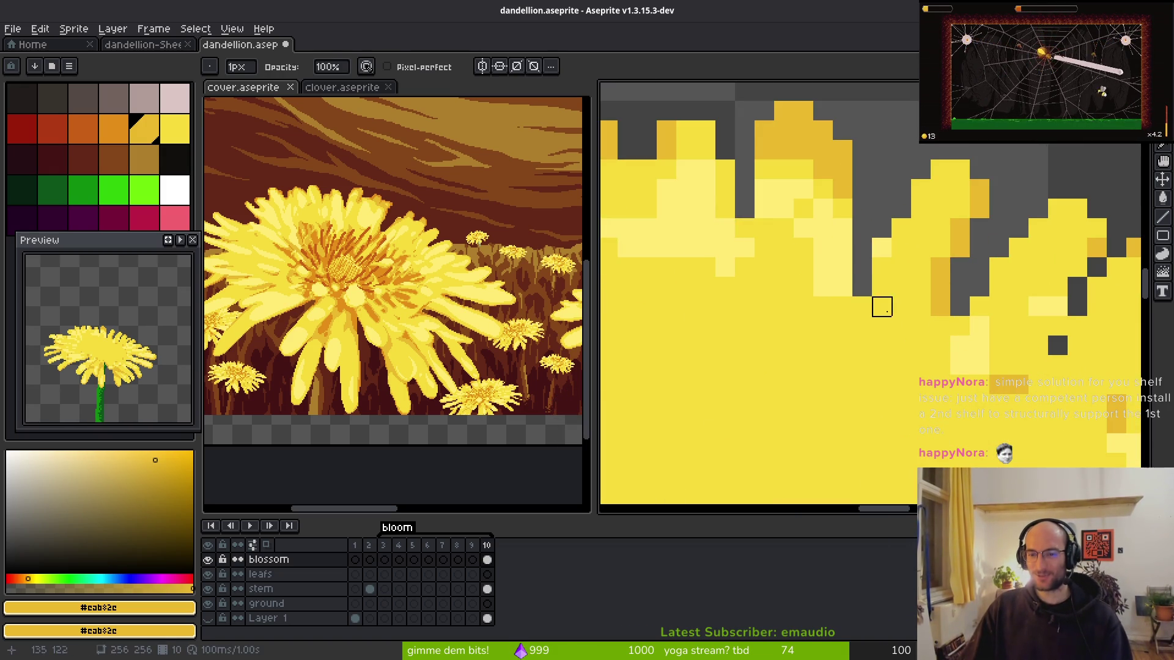
pyautogui.scroll(-5, 898, 324)
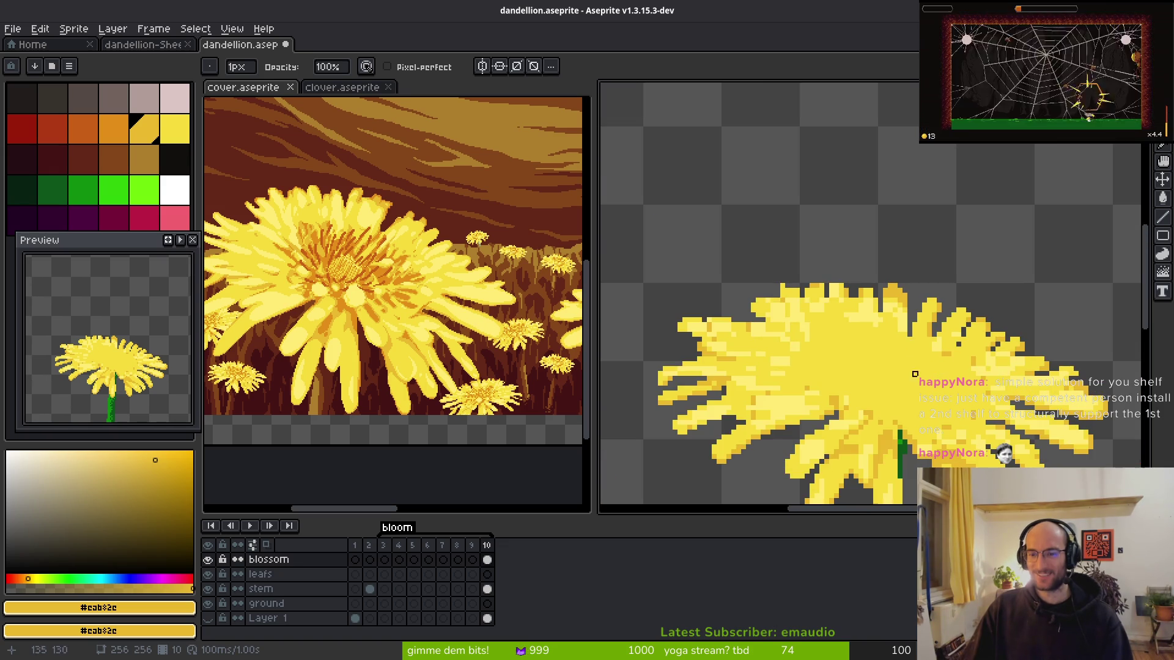
pyautogui.scroll(4, 929, 343)
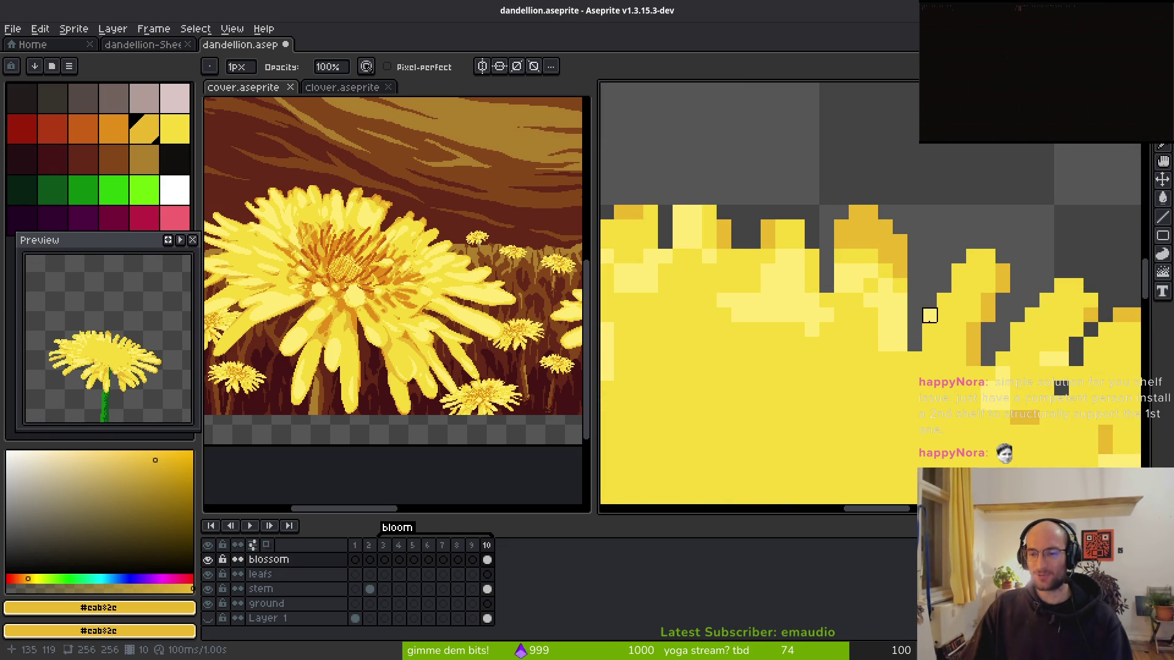
pyautogui.scroll(-4, 954, 391)
pyautogui.press('b')
pyautogui.scroll(4, 944, 418)
# - Paint a petal-edge pixel and add darker shading pixels on another petal tip
pyautogui.click(943, 405)
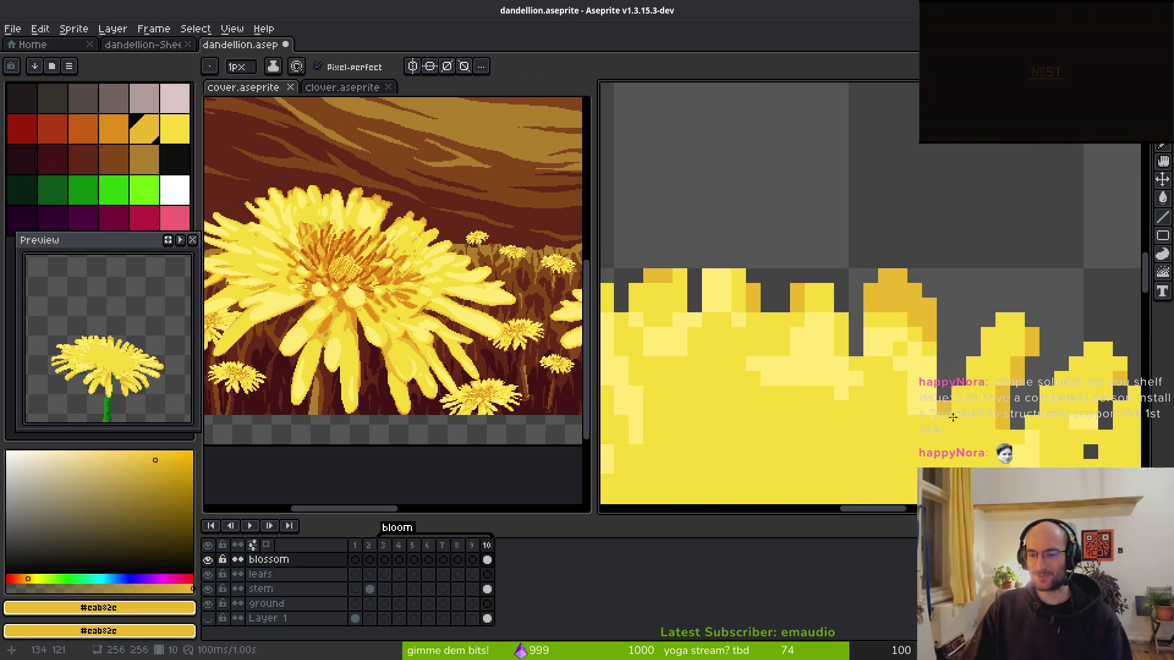
pyautogui.keyDown('alt'); pyautogui.click(942, 404); pyautogui.keyUp('alt')
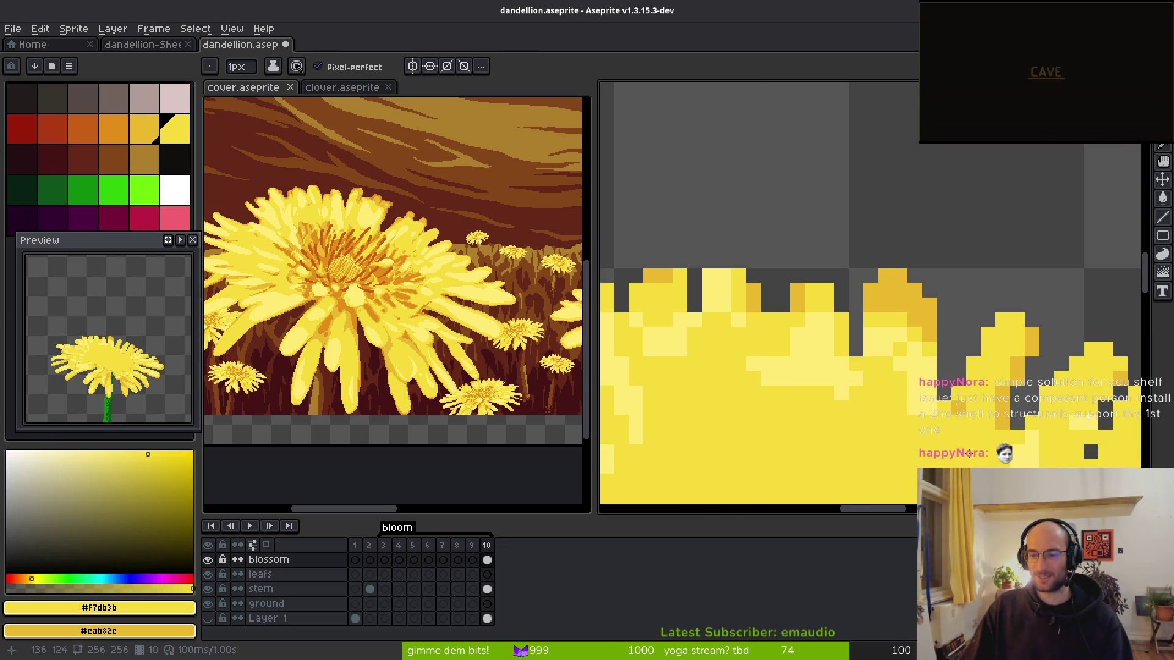
pyautogui.scroll(-4, 923, 409)
pyautogui.scroll(4, 899, 380)
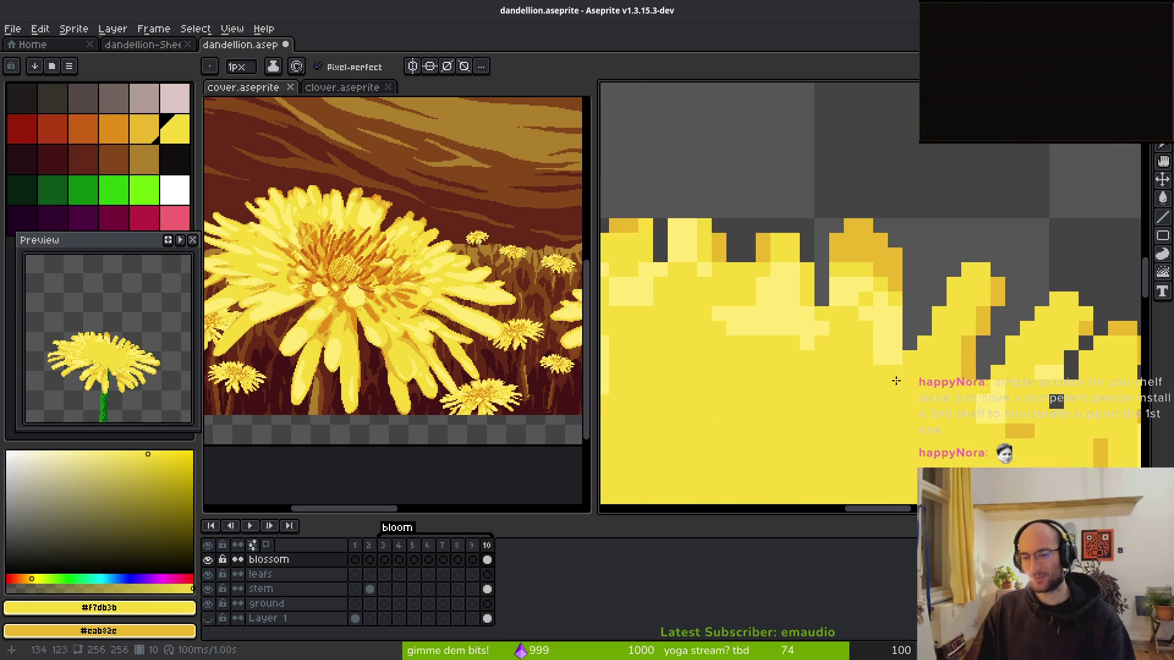
pyautogui.scroll(2, 843, 338)
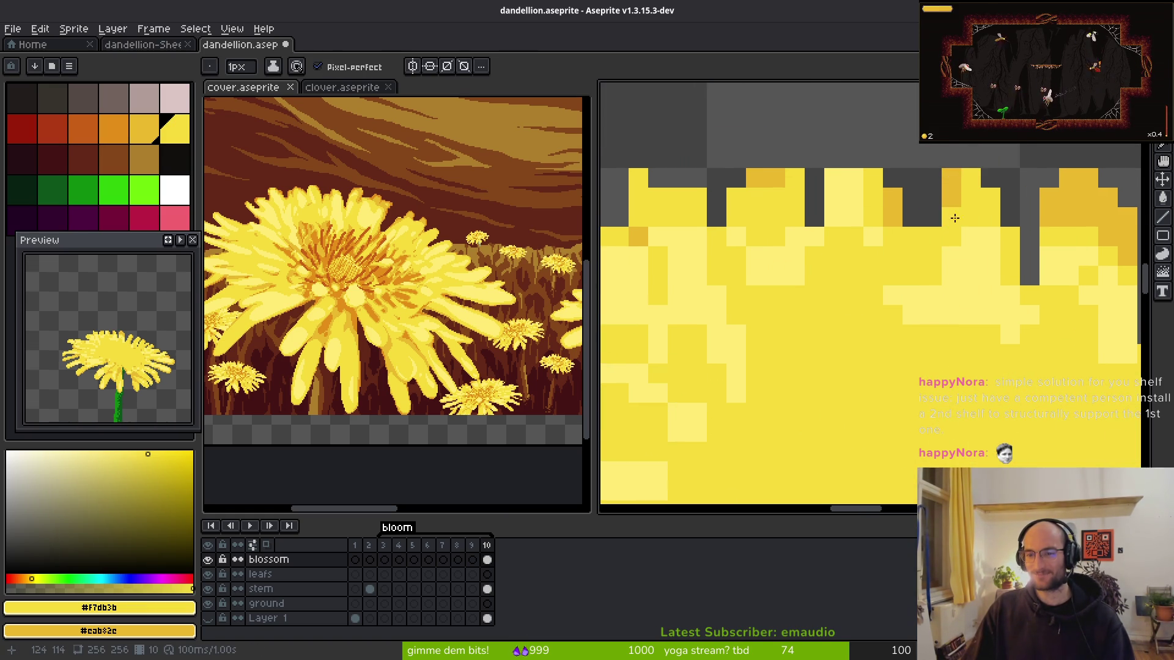
pyautogui.moveTo(972, 180)
pyautogui.mouseDown()
pyautogui.moveTo(990, 197)
pyautogui.moveTo(955, 216)
pyautogui.moveTo(1000, 228)
pyautogui.mouseUp()
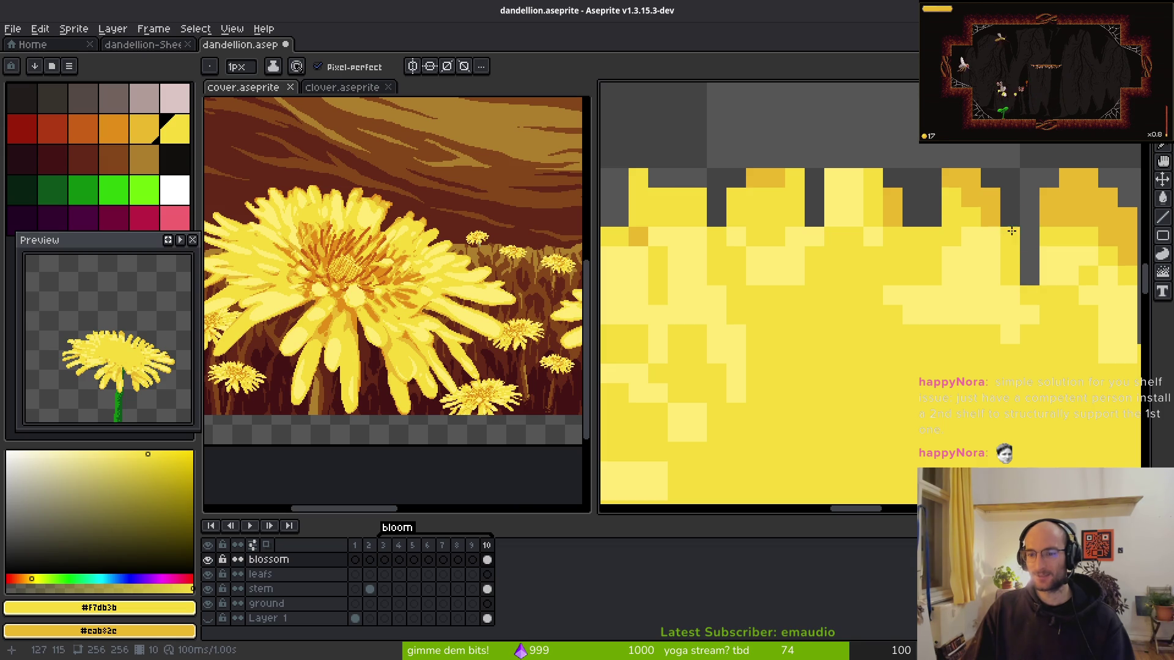
pyautogui.scroll(-3, 1011, 231)
pyautogui.scroll(4, 1008, 327)
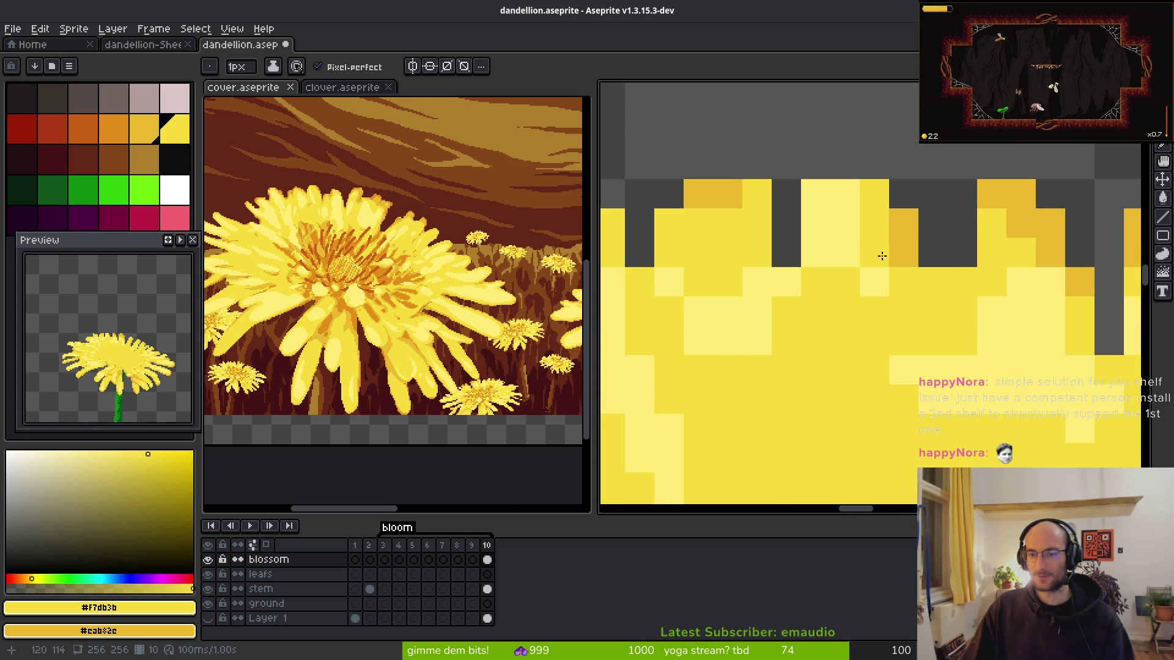
# - Erase a stray light-yellow pixel near the top petals
pyautogui.press('e')
pyautogui.click(815, 194)
pyautogui.scroll(-3, 845, 282)
pyautogui.scroll(3, 859, 318)
pyautogui.scroll(-2, 856, 296)
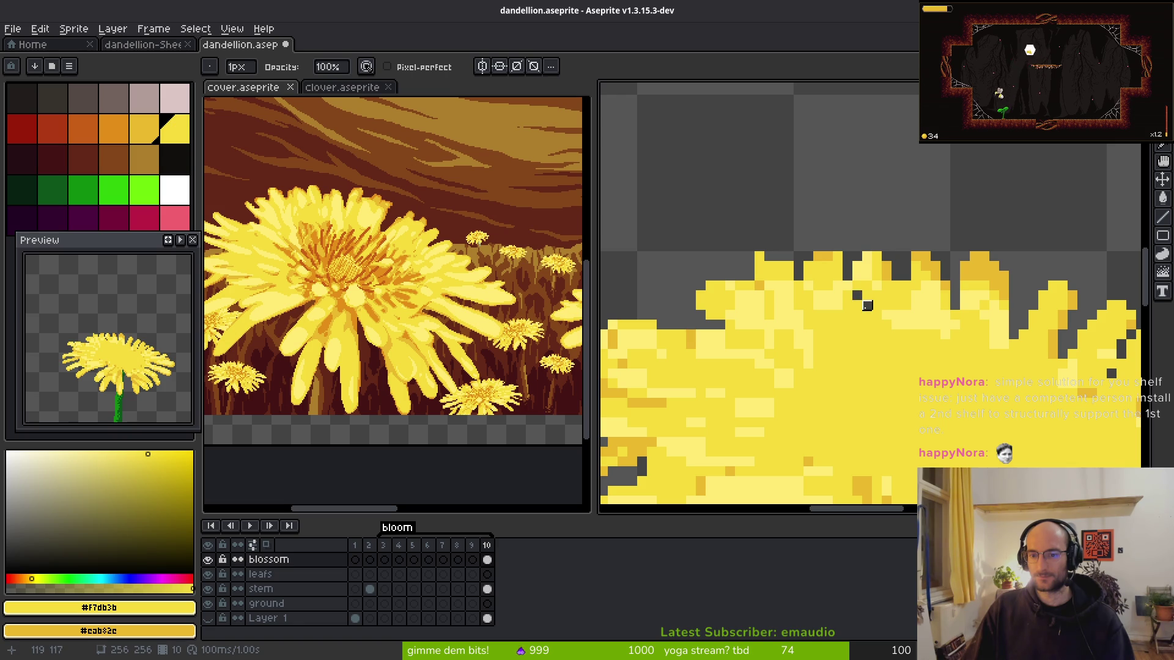
pyautogui.scroll(-2, 974, 387)
pyautogui.scroll(2, 914, 311)
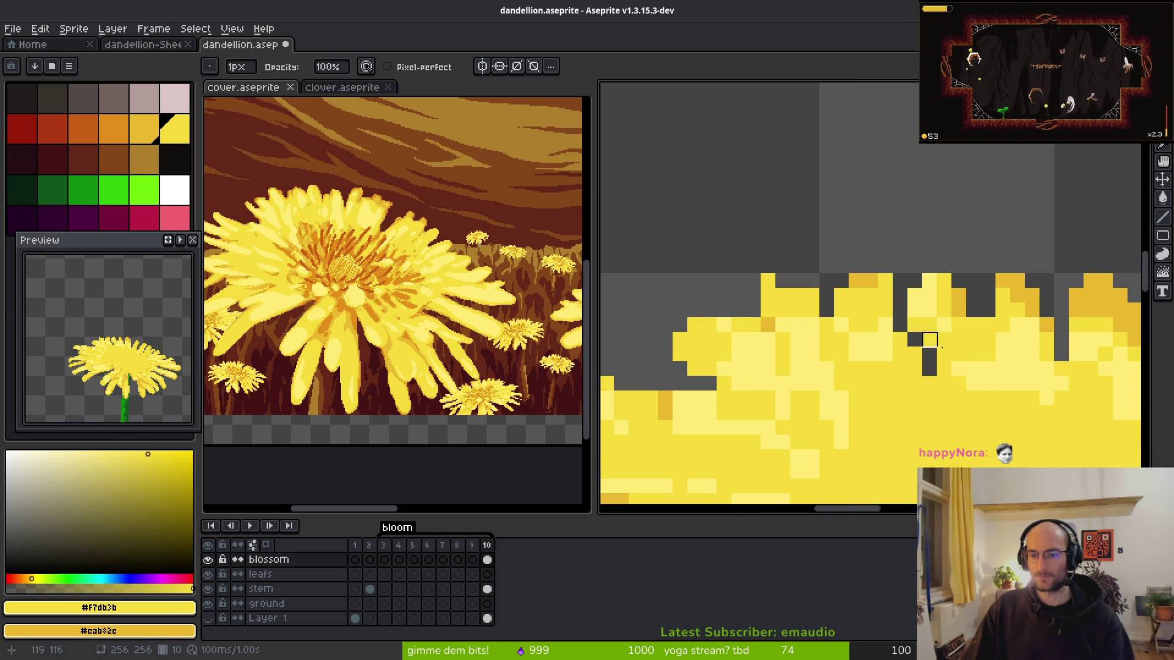
pyautogui.press('b')
pyautogui.scroll(-5, 942, 360)
pyautogui.scroll(5, 915, 313)
pyautogui.scroll(2, 915, 313)
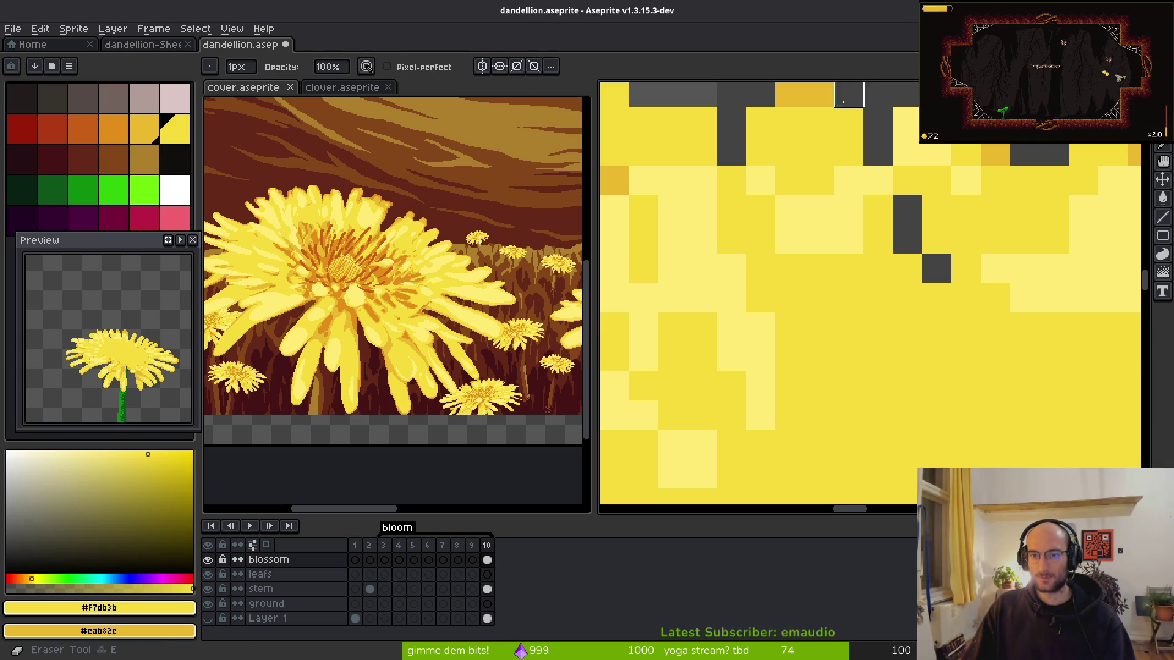
# - Erase the stray yellow pixels along the petal edges with the Eraser
pyautogui.scroll(-3, 921, 205)
pyautogui.scroll(3, 921, 204)
pyautogui.rightClick(977, 176)
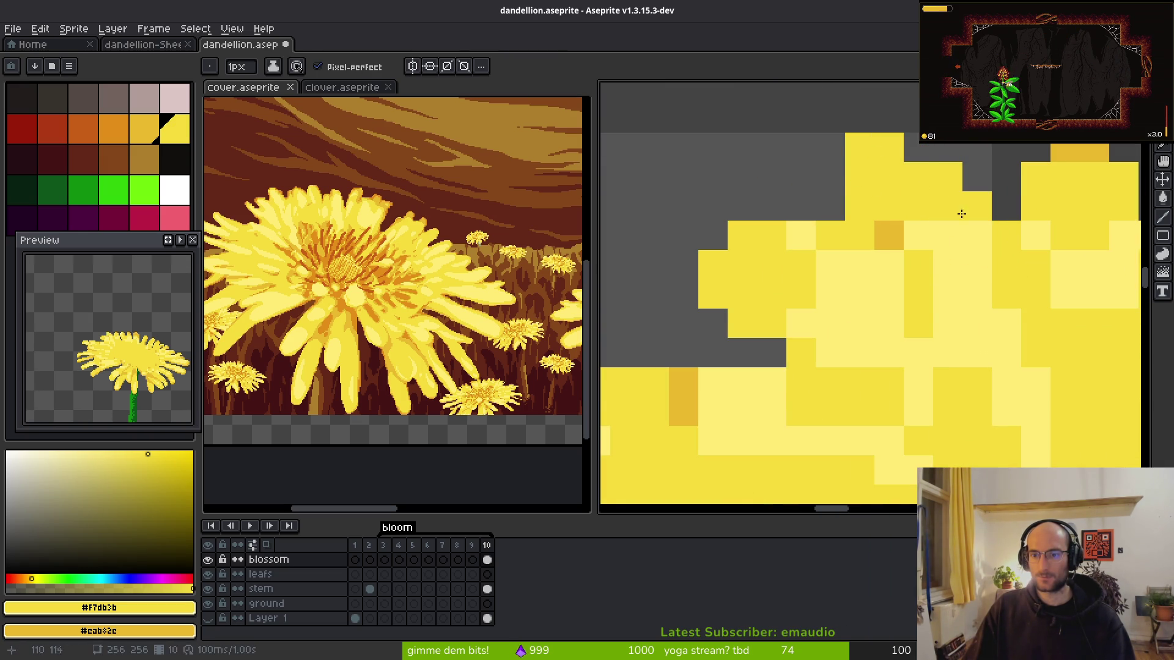
pyautogui.scroll(-1, 954, 208)
pyautogui.scroll(1, 911, 196)
pyautogui.moveTo(886, 125)
pyautogui.mouseDown()
pyautogui.moveTo(856, 153)
pyautogui.moveTo(886, 155)
pyautogui.mouseUp()
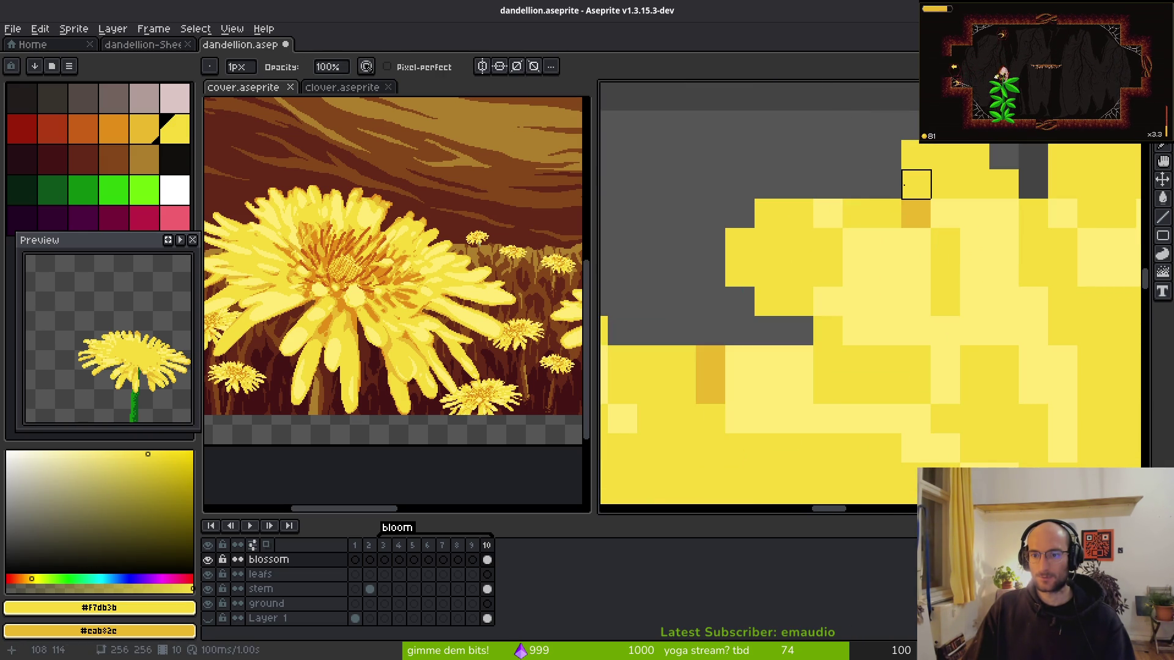
pyautogui.click(944, 243)
pyautogui.scroll(-3, 978, 256)
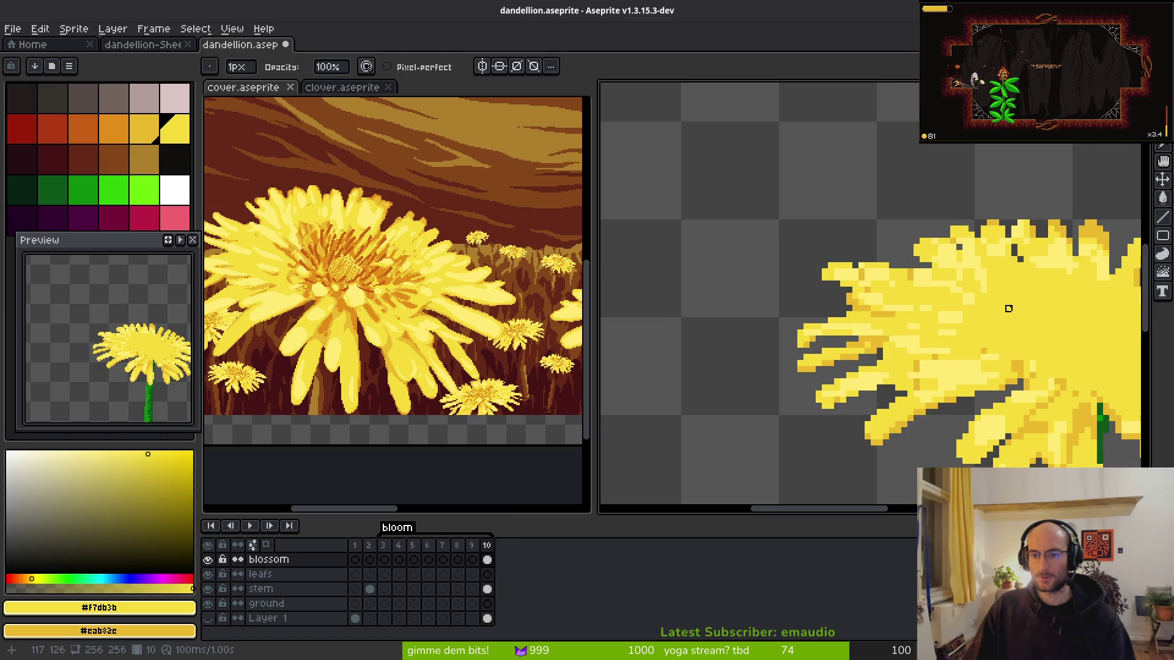
pyautogui.scroll(2, 882, 230)
pyautogui.scroll(-2, 883, 229)
pyautogui.scroll(2, 868, 211)
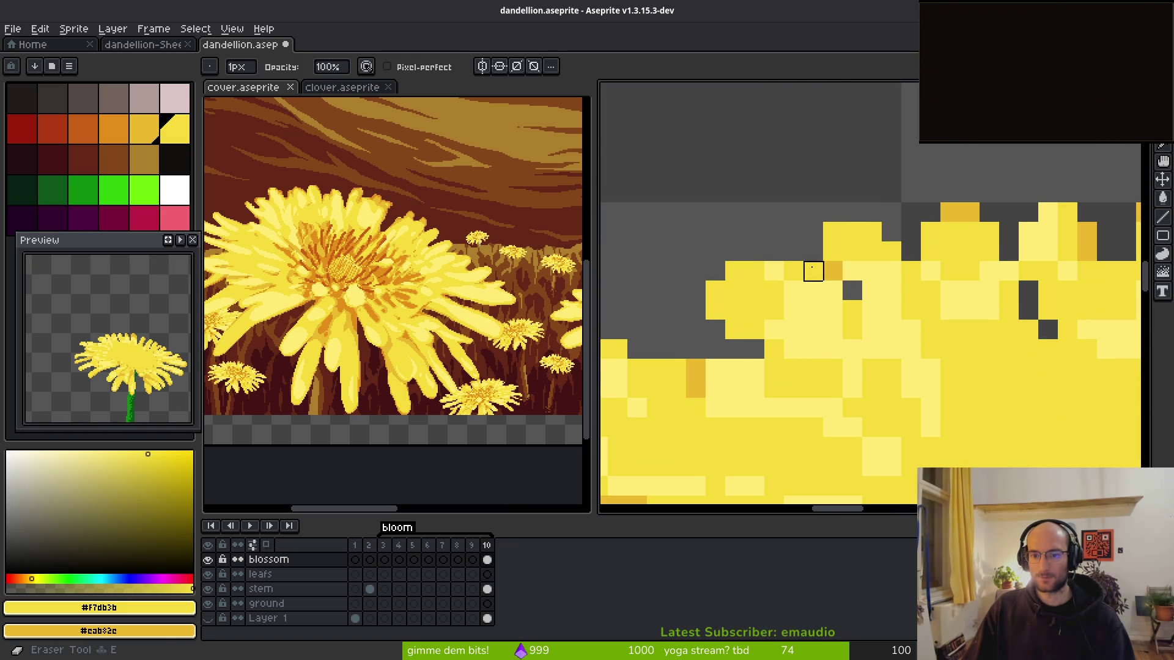
# - Switch back to the Pencil and paint a darker orange shading pixel on a petal
pyautogui.press('b')
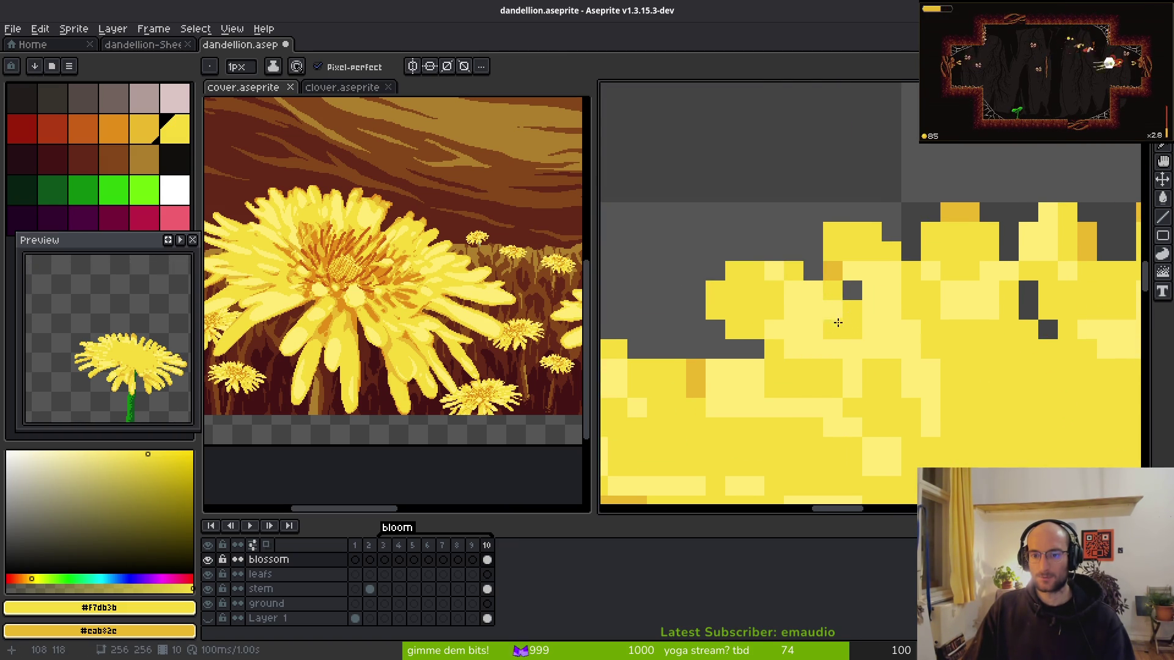
pyautogui.rightClick(716, 306)
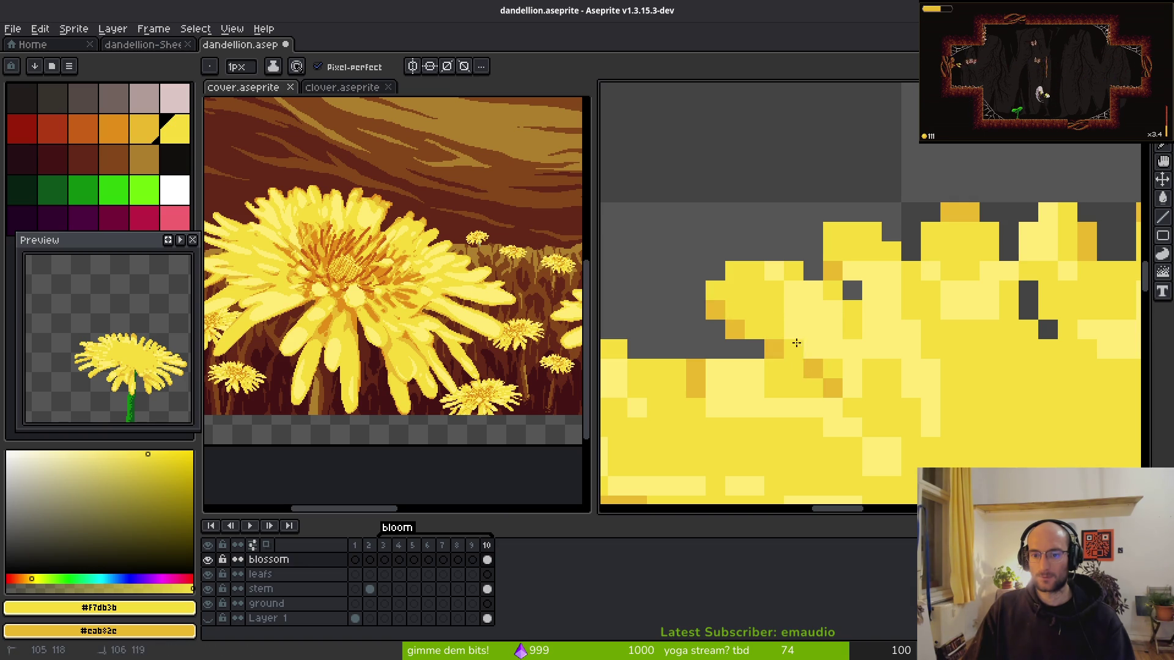
pyautogui.scroll(-3, 874, 409)
pyautogui.scroll(1, 841, 210)
pyautogui.scroll(-3, 841, 211)
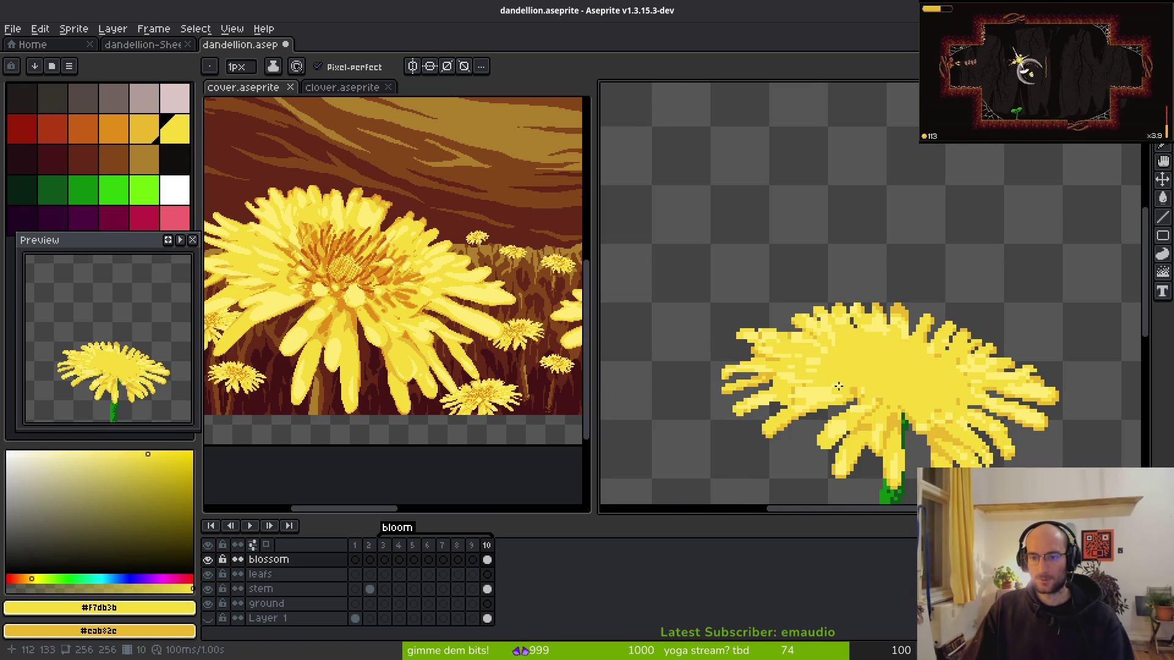
pyautogui.scroll(5, 841, 210)
pyautogui.scroll(-5, 823, 271)
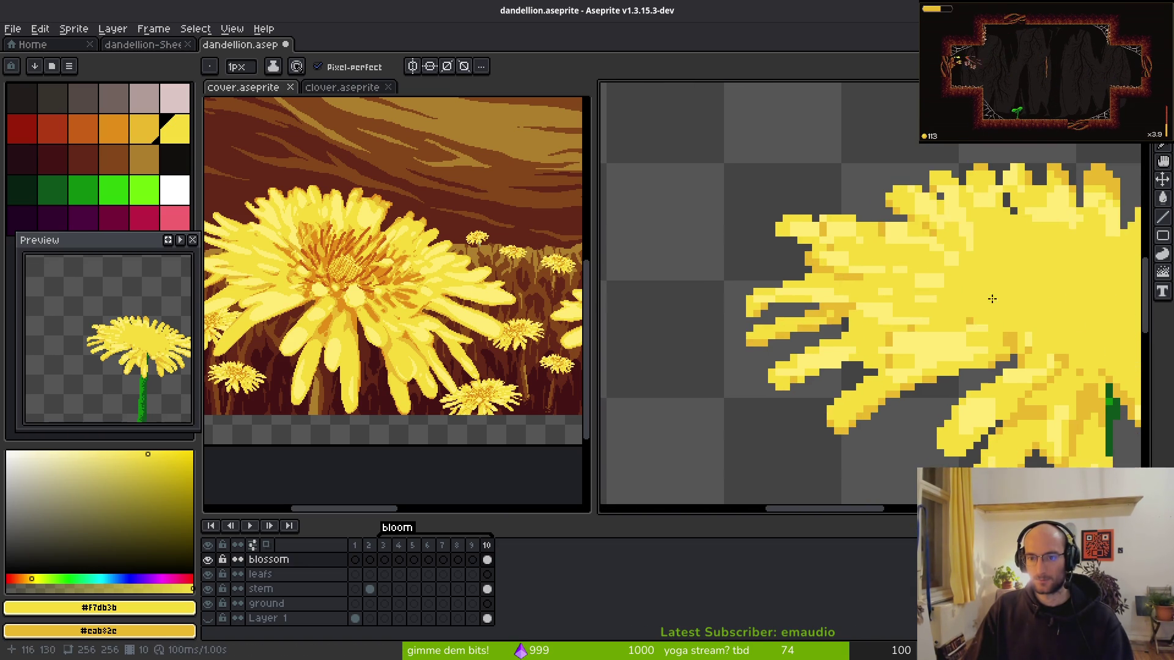
pyautogui.scroll(-2, 858, 337)
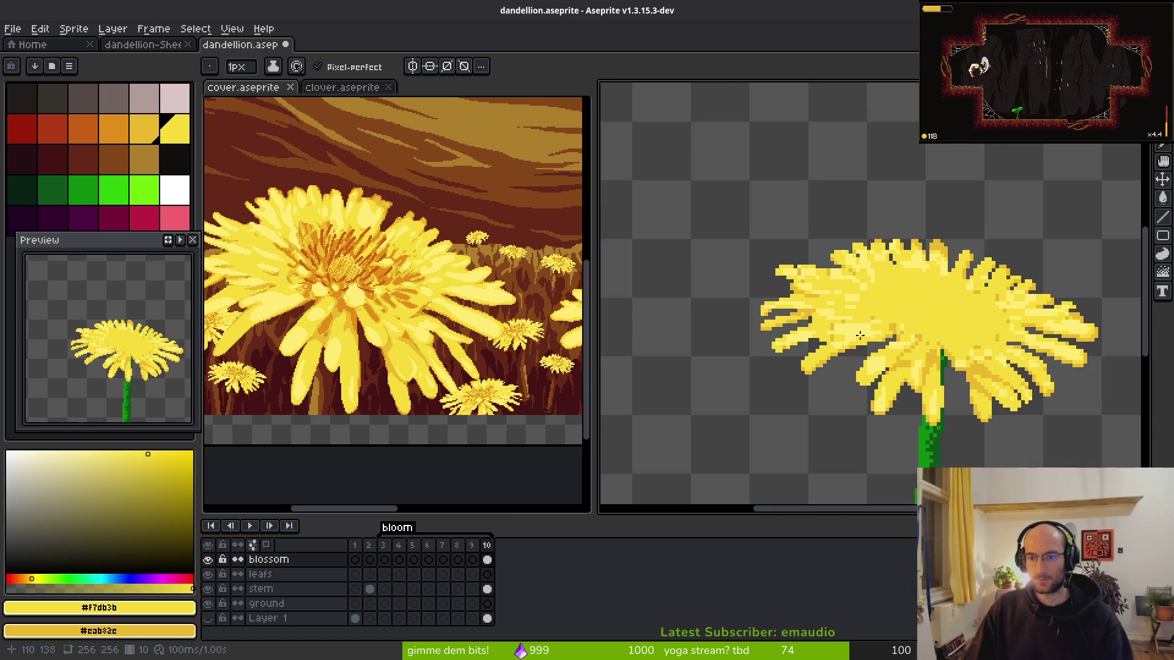
pyautogui.scroll(4, 855, 345)
# - Select the leftmost petal-tip pixels, nudge them into place, deselect, and save
pyautogui.moveTo(832, 334); pyautogui.dragTo(850, 406)
pyautogui.press('m')
pyautogui.moveTo(932, 157)
pyautogui.mouseDown()
pyautogui.moveTo(812, 367)
pyautogui.moveTo(782, 367)
pyautogui.mouseUp()
pyautogui.press('Right')
pyautogui.press('Right')
pyautogui.press('Right')
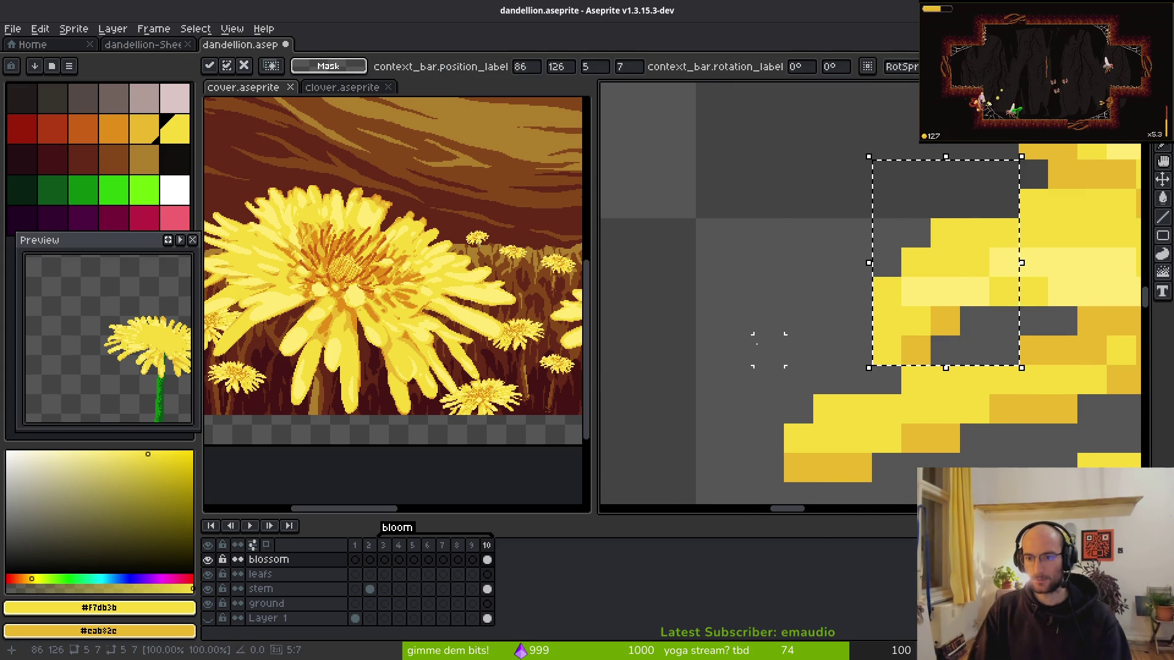
pyautogui.press('Left')
pyautogui.press('Escape')
pyautogui.hotkey('ctrl', 's')
# - Erase the lone stray yellow pixel beside the petal and save the sprite
pyautogui.scroll(-3, 977, 318)
pyautogui.scroll(-4, 977, 317)
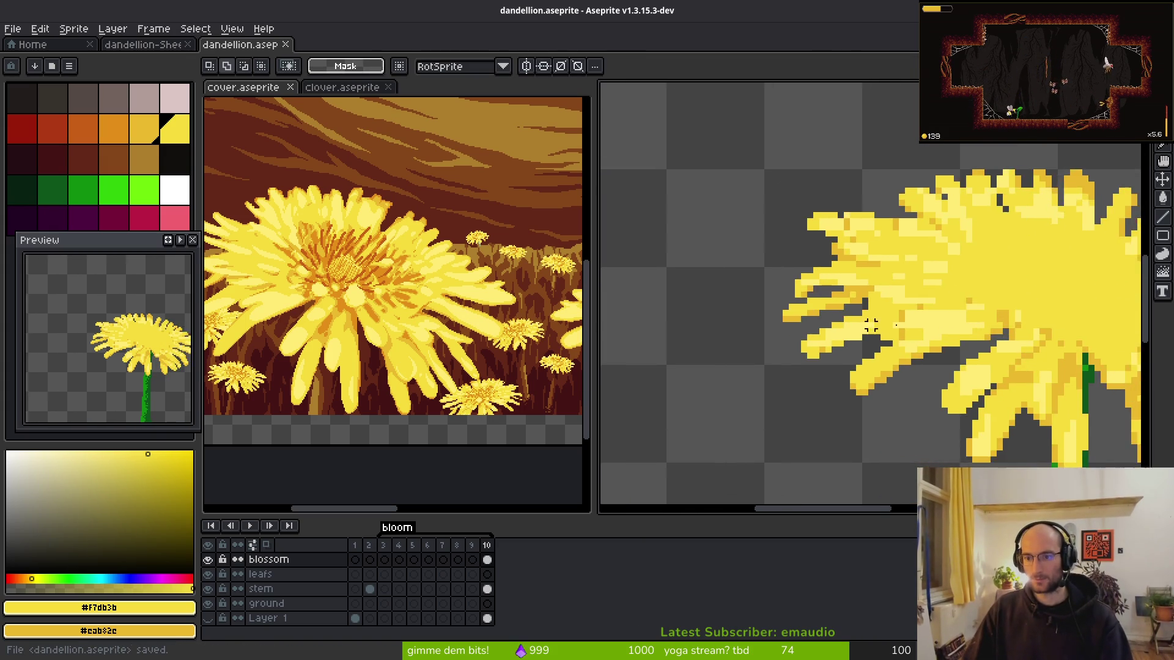
pyautogui.scroll(5, 874, 336)
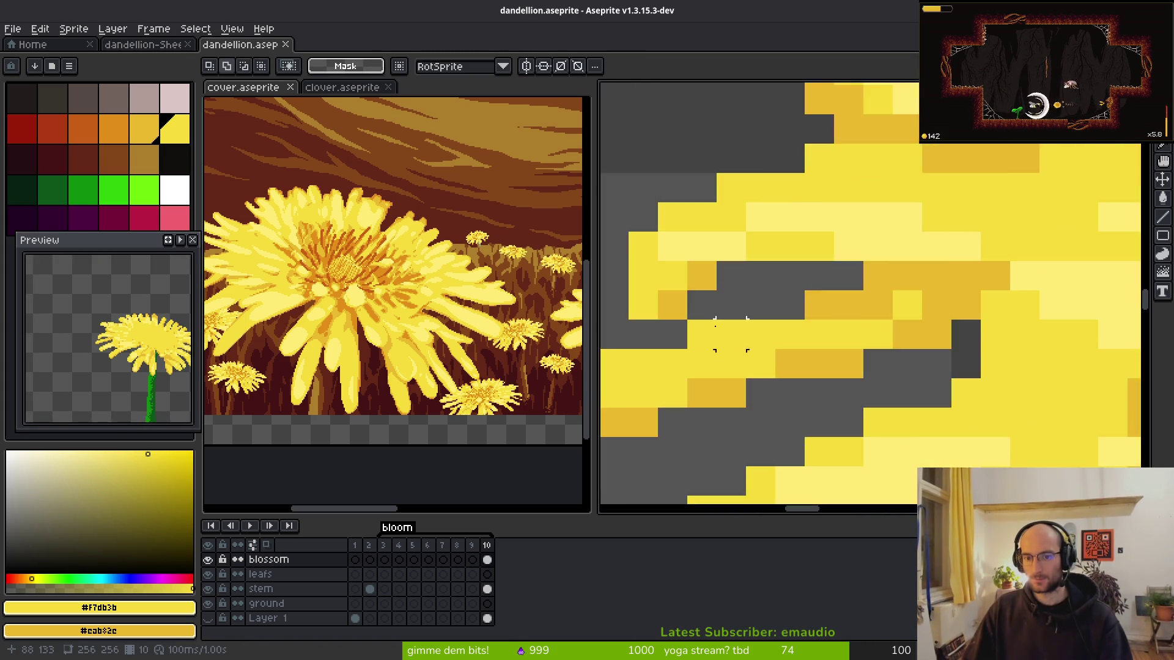
pyautogui.press('b')
pyautogui.click(704, 307)
pyautogui.press('e')
pyautogui.click(704, 308)
pyautogui.scroll(-4, 856, 336)
pyautogui.hotkey('ctrl', 's')
# - Erase the remaining stray pixels along the petal edge and at the petal tip
pyautogui.scroll(-2, 849, 355)
pyautogui.scroll(5, 842, 365)
pyautogui.hotkey('ctrl', 'Tab')
pyautogui.hotkey('ctrl', 'Tab')
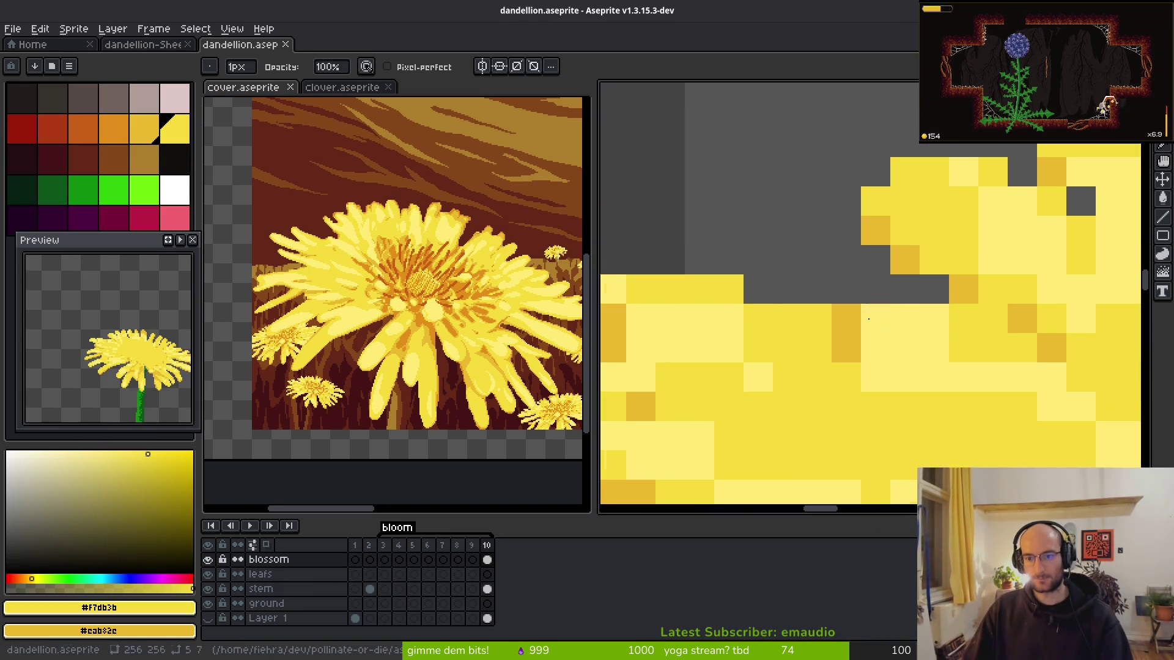
pyautogui.moveTo(753, 293); pyautogui.dragTo(881, 301)
pyautogui.click(1058, 301)
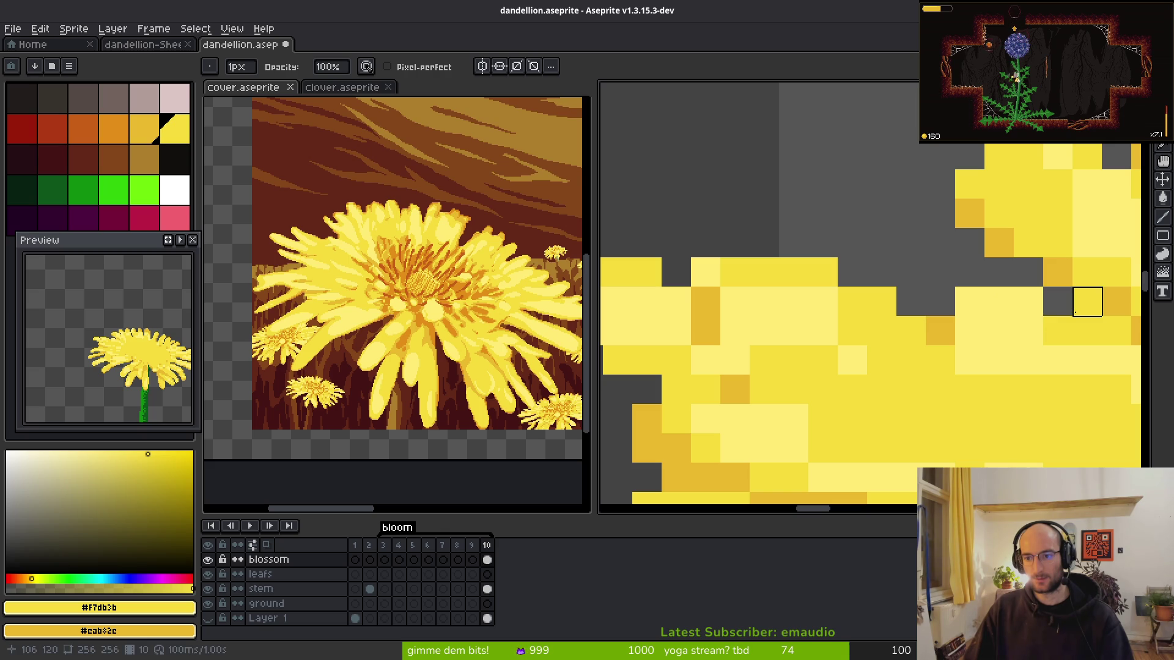
pyautogui.click(1028, 302)
pyautogui.scroll(-7, 1039, 367)
pyautogui.scroll(8, 953, 348)
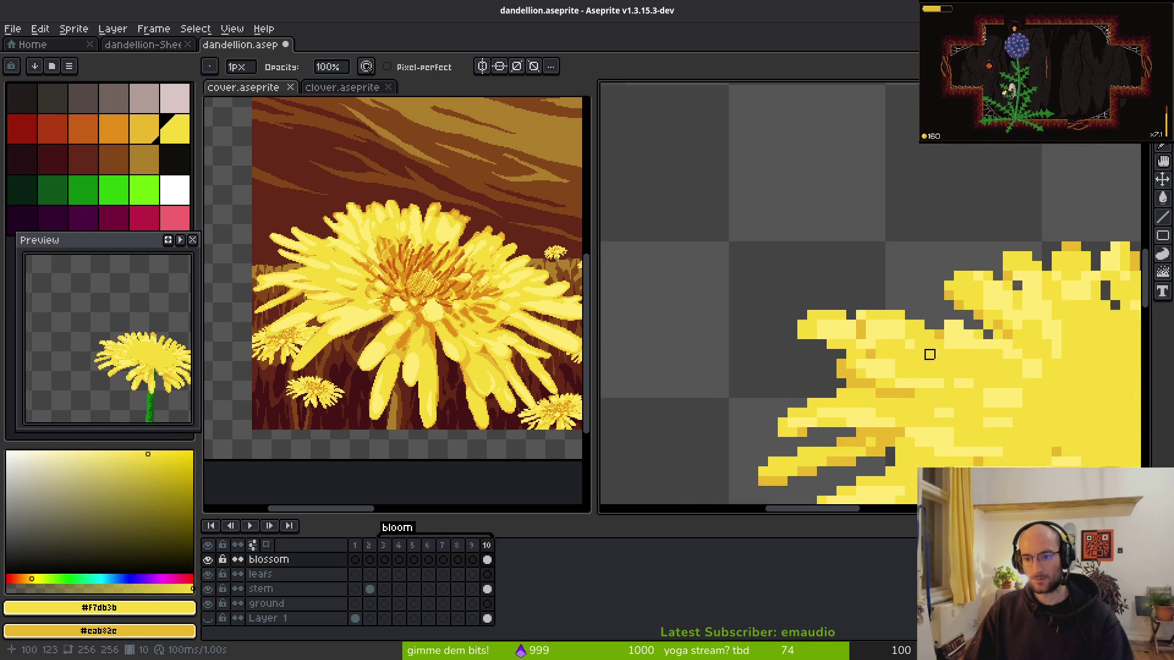
pyautogui.moveTo(1057, 321); pyautogui.dragTo(849, 297)
pyautogui.click(929, 260)
pyautogui.moveTo(929, 221)
pyautogui.mouseDown()
pyautogui.moveTo(967, 259)
pyautogui.moveTo(928, 299)
pyautogui.mouseUp()
# - Return to the Pencil, save dandelion.aseprite, and step to another animation frame
pyautogui.press('b')
pyautogui.scroll(-8, 919, 307)
pyautogui.scroll(2, 919, 307)
pyautogui.press('b')
pyautogui.scroll(-3, 838, 269)
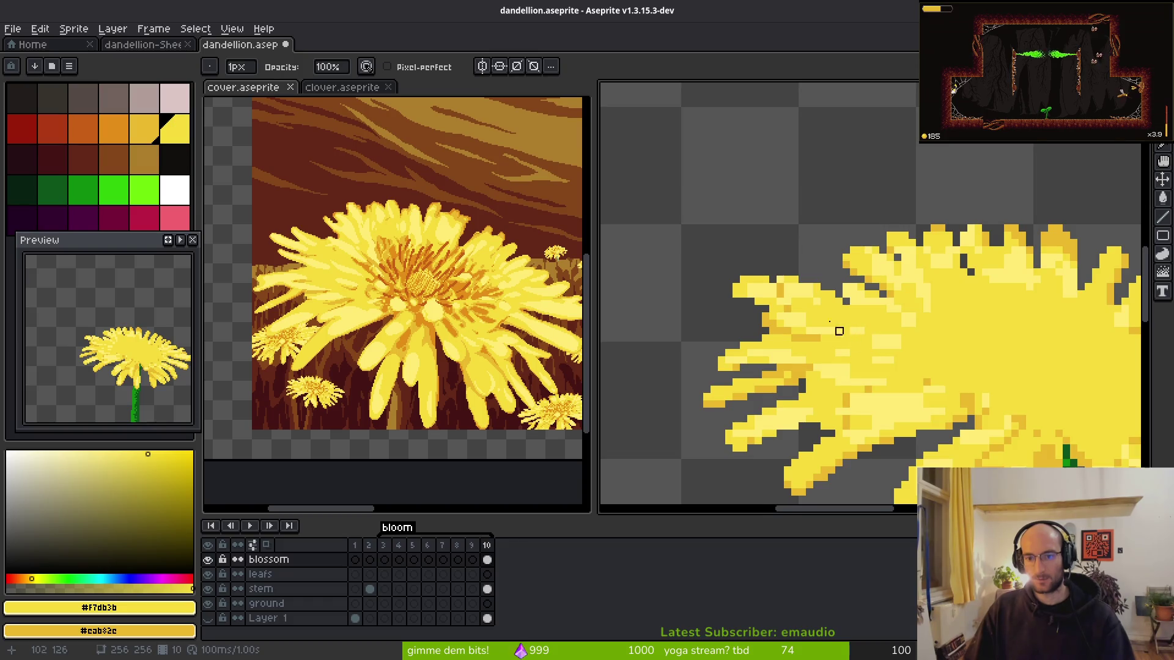
pyautogui.scroll(1, 852, 336)
pyautogui.hotkey('ctrl', 's')
pyautogui.scroll(-1, 814, 295)
pyautogui.press('Right')
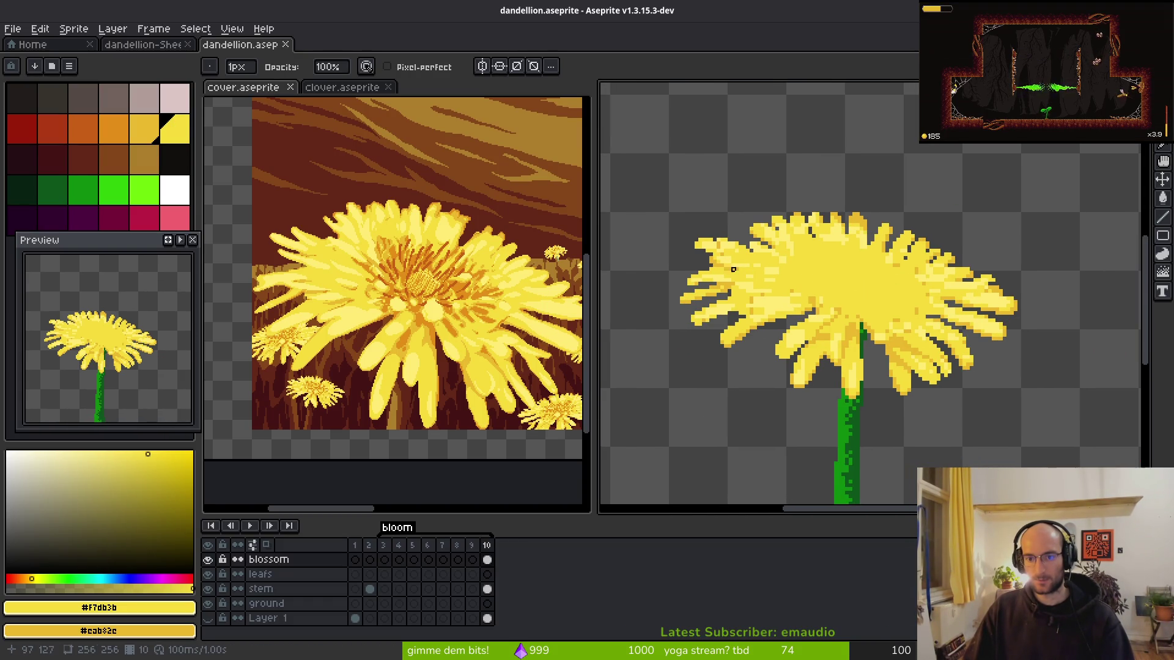
pyautogui.scroll(4, 813, 316)
pyautogui.press('b')
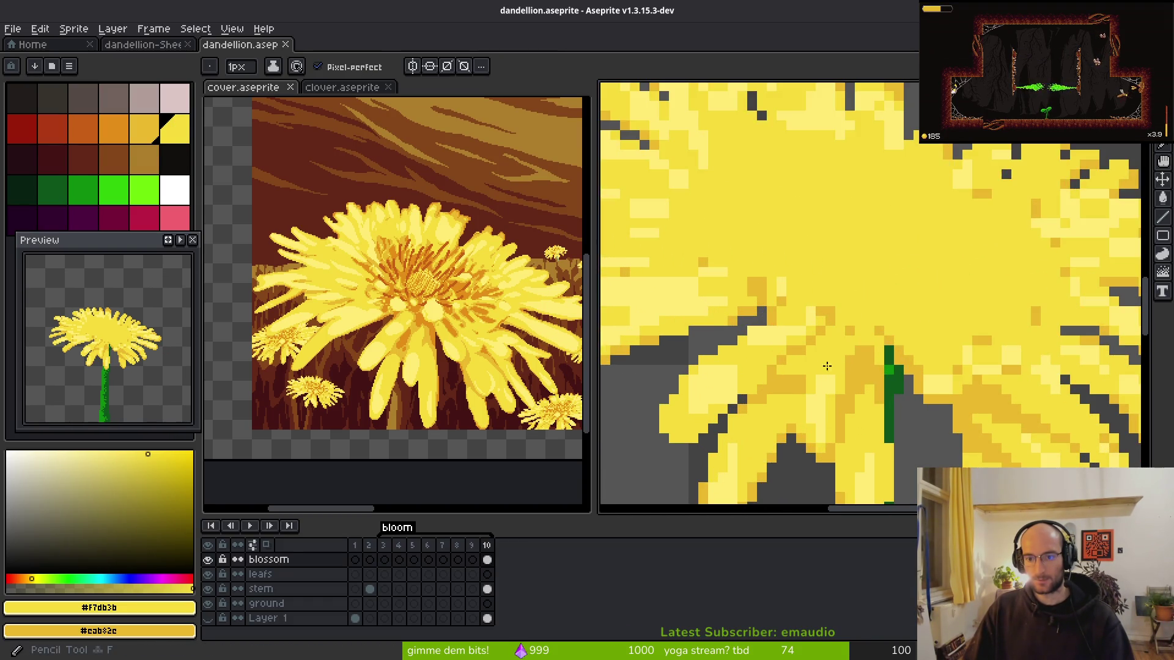
pyautogui.scroll(-1, 811, 344)
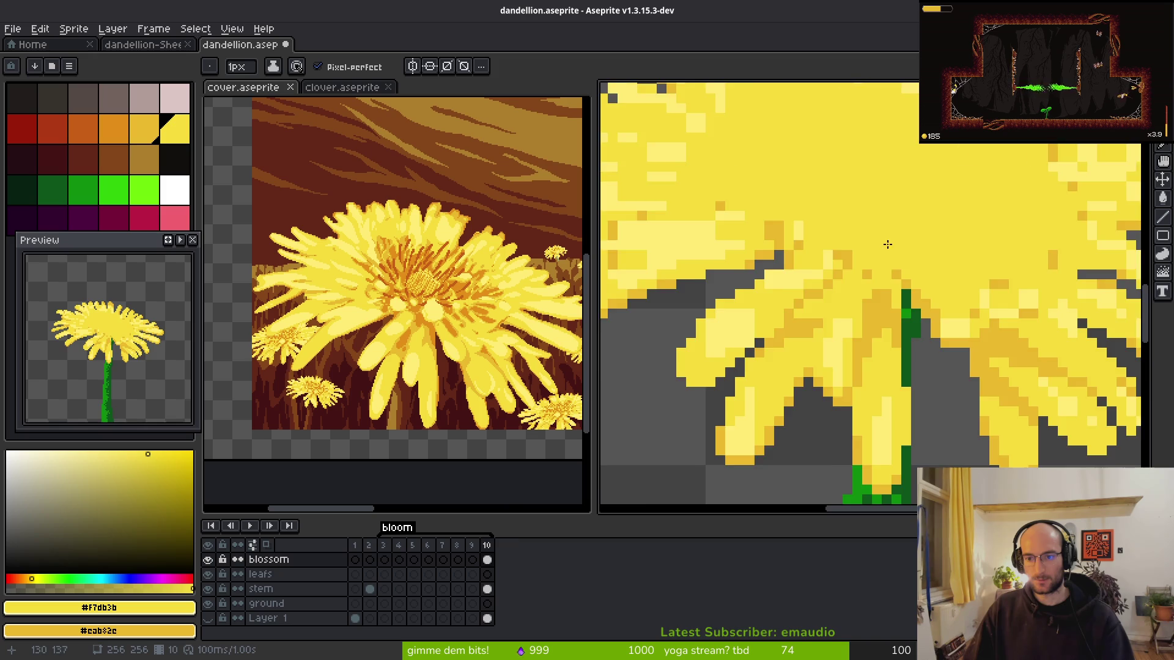
pyautogui.scroll(-3, 888, 244)
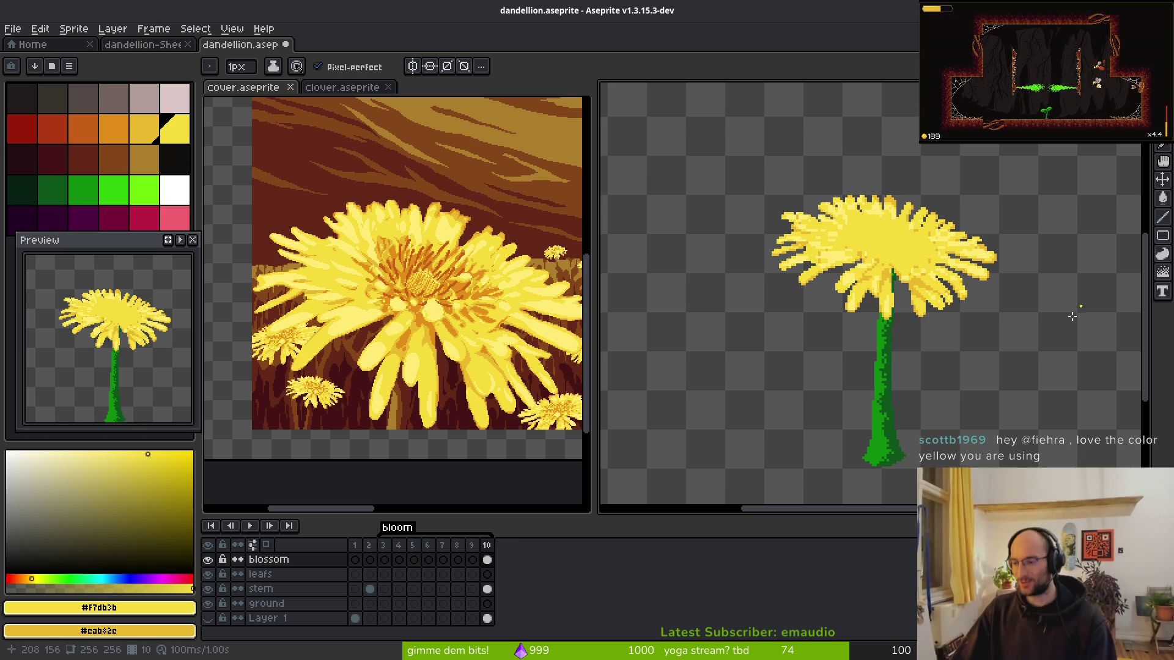
# - Pick the golden #eab82e as the drawing colour
pyautogui.click(153, 138)
pyautogui.click(162, 142)
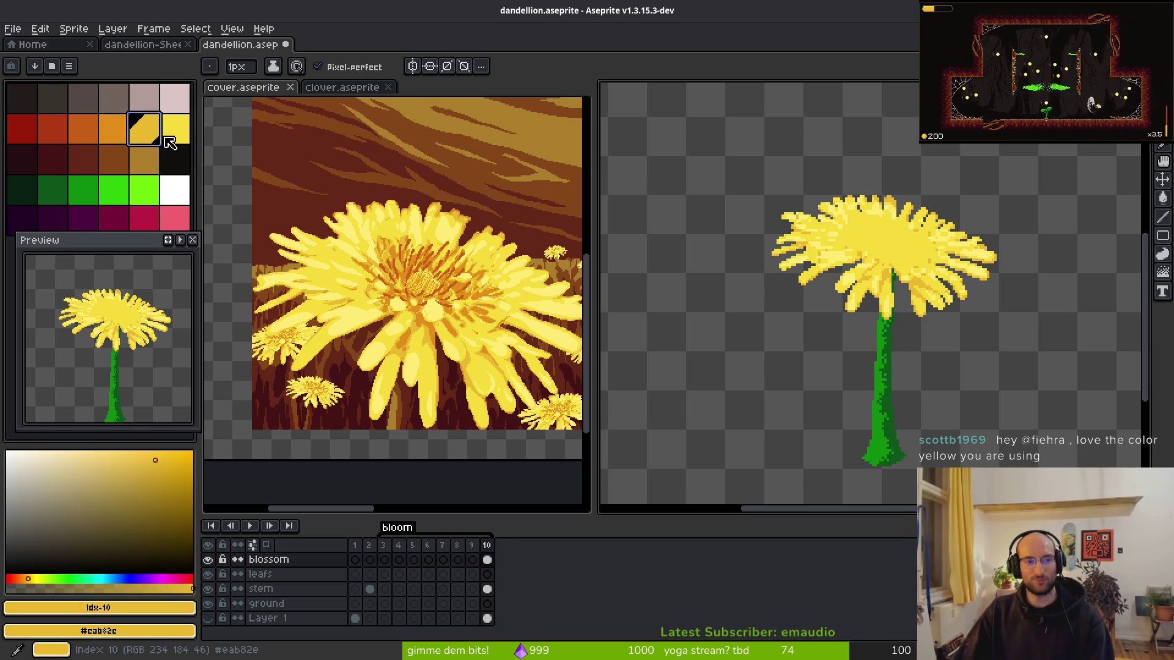
pyautogui.click(147, 131)
pyautogui.moveTo(128, 243)
pyautogui.mouseDown()
pyautogui.moveTo(125, 275)
pyautogui.moveTo(120, 251)
pyautogui.mouseUp()
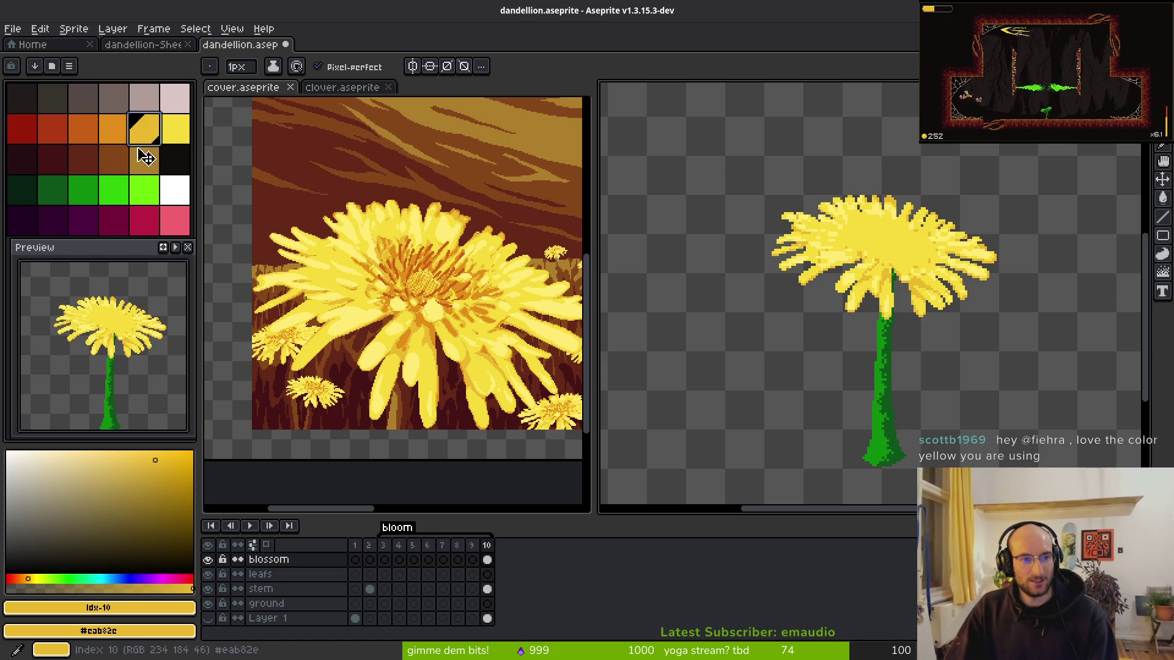
pyautogui.scroll(3, 880, 250)
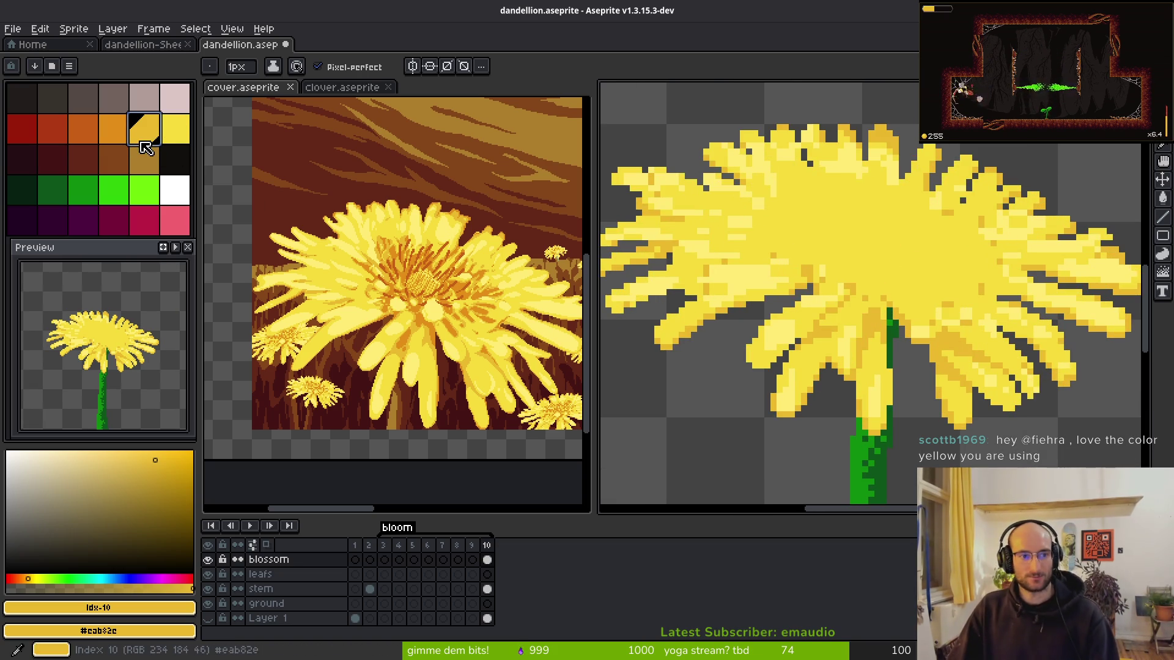
pyautogui.scroll(2, 861, 348)
pyautogui.scroll(-4, 899, 345)
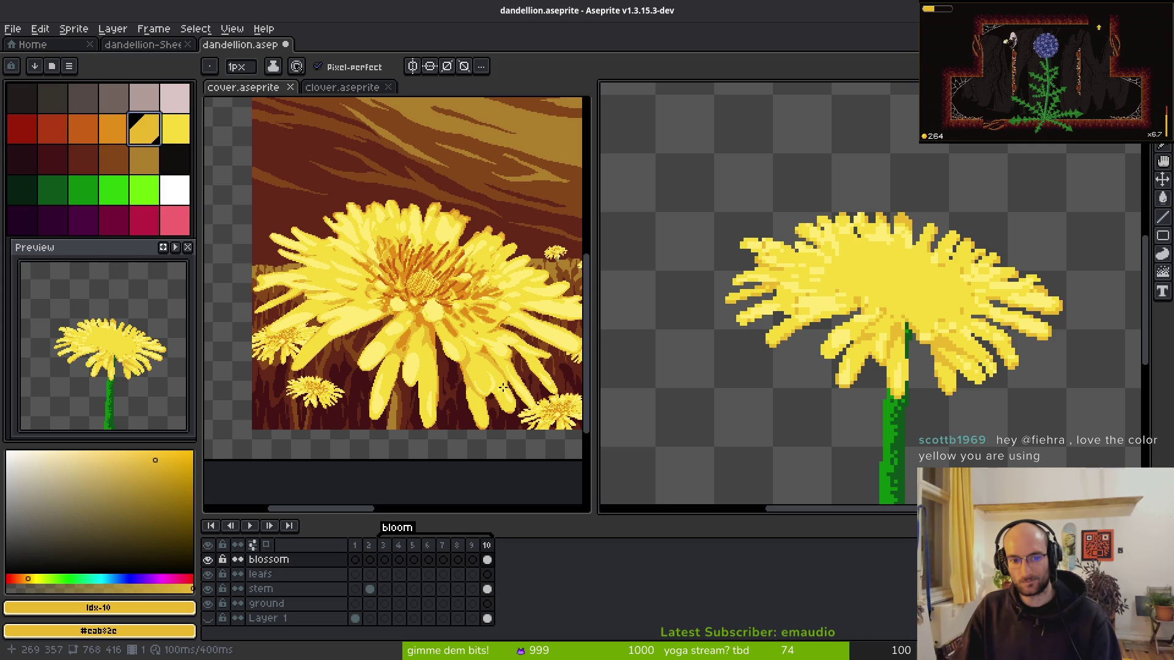
pyautogui.scroll(2, 792, 332)
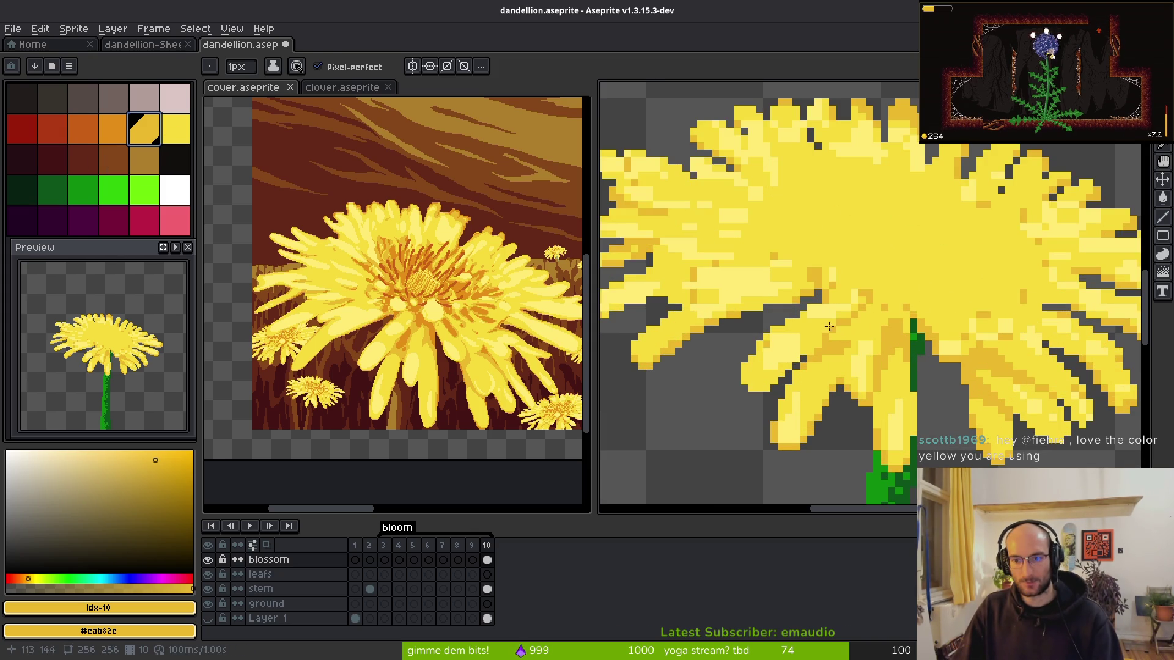
# - Set orange as the background colour and replace the golden shade with orange
pyautogui.rightClick(115, 131)
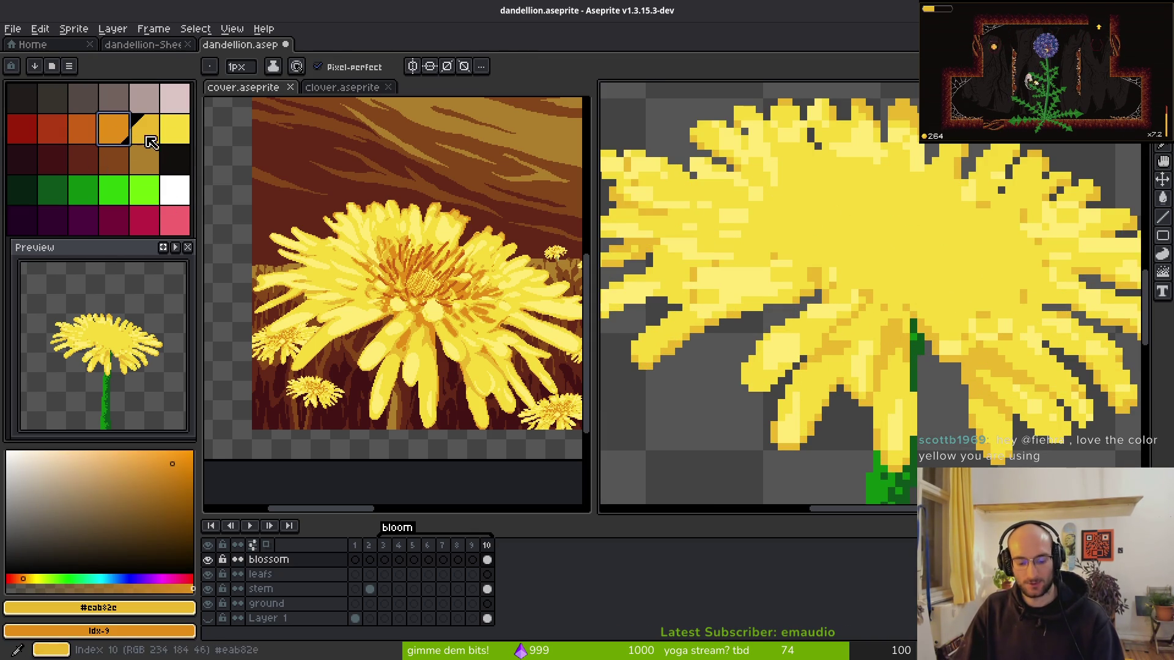
pyautogui.hotkey('shift', 'r')
pyautogui.click(1009, 165)
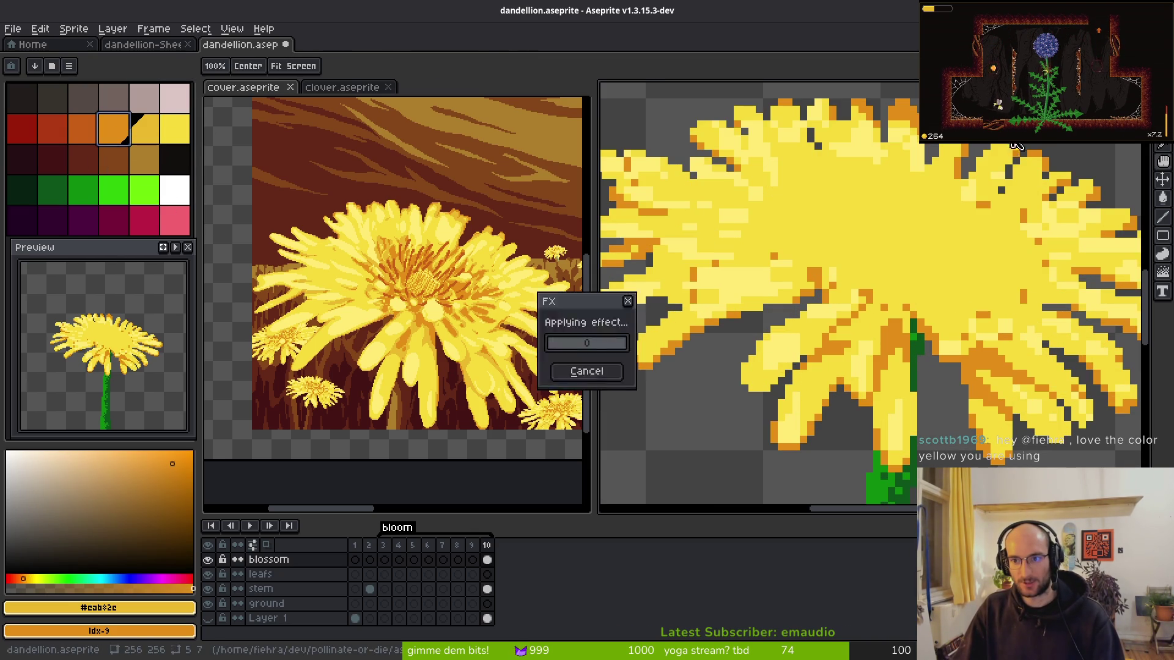
# - Replace the bright yellow #f7db3b with the golden shade, then pick the pale yellow
pyautogui.keyDown('alt'); pyautogui.click(925, 241); pyautogui.keyUp('alt')
pyautogui.hotkey('shift', 'r')
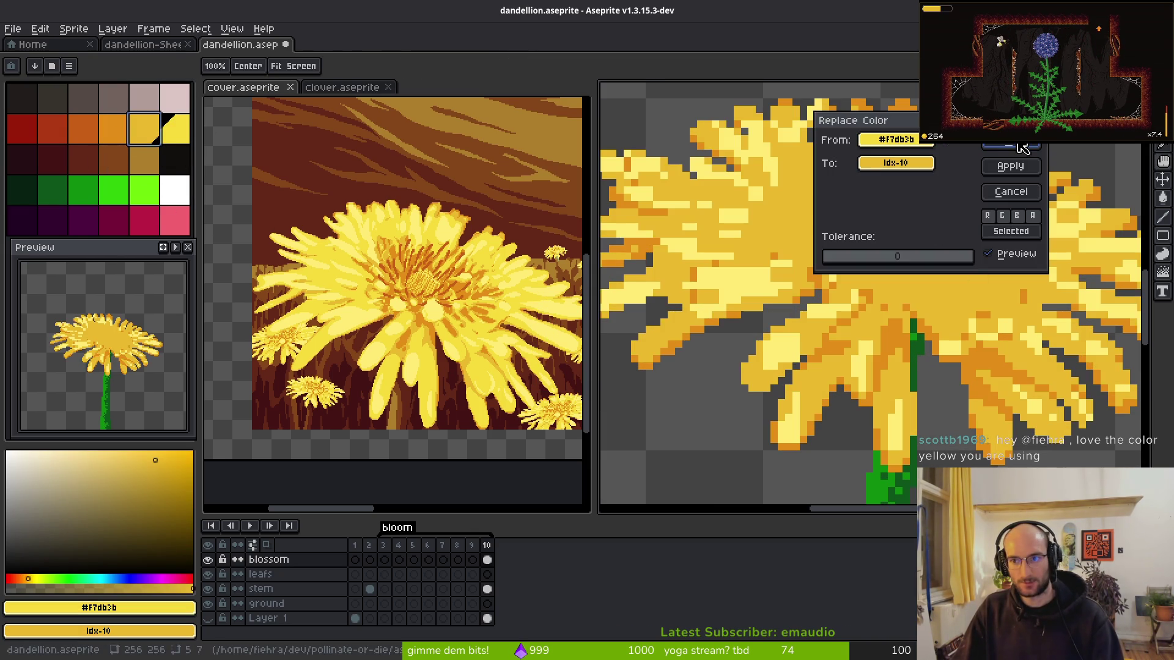
pyautogui.press('Return')
pyautogui.scroll(-5, 938, 282)
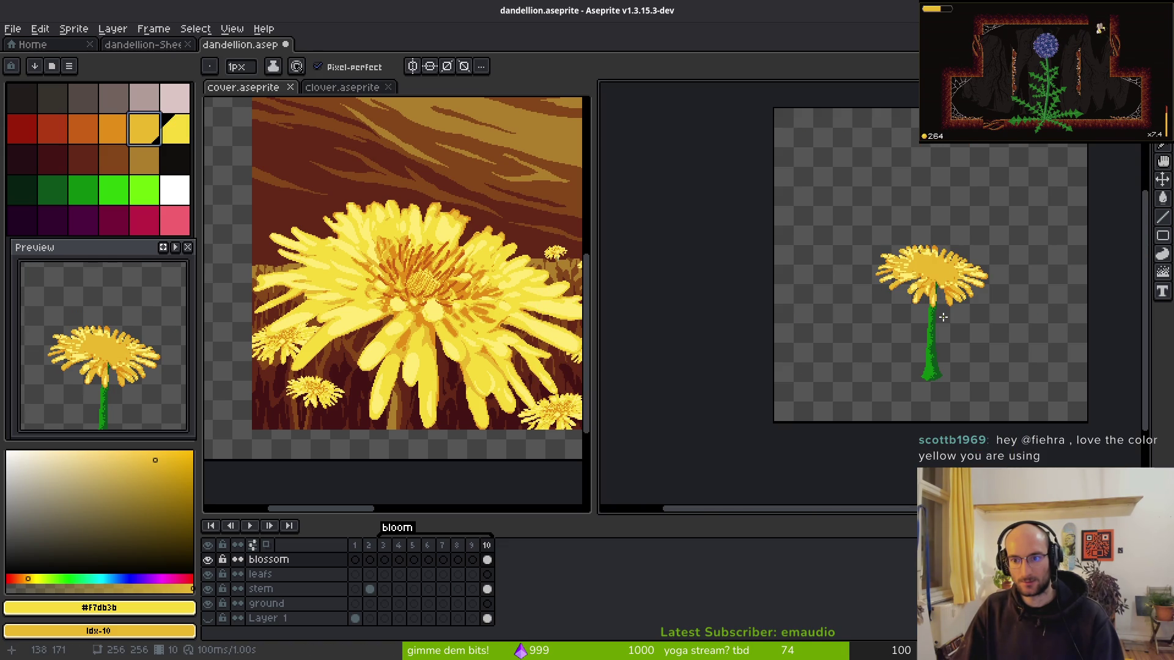
pyautogui.scroll(3, 943, 317)
pyautogui.keyDown('alt'); pyautogui.click(944, 317); pyautogui.keyUp('alt')
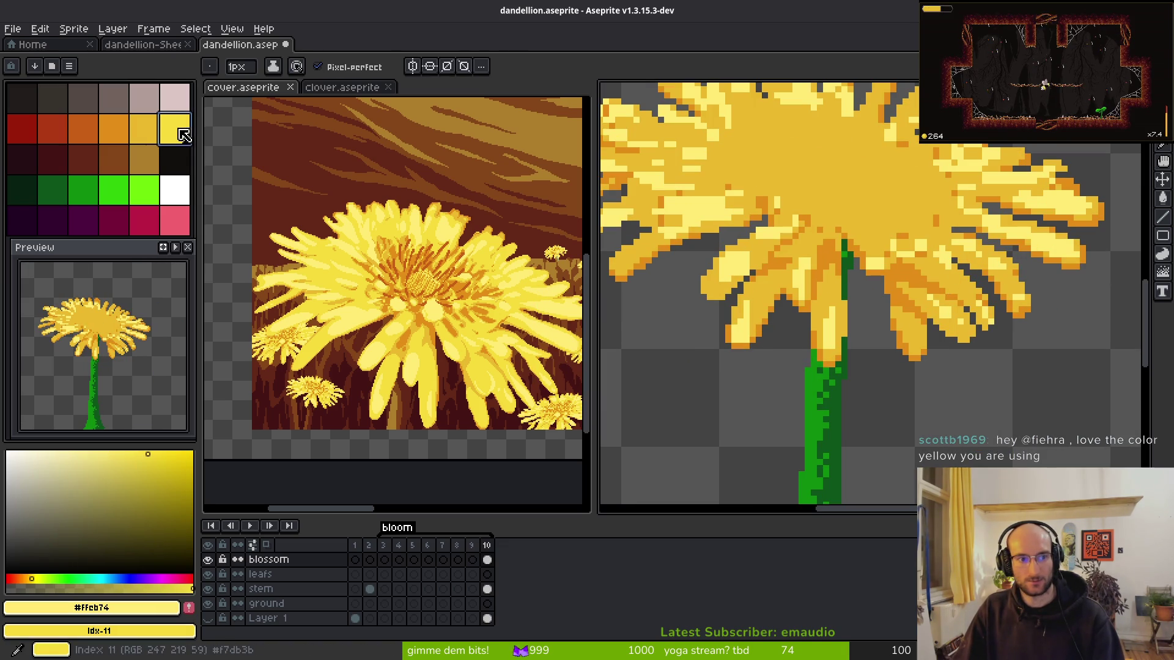
# - Dismiss the Replace Color dialog without changes and save the sprite
pyautogui.hotkey('shift', 'r')
pyautogui.press('Return')
pyautogui.scroll(-3, 938, 261)
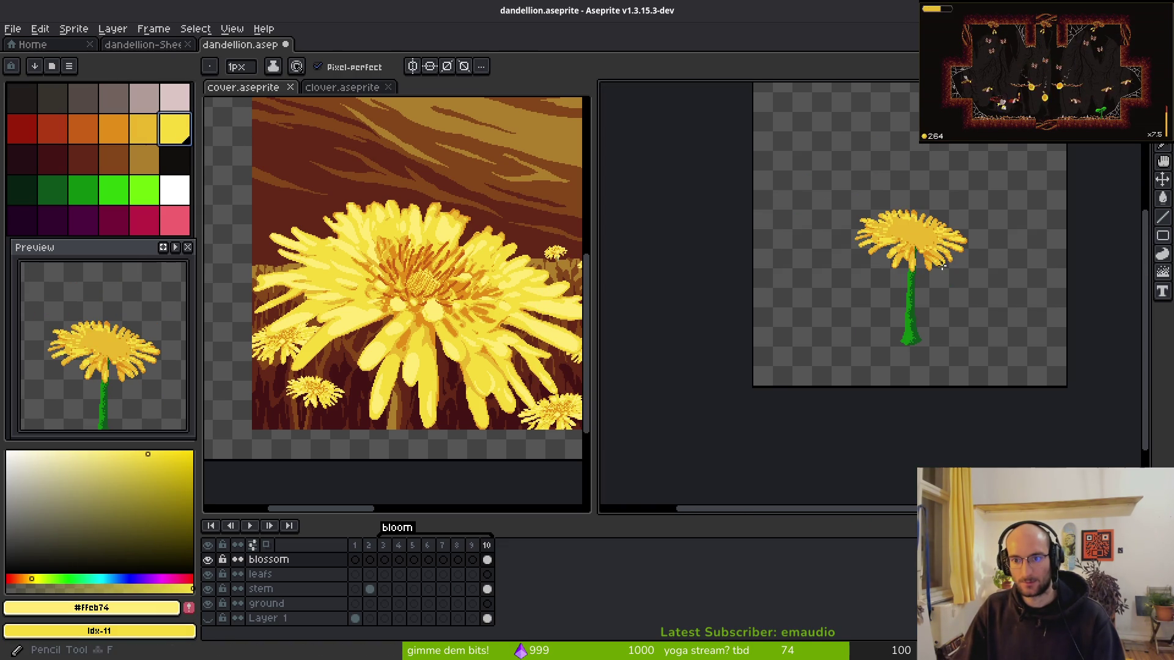
pyautogui.scroll(3, 936, 261)
pyautogui.hotkey('ctrl', 's')
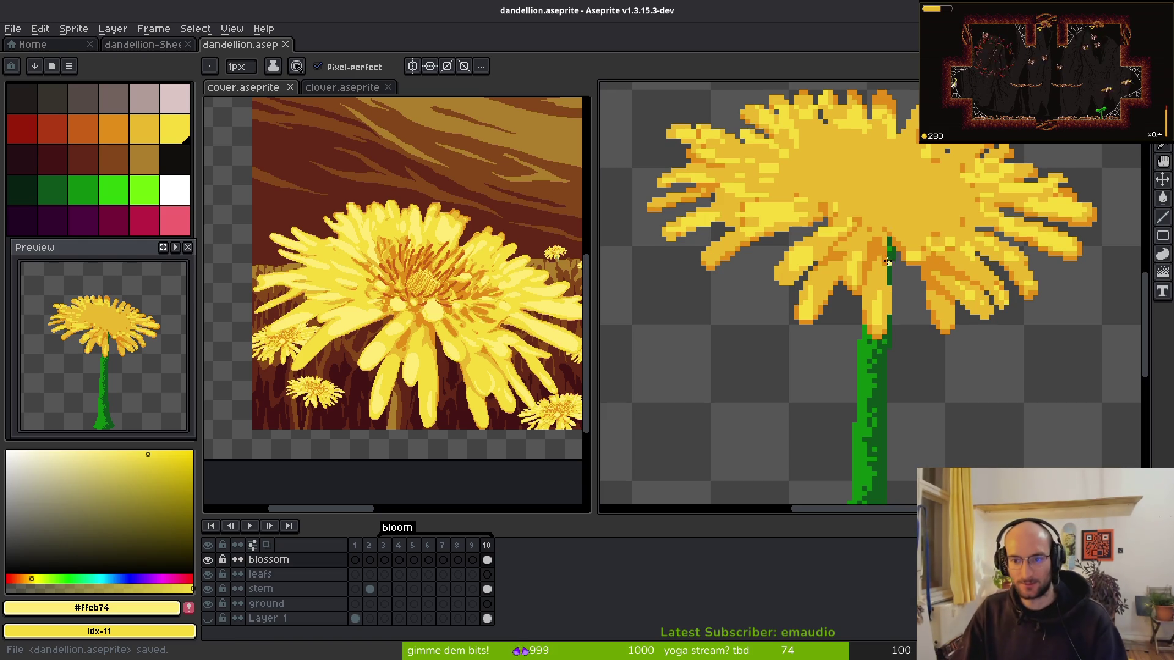
# - Sample the golden petal colour from the canvas for the Pencil
pyautogui.scroll(3, 888, 263)
pyautogui.press('i')
pyautogui.click(825, 247)
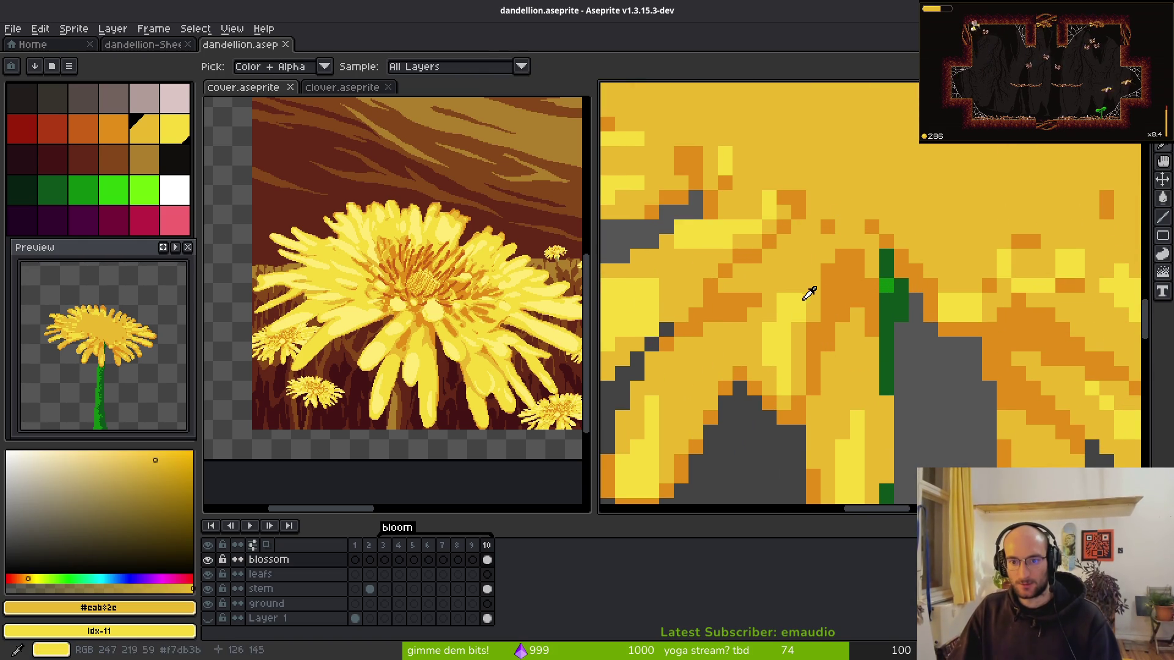
pyautogui.press('b')
pyautogui.scroll(-2, 874, 228)
pyautogui.scroll(2, 877, 208)
pyautogui.scroll(-3, 881, 170)
pyautogui.scroll(2, 849, 267)
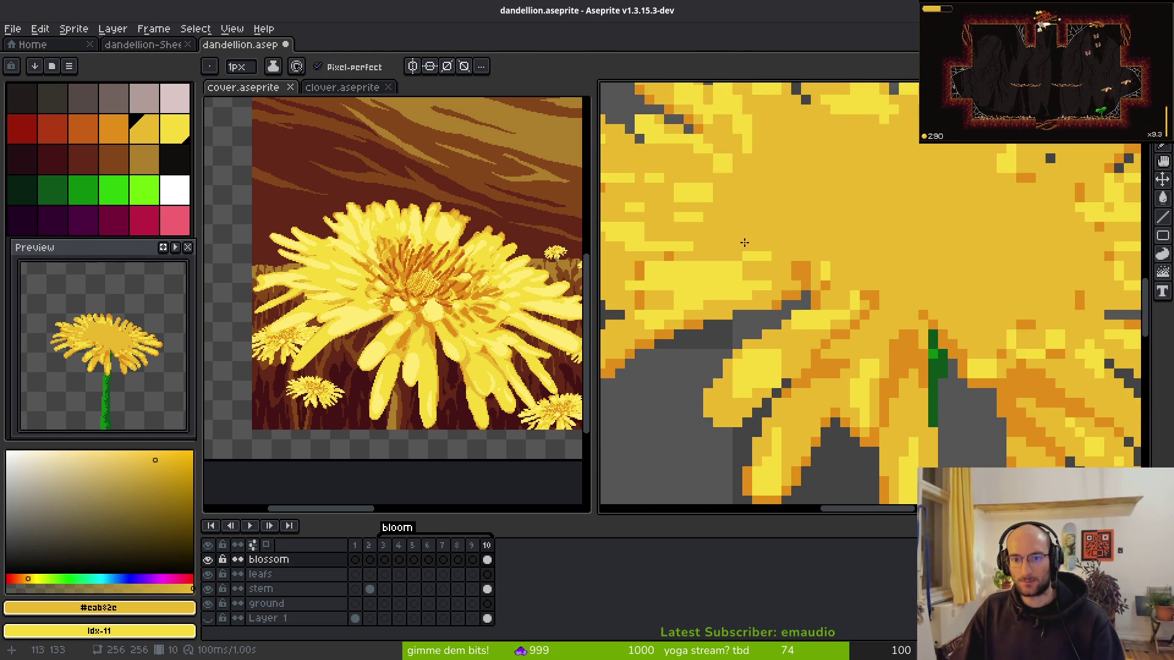
pyautogui.scroll(-1, 1022, 210)
pyautogui.scroll(-2, 844, 257)
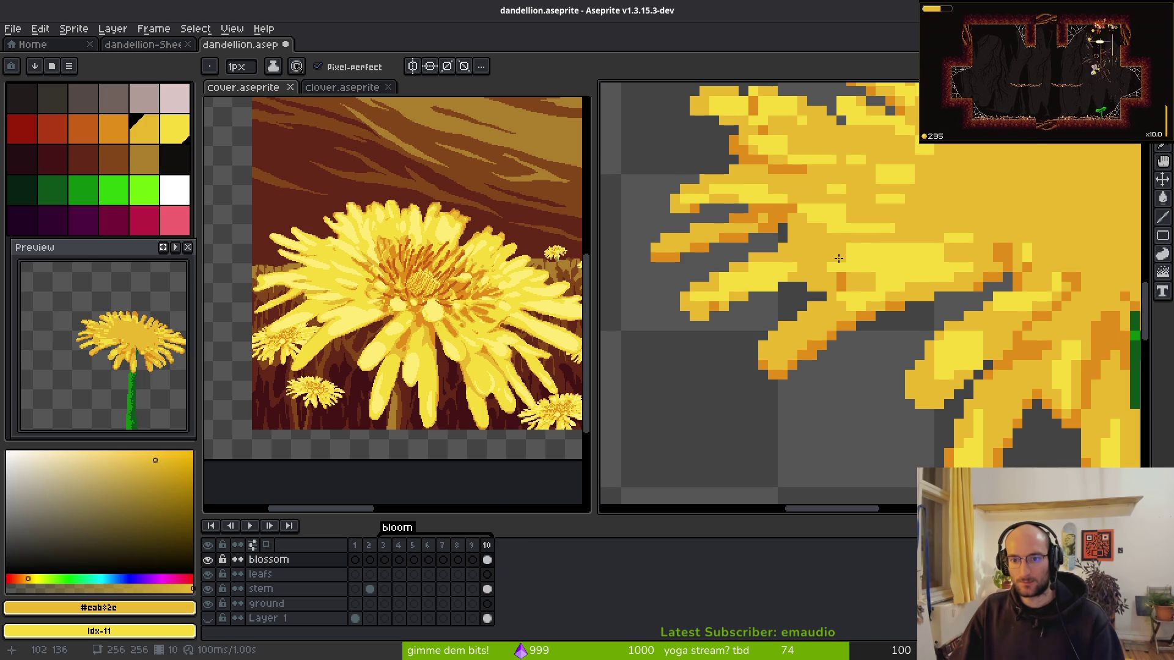
pyautogui.scroll(-1, 999, 208)
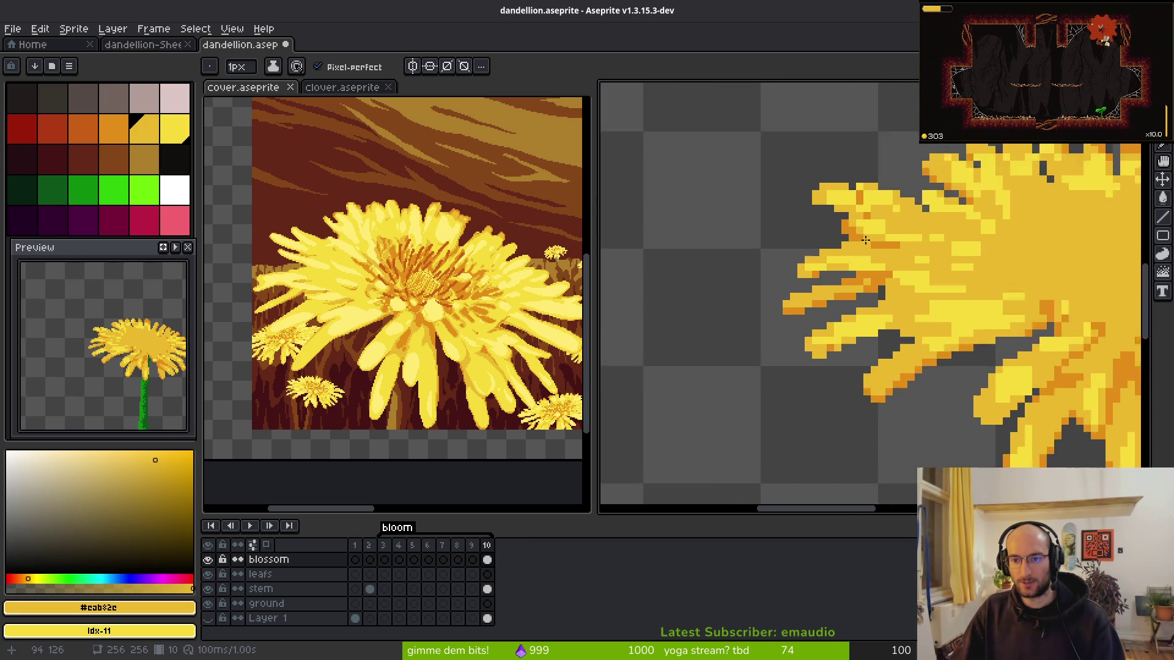
pyautogui.scroll(3, 886, 215)
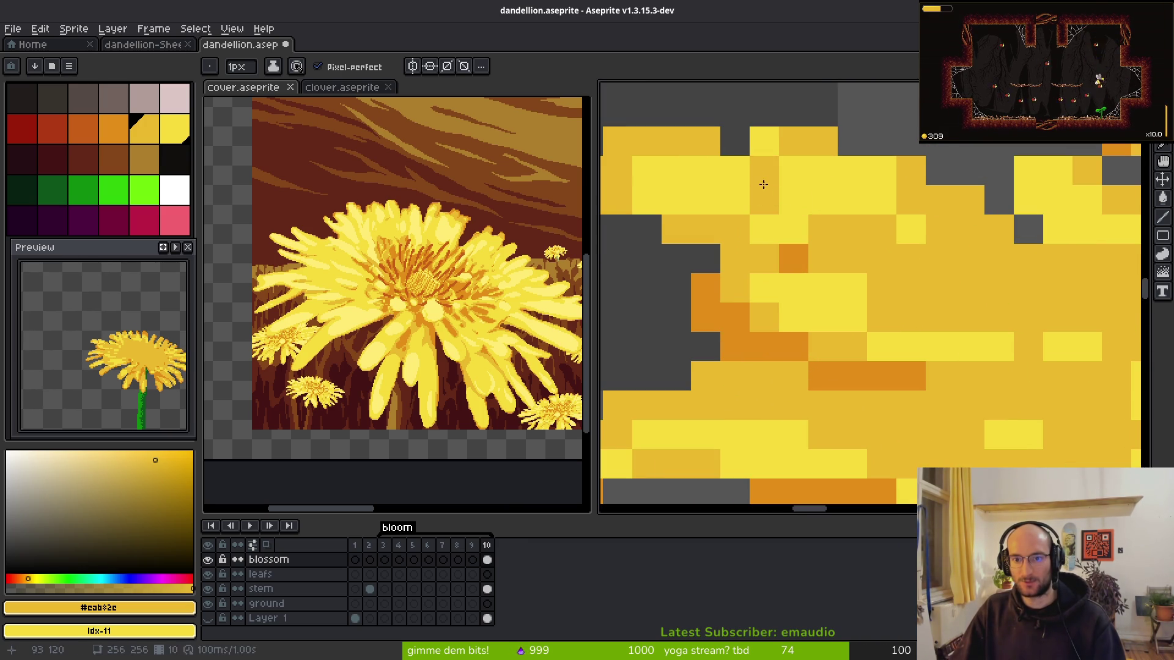
pyautogui.scroll(-2, 834, 274)
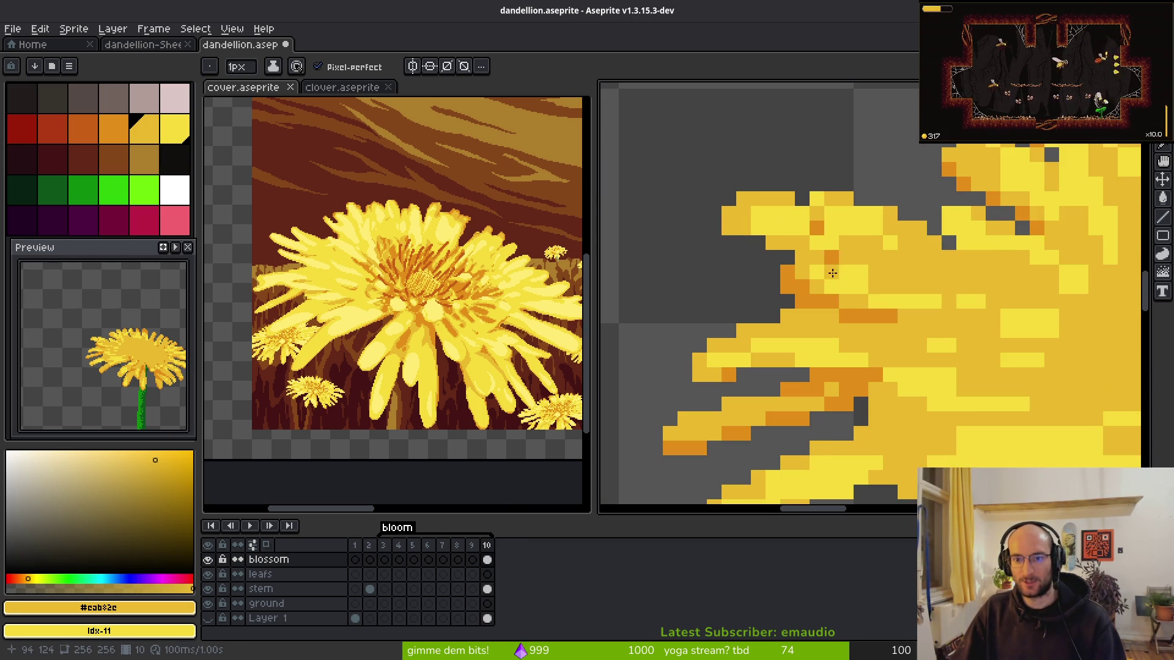
# - Paint over the stray orange pixels in the petals with golden
pyautogui.moveTo(835, 273)
pyautogui.mouseDown()
pyautogui.moveTo(914, 280)
pyautogui.moveTo(855, 365)
pyautogui.moveTo(927, 295)
pyautogui.moveTo(864, 309)
pyautogui.mouseUp()
pyautogui.scroll(2, 864, 310)
pyautogui.moveTo(814, 180); pyautogui.dragTo(817, 146)
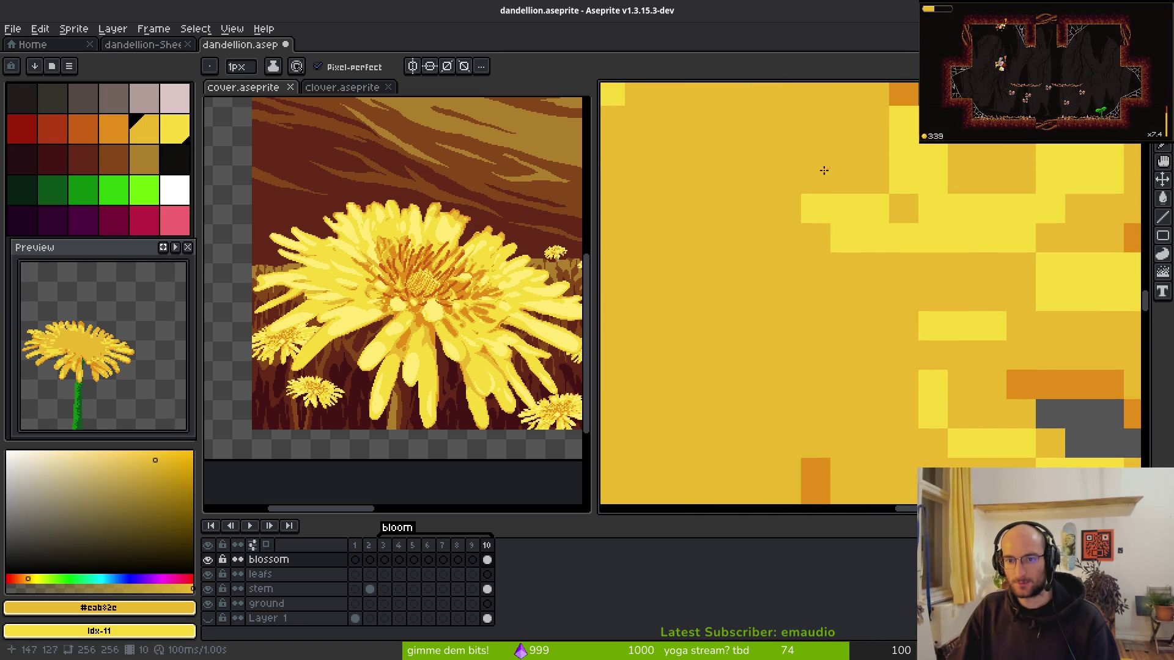
pyautogui.scroll(-3, 922, 377)
pyautogui.moveTo(889, 306); pyautogui.dragTo(889, 336)
pyautogui.click(743, 393)
pyautogui.click(713, 393)
# - Add orange shading pixels where the petals meet the top of the stem
pyautogui.scroll(-3, 758, 367)
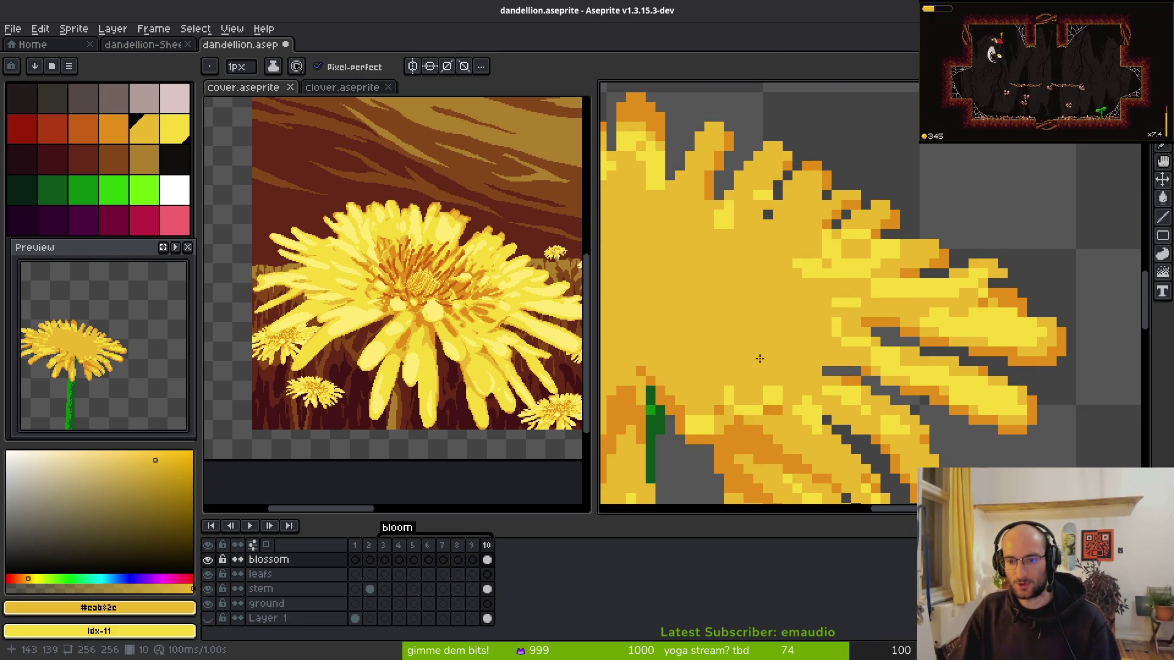
pyautogui.scroll(3, 857, 296)
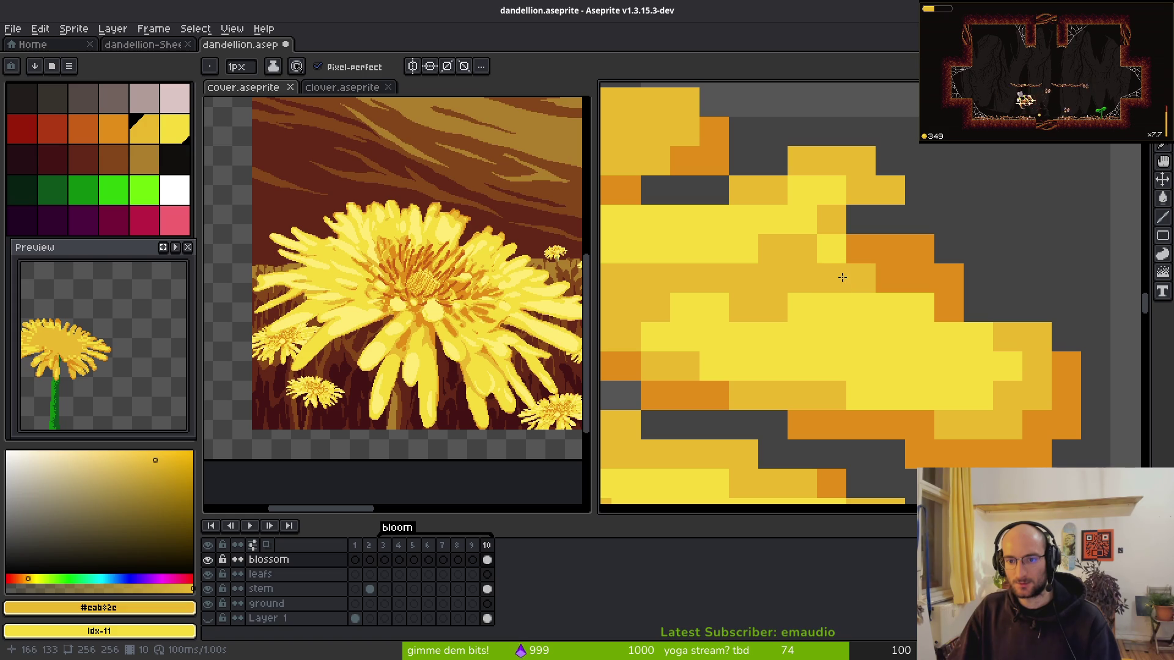
pyautogui.scroll(-3, 890, 424)
pyautogui.scroll(3, 892, 428)
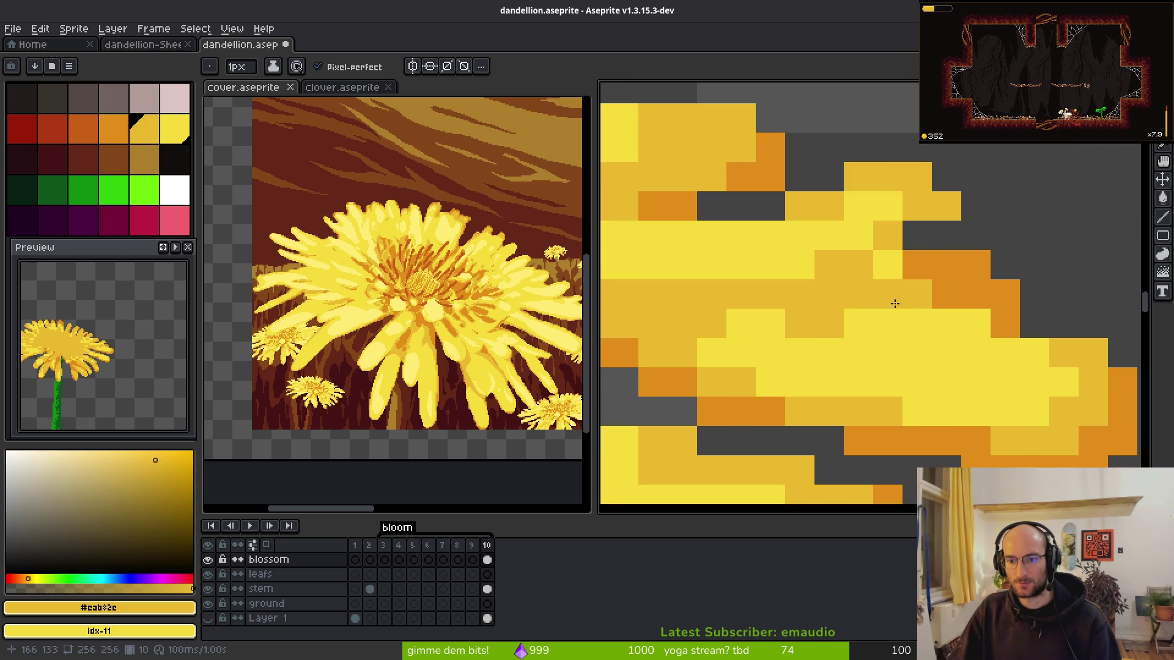
pyautogui.scroll(-3, 966, 426)
pyautogui.scroll(-2, 966, 426)
pyautogui.scroll(2, 925, 296)
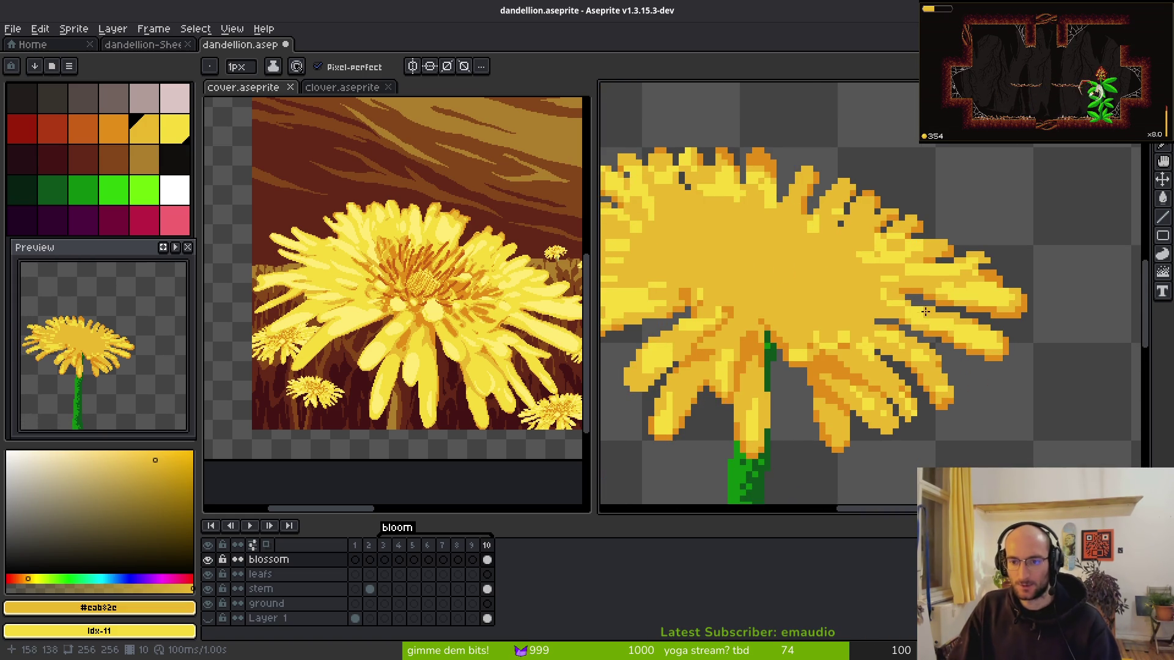
pyautogui.scroll(-2, 925, 311)
pyautogui.scroll(2, 901, 283)
pyautogui.scroll(3, 900, 283)
pyautogui.keyDown('alt'); pyautogui.click(924, 308); pyautogui.keyUp('alt')
pyautogui.click(865, 342)
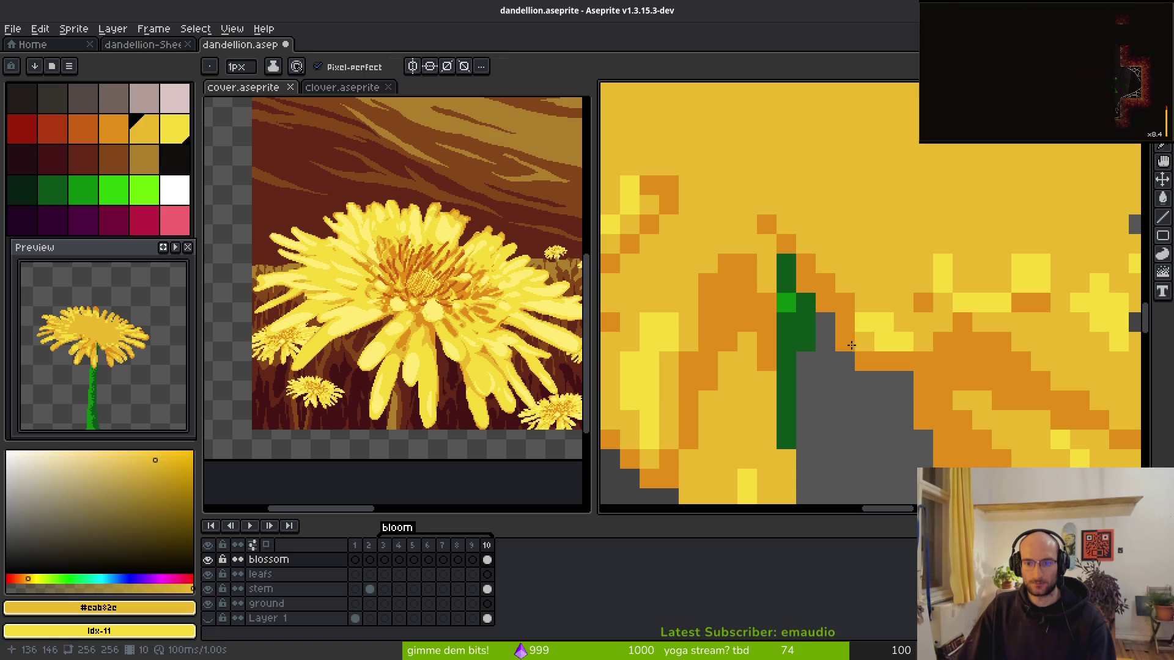
pyautogui.scroll(-4, 971, 399)
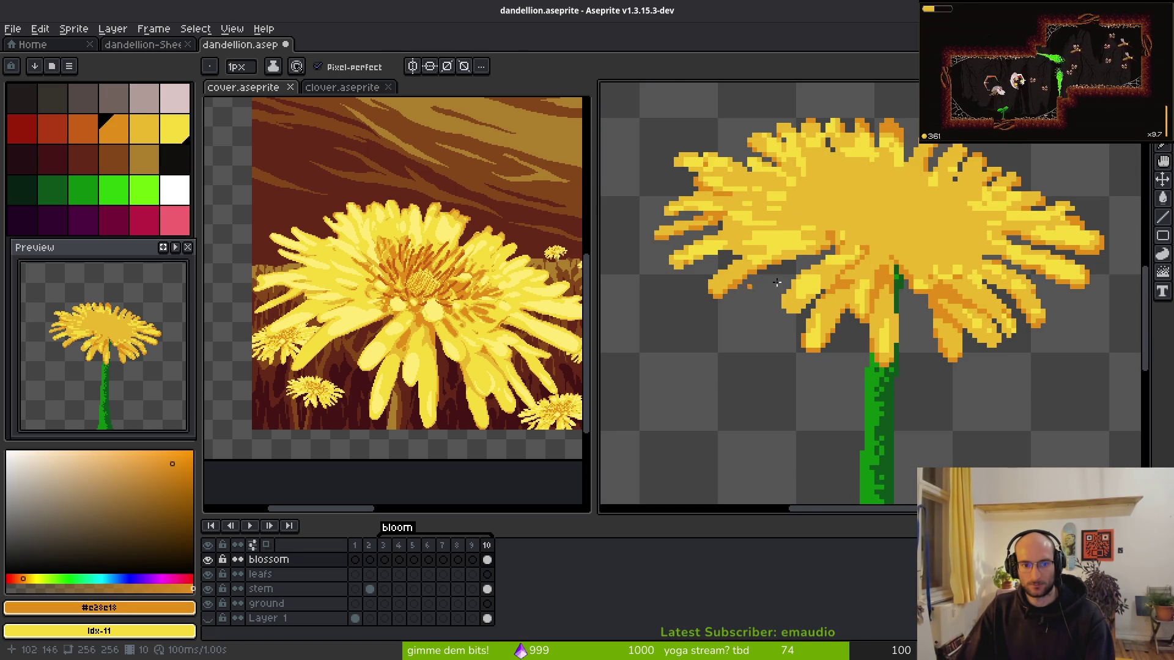
# - Sample the darker golden yellow from the blossom and save the dandelion file
pyautogui.scroll(5, 761, 285)
pyautogui.keyDown('alt'); pyautogui.click(810, 273); pyautogui.keyUp('alt')
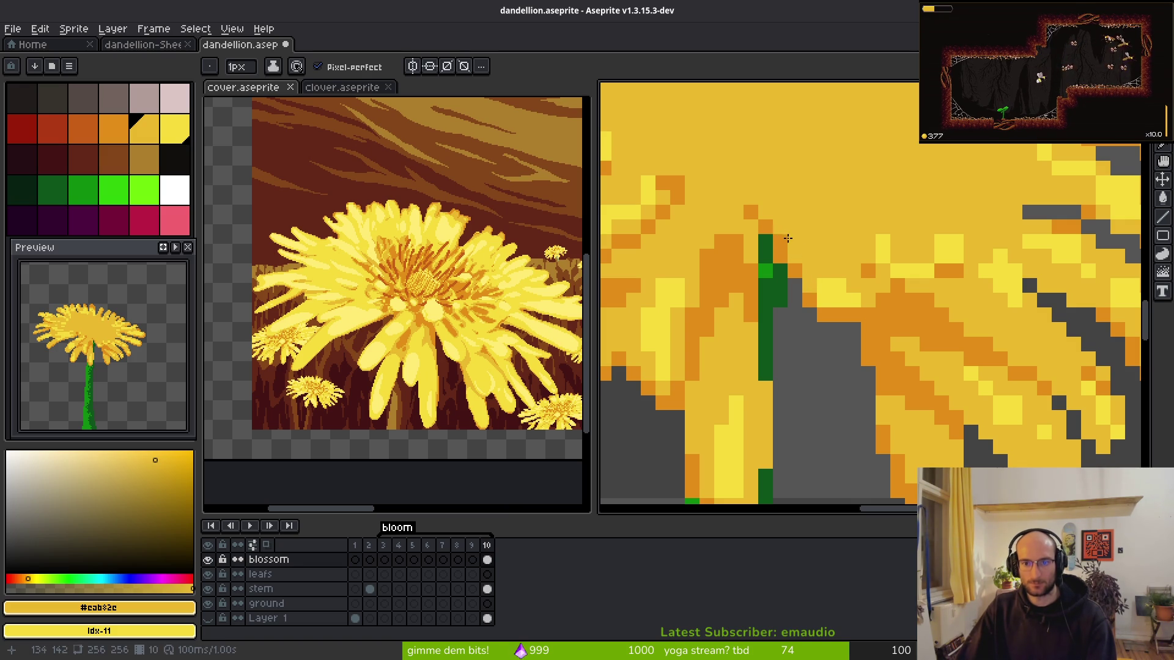
pyautogui.scroll(-5, 785, 237)
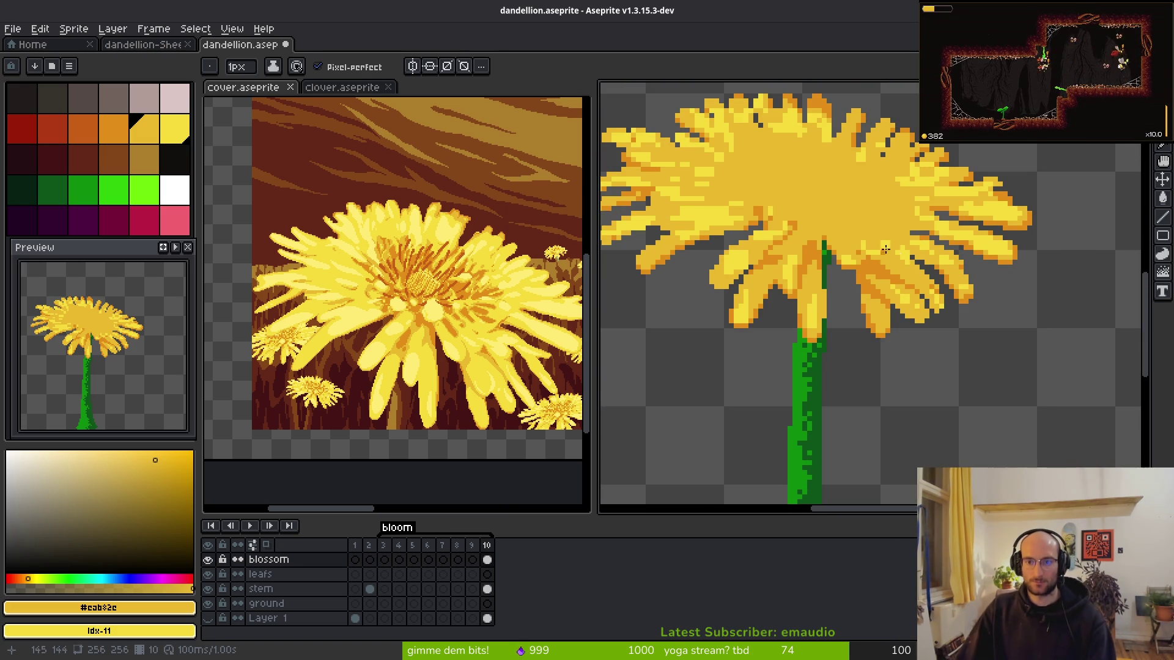
pyautogui.hotkey('ctrl', 's')
# - Draw a short orange run down one of the top petal tips
pyautogui.scroll(5, 849, 253)
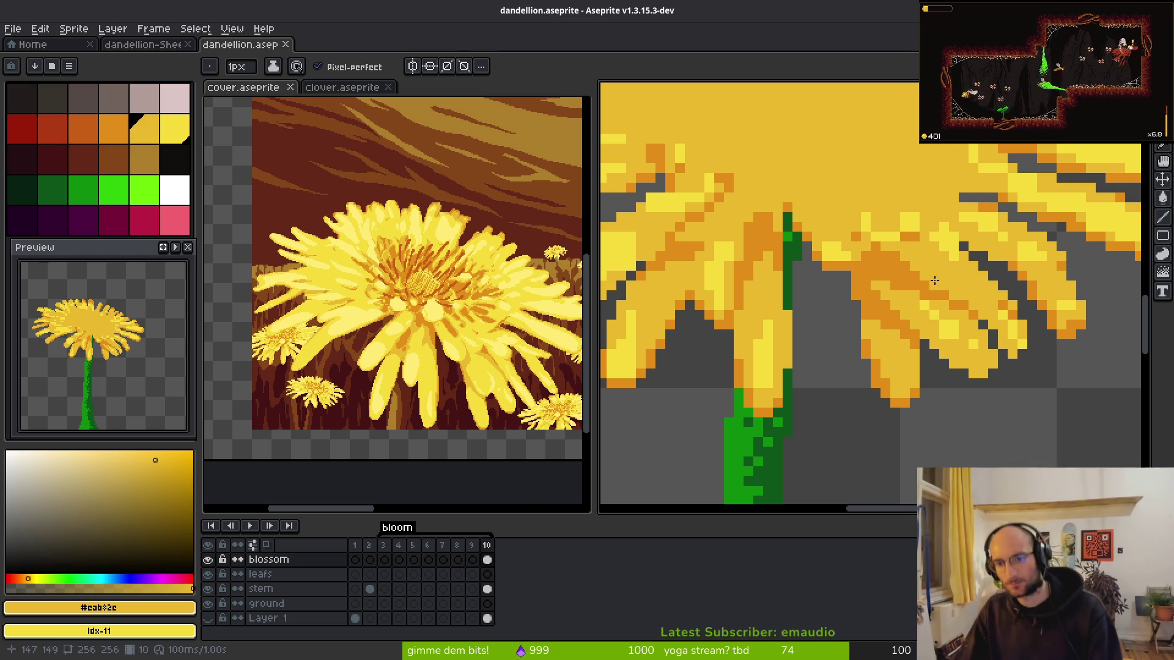
pyautogui.scroll(2, 934, 280)
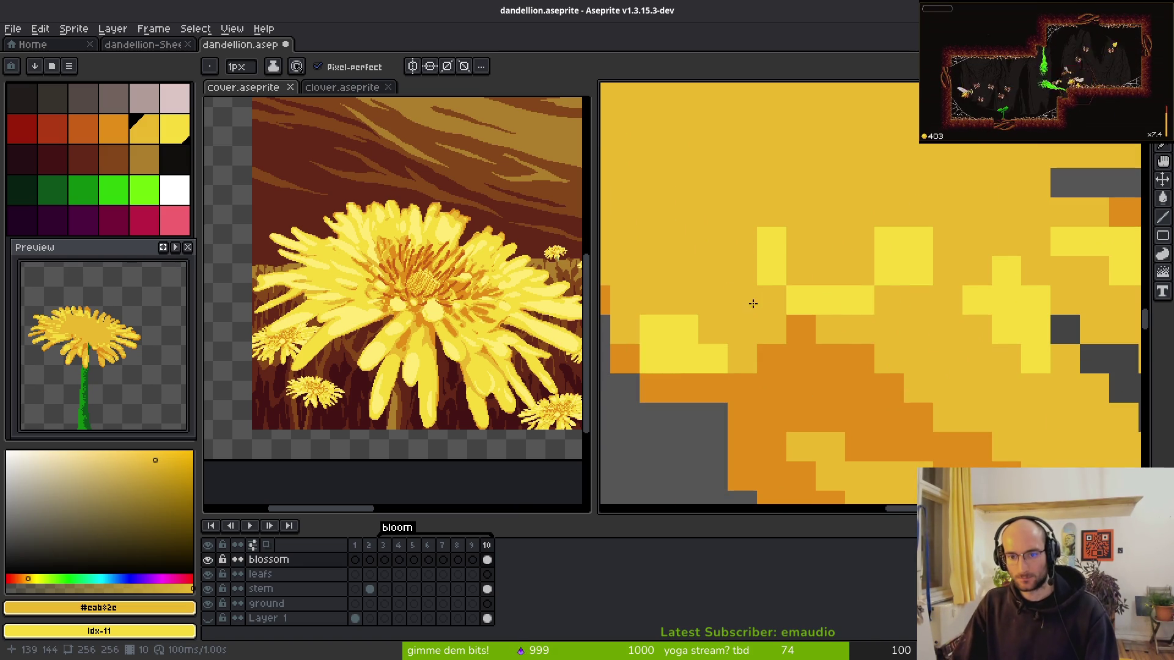
pyautogui.scroll(-4, 795, 342)
pyautogui.scroll(1, 827, 401)
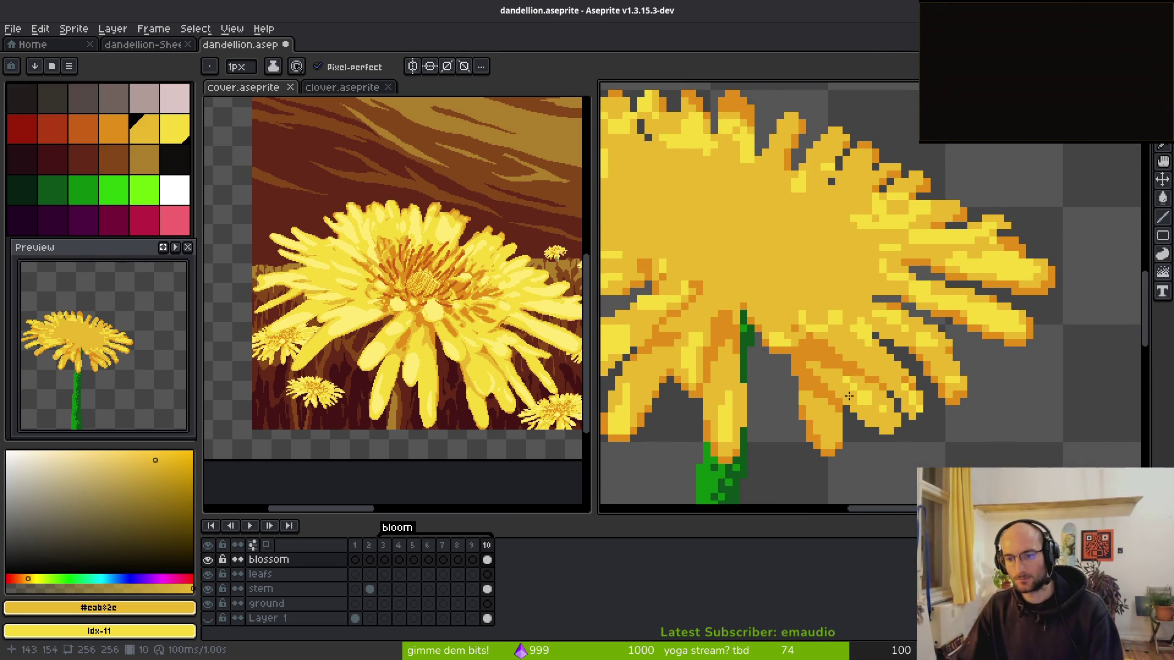
pyautogui.scroll(3, 910, 345)
pyautogui.scroll(-3, 914, 333)
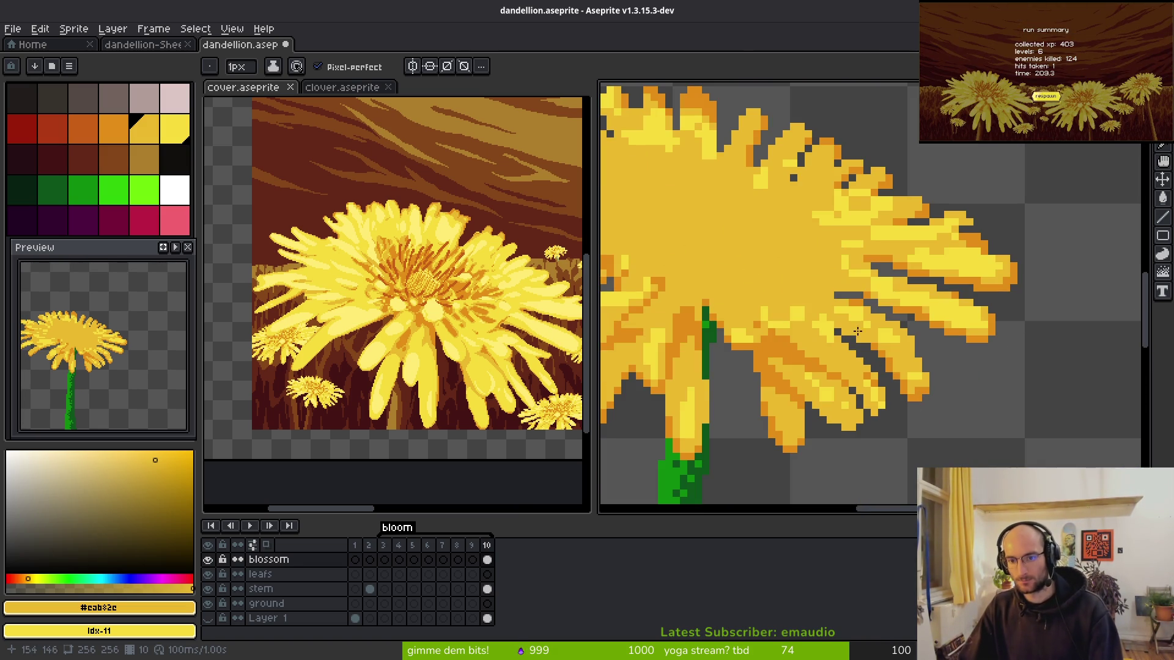
pyautogui.scroll(3, 872, 345)
pyautogui.scroll(-2, 1042, 367)
pyautogui.scroll(-2, 1042, 366)
pyautogui.scroll(1, 961, 327)
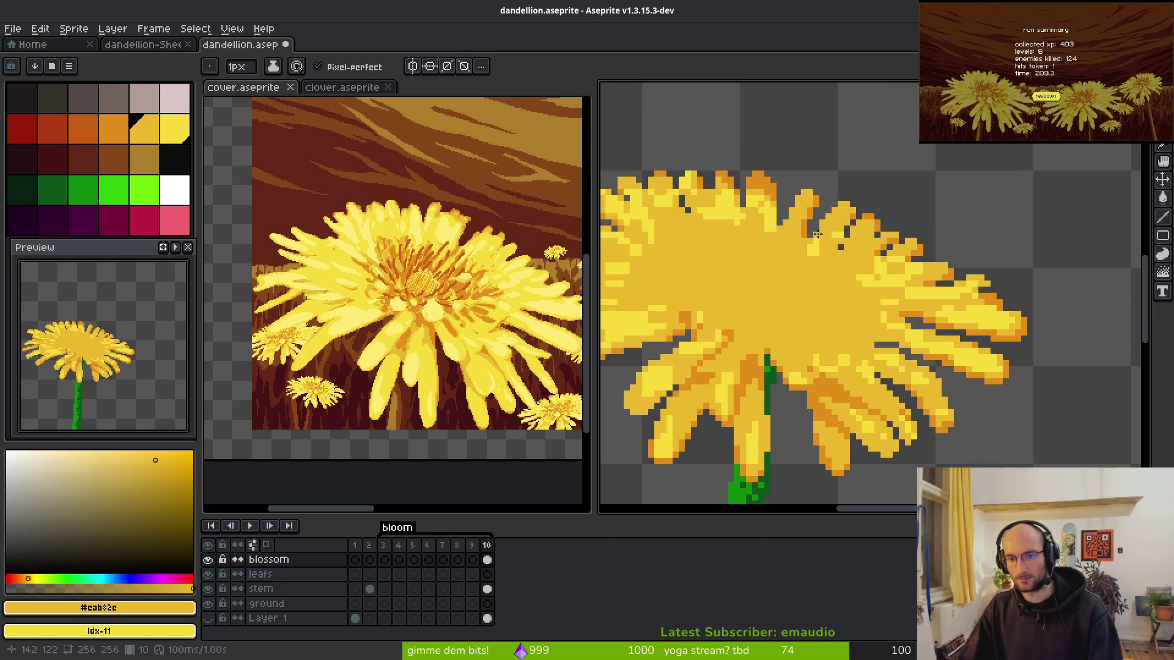
pyautogui.scroll(1, 898, 270)
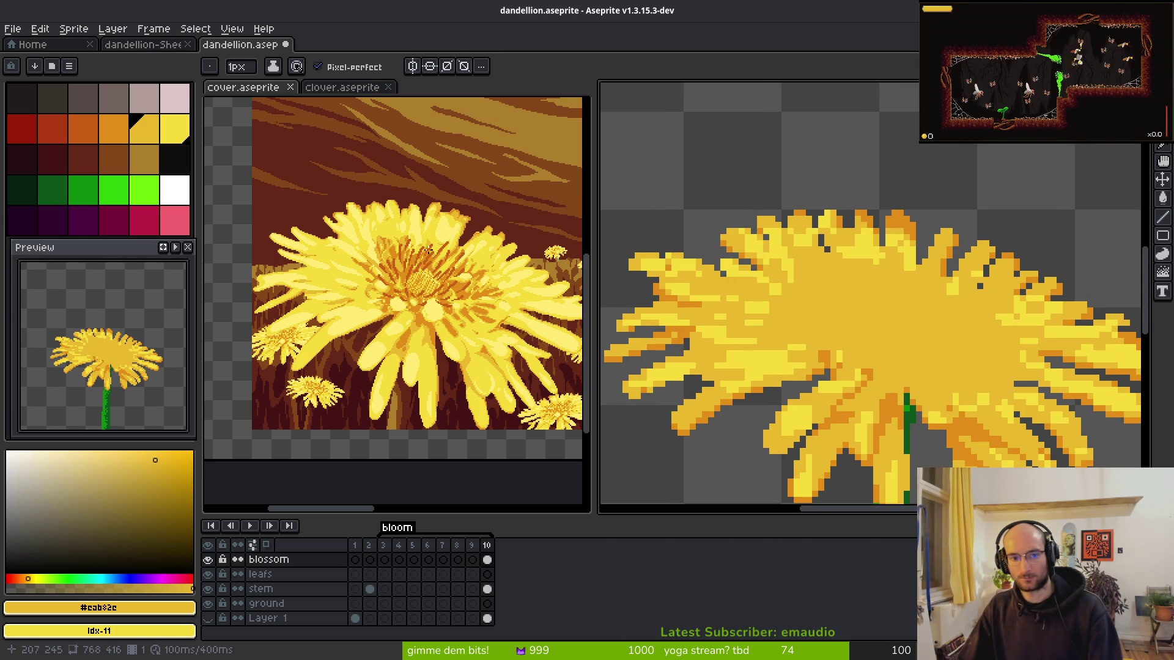
pyautogui.scroll(3, 894, 267)
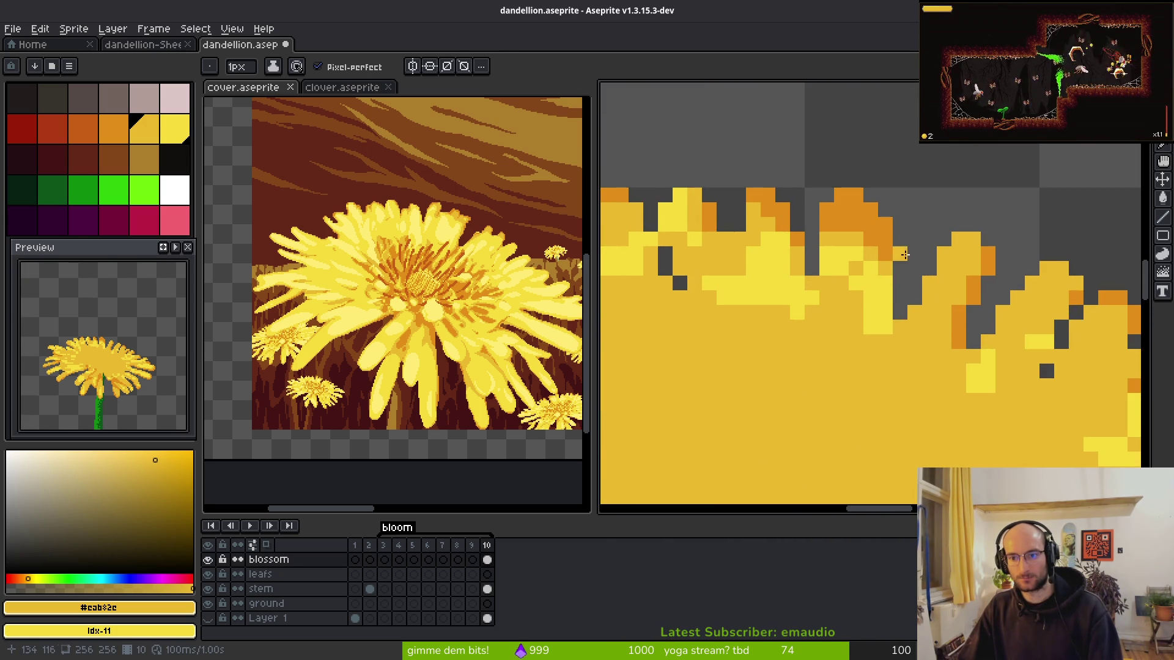
pyautogui.keyDown('alt'); pyautogui.click(893, 266); pyautogui.keyUp('alt')
pyautogui.moveTo(898, 269); pyautogui.dragTo(903, 299)
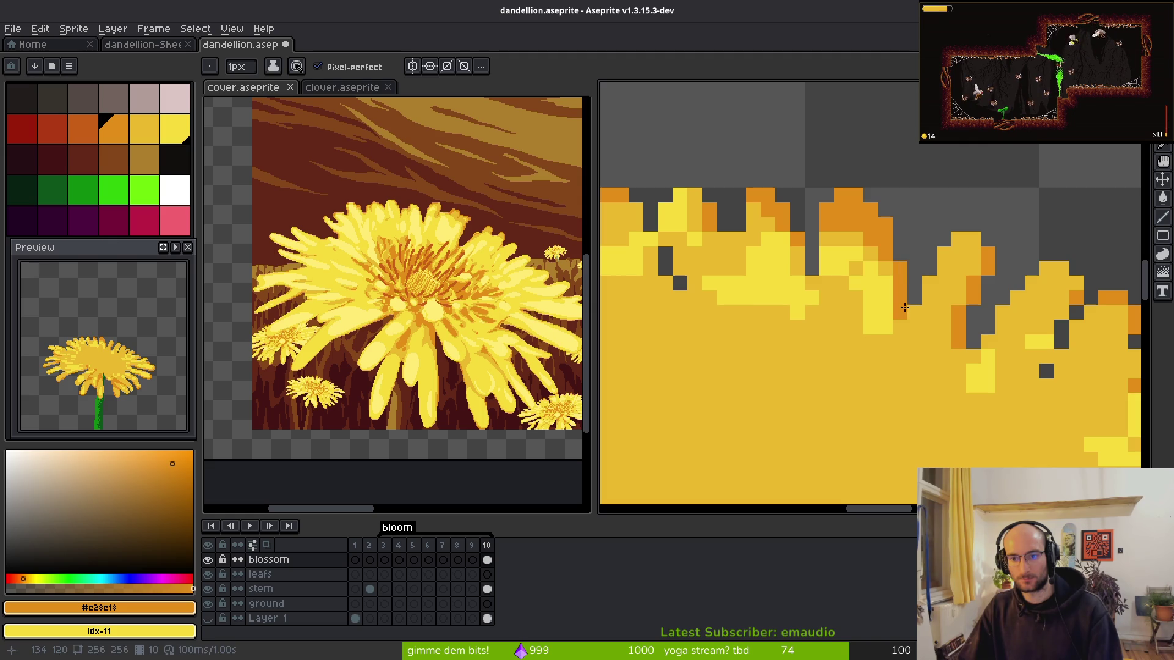
# - Reshade petal-tip pixels, swapping them between darker golden yellow, orange and light yellow
pyautogui.scroll(-3, 955, 374)
pyautogui.scroll(4, 832, 294)
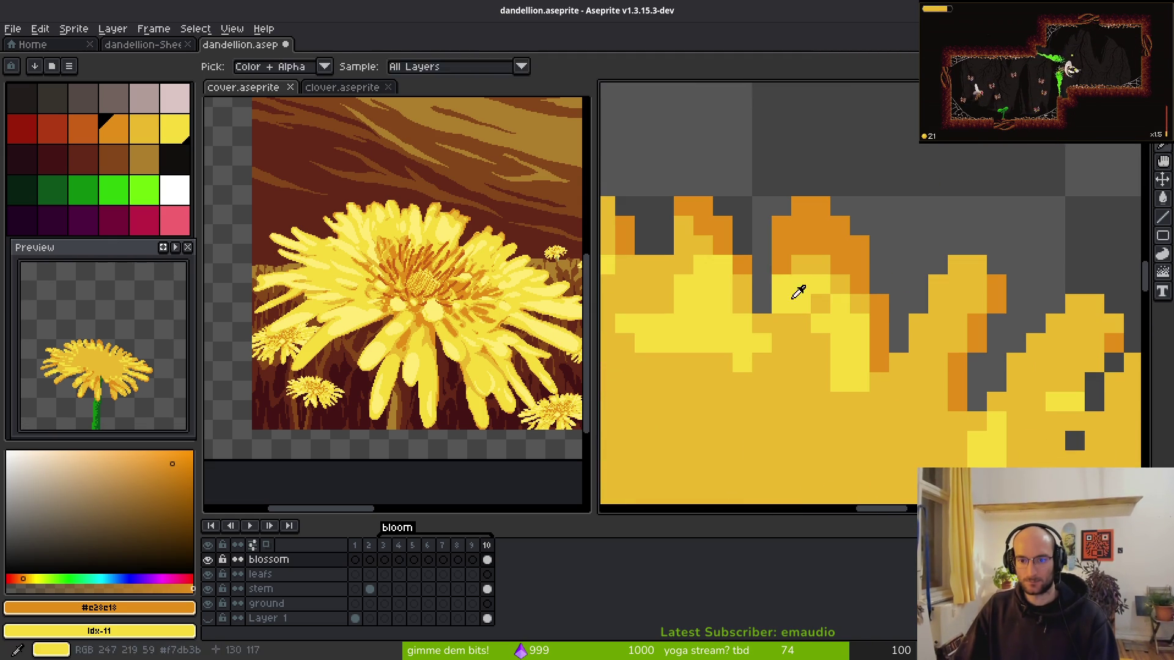
pyautogui.keyDown('alt'); pyautogui.click(796, 288); pyautogui.keyUp('alt')
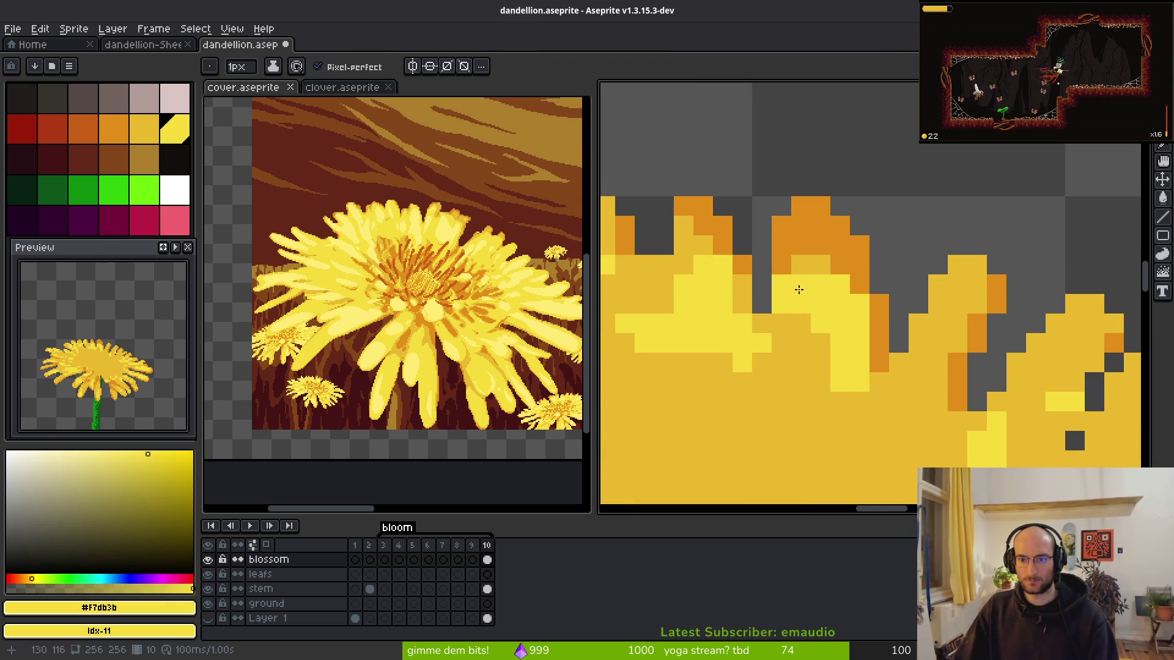
pyautogui.keyDown('alt'); pyautogui.click(806, 263); pyautogui.keyUp('alt')
pyautogui.click(777, 304)
pyautogui.moveTo(786, 324); pyautogui.dragTo(788, 281)
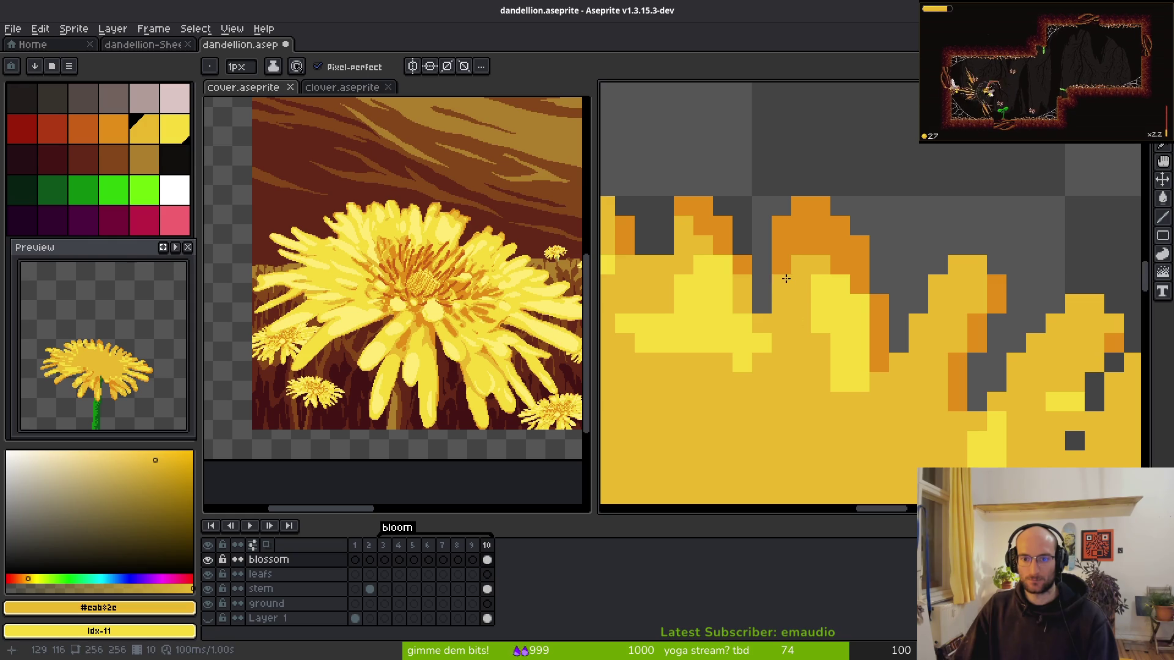
pyautogui.keyDown('alt'); pyautogui.click(794, 241); pyautogui.keyUp('alt')
pyautogui.click(782, 265)
pyautogui.keyDown('alt'); pyautogui.click(796, 304); pyautogui.keyUp('alt')
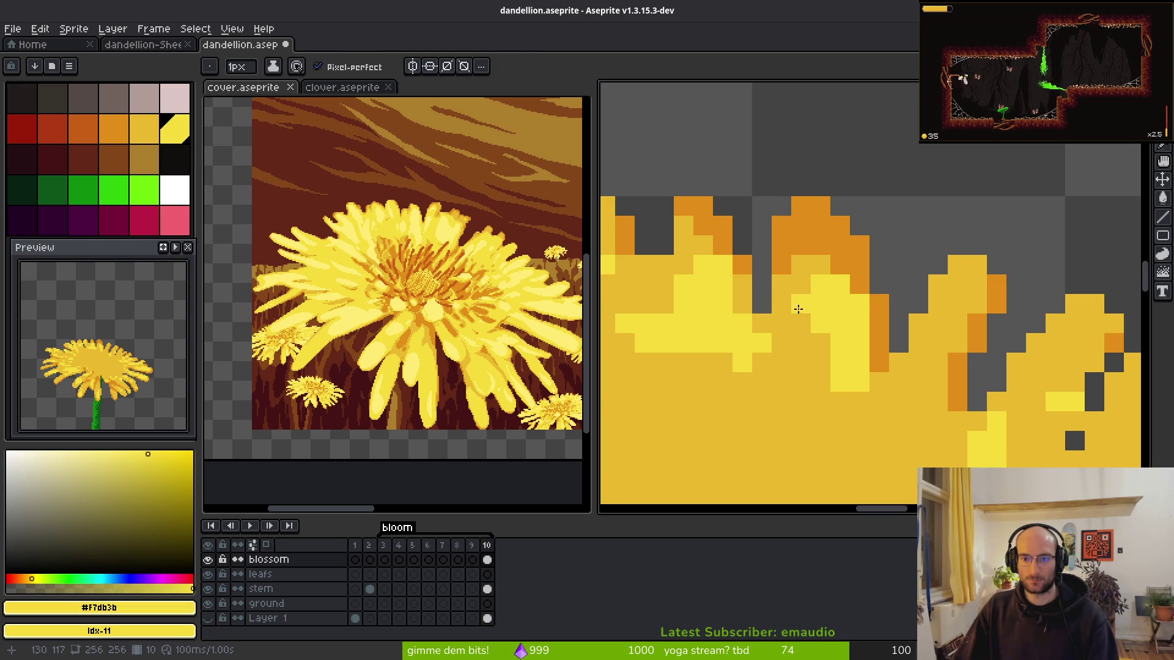
pyautogui.click(781, 342)
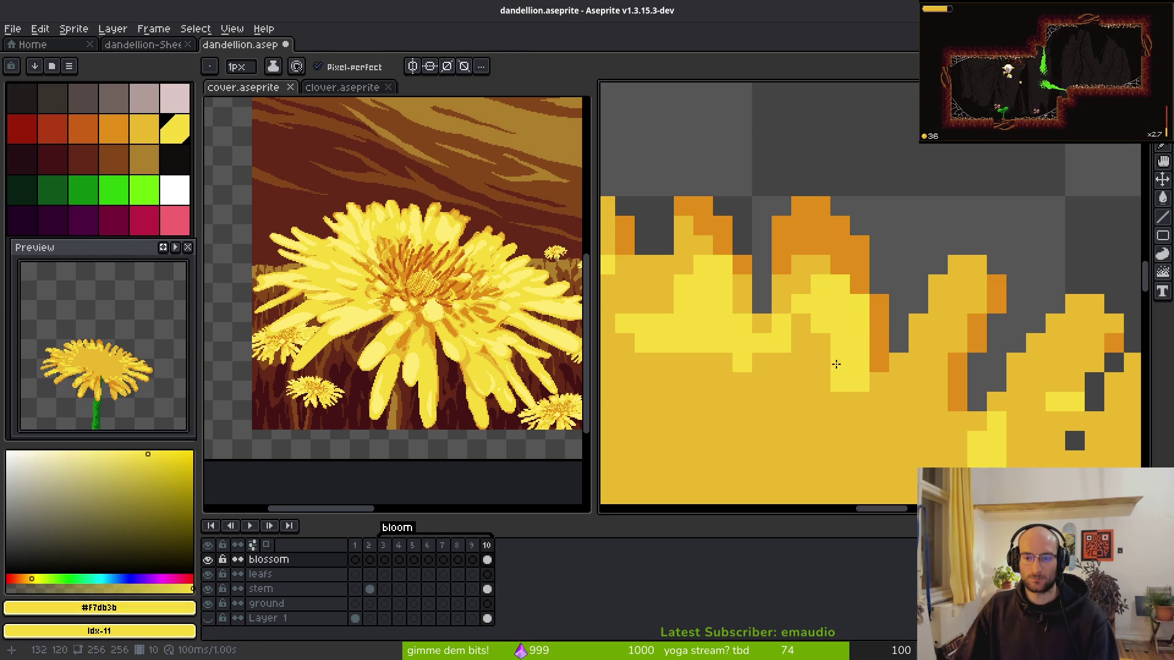
pyautogui.keyDown('alt'); pyautogui.click(814, 270); pyautogui.keyUp('alt')
pyautogui.click(873, 363)
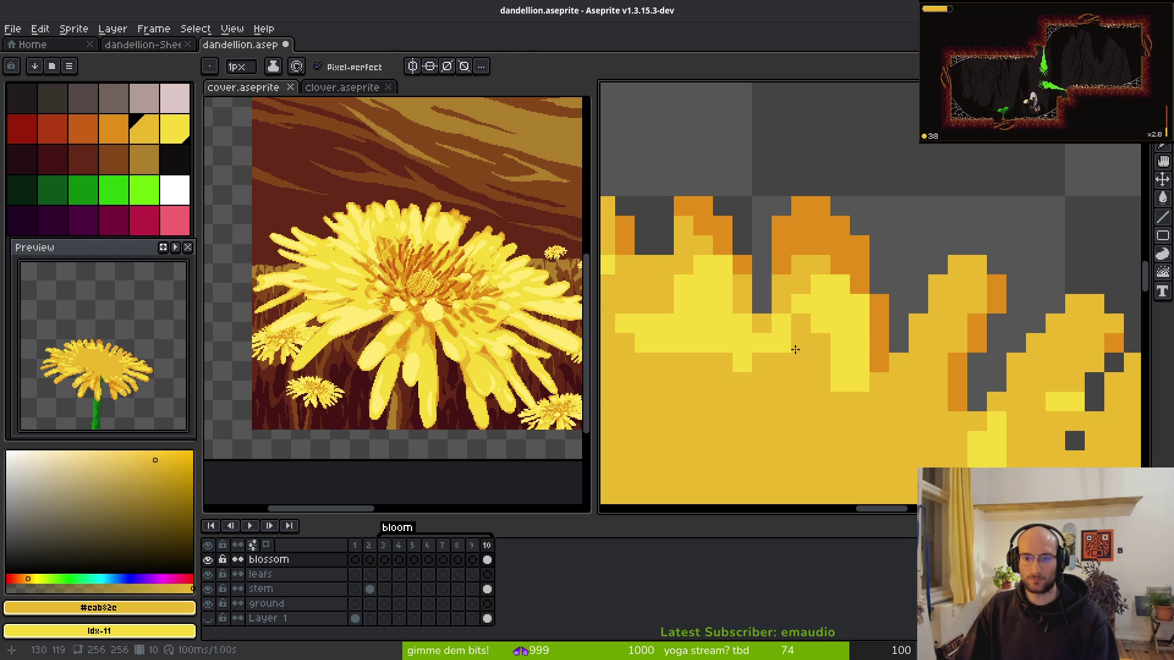
pyautogui.click(745, 370)
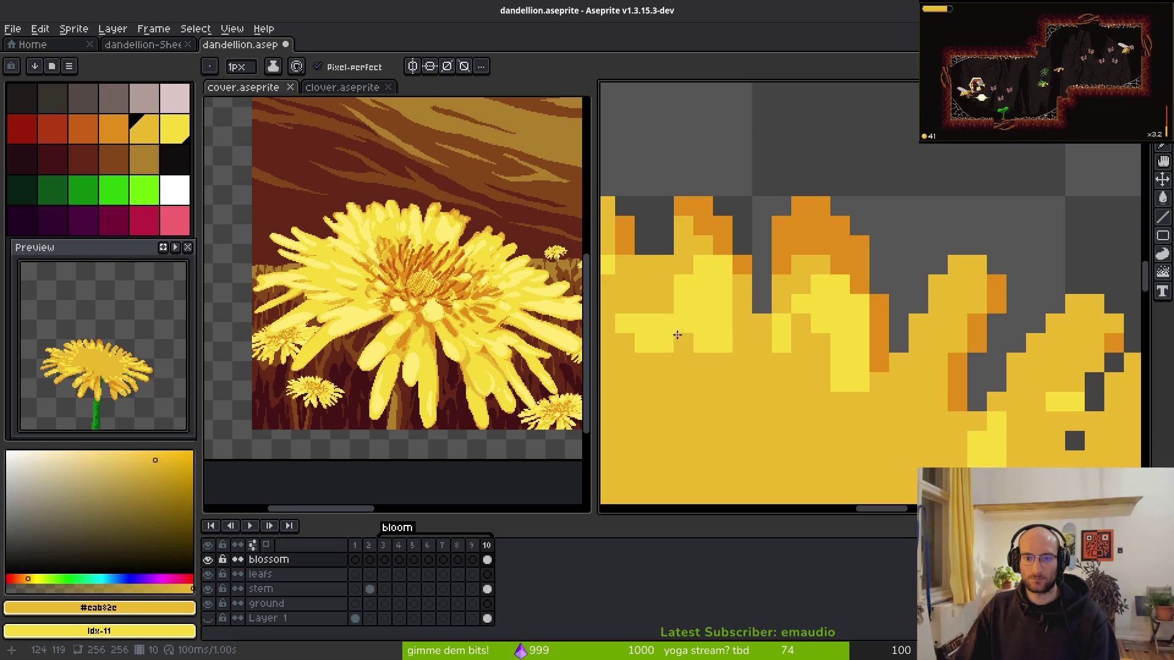
# - Add pale yellow highlights and darker golden pixels to one petal, with bright and darker yellow as the two paint colours
pyautogui.scroll(-3, 637, 338)
pyautogui.scroll(4, 782, 339)
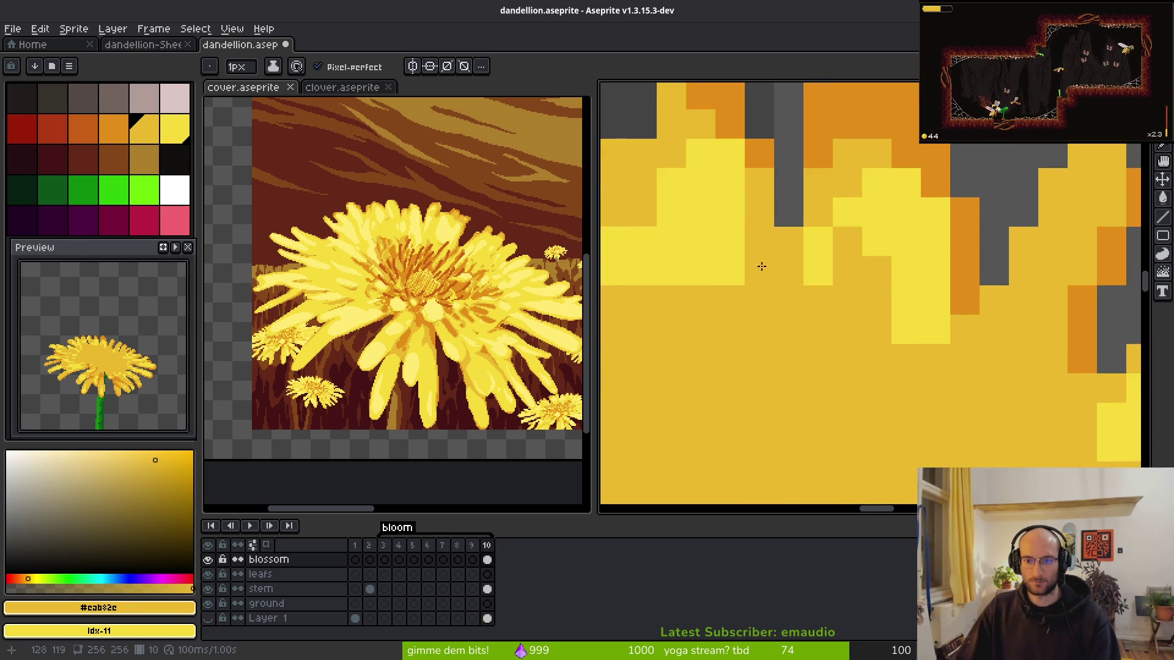
pyautogui.scroll(-3, 880, 293)
pyautogui.scroll(3, 881, 293)
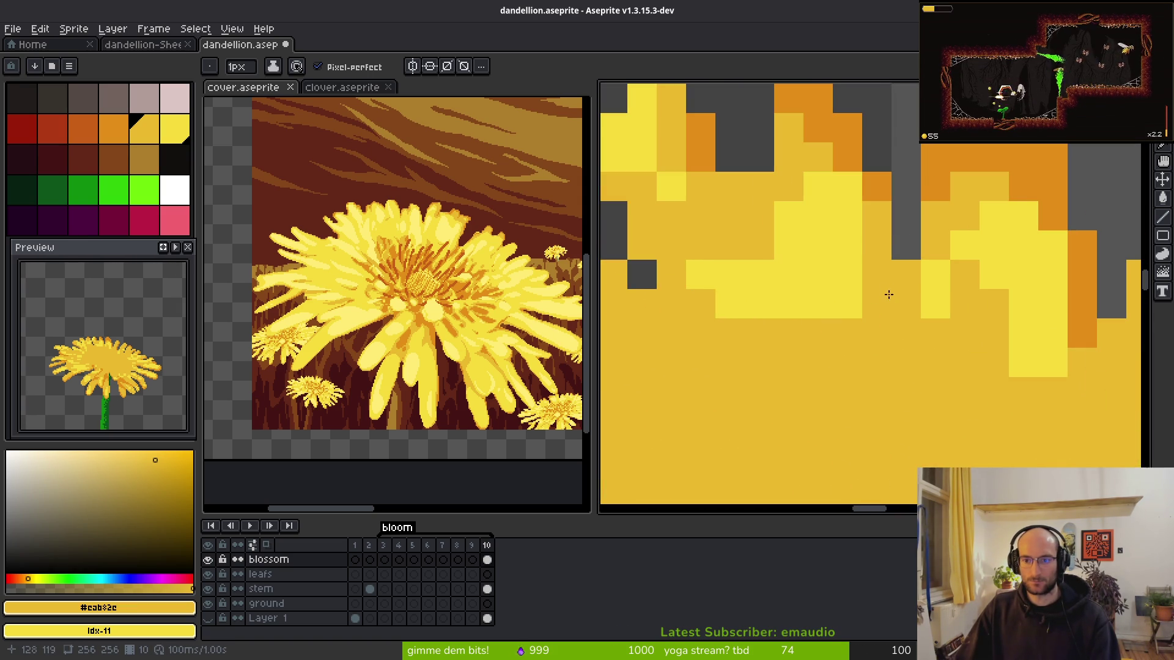
pyautogui.keyDown('alt'); pyautogui.click(833, 262); pyautogui.keyUp('alt')
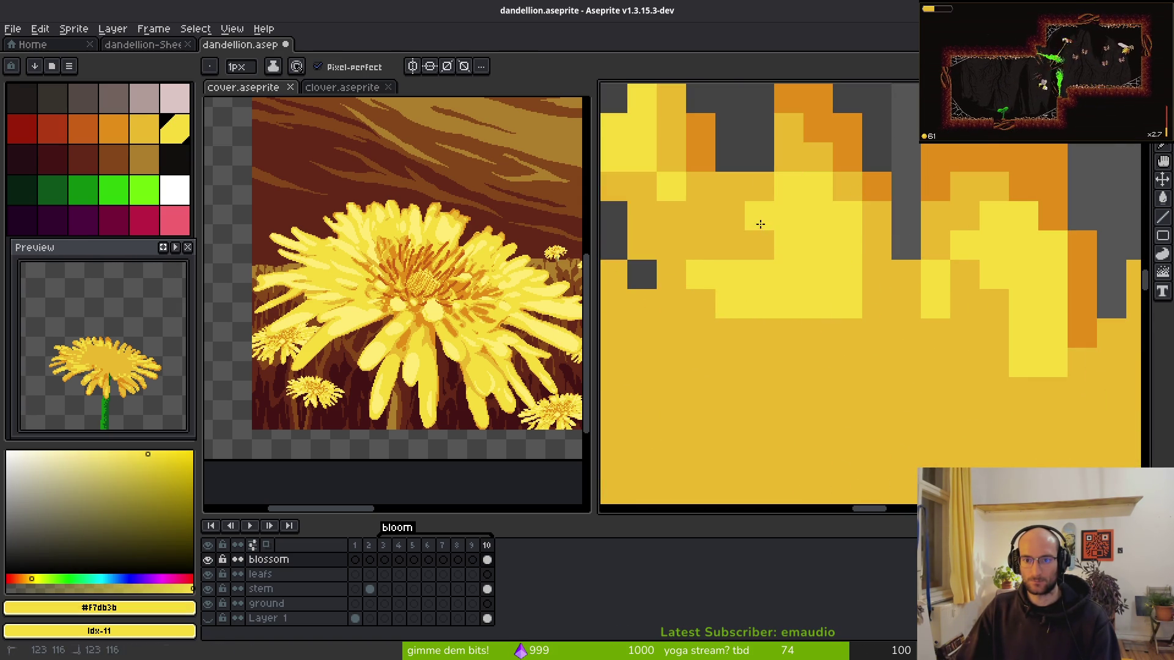
pyautogui.keyDown('alt'); pyautogui.rightClick(702, 245); pyautogui.keyUp('alt')
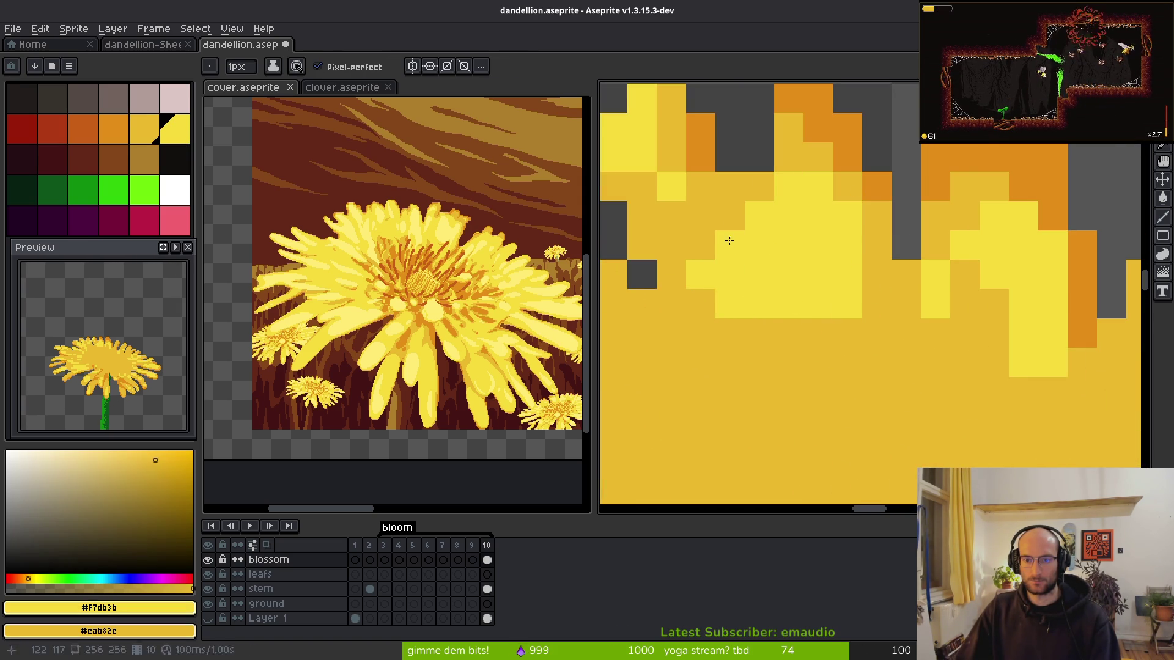
pyautogui.rightClick(759, 274)
pyautogui.rightClick(788, 304)
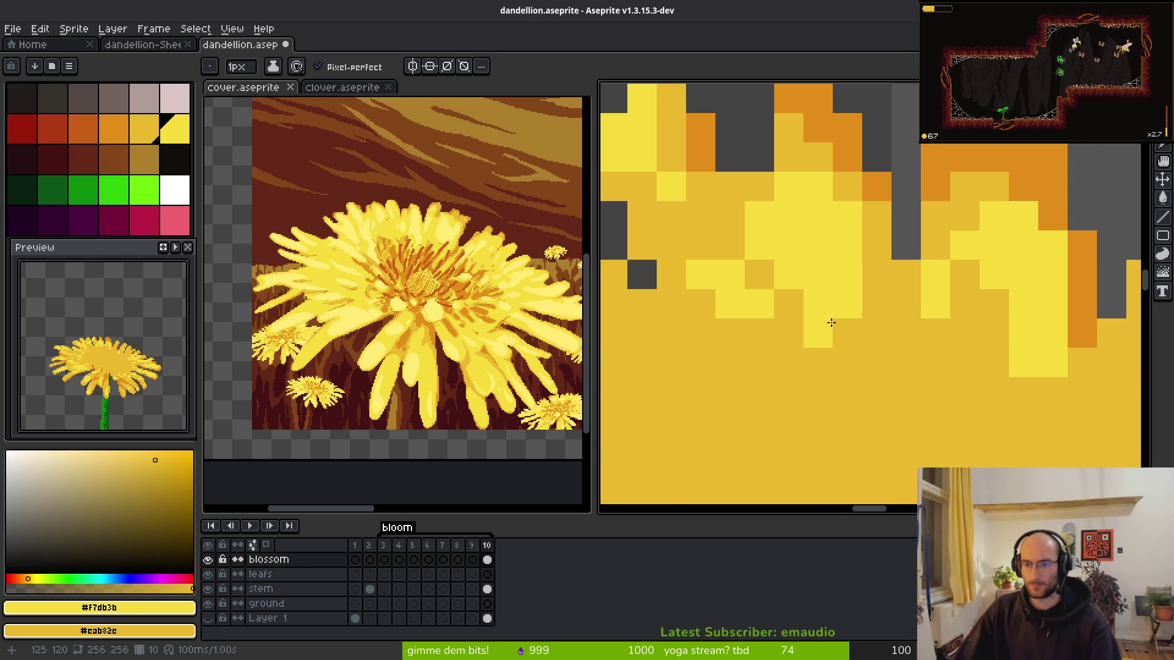
pyautogui.scroll(-3, 830, 323)
pyautogui.scroll(3, 904, 355)
pyautogui.rightClick(925, 398)
pyautogui.moveTo(809, 310); pyautogui.dragTo(841, 369)
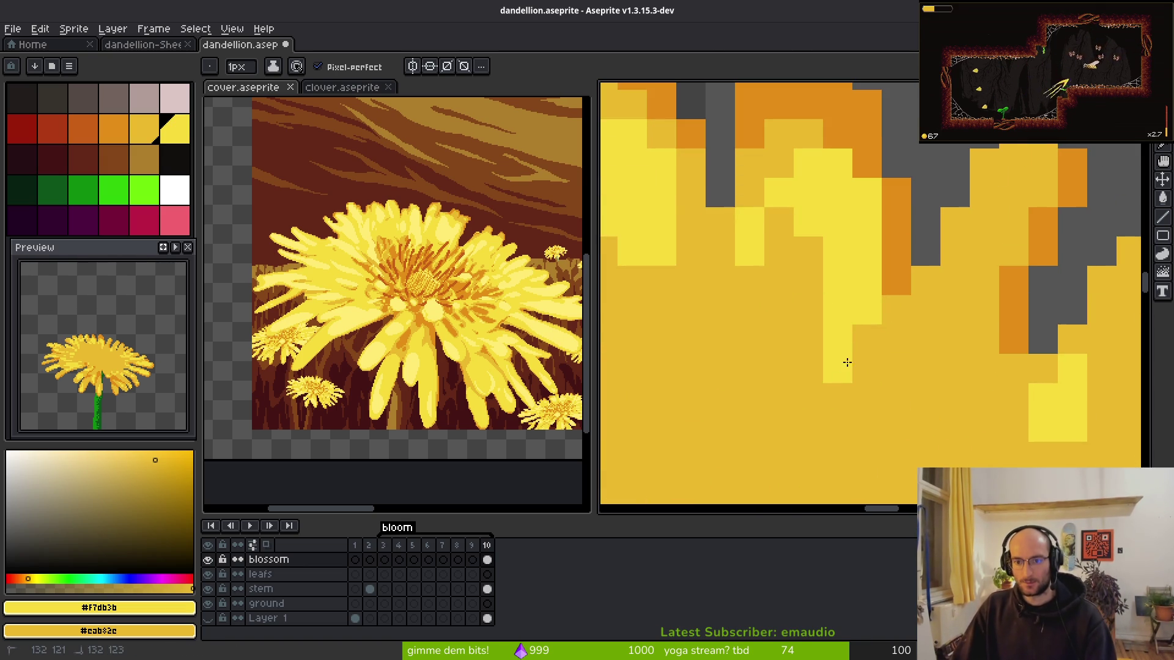
pyautogui.click(866, 339)
pyautogui.scroll(-4, 843, 369)
pyautogui.moveTo(880, 318); pyautogui.dragTo(839, 332)
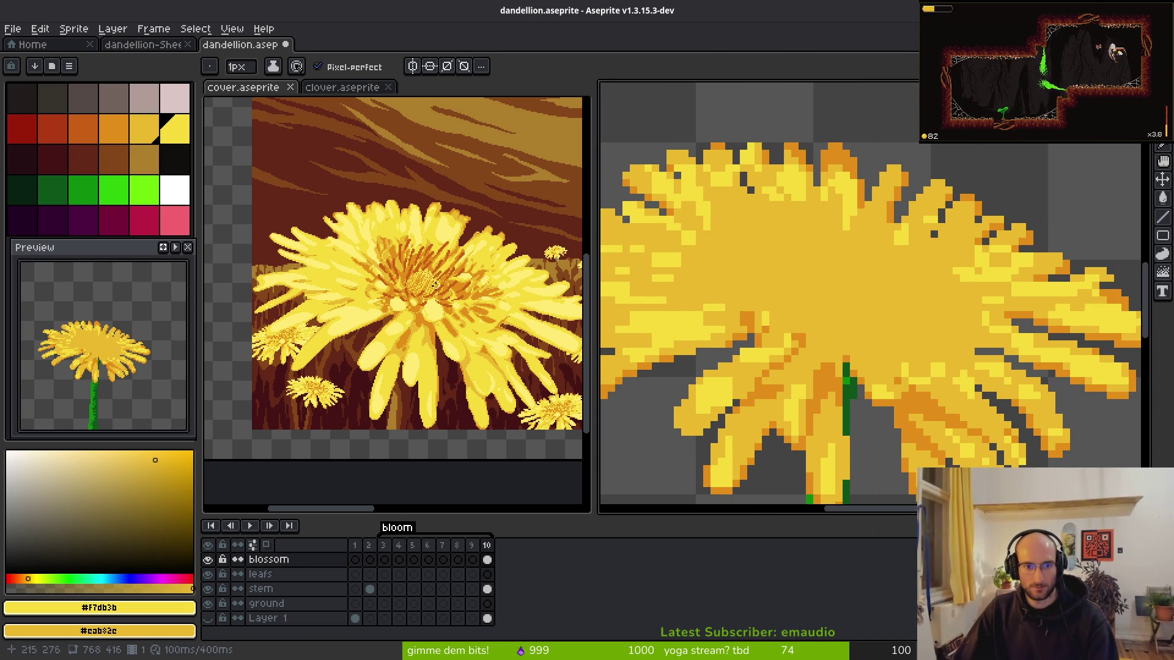
# - Draw a hooked orange pollen mark and scattered orange dots in the blossom centre
pyautogui.keyDown('alt'); pyautogui.click(799, 334); pyautogui.keyUp('alt')
pyautogui.scroll(1, 837, 257)
pyautogui.moveTo(833, 272); pyautogui.dragTo(858, 275)
pyautogui.click(819, 255)
pyautogui.click(790, 256)
pyautogui.moveTo(806, 316)
pyautogui.mouseDown()
pyautogui.moveTo(858, 310)
pyautogui.moveTo(822, 321)
pyautogui.moveTo(797, 287)
pyautogui.mouseUp()
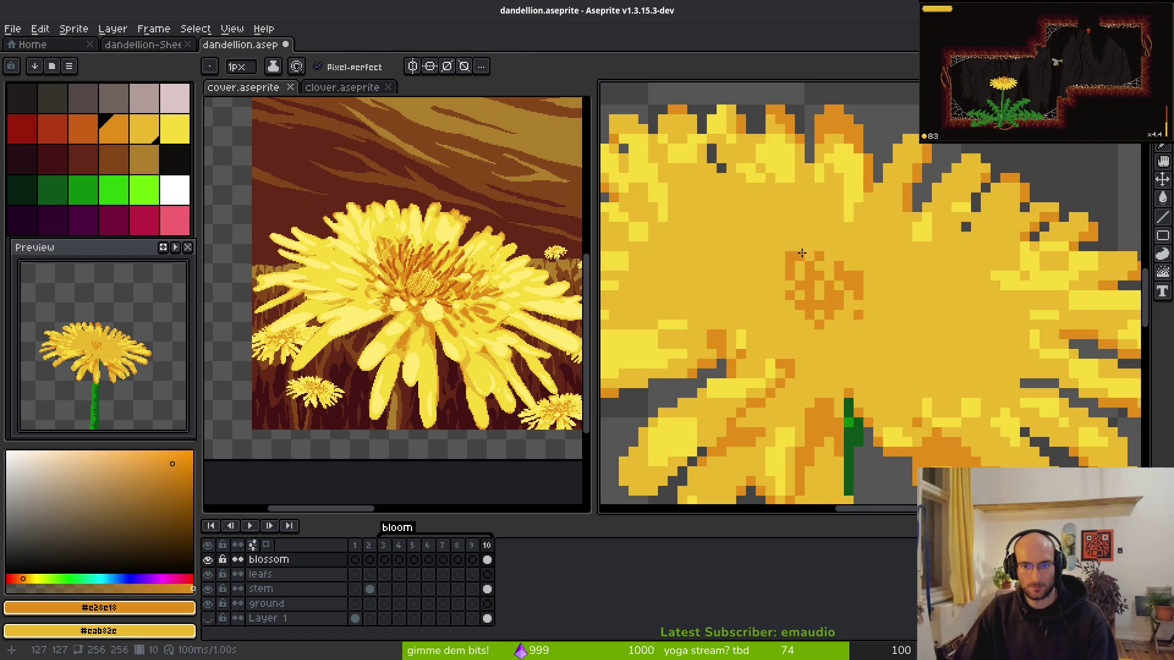
pyautogui.scroll(-2, 911, 293)
pyautogui.scroll(2, 870, 278)
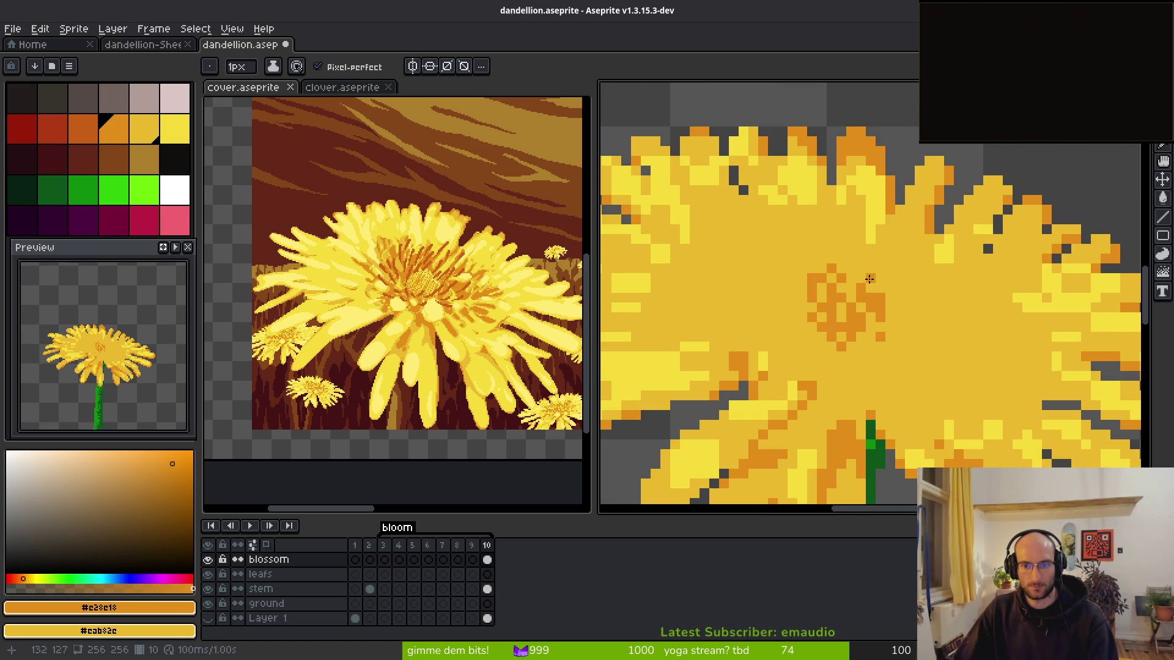
pyautogui.scroll(2, 872, 300)
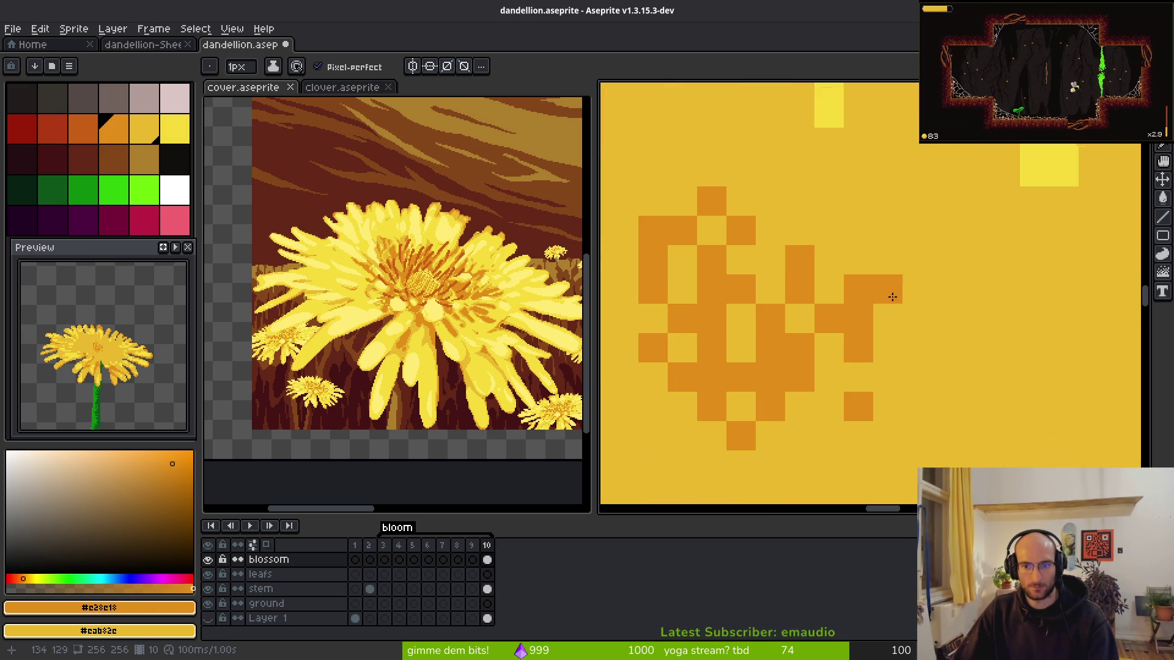
# - Rework the centre pixels into a checkered pattern of orange pollen dots and yellow gaps
pyautogui.rightClick(778, 350)
pyautogui.rightClick(760, 380)
pyautogui.click(751, 356)
pyautogui.rightClick(741, 376)
pyautogui.click(742, 379)
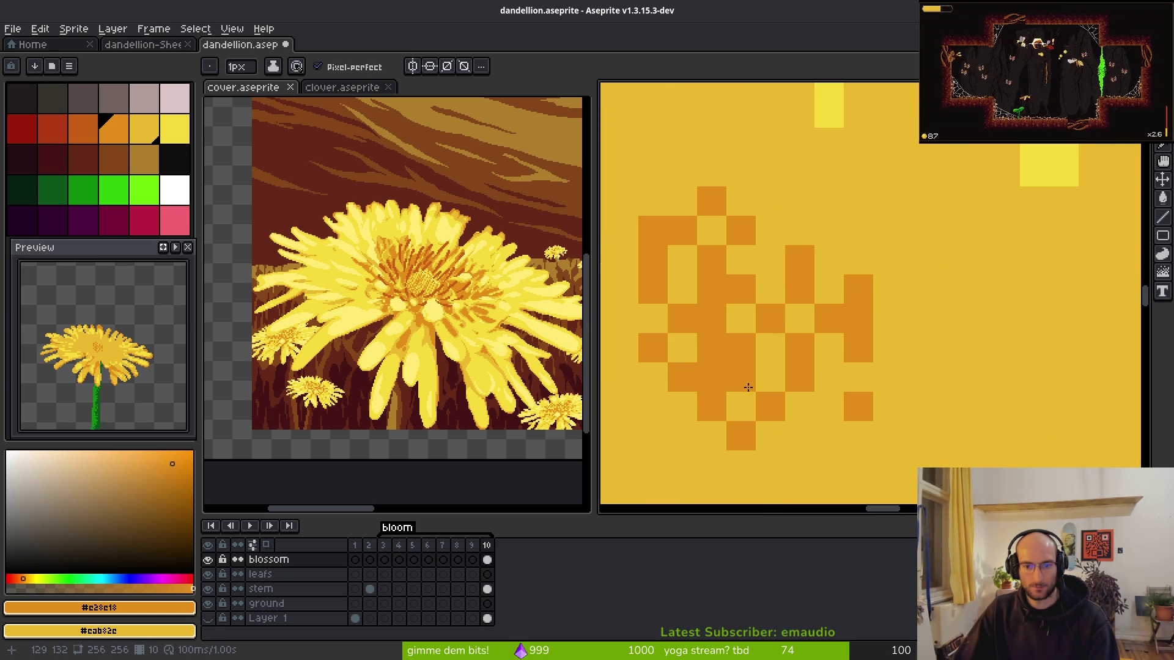
pyautogui.rightClick(741, 377)
pyautogui.click(767, 382)
pyautogui.click(743, 406)
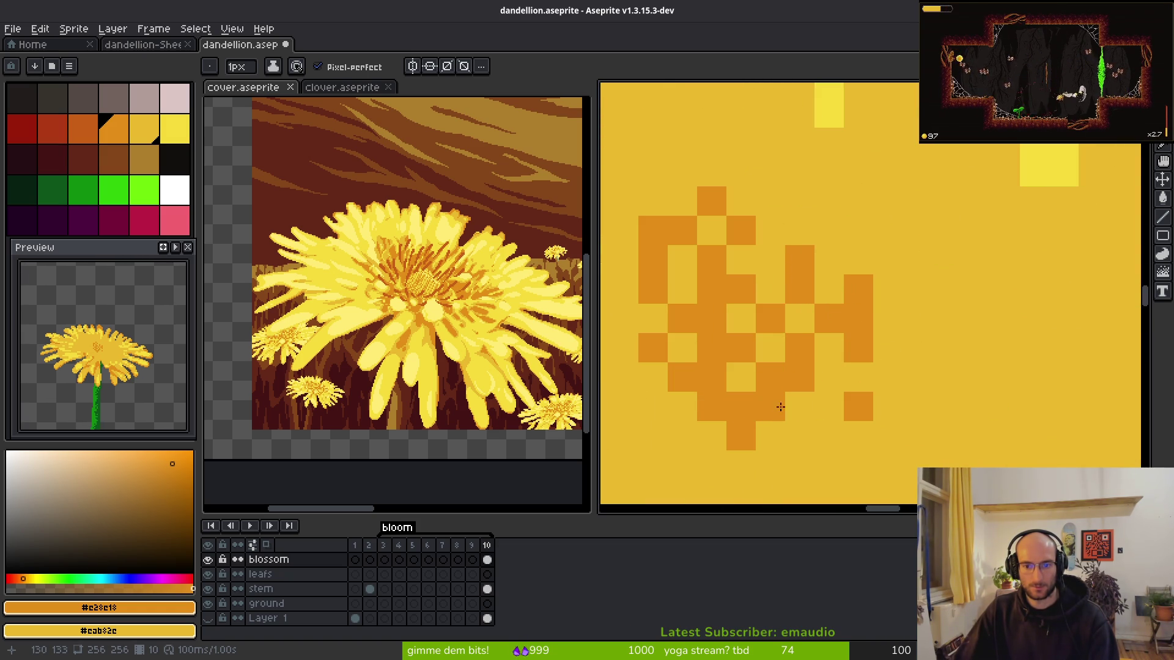
pyautogui.click(831, 375)
pyautogui.rightClick(835, 375)
pyautogui.click(827, 406)
pyautogui.click(795, 435)
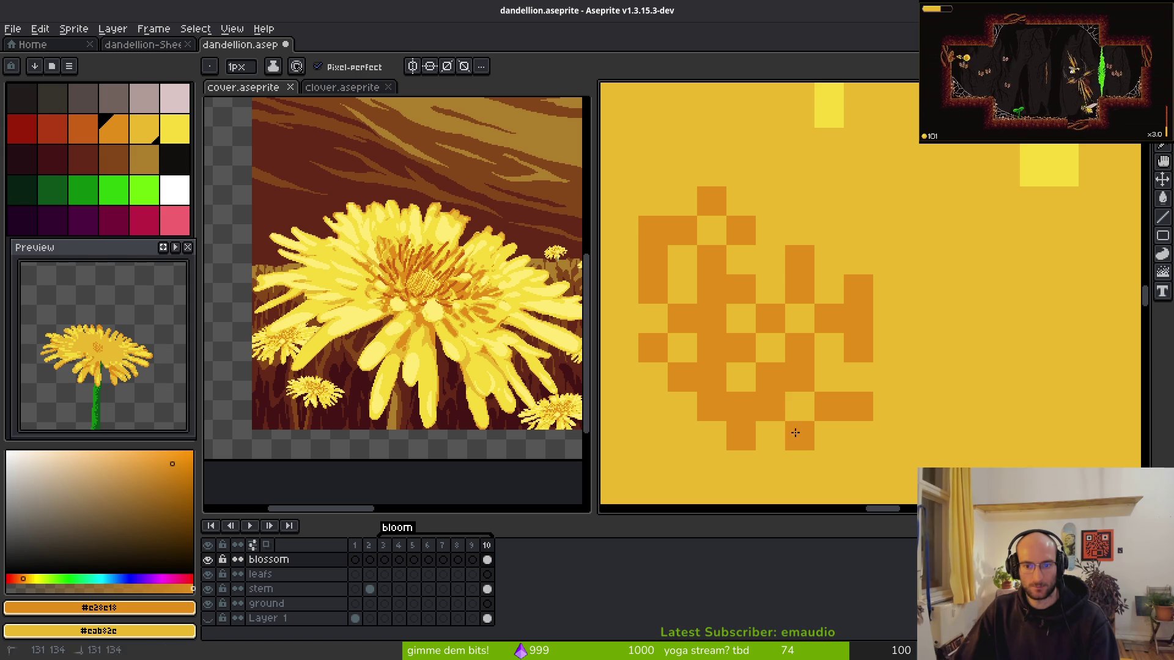
pyautogui.click(849, 380)
pyautogui.click(831, 350)
pyautogui.rightClick(833, 349)
pyautogui.rightClick(857, 342)
pyautogui.click(944, 375)
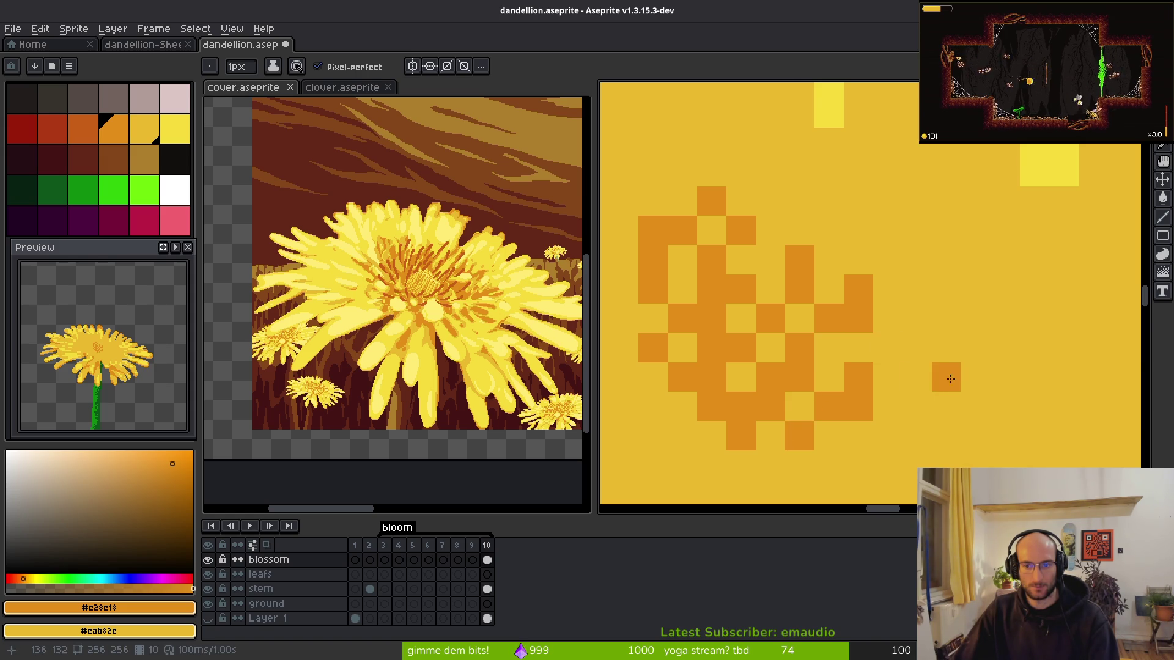
# - Extend the orange pollen dots along the pattern's left edge and below it
pyautogui.scroll(-3, 953, 399)
pyautogui.scroll(3, 953, 399)
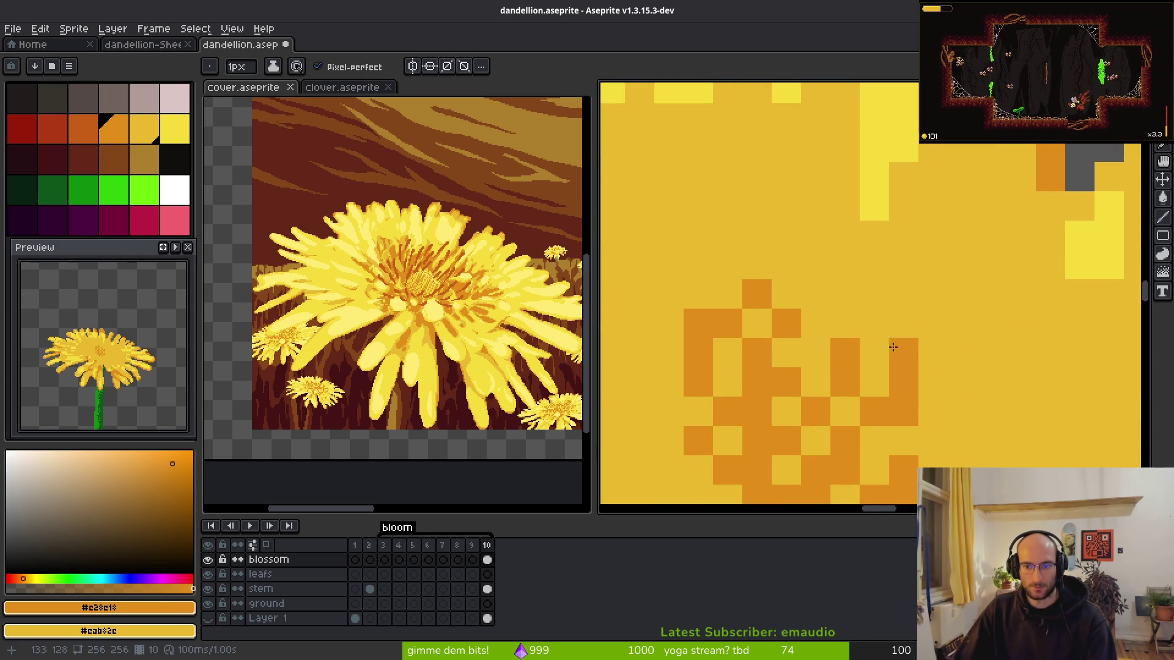
pyautogui.rightClick(662, 414)
pyautogui.click(671, 414)
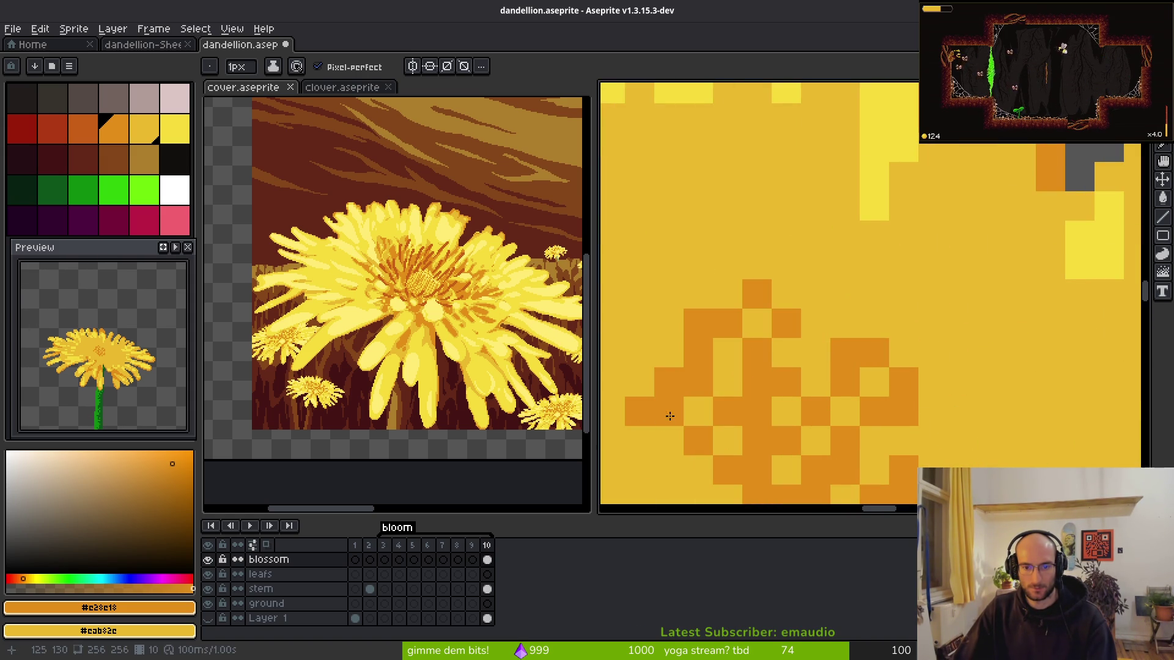
pyautogui.rightClick(639, 413)
pyautogui.rightClick(663, 381)
pyautogui.click(670, 355)
pyautogui.click(639, 382)
pyautogui.moveTo(668, 441); pyautogui.dragTo(790, 309)
pyautogui.click(759, 310)
pyautogui.click(761, 338)
pyautogui.click(756, 367)
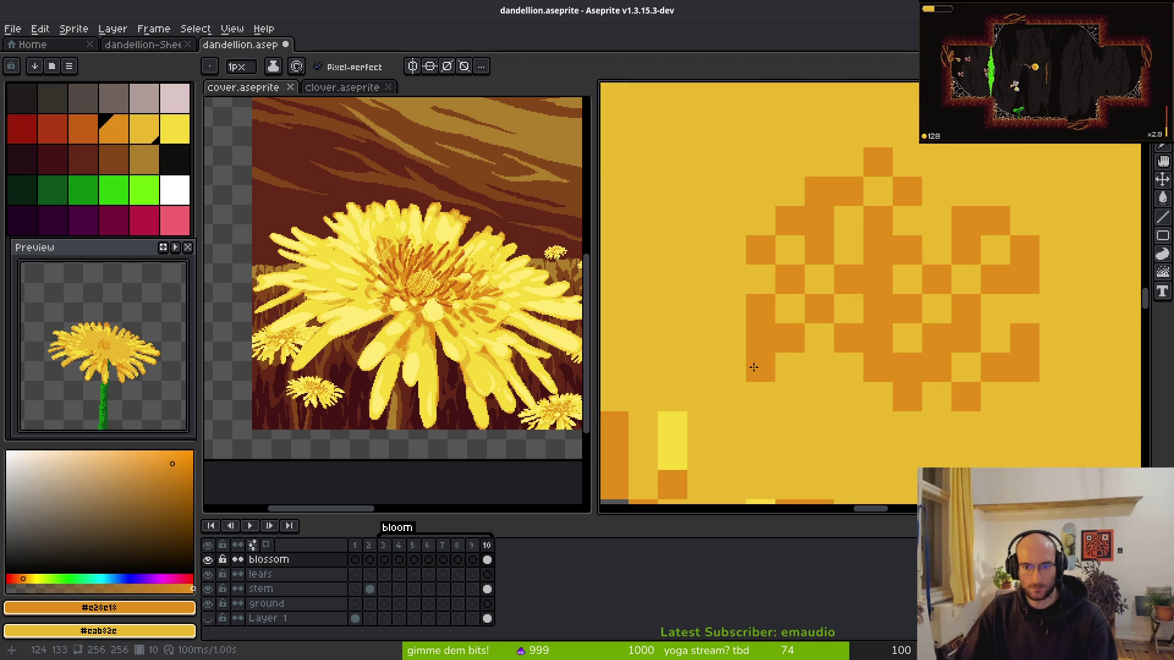
pyautogui.click(804, 419)
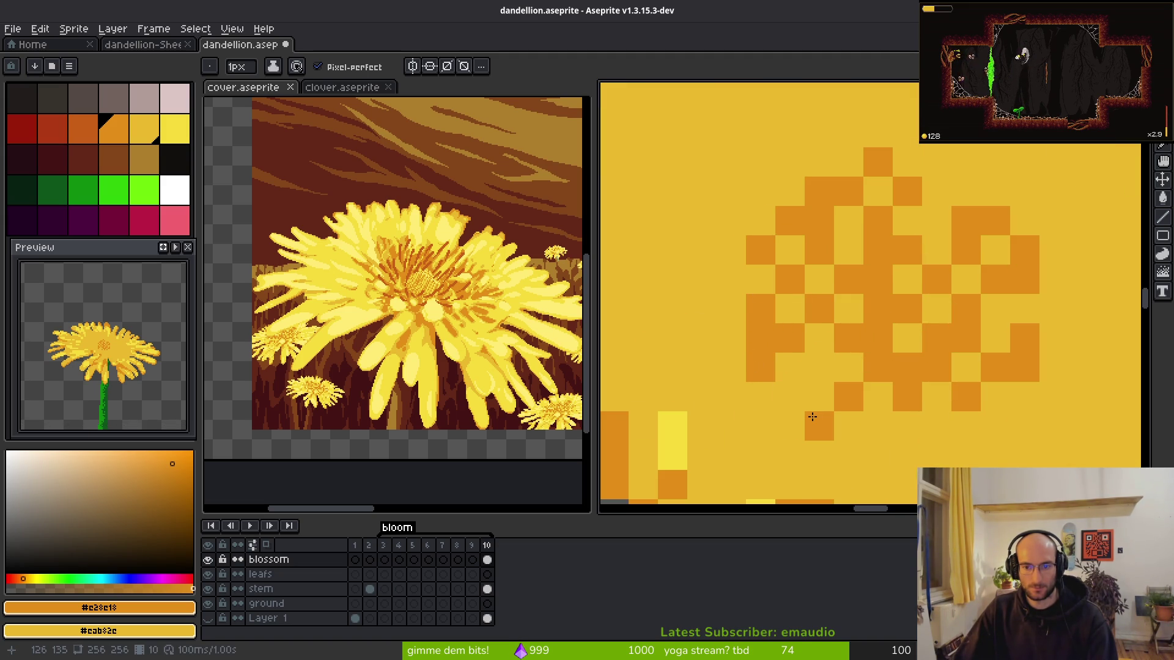
# - Lasso the pollen centre, shift it one pixel right, and save dandelion.aseprite
pyautogui.scroll(-5, 849, 416)
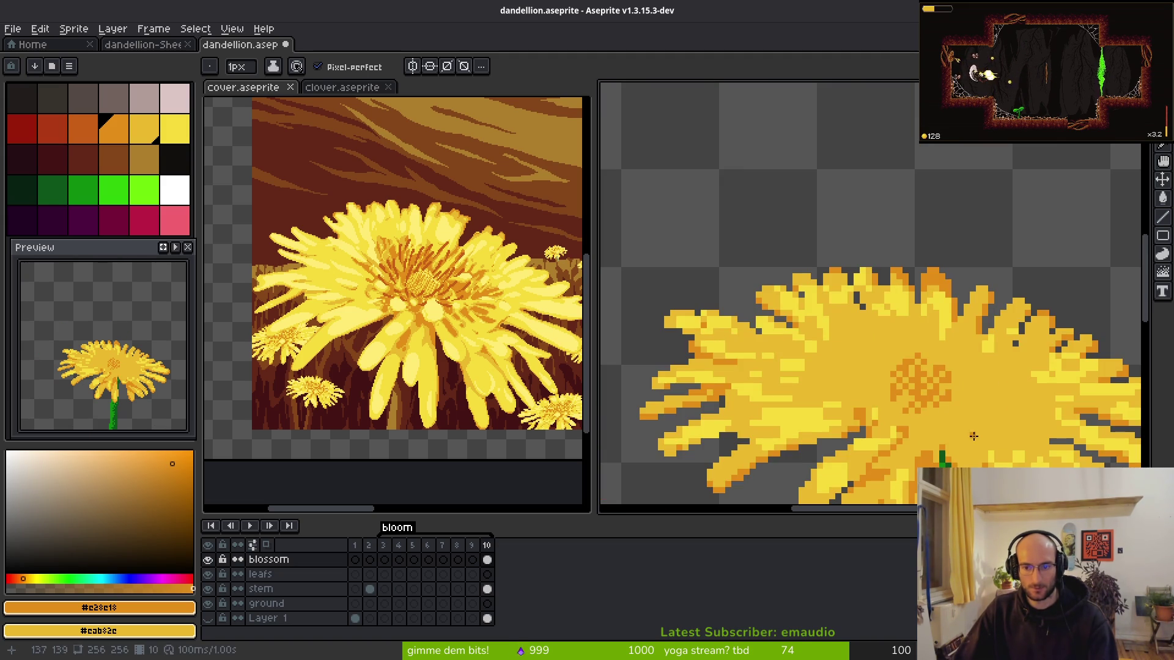
pyautogui.moveTo(965, 418); pyautogui.dragTo(873, 332)
pyautogui.scroll(-1, 858, 326)
pyautogui.scroll(3, 849, 300)
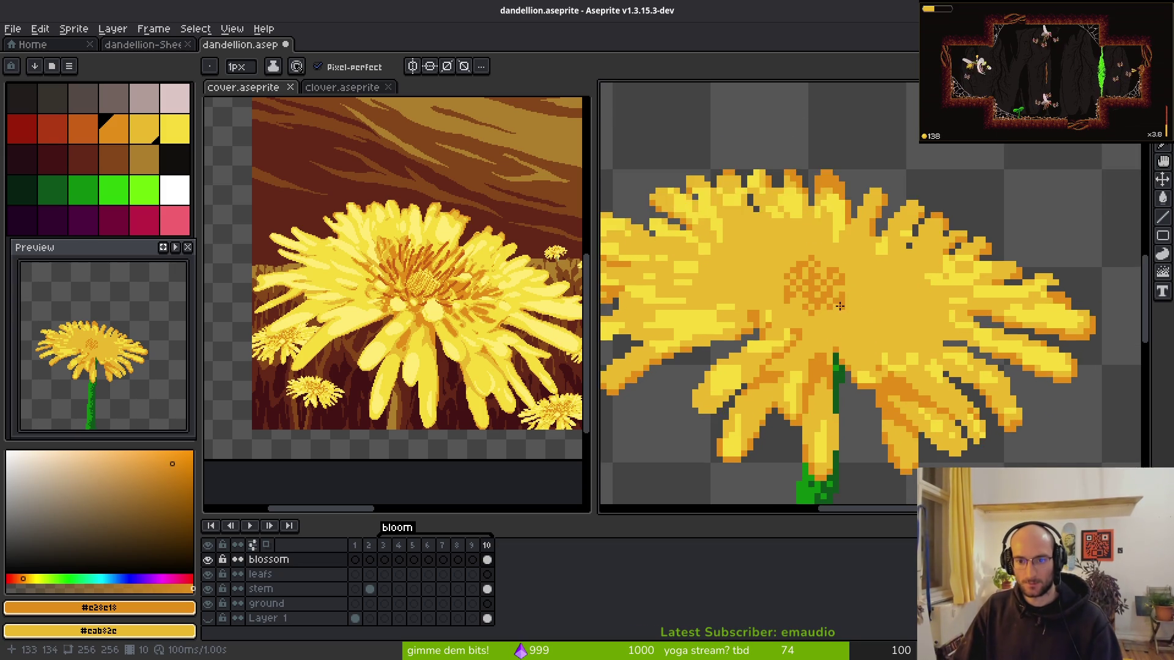
pyautogui.press('q')
pyautogui.moveTo(813, 186)
pyautogui.mouseDown()
pyautogui.moveTo(813, 364)
pyautogui.moveTo(846, 230)
pyautogui.mouseUp()
pyautogui.press('Right')
pyautogui.hotkey('ctrl', 'd')
pyautogui.hotkey('ctrl', 's')
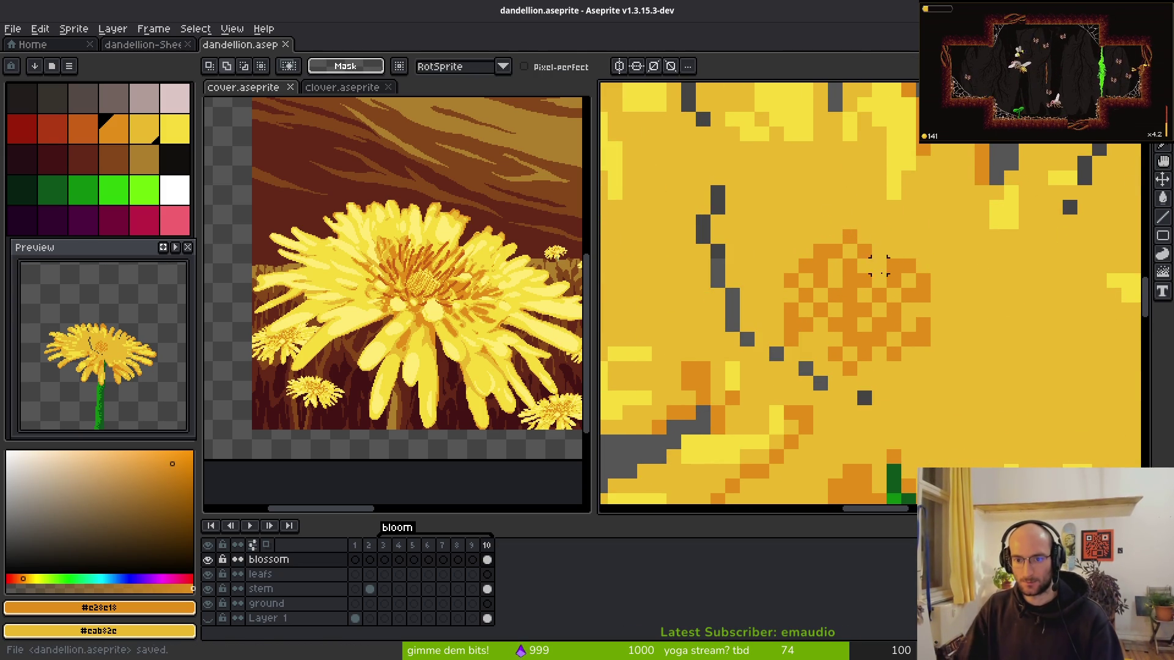
# - Fill the gap beside the shifted centre with yellow and add an orange pollen dot
pyautogui.press('b')
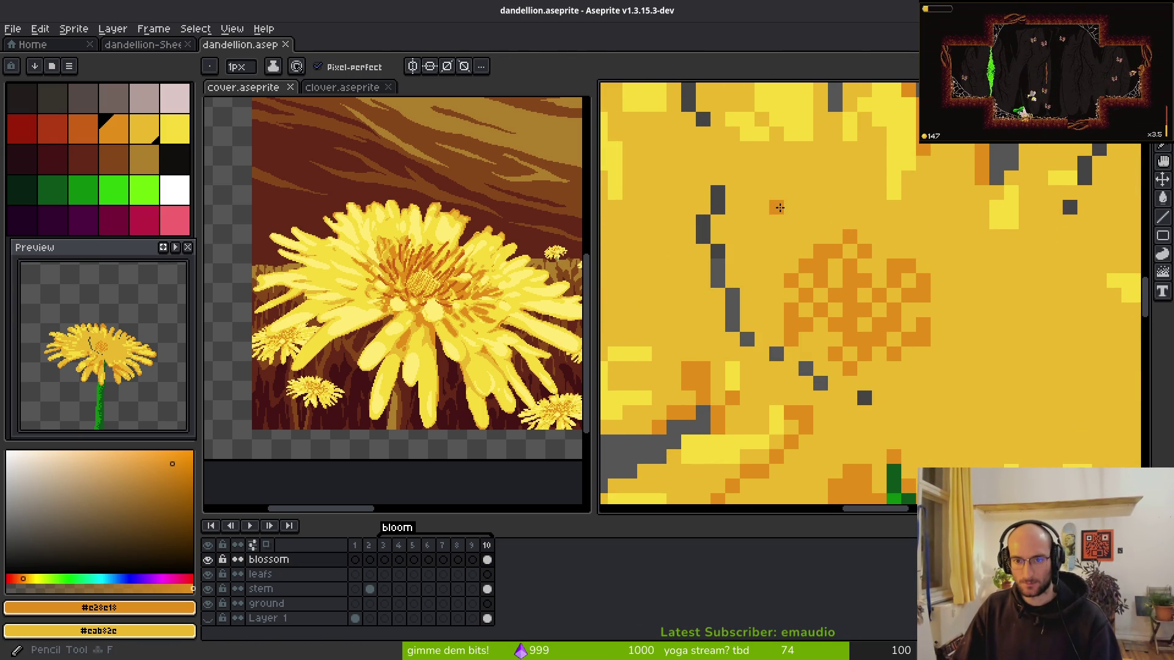
pyautogui.click(718, 189)
pyautogui.moveTo(718, 190); pyautogui.dragTo(721, 295)
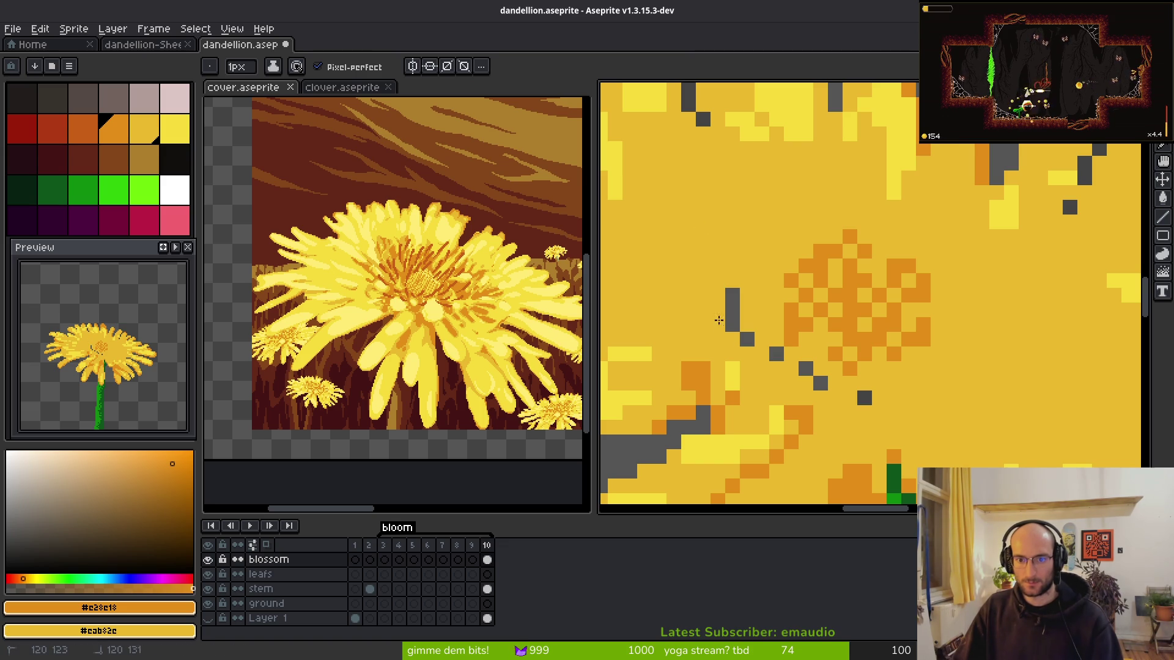
pyautogui.scroll(-4, 733, 319)
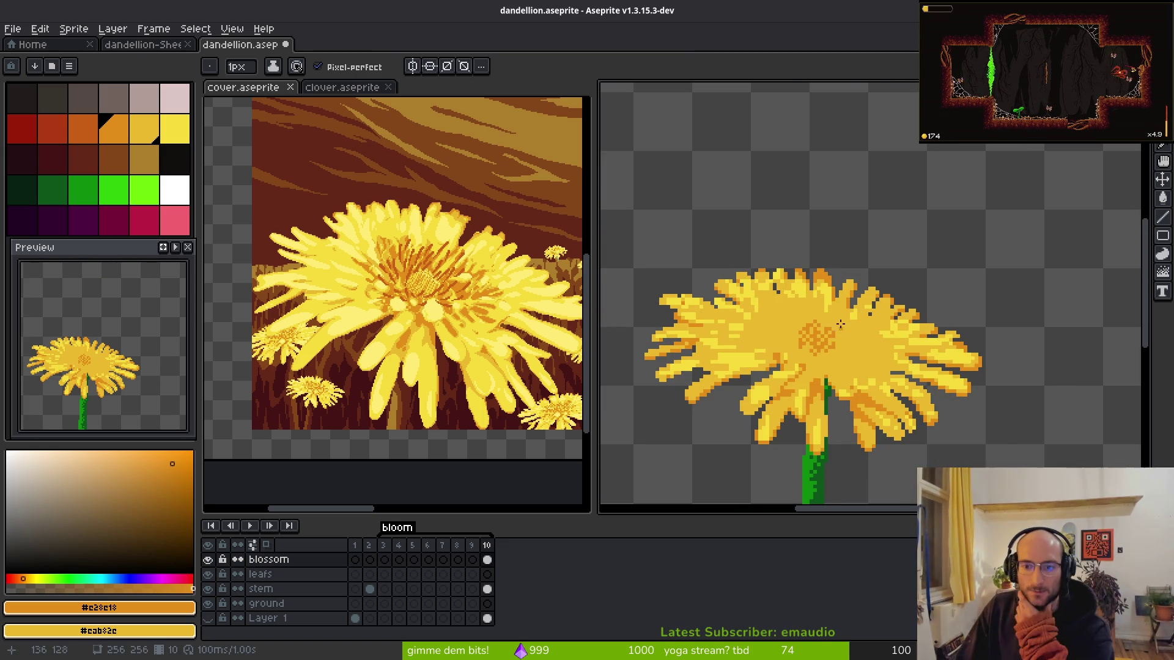
pyautogui.scroll(2, 850, 336)
pyautogui.scroll(1, 806, 324)
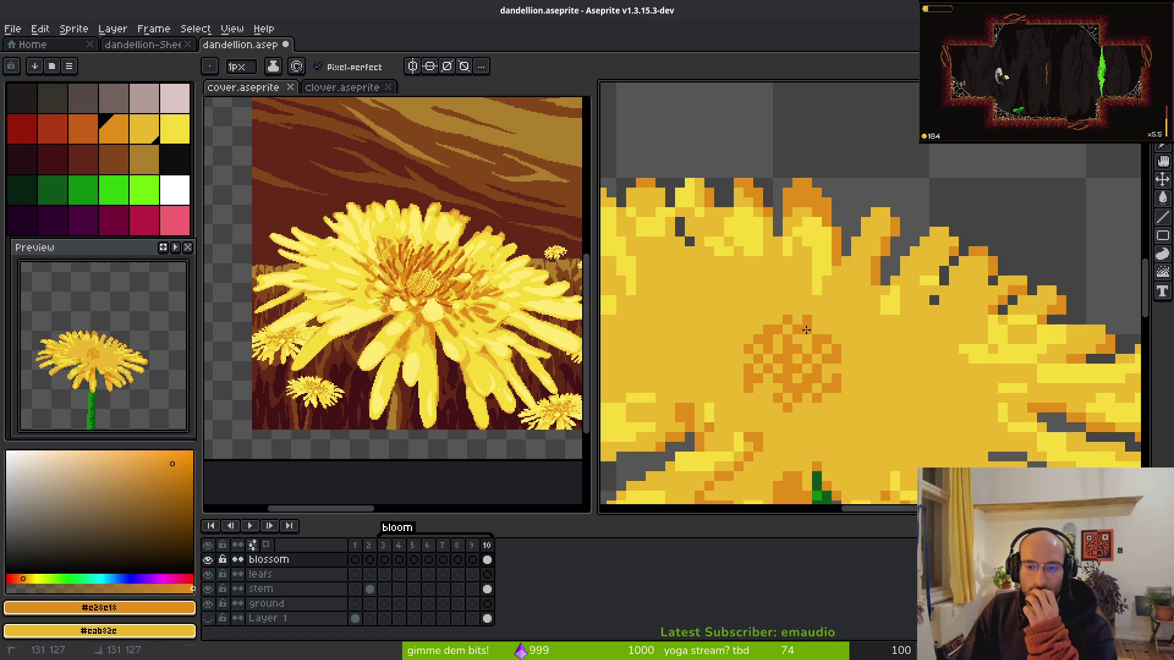
pyautogui.click(807, 311)
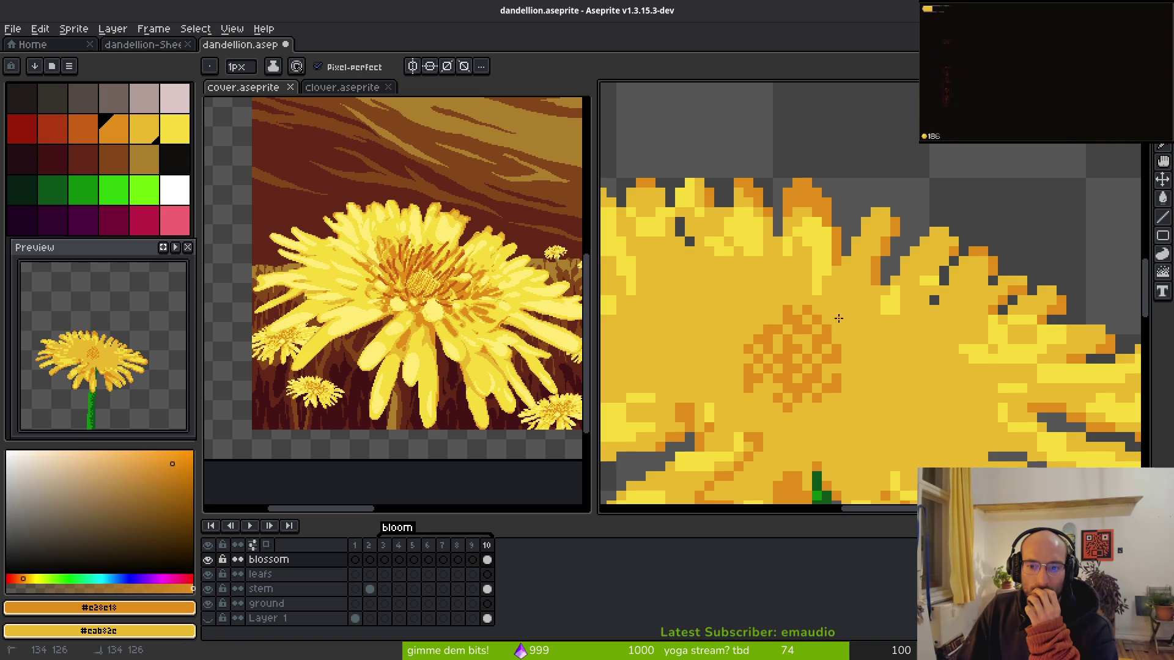
# - Pick a darker orange, compare against cover.aseprite, and add a dark-orange pollen dot
pyautogui.scroll(-2, 899, 397)
pyautogui.scroll(1, 833, 346)
pyautogui.scroll(-2, 843, 351)
pyautogui.scroll(1, 857, 361)
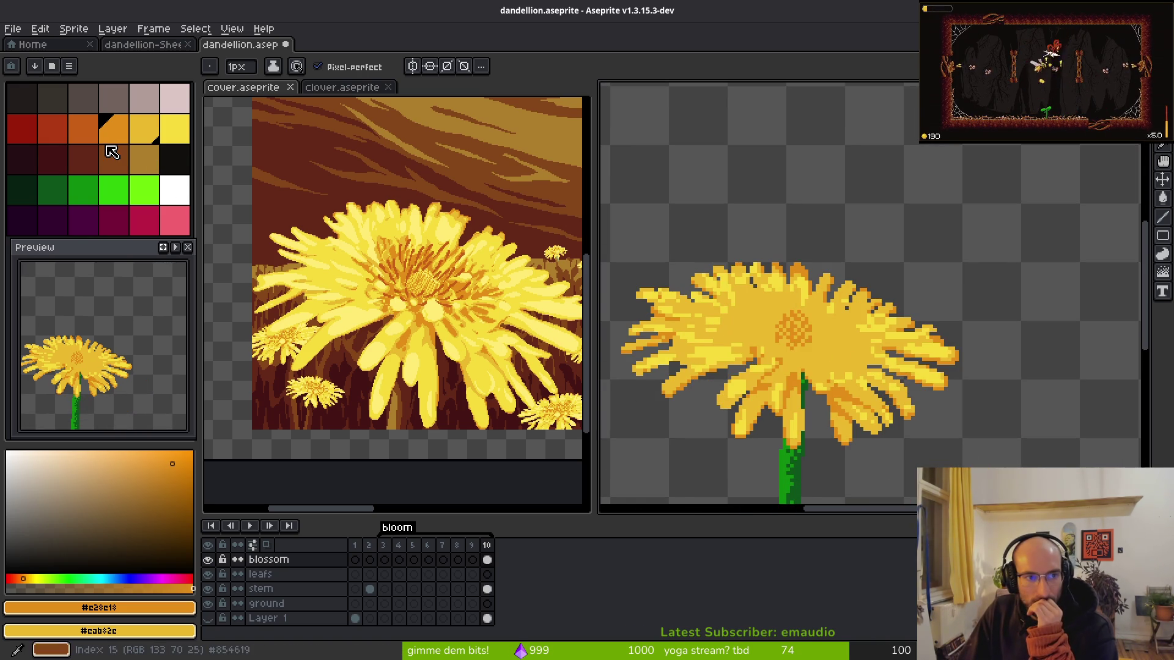
pyautogui.click(82, 129)
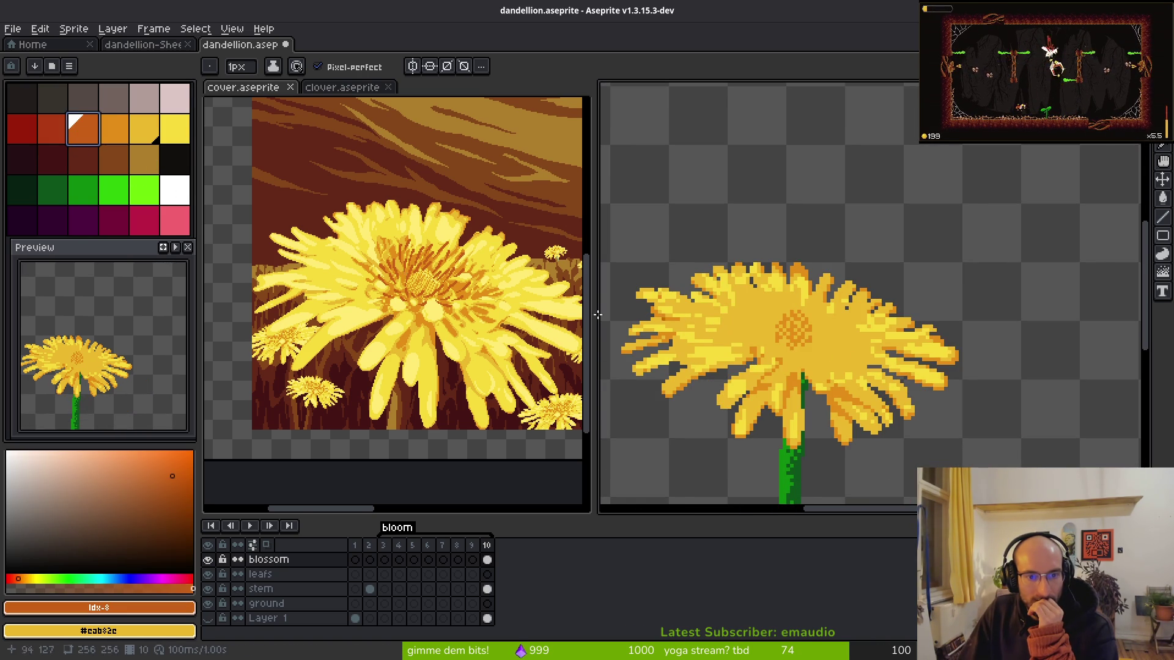
pyautogui.scroll(3, 388, 264)
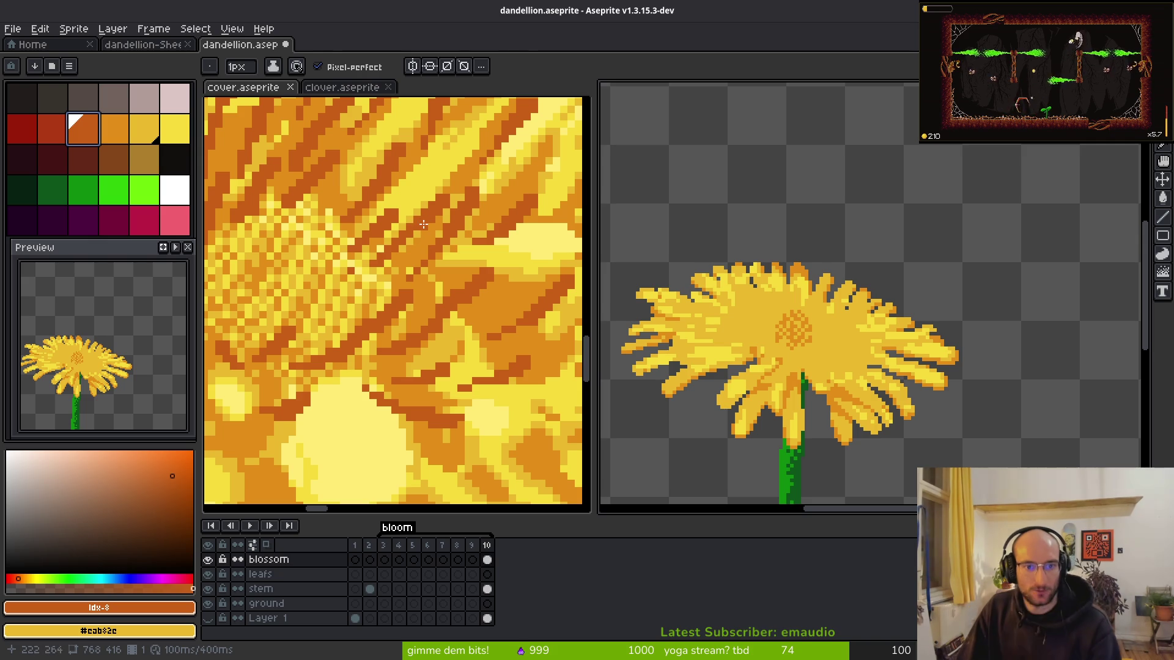
pyautogui.click(420, 247)
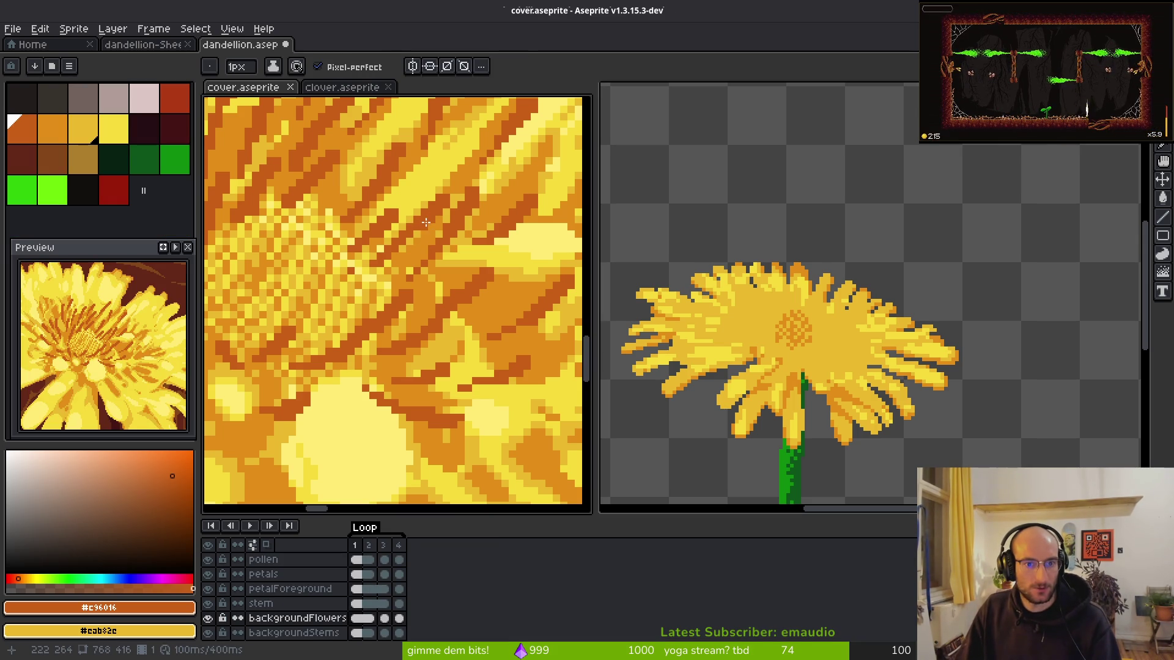
pyautogui.scroll(3, 783, 343)
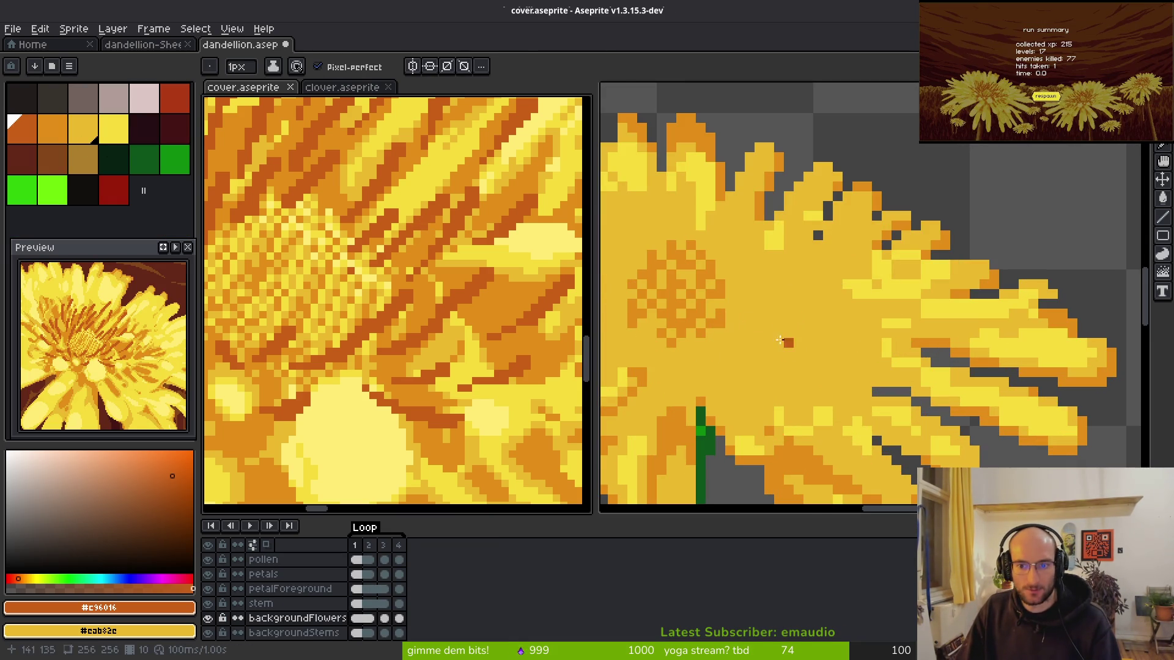
pyautogui.click(821, 234)
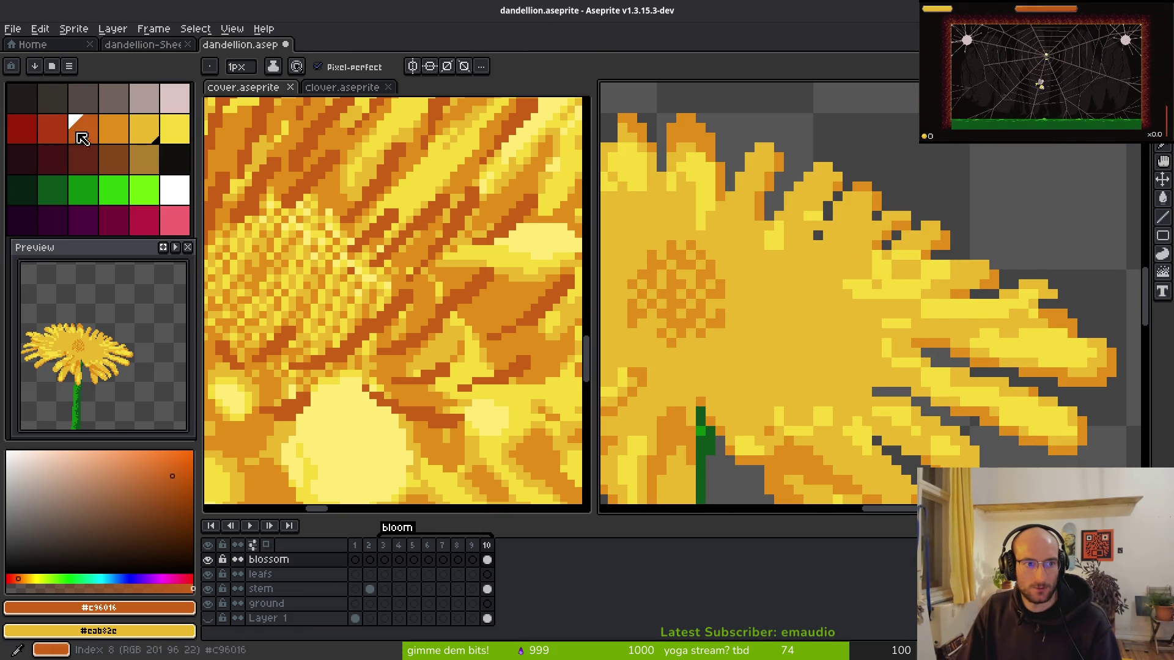
pyautogui.click(758, 305)
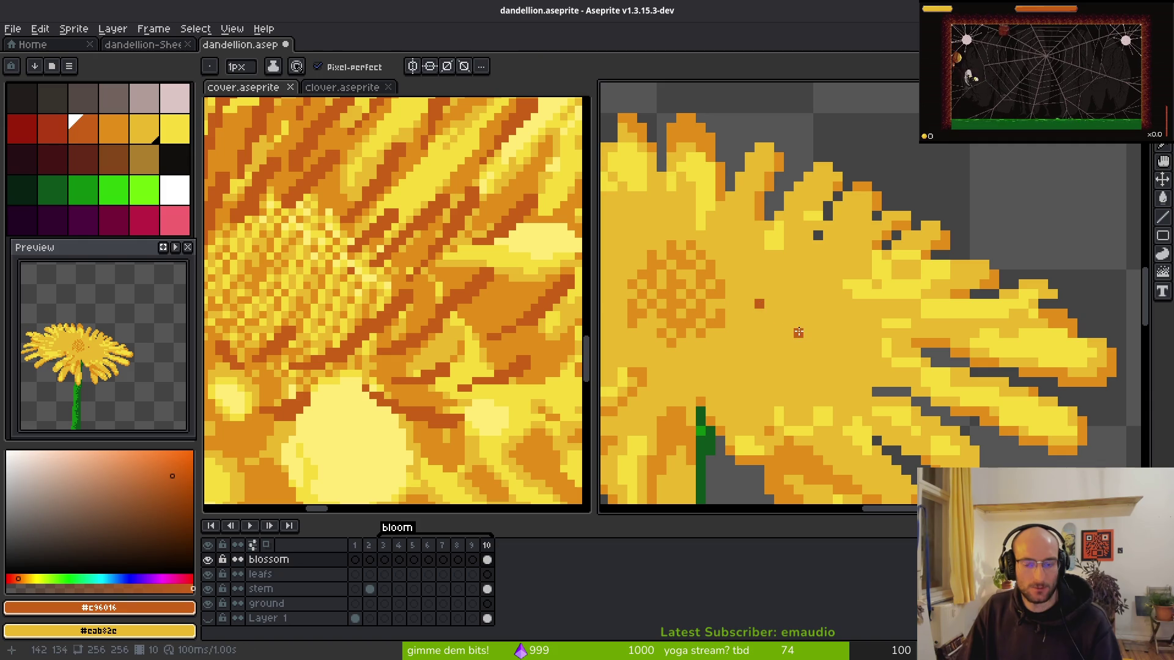
pyautogui.scroll(-3, 414, 304)
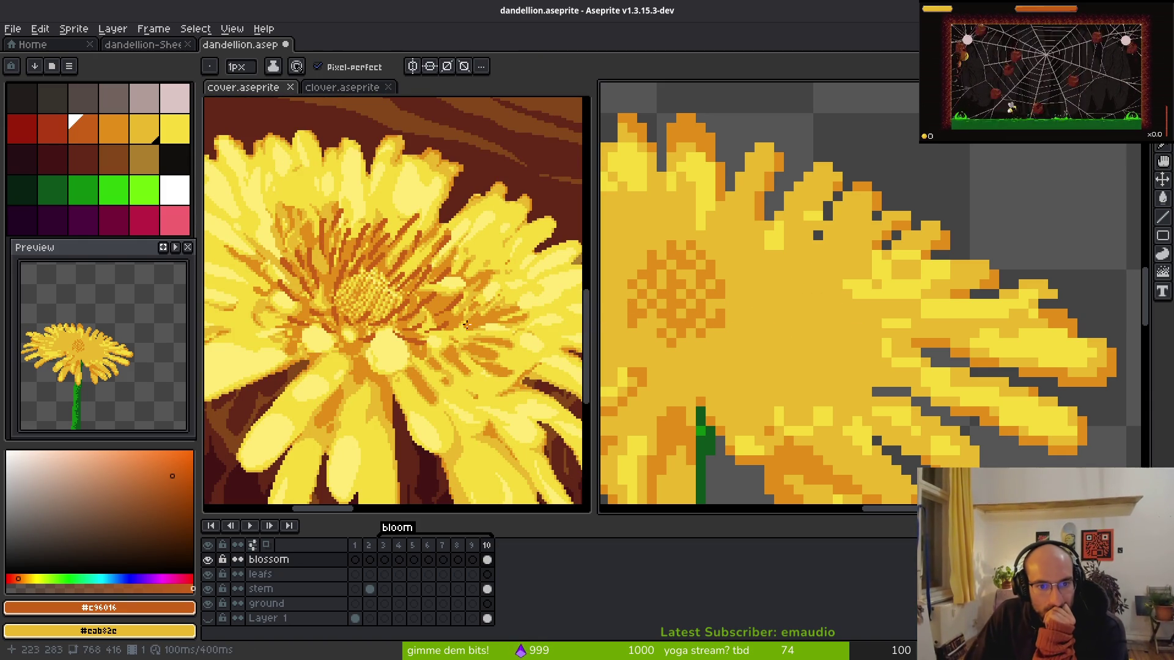
# - Choose the next lighter yellow and dot light-yellow highlights among the orange pollen, undoing misplaced ones
pyautogui.moveTo(696, 294); pyautogui.dragTo(794, 288)
pyautogui.click(151, 126)
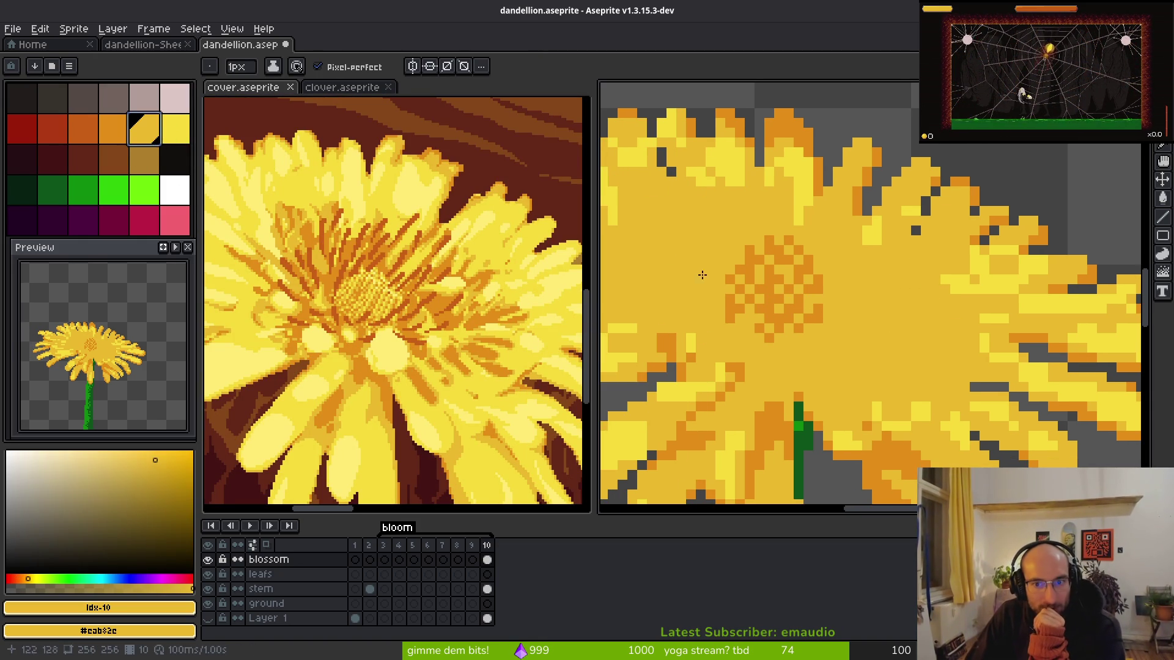
pyautogui.scroll(2, 696, 267)
pyautogui.press(']')
pyautogui.click(856, 311)
pyautogui.hotkey('ctrl', 'z')
pyautogui.hotkey('ctrl', 'z')
pyautogui.click(819, 313)
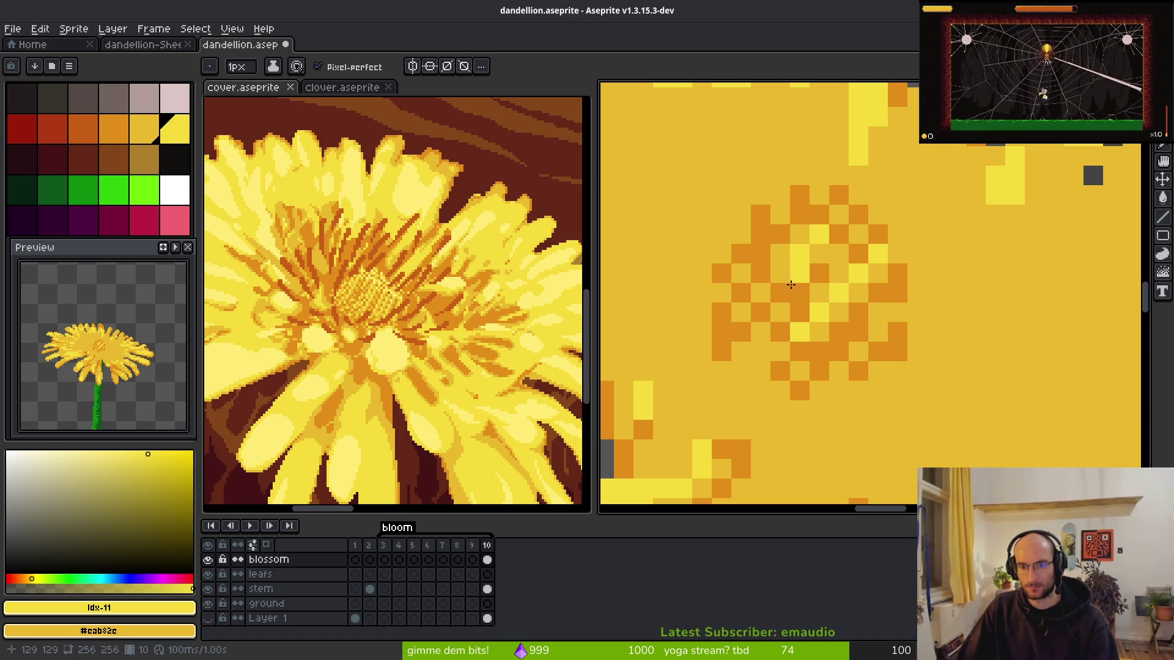
pyautogui.click(761, 234)
pyautogui.click(760, 254)
pyautogui.click(741, 274)
pyautogui.click(740, 293)
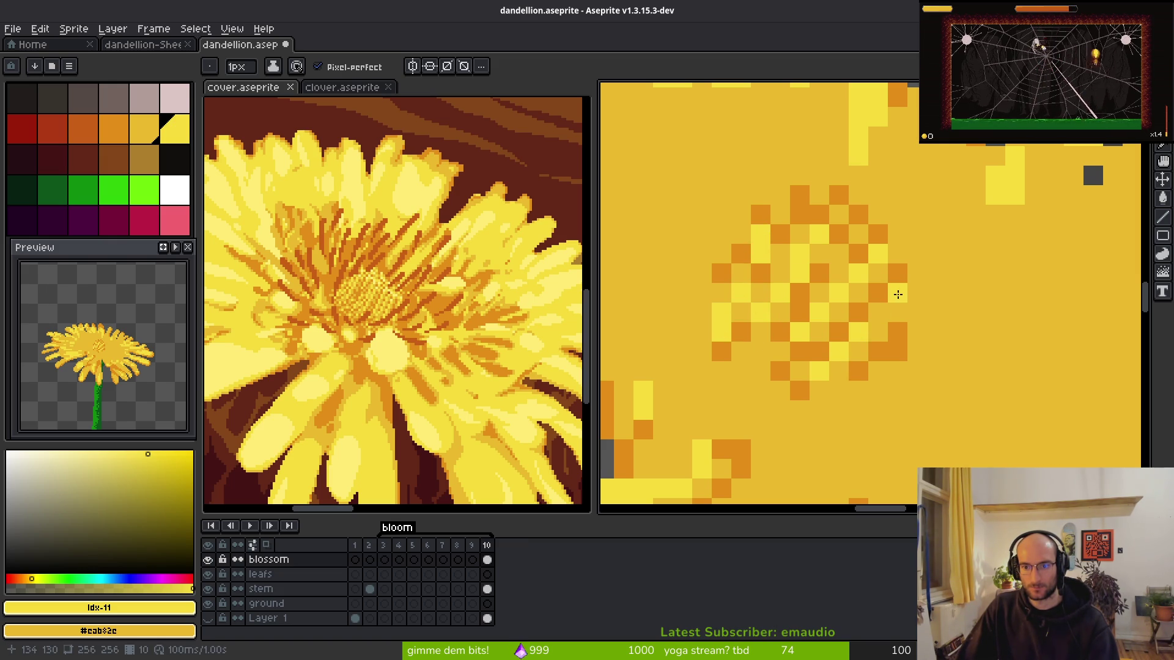
pyautogui.scroll(-4, 896, 294)
pyautogui.scroll(4, 874, 334)
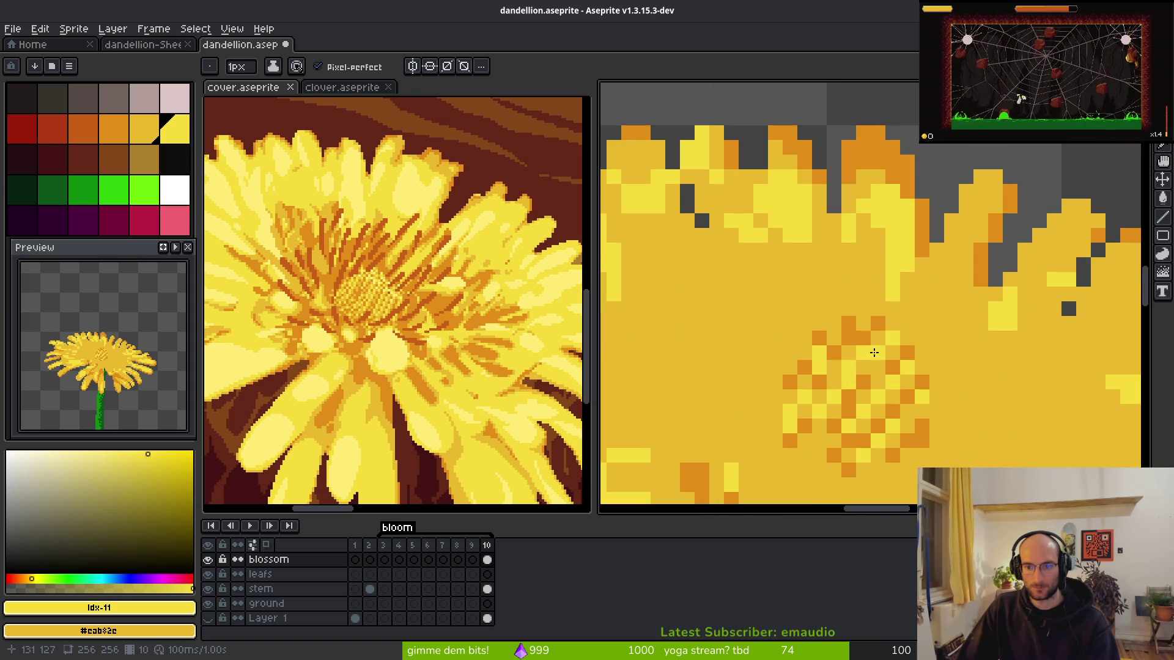
pyautogui.scroll(-3, 847, 347)
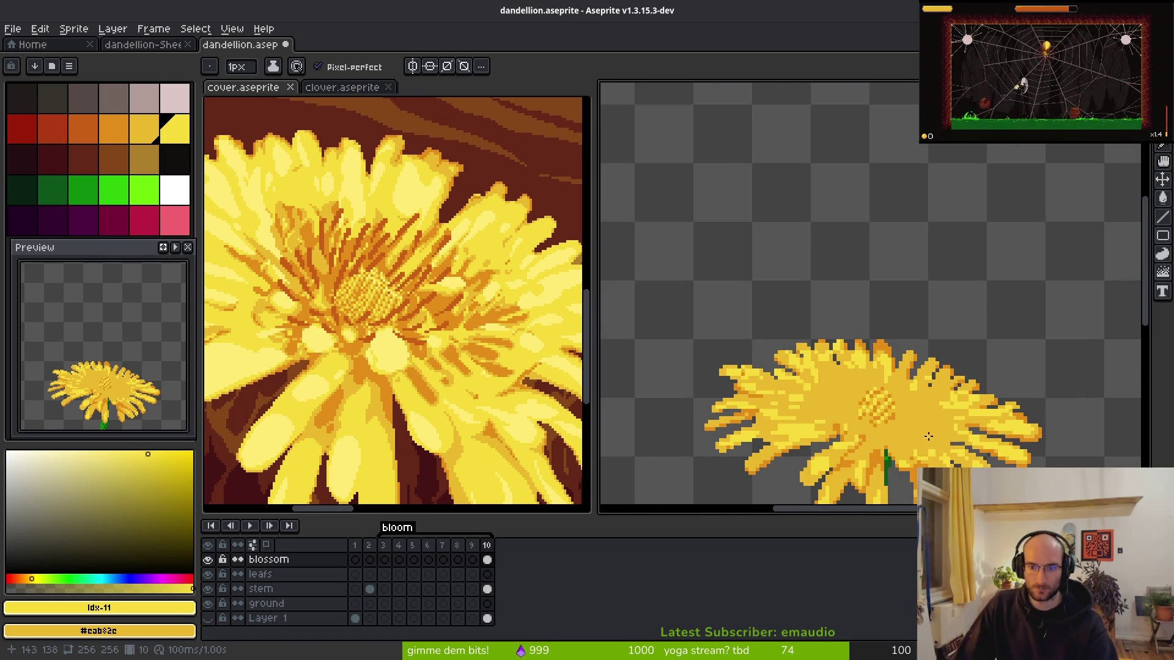
pyautogui.scroll(3, 845, 403)
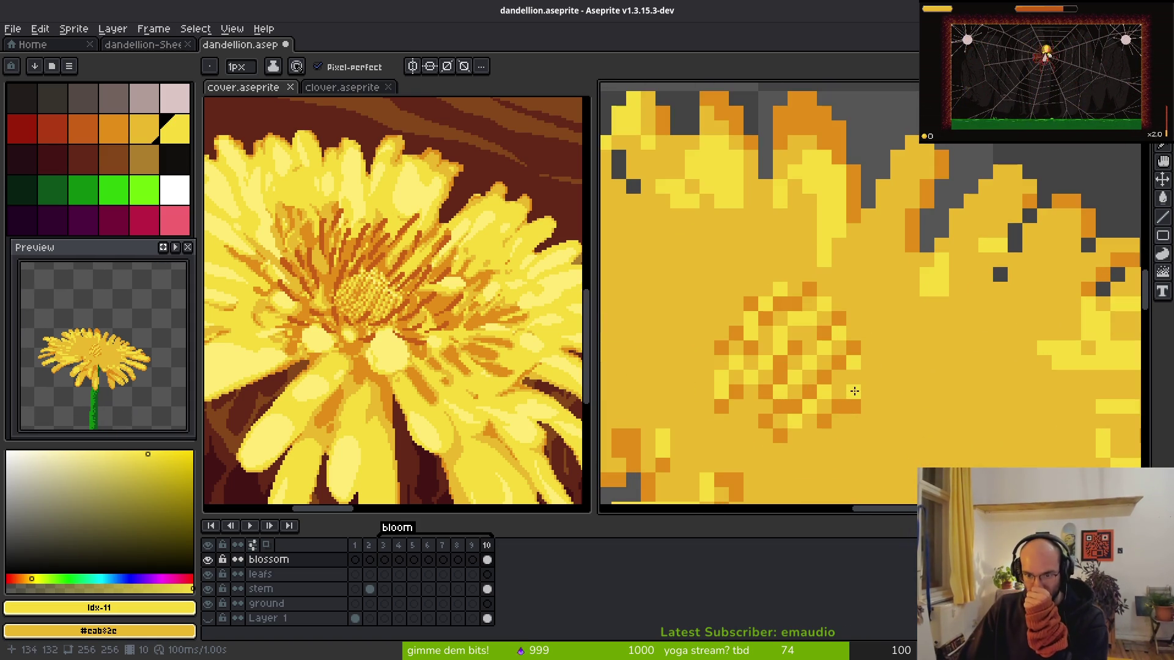
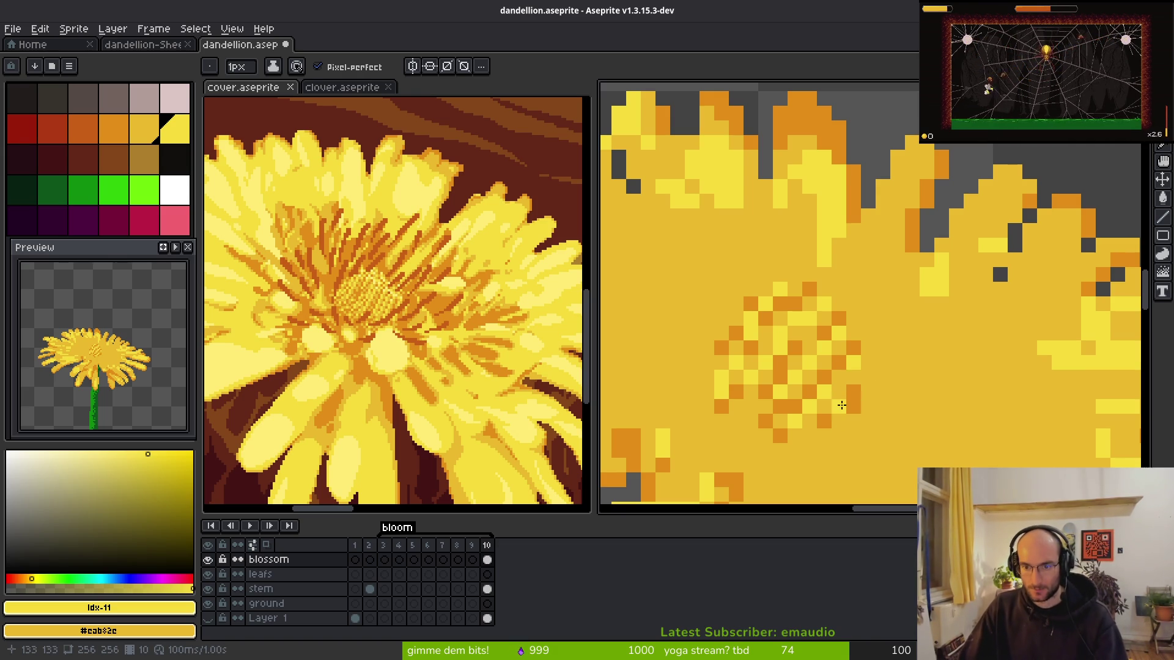
# - Eyedrop the orange of the centre dots from the flower
pyautogui.keyDown('alt'); pyautogui.click(822, 422); pyautogui.keyUp('alt')
pyautogui.keyDown('alt'); pyautogui.click(850, 407); pyautogui.keyUp('alt')
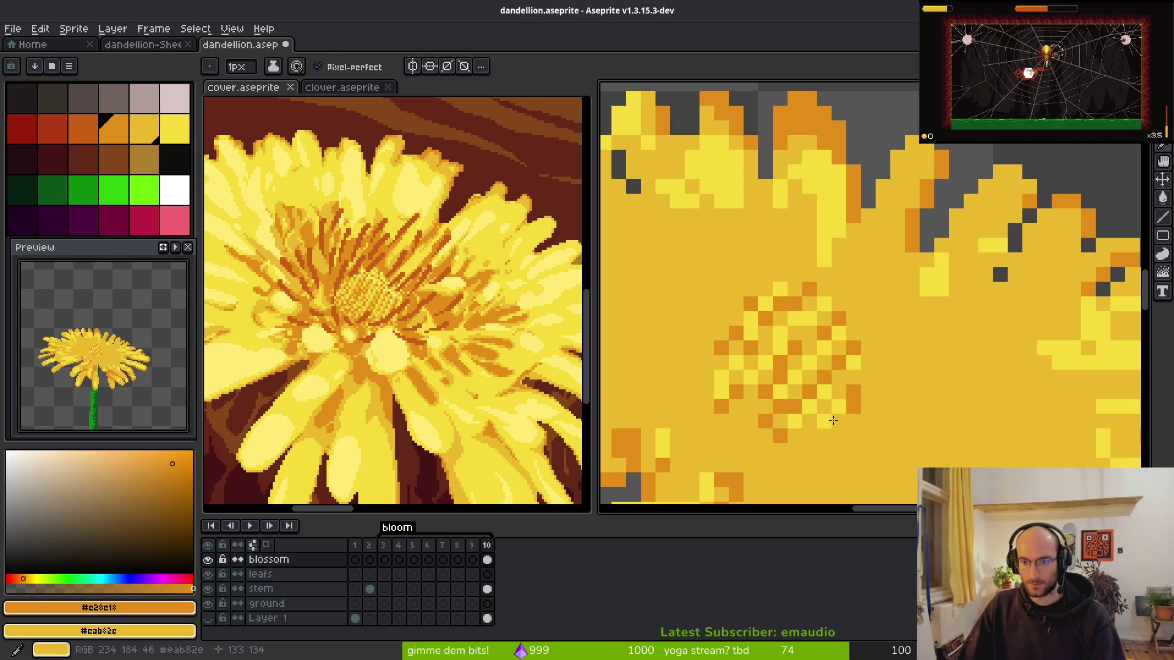
pyautogui.scroll(-5, 827, 432)
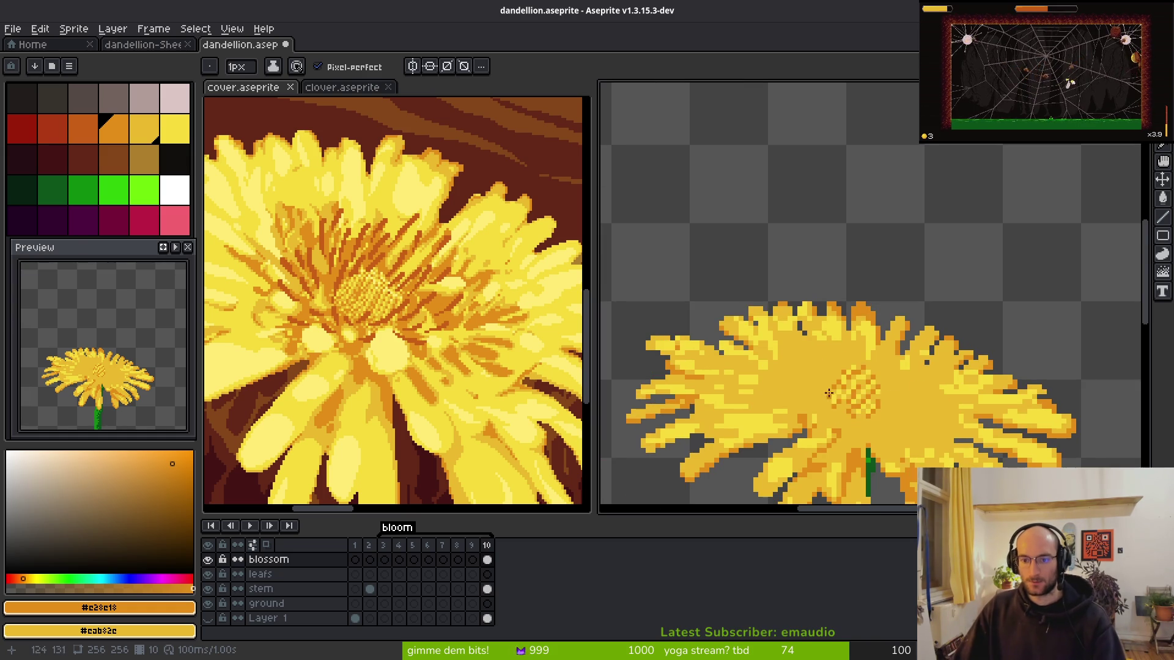
pyautogui.scroll(5, 830, 394)
pyautogui.scroll(-5, 838, 391)
pyautogui.scroll(5, 841, 367)
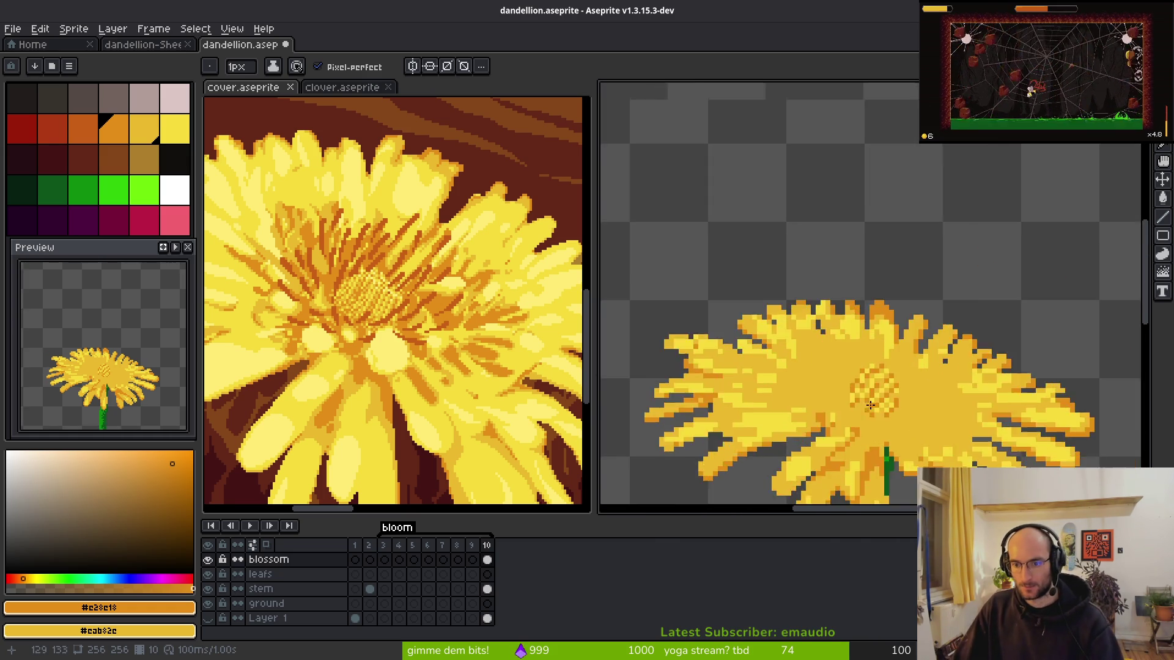
pyautogui.keyDown('alt'); pyautogui.click(838, 348); pyautogui.keyUp('alt')
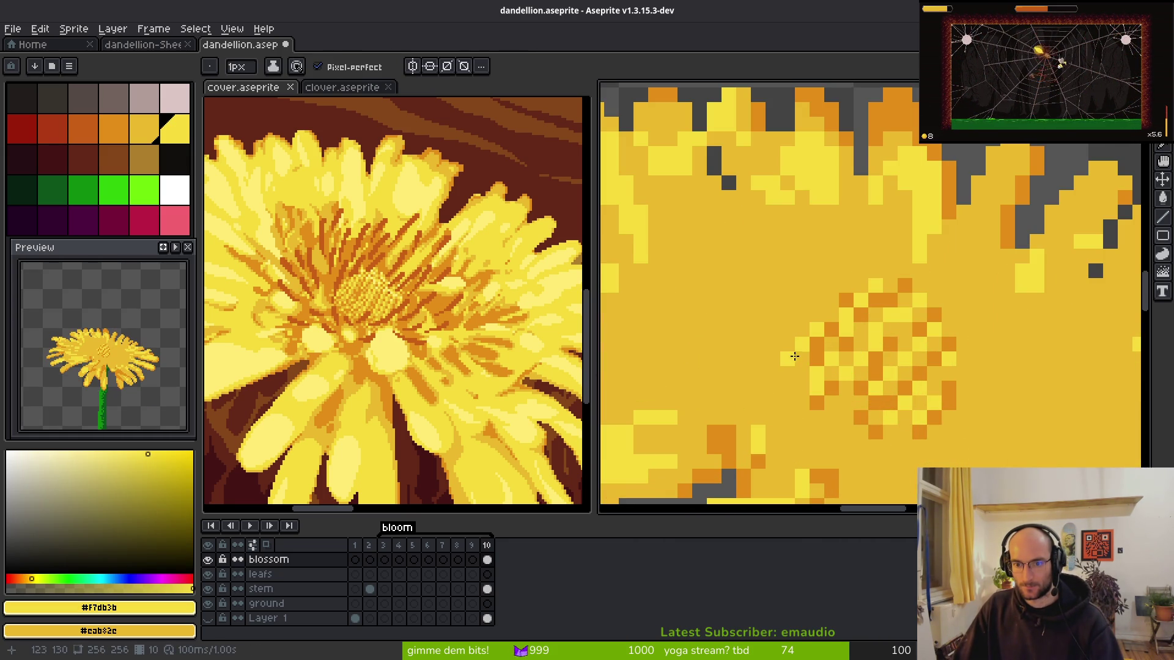
pyautogui.keyDown('alt'); pyautogui.click(804, 359); pyautogui.keyUp('alt')
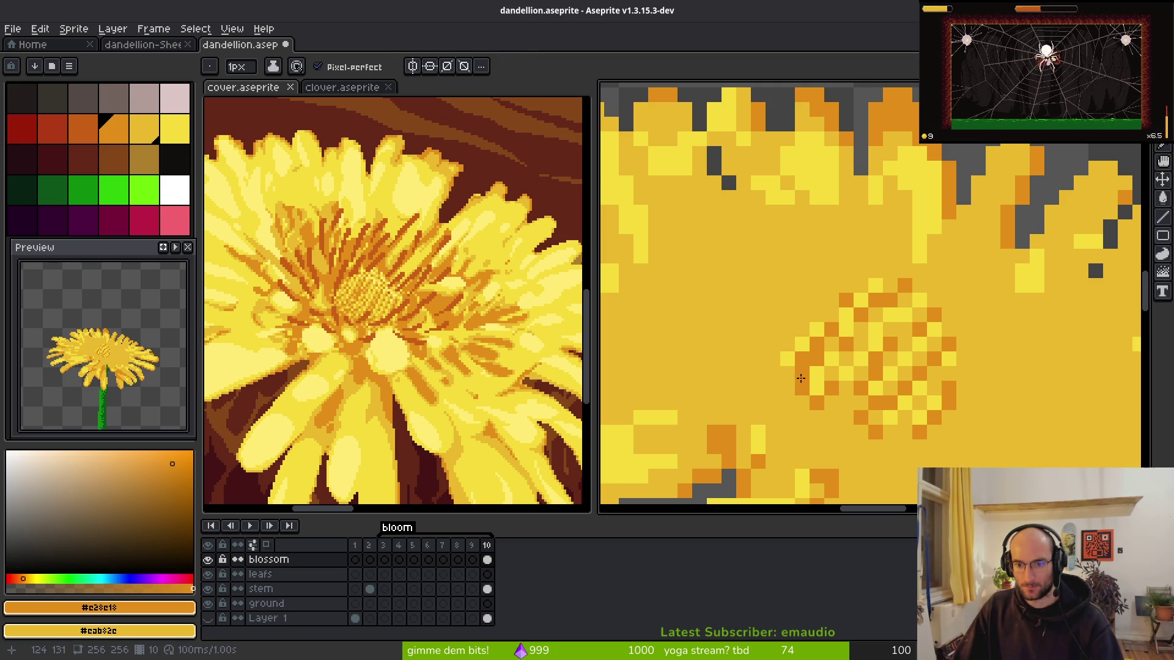
# - Add an orange pixel beside the centre dots, then select the dark-orange palette swatch
pyautogui.click(786, 389)
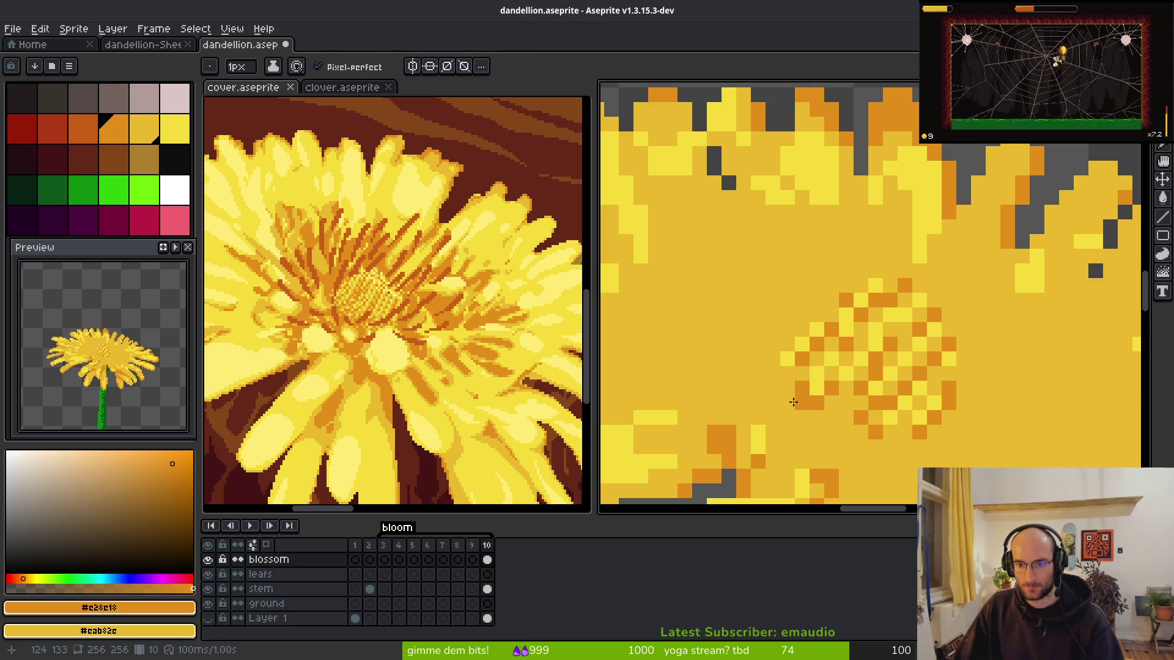
pyautogui.scroll(-4, 855, 404)
pyautogui.scroll(4, 876, 393)
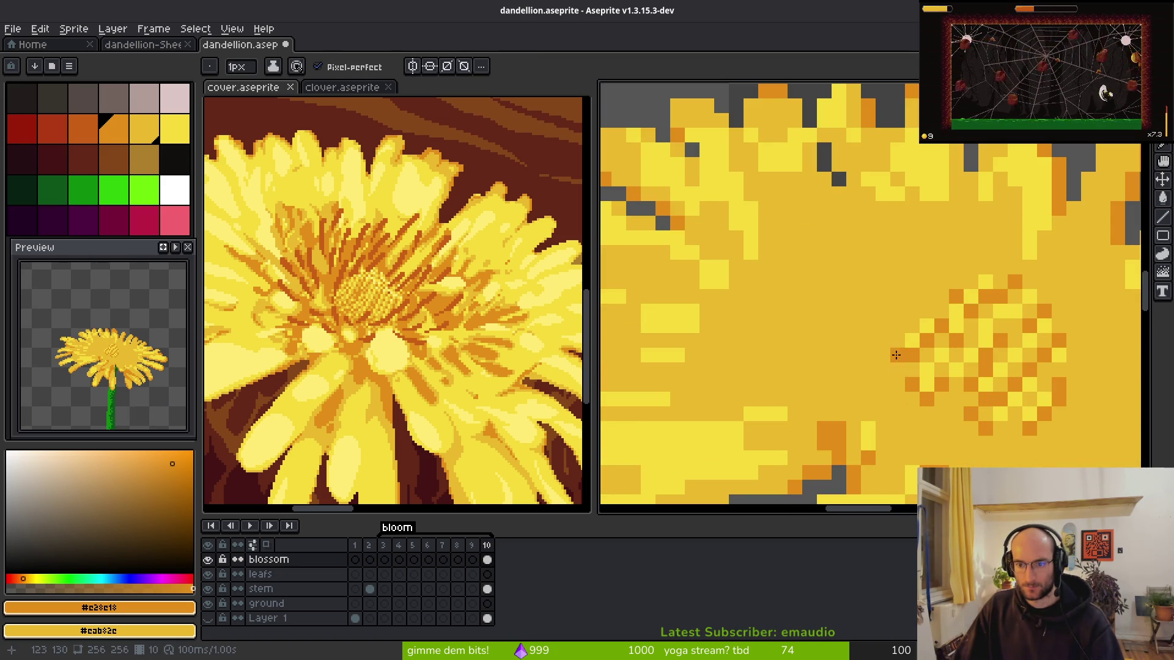
pyautogui.scroll(-5, 895, 355)
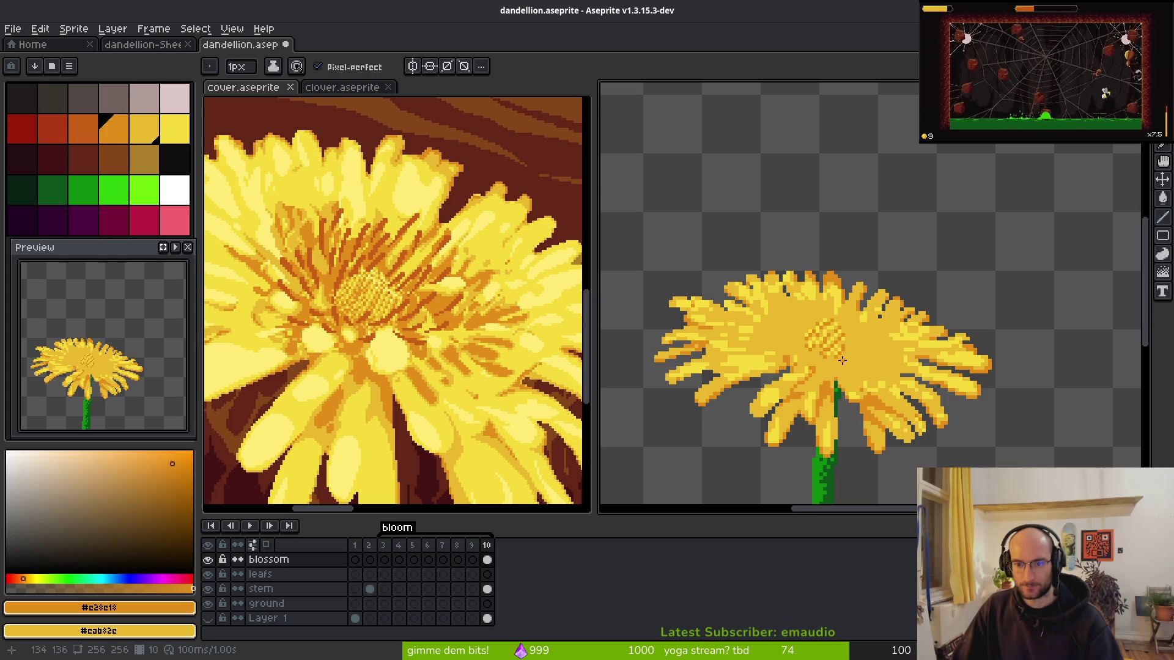
pyautogui.click(83, 128)
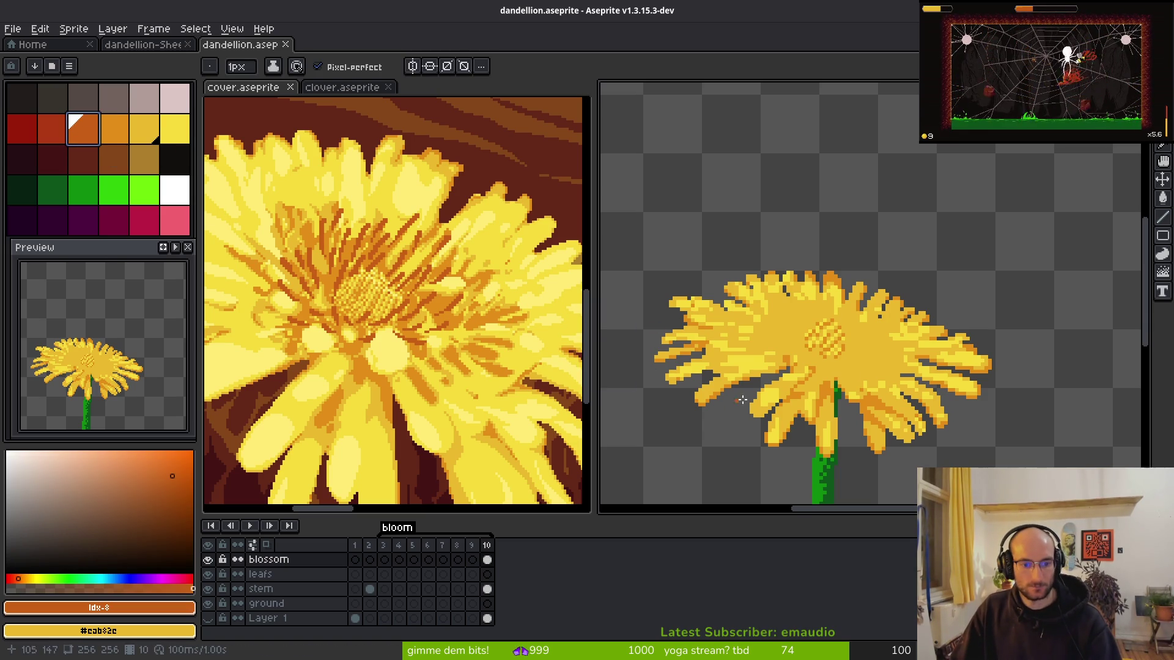
# - Draw a dark-orange streak from the flower centre, redoing a misplaced first attempt
pyautogui.scroll(3, 827, 357)
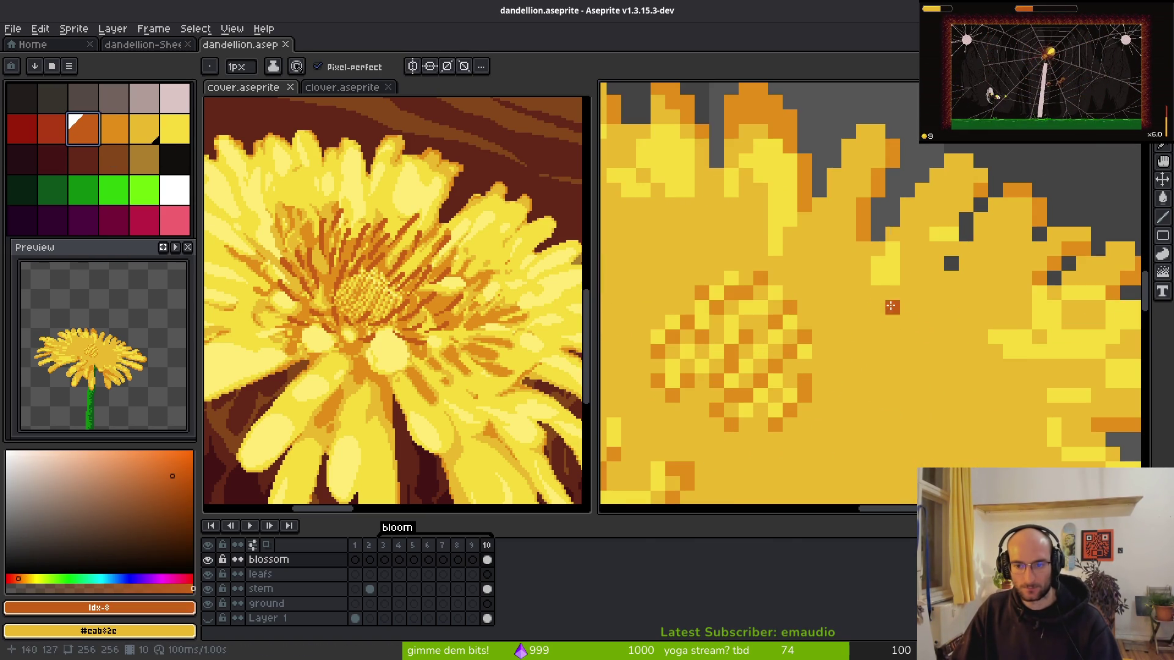
pyautogui.moveTo(849, 299); pyautogui.dragTo(825, 343)
pyautogui.hotkey('ctrl', 'z')
pyautogui.moveTo(849, 300)
pyautogui.mouseDown()
pyautogui.moveTo(820, 338)
pyautogui.moveTo(819, 365)
pyautogui.mouseUp()
pyautogui.click(848, 394)
# - Add more dark-orange streaks toward the centre plus a horizontal row of pixels
pyautogui.moveTo(823, 269); pyautogui.dragTo(803, 306)
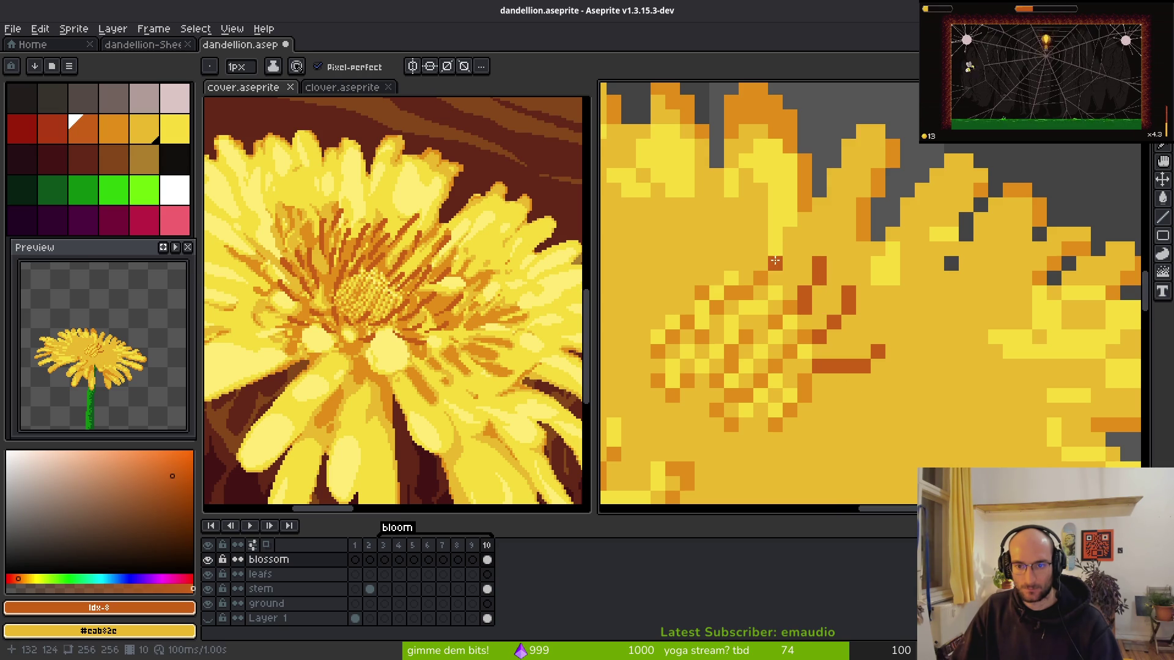
pyautogui.moveTo(794, 239); pyautogui.dragTo(774, 279)
pyautogui.click(747, 304)
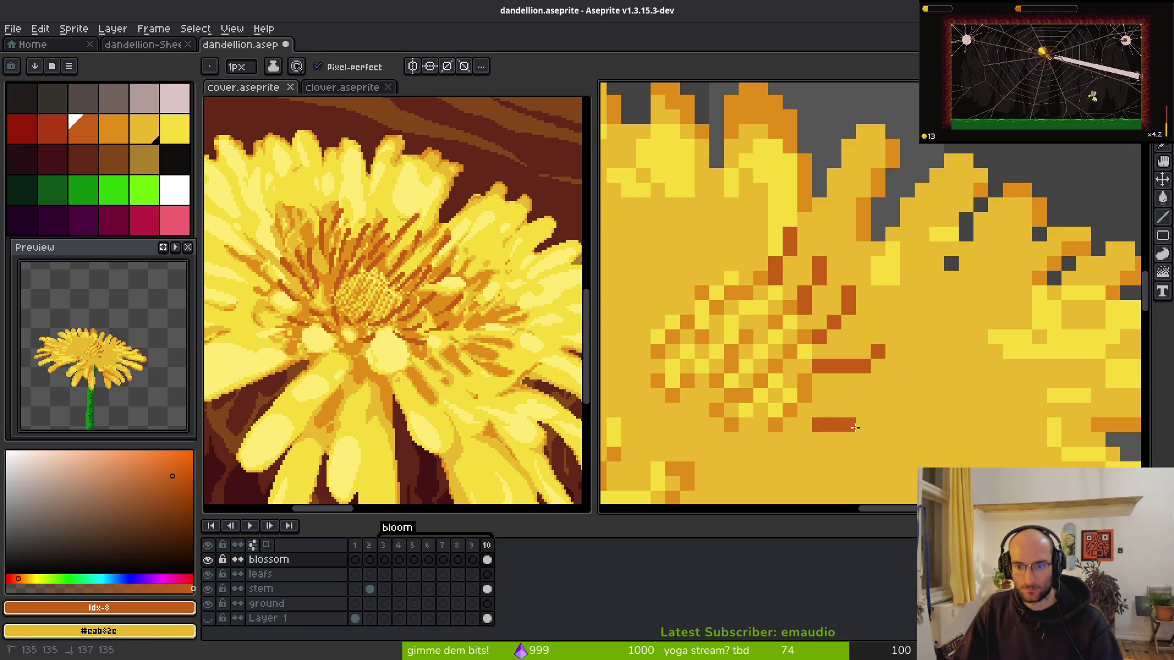
pyautogui.keyDown('shift'); pyautogui.click(861, 433); pyautogui.keyUp('shift')
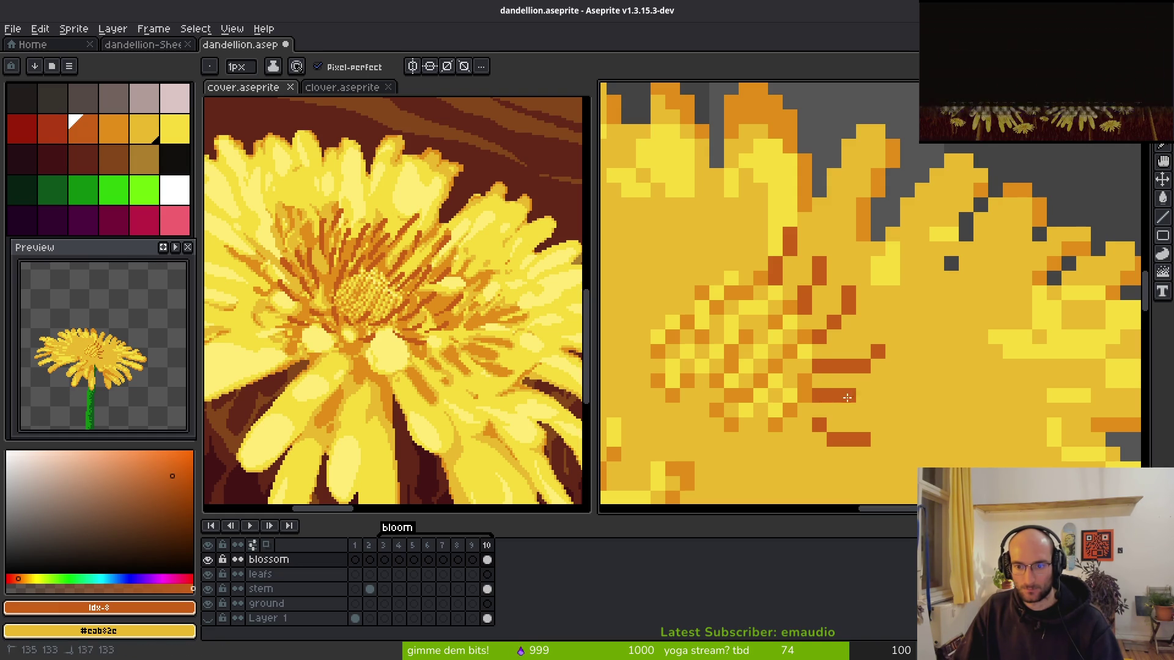
pyautogui.moveTo(815, 406); pyautogui.dragTo(850, 406)
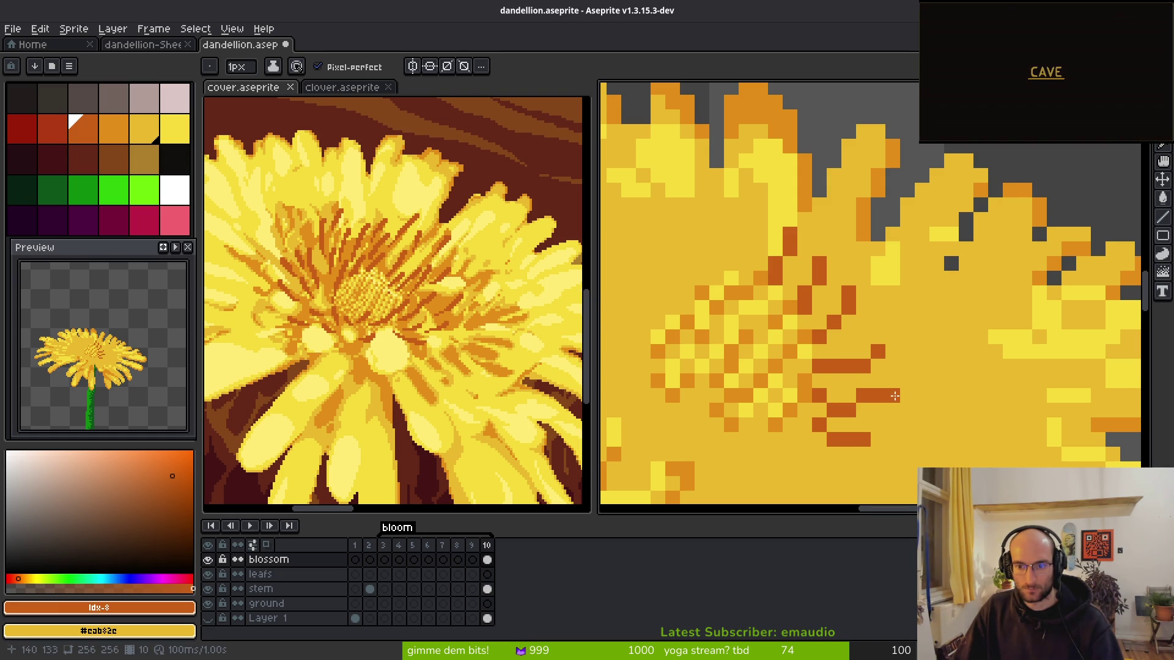
# - Try an orange pixel on the right petals and undo it
pyautogui.scroll(-5, 966, 451)
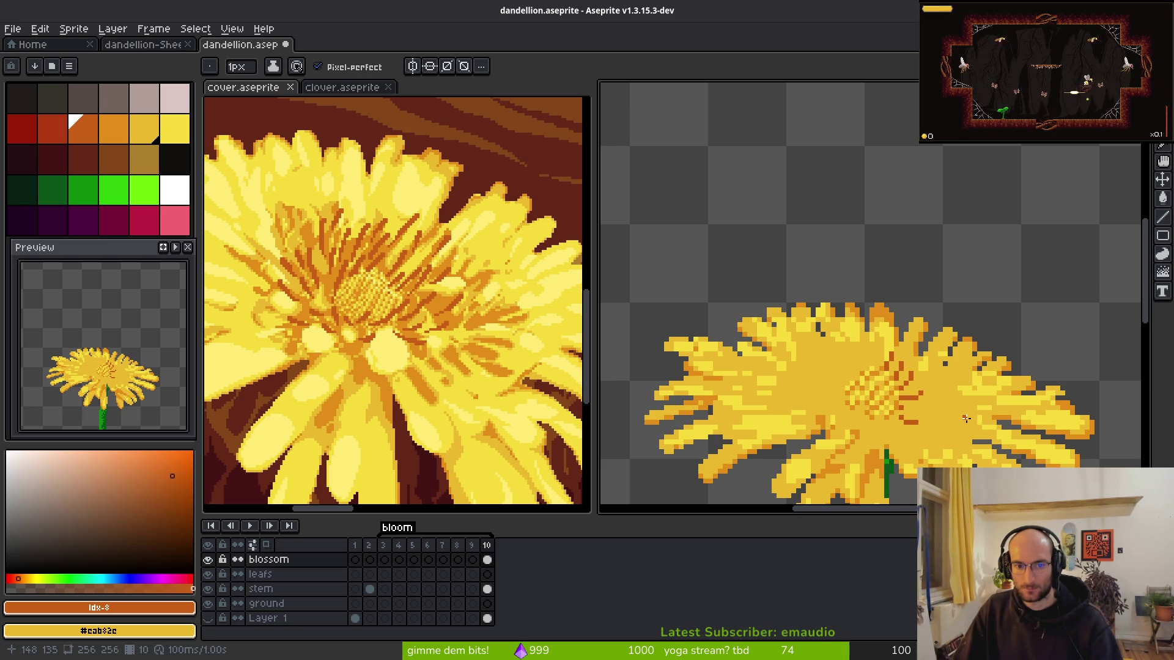
pyautogui.click(1121, 378)
pyautogui.hotkey('ctrl', 'z')
# - Save the file, sample a yellow-orange, and sketch an orange shading stroke on the upper petals
pyautogui.hotkey('ctrl', 's')
pyautogui.keyDown('alt'); pyautogui.click(855, 343); pyautogui.keyUp('alt')
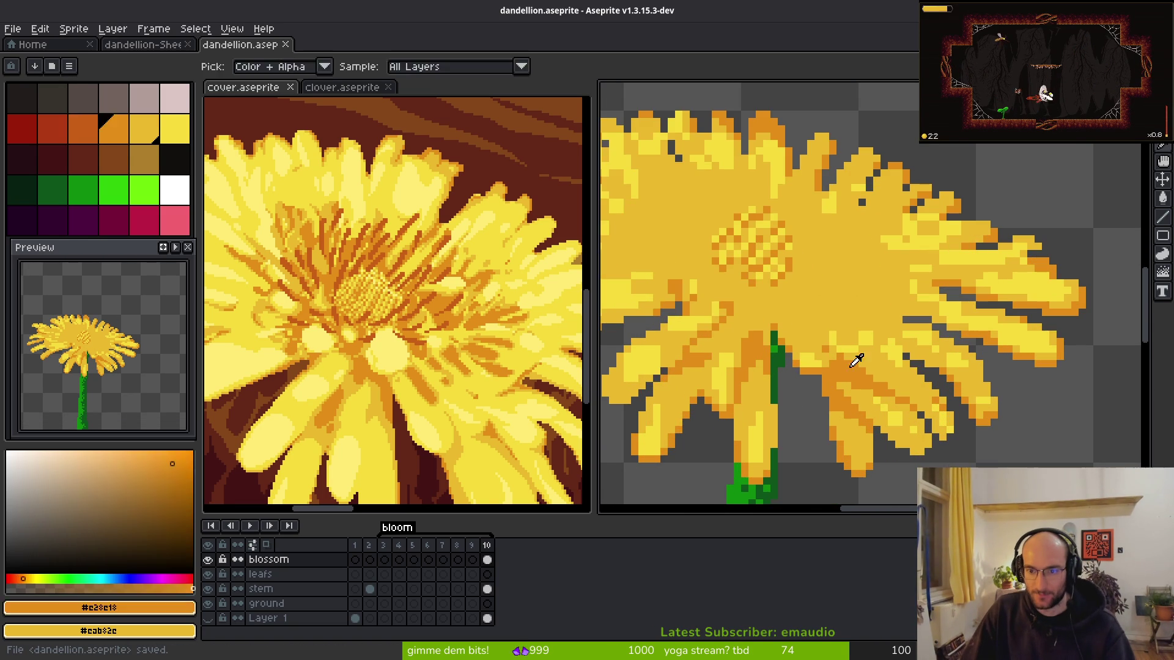
pyautogui.scroll(3, 818, 305)
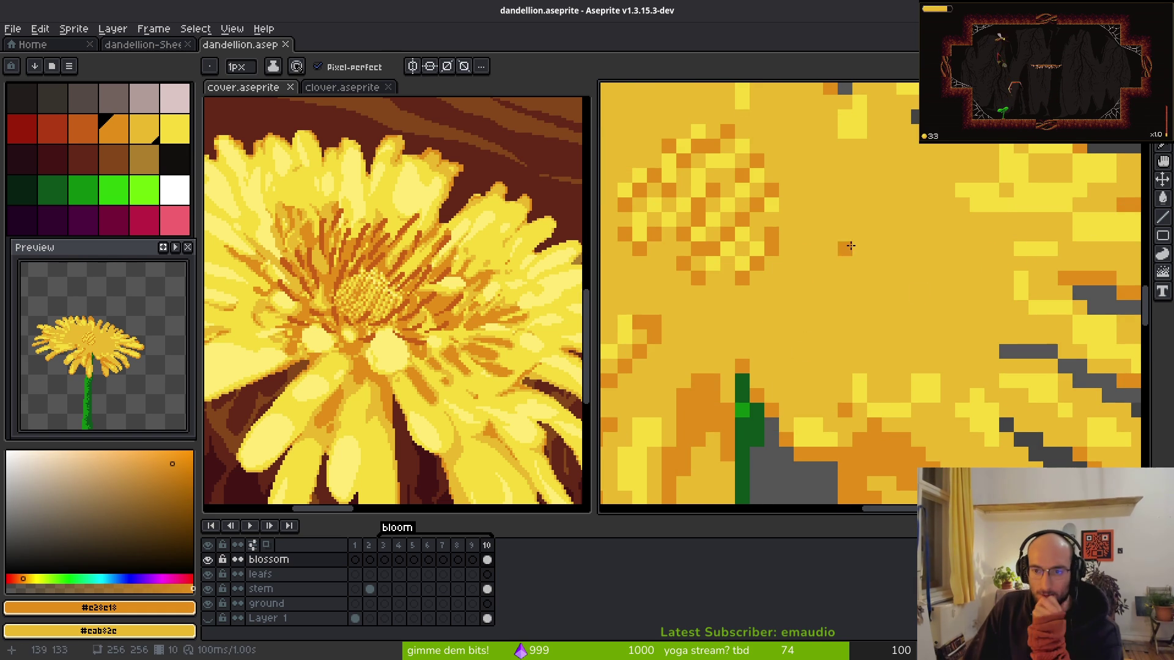
pyautogui.moveTo(845, 259)
pyautogui.mouseDown()
pyautogui.moveTo(891, 260)
pyautogui.moveTo(845, 280)
pyautogui.moveTo(932, 313)
pyautogui.moveTo(880, 272)
pyautogui.moveTo(917, 285)
pyautogui.mouseUp()
pyautogui.hotkey('ctrl', 'z')
pyautogui.hotkey('ctrl', 'z')
pyautogui.click(858, 273)
# - Outline and fill orange shading patches below and right of the centre
pyautogui.moveTo(813, 314)
pyautogui.mouseDown()
pyautogui.moveTo(825, 385)
pyautogui.moveTo(818, 314)
pyautogui.moveTo(828, 376)
pyautogui.moveTo(786, 333)
pyautogui.moveTo(810, 378)
pyautogui.moveTo(859, 385)
pyautogui.moveTo(859, 360)
pyautogui.moveTo(830, 389)
pyautogui.moveTo(813, 376)
pyautogui.mouseUp()
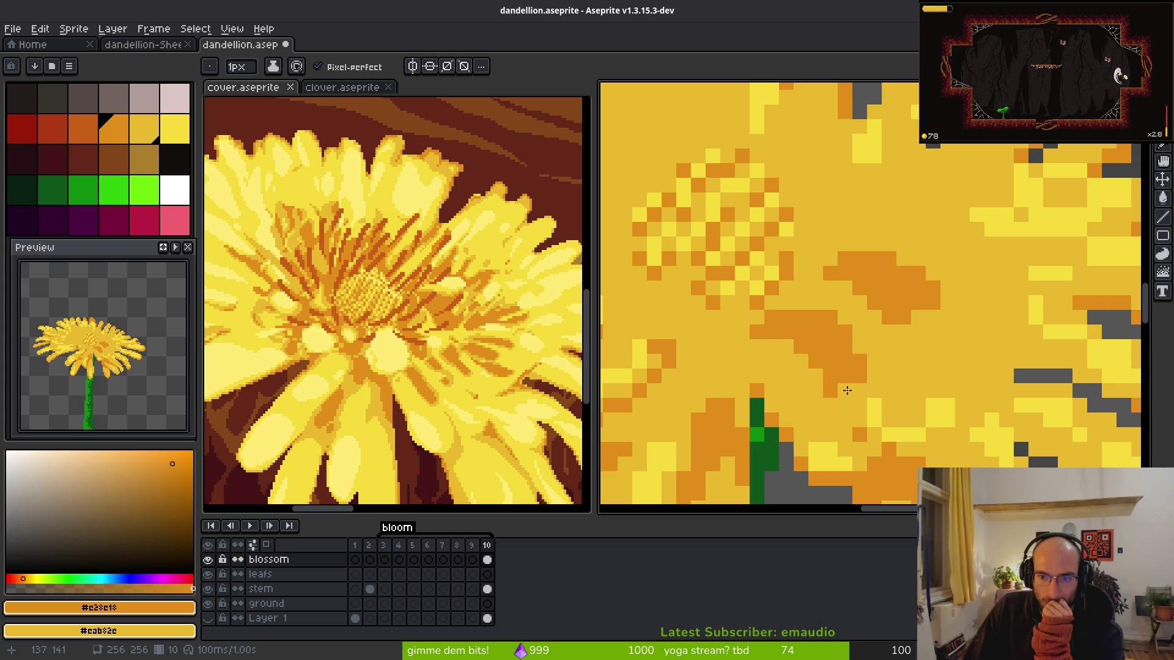
pyautogui.scroll(-5, 862, 346)
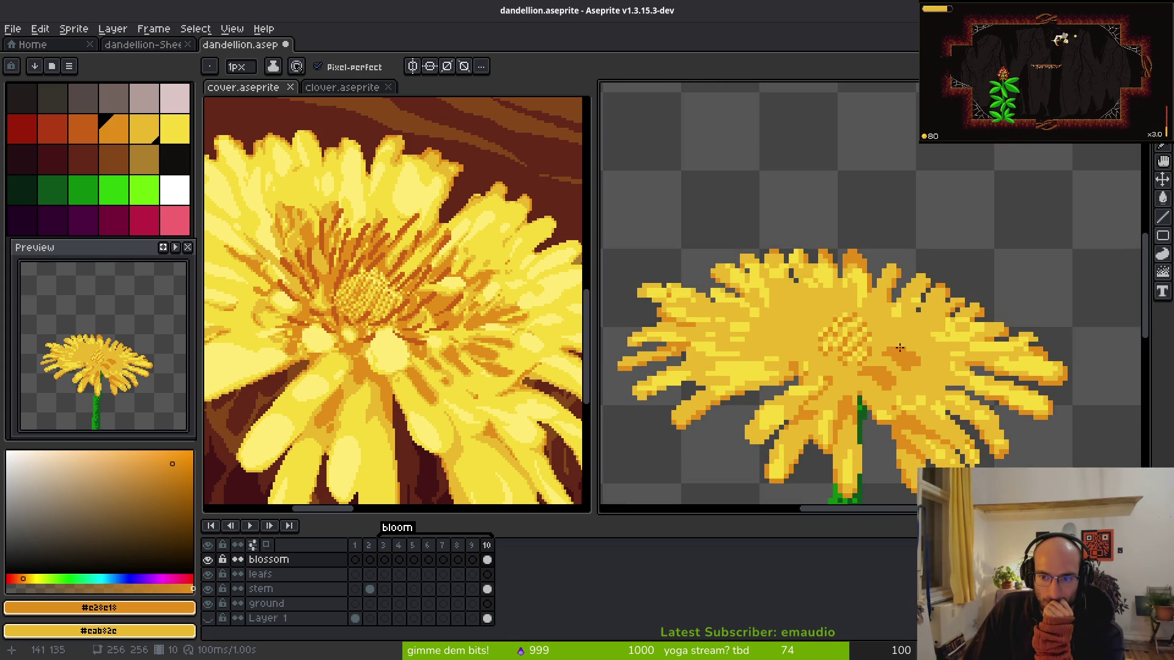
pyautogui.scroll(5, 874, 280)
pyautogui.moveTo(834, 299)
pyautogui.mouseDown()
pyautogui.moveTo(891, 299)
pyautogui.moveTo(851, 343)
pyautogui.mouseUp()
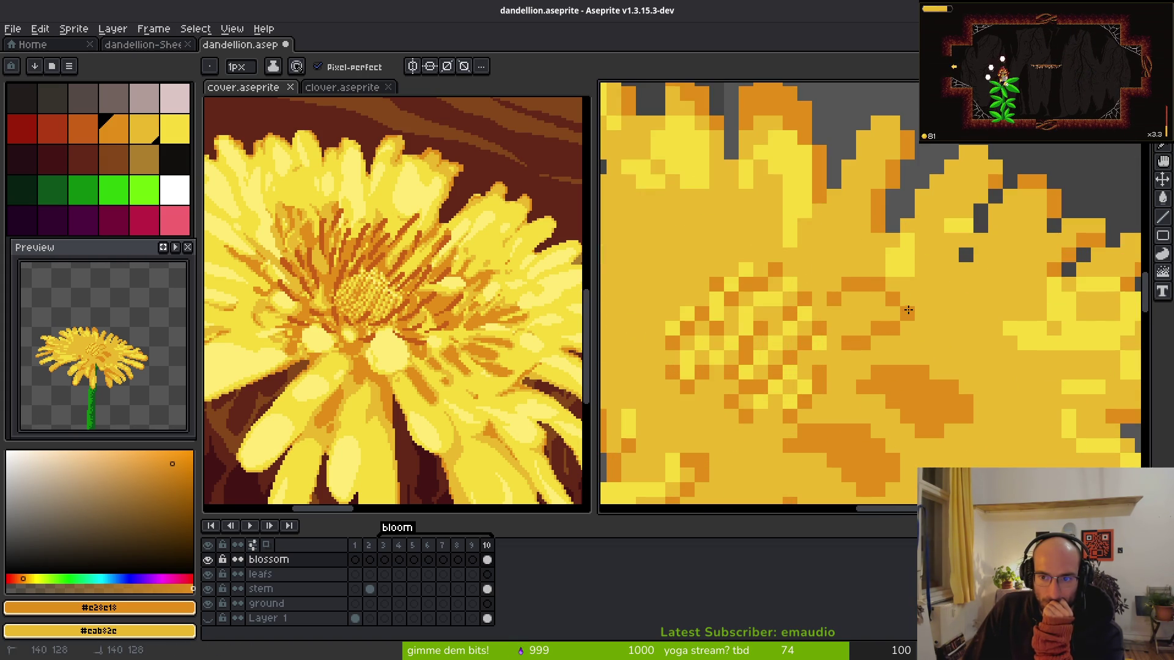
pyautogui.moveTo(911, 316)
pyautogui.mouseDown()
pyautogui.moveTo(896, 313)
pyautogui.moveTo(891, 328)
pyautogui.moveTo(877, 311)
pyautogui.moveTo(853, 313)
pyautogui.moveTo(838, 328)
pyautogui.moveTo(893, 329)
pyautogui.mouseUp()
pyautogui.scroll(-3, 892, 324)
pyautogui.scroll(3, 891, 298)
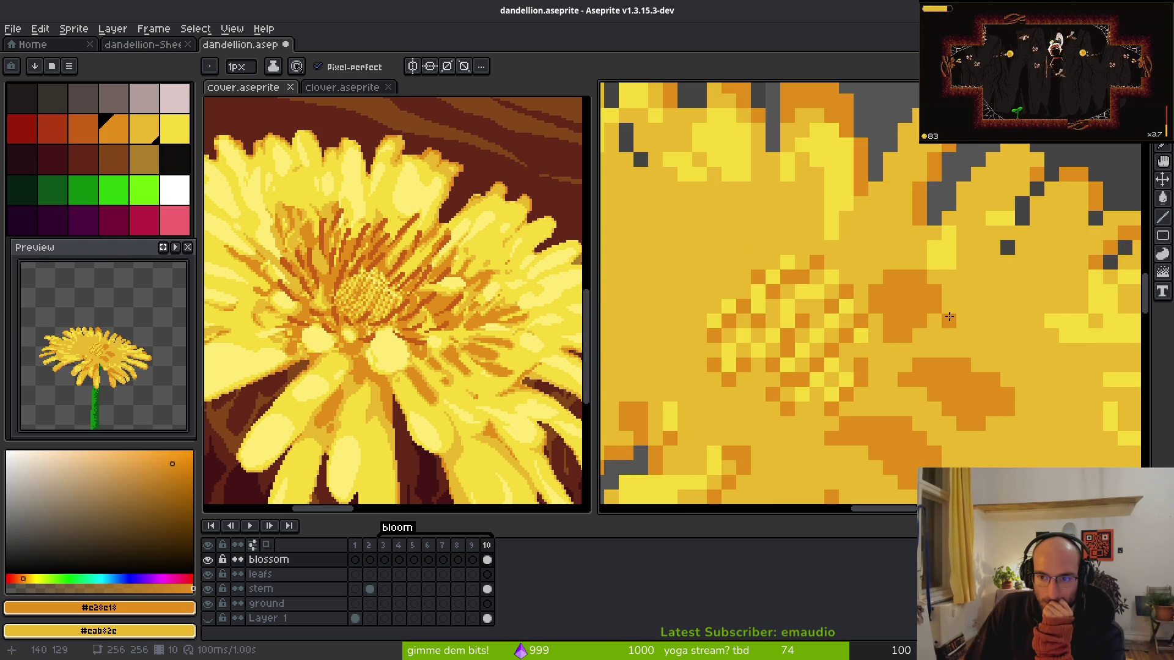
# - Paint a loop of orange shading on the petals and fill its gaps
pyautogui.moveTo(948, 305)
pyautogui.mouseDown()
pyautogui.moveTo(956, 325)
pyautogui.moveTo(949, 313)
pyautogui.moveTo(944, 335)
pyautogui.moveTo(990, 305)
pyautogui.mouseUp()
pyautogui.scroll(-3, 993, 343)
pyautogui.scroll(3, 998, 375)
pyautogui.scroll(1, 998, 374)
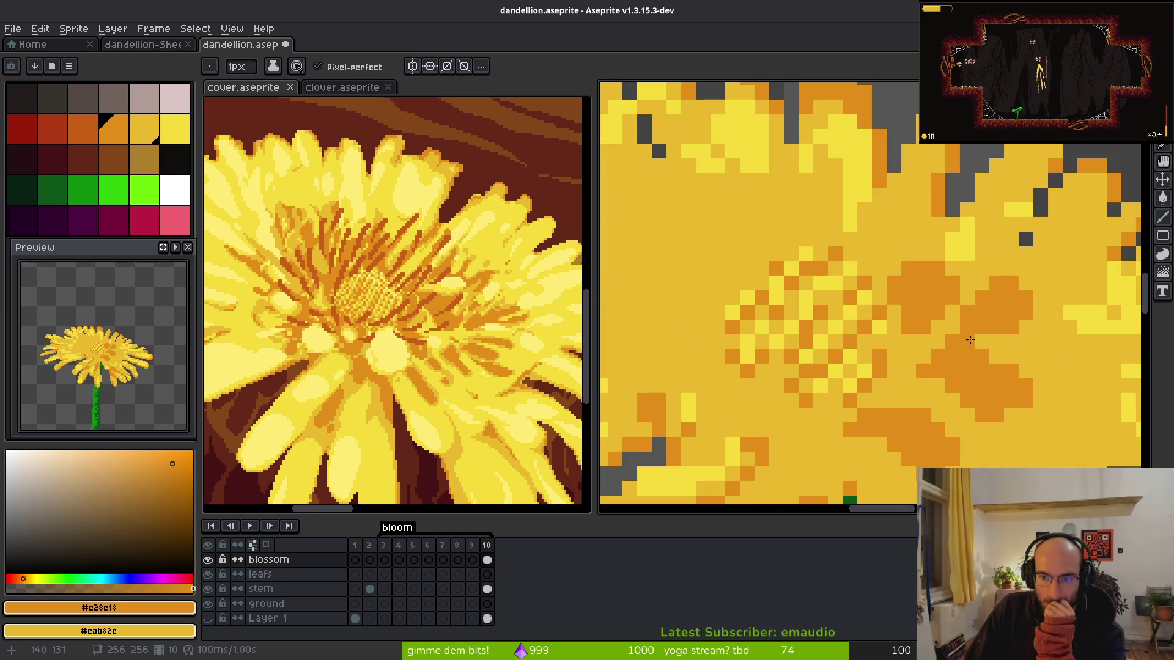
pyautogui.scroll(-3, 978, 349)
pyautogui.scroll(3, 972, 363)
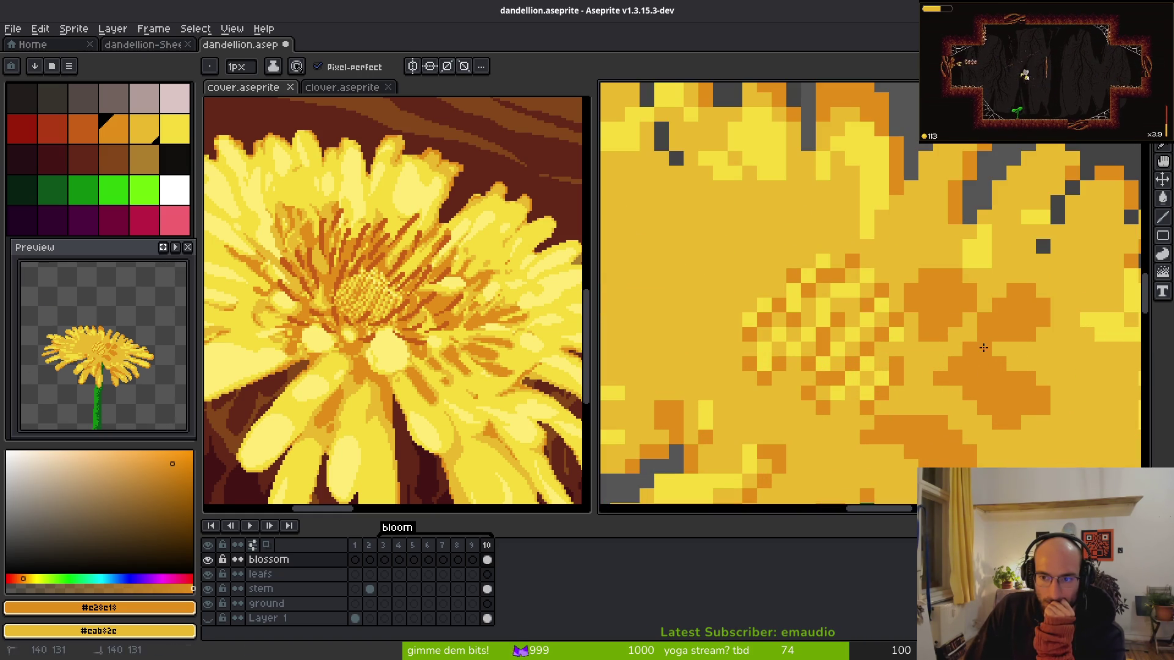
pyautogui.click(954, 349)
pyautogui.click(970, 335)
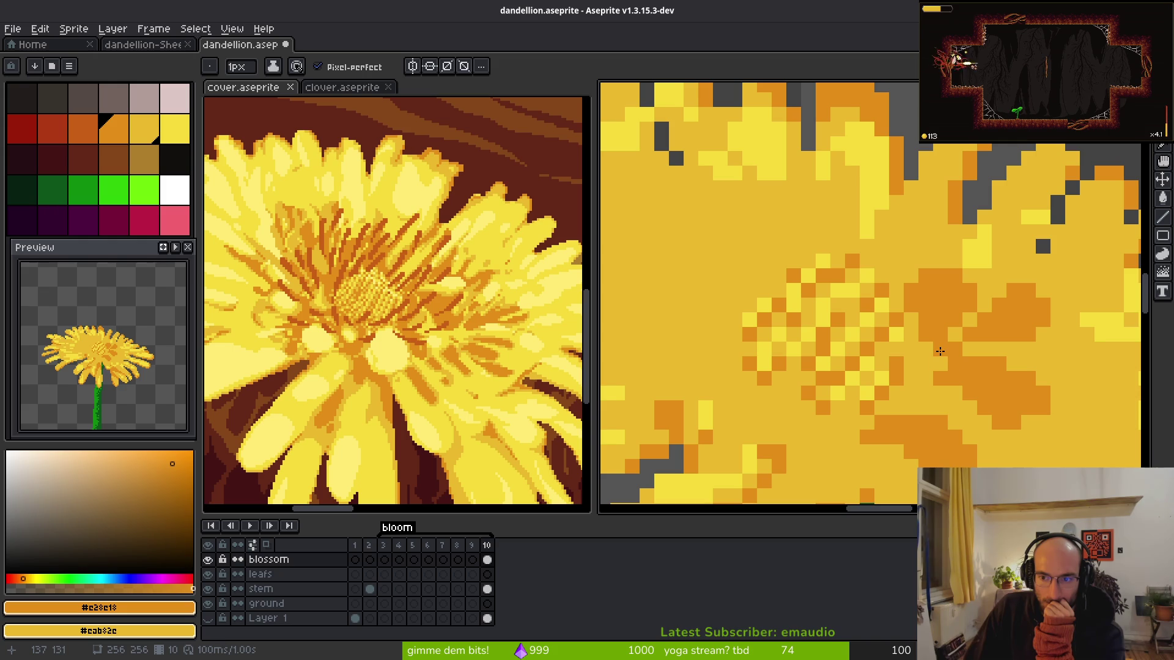
pyautogui.scroll(-3, 943, 364)
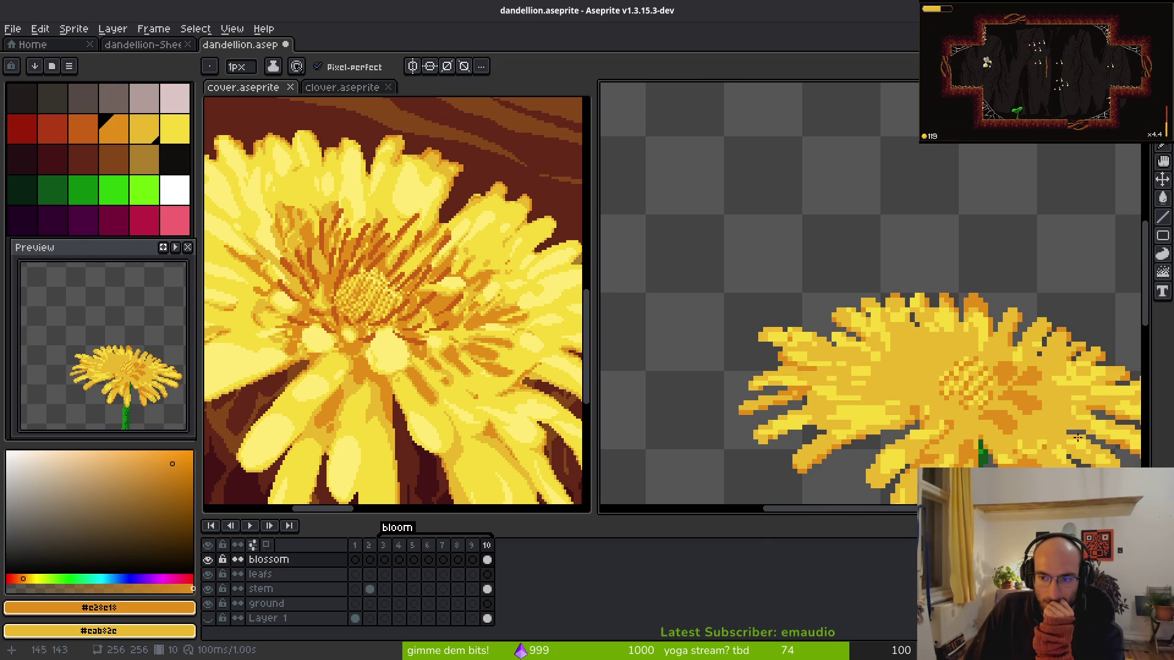
pyautogui.scroll(3, 898, 342)
# - Add orange pixels at the patch's lower-left and repaint its edge pixels yellow
pyautogui.moveTo(868, 379); pyautogui.dragTo(883, 394)
pyautogui.rightClick(912, 395)
pyautogui.rightClick(941, 379)
pyautogui.rightClick(941, 365)
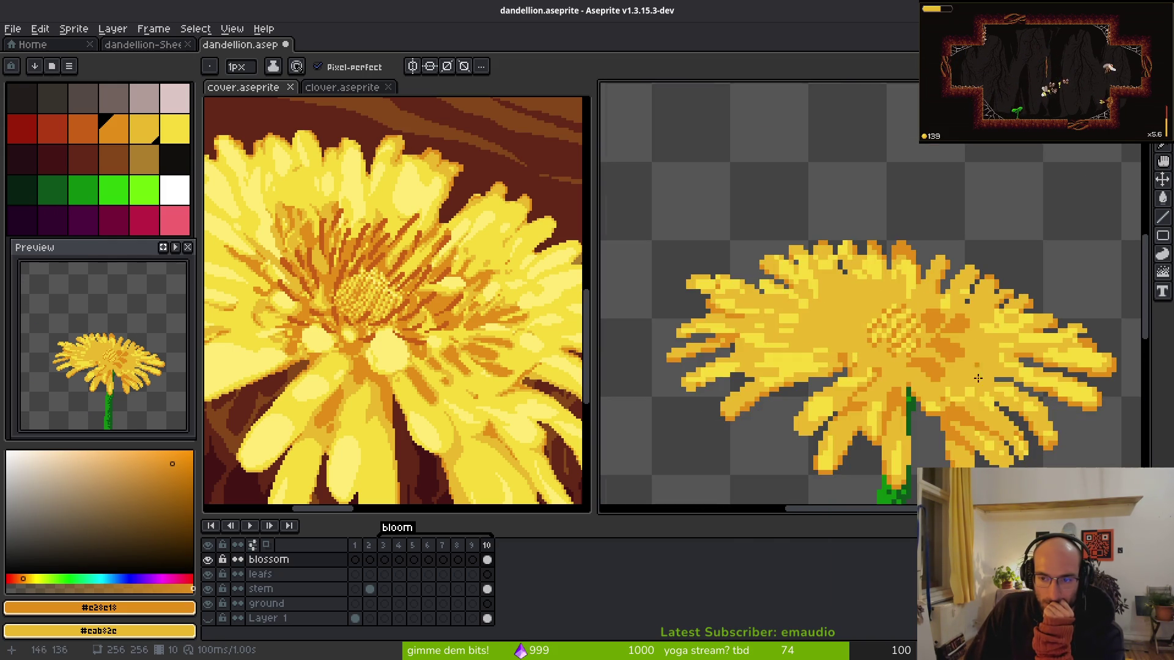
pyautogui.scroll(-3, 945, 361)
pyautogui.scroll(3, 945, 360)
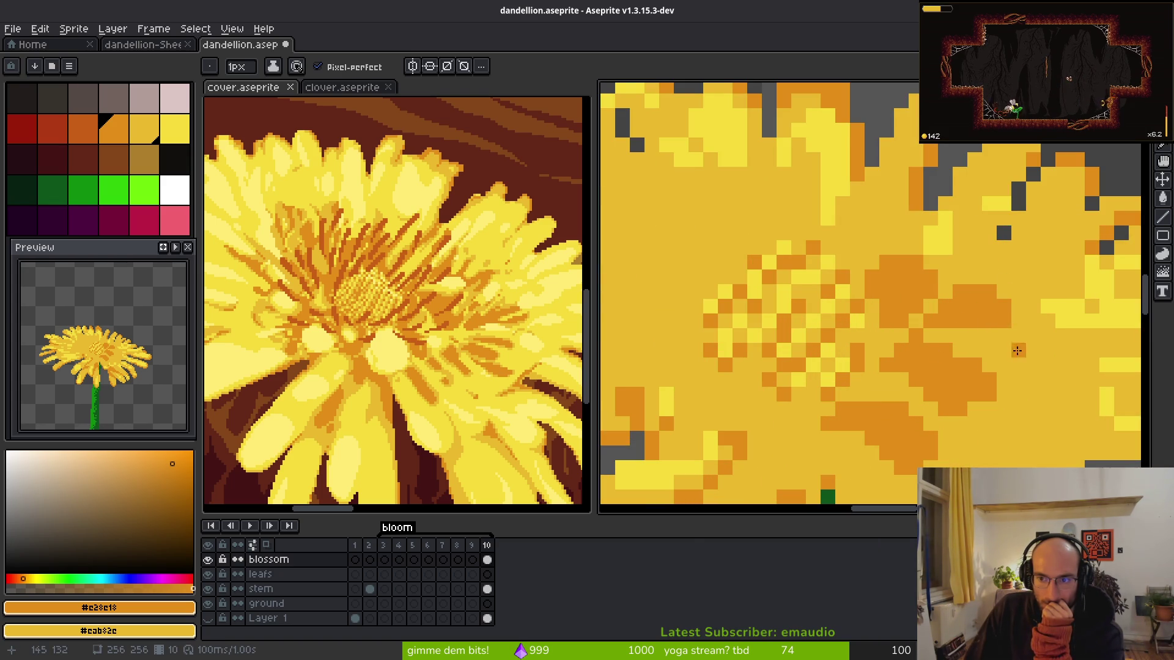
# - Extend the orange shading blob and paint more shading beside it, undoing a stray pixel
pyautogui.moveTo(1009, 330); pyautogui.dragTo(1016, 335)
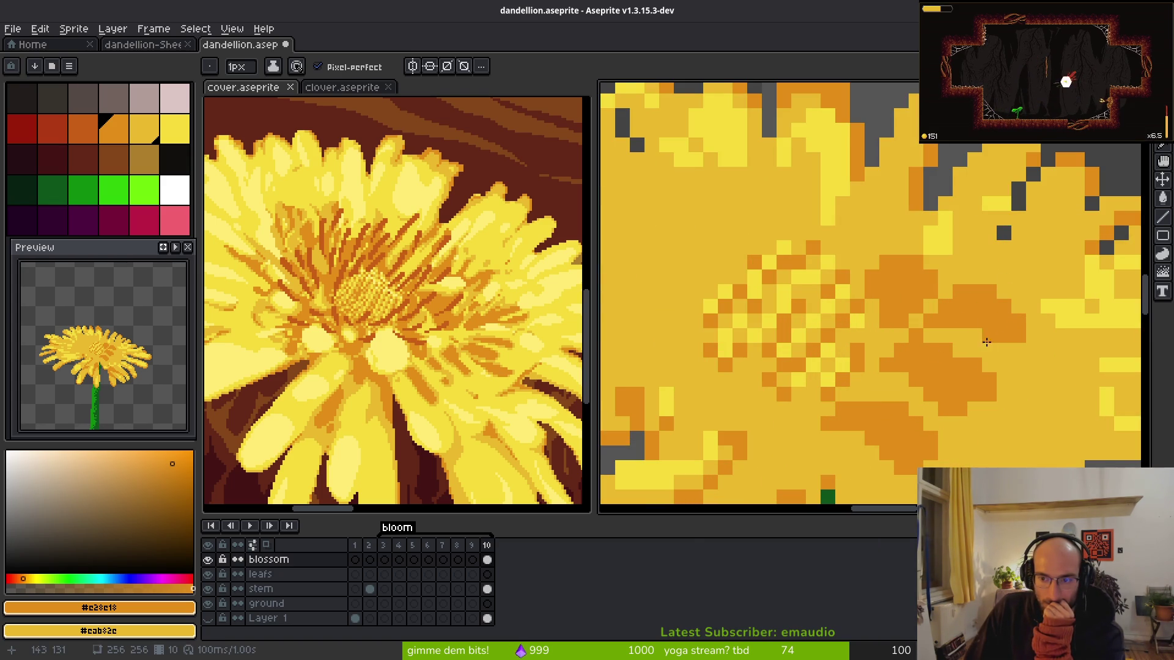
pyautogui.scroll(-3, 1027, 355)
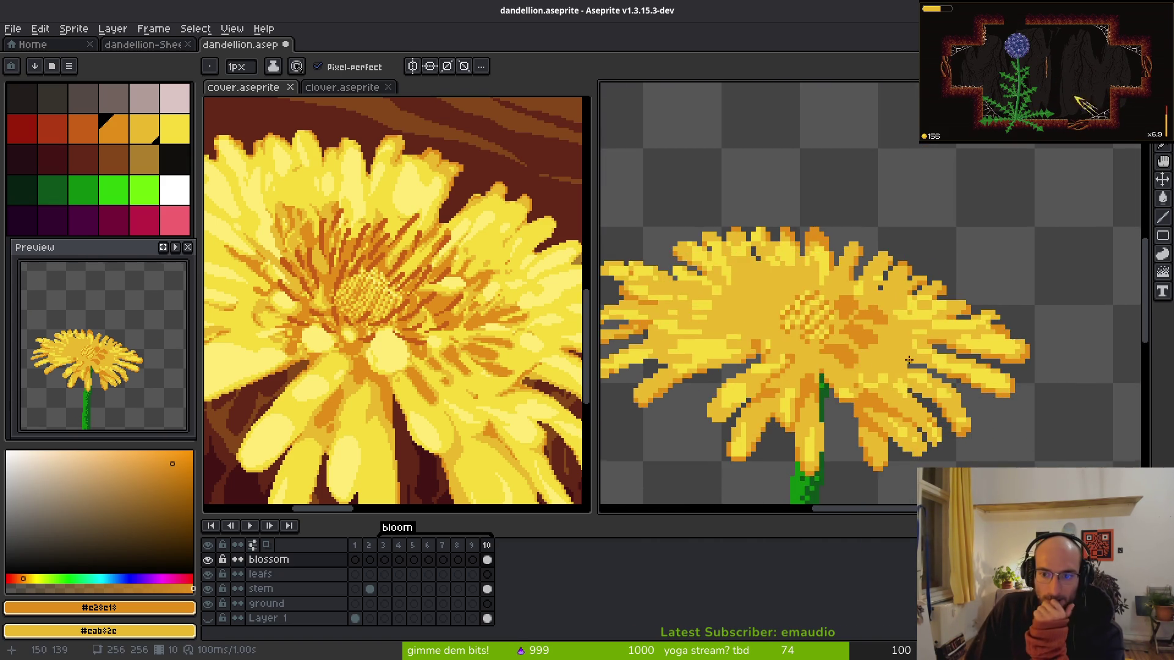
pyautogui.scroll(3, 872, 366)
pyautogui.moveTo(825, 279)
pyautogui.mouseDown()
pyautogui.moveTo(864, 312)
pyautogui.moveTo(842, 298)
pyautogui.moveTo(866, 287)
pyautogui.mouseUp()
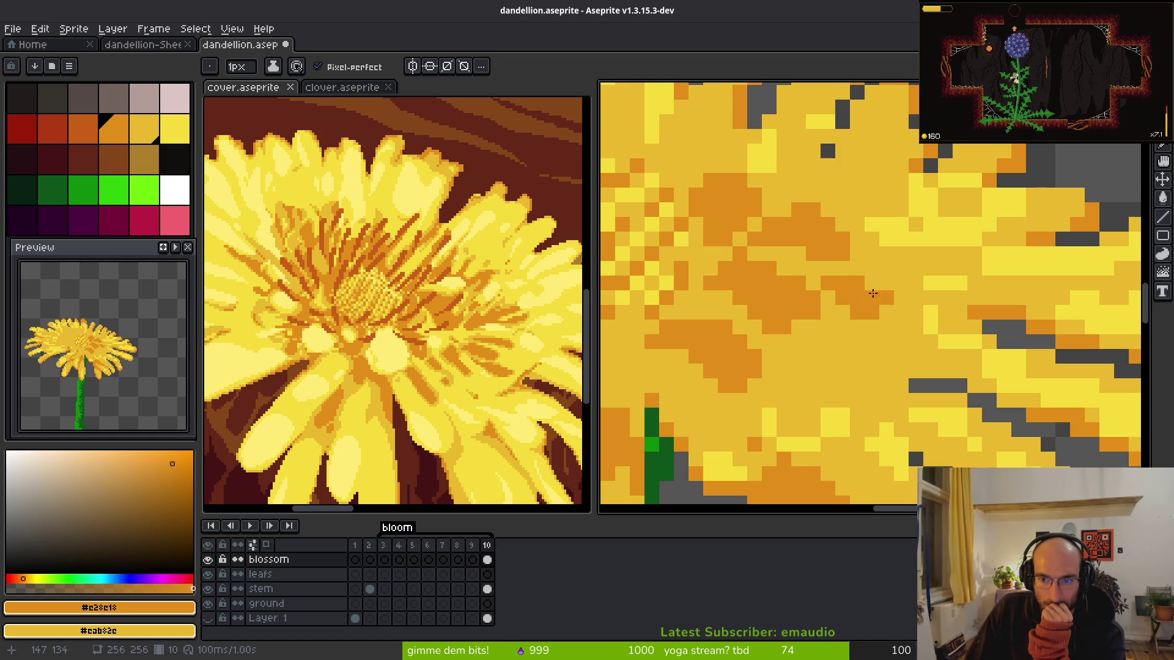
pyautogui.scroll(-3, 880, 340)
pyautogui.scroll(3, 885, 319)
pyautogui.moveTo(885, 318)
pyautogui.mouseDown()
pyautogui.moveTo(852, 257)
pyautogui.moveTo(852, 330)
pyautogui.moveTo(881, 316)
pyautogui.moveTo(874, 264)
pyautogui.mouseUp()
pyautogui.hotkey('ctrl', 'z')
# - Add several more orange shading pixels across the petals
pyautogui.click(881, 325)
pyautogui.moveTo(821, 329)
pyautogui.mouseDown()
pyautogui.moveTo(829, 342)
pyautogui.moveTo(774, 275)
pyautogui.moveTo(793, 355)
pyautogui.moveTo(789, 315)
pyautogui.moveTo(759, 309)
pyautogui.moveTo(780, 309)
pyautogui.moveTo(832, 374)
pyautogui.moveTo(873, 376)
pyautogui.moveTo(870, 409)
pyautogui.moveTo(891, 405)
pyautogui.mouseUp()
pyautogui.scroll(-5, 878, 411)
pyautogui.scroll(3, 878, 411)
pyautogui.moveTo(891, 405); pyautogui.dragTo(887, 375)
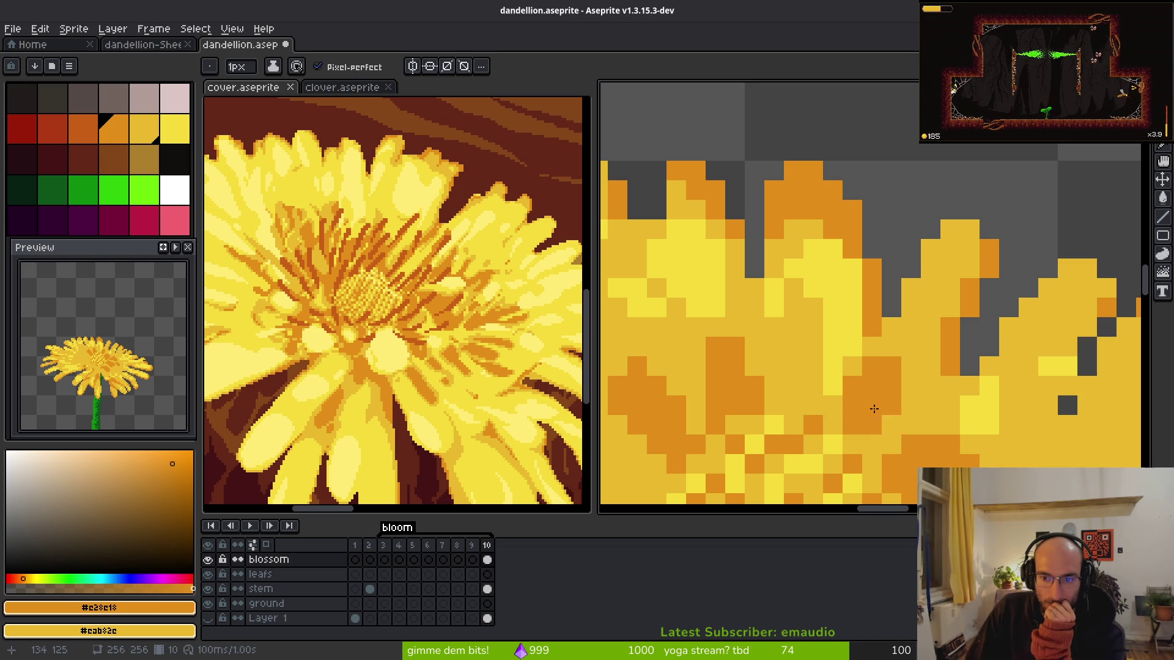
pyautogui.scroll(-3, 878, 421)
pyautogui.scroll(3, 901, 253)
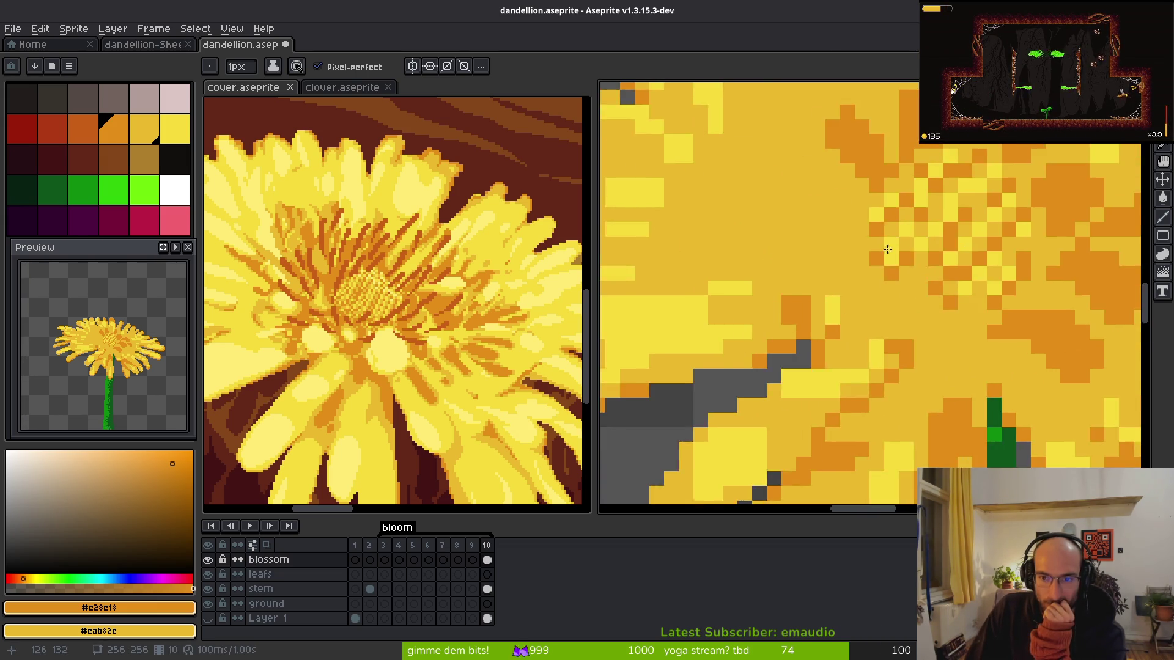
pyautogui.scroll(-1, 901, 253)
pyautogui.scroll(1, 838, 243)
pyautogui.scroll(2, 902, 292)
# - Paint orange shading along a petal, with dotted pixels and a small shadow blob
pyautogui.moveTo(898, 288)
pyautogui.mouseDown()
pyautogui.moveTo(791, 298)
pyautogui.moveTo(896, 328)
pyautogui.mouseUp()
pyautogui.click(915, 318)
pyautogui.click(804, 275)
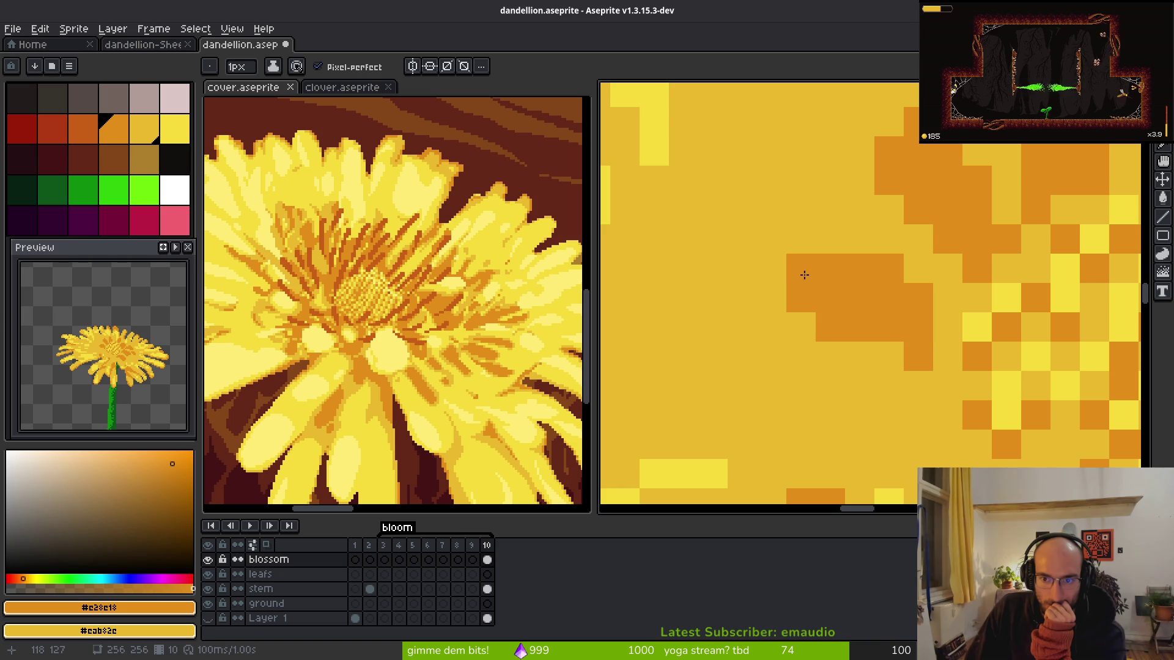
pyautogui.scroll(-4, 815, 313)
pyautogui.scroll(3, 903, 326)
pyautogui.moveTo(826, 349)
pyautogui.mouseDown()
pyautogui.moveTo(758, 385)
pyautogui.moveTo(837, 366)
pyautogui.moveTo(800, 366)
pyautogui.mouseUp()
pyautogui.moveTo(849, 333); pyautogui.dragTo(816, 328)
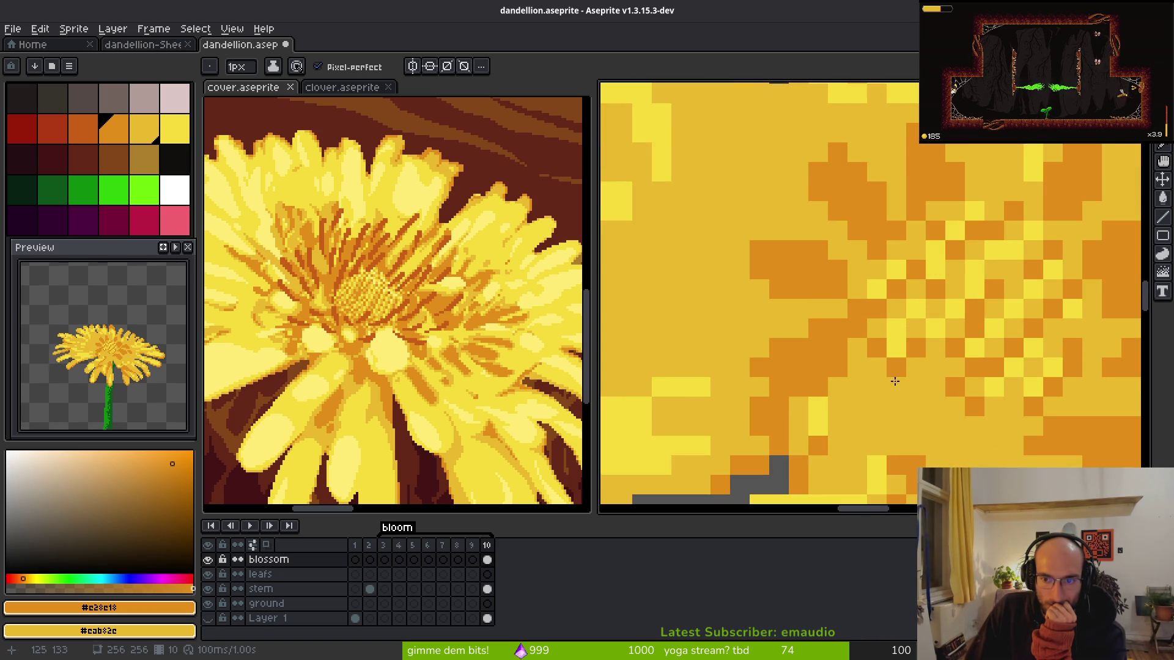
pyautogui.scroll(-3, 881, 371)
pyautogui.scroll(4, 870, 372)
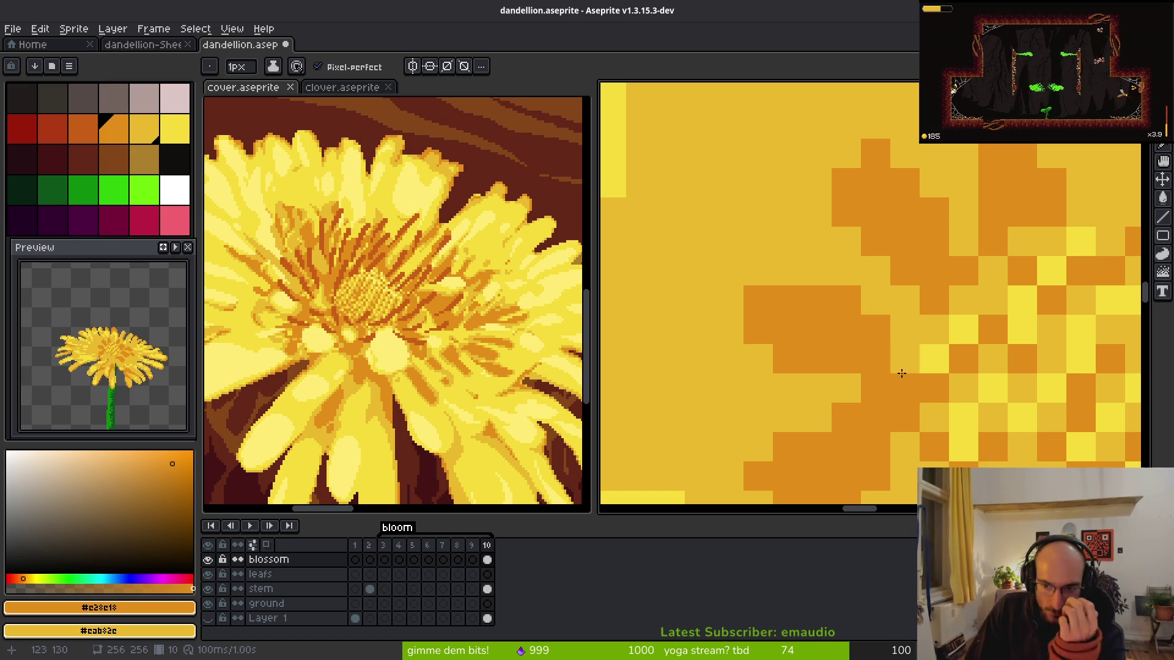
pyautogui.scroll(-5, 757, 330)
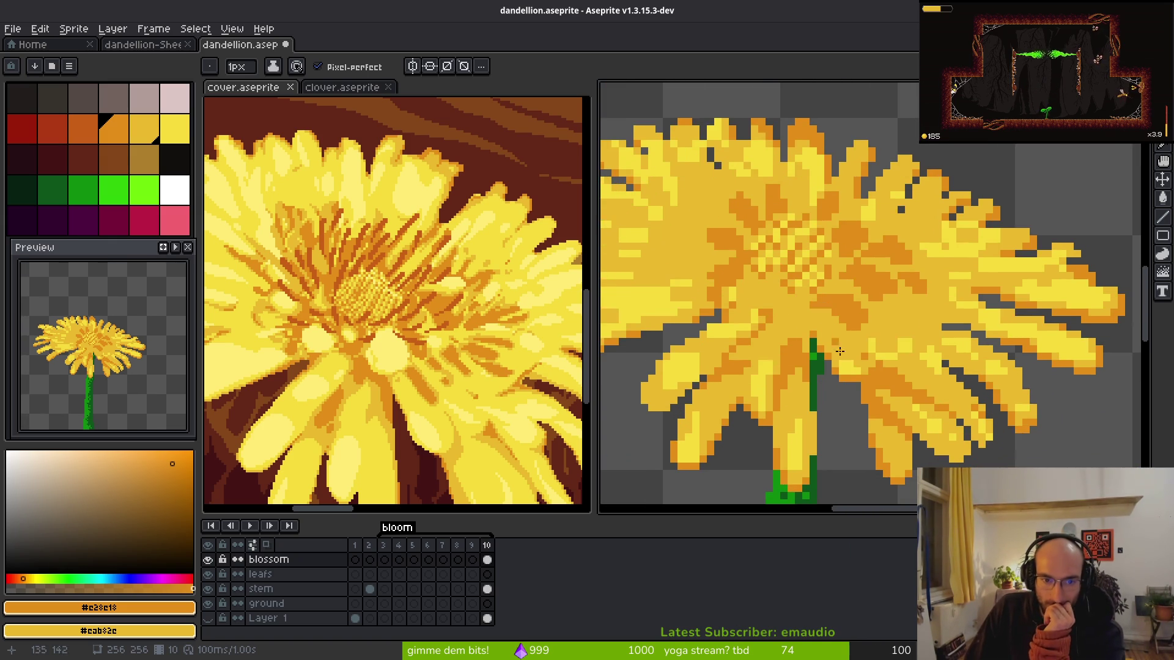
pyautogui.scroll(3, 866, 341)
# - Paint stepped diagonal orange shadow lines along the petal edges and touch up nearby pixels
pyautogui.moveTo(823, 276); pyautogui.dragTo(924, 318)
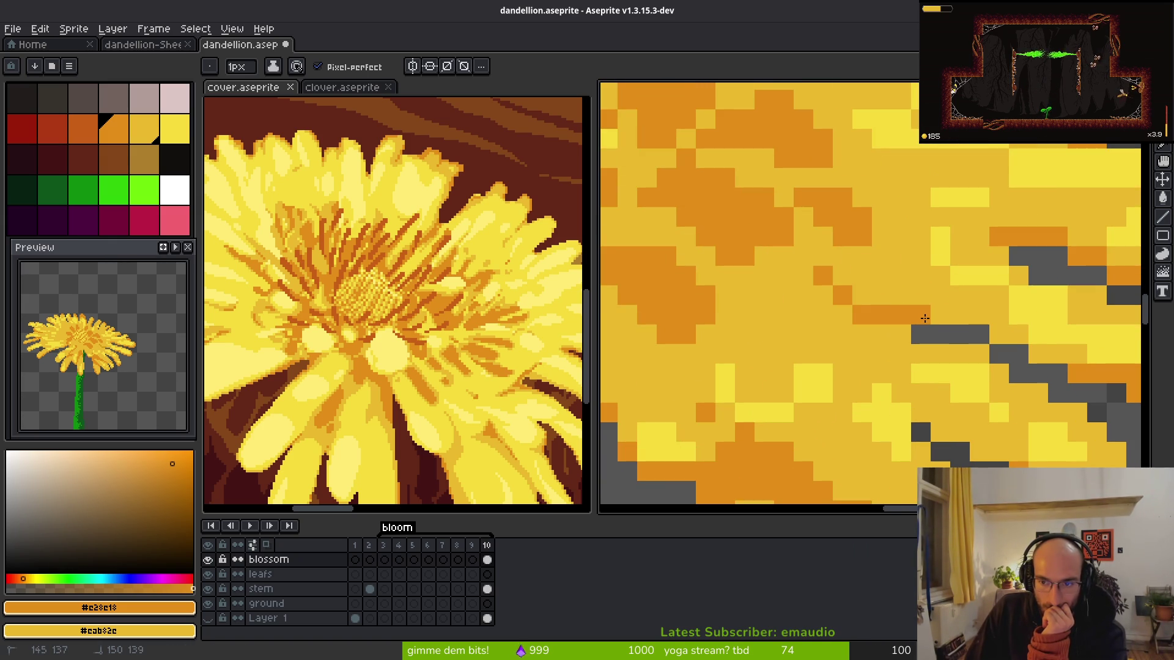
pyautogui.scroll(-4, 853, 289)
pyautogui.scroll(3, 991, 340)
pyautogui.click(991, 340)
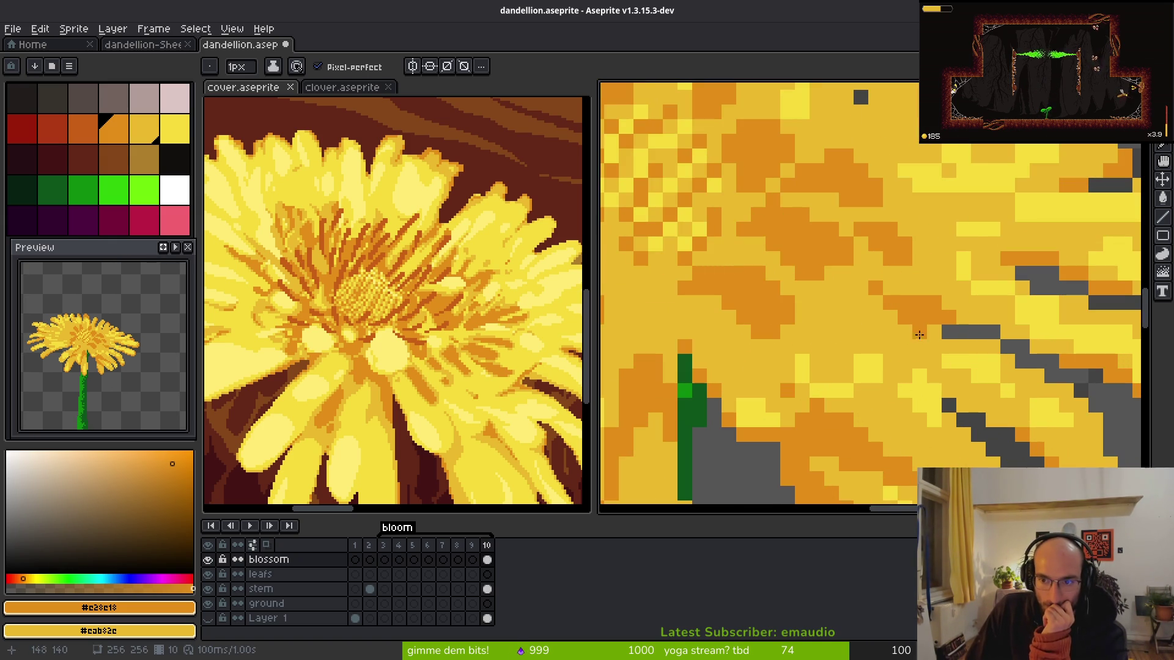
pyautogui.scroll(3, 929, 306)
pyautogui.moveTo(937, 279)
pyautogui.mouseDown()
pyautogui.moveTo(833, 348)
pyautogui.moveTo(915, 284)
pyautogui.moveTo(929, 343)
pyautogui.moveTo(882, 357)
pyautogui.mouseUp()
pyautogui.moveTo(1000, 318)
pyautogui.mouseDown()
pyautogui.moveTo(959, 320)
pyautogui.moveTo(874, 364)
pyautogui.mouseUp()
pyautogui.hotkey('ctrl', 'z')
pyautogui.moveTo(923, 436); pyautogui.dragTo(919, 398)
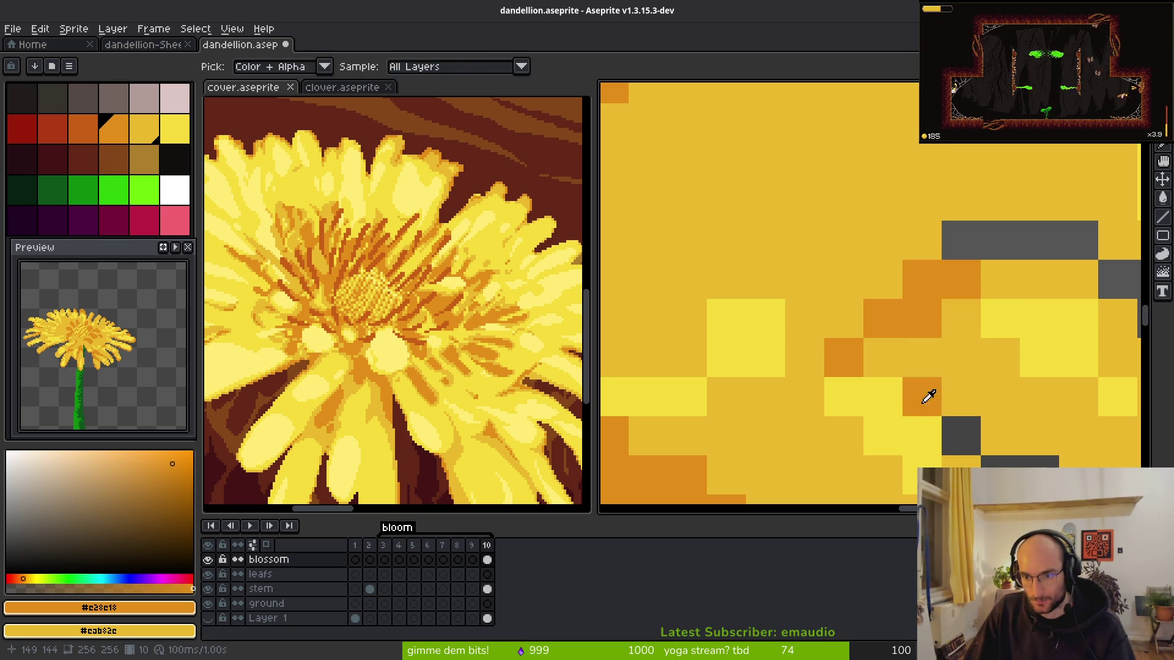
# - Pick orange from a petal and extend the orange stroke leftward and upward
pyautogui.keyDown('alt'); pyautogui.click(951, 354); pyautogui.keyUp('alt')
pyautogui.click(1039, 396)
pyautogui.scroll(-3, 906, 382)
pyautogui.scroll(3, 856, 388)
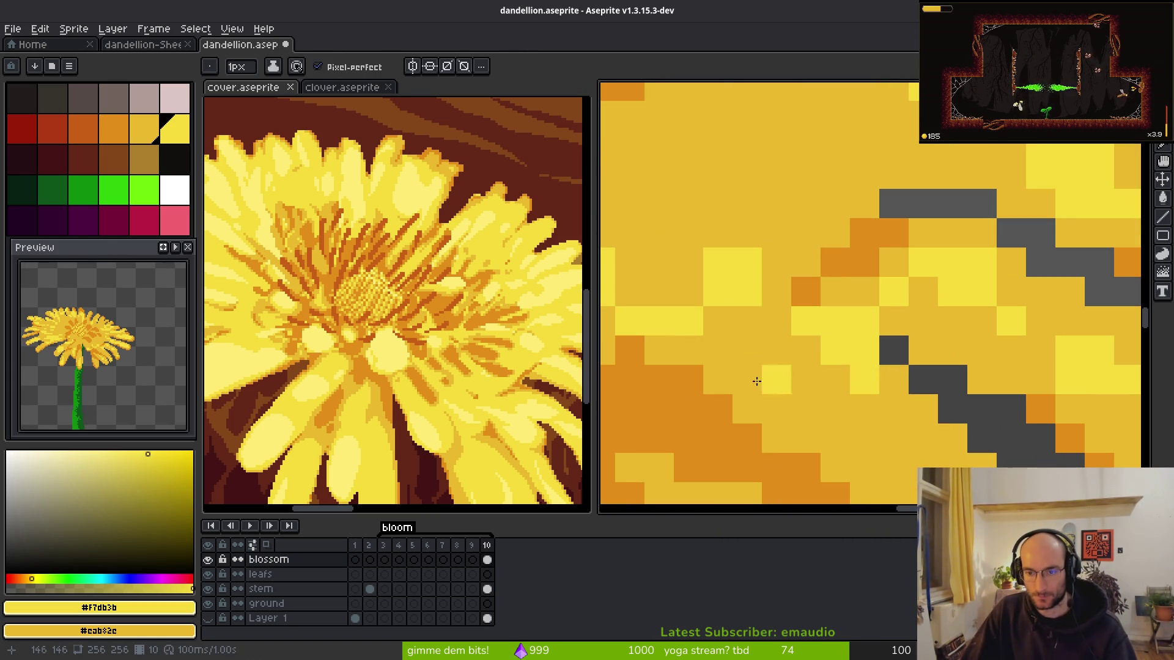
pyautogui.keyDown('alt'); pyautogui.click(776, 270); pyautogui.keyUp('alt')
pyautogui.click(805, 262)
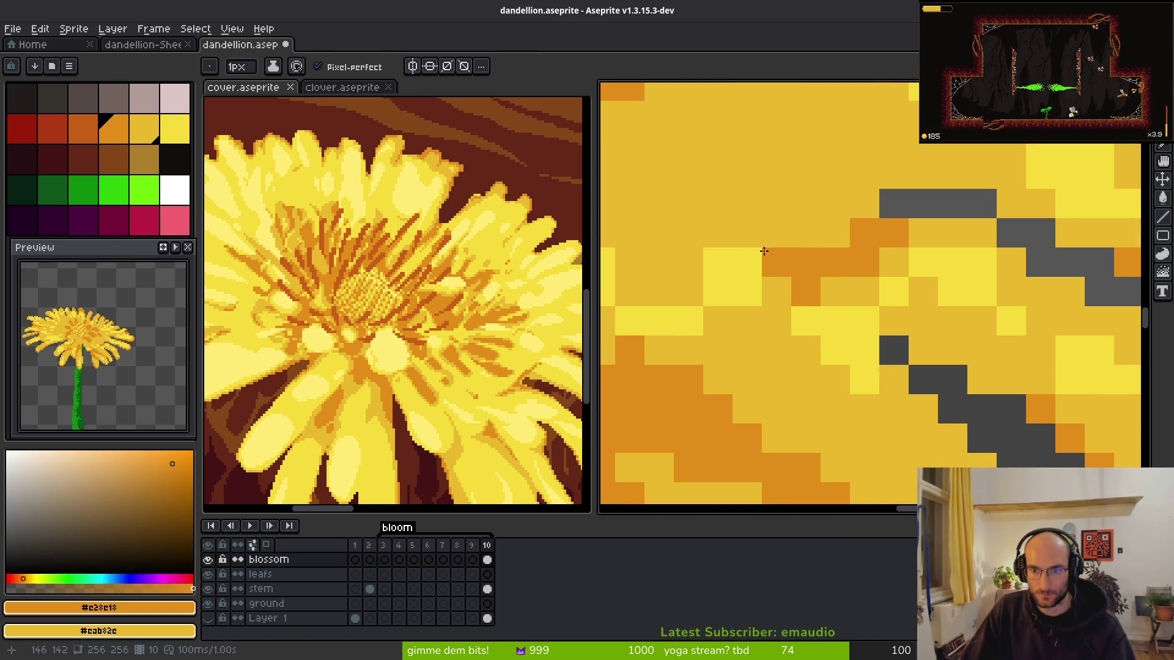
pyautogui.click(746, 232)
pyautogui.click(748, 263)
pyautogui.moveTo(748, 271); pyautogui.dragTo(776, 320)
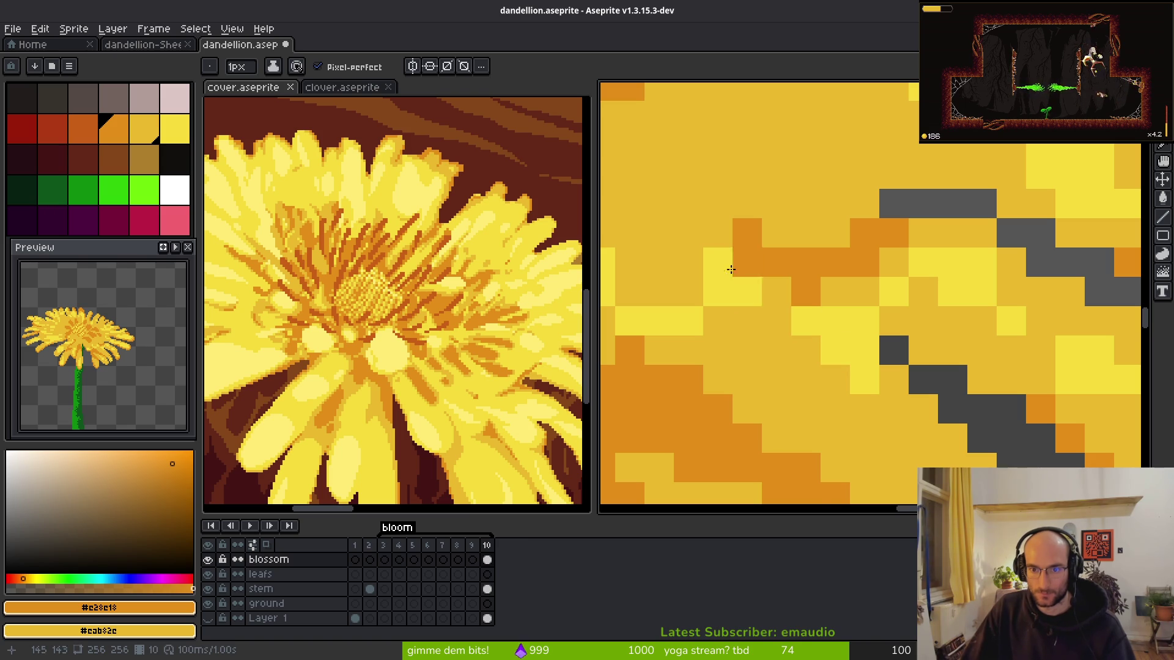
pyautogui.scroll(-4, 855, 342)
pyautogui.scroll(3, 896, 375)
# - Paint bright-yellow highlights along the right petal edges, repainting some pixels mid-yellow
pyautogui.keyDown('alt'); pyautogui.click(959, 200); pyautogui.keyUp('alt')
pyautogui.moveTo(976, 259)
pyautogui.mouseDown()
pyautogui.moveTo(996, 293)
pyautogui.moveTo(1036, 315)
pyautogui.moveTo(1009, 310)
pyautogui.mouseUp()
pyautogui.moveTo(920, 248); pyautogui.dragTo(938, 242)
pyautogui.moveTo(1029, 336)
pyautogui.mouseDown()
pyautogui.moveTo(1066, 363)
pyautogui.moveTo(1042, 363)
pyautogui.moveTo(1088, 401)
pyautogui.mouseUp()
pyautogui.rightClick(1076, 385)
pyautogui.moveTo(966, 304)
pyautogui.mouseDown()
pyautogui.moveTo(917, 245)
pyautogui.moveTo(937, 270)
pyautogui.mouseUp()
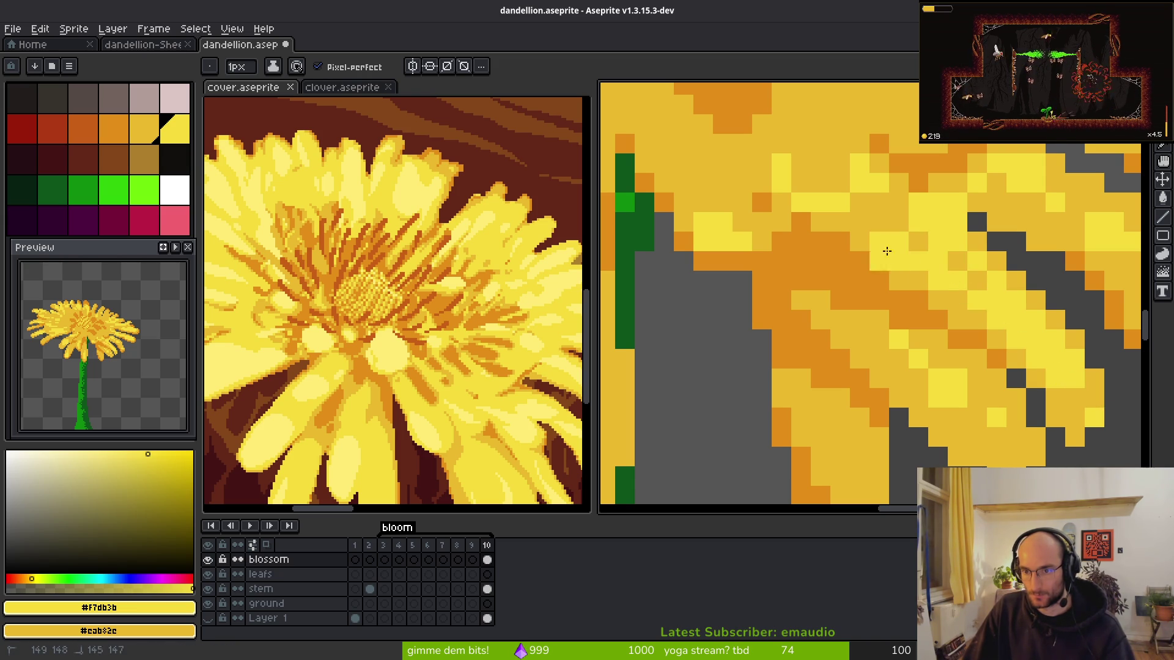
# - With the whole dandelion in view, paint light-yellow highlight runs up and down the petals
pyautogui.press('3')
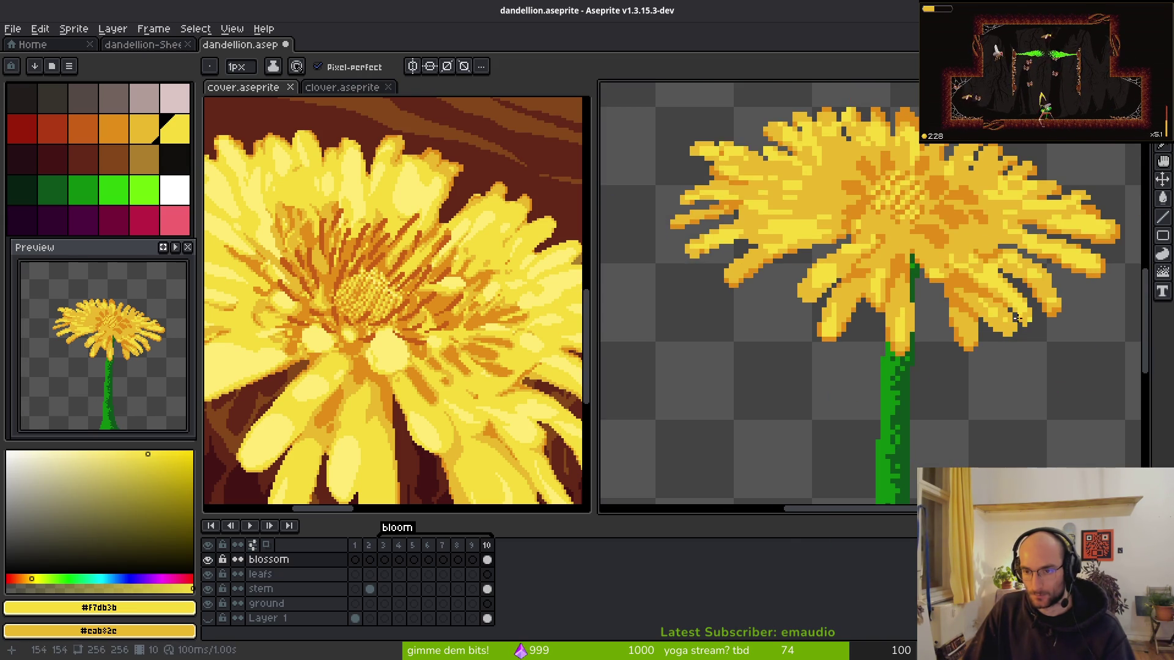
pyautogui.scroll(8, 1040, 333)
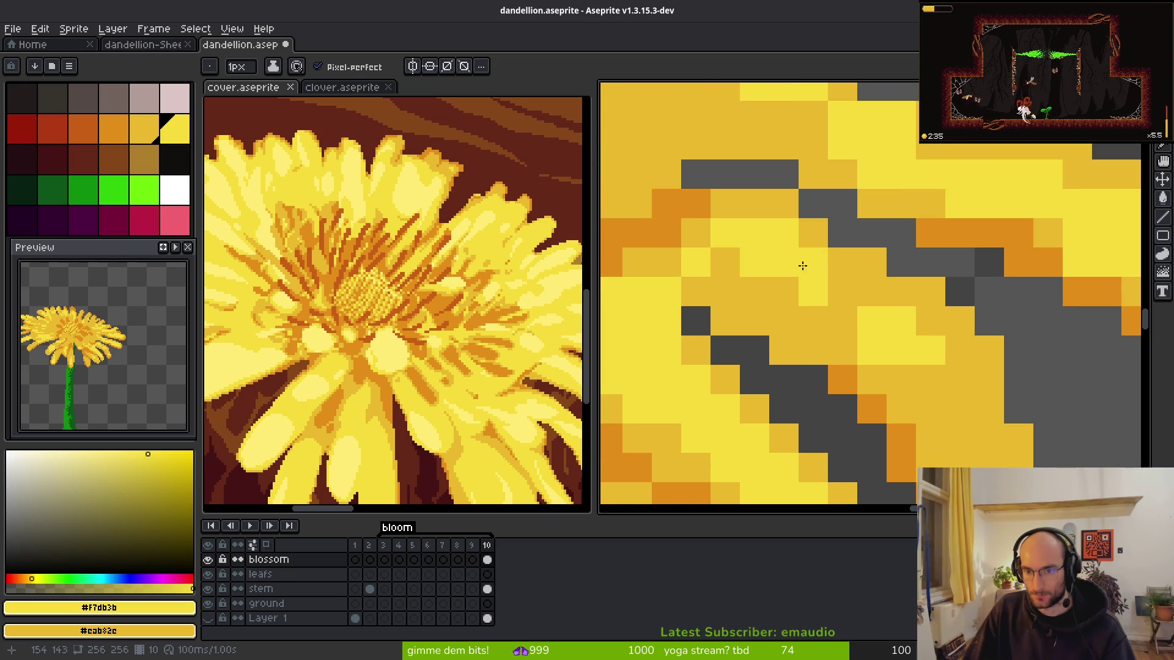
pyautogui.moveTo(830, 316); pyautogui.dragTo(770, 271)
pyautogui.rightClick(826, 342)
pyautogui.moveTo(929, 320); pyautogui.dragTo(954, 382)
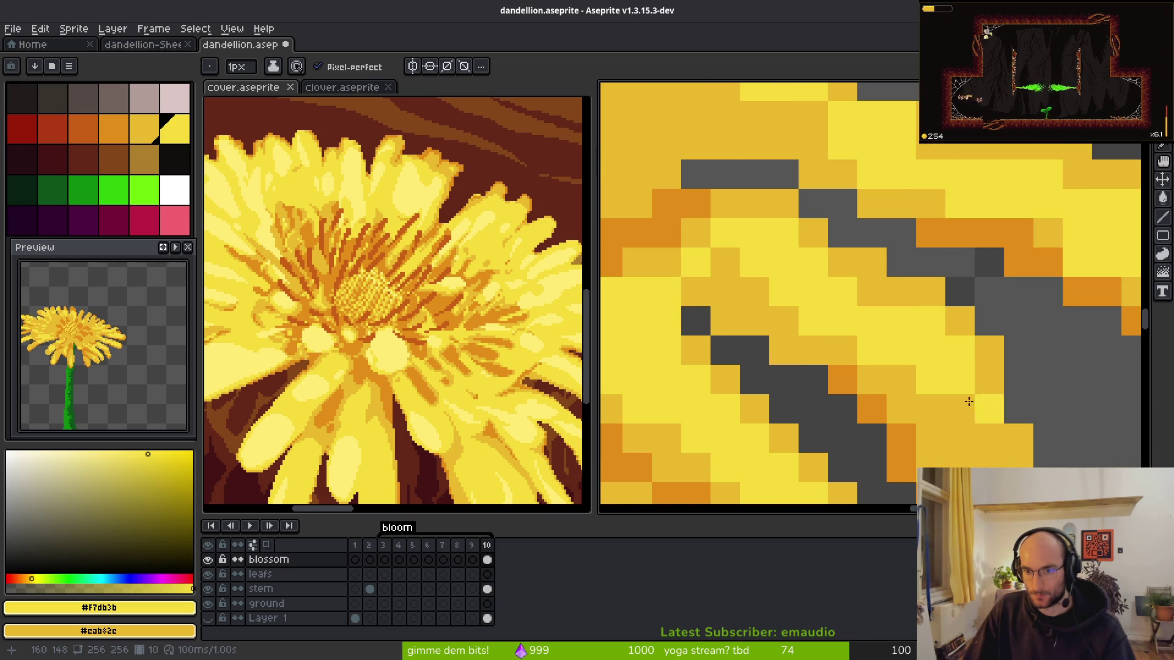
pyautogui.scroll(-4, 955, 382)
pyautogui.scroll(5, 909, 375)
pyautogui.moveTo(897, 428); pyautogui.dragTo(848, 279)
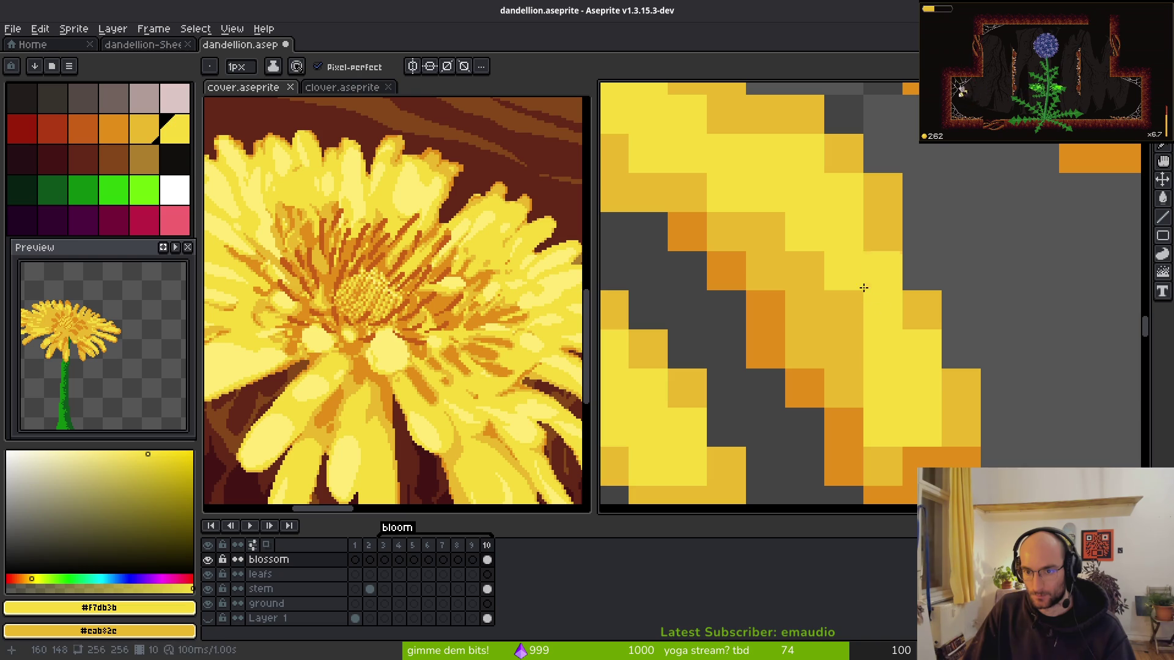
pyautogui.rightClick(921, 427)
# - Undo the last two highlight pixels, reset one to darker yellow, and add a bright-yellow pixel
pyautogui.scroll(-4, 999, 385)
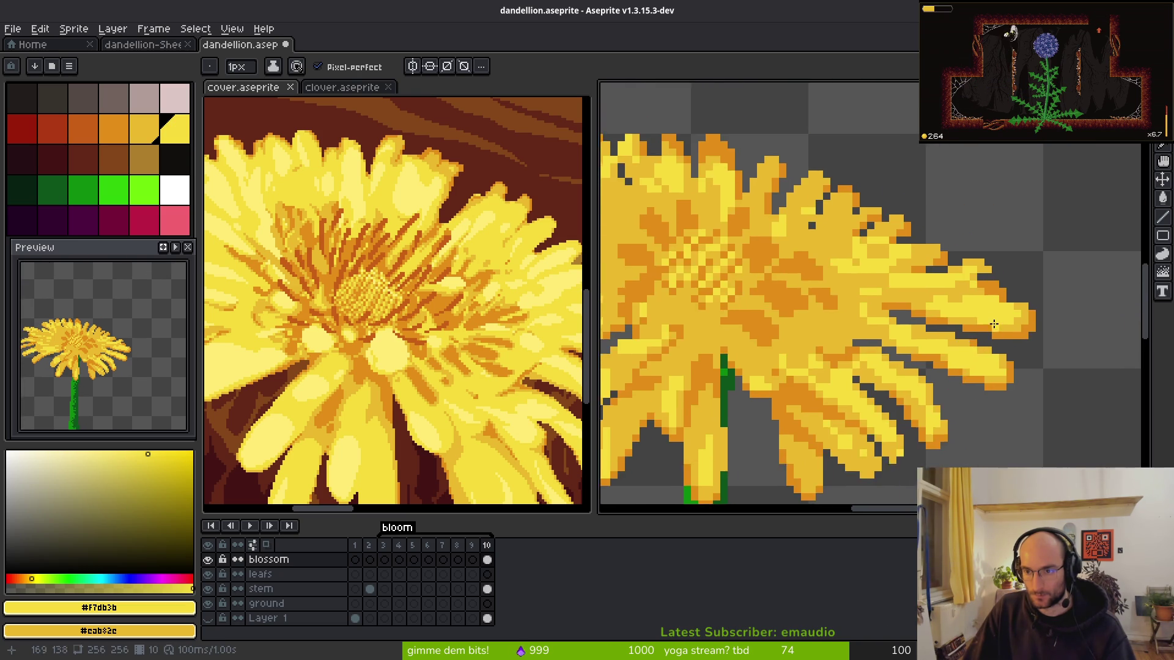
pyautogui.scroll(3, 863, 281)
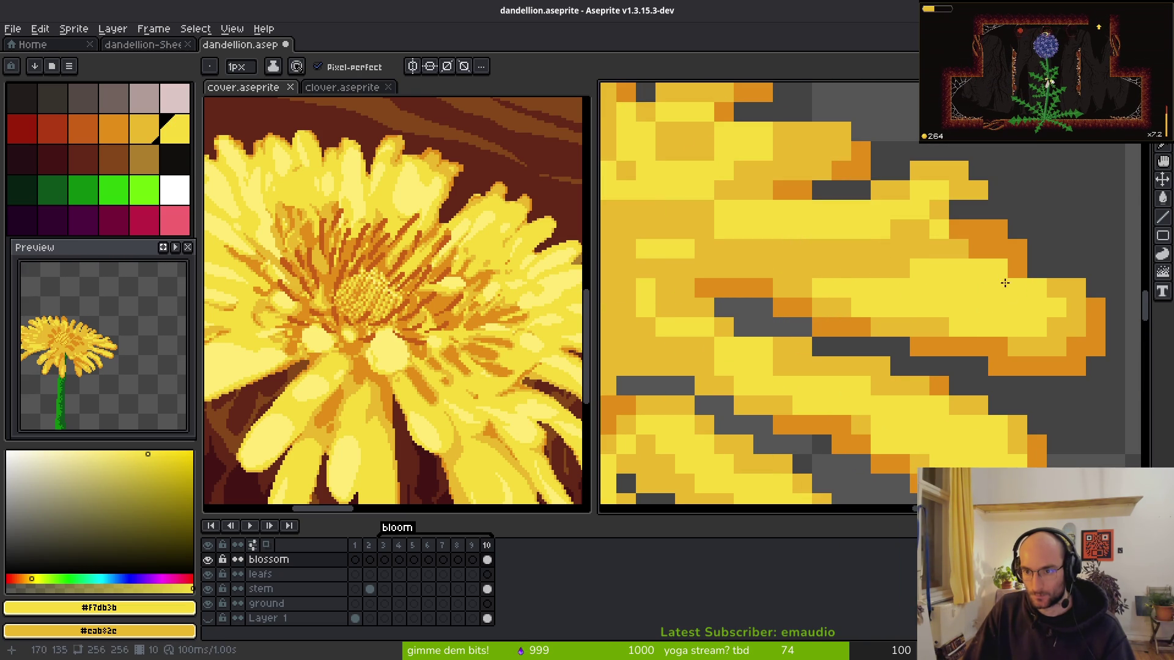
pyautogui.scroll(1, 935, 233)
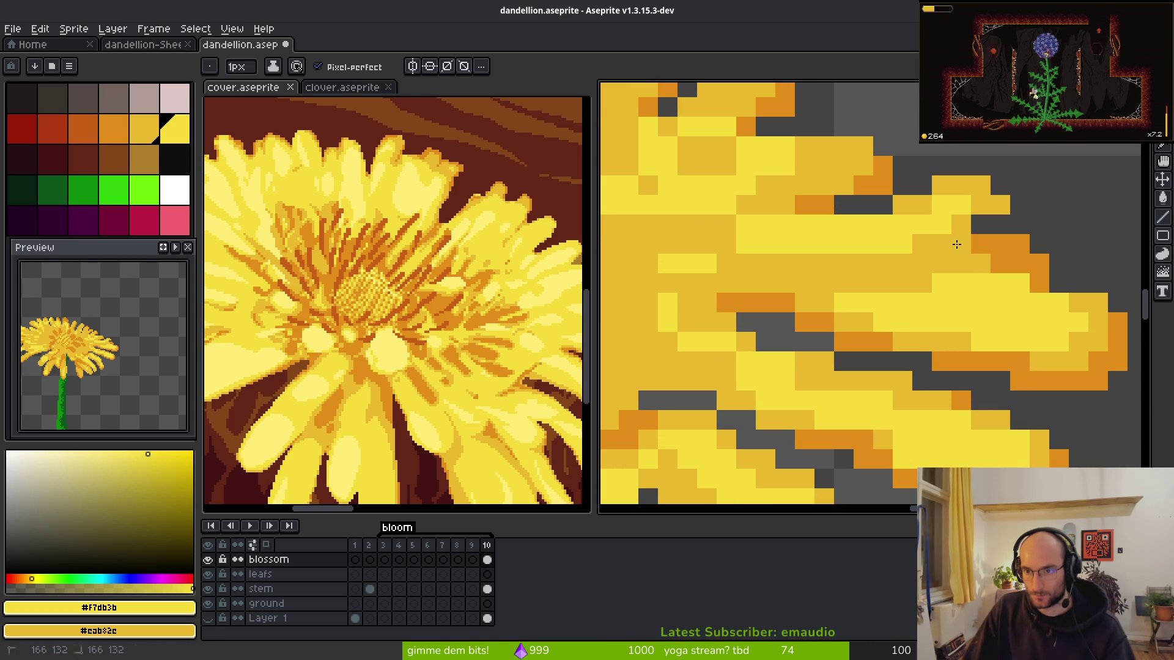
pyautogui.scroll(1, 956, 245)
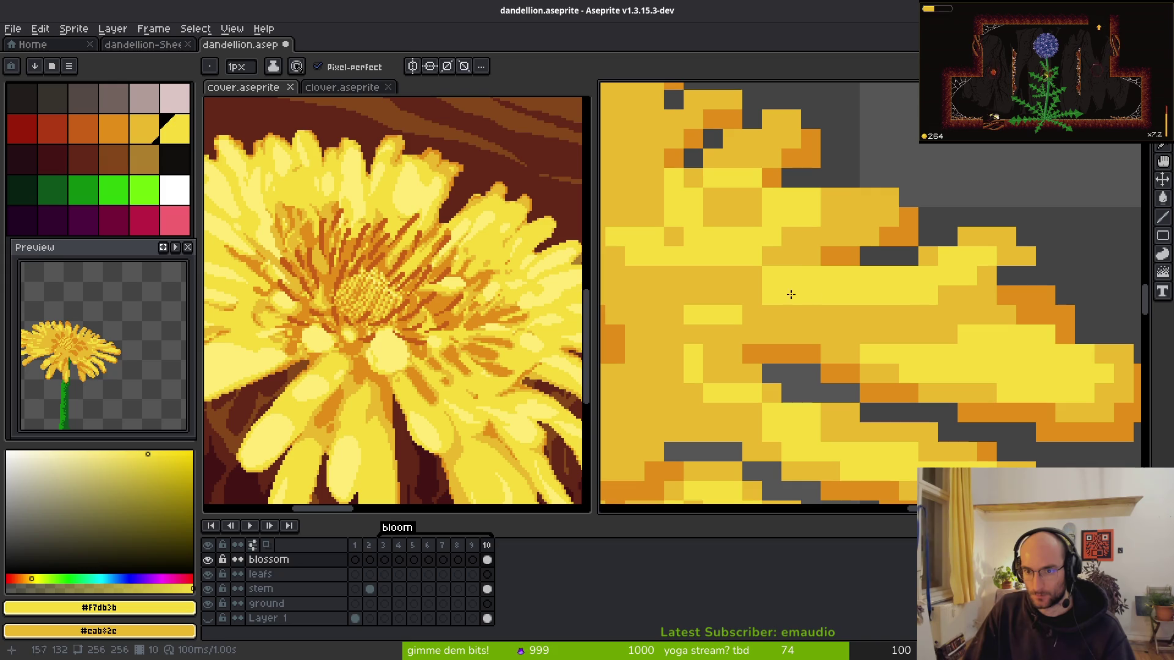
pyautogui.hotkey('ctrl', 'z')
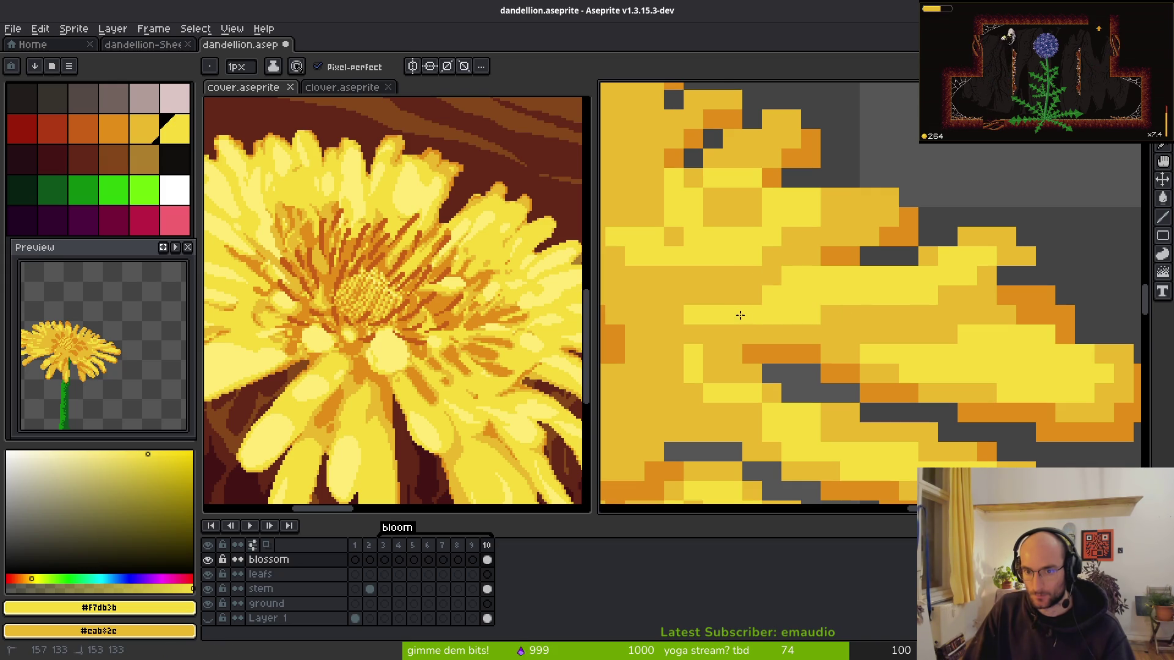
pyautogui.scroll(-2, 923, 353)
pyautogui.scroll(3, 864, 318)
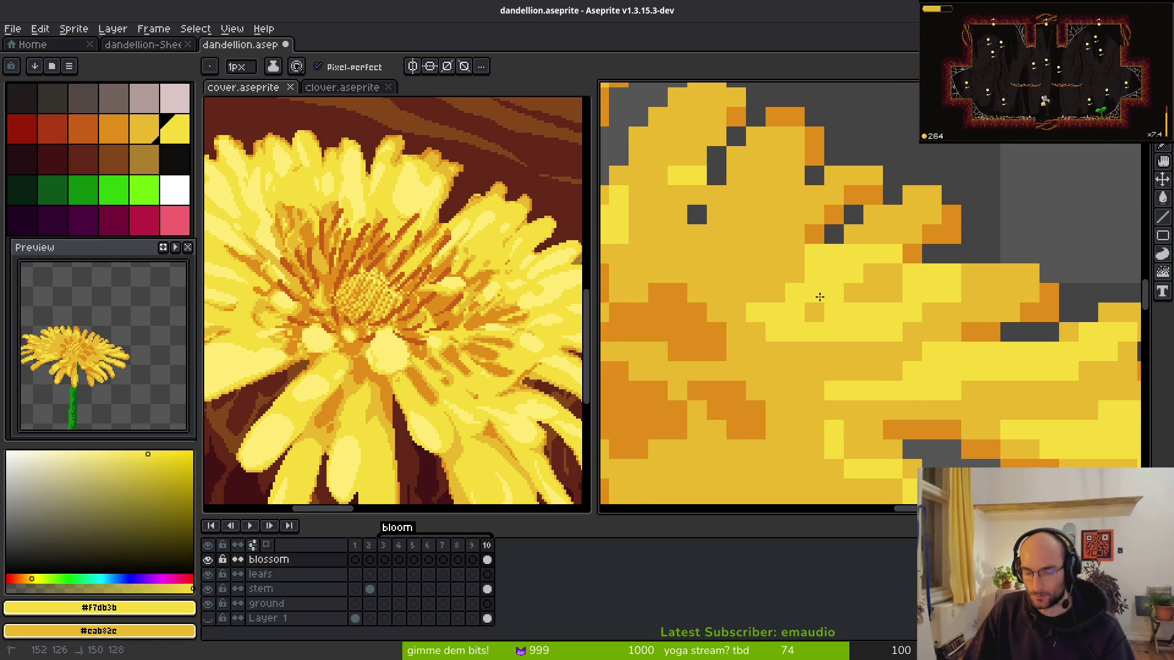
pyautogui.rightClick(910, 273)
pyautogui.click(886, 297)
# - Add a bright-yellow petal pixel and tone a band of highlights down to darker yellow
pyautogui.click(985, 289)
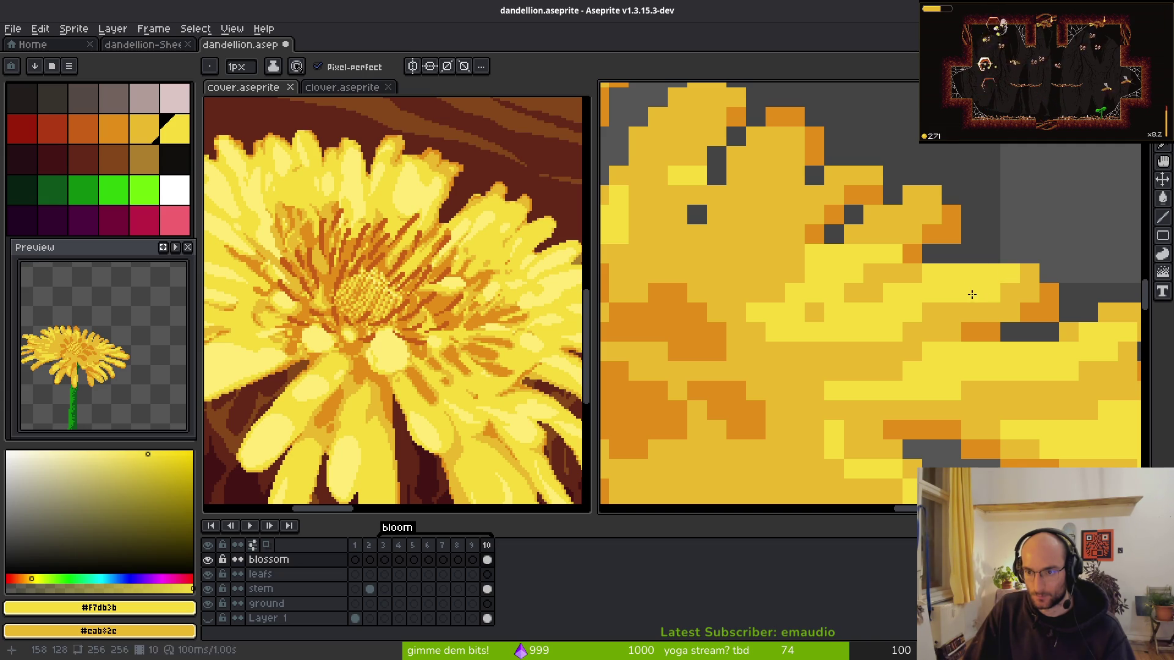
pyautogui.moveTo(932, 312); pyautogui.dragTo(780, 336)
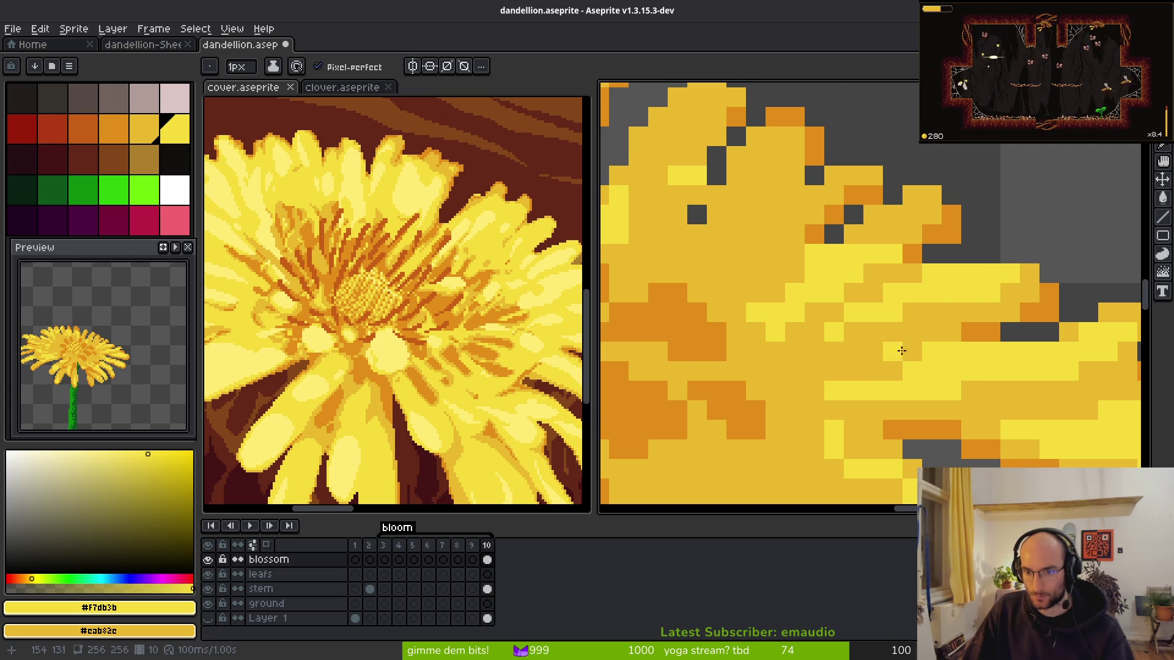
pyautogui.scroll(-3, 780, 336)
pyautogui.scroll(3, 835, 242)
pyautogui.moveTo(835, 242); pyautogui.dragTo(822, 243)
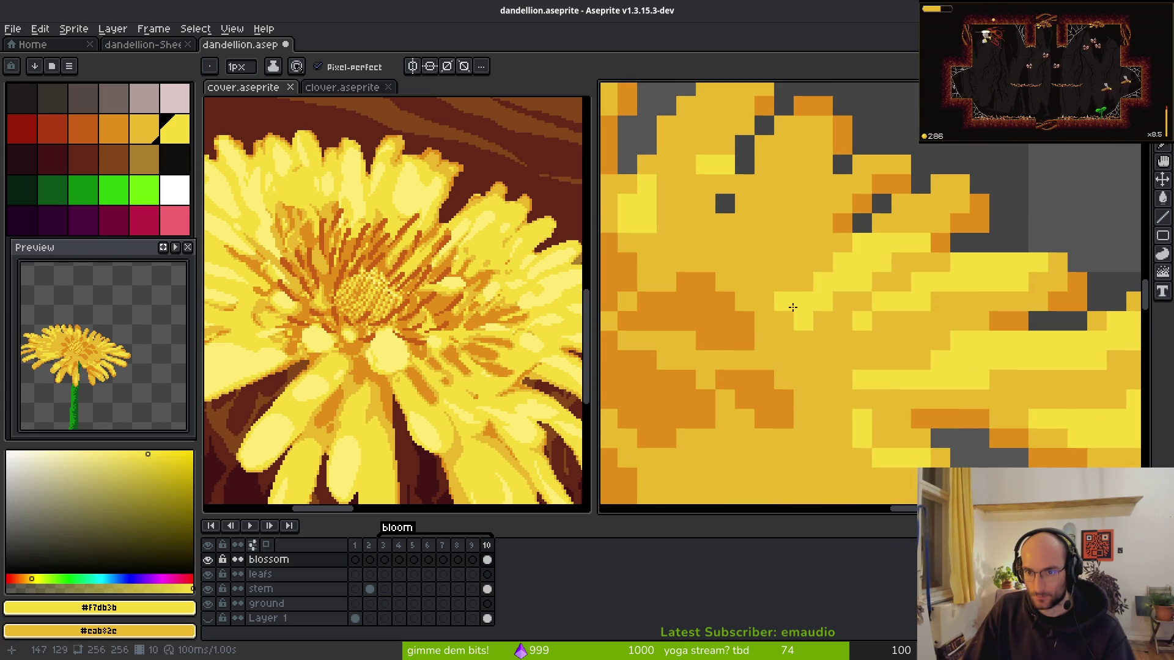
pyautogui.scroll(-3, 878, 291)
pyautogui.scroll(4, 846, 236)
pyautogui.scroll(-2, 846, 236)
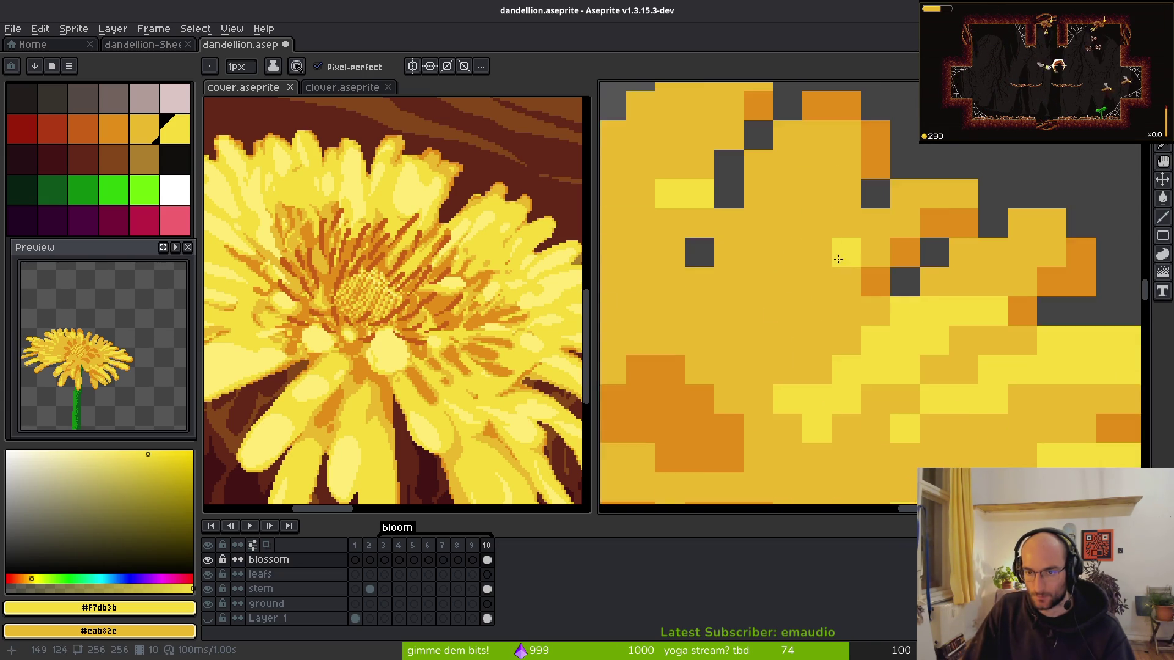
pyautogui.scroll(2, 941, 290)
# - Paint bright-yellow highlights along the petals and darken a few pixels for shading
pyautogui.moveTo(917, 202)
pyautogui.mouseDown()
pyautogui.moveTo(938, 328)
pyautogui.moveTo(872, 223)
pyautogui.moveTo(886, 272)
pyautogui.moveTo(846, 414)
pyautogui.mouseUp()
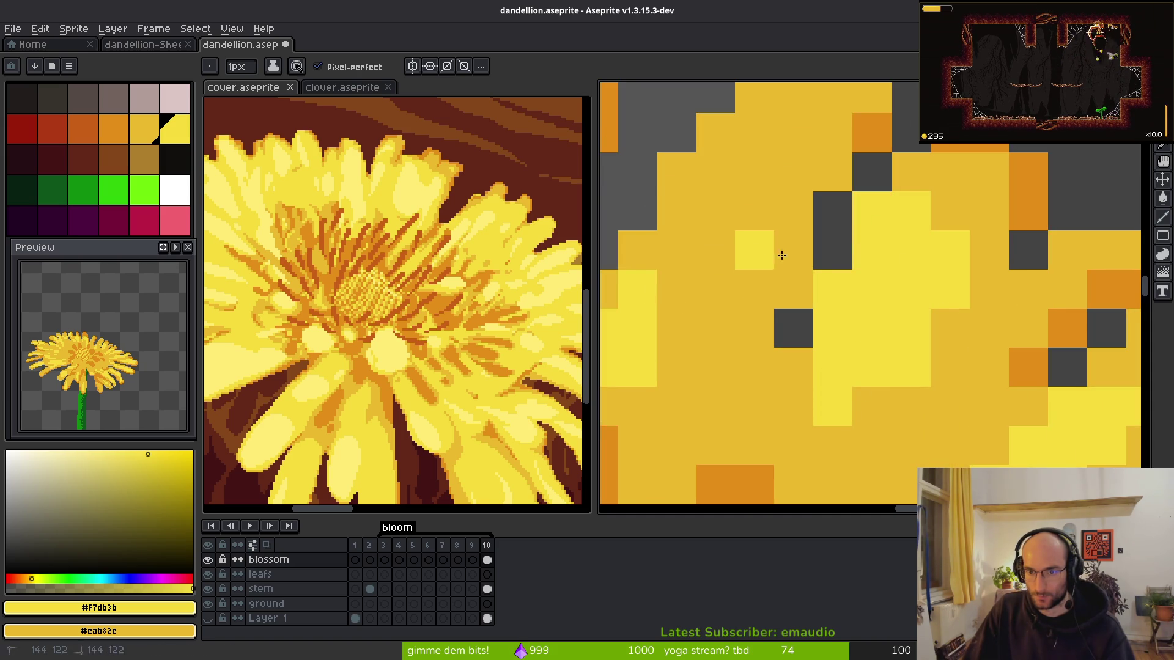
pyautogui.moveTo(759, 256); pyautogui.dragTo(893, 324)
pyautogui.moveTo(890, 153)
pyautogui.mouseDown()
pyautogui.moveTo(873, 307)
pyautogui.moveTo(843, 217)
pyautogui.moveTo(804, 239)
pyautogui.moveTo(849, 278)
pyautogui.moveTo(809, 311)
pyautogui.moveTo(922, 181)
pyautogui.mouseUp()
pyautogui.click(951, 244)
pyautogui.scroll(-3, 951, 244)
pyautogui.scroll(3, 944, 314)
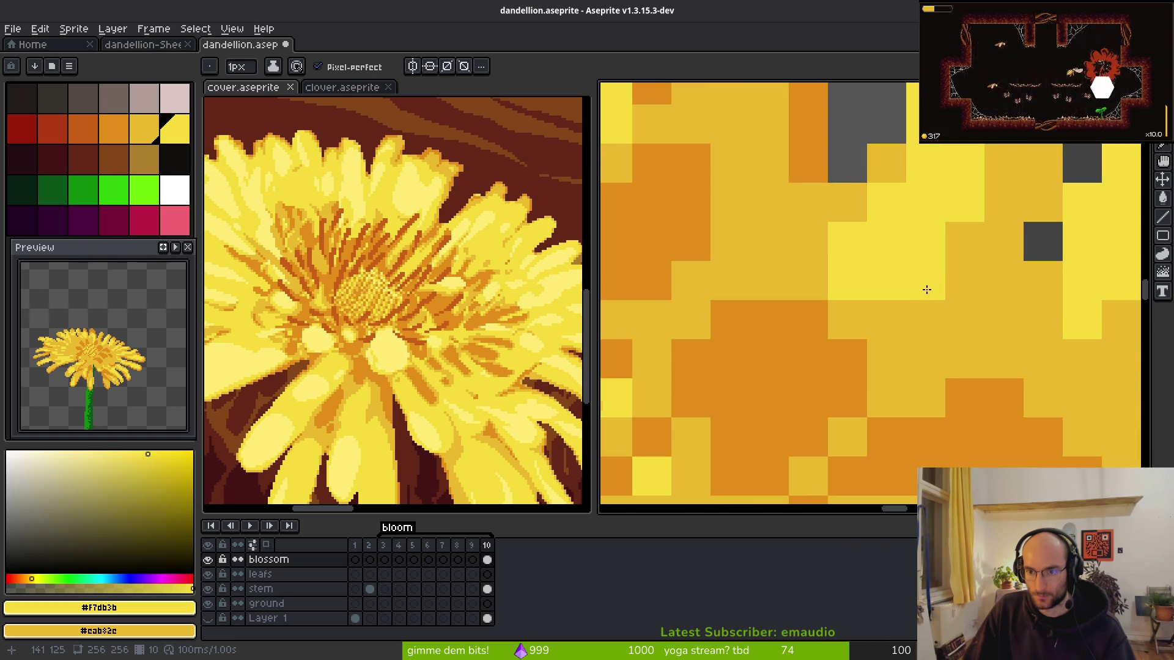
pyautogui.moveTo(891, 229); pyautogui.dragTo(849, 272)
pyautogui.scroll(-5, 848, 272)
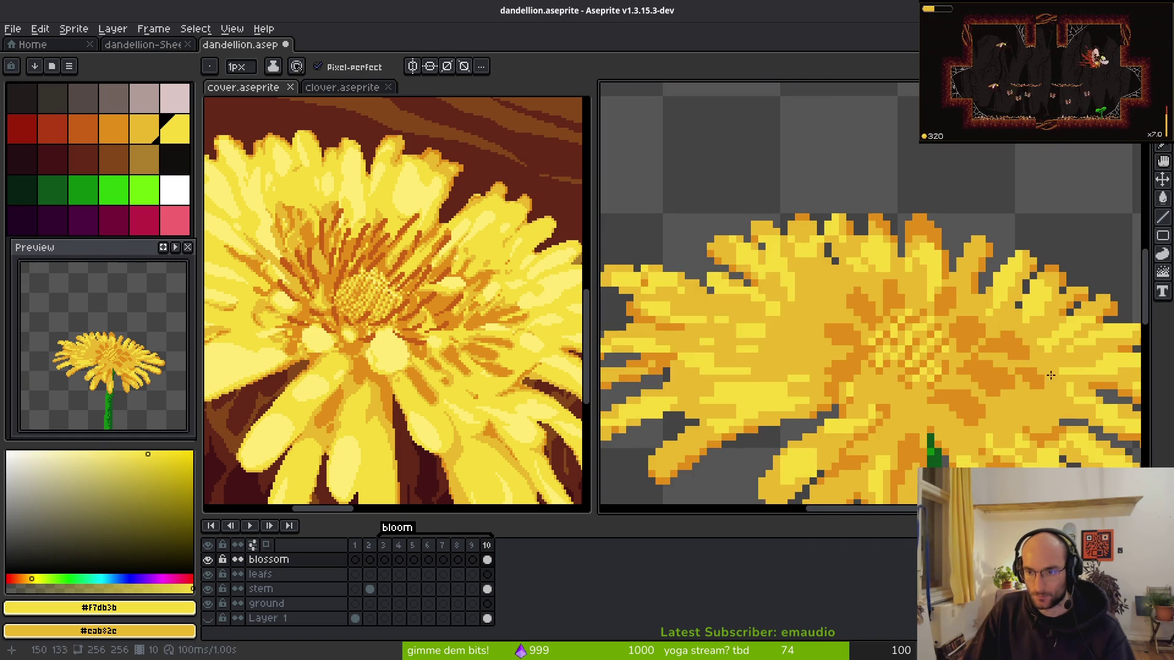
pyautogui.scroll(4, 831, 367)
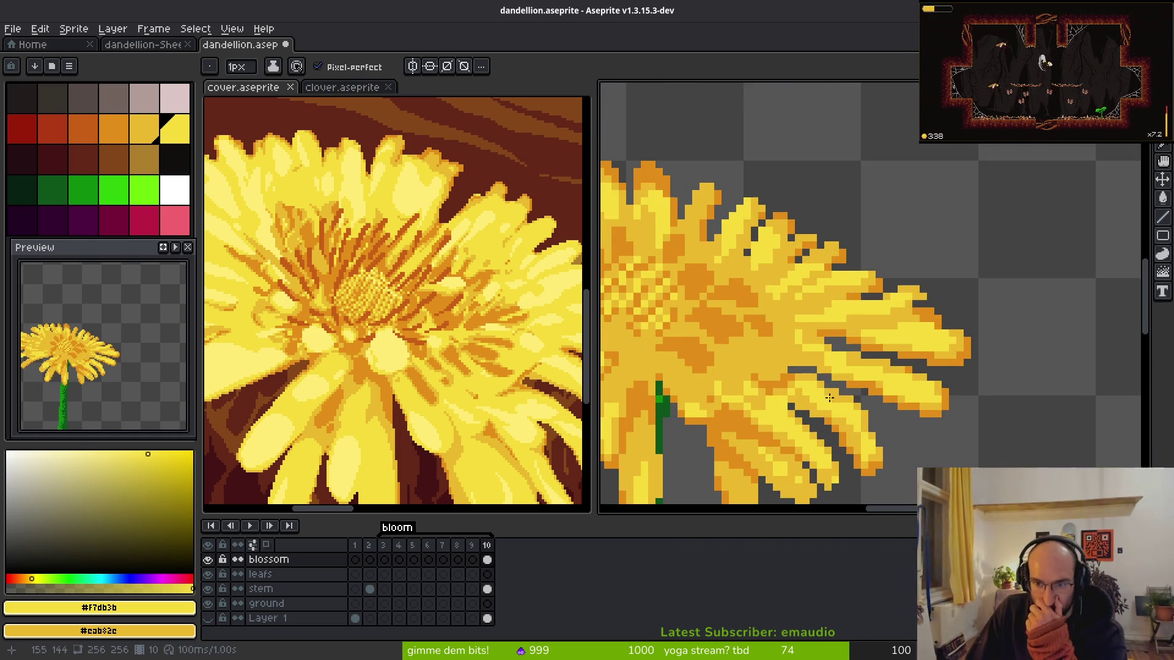
# - Add bright- and mid-yellow highlight pixels to a petal tip along the blossom's upper edge
pyautogui.moveTo(825, 411)
pyautogui.mouseDown()
pyautogui.moveTo(715, 387)
pyautogui.moveTo(775, 348)
pyautogui.moveTo(844, 414)
pyautogui.moveTo(840, 404)
pyautogui.mouseUp()
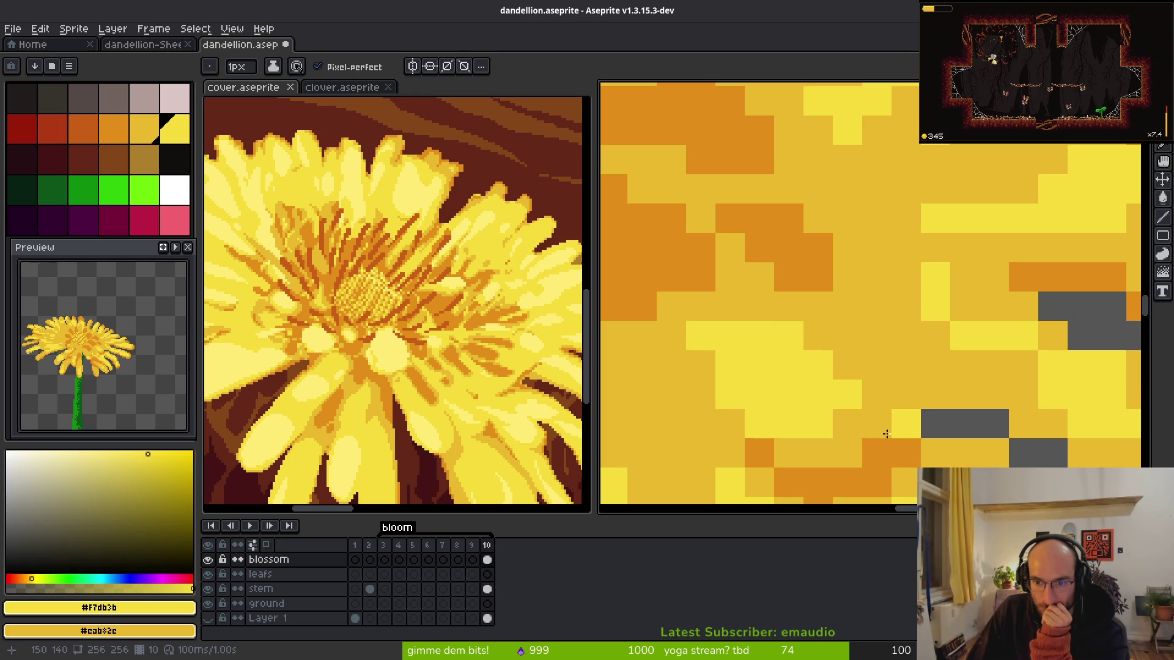
pyautogui.scroll(-1, 953, 318)
pyautogui.scroll(1, 1017, 356)
pyautogui.scroll(-1, 1017, 356)
pyautogui.click(901, 318)
pyautogui.scroll(1, 939, 295)
pyautogui.scroll(-1, 864, 288)
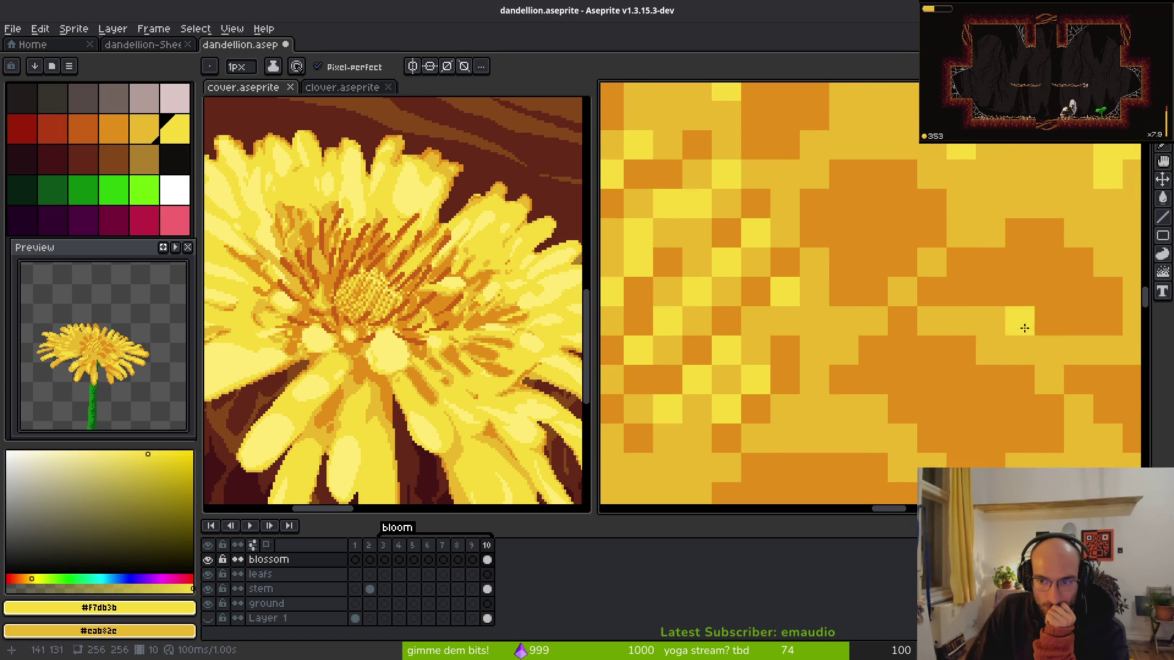
pyautogui.scroll(1, 1019, 319)
pyautogui.moveTo(860, 279)
pyautogui.mouseDown()
pyautogui.moveTo(807, 320)
pyautogui.moveTo(788, 286)
pyautogui.moveTo(904, 316)
pyautogui.mouseUp()
pyautogui.click(874, 344)
pyautogui.scroll(-2, 933, 385)
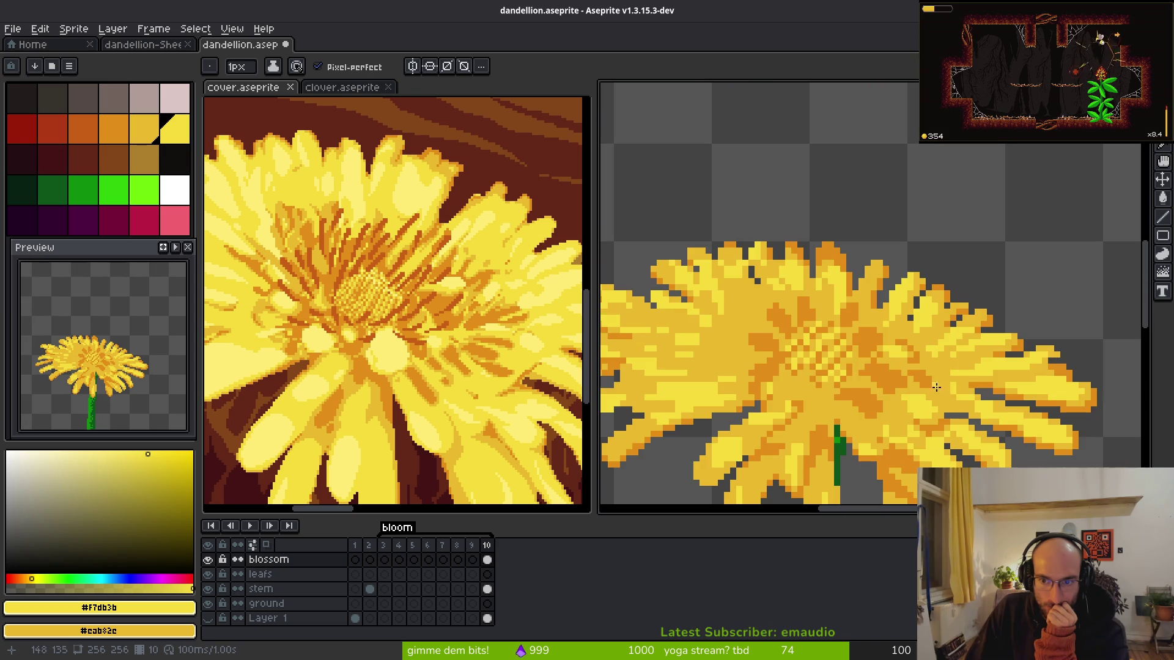
pyautogui.scroll(2, 941, 395)
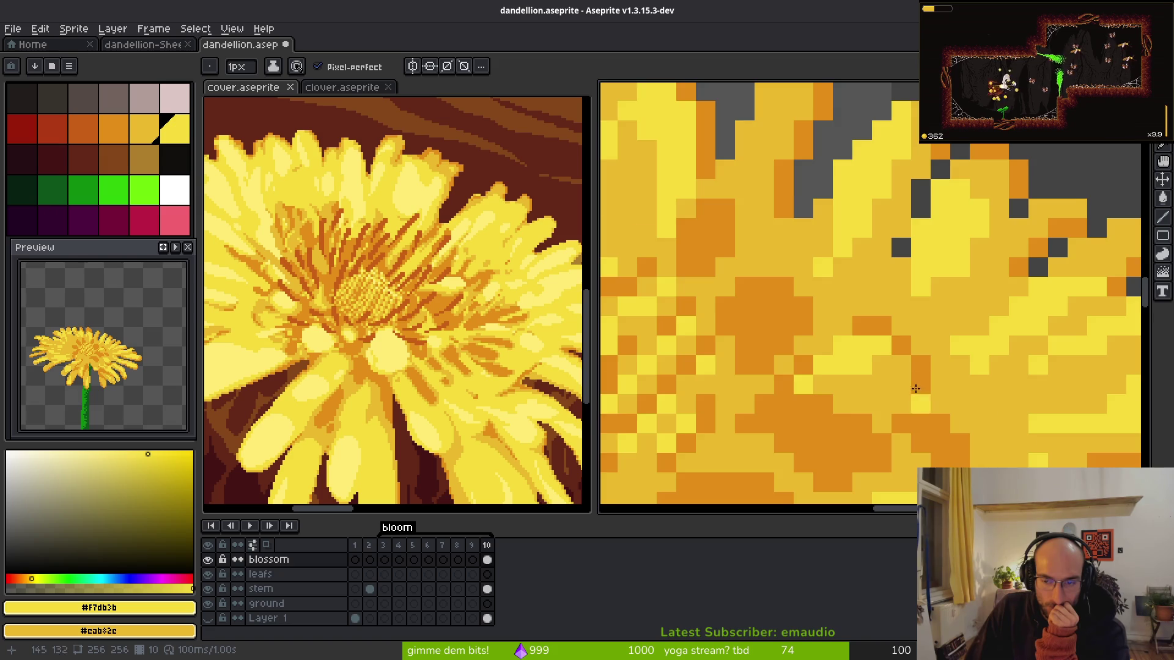
pyautogui.scroll(-2, 917, 396)
pyautogui.scroll(2, 934, 411)
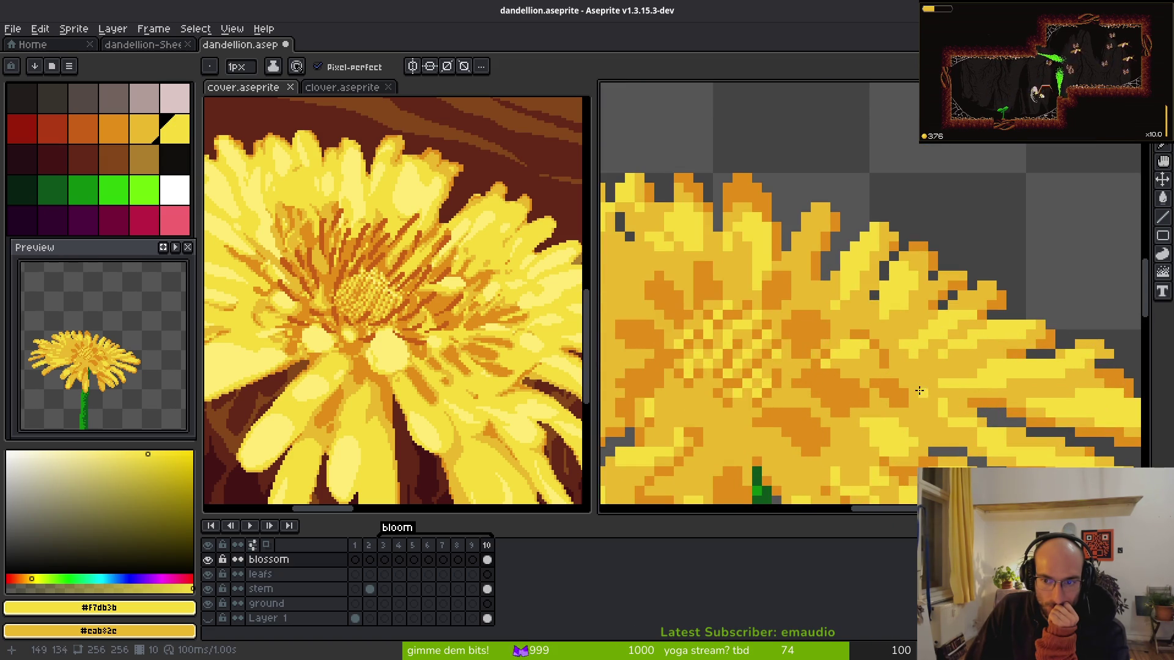
pyautogui.scroll(2, 921, 390)
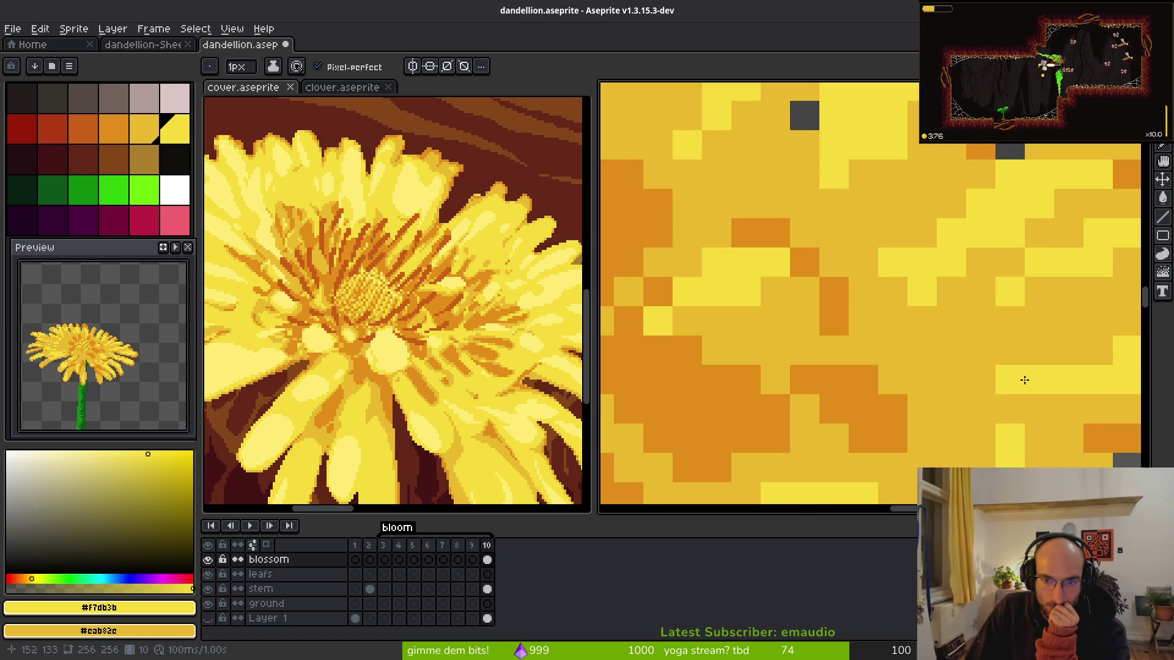
pyautogui.scroll(-2, 1046, 389)
pyautogui.scroll(2, 1064, 398)
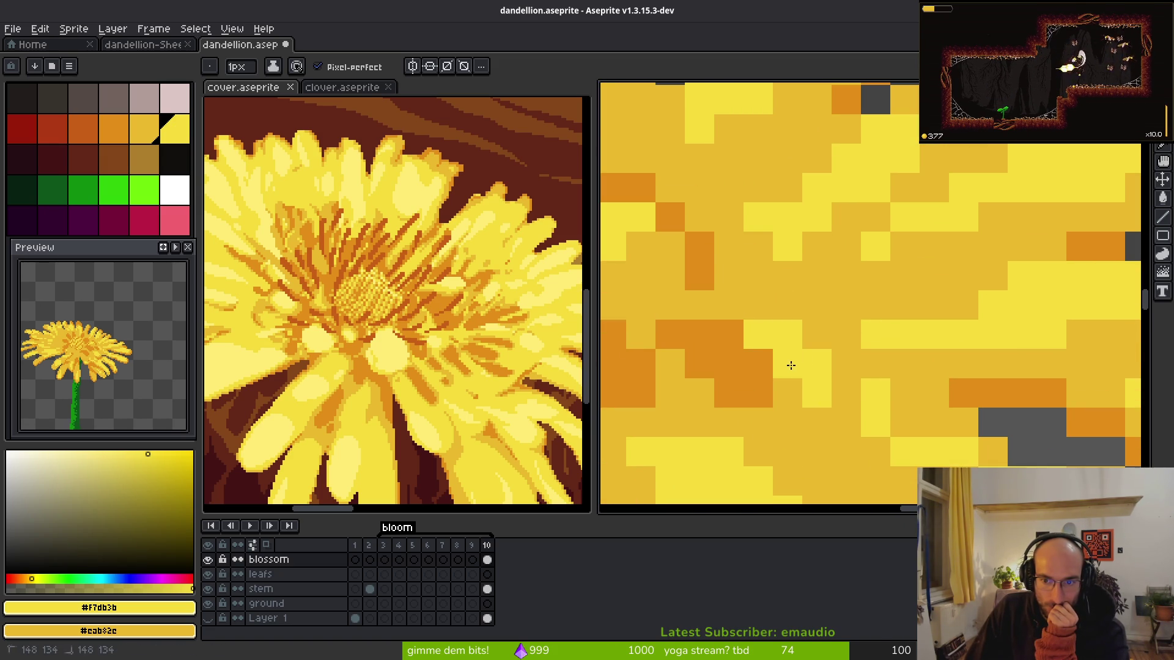
pyautogui.scroll(-3, 791, 365)
pyautogui.scroll(3, 911, 321)
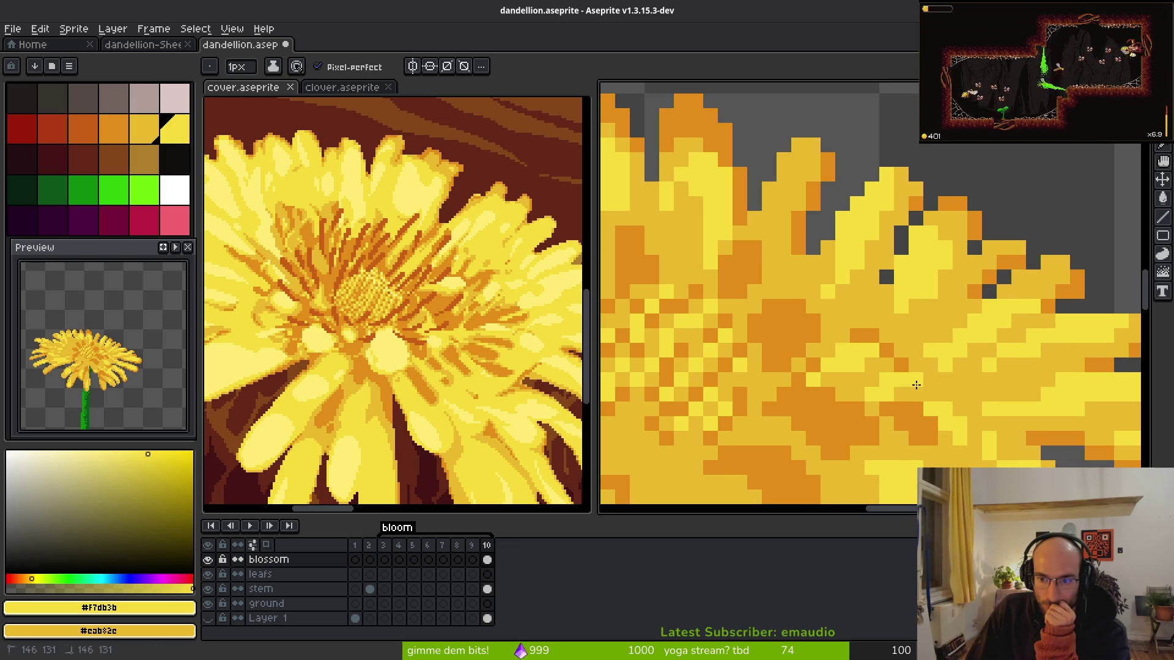
pyautogui.scroll(-5, 915, 382)
pyautogui.scroll(4, 871, 362)
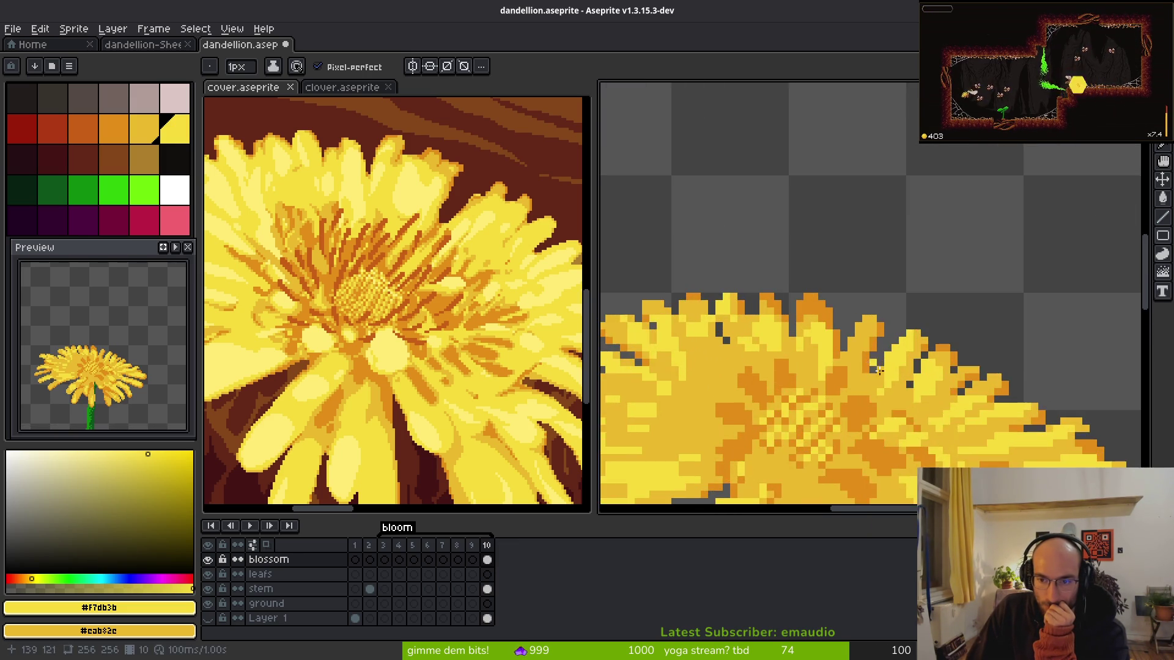
pyautogui.scroll(2, 864, 350)
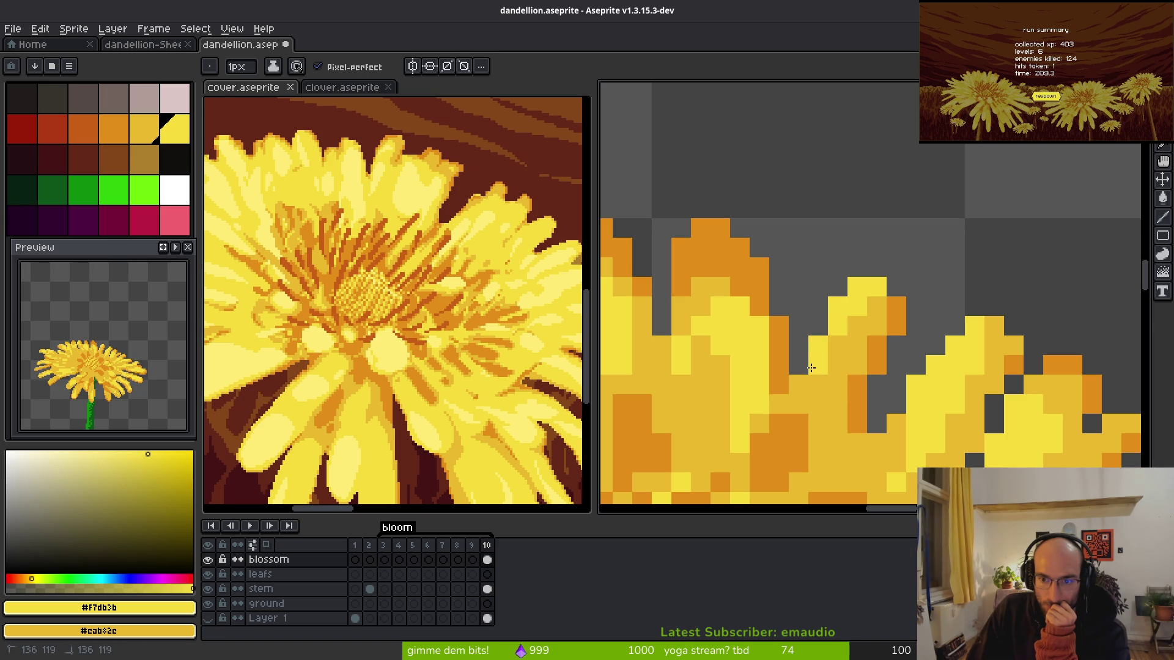
pyautogui.scroll(-5, 810, 367)
pyautogui.scroll(5, 874, 374)
pyautogui.scroll(-5, 937, 275)
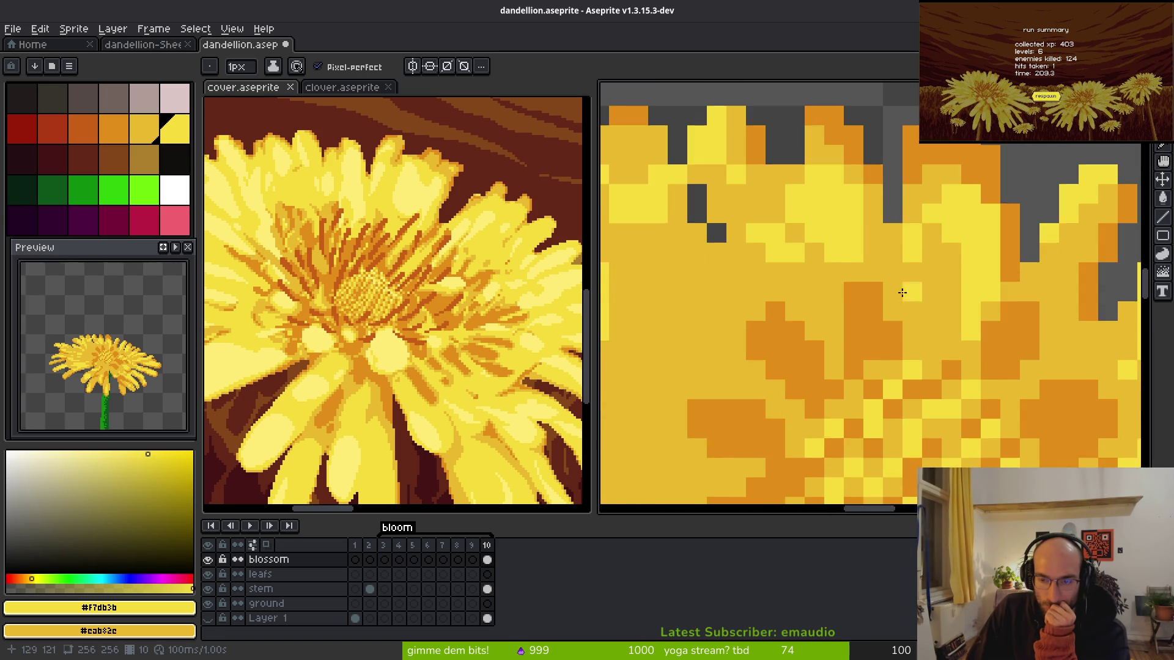
pyautogui.scroll(5, 856, 314)
pyautogui.scroll(-5, 855, 314)
pyautogui.scroll(5, 856, 313)
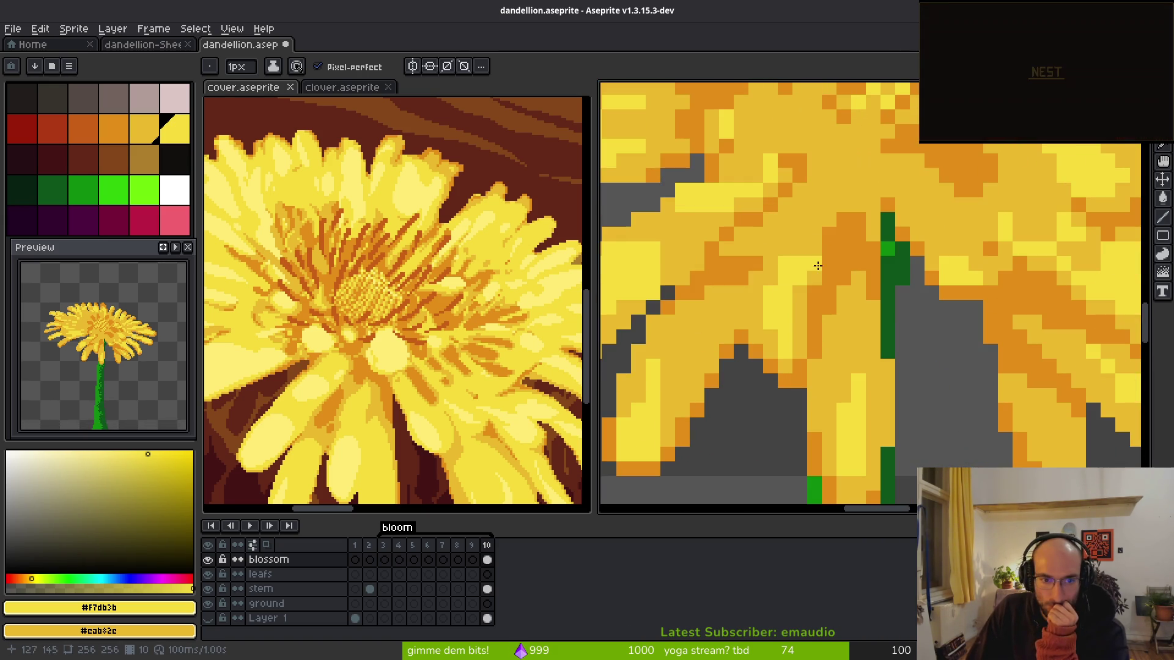
pyautogui.scroll(2, 445, 309)
pyautogui.scroll(-5, 926, 304)
pyautogui.scroll(5, 926, 304)
pyautogui.scroll(1, 926, 303)
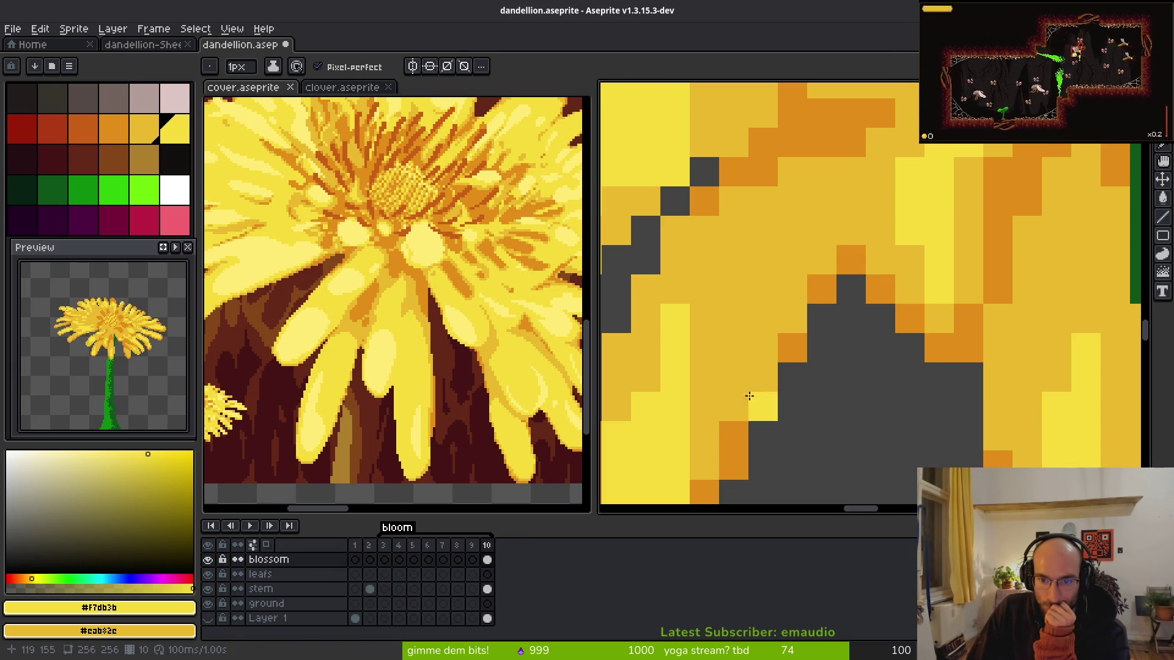
# - Paint a light-yellow highlight up the lower-left petal and darken a few bright pixels
pyautogui.scroll(-5, 707, 341)
pyautogui.scroll(5, 771, 217)
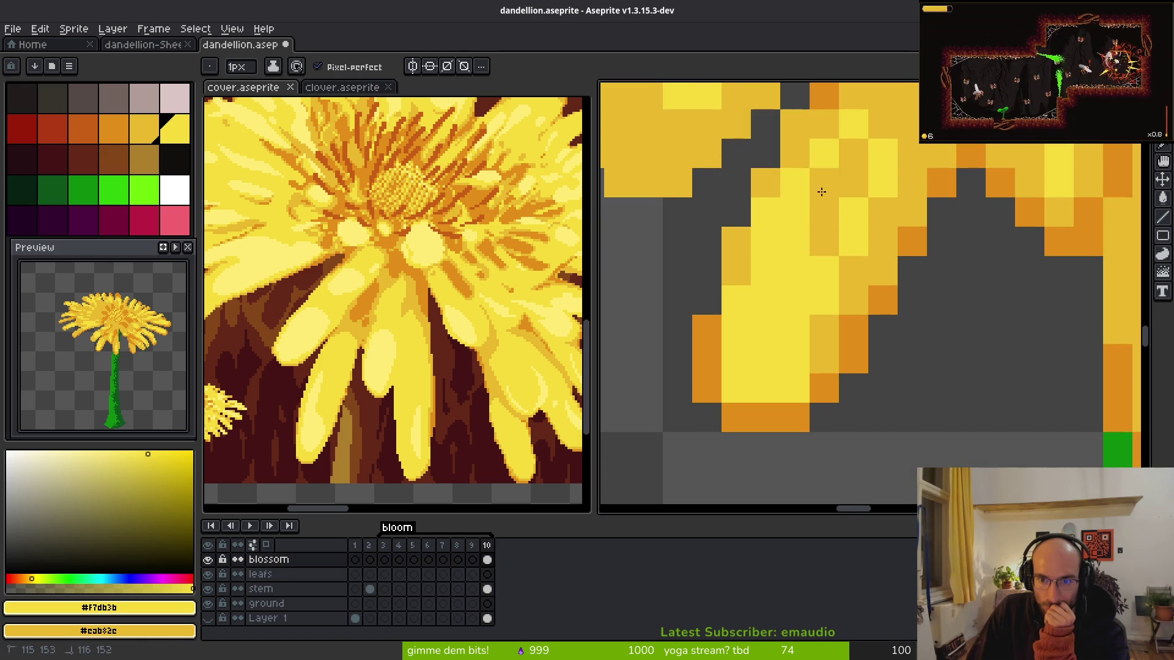
pyautogui.scroll(-3, 856, 336)
pyautogui.scroll(2, 810, 284)
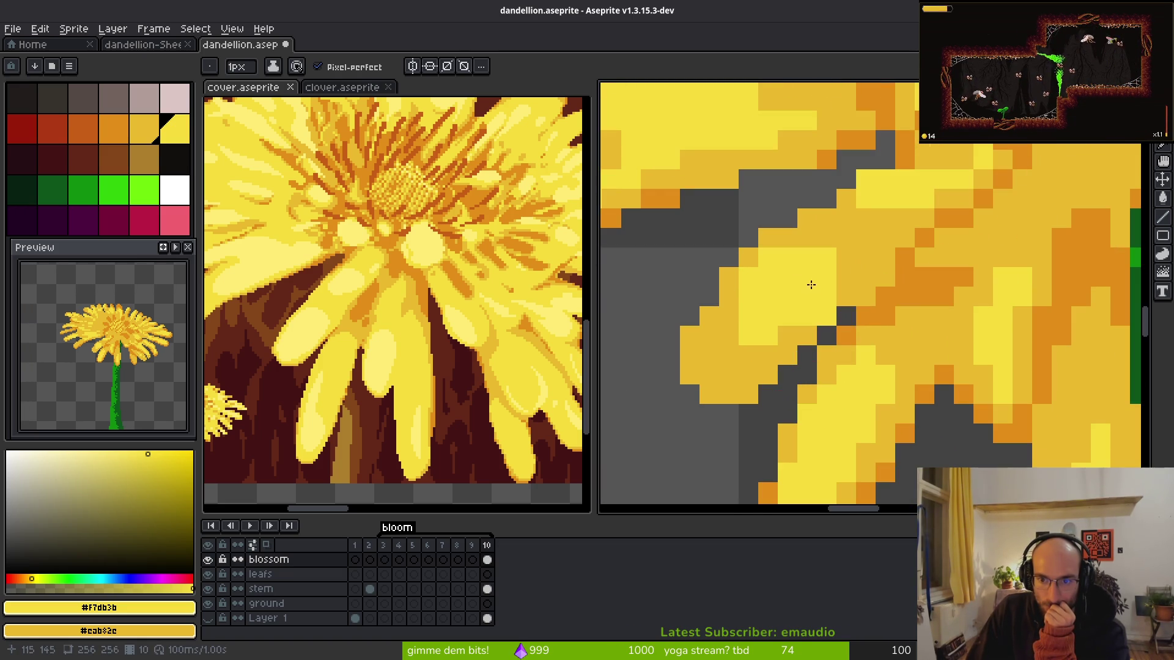
pyautogui.moveTo(742, 297)
pyautogui.mouseDown()
pyautogui.moveTo(761, 367)
pyautogui.moveTo(853, 254)
pyautogui.moveTo(826, 243)
pyautogui.mouseUp()
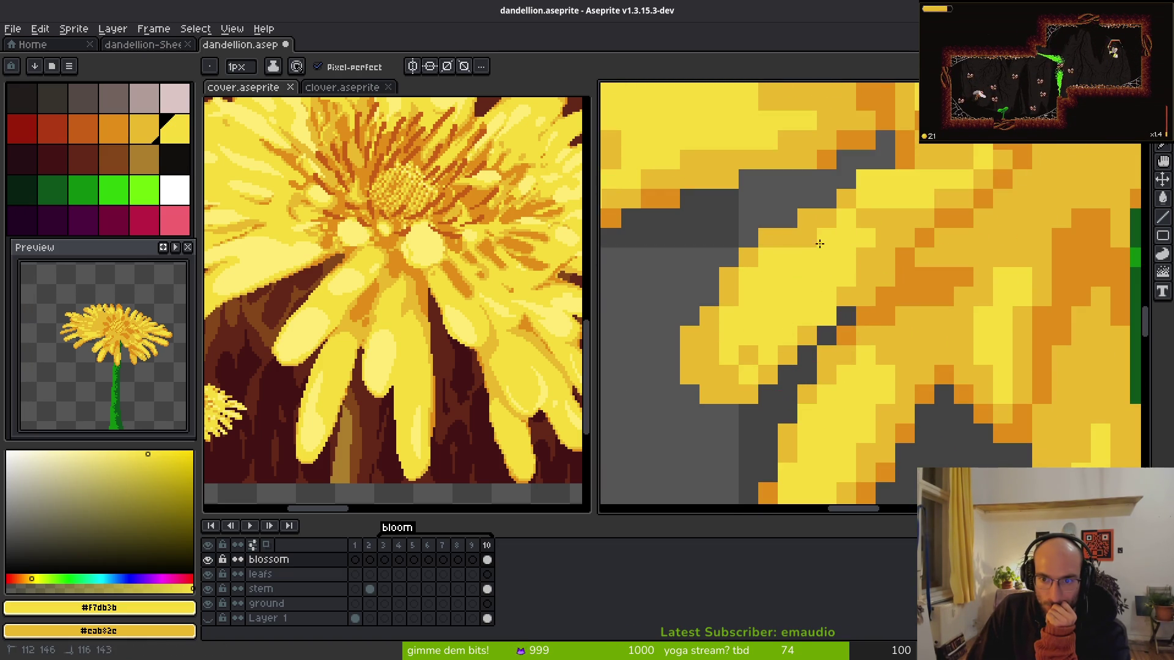
pyautogui.click(748, 355)
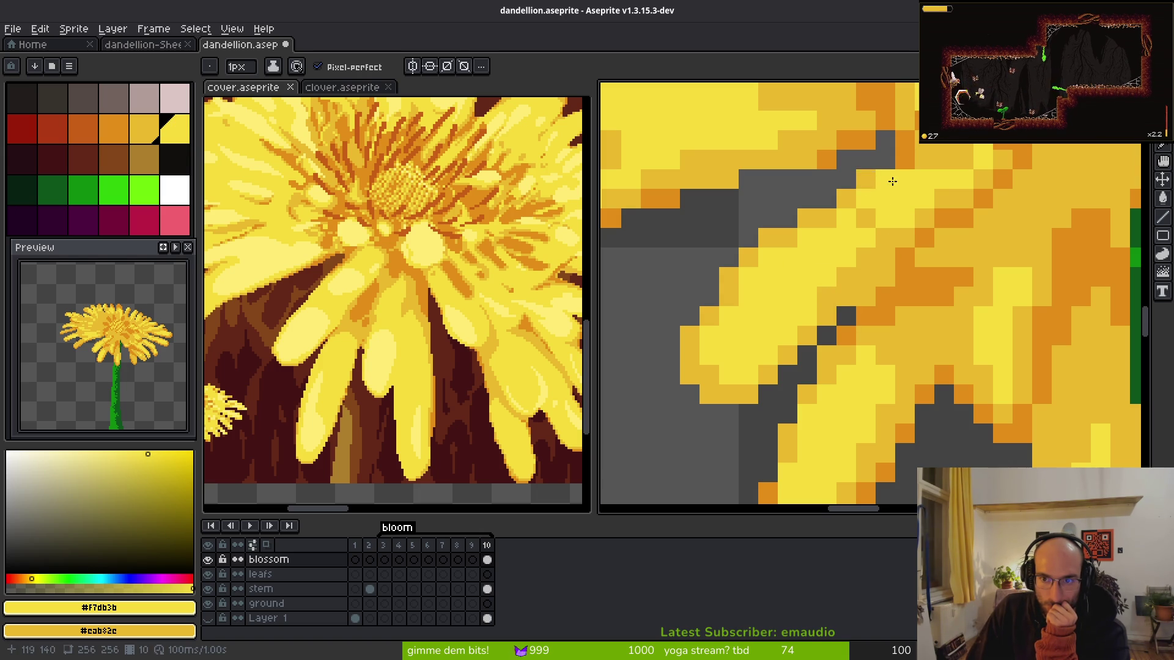
pyautogui.scroll(-2, 874, 256)
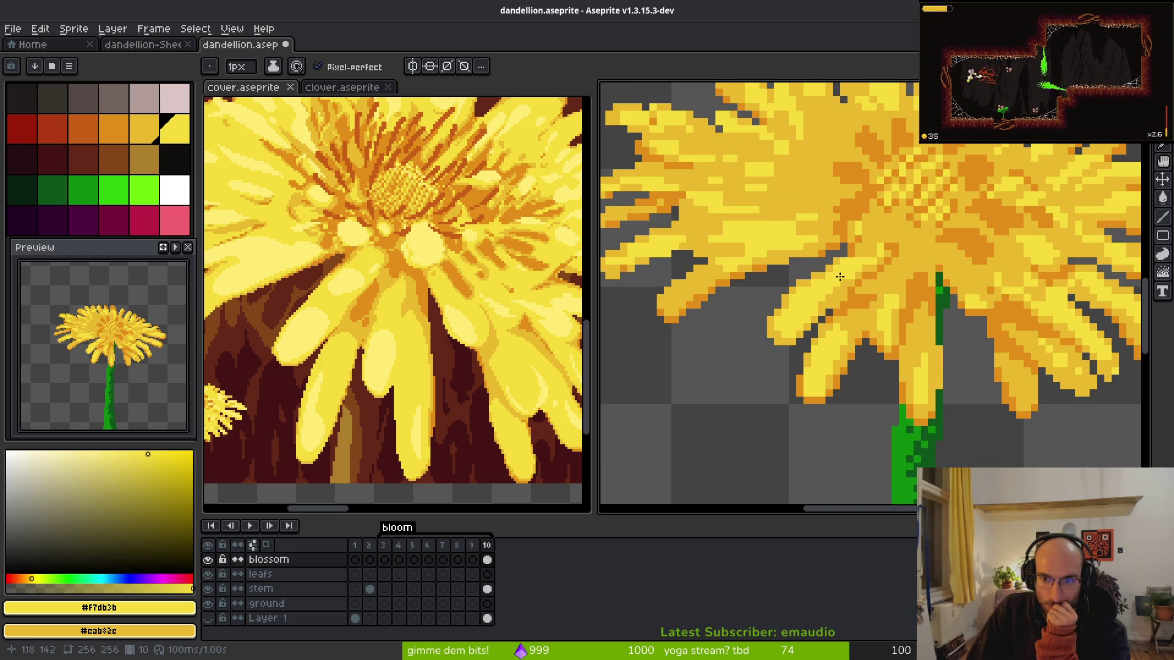
pyautogui.scroll(2, 810, 266)
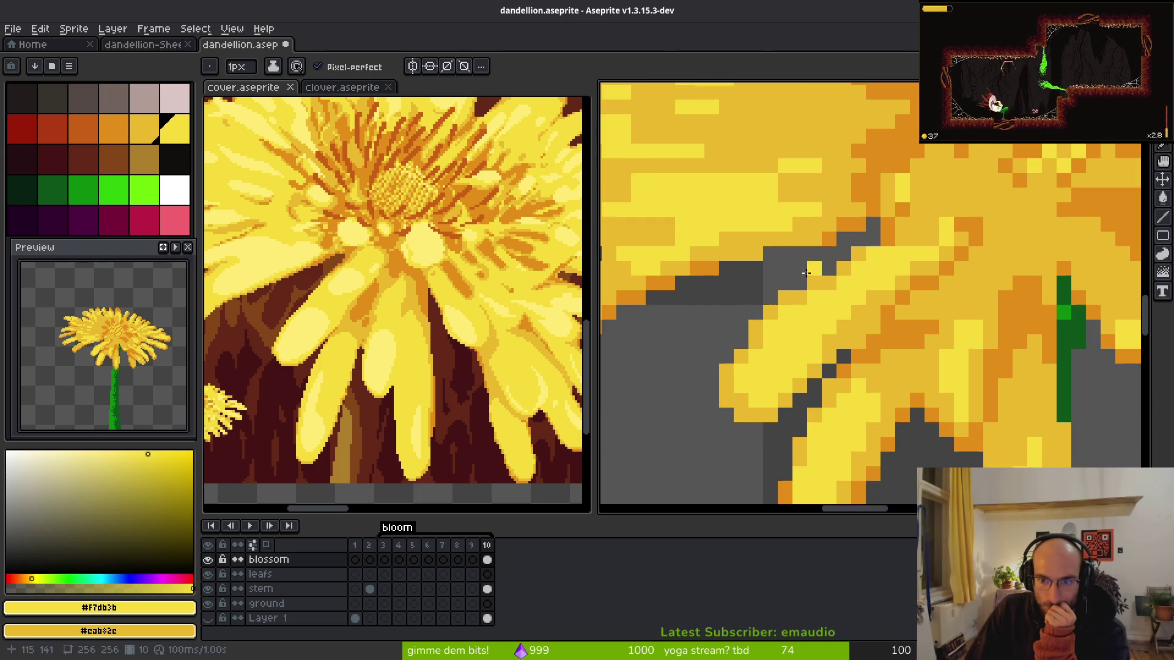
pyautogui.moveTo(820, 288)
pyautogui.mouseDown()
pyautogui.moveTo(815, 297)
pyautogui.moveTo(843, 297)
pyautogui.mouseUp()
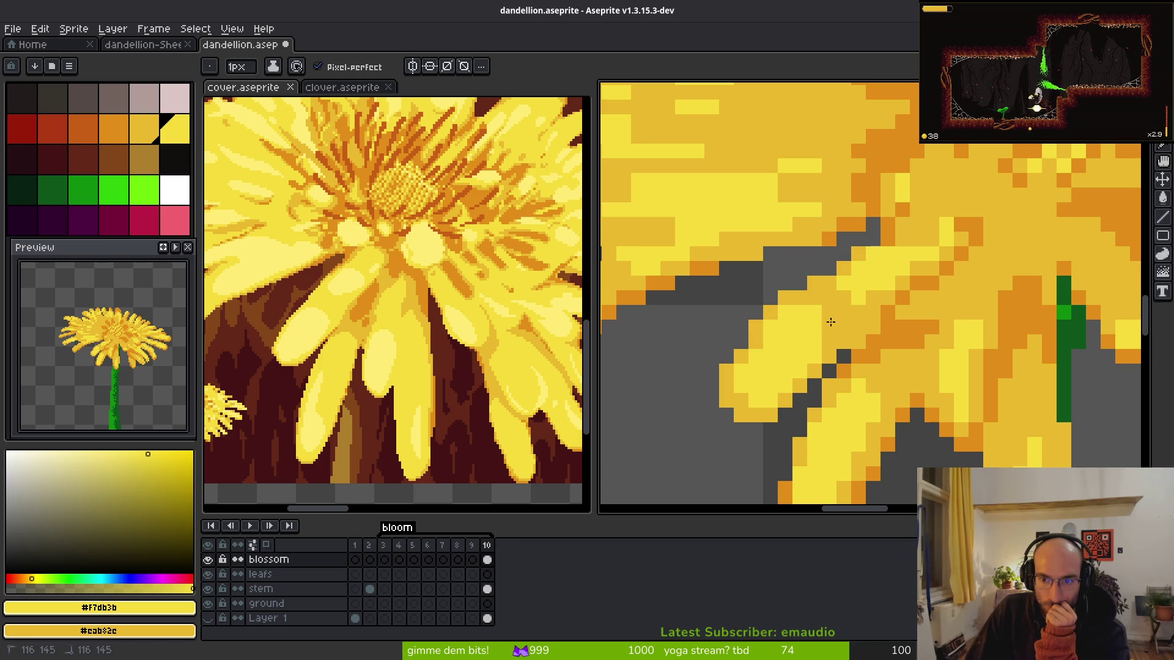
pyautogui.scroll(-5, 857, 314)
pyautogui.scroll(5, 848, 325)
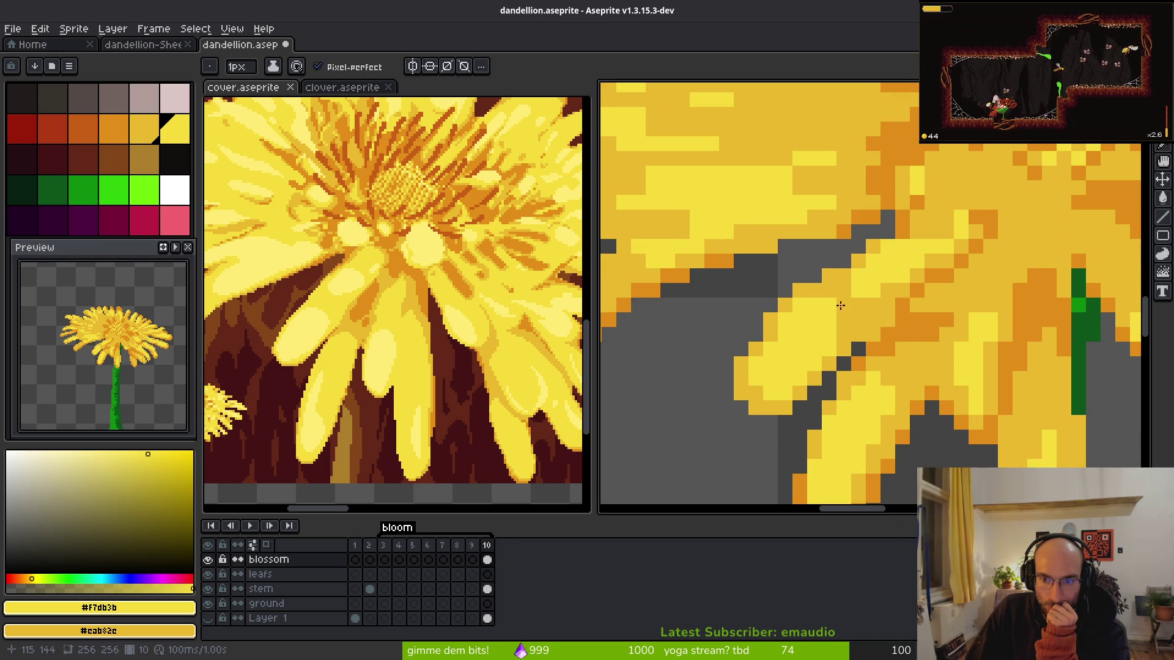
# - Eyedrop the orange #c28c18 and extend the petal's orange shadow by one pixel
pyautogui.scroll(-4, 901, 336)
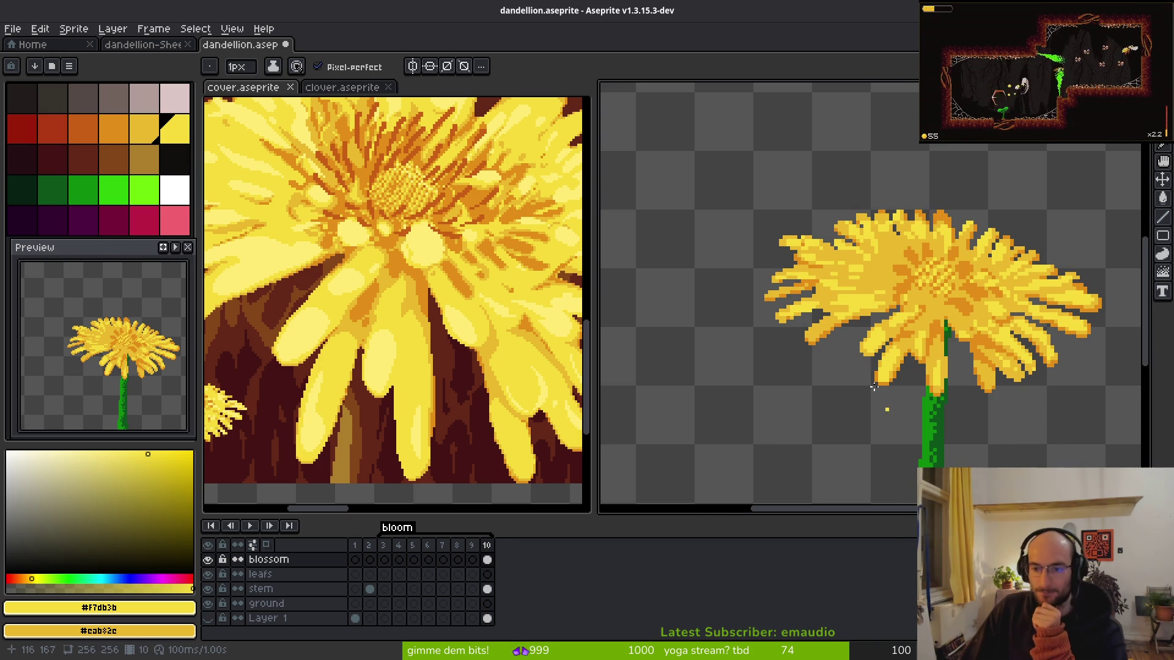
pyautogui.scroll(4, 945, 312)
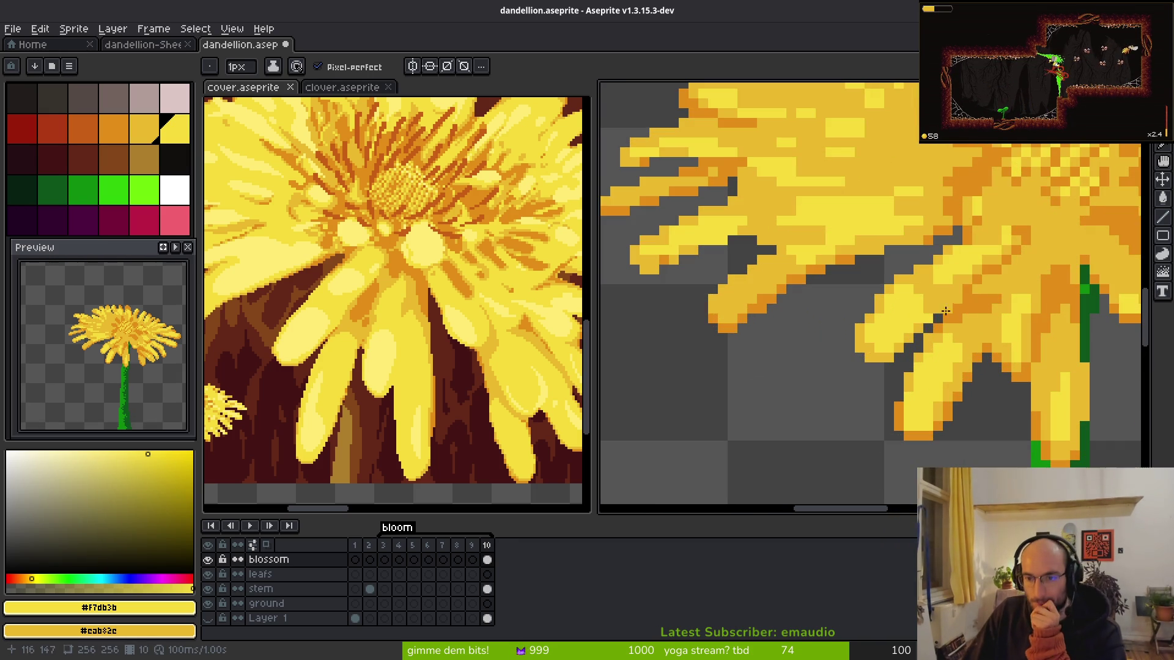
pyautogui.keyDown('alt'); pyautogui.click(985, 312); pyautogui.keyUp('alt')
pyautogui.scroll(2, 936, 291)
pyautogui.moveTo(935, 302); pyautogui.dragTo(957, 305)
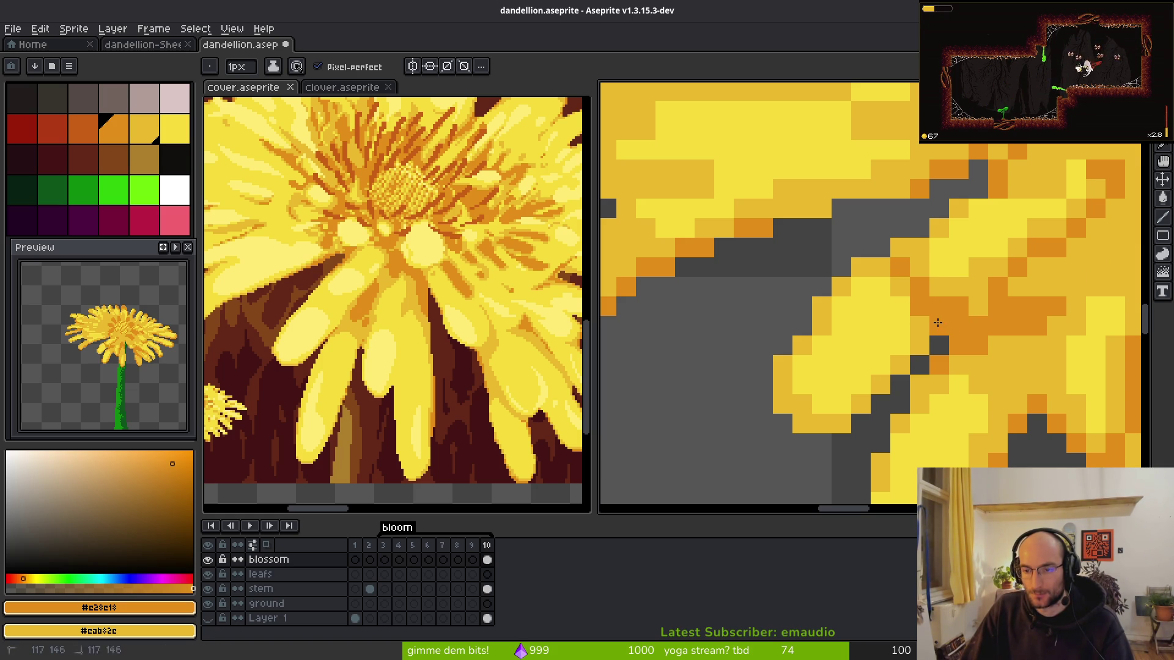
# - Erase a stray orange pixel between the two left petals with the Eraser
pyautogui.scroll(-4, 1052, 400)
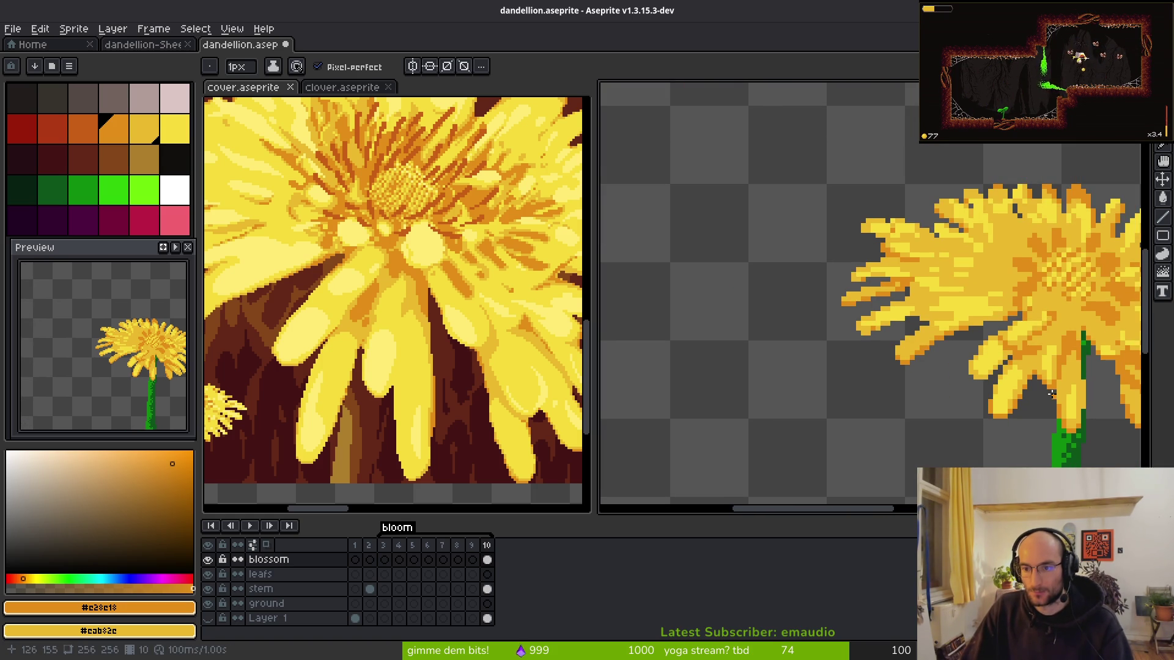
pyautogui.scroll(-2, 1044, 367)
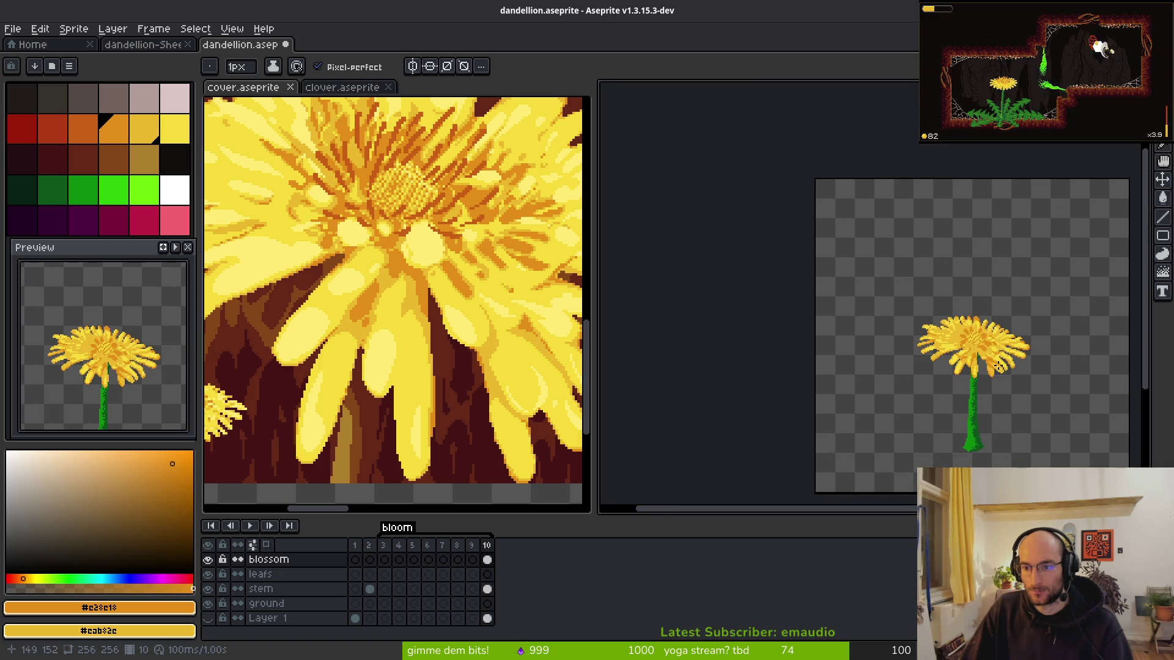
pyautogui.scroll(3, 931, 349)
pyautogui.scroll(2, 867, 315)
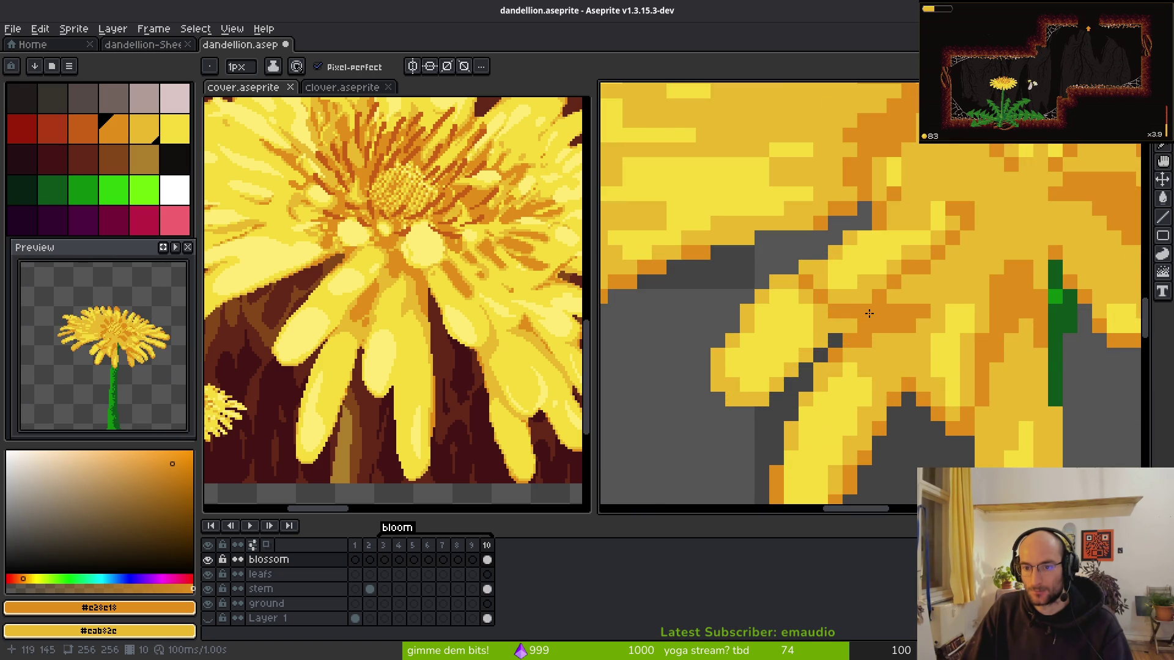
pyautogui.press('e')
pyautogui.click(864, 310)
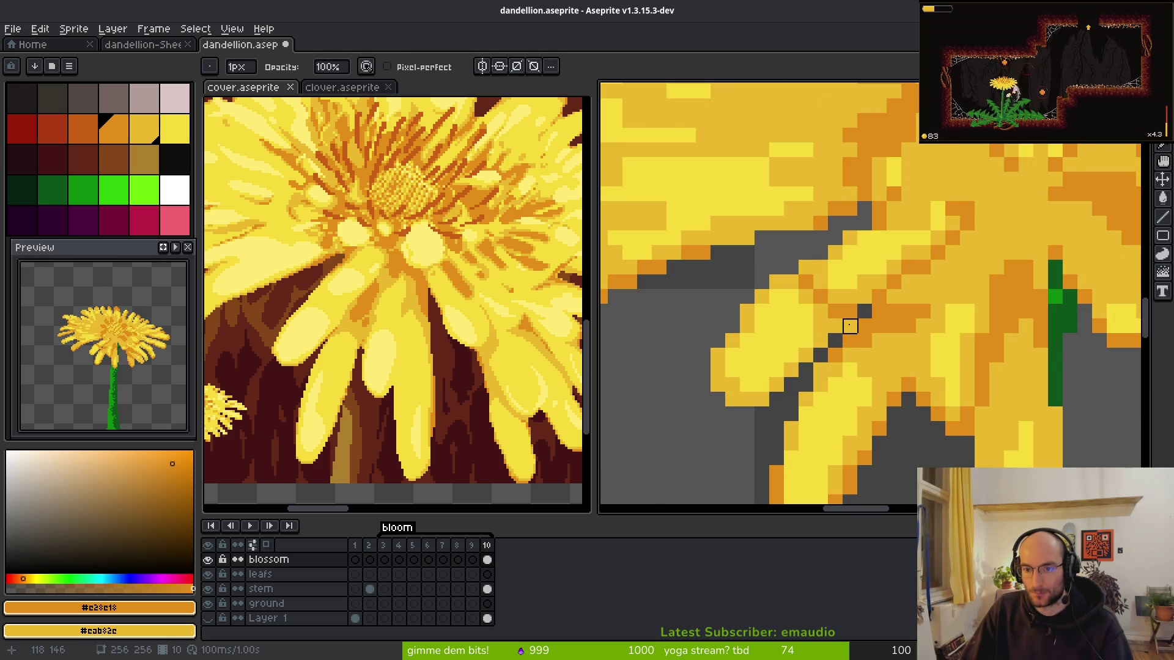
pyautogui.scroll(-3, 929, 355)
pyautogui.scroll(2, 941, 355)
# - Redraw the orange shadow as a clean diagonal, fix single pixels, and pick light yellow #f7db3b
pyautogui.press('b')
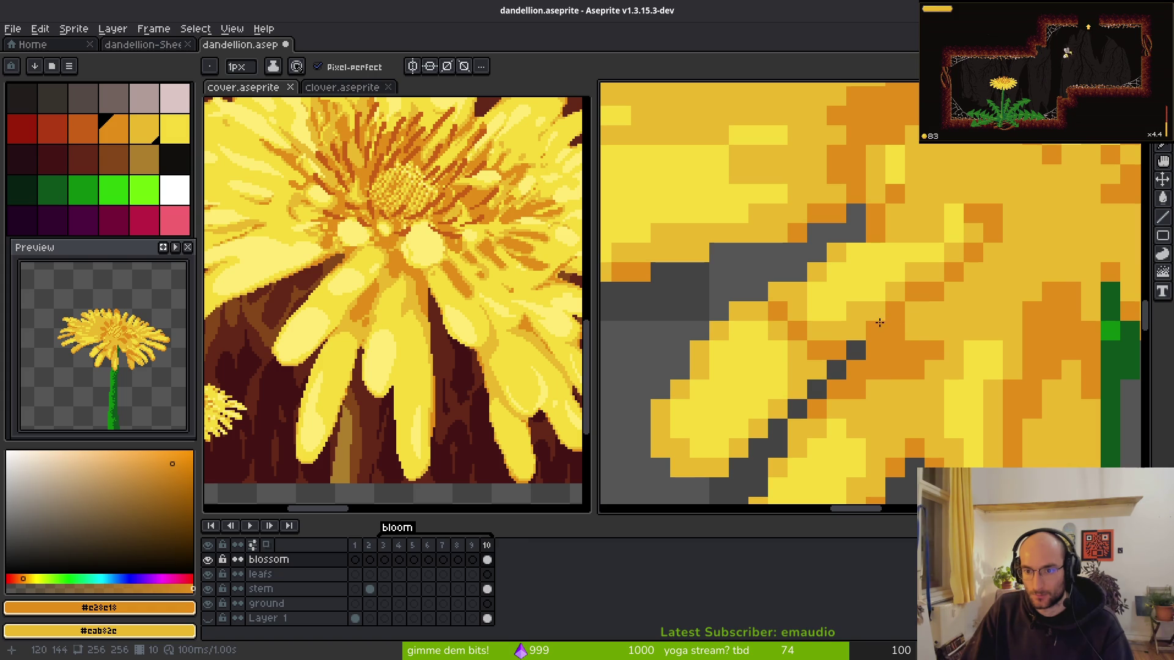
pyautogui.moveTo(906, 311); pyautogui.dragTo(933, 292)
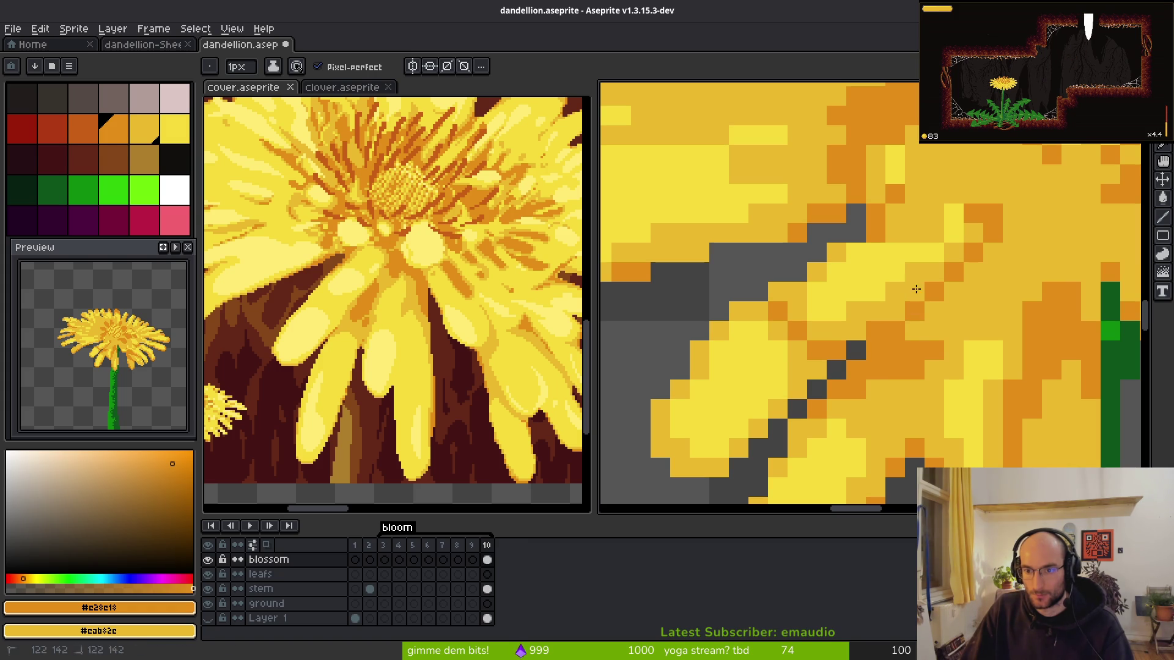
pyautogui.rightClick(875, 330)
pyautogui.click(915, 330)
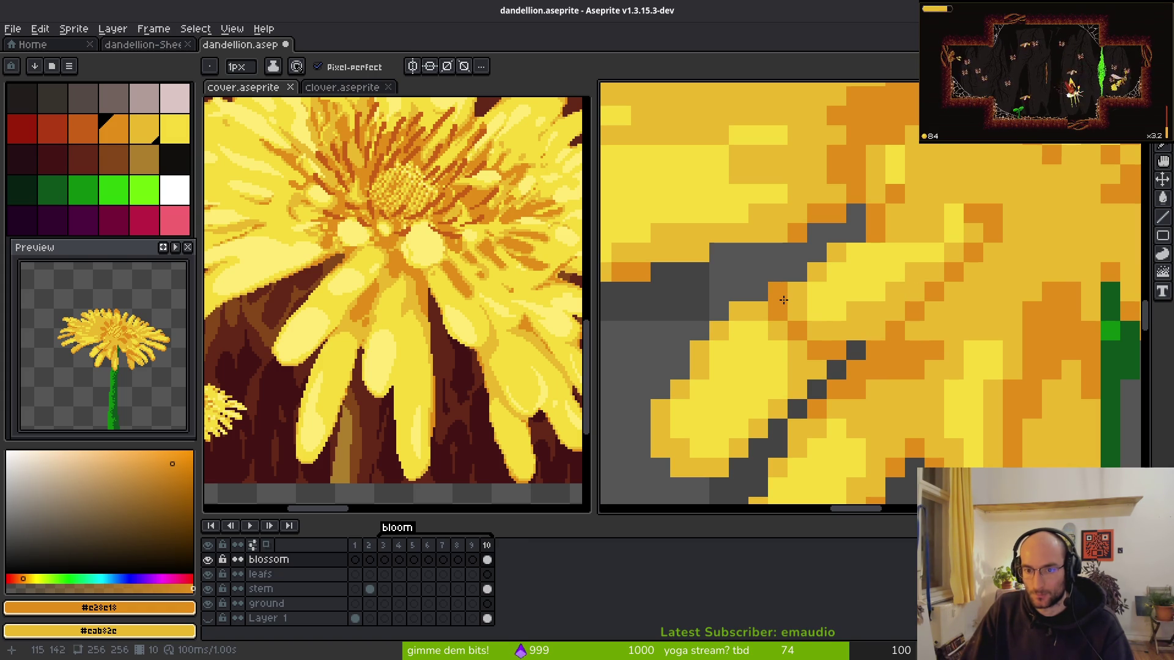
pyautogui.scroll(-5, 932, 383)
pyautogui.scroll(4, 897, 361)
pyautogui.hotkey('ctrl', 'z')
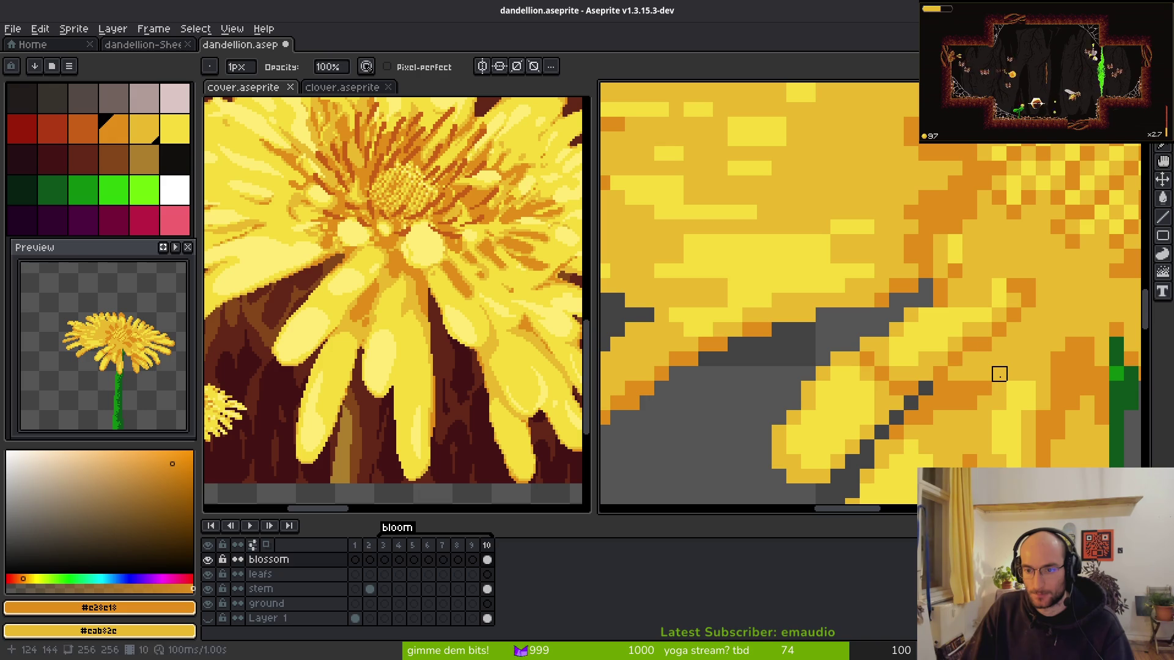
pyautogui.hotkey('ctrl', 'z')
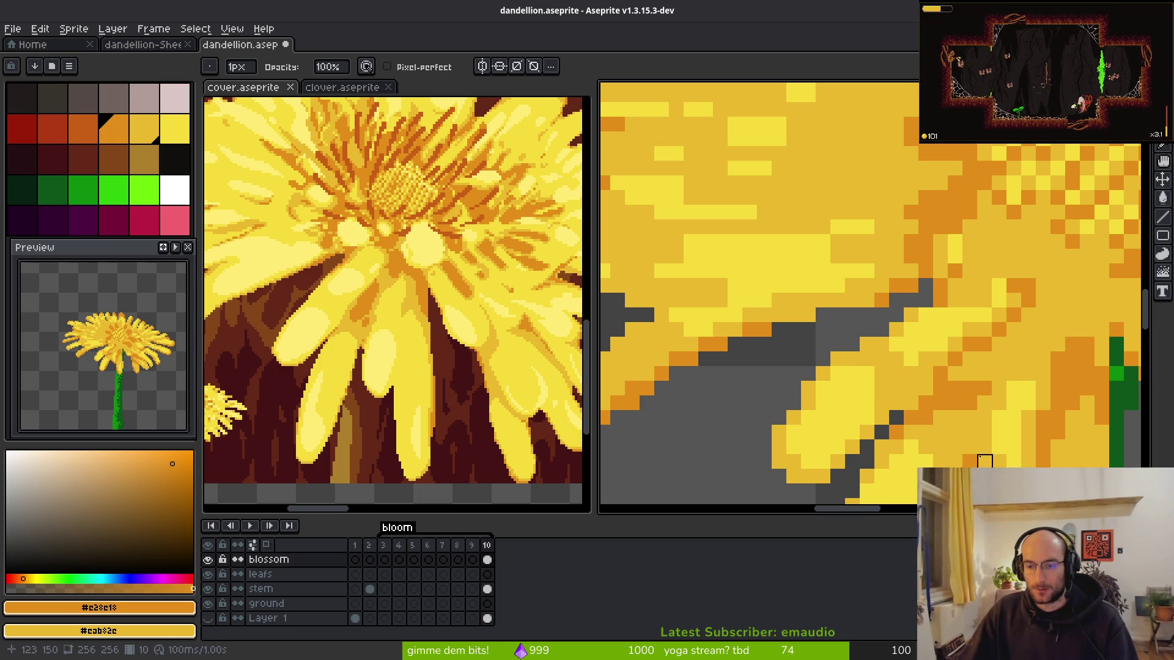
pyautogui.keyDown('alt'); pyautogui.click(888, 380); pyautogui.keyUp('alt')
pyautogui.scroll(4, 875, 385)
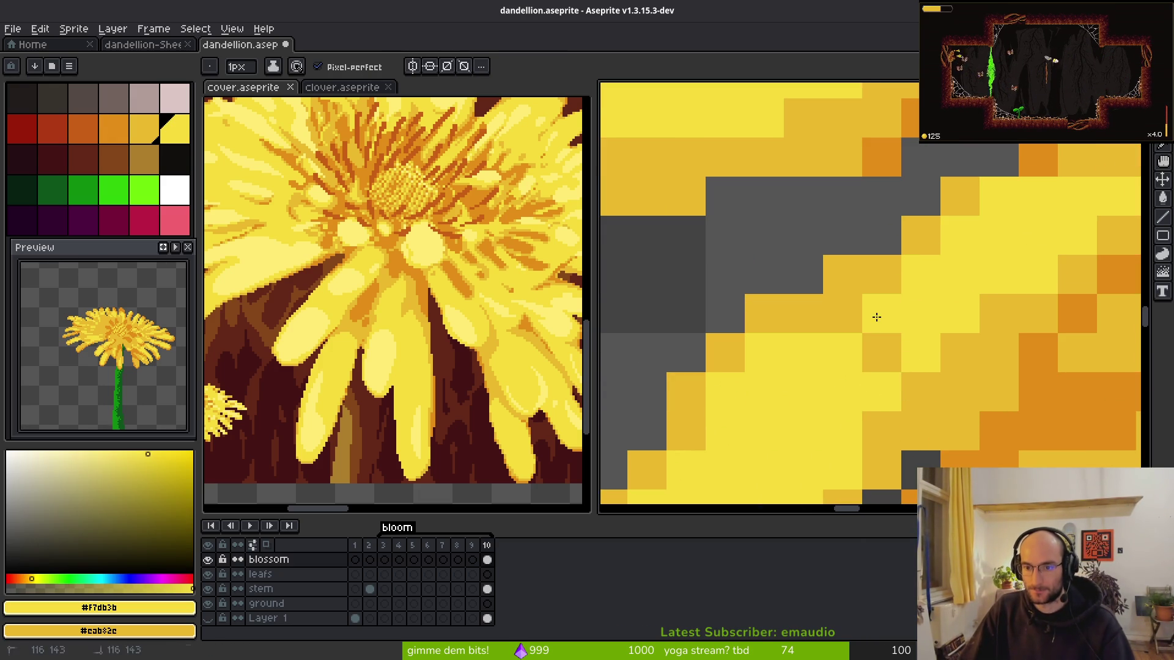
# - Paint two pixels near a petal edge and undo the stray one
pyautogui.scroll(-5, 874, 342)
pyautogui.scroll(-1, 983, 446)
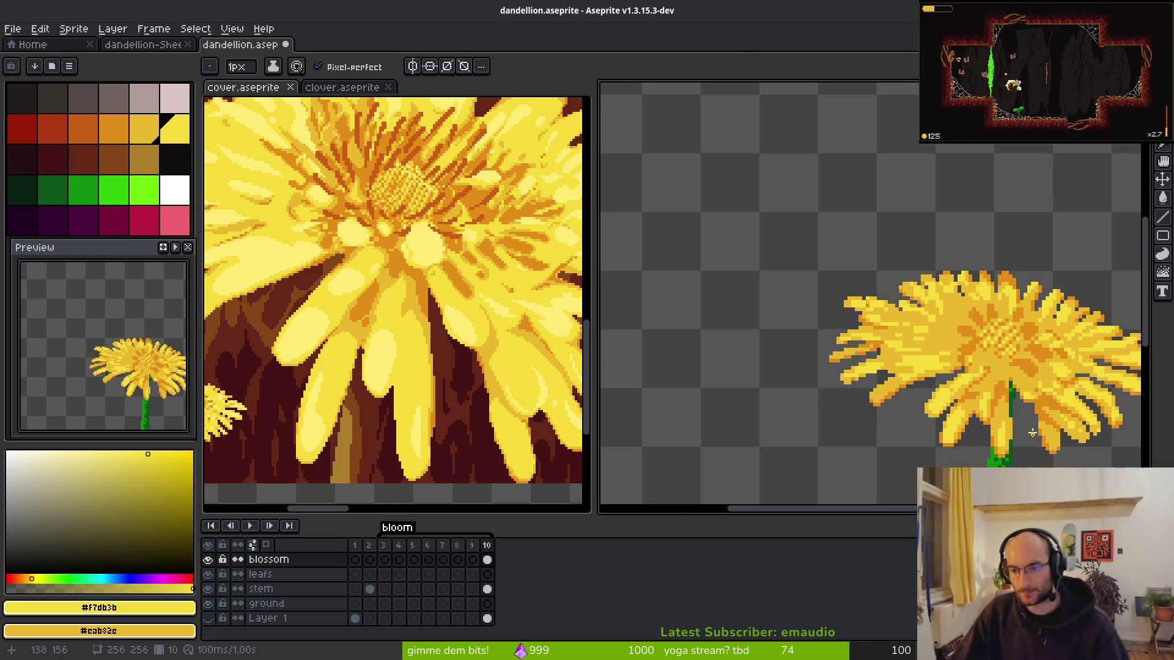
pyautogui.scroll(5, 965, 370)
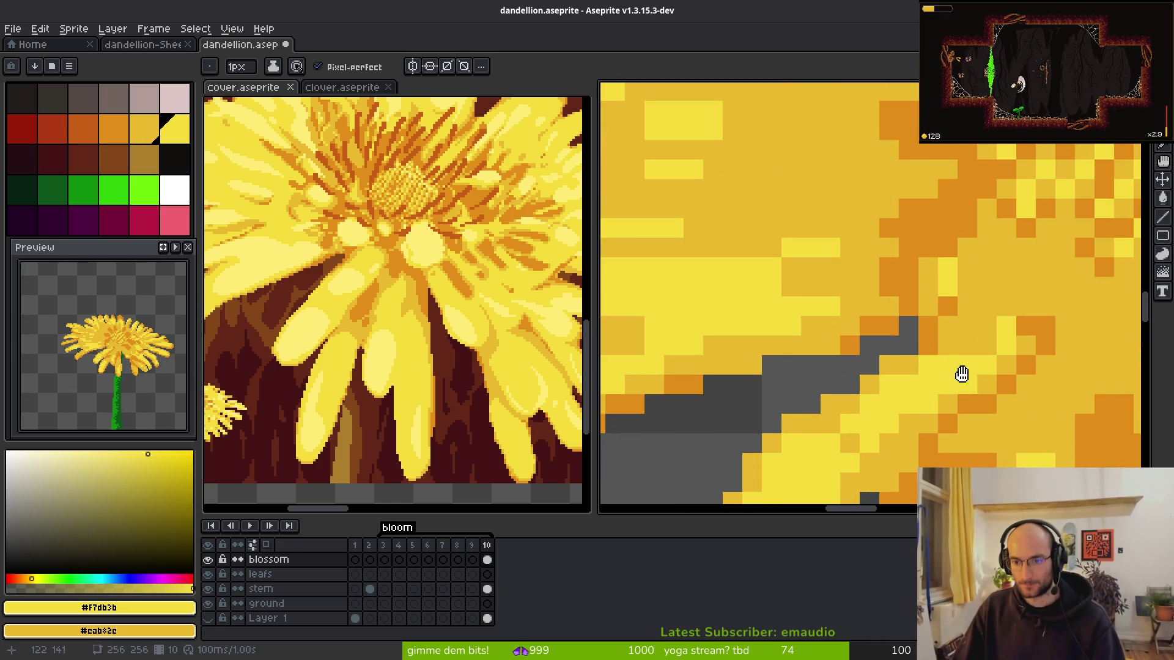
pyautogui.moveTo(1045, 264); pyautogui.dragTo(915, 322)
pyautogui.click(794, 271)
pyautogui.click(807, 285)
pyautogui.hotkey('ctrl', 'z')
# - Paint #f7db3b bright-yellow highlights up an upper petal of the blossom
pyautogui.scroll(5, 793, 304)
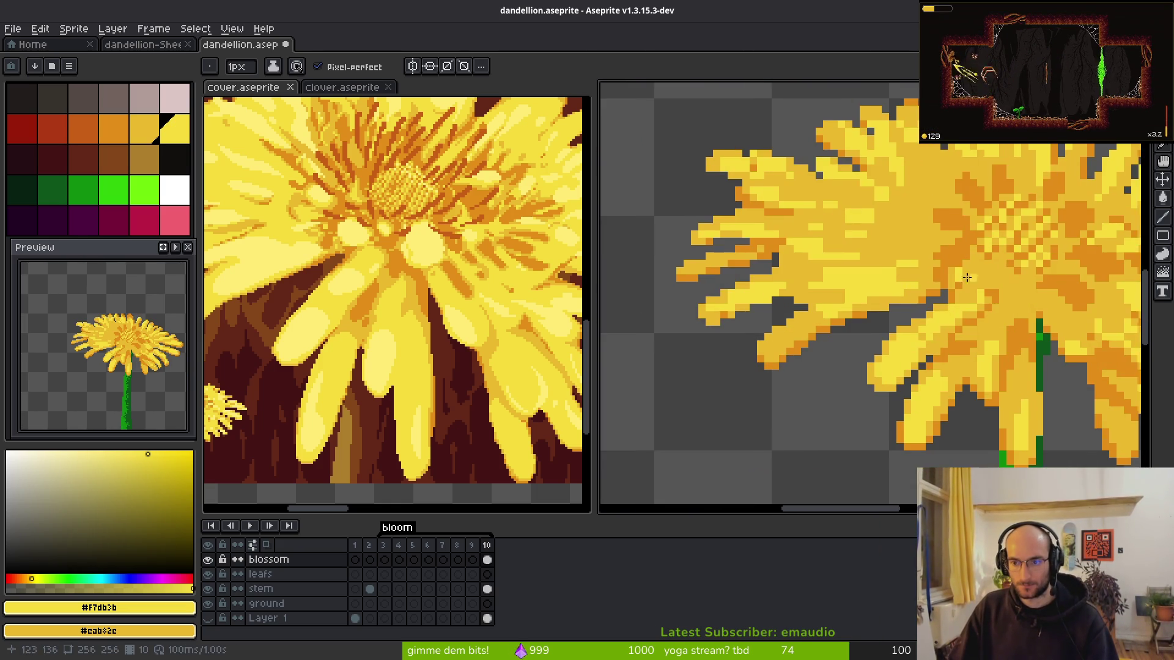
pyautogui.moveTo(938, 358)
pyautogui.mouseDown()
pyautogui.moveTo(836, 347)
pyautogui.moveTo(970, 282)
pyautogui.mouseUp()
pyautogui.scroll(-3, 836, 347)
pyautogui.scroll(3, 759, 323)
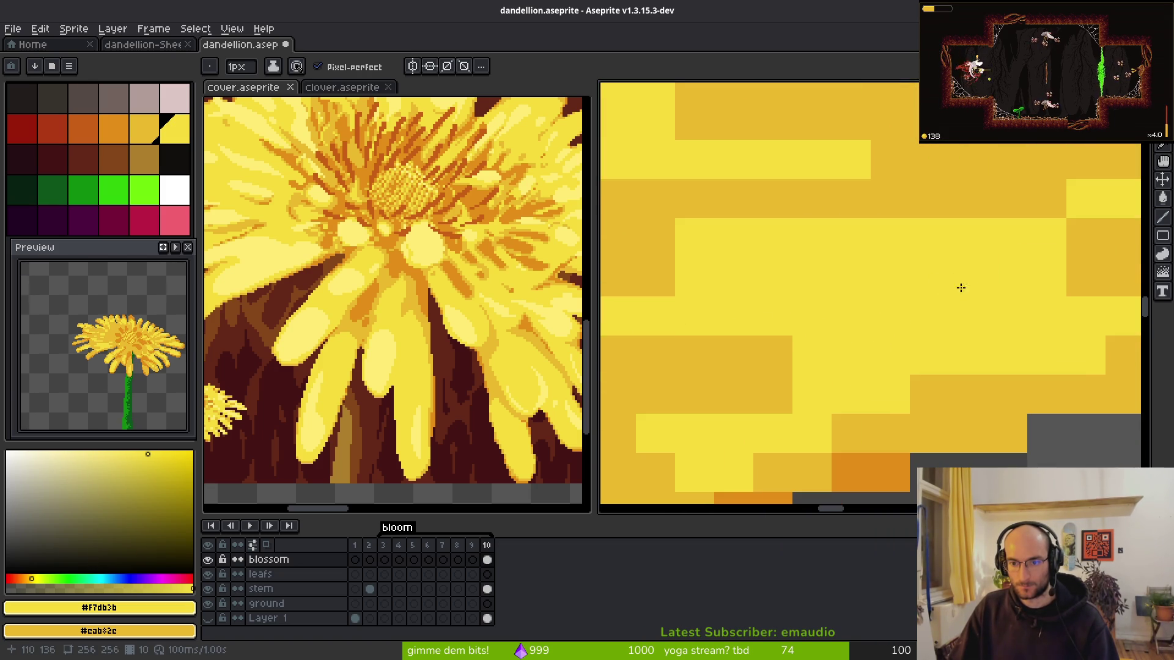
pyautogui.moveTo(221, 318); pyautogui.dragTo(342, 372)
pyautogui.scroll(-3, 644, 401)
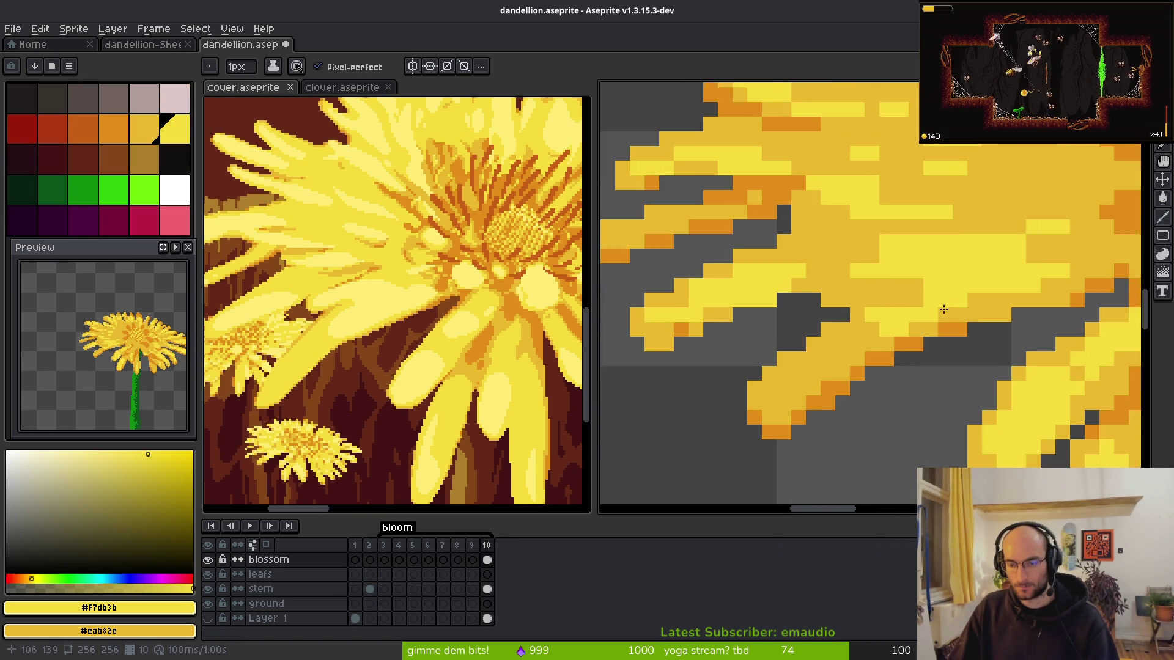
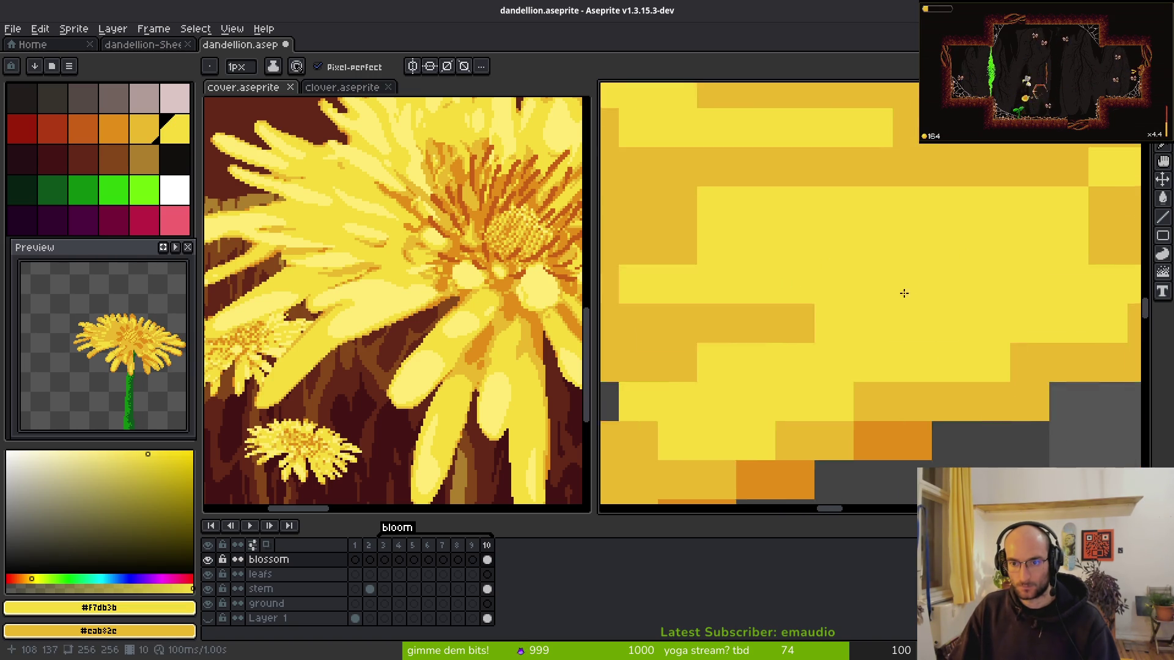
# - Extend a petal tip with a short light-yellow #f7db3b stroke
pyautogui.scroll(-2, 904, 277)
pyautogui.scroll(2, 953, 299)
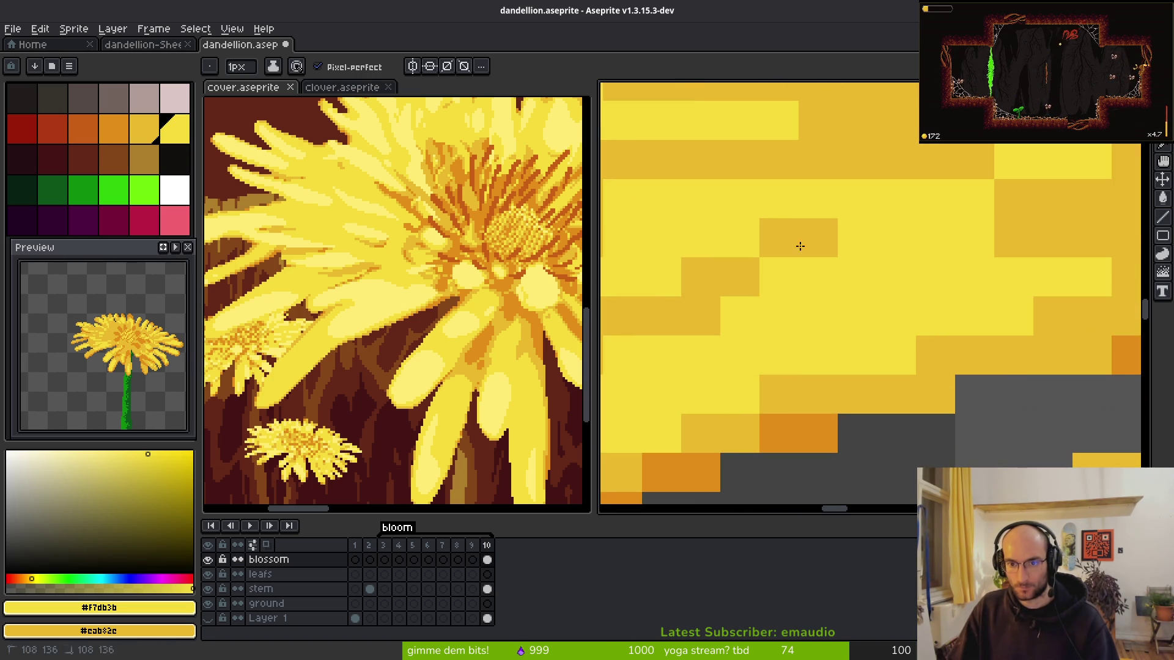
pyautogui.moveTo(1021, 229); pyautogui.dragTo(901, 251)
pyautogui.scroll(-3, 873, 253)
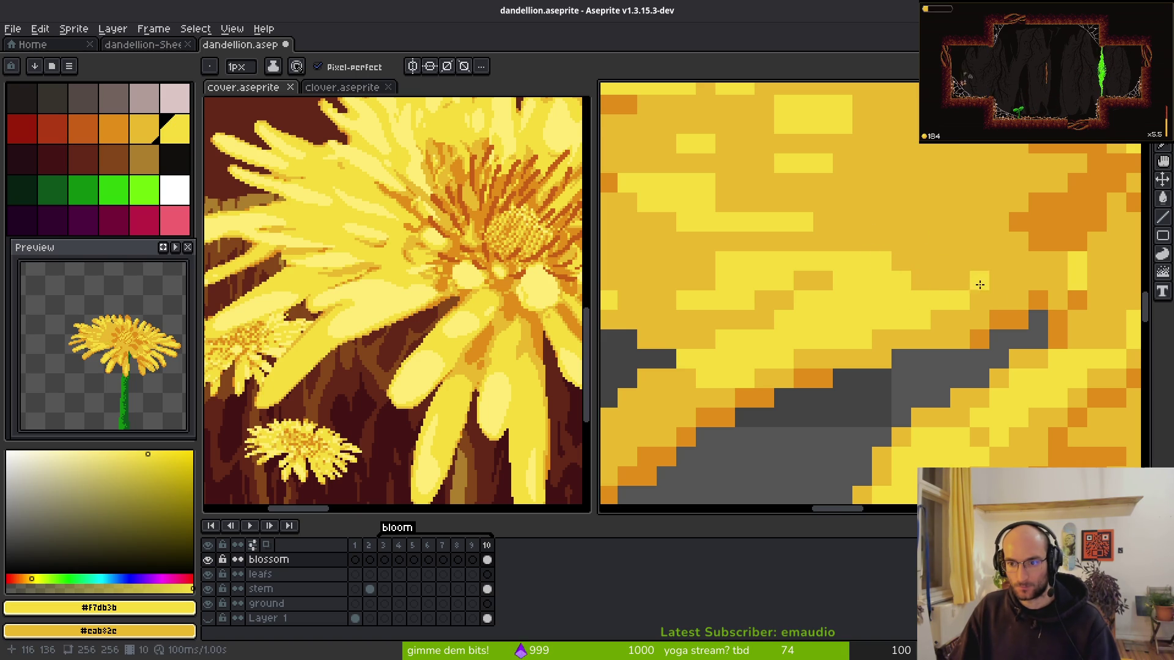
pyautogui.moveTo(980, 285); pyautogui.dragTo(848, 266)
pyautogui.scroll(-2, 804, 280)
pyautogui.scroll(3, 1015, 275)
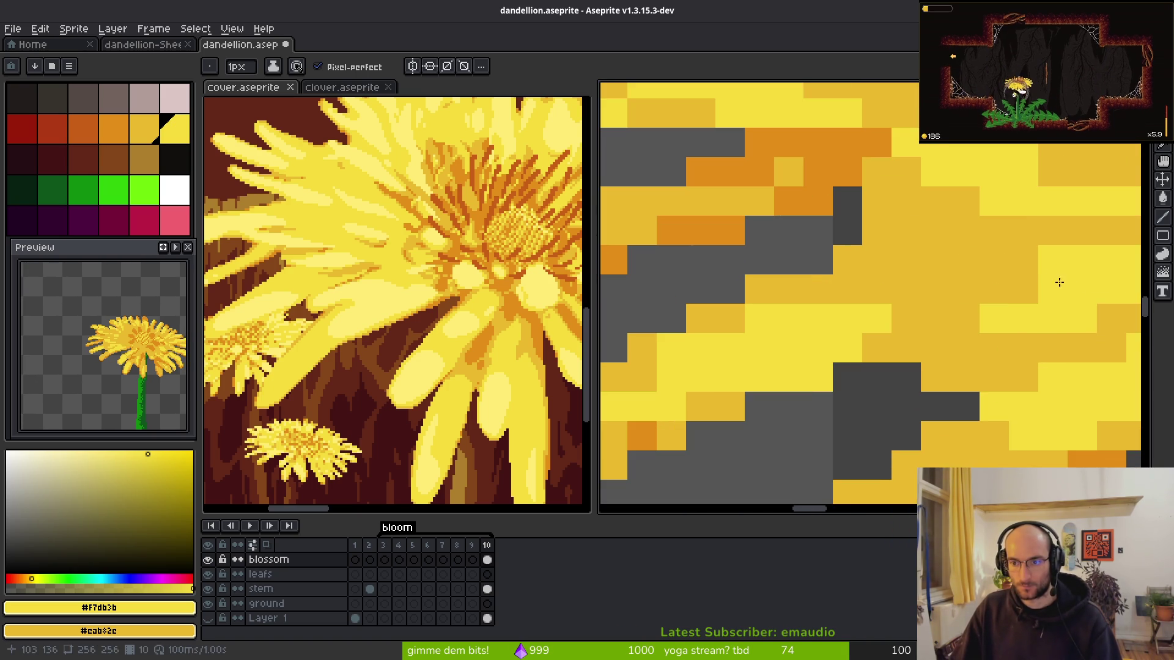
pyautogui.scroll(-2, 862, 293)
pyautogui.scroll(1, 830, 294)
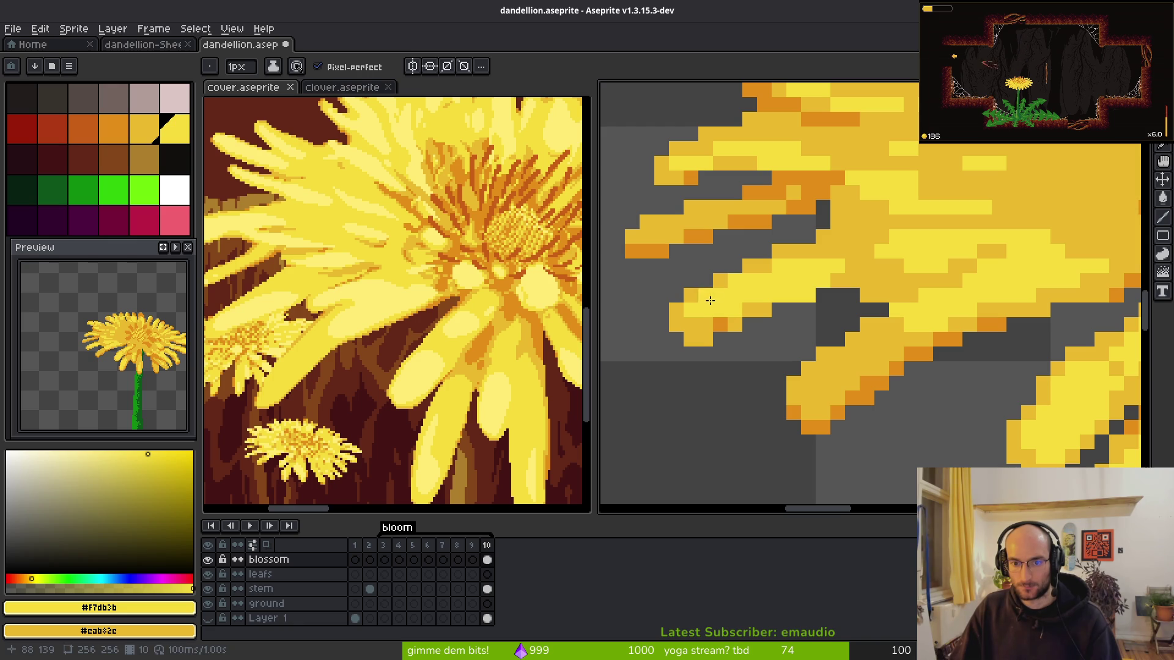
pyautogui.moveTo(715, 324); pyautogui.dragTo(750, 307)
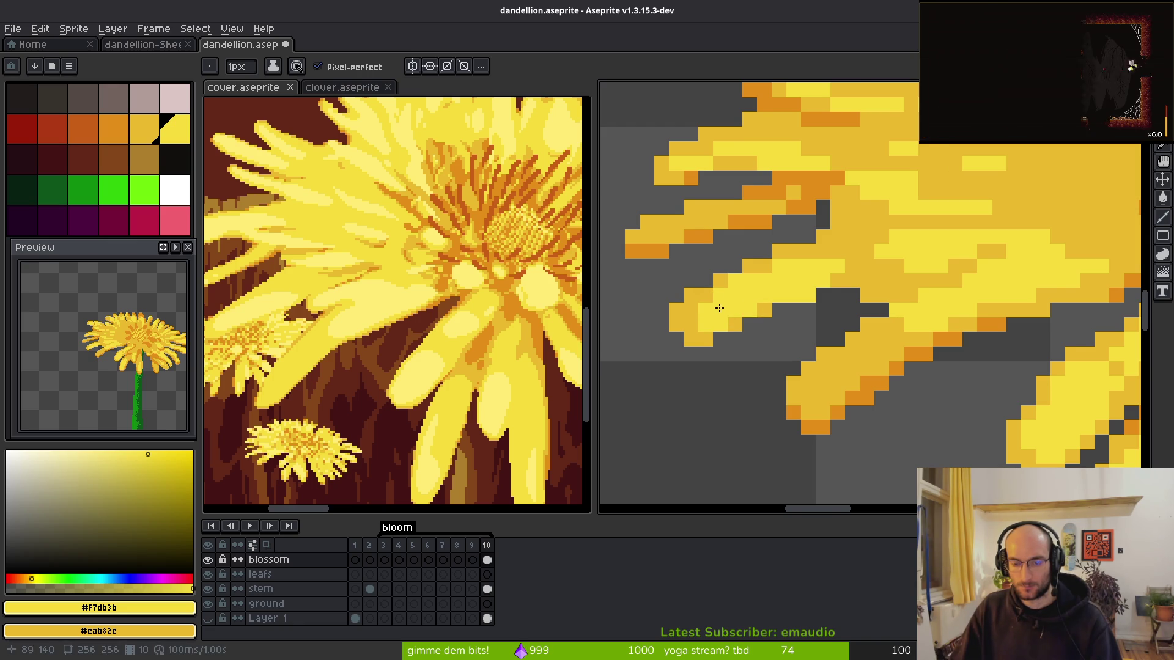
# - Fill the grey gap beside a petal with a light-yellow pixel
pyautogui.scroll(1, 719, 310)
pyautogui.scroll(-2, 941, 329)
pyautogui.click(919, 331)
pyautogui.hscroll(-2, 328, 378)
pyautogui.scroll(2, 812, 293)
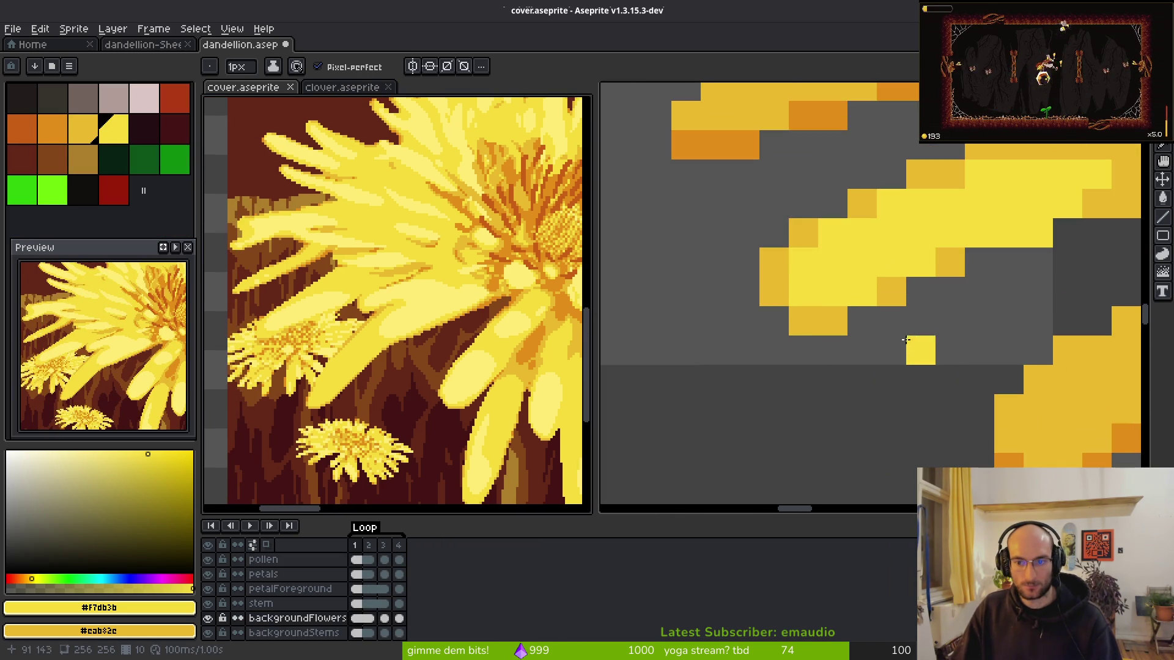
# - Darken three petal pixels with #eab82e and brighten two with #f7db3b
pyautogui.rightClick(832, 292)
pyautogui.rightClick(862, 292)
pyautogui.rightClick(803, 263)
pyautogui.click(891, 291)
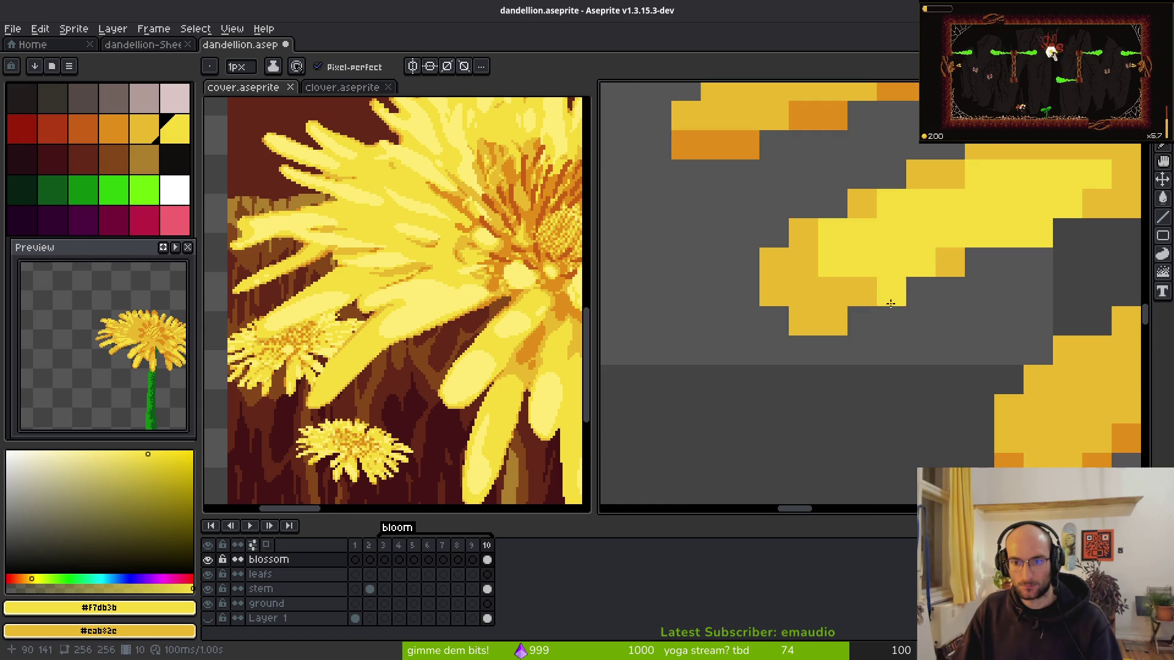
pyautogui.scroll(-4, 905, 306)
pyautogui.scroll(3, 909, 297)
pyautogui.scroll(2, 768, 280)
pyautogui.click(708, 258)
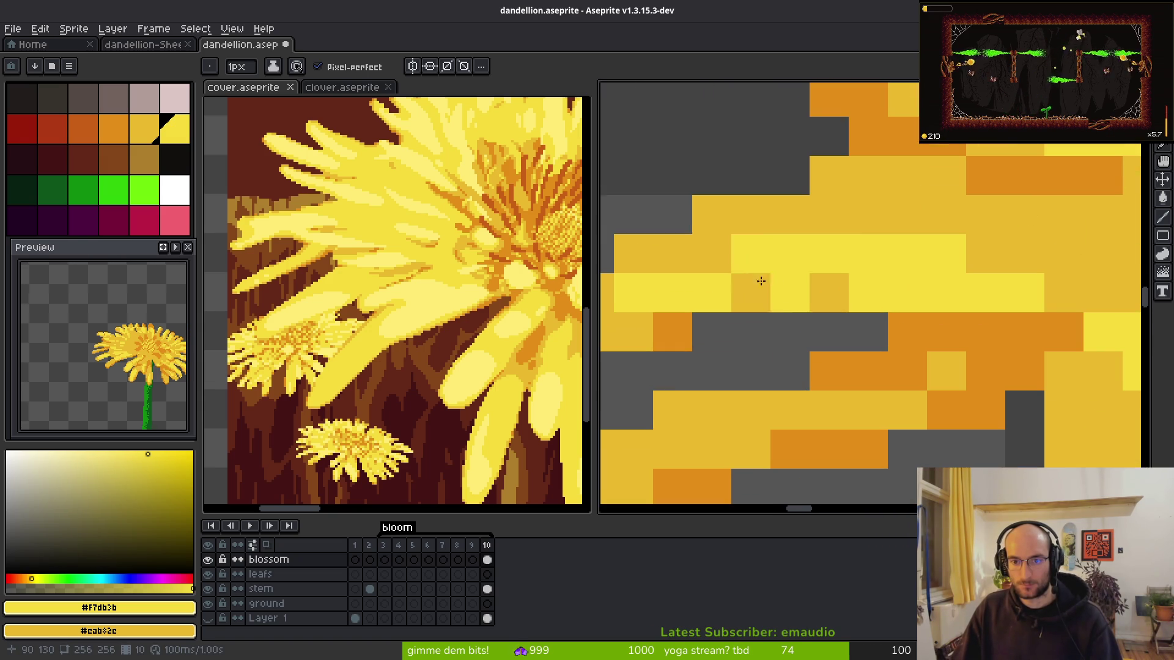
# - Darken the petal's lower row and add a run of #f7db3b highlight pixels above
pyautogui.rightClick(867, 292)
pyautogui.rightClick(907, 292)
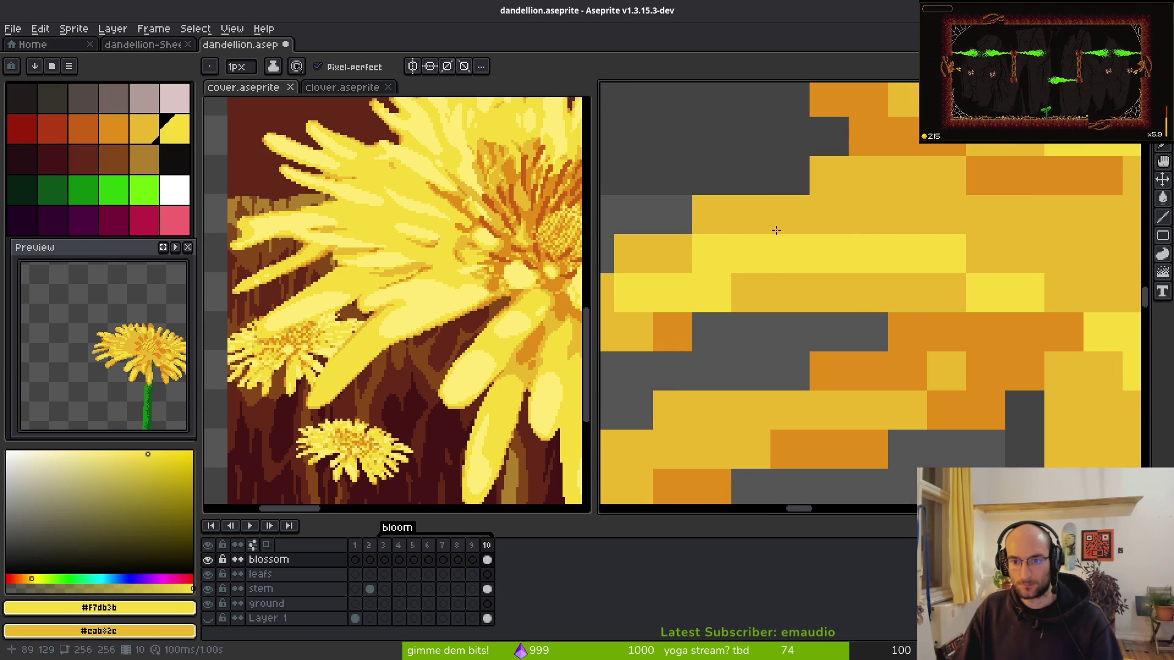
pyautogui.moveTo(776, 227); pyautogui.dragTo(985, 257)
pyautogui.click(751, 220)
pyautogui.click(673, 254)
pyautogui.click(788, 293)
pyautogui.scroll(-3, 764, 287)
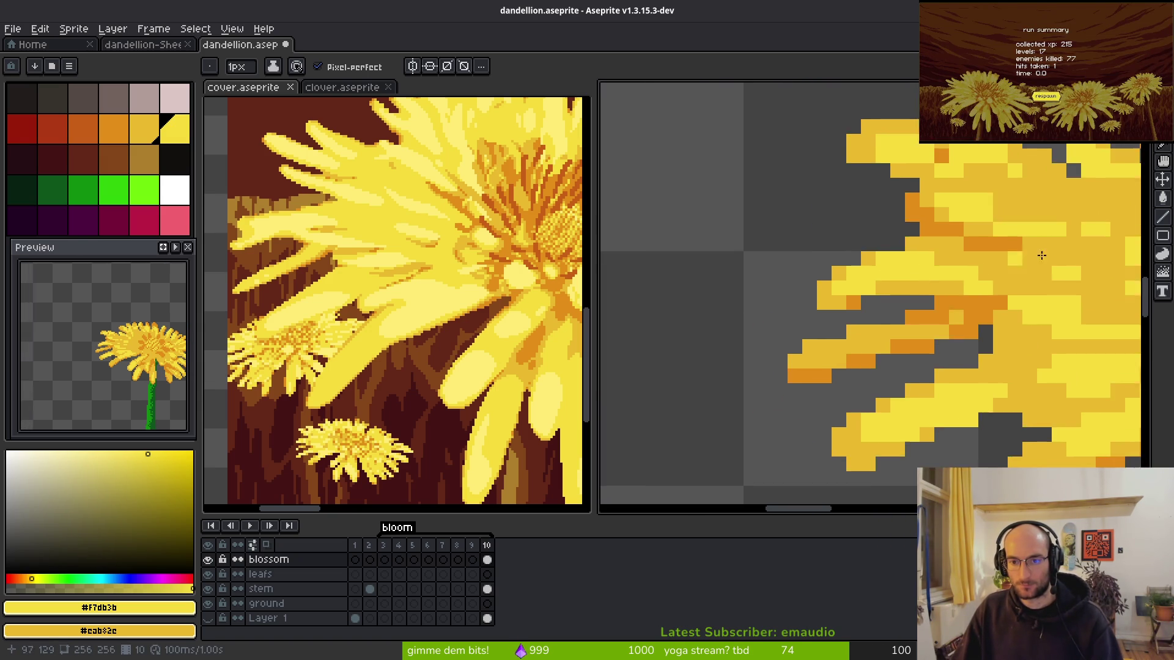
pyautogui.scroll(3, 786, 245)
pyautogui.rightClick(785, 256)
pyautogui.click(789, 195)
# - Touch up a few more petal pixels in bright and darker yellow, then review the blossom
pyautogui.scroll(-1, 789, 195)
pyautogui.click(886, 275)
pyautogui.rightClick(828, 218)
pyautogui.scroll(-1, 851, 270)
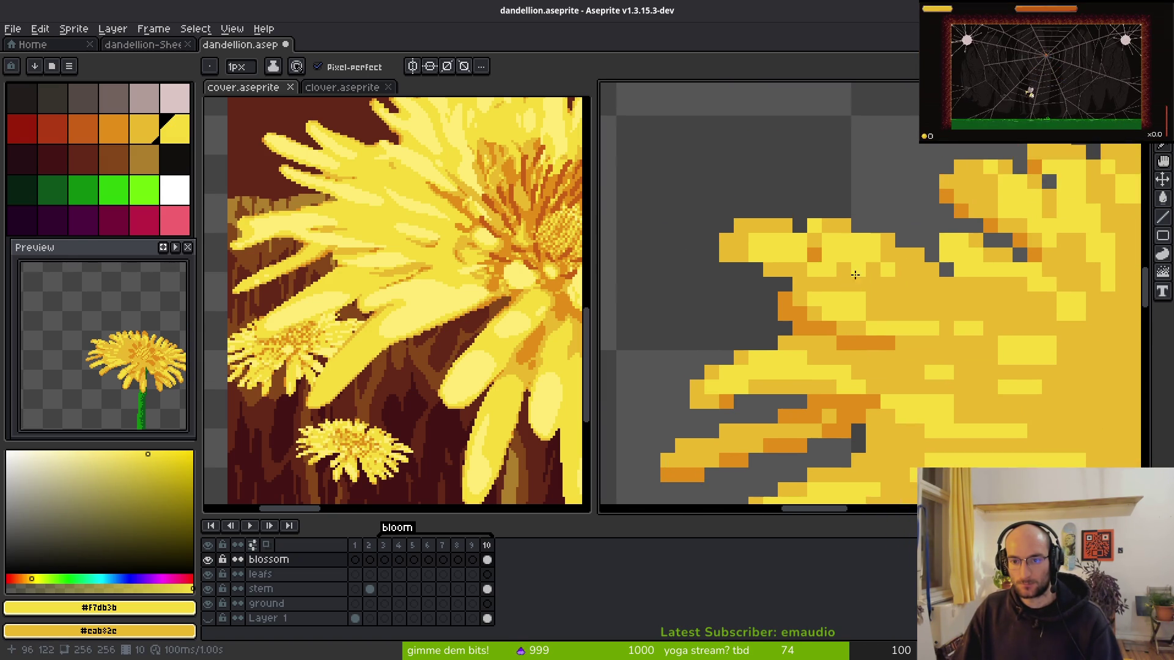
pyautogui.scroll(1, 775, 251)
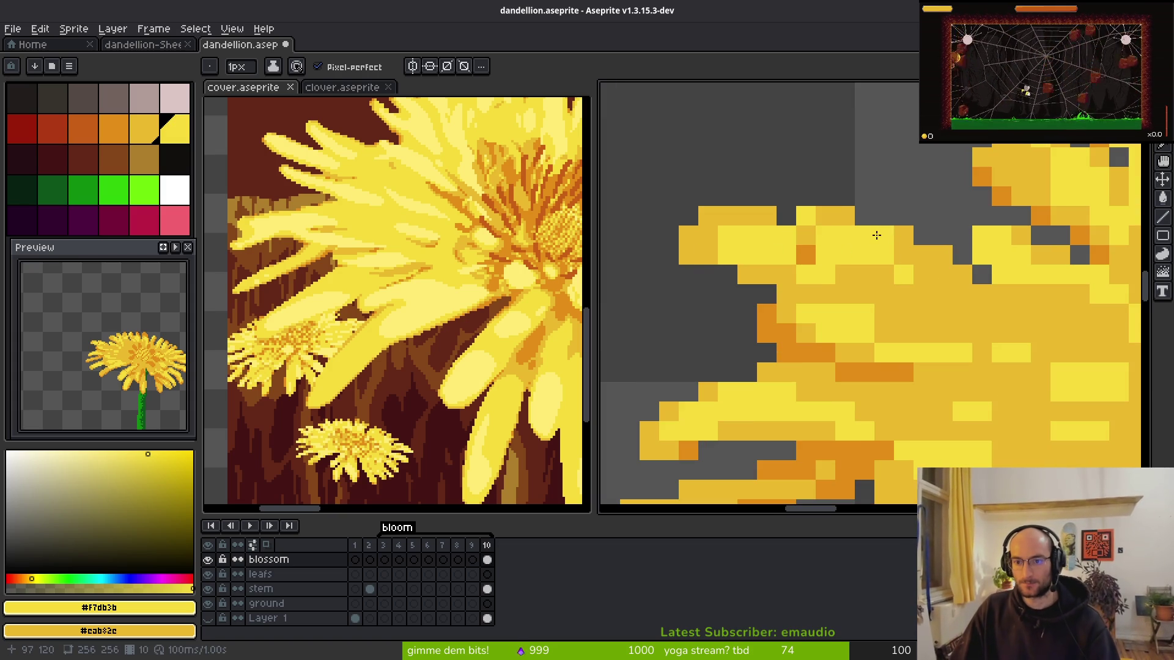
pyautogui.scroll(-1, 837, 280)
pyautogui.scroll(1, 822, 288)
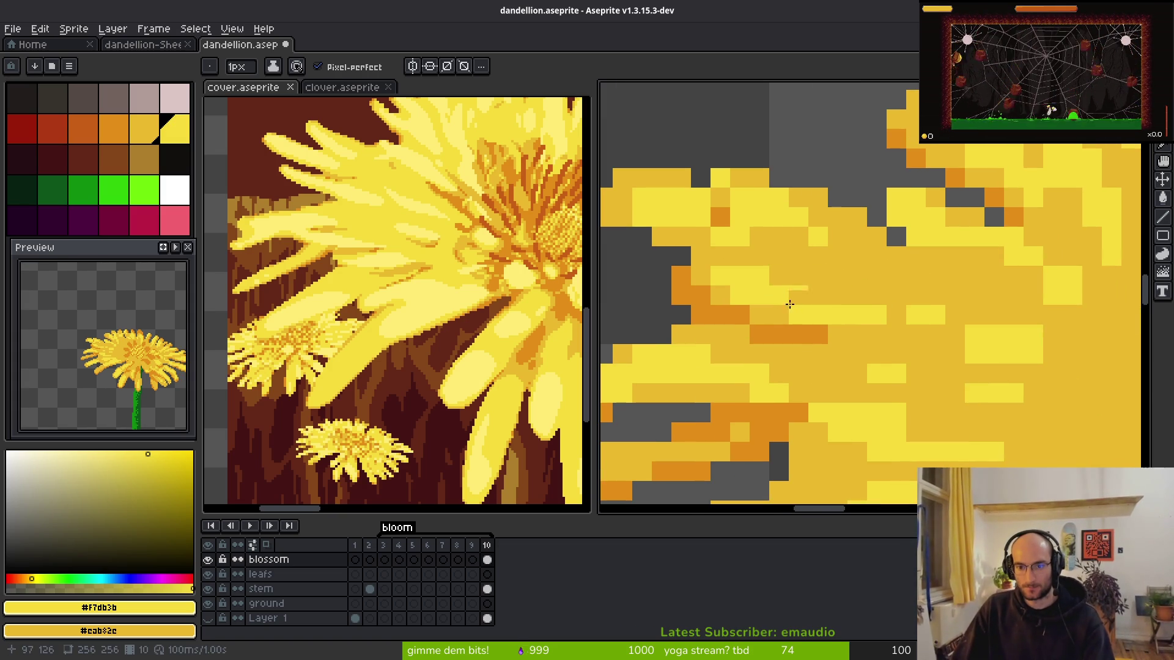
pyautogui.scroll(-1, 868, 320)
pyautogui.scroll(1, 866, 340)
pyautogui.moveTo(739, 383); pyautogui.dragTo(827, 330)
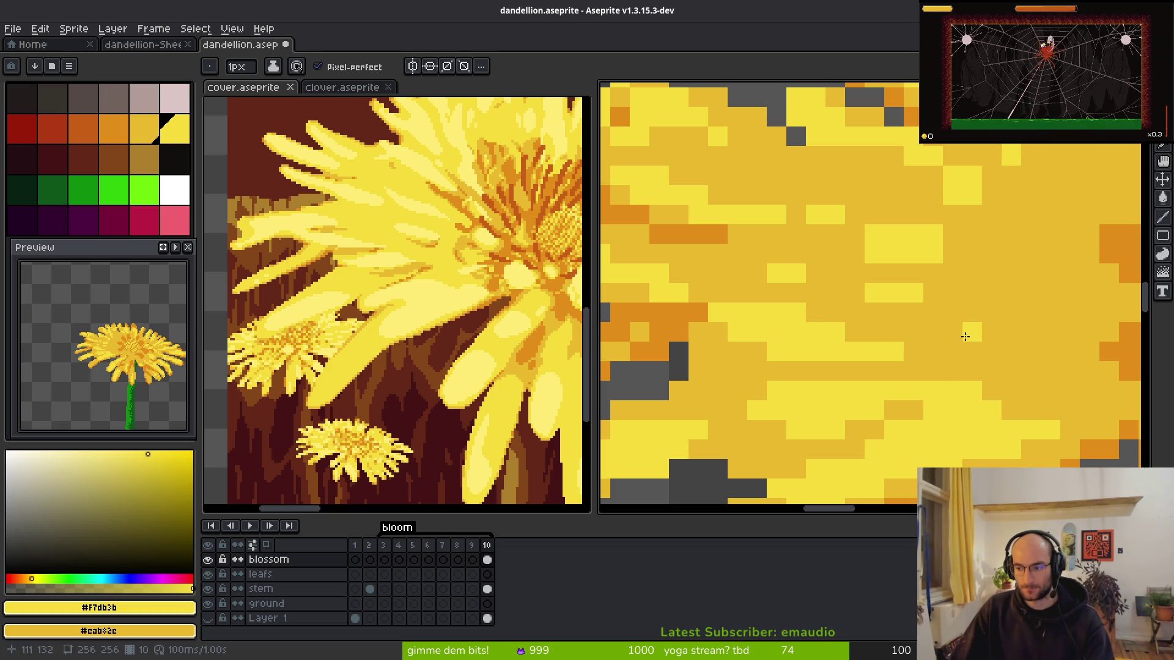
pyautogui.scroll(-3, 922, 374)
pyautogui.scroll(-1, 921, 374)
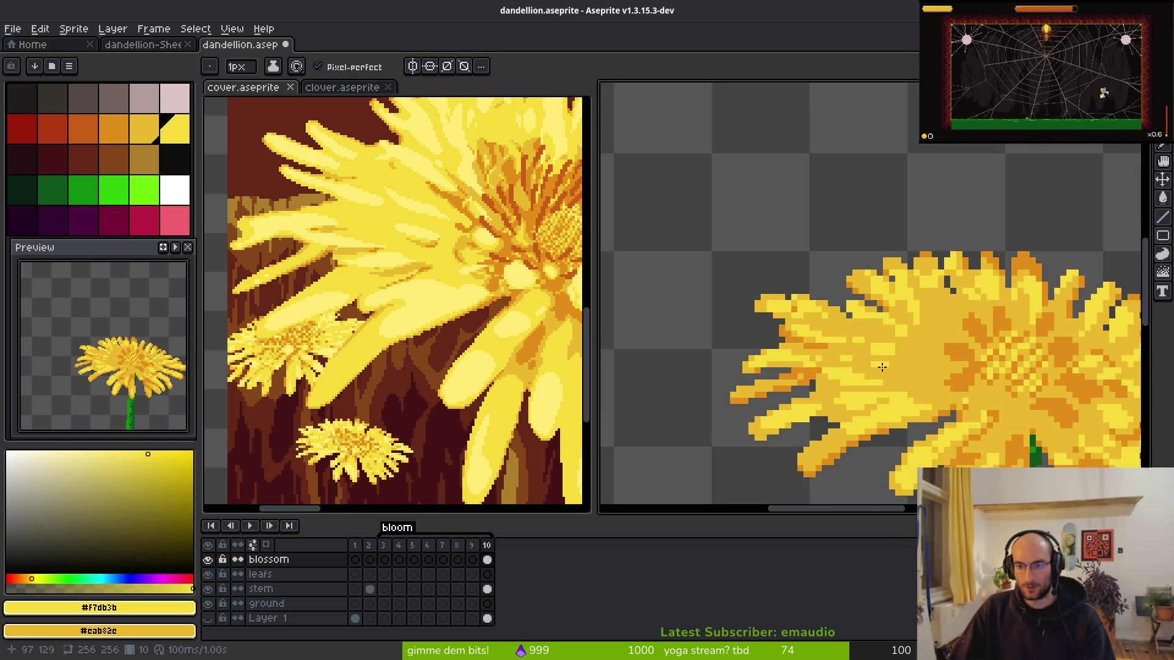
pyautogui.scroll(1, 865, 339)
pyautogui.scroll(-4, 864, 343)
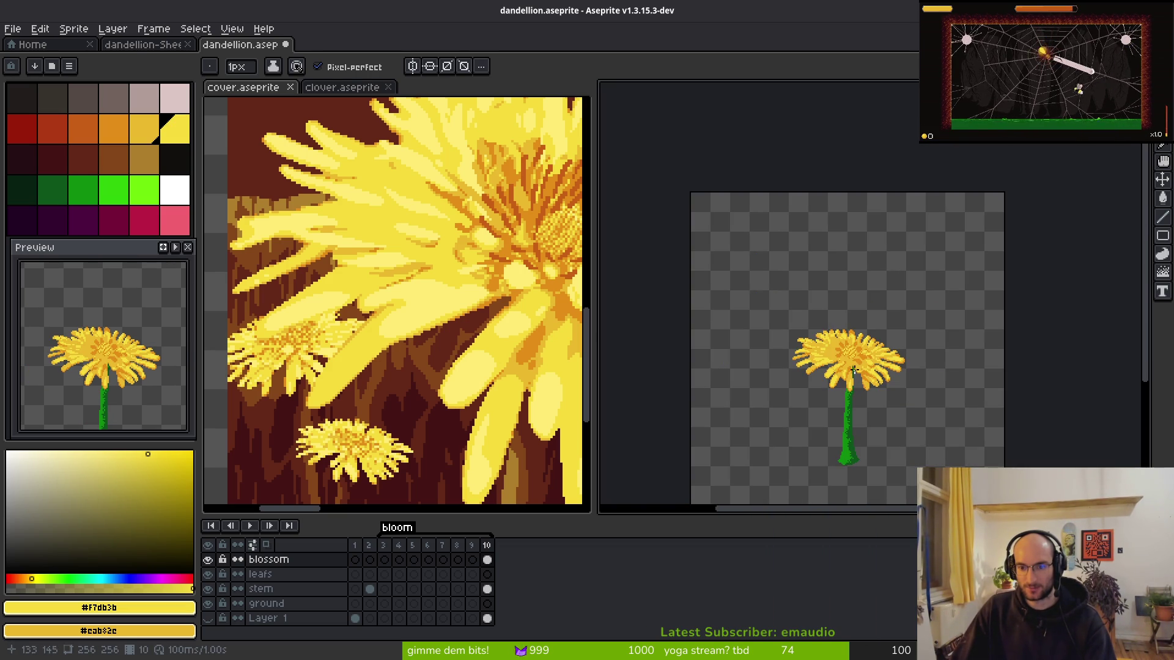
# - Brighten pixels along the lower petal and near its tip
pyautogui.scroll(6, 874, 387)
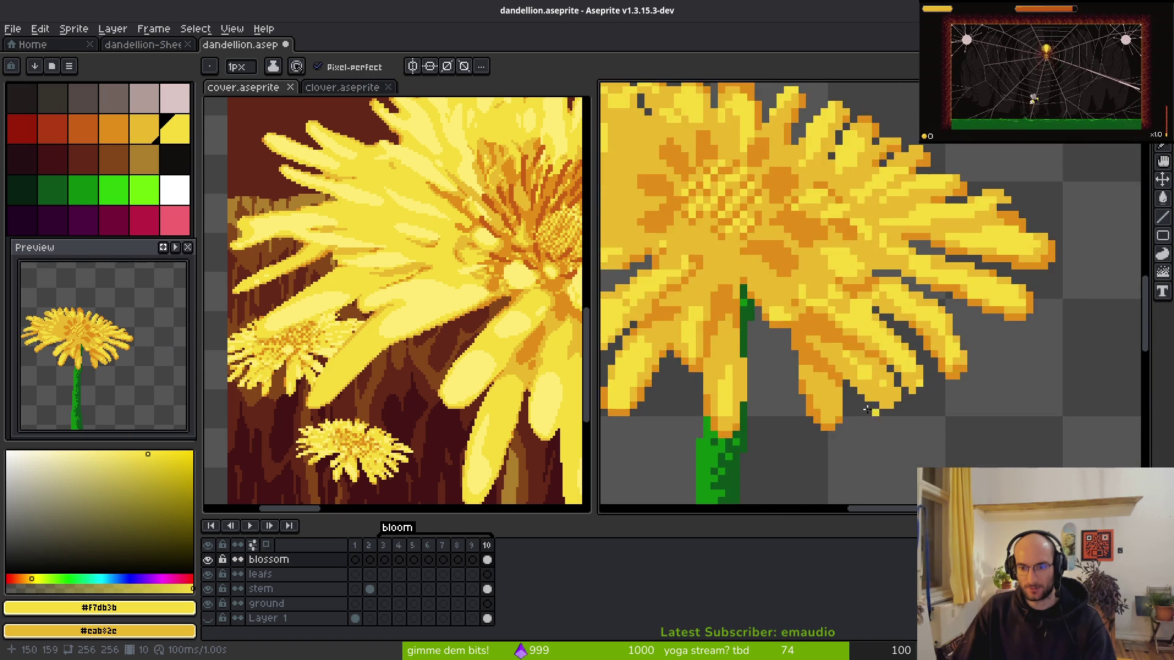
pyautogui.moveTo(787, 417)
pyautogui.mouseDown()
pyautogui.moveTo(814, 435)
pyautogui.moveTo(789, 395)
pyautogui.mouseUp()
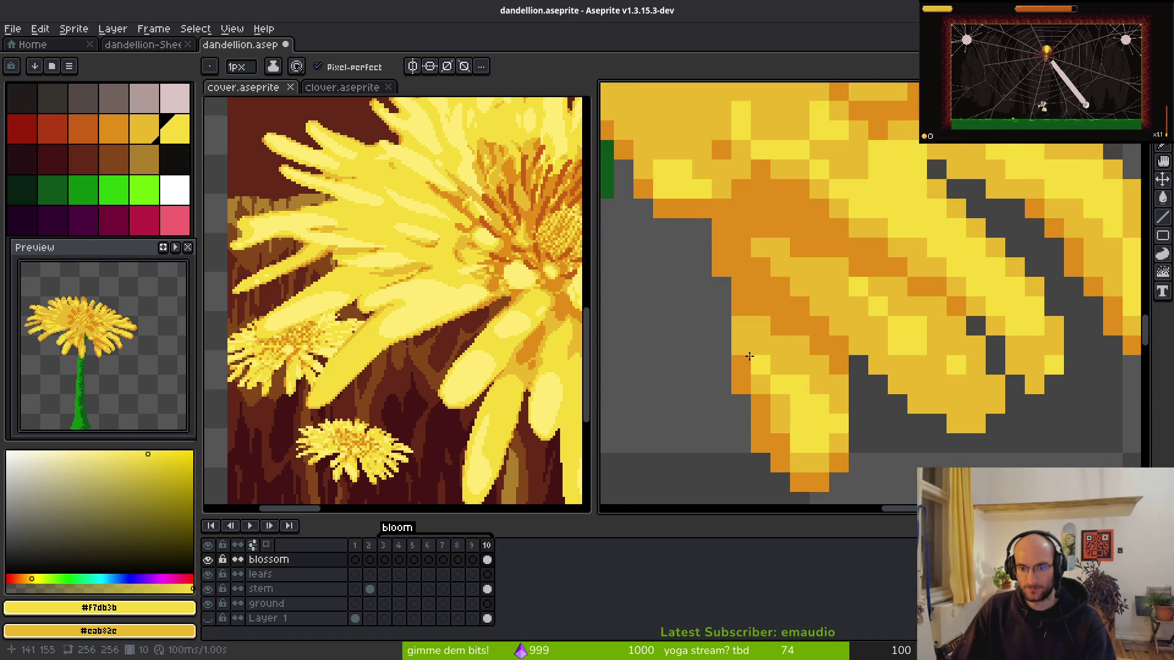
pyautogui.moveTo(744, 349); pyautogui.dragTo(782, 379)
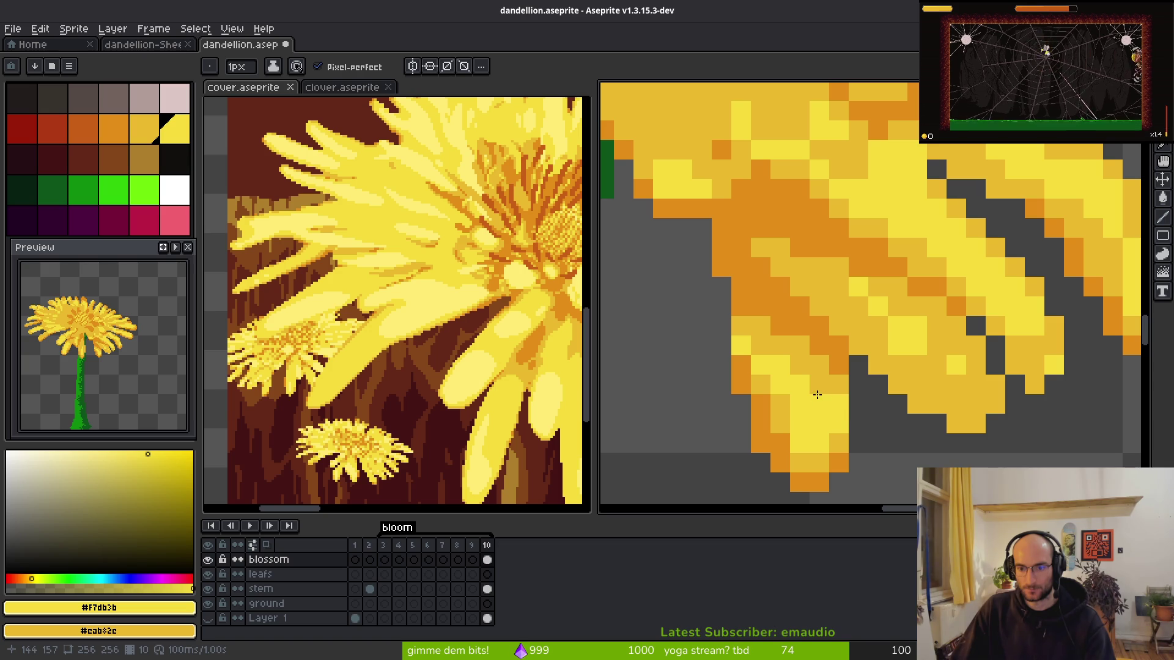
pyautogui.scroll(-5, 819, 399)
pyautogui.scroll(5, 788, 421)
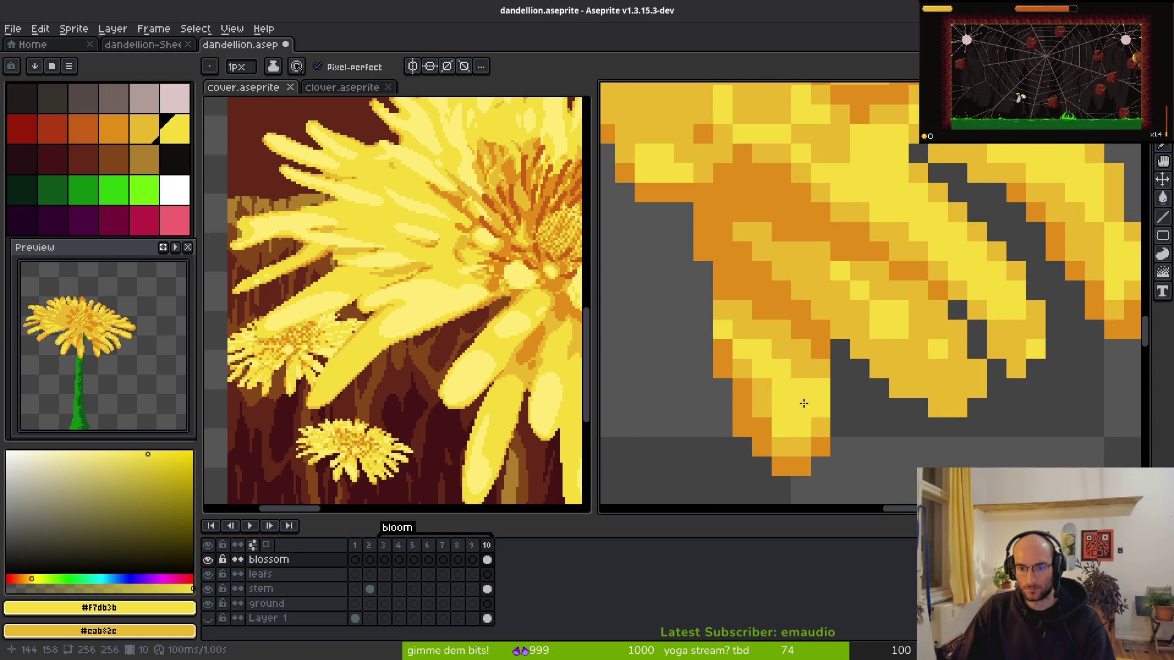
pyautogui.moveTo(796, 371); pyautogui.dragTo(748, 327)
# - Paint four orange shading pixels on the left-side petals
pyautogui.scroll(-3, 752, 341)
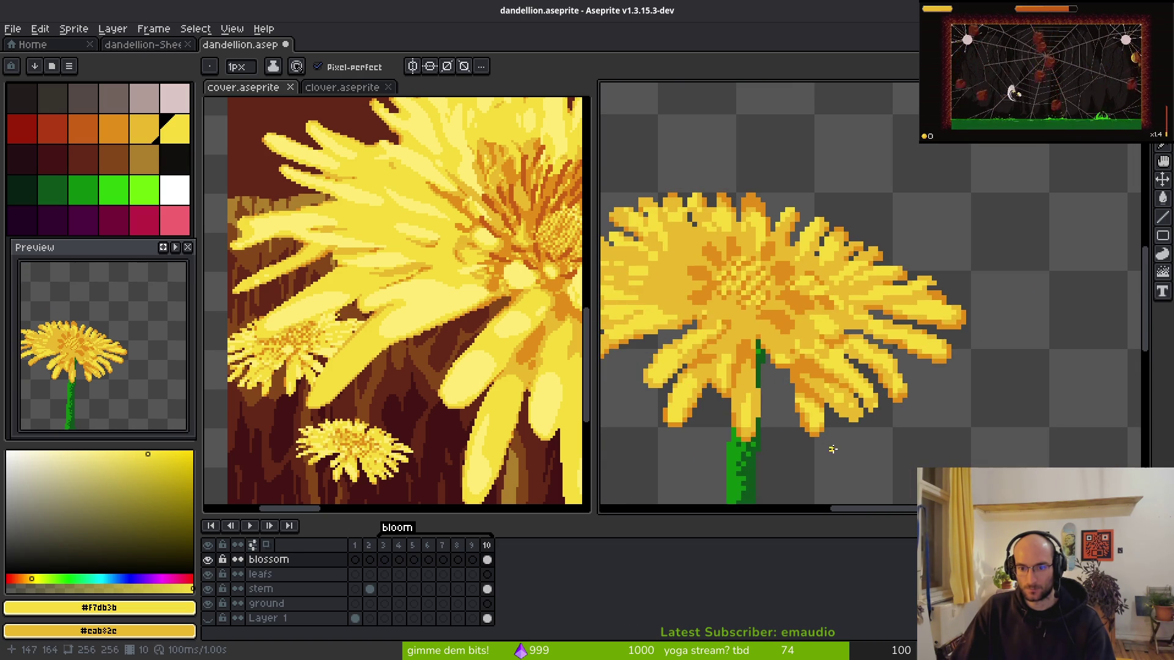
pyautogui.scroll(-2, 834, 444)
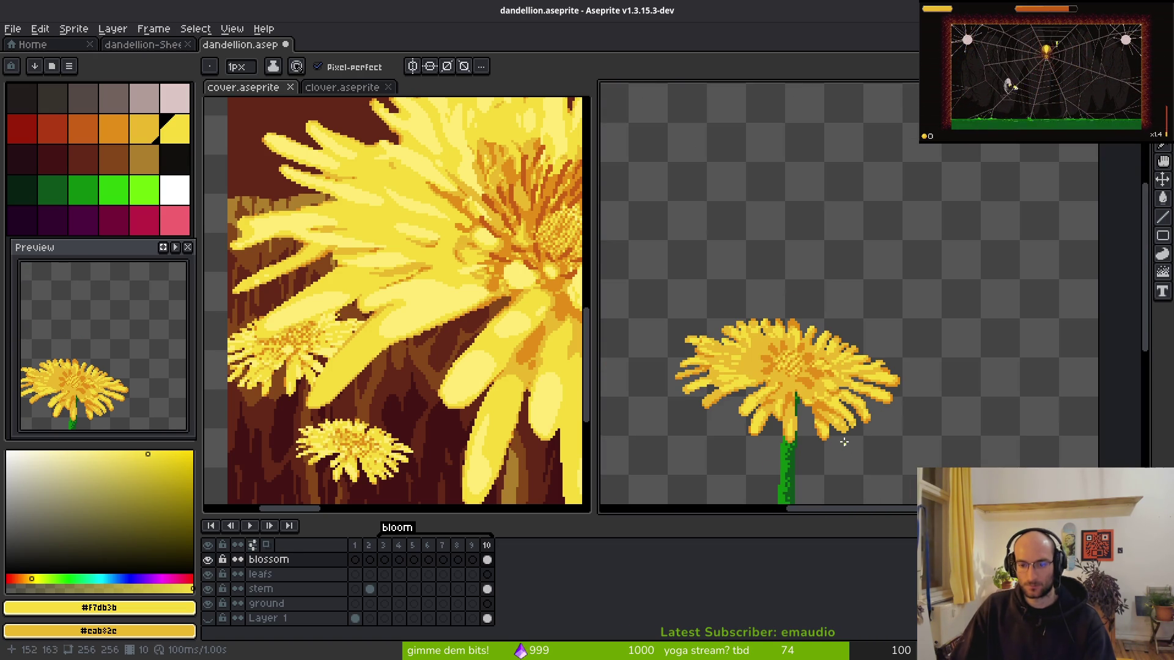
pyautogui.scroll(4, 843, 446)
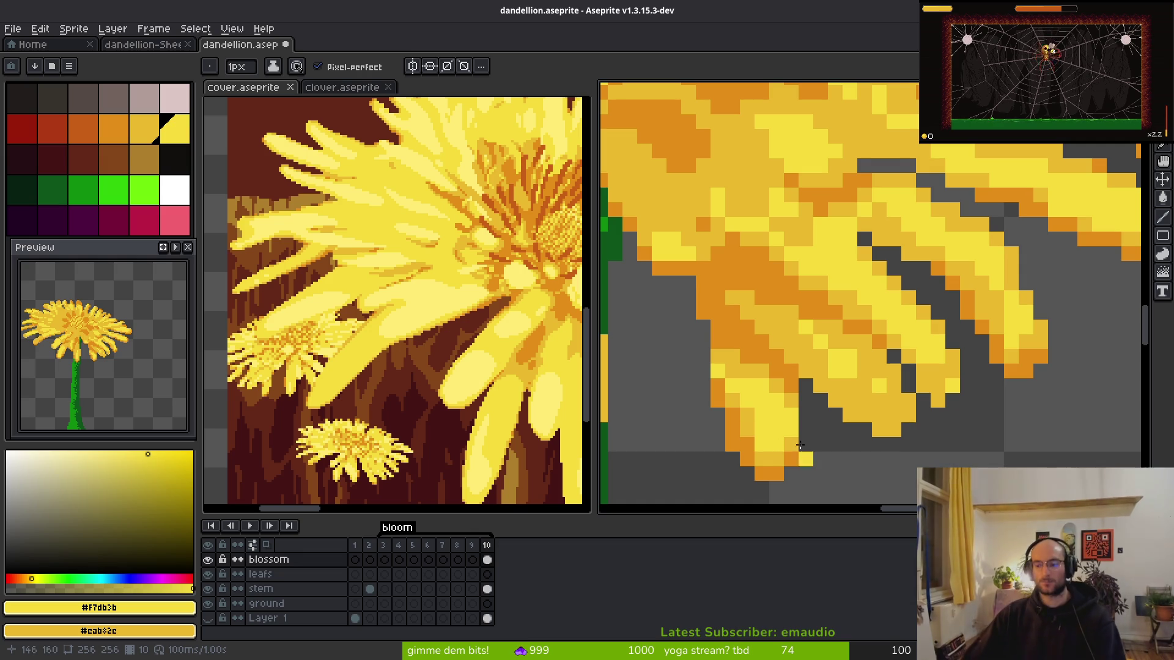
pyautogui.scroll(-3, 946, 403)
pyautogui.scroll(4, 786, 361)
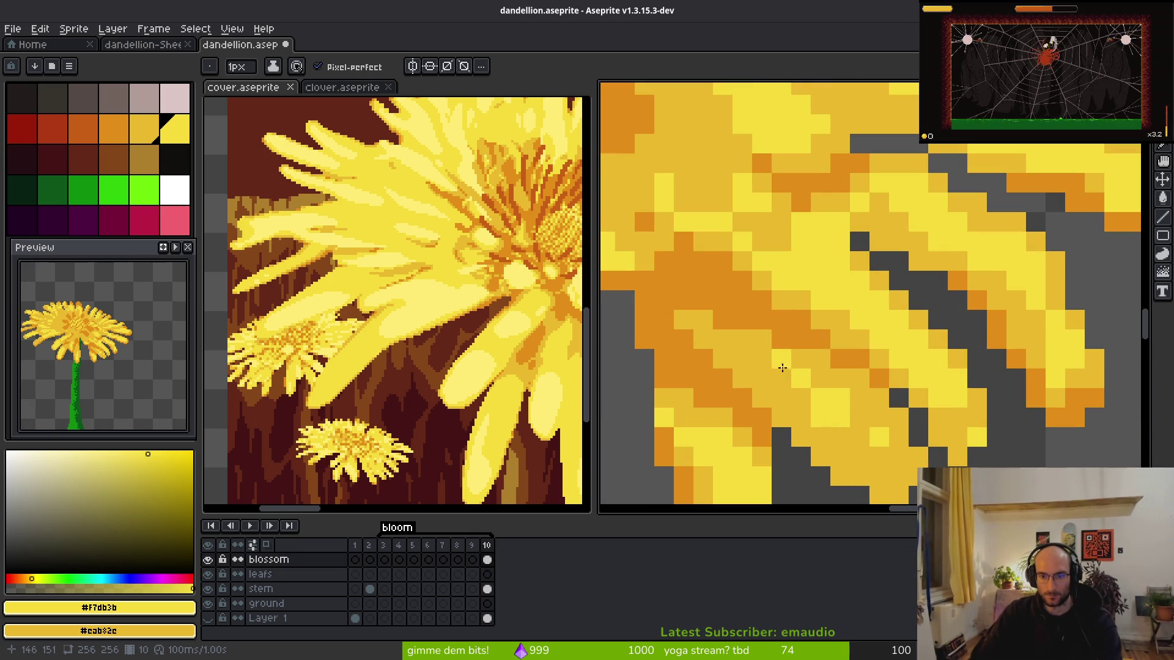
pyautogui.scroll(-2, 802, 417)
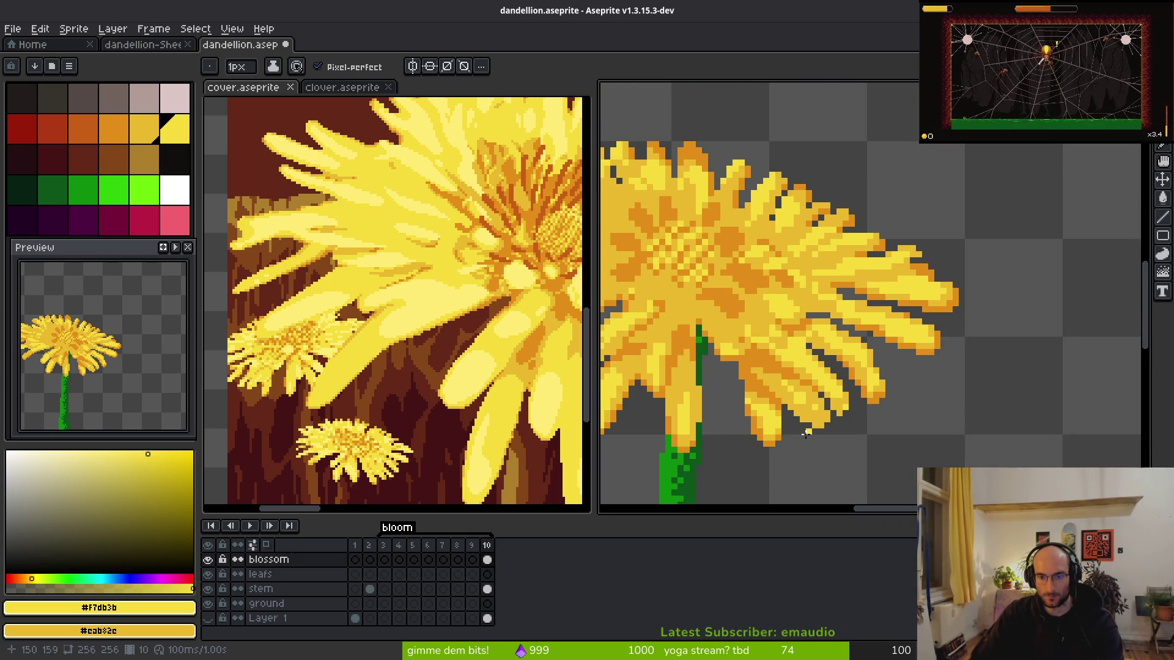
pyautogui.scroll(3, 775, 368)
pyautogui.scroll(-4, 804, 443)
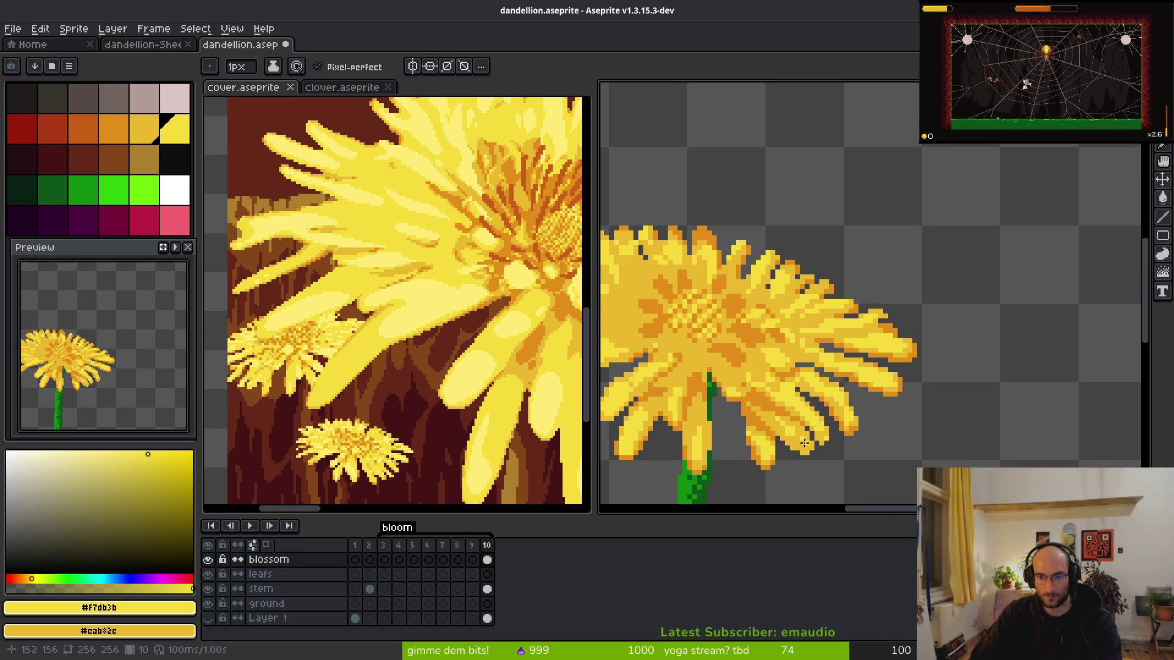
pyautogui.scroll(3, 788, 373)
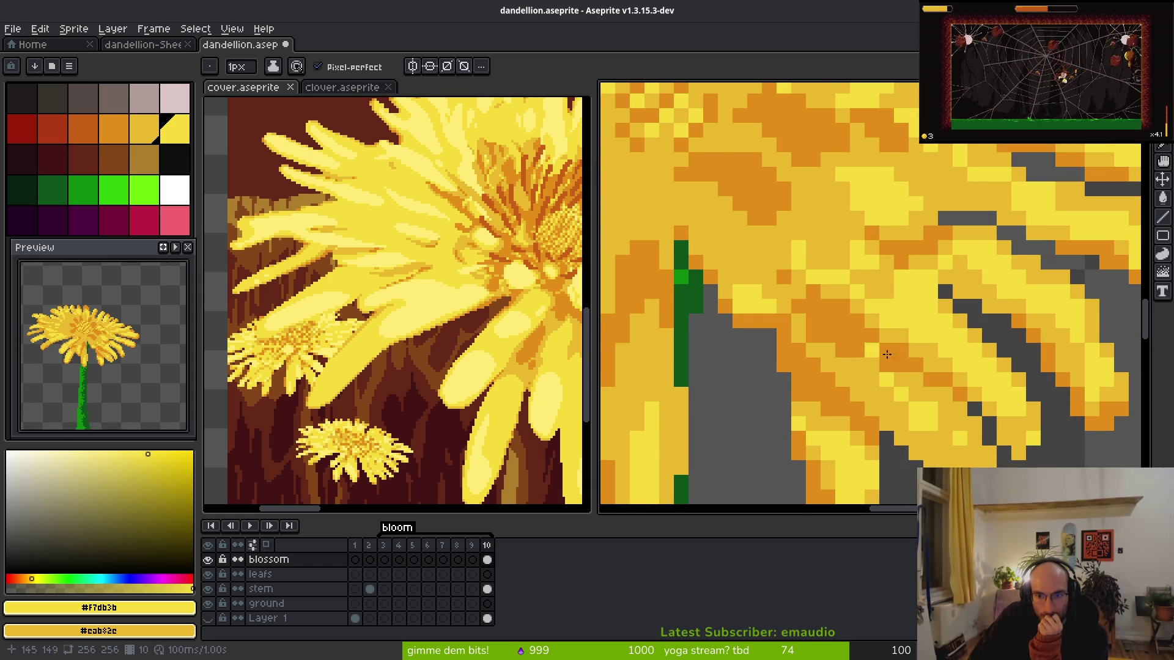
pyautogui.scroll(-3, 843, 341)
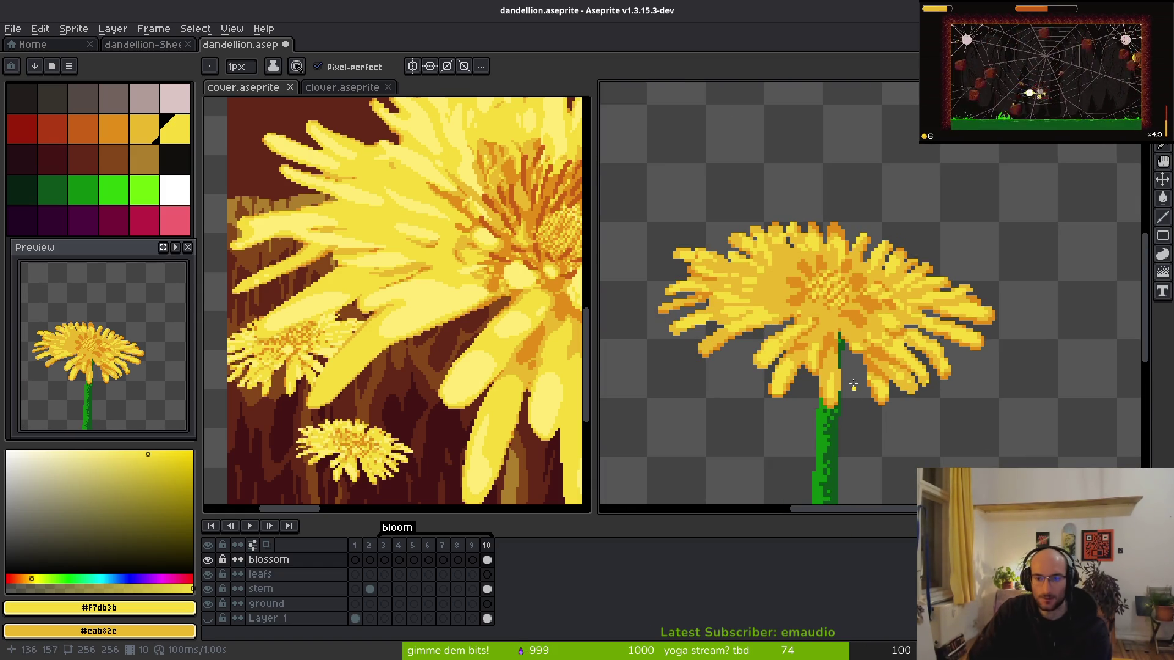
pyautogui.scroll(3, 709, 344)
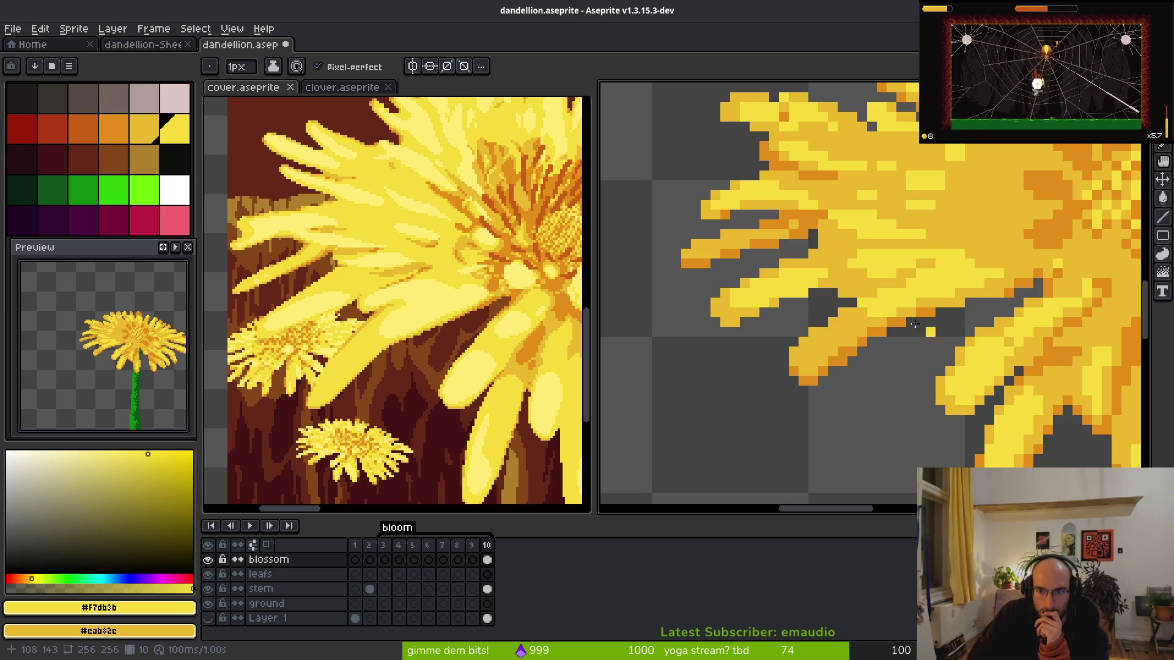
pyautogui.scroll(3, 911, 262)
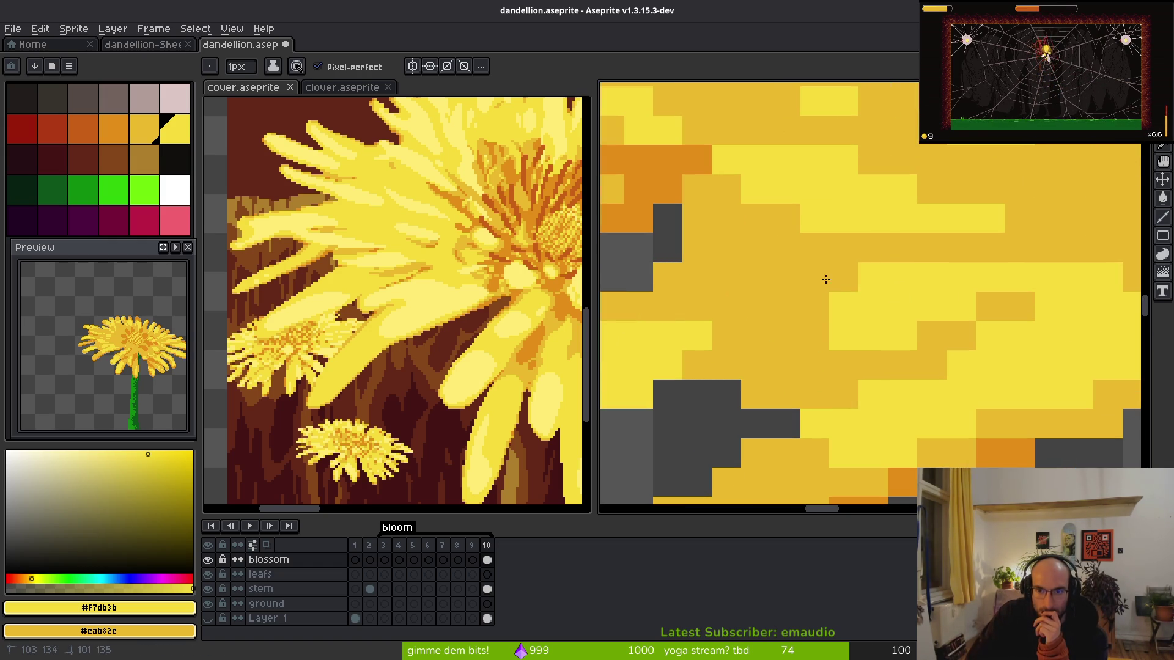
pyautogui.keyDown('alt'); pyautogui.click(637, 198); pyautogui.keyUp('alt')
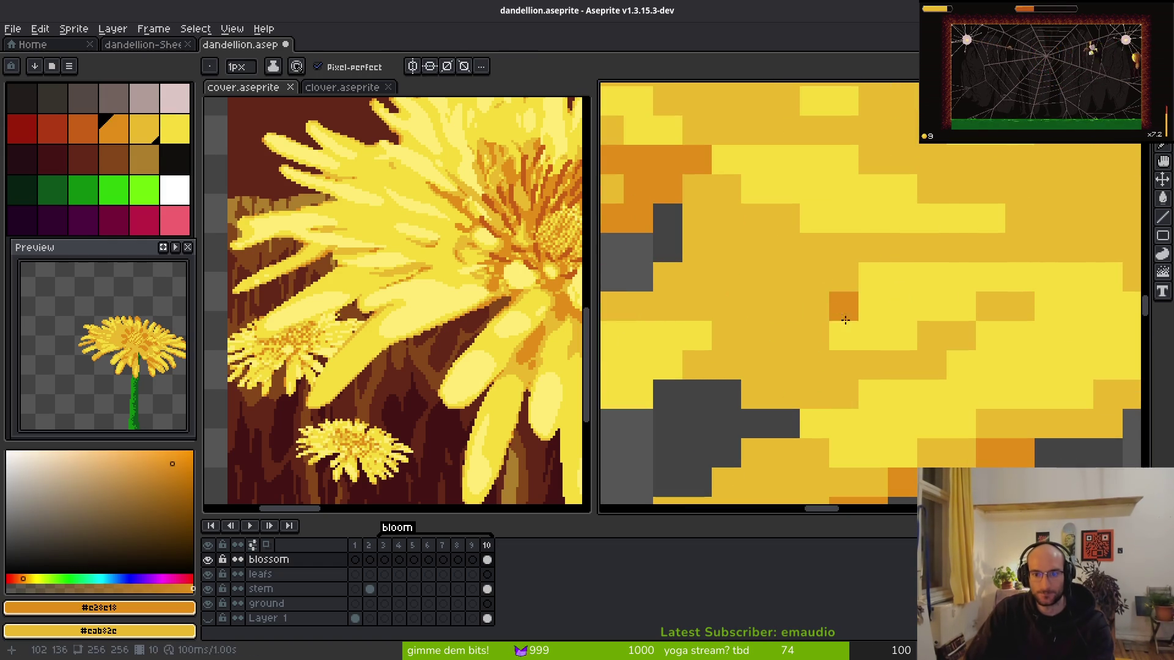
pyautogui.click(815, 307)
pyautogui.click(778, 341)
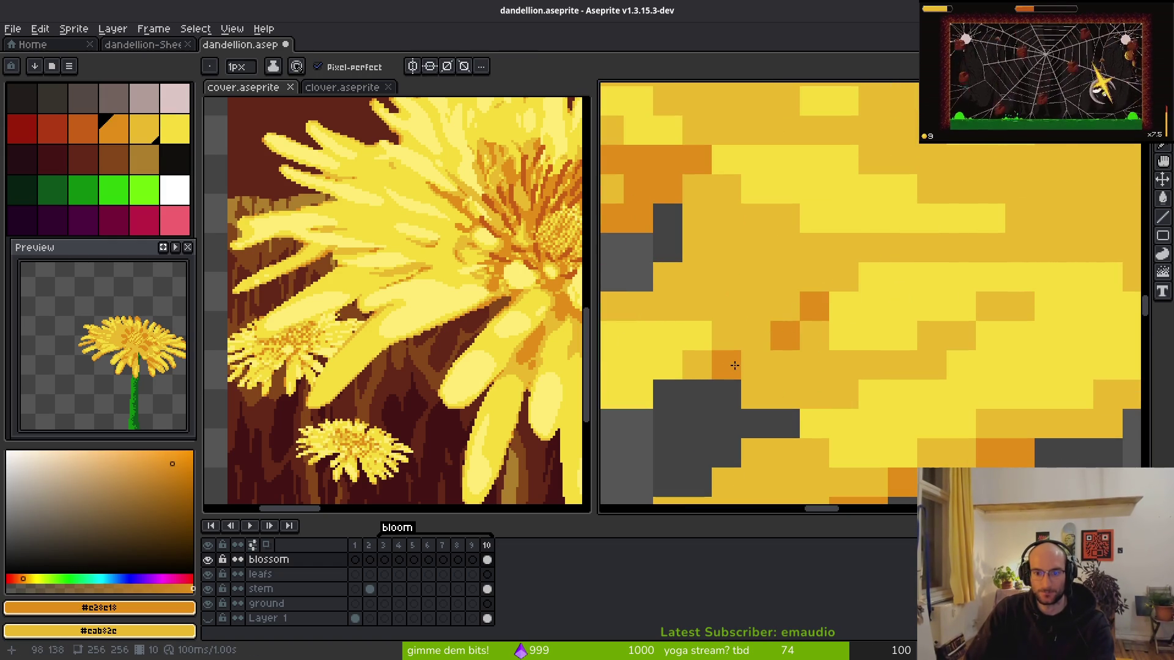
pyautogui.scroll(-5, 838, 391)
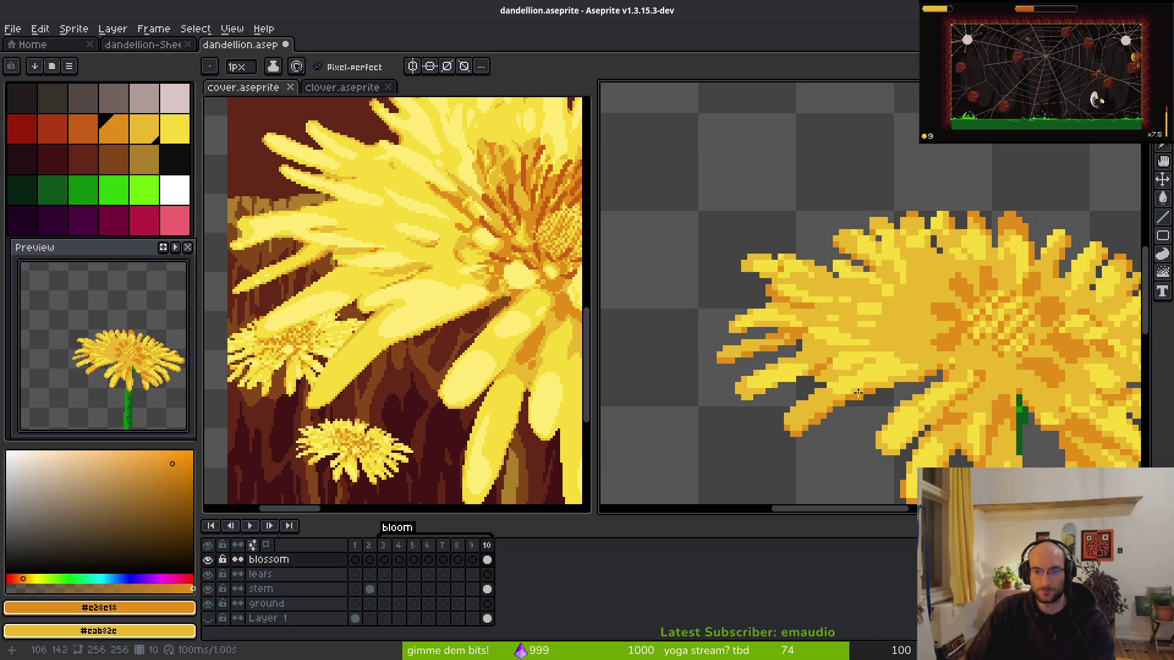
pyautogui.scroll(3, 856, 343)
pyautogui.click(872, 314)
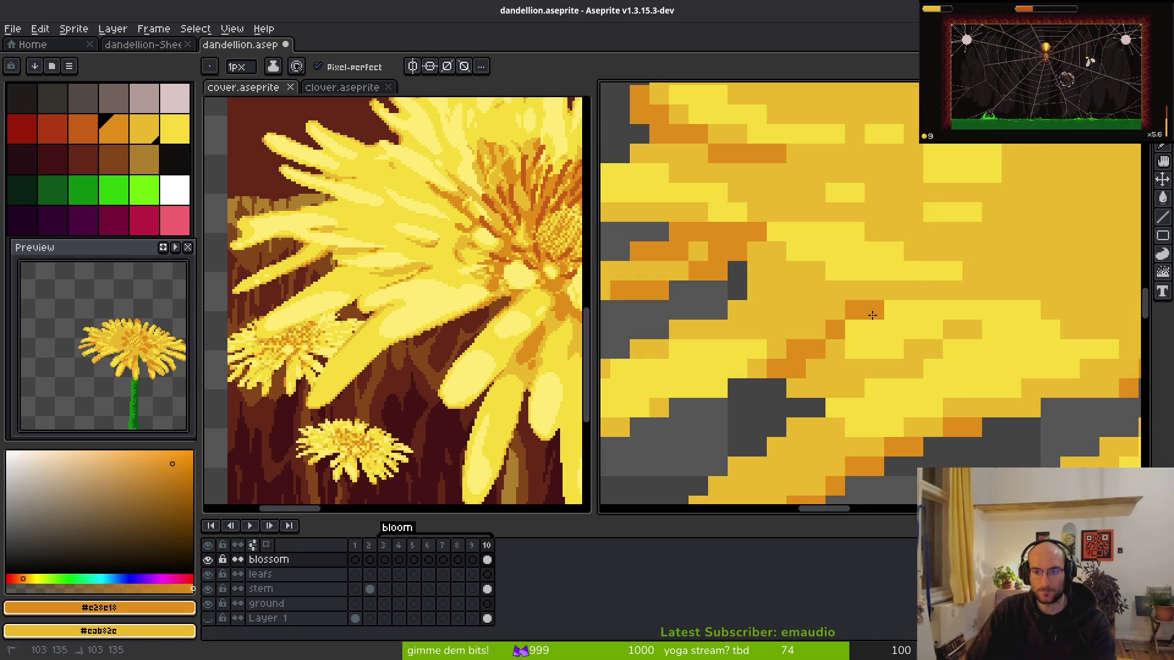
# - Draw an orange shading line along the left petal
pyautogui.scroll(-4, 898, 306)
pyautogui.scroll(2, 851, 330)
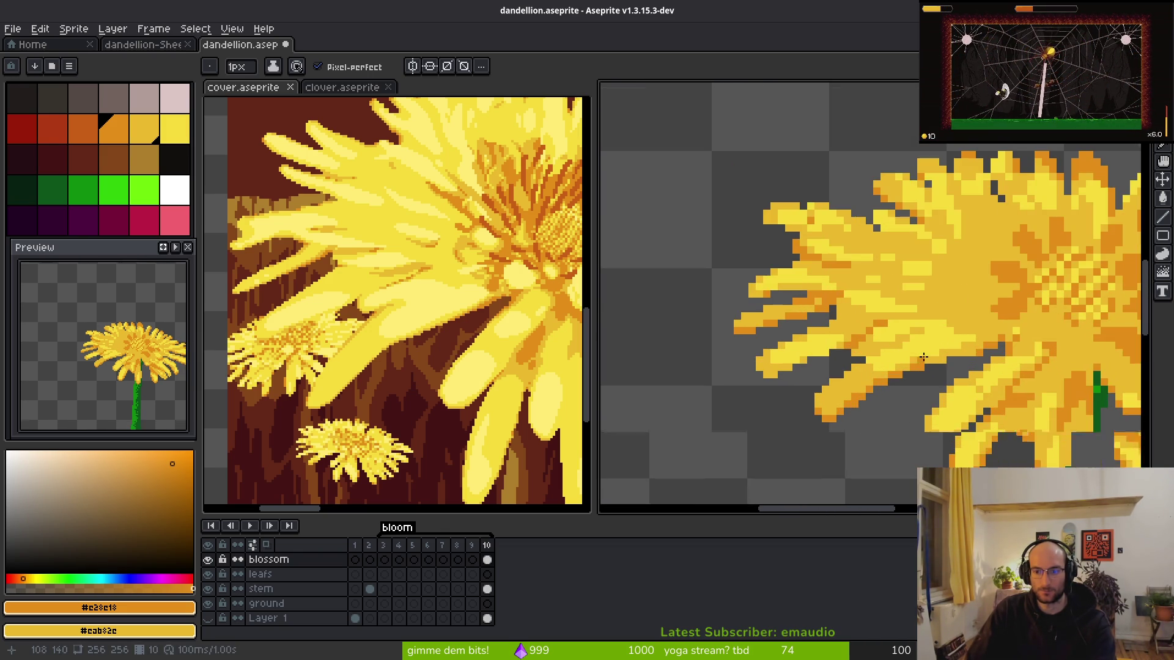
pyautogui.scroll(1, 929, 316)
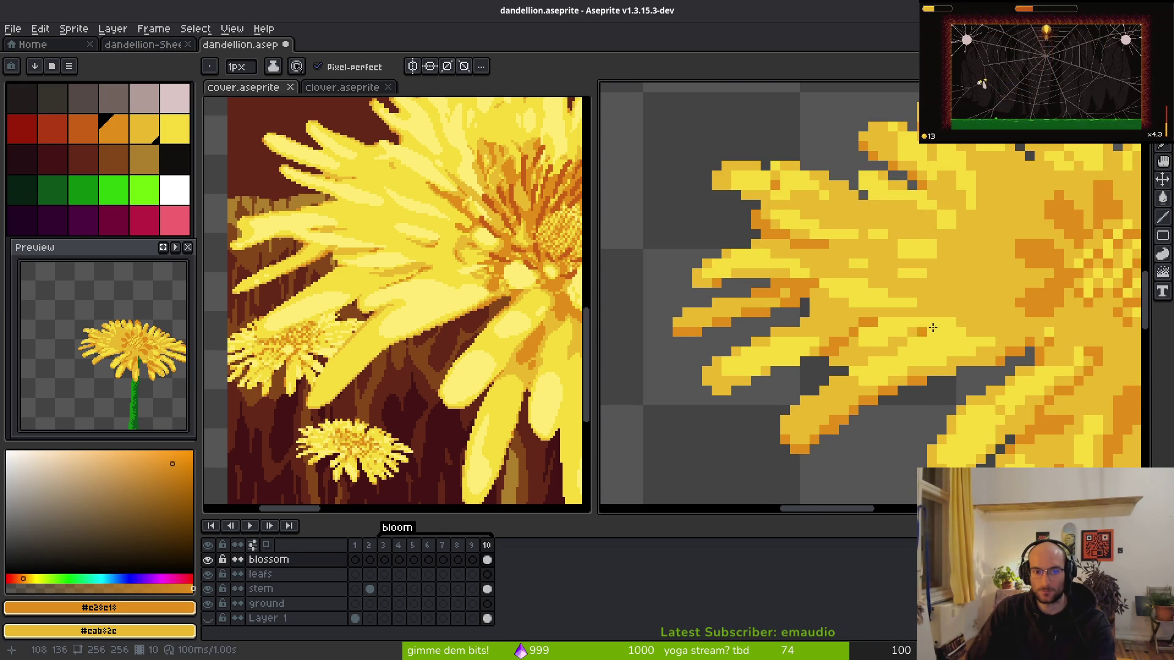
pyautogui.scroll(1, 924, 309)
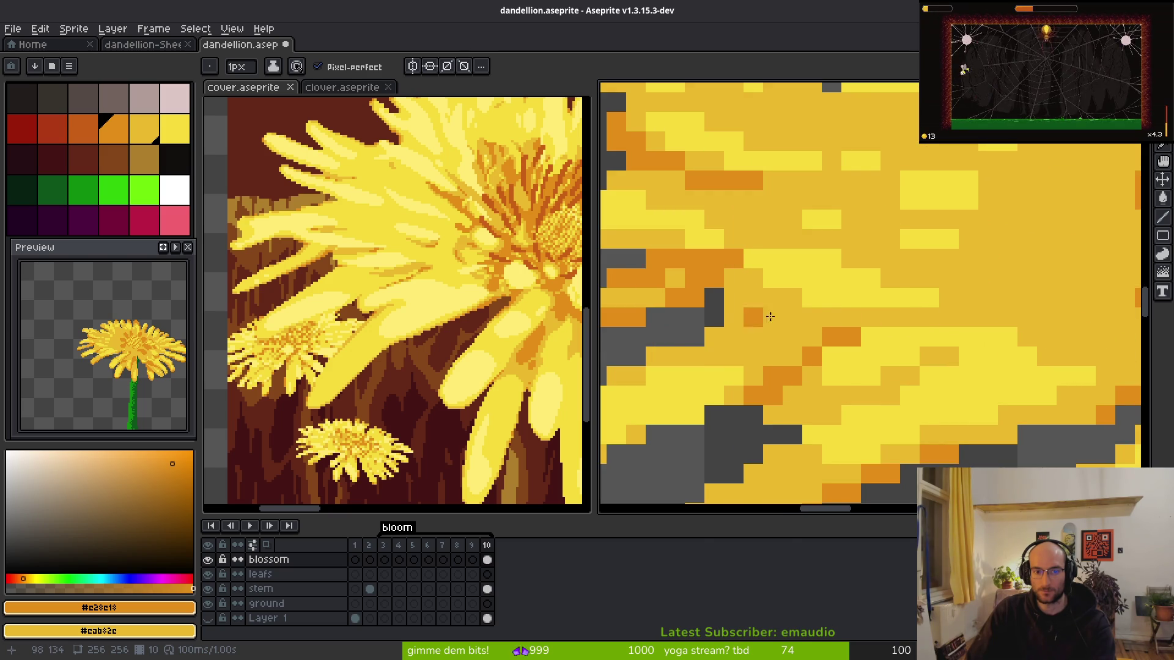
pyautogui.moveTo(836, 324)
pyautogui.mouseDown()
pyautogui.moveTo(733, 307)
pyautogui.moveTo(891, 378)
pyautogui.mouseUp()
# - Eyedrop bright yellow #f7db3b from the petals and paint upper petal pixels with it
pyautogui.press('alt')
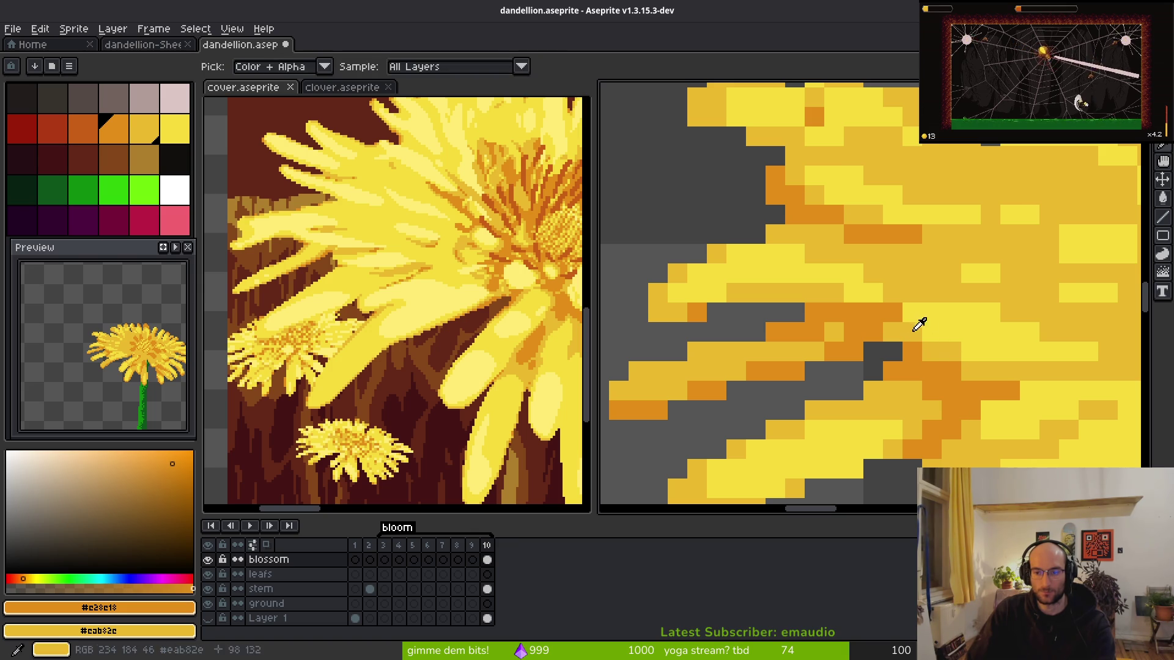
pyautogui.click(904, 327)
pyautogui.scroll(-3, 994, 376)
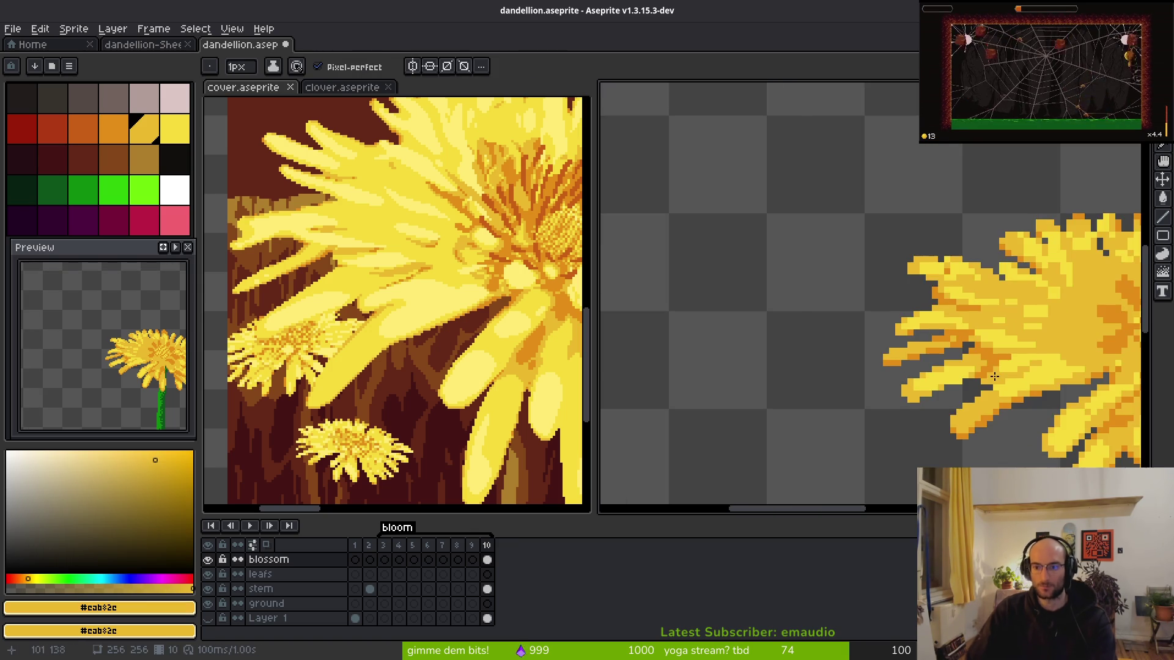
pyautogui.scroll(4, 751, 268)
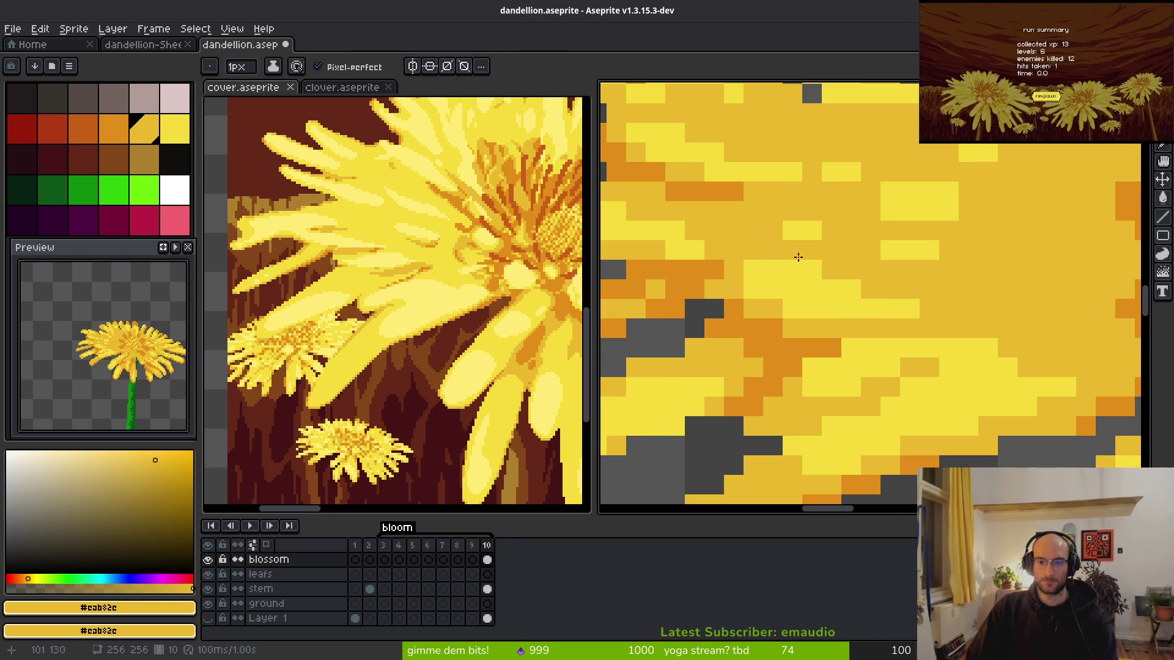
pyautogui.keyDown('alt'); pyautogui.click(747, 269); pyautogui.keyUp('alt')
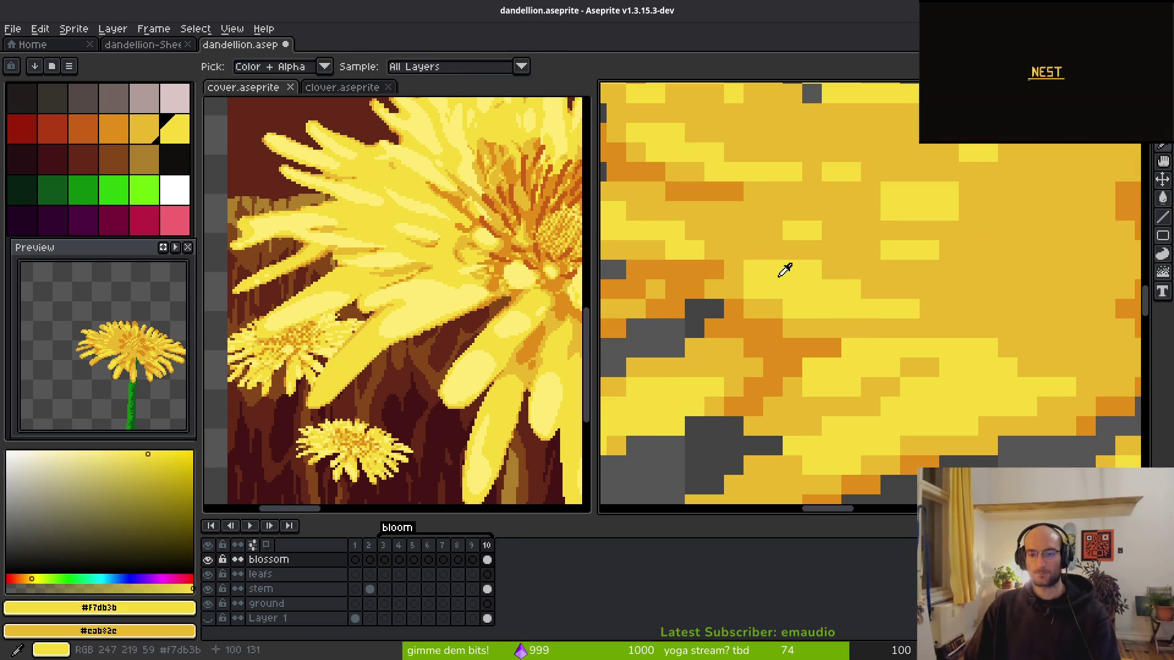
pyautogui.moveTo(689, 248)
pyautogui.mouseDown()
pyautogui.moveTo(775, 339)
pyautogui.moveTo(851, 343)
pyautogui.moveTo(776, 238)
pyautogui.mouseUp()
pyautogui.scroll(3, 983, 354)
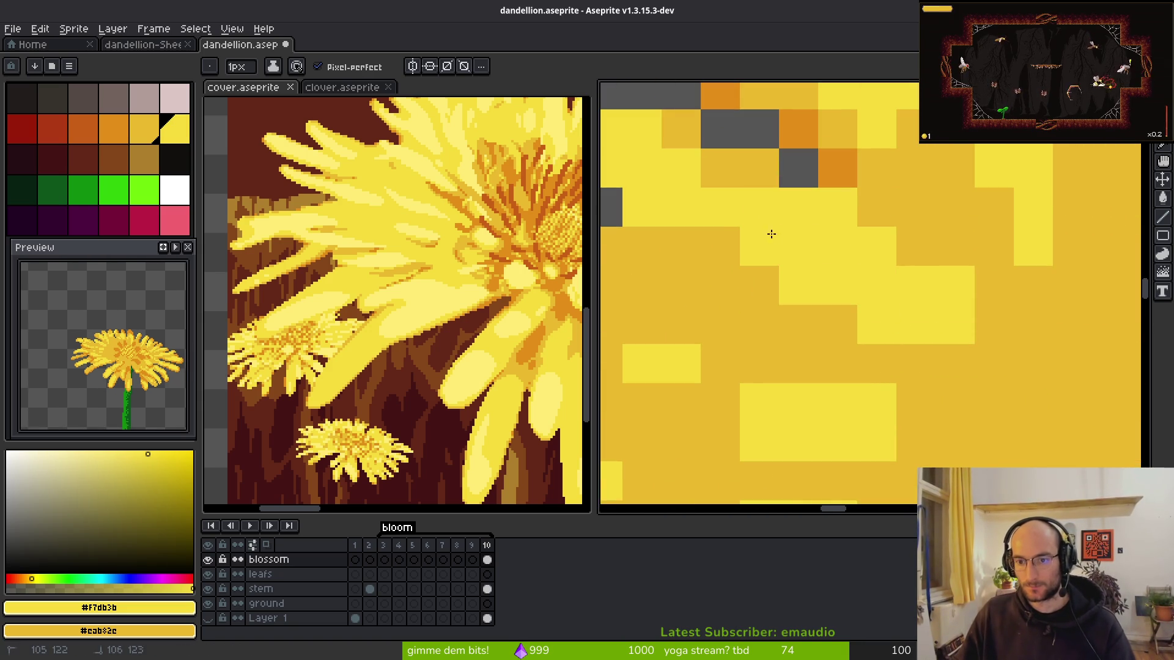
pyautogui.click(703, 170)
pyautogui.moveTo(417, 283); pyautogui.dragTo(373, 405)
pyautogui.moveTo(949, 307)
pyautogui.mouseDown()
pyautogui.moveTo(833, 349)
pyautogui.moveTo(823, 298)
pyautogui.moveTo(811, 319)
pyautogui.mouseUp()
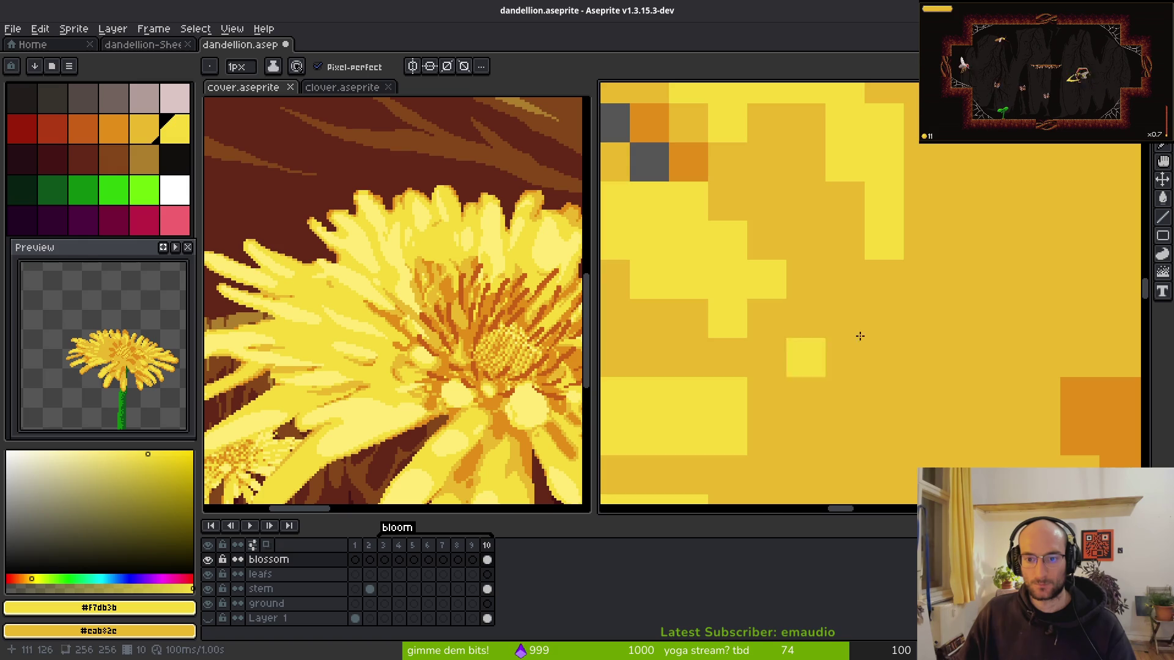
# - Paint the top petal pixels bright yellow and fill several cells in darker yellow
pyautogui.scroll(-3, 828, 350)
pyautogui.scroll(4, 847, 331)
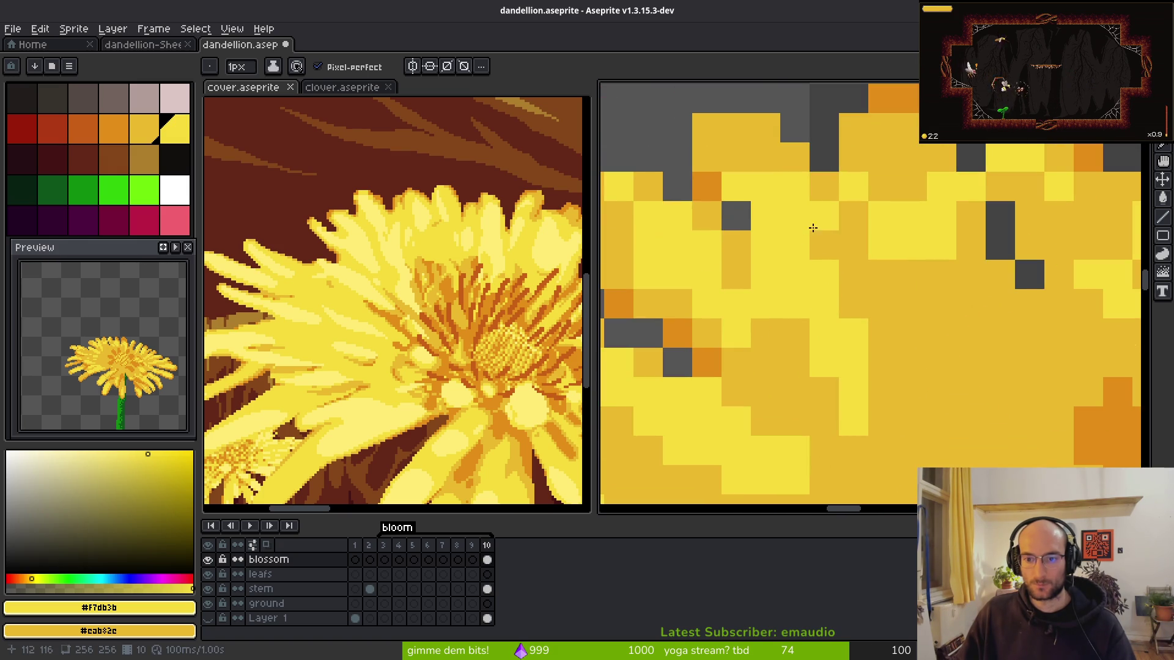
pyautogui.scroll(-2, 758, 158)
pyautogui.press('e')
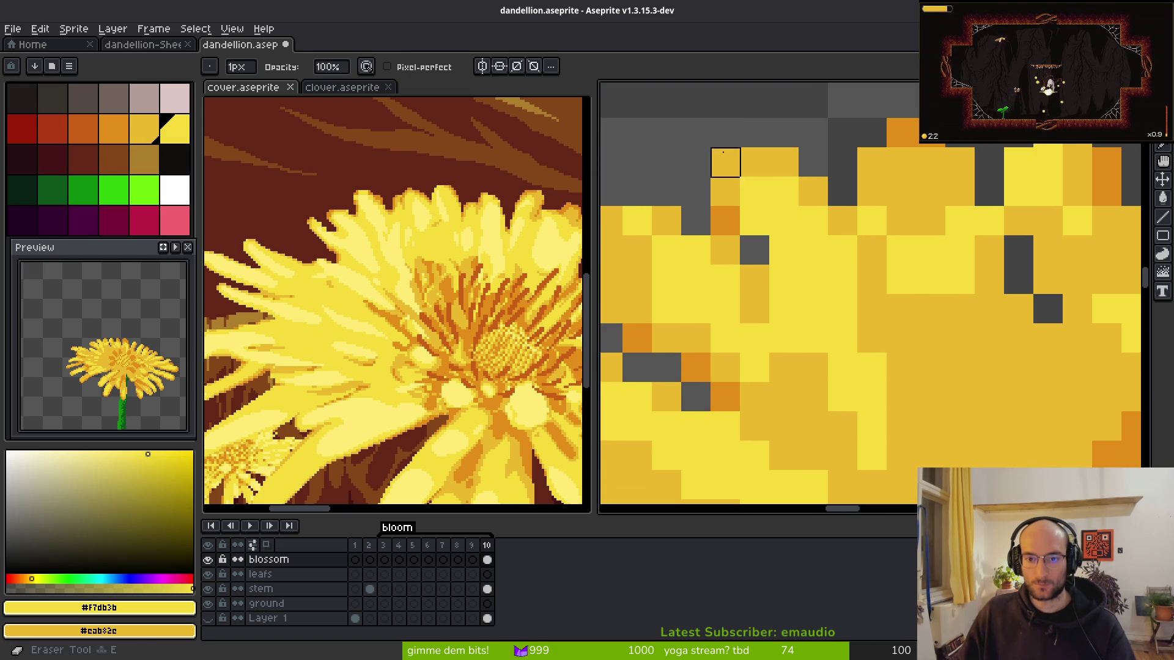
pyautogui.scroll(2, 793, 247)
pyautogui.press('b')
pyautogui.scroll(1, 764, 226)
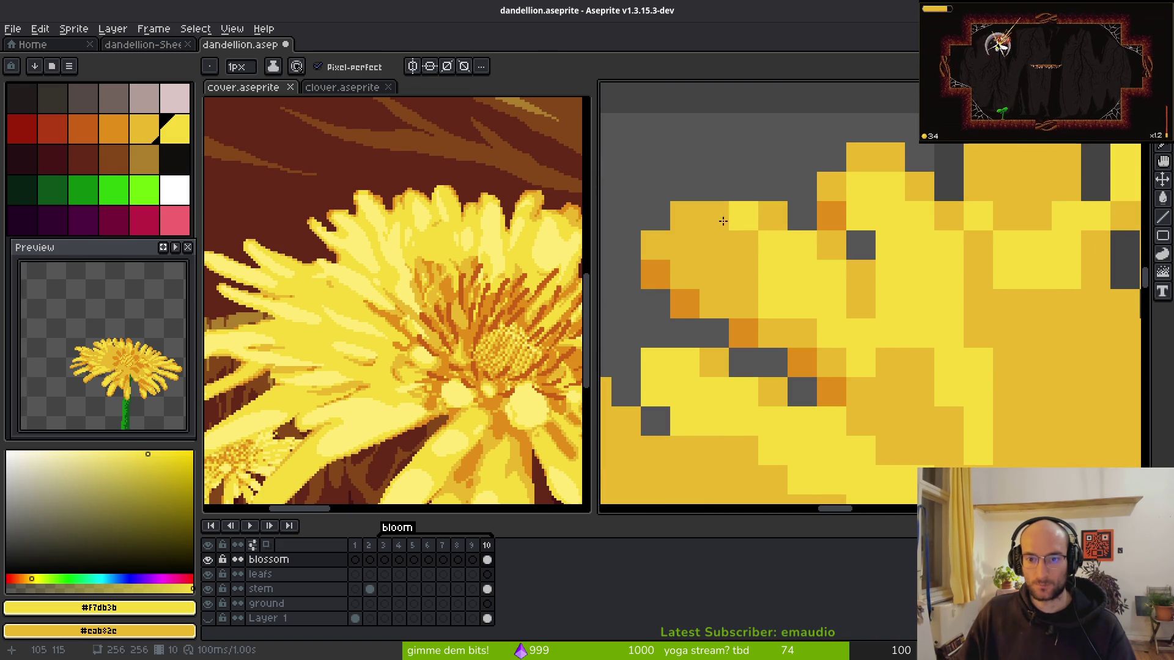
pyautogui.moveTo(680, 227)
pyautogui.mouseDown()
pyautogui.moveTo(694, 220)
pyautogui.moveTo(725, 254)
pyautogui.moveTo(702, 228)
pyautogui.moveTo(715, 258)
pyautogui.moveTo(745, 276)
pyautogui.mouseUp()
pyautogui.moveTo(810, 253); pyautogui.dragTo(859, 309)
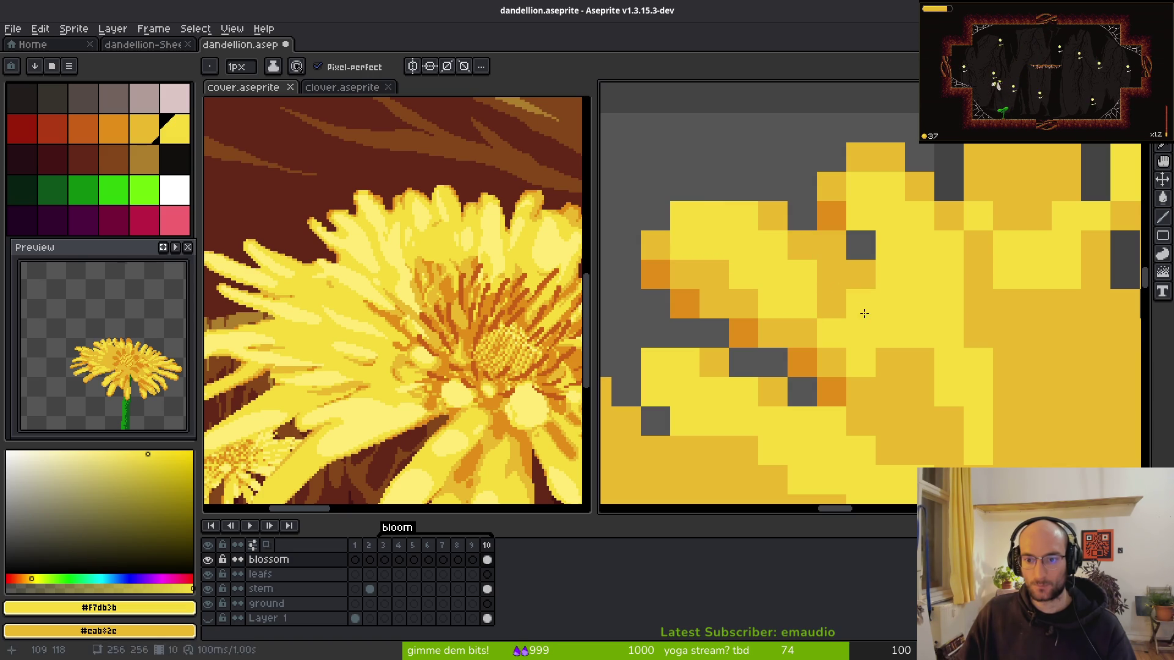
# - Paint two more petal cells in darker yellow
pyautogui.press('e')
pyautogui.scroll(-3, 831, 273)
pyautogui.scroll(2, 873, 268)
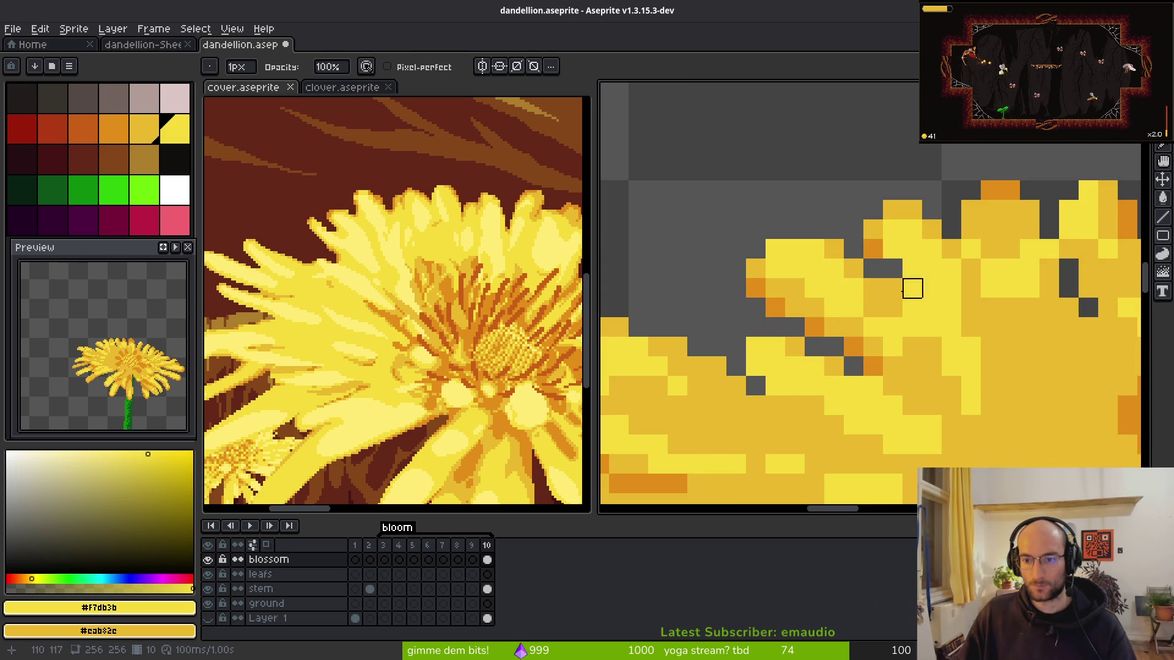
pyautogui.scroll(-2, 972, 348)
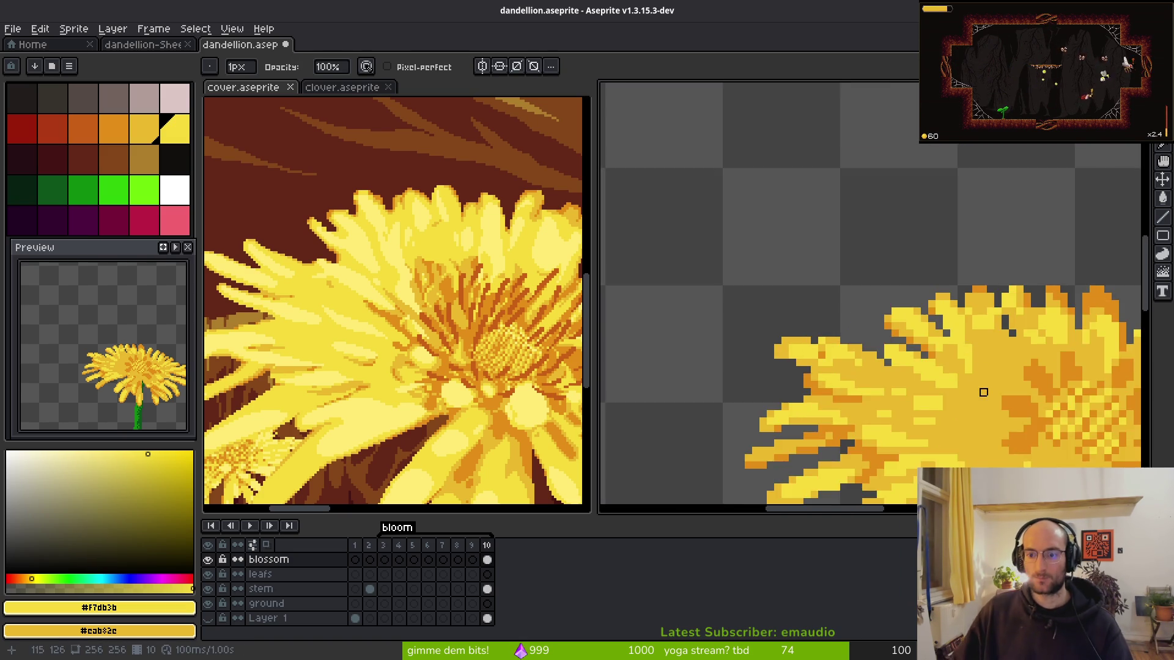
pyautogui.scroll(3, 983, 392)
pyautogui.press('b')
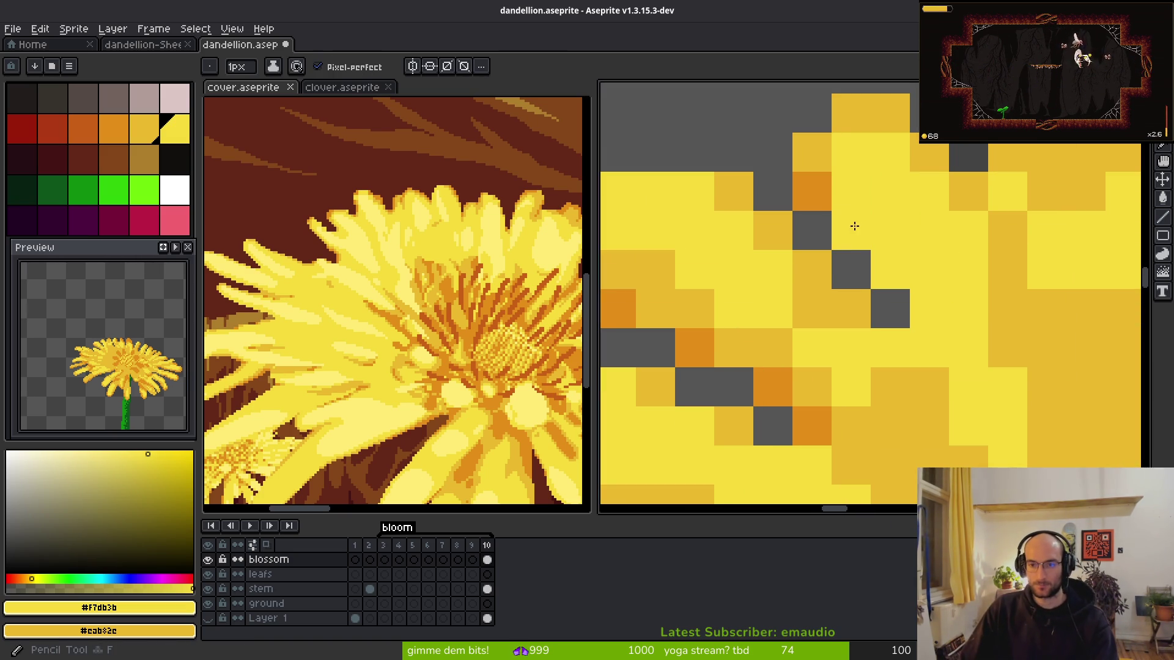
pyautogui.rightClick(850, 231)
pyautogui.scroll(-2, 850, 231)
pyautogui.scroll(2, 828, 214)
pyautogui.press('e')
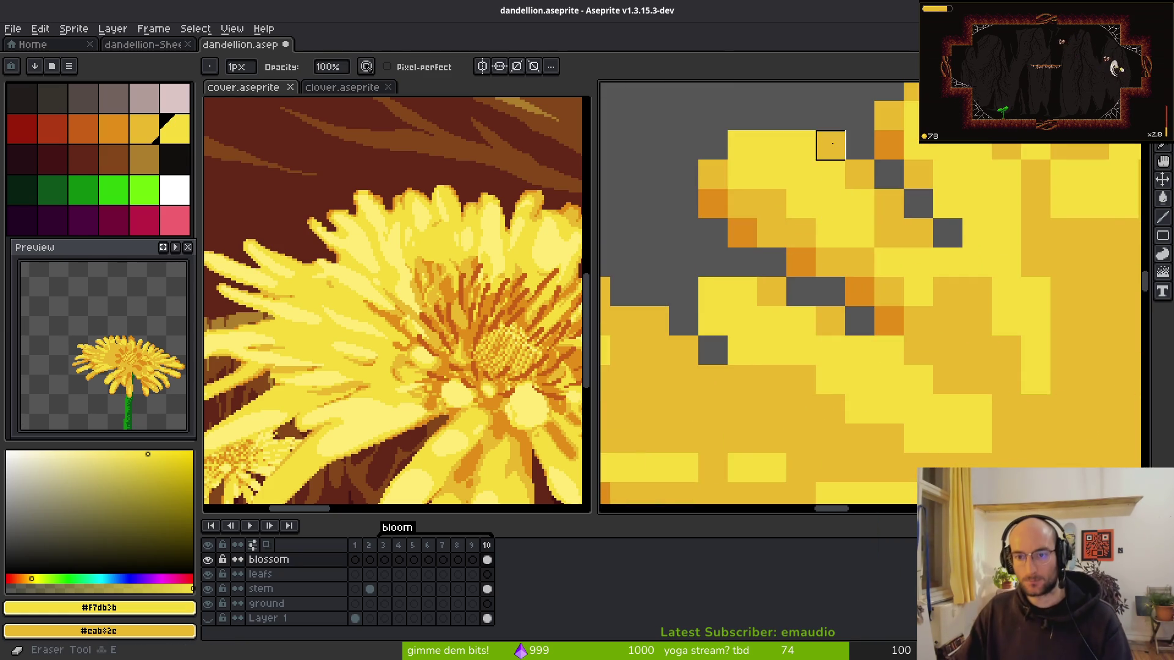
pyautogui.scroll(-2, 832, 144)
pyautogui.press('b')
pyautogui.scroll(3, 821, 313)
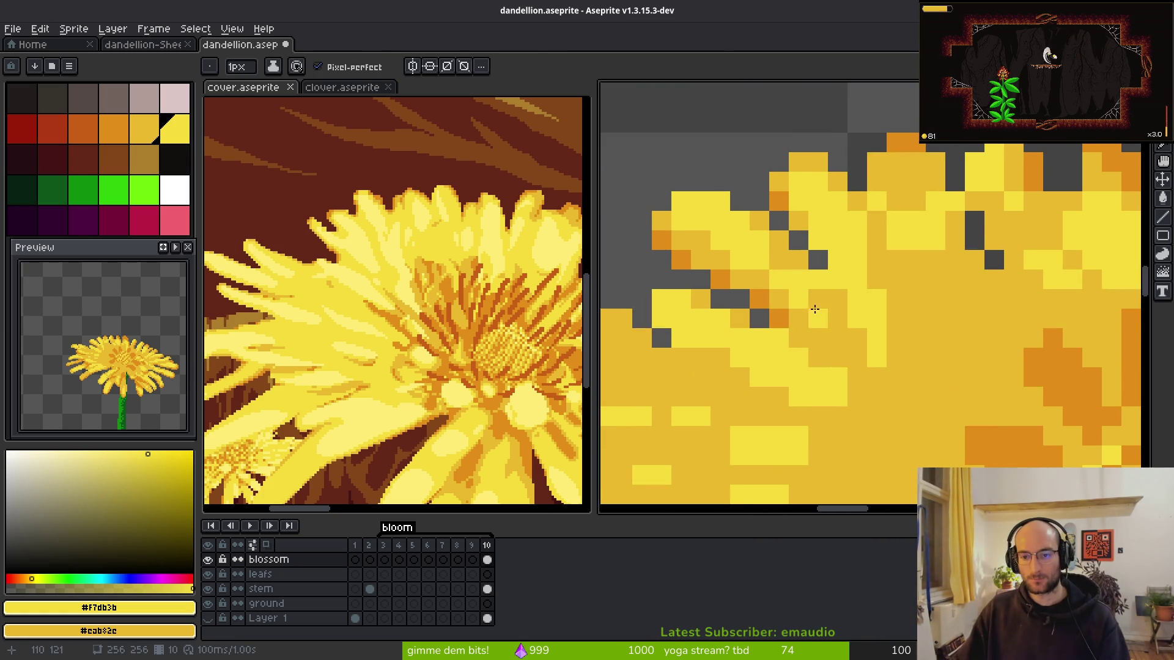
pyautogui.rightClick(844, 299)
# - Extend the petal edge with several bright yellow pixels
pyautogui.click(818, 299)
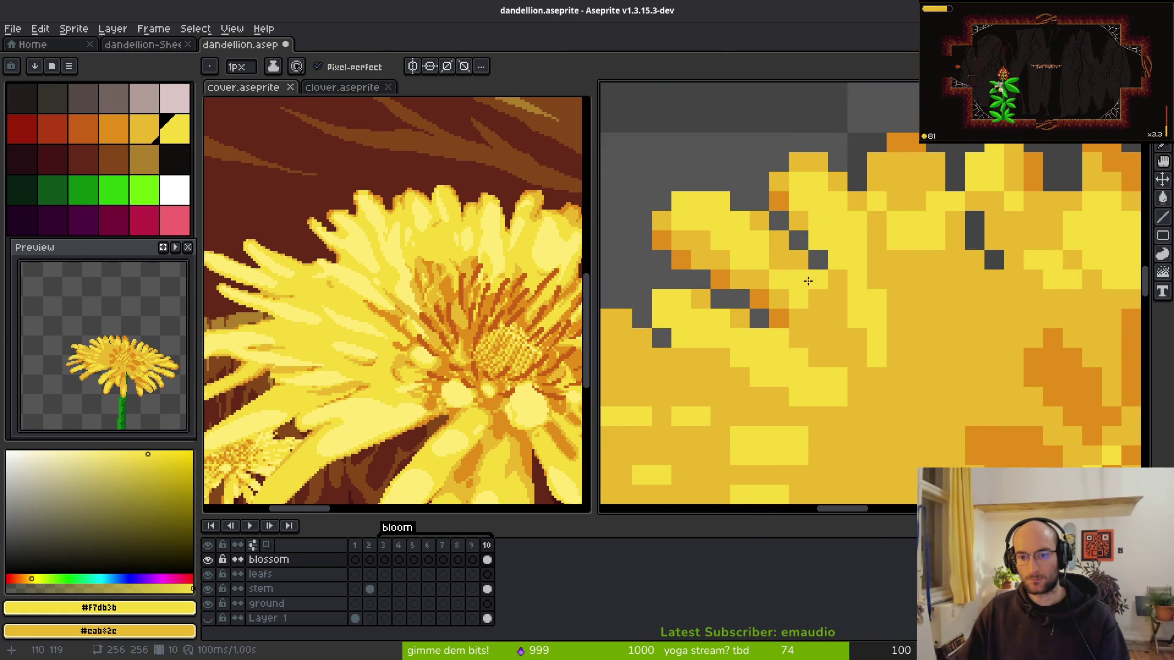
pyautogui.click(825, 332)
pyautogui.moveTo(842, 343); pyautogui.dragTo(857, 337)
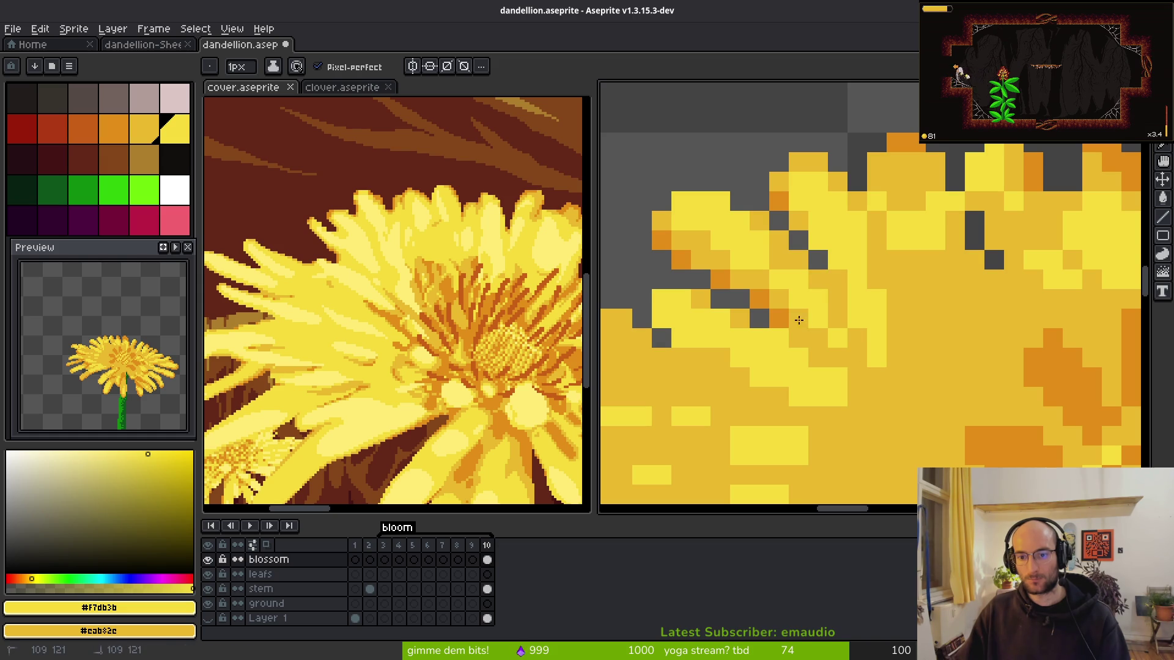
pyautogui.scroll(2, 833, 252)
pyautogui.hscroll(3, 833, 251)
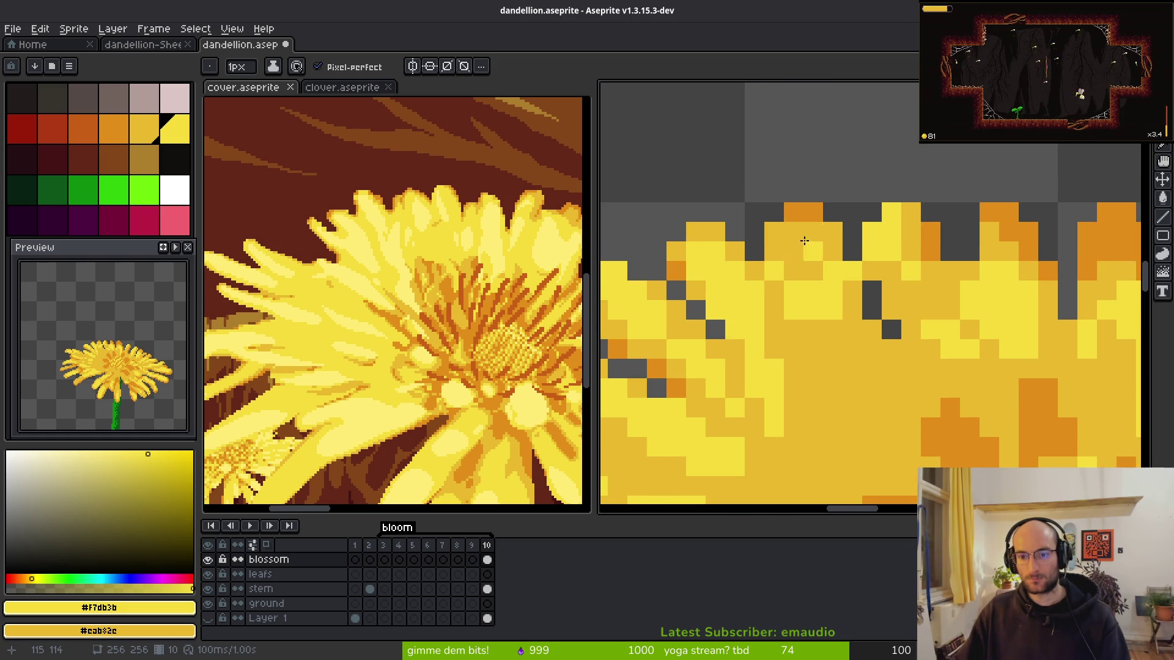
pyautogui.hscroll(2, 420, 287)
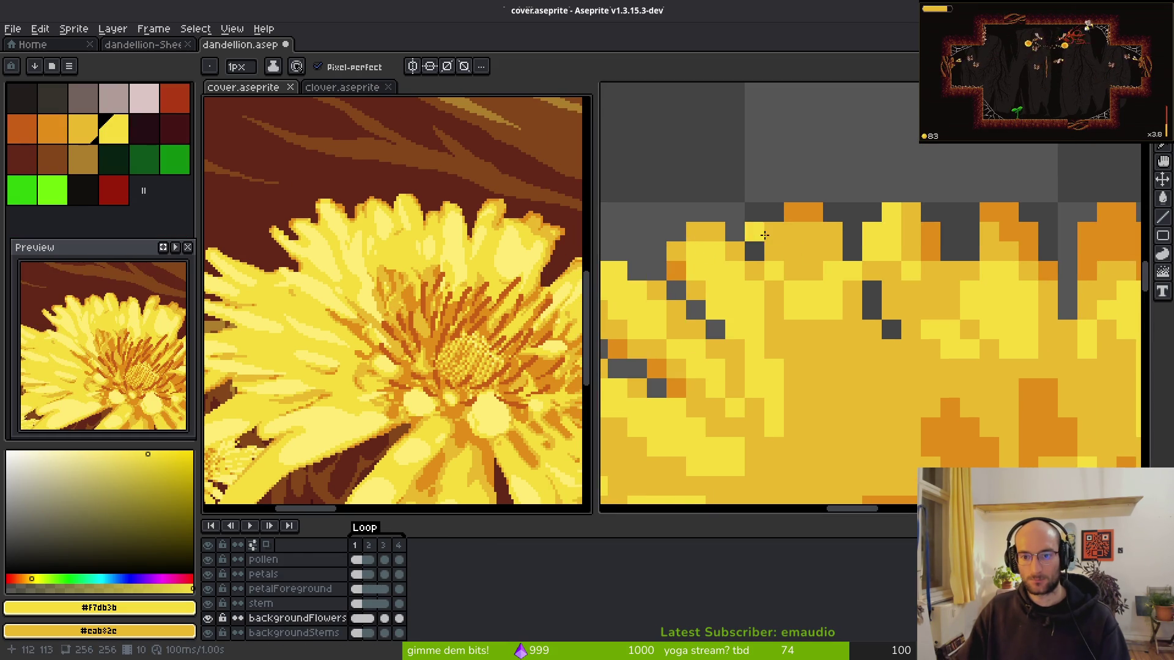
pyautogui.hscroll(3, 843, 275)
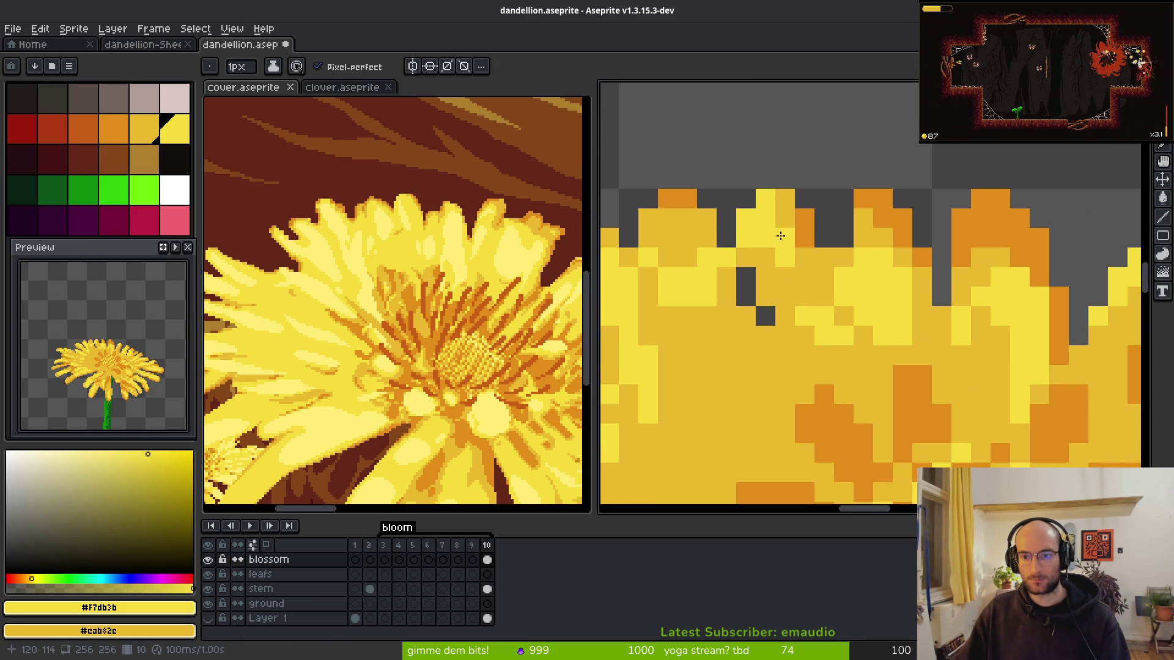
# - Paint light-yellow strokes along a petal tip and down another petal
pyautogui.moveTo(765, 257)
pyautogui.mouseDown()
pyautogui.moveTo(767, 276)
pyautogui.moveTo(825, 298)
pyautogui.mouseUp()
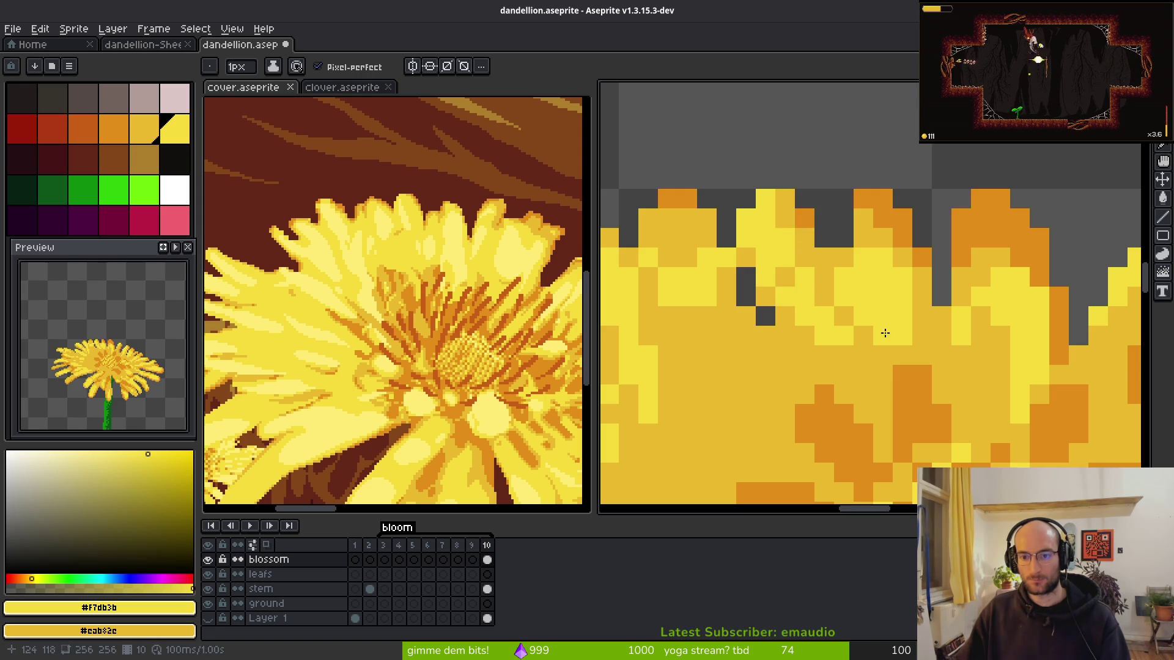
pyautogui.scroll(-2, 862, 353)
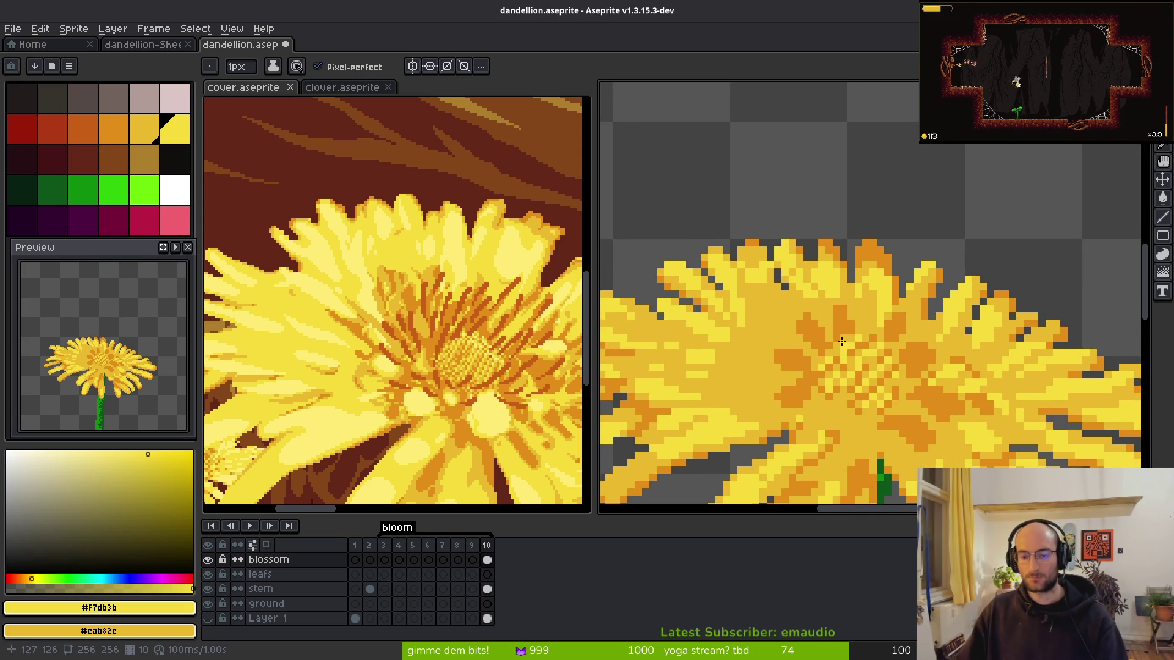
pyautogui.scroll(2, 750, 347)
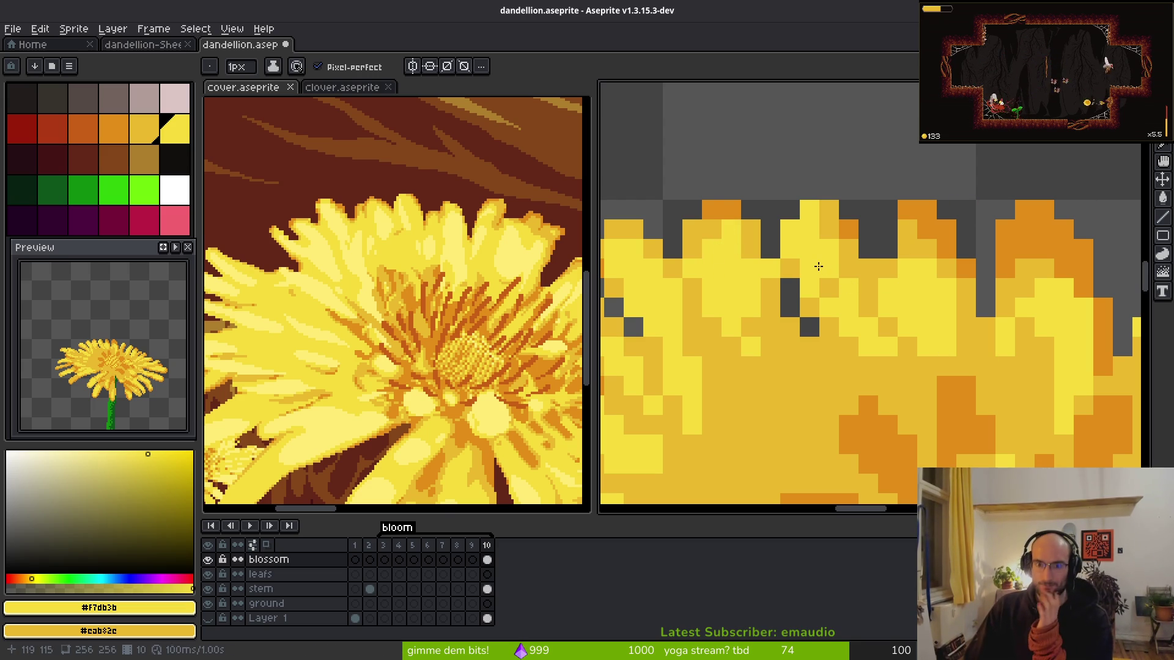
pyautogui.moveTo(759, 334)
pyautogui.mouseDown()
pyautogui.moveTo(787, 406)
pyautogui.moveTo(776, 418)
pyautogui.mouseUp()
pyautogui.scroll(-8, 793, 416)
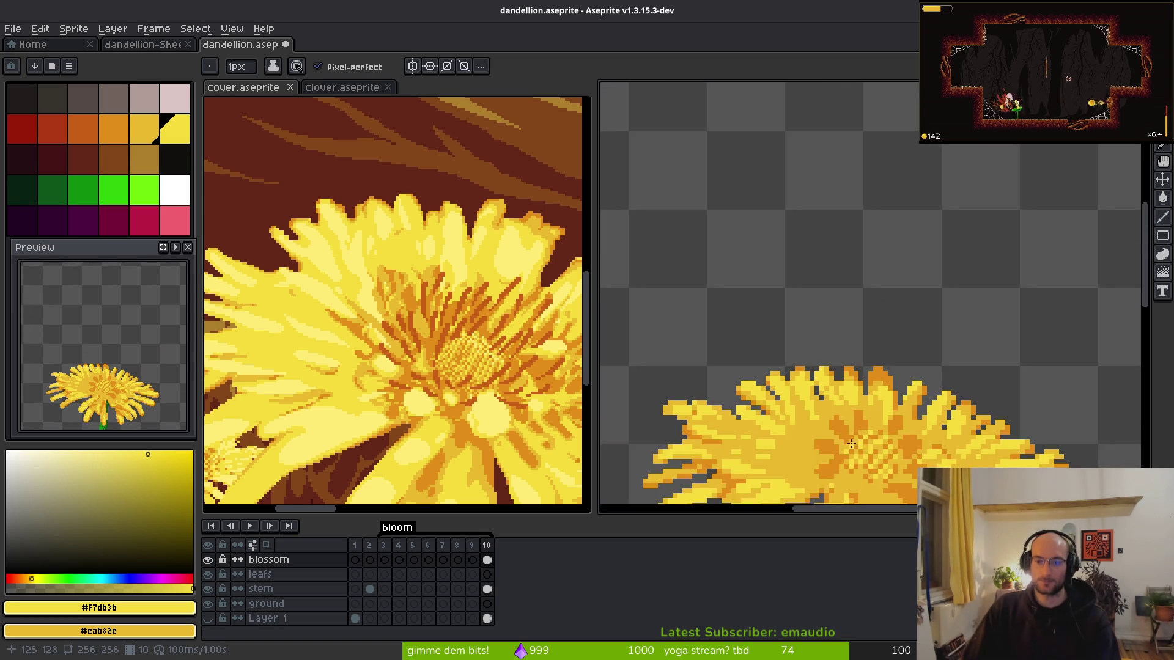
pyautogui.scroll(7, 739, 304)
# - Eyedrop the orange shade #e29e18 from the petals
pyautogui.hotkey('alt', 'Tab')
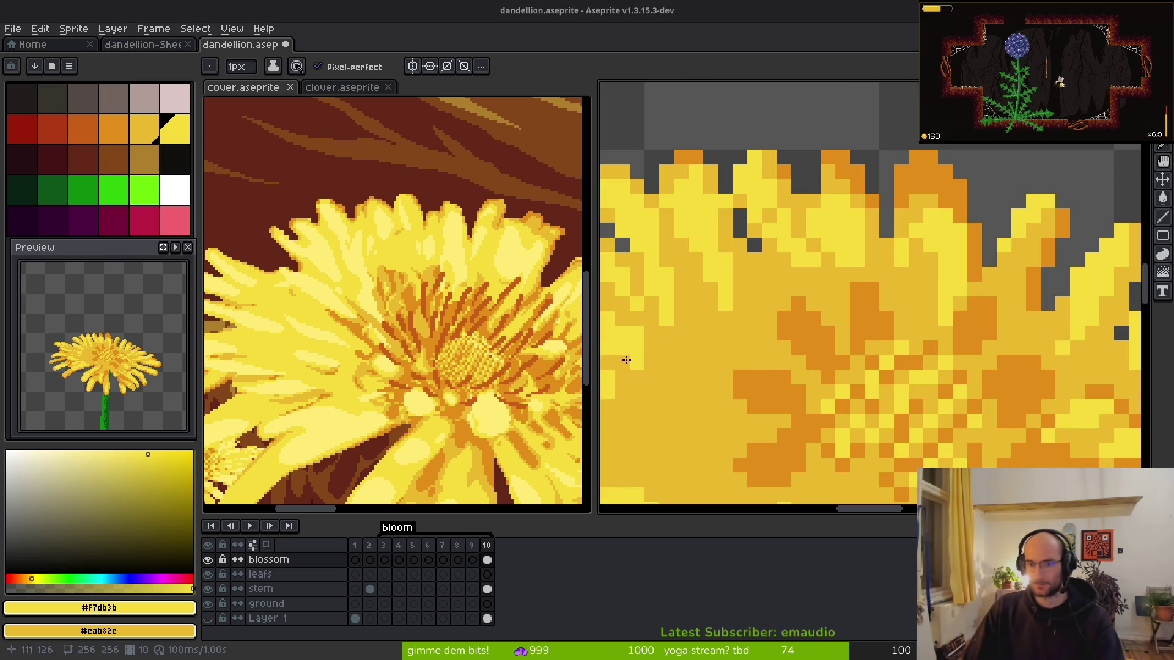
pyautogui.scroll(-4, 827, 322)
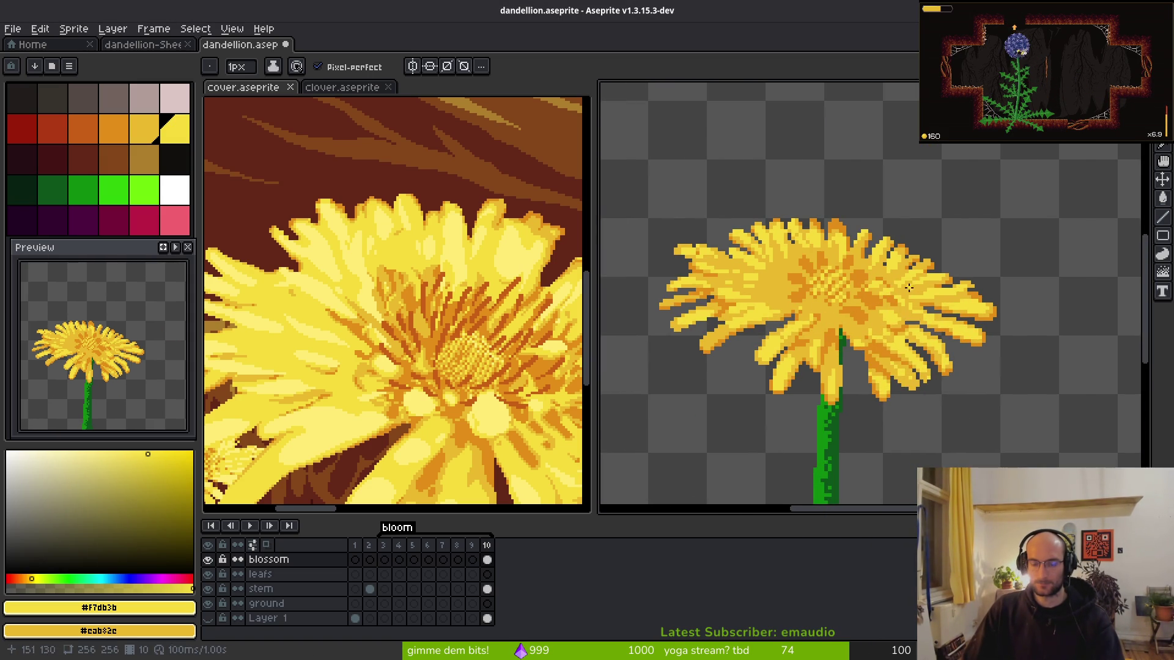
pyautogui.scroll(-3, 813, 313)
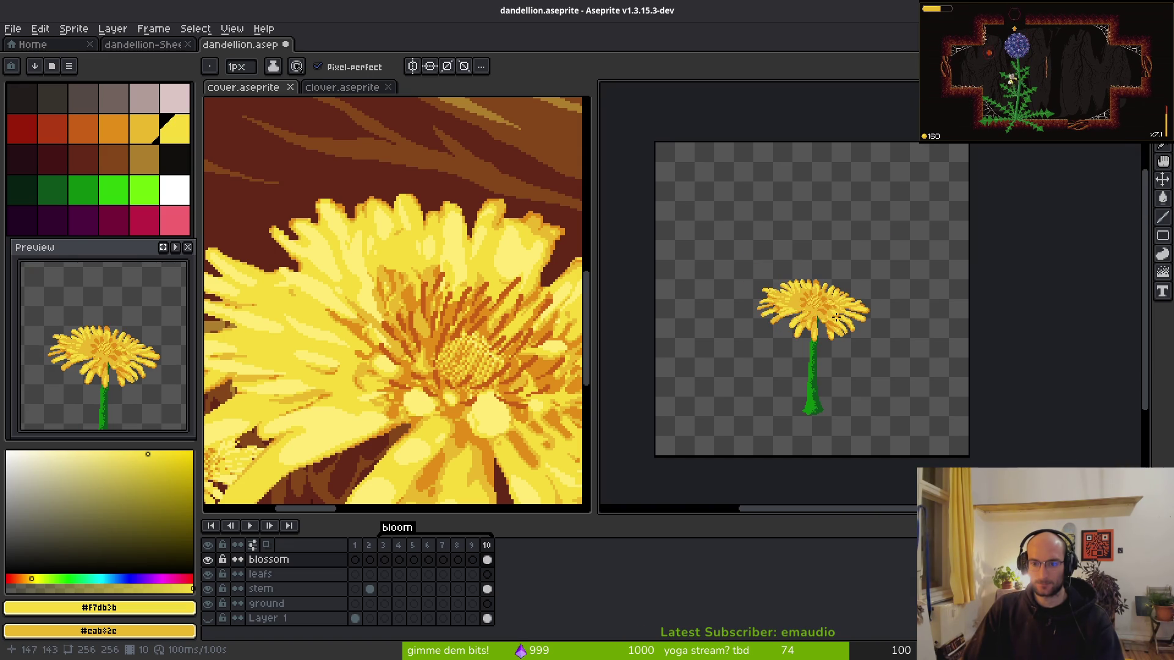
pyautogui.scroll(3, 835, 316)
pyautogui.scroll(3, 805, 349)
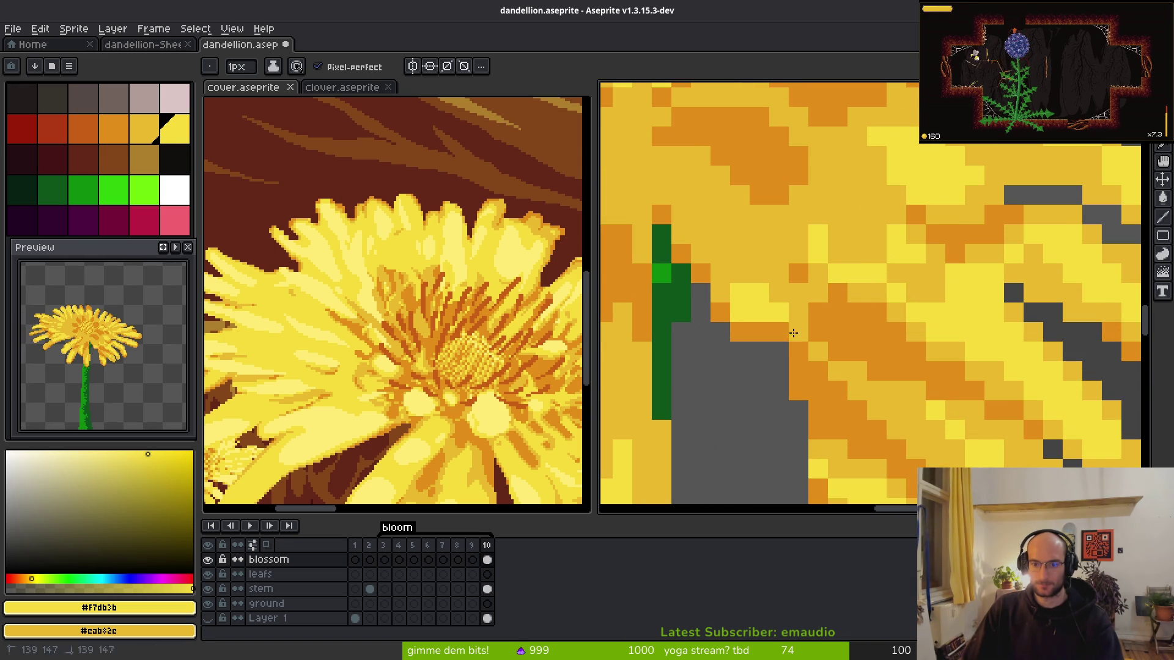
pyautogui.scroll(-2, 845, 336)
pyautogui.scroll(2, 788, 307)
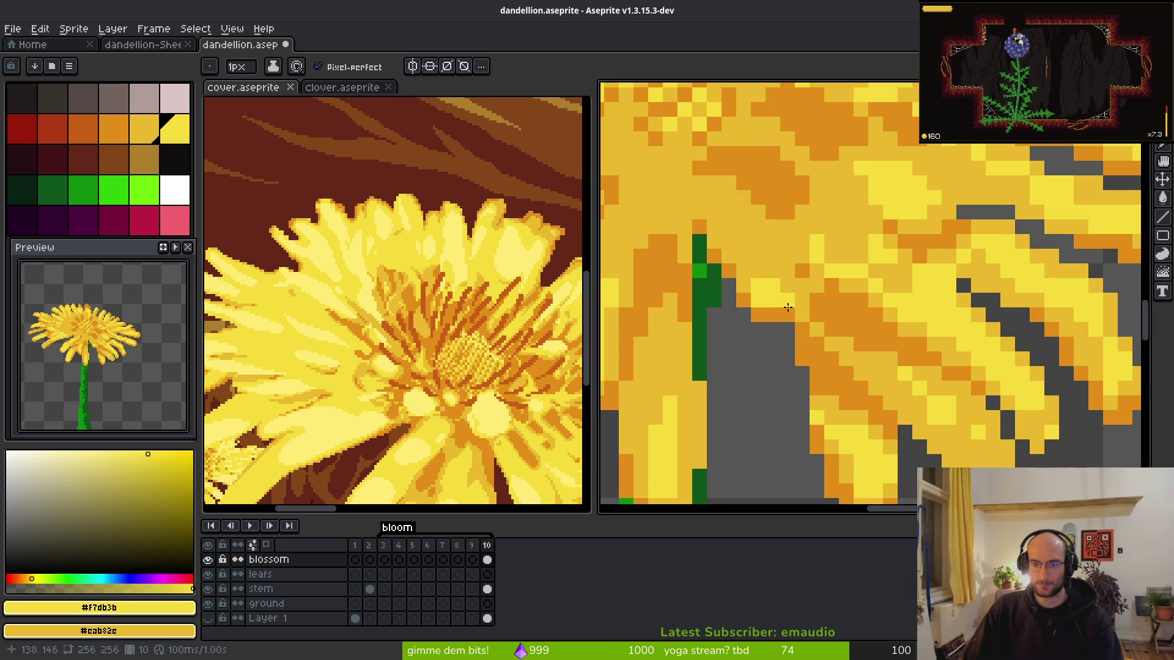
pyautogui.keyDown('alt'); pyautogui.click(819, 312); pyautogui.keyUp('alt')
pyautogui.scroll(-1, 884, 349)
pyautogui.scroll(3, 885, 358)
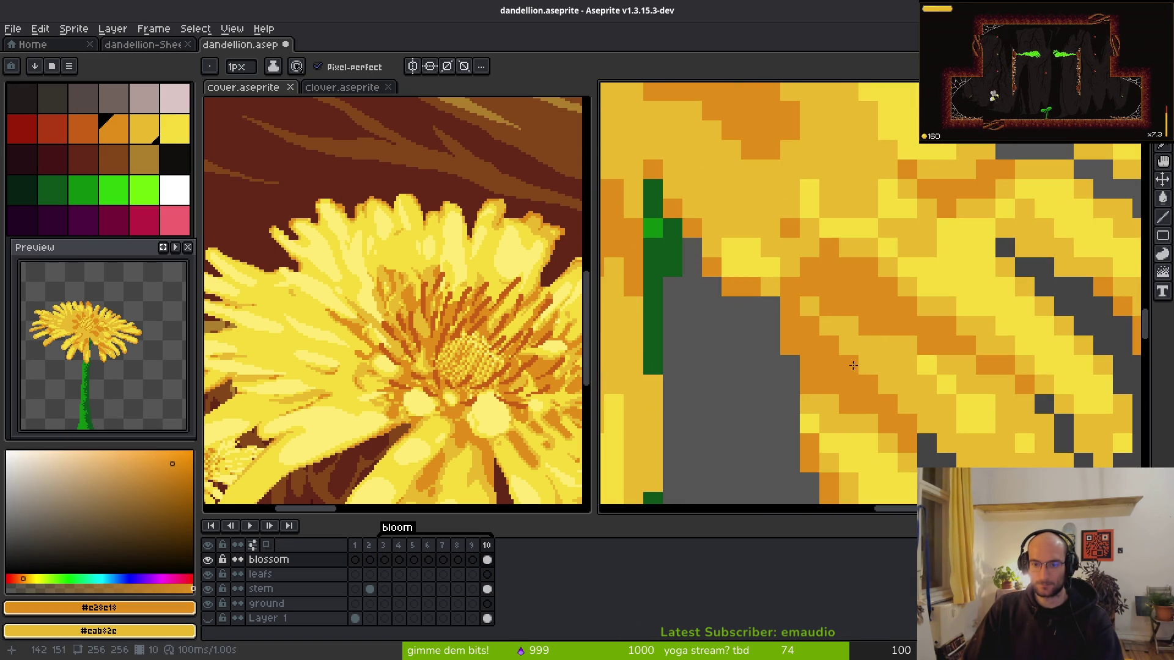
# - Erase a column of stray pixels just below the flower head
pyautogui.press('e')
pyautogui.moveTo(791, 305); pyautogui.dragTo(788, 361)
pyautogui.scroll(-3, 795, 367)
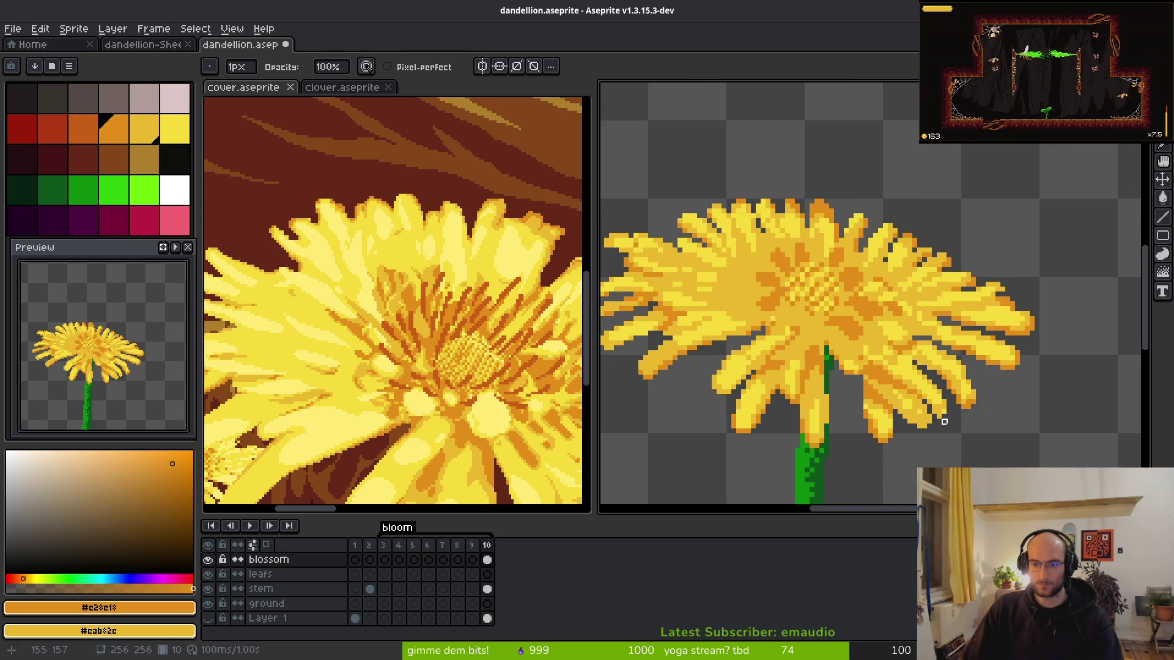
# - Fill the two gaps beside the stem with darker yellow petal pixels, undoing stray orange pixels
pyautogui.scroll(4, 924, 412)
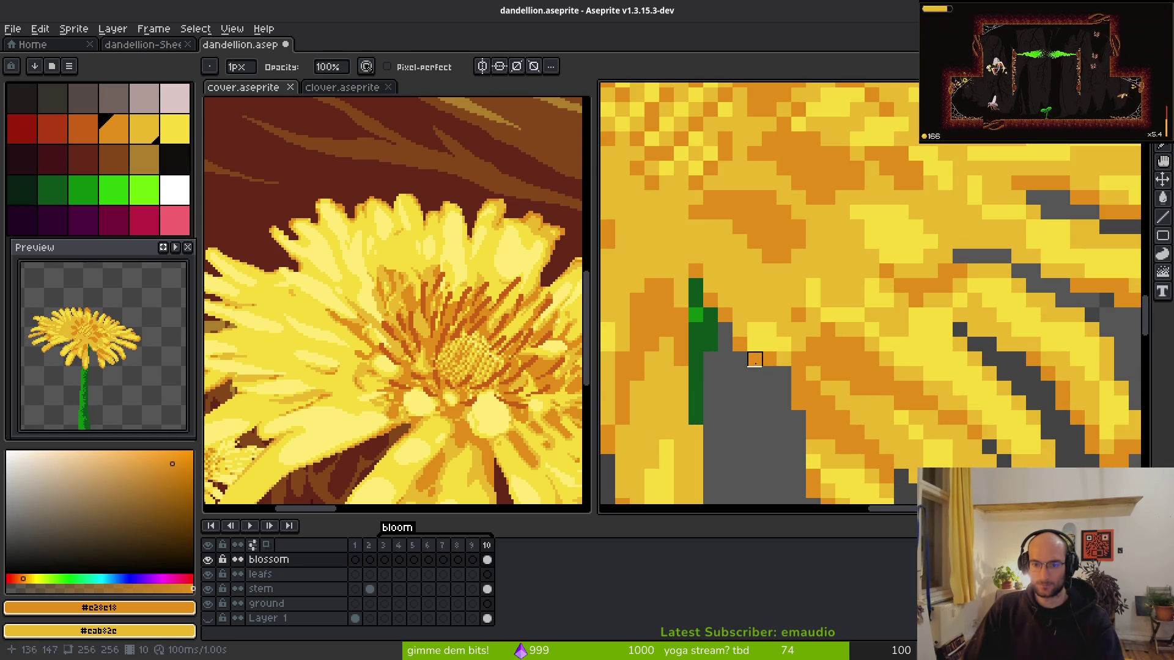
pyautogui.scroll(-3, 754, 360)
pyautogui.scroll(3, 774, 343)
pyautogui.keyDown('alt'); pyautogui.click(775, 347); pyautogui.keyUp('alt')
pyautogui.press('b')
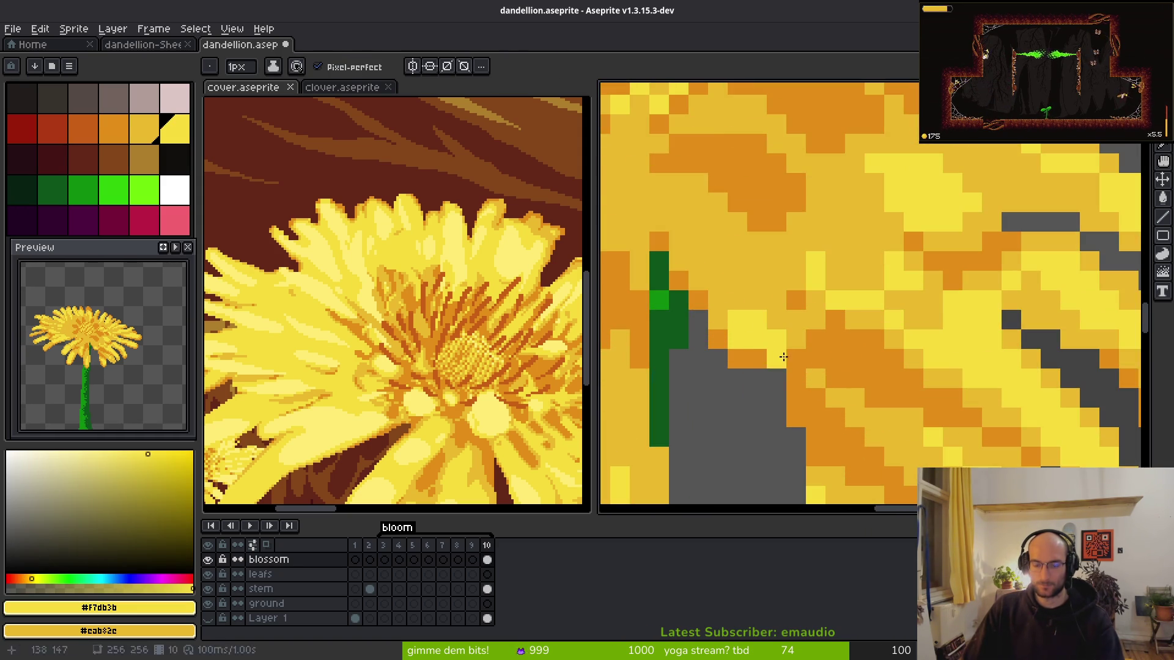
pyautogui.keyDown('alt'); pyautogui.click(781, 356); pyautogui.keyUp('alt')
pyautogui.moveTo(756, 378); pyautogui.dragTo(734, 375)
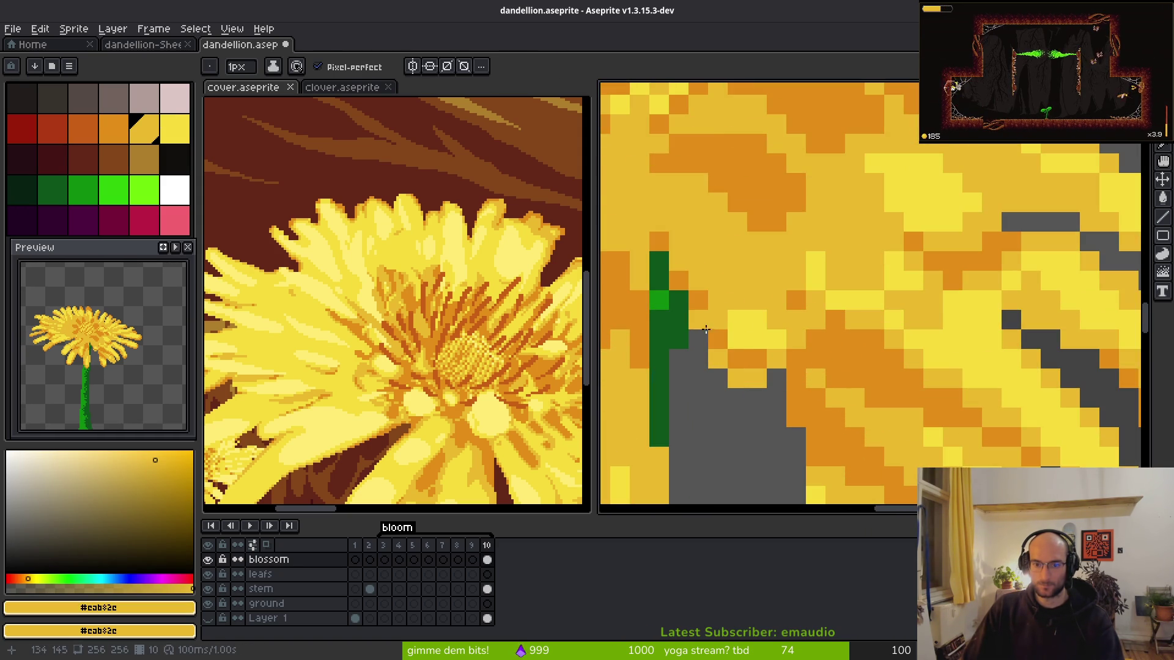
pyautogui.keyDown('alt'); pyautogui.click(777, 332); pyautogui.keyUp('alt')
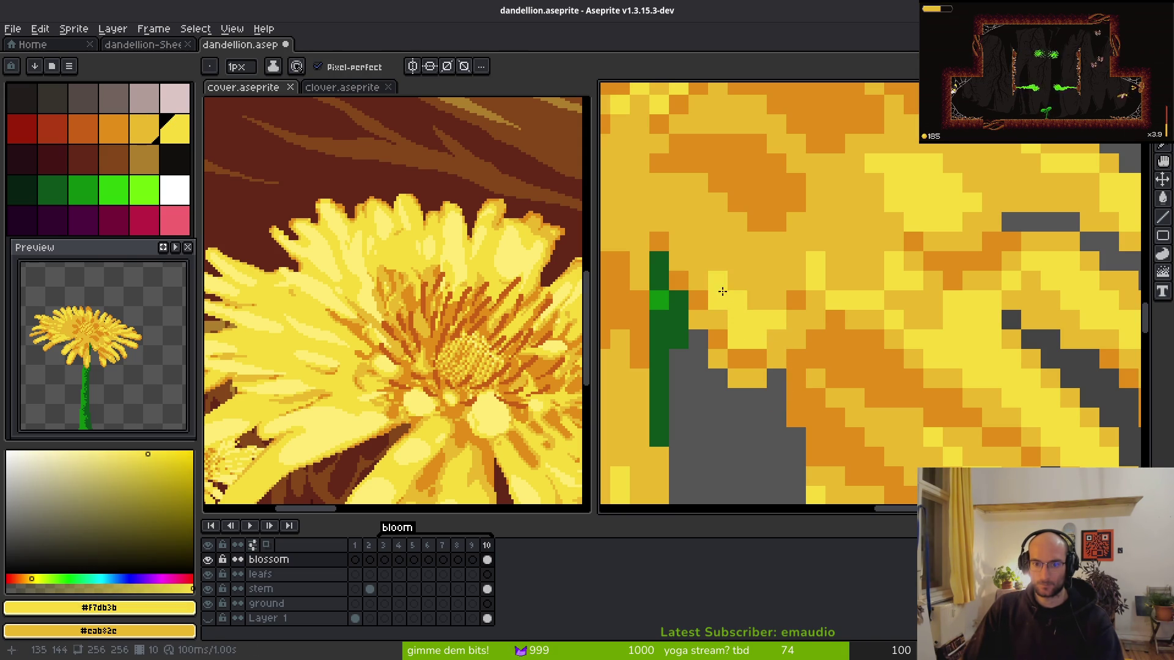
pyautogui.keyDown('alt'); pyautogui.click(751, 365); pyautogui.keyUp('alt')
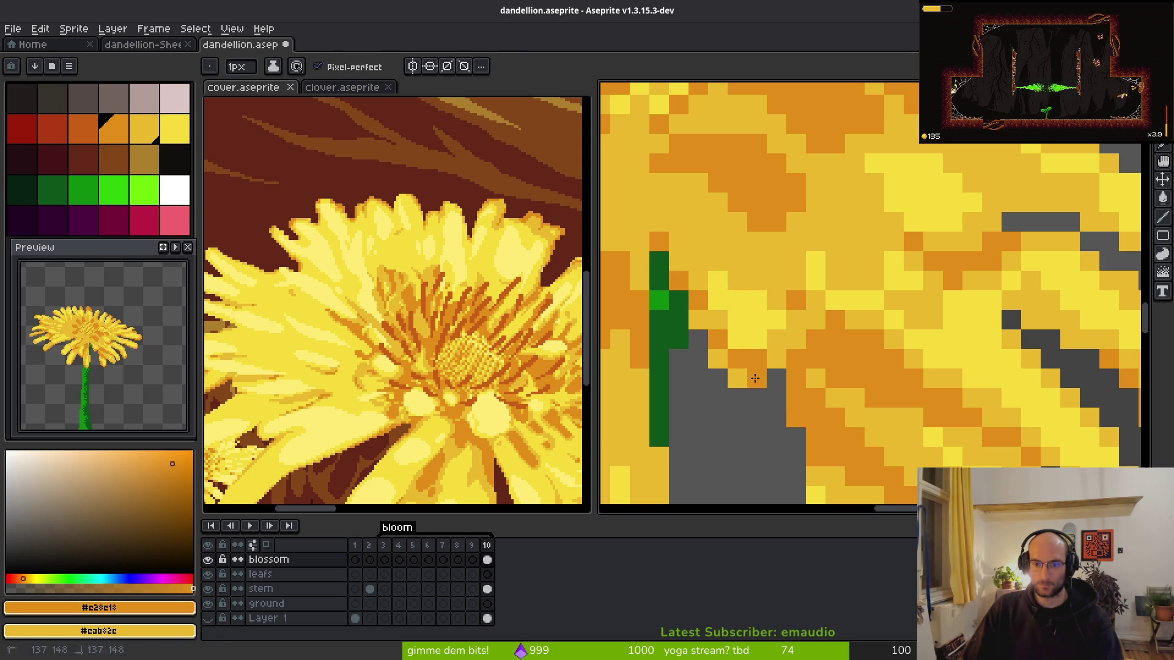
pyautogui.hotkey('ctrl', 'z')
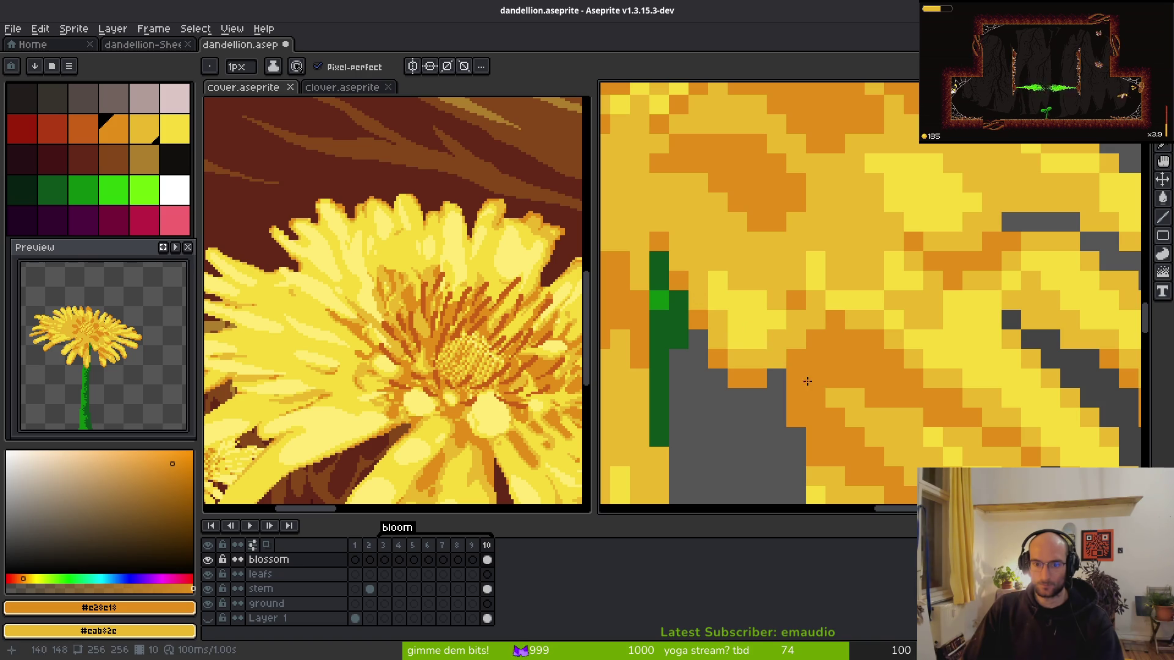
pyautogui.moveTo(787, 365); pyautogui.dragTo(776, 360)
# - Sample the bright yellow #f7db3b from the petals and return to the Pencil
pyautogui.scroll(-6, 865, 352)
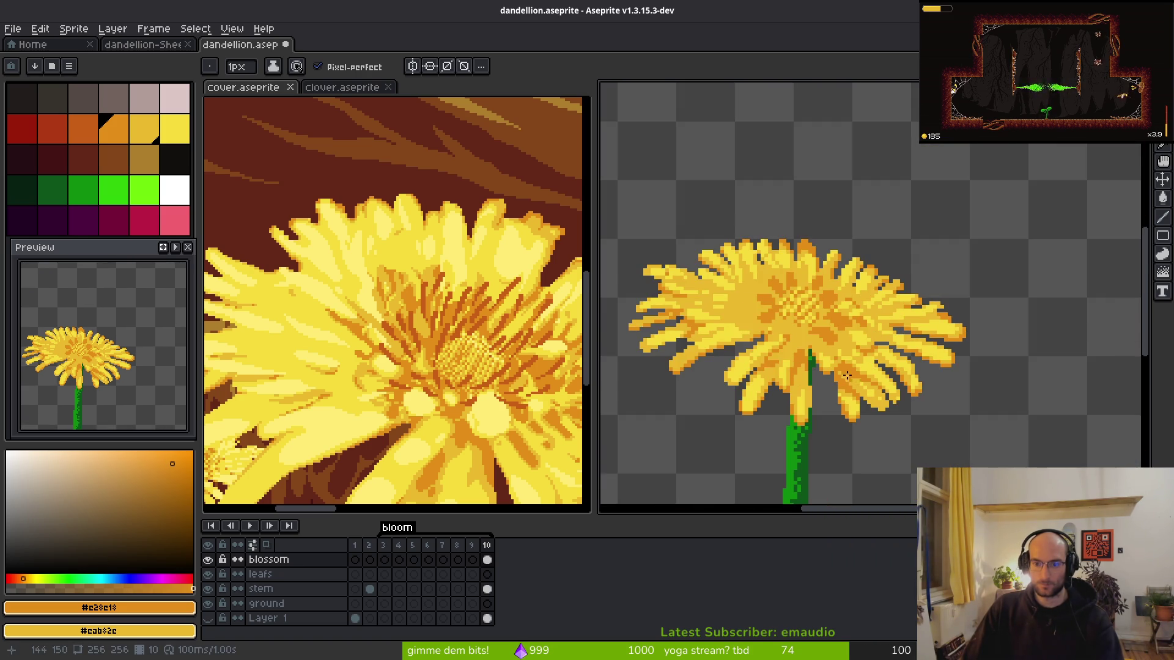
pyautogui.scroll(5, 852, 380)
pyautogui.keyDown('alt'); pyautogui.click(773, 363); pyautogui.keyUp('alt')
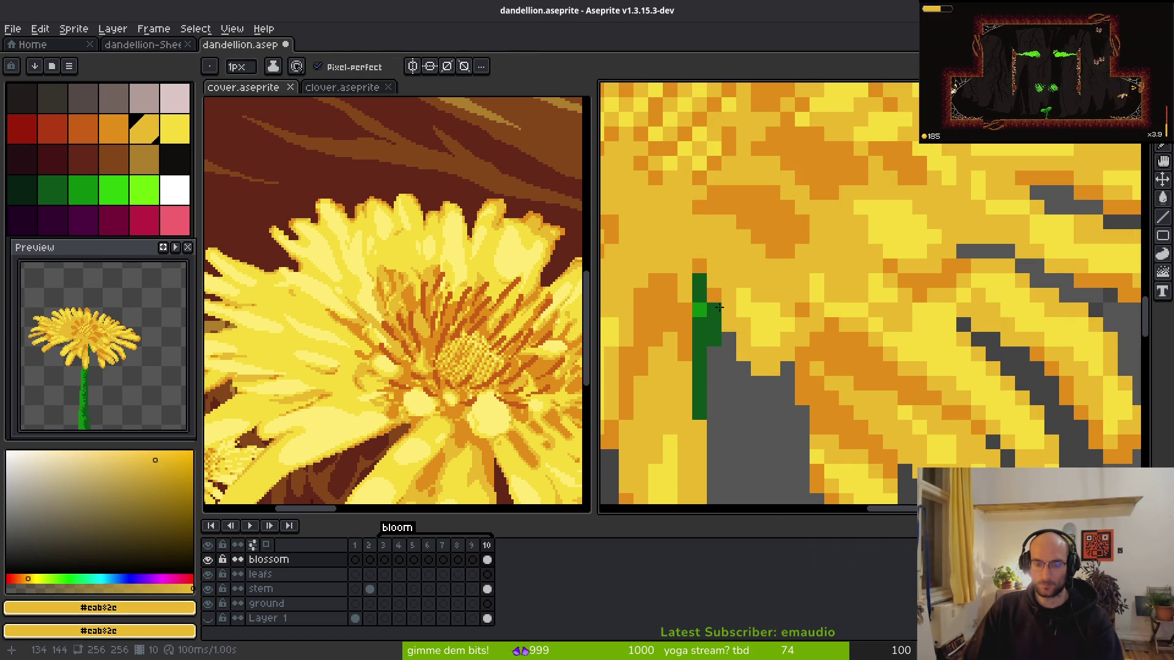
pyautogui.press('e')
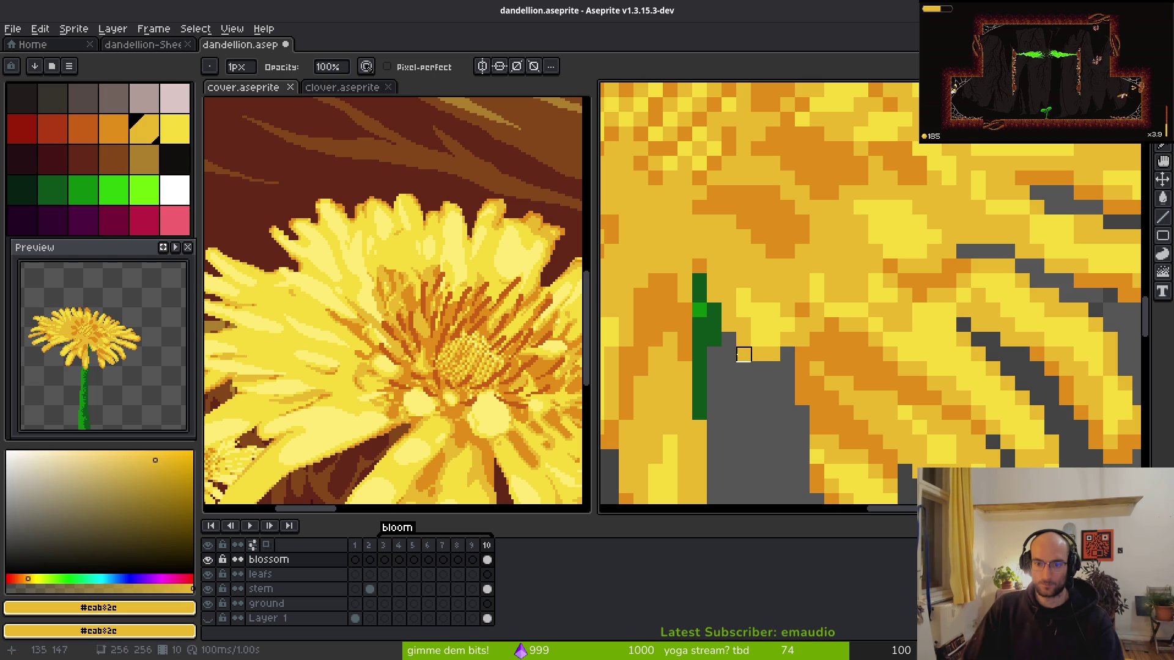
pyautogui.scroll(-5, 838, 408)
pyautogui.scroll(5, 849, 419)
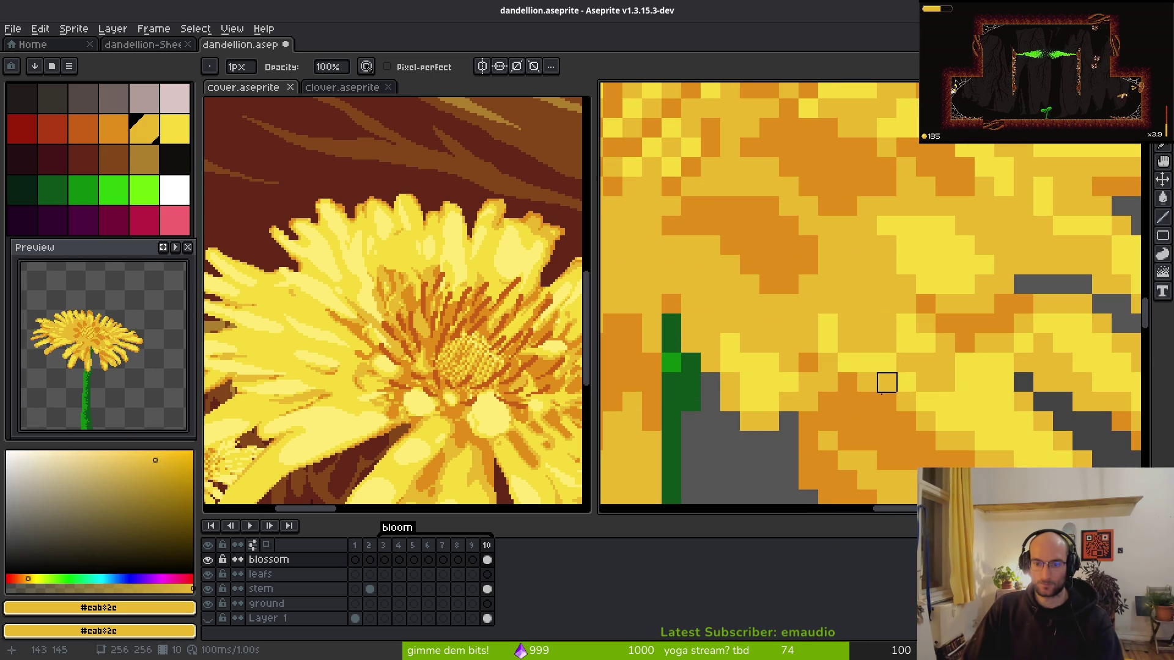
pyautogui.scroll(-5, 862, 361)
pyautogui.press('i')
pyautogui.click(862, 364)
pyautogui.scroll(5, 862, 364)
pyautogui.press('b')
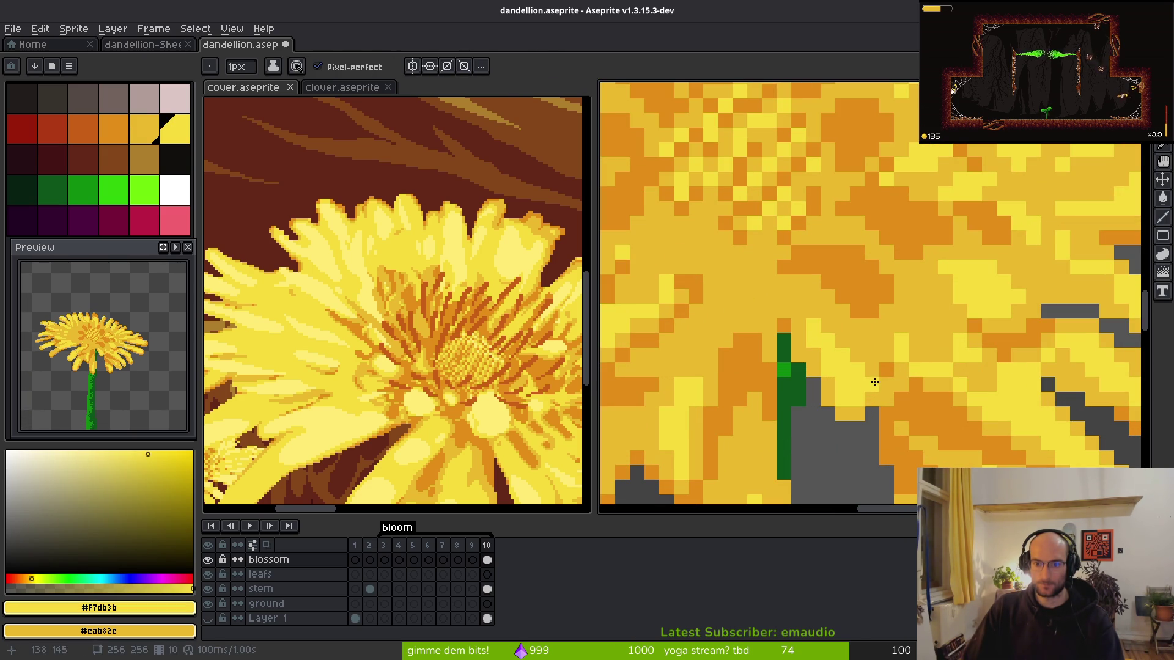
# - Save the dandelion sprite
pyautogui.scroll(-5, 798, 304)
pyautogui.scroll(5, 899, 401)
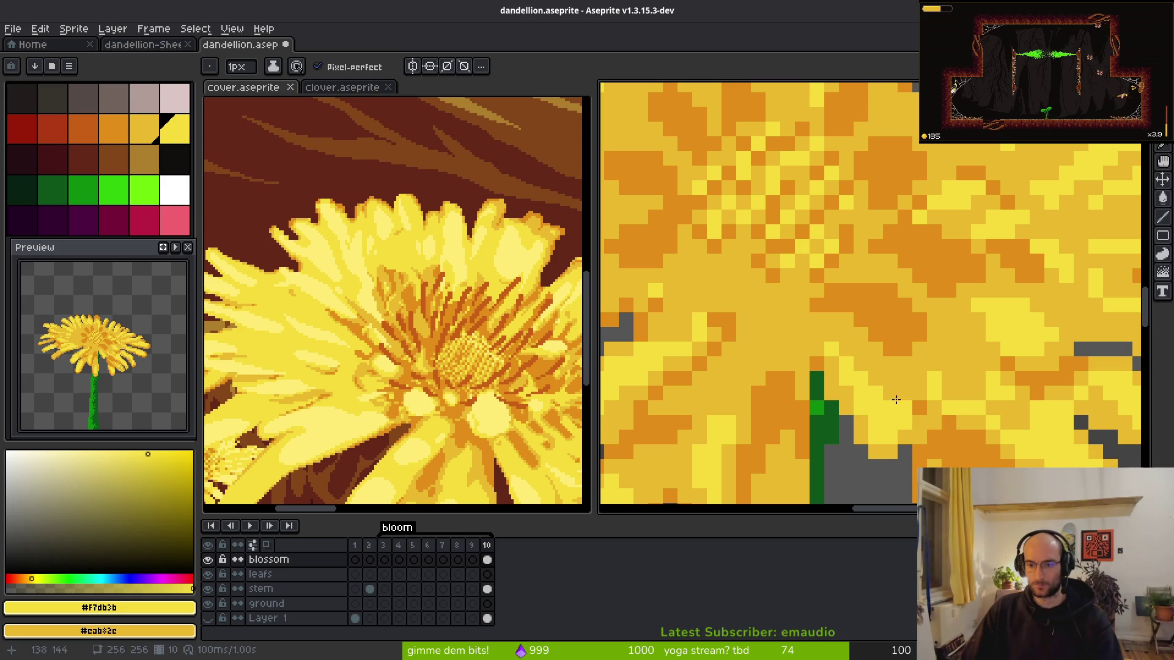
pyautogui.scroll(-5, 863, 368)
pyautogui.hotkey('ctrl', 's')
pyautogui.scroll(5, 810, 343)
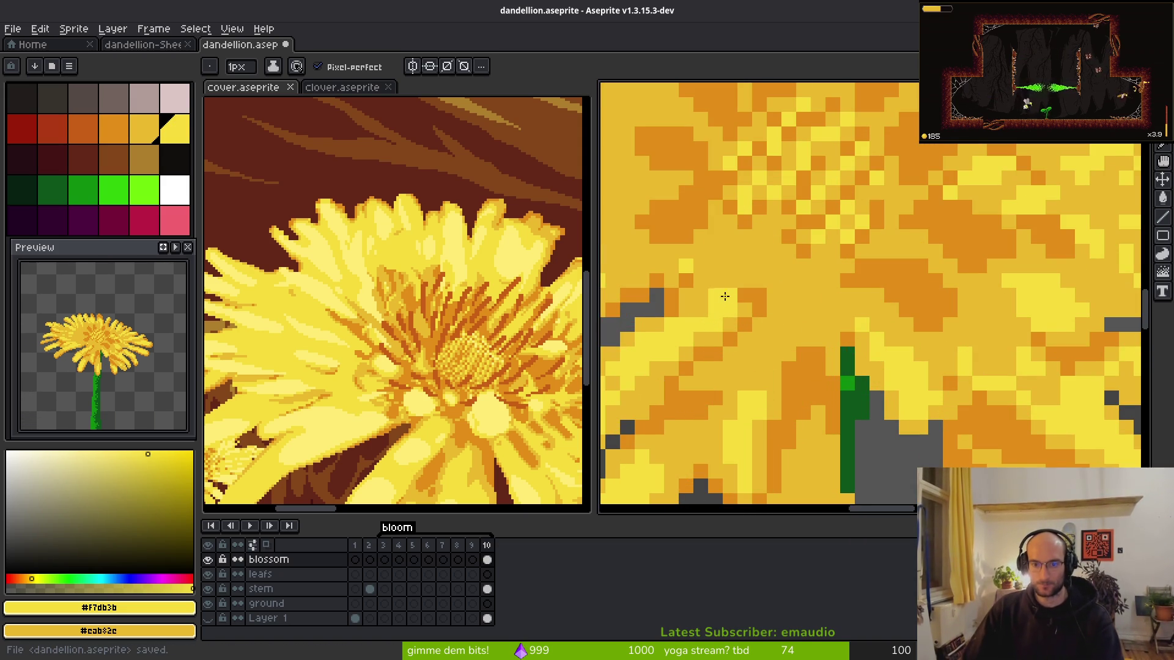
# - Pan the canvas over to another part of the blossom
pyautogui.moveTo(764, 325); pyautogui.dragTo(946, 287)
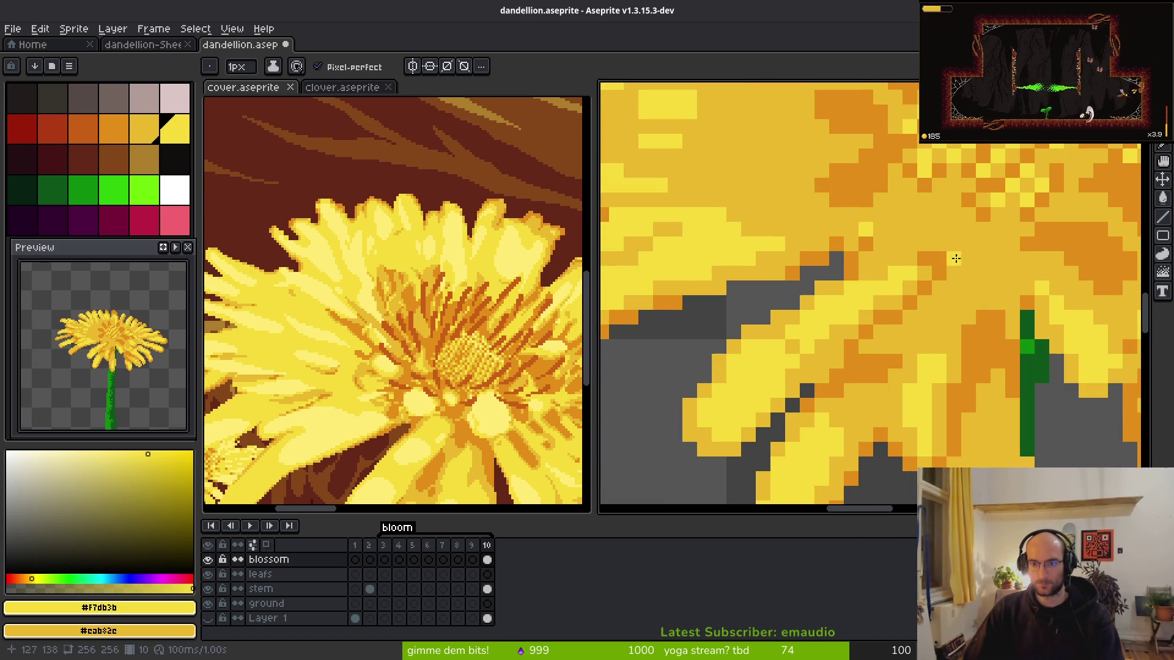
pyautogui.scroll(2, 946, 258)
pyautogui.press('b')
pyautogui.scroll(-3, 943, 314)
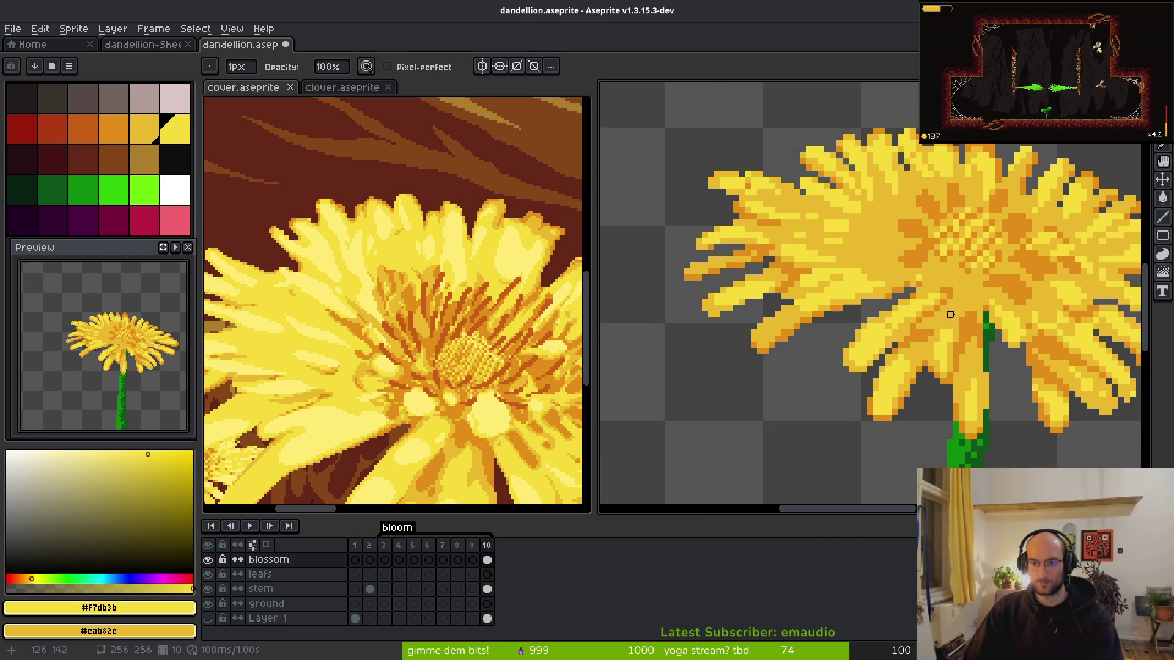
# - With the pixel-perfect Pencil, place a single light-yellow pixel on a petal
pyautogui.scroll(3, 944, 314)
pyautogui.scroll(-3, 945, 370)
pyautogui.press('b')
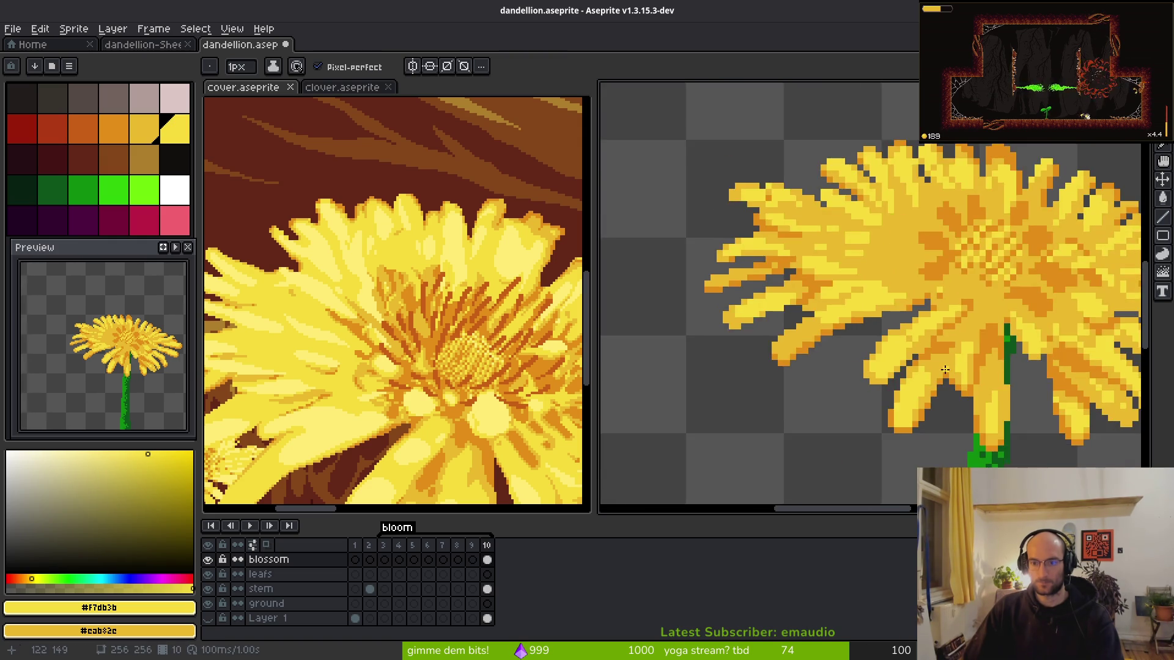
pyautogui.scroll(3, 945, 370)
pyautogui.scroll(-3, 873, 283)
pyautogui.scroll(3, 873, 283)
pyautogui.click(873, 282)
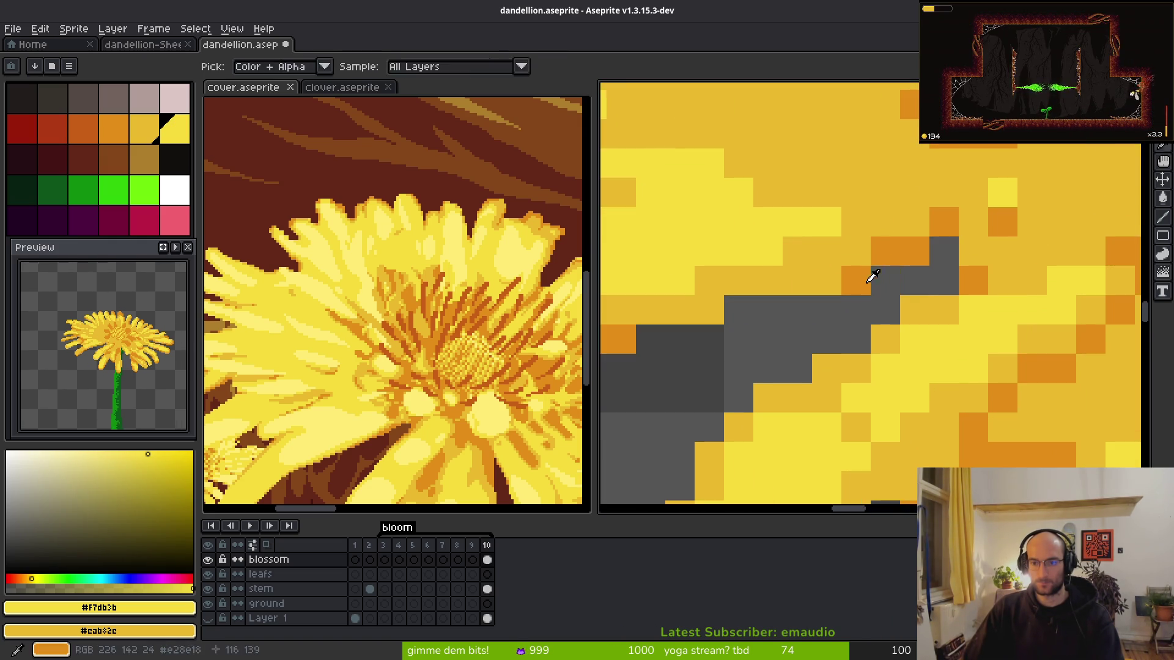
# - Paint orange #e28e18 shading strokes on the petals, undoing one stroke and redrawing it elsewhere
pyautogui.keyDown('alt'); pyautogui.click(873, 282); pyautogui.keyUp('alt')
pyautogui.scroll(-3, 974, 338)
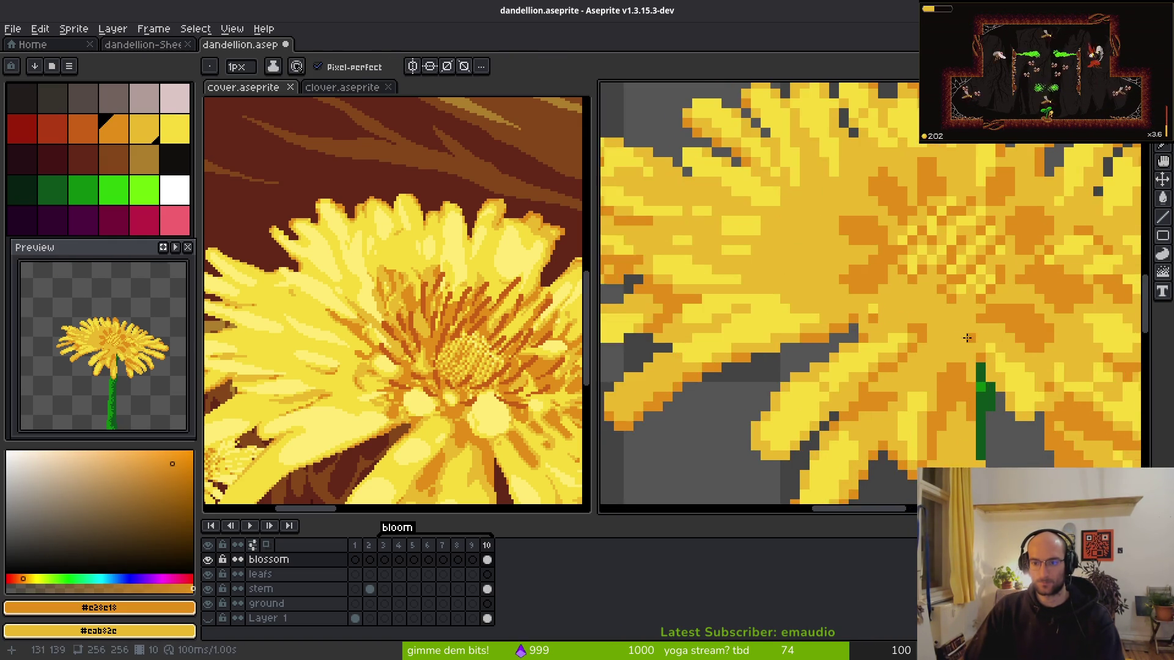
pyautogui.scroll(3, 974, 338)
pyautogui.moveTo(917, 210)
pyautogui.mouseDown()
pyautogui.moveTo(864, 244)
pyautogui.moveTo(917, 239)
pyautogui.moveTo(969, 335)
pyautogui.moveTo(851, 335)
pyautogui.mouseUp()
pyautogui.scroll(-1, 969, 335)
pyautogui.scroll(1, 924, 333)
pyautogui.hotkey('ctrl', 'z')
pyautogui.moveTo(954, 391); pyautogui.dragTo(994, 389)
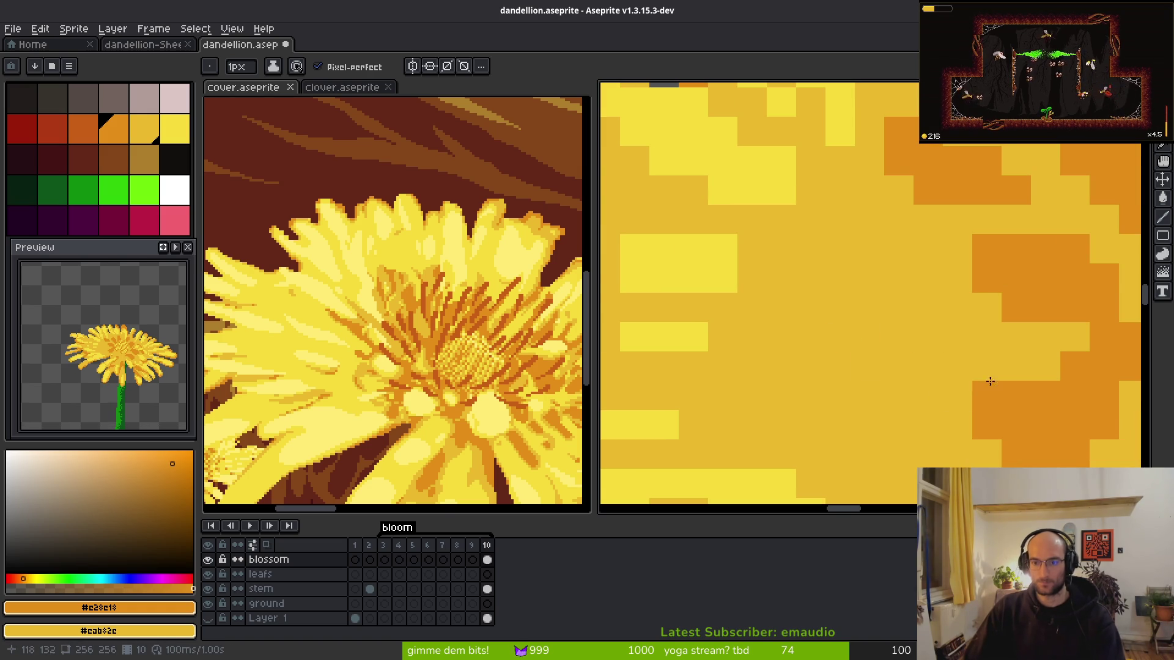
pyautogui.scroll(-2, 994, 389)
# - Paint bright-yellow #f7db3b highlight rows and strokes across the petals
pyautogui.keyDown('alt'); pyautogui.click(830, 312); pyautogui.keyUp('alt')
pyautogui.scroll(2, 830, 312)
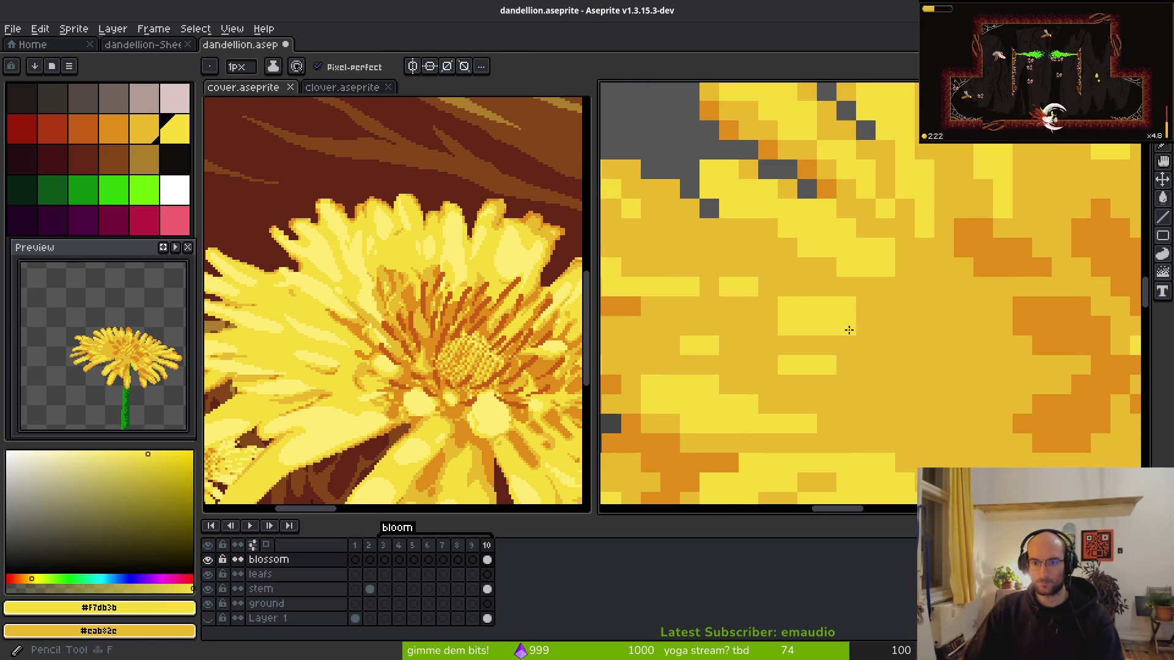
pyautogui.moveTo(856, 326); pyautogui.dragTo(912, 333)
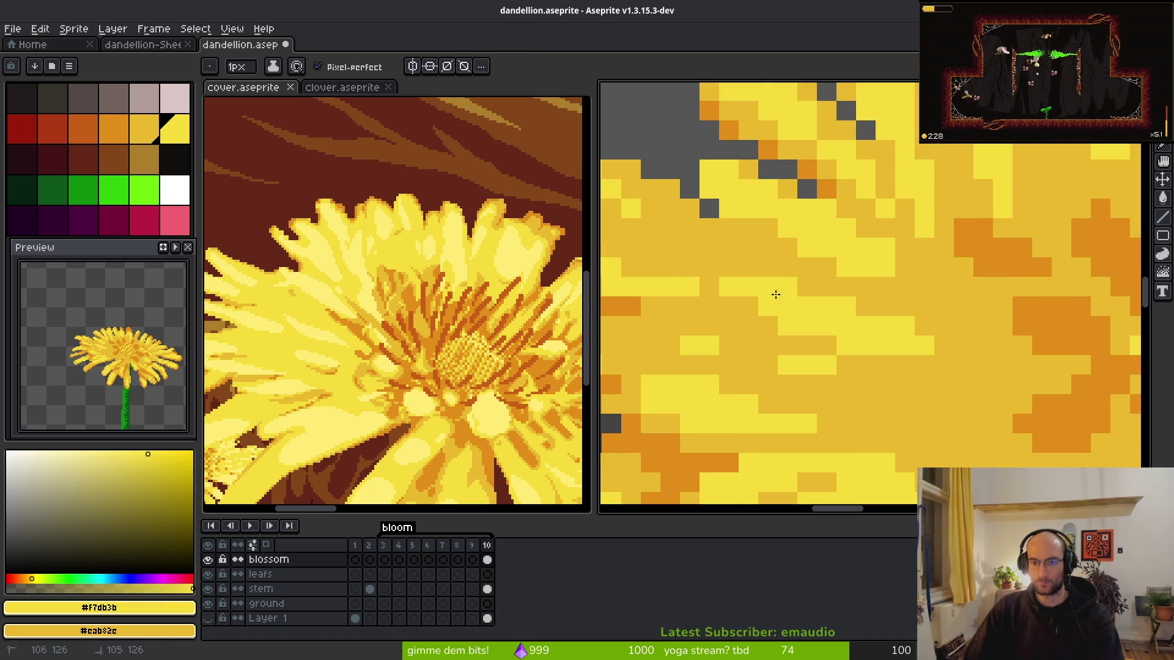
pyautogui.moveTo(788, 318)
pyautogui.mouseDown()
pyautogui.moveTo(903, 335)
pyautogui.moveTo(813, 325)
pyautogui.moveTo(752, 340)
pyautogui.mouseUp()
pyautogui.hscroll(-4, 886, 374)
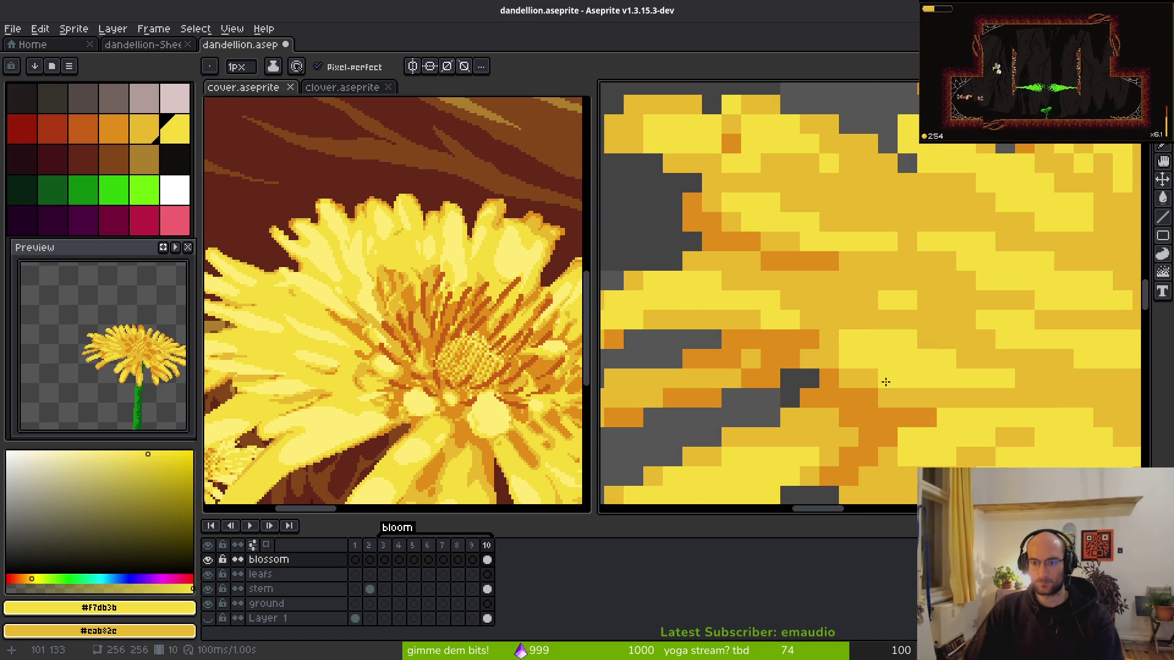
pyautogui.scroll(-3, 895, 390)
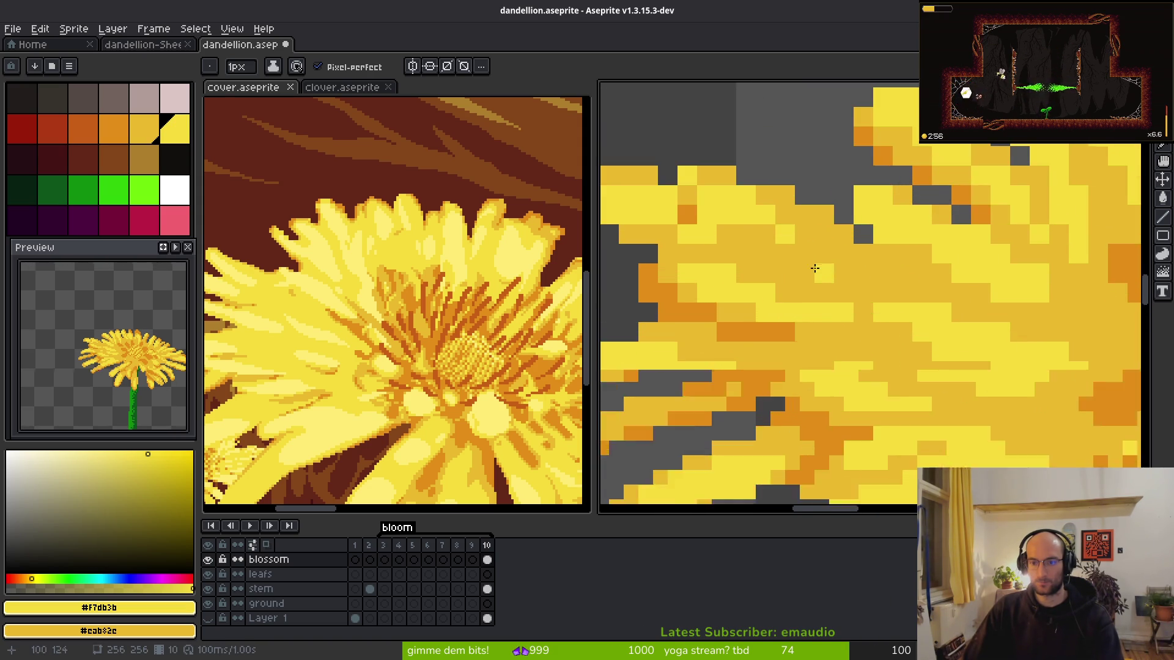
pyautogui.scroll(3, 809, 316)
pyautogui.moveTo(813, 343)
pyautogui.mouseDown()
pyautogui.moveTo(828, 343)
pyautogui.moveTo(791, 387)
pyautogui.moveTo(818, 346)
pyautogui.moveTo(826, 385)
pyautogui.mouseUp()
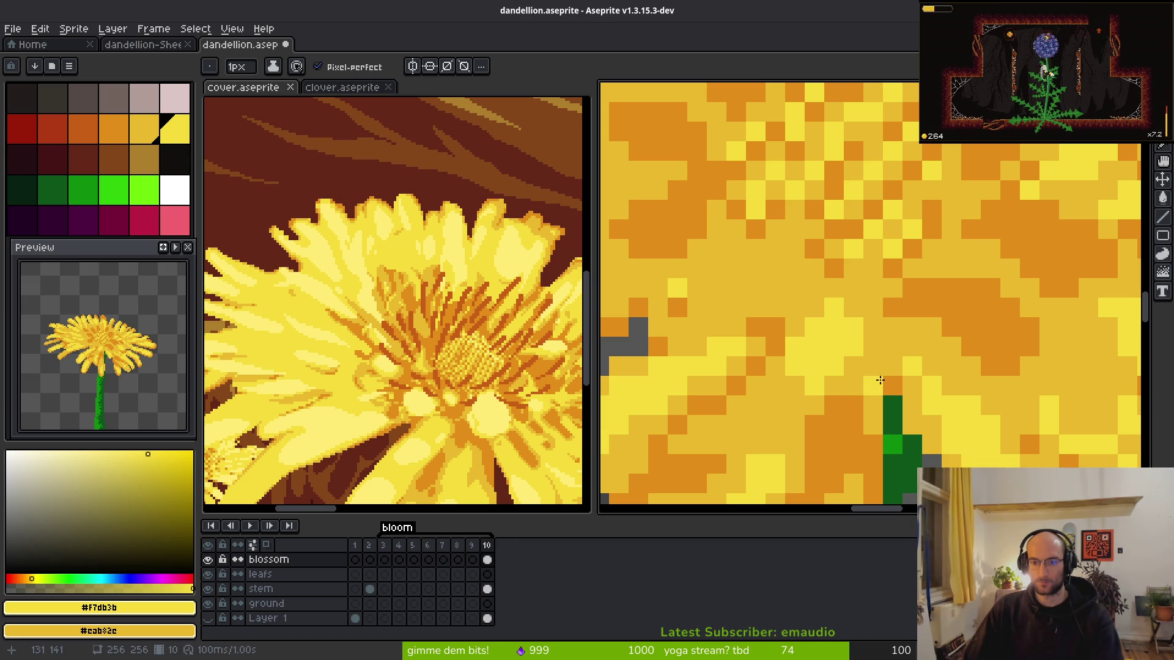
# - Paint a diagonal orange run across the blossom, undoing two stray orange pixels first
pyautogui.scroll(-3, 866, 376)
pyautogui.scroll(3, 982, 370)
pyautogui.keyDown('alt'); pyautogui.click(878, 353); pyautogui.keyUp('alt')
pyautogui.moveTo(877, 354)
pyautogui.mouseDown()
pyautogui.moveTo(853, 416)
pyautogui.moveTo(781, 411)
pyautogui.moveTo(825, 432)
pyautogui.moveTo(881, 383)
pyautogui.mouseUp()
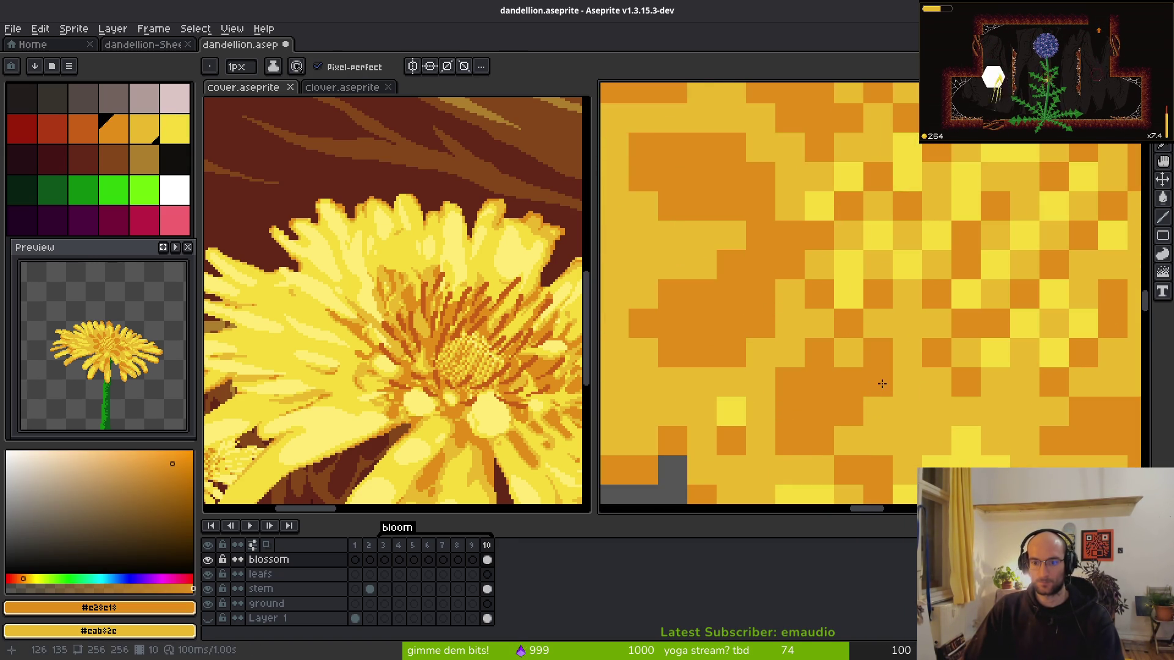
pyautogui.hotkey('ctrl', 'z')
pyautogui.scroll(-4, 790, 380)
pyautogui.scroll(3, 785, 343)
pyautogui.scroll(-1, 844, 336)
pyautogui.scroll(2, 820, 319)
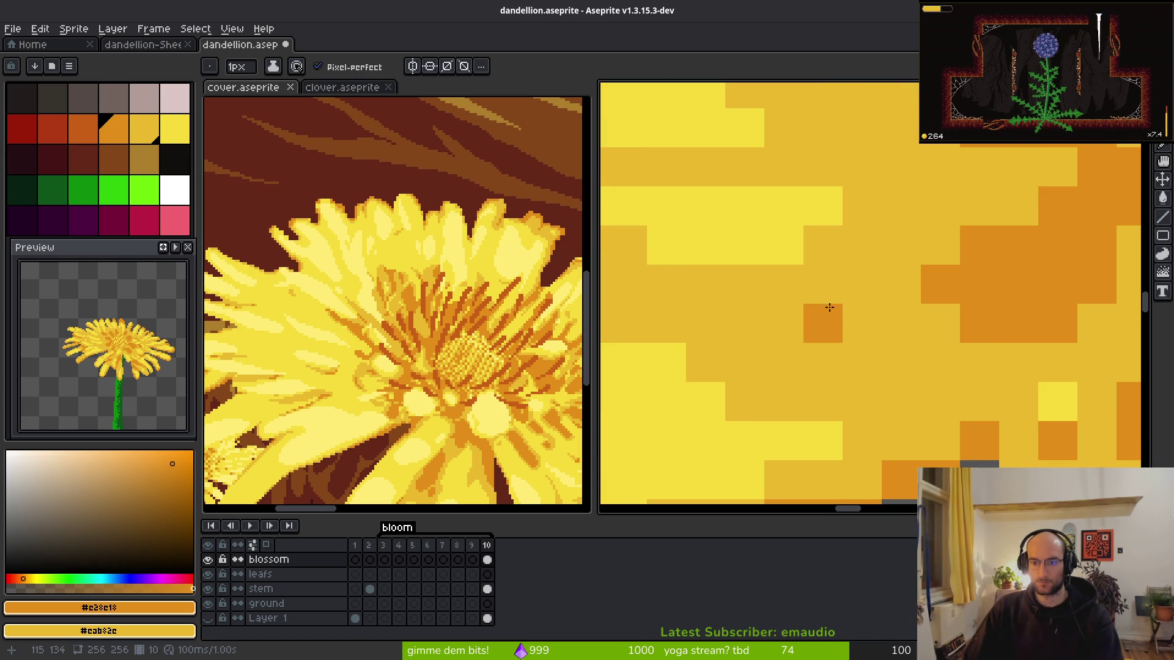
pyautogui.moveTo(778, 324); pyautogui.dragTo(912, 398)
pyautogui.scroll(-3, 911, 396)
pyautogui.scroll(2, 895, 385)
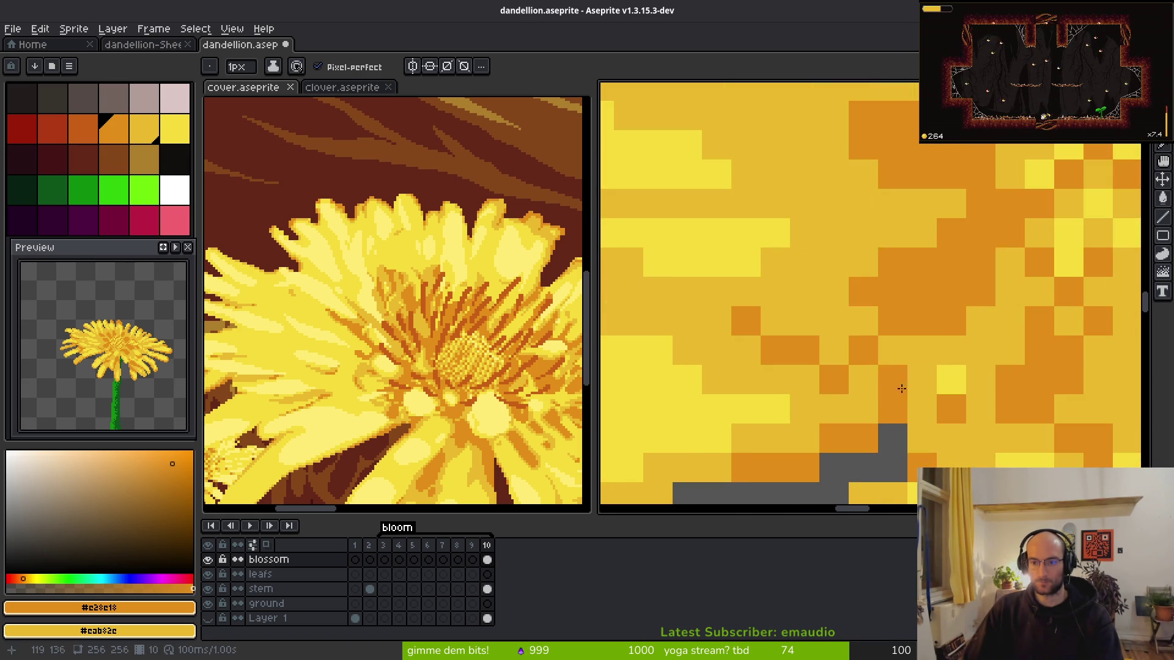
# - Paint a short horizontal row of bright-yellow #f7db3b pixels in the blossom
pyautogui.keyDown('alt'); pyautogui.click(713, 230); pyautogui.keyUp('alt')
pyautogui.scroll(-2, 786, 320)
pyautogui.scroll(2, 786, 320)
pyautogui.moveTo(843, 264); pyautogui.dragTo(753, 264)
pyautogui.scroll(-2, 856, 275)
pyautogui.scroll(2, 856, 275)
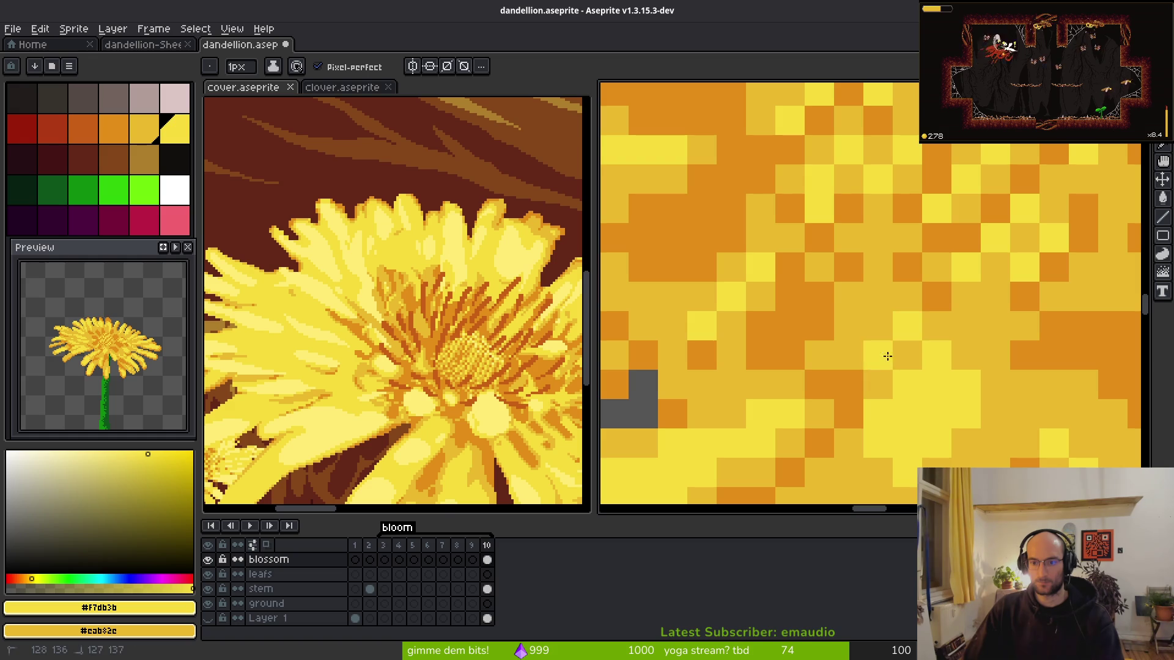
pyautogui.scroll(-2, 901, 287)
pyautogui.scroll(2, 900, 287)
pyautogui.scroll(-3, 856, 287)
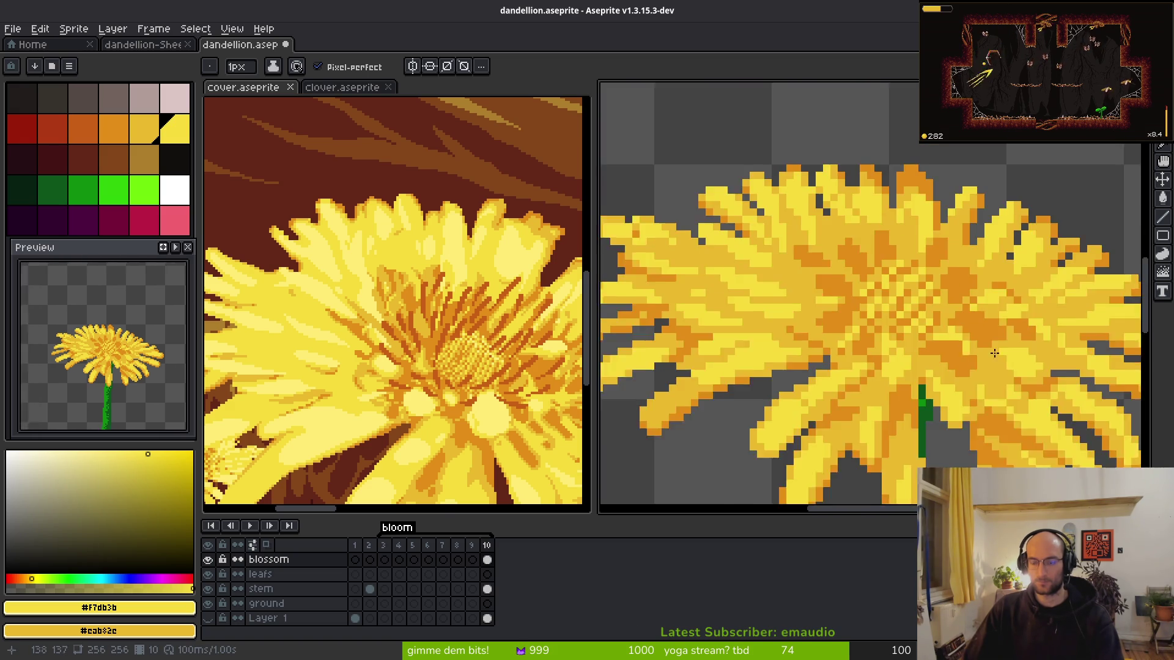
pyautogui.scroll(2, 843, 285)
# - Add a short vertical #f7db3b stroke near the blossom top and highlights along a petal row
pyautogui.moveTo(843, 284)
pyautogui.mouseDown()
pyautogui.moveTo(852, 330)
pyautogui.moveTo(844, 271)
pyautogui.mouseUp()
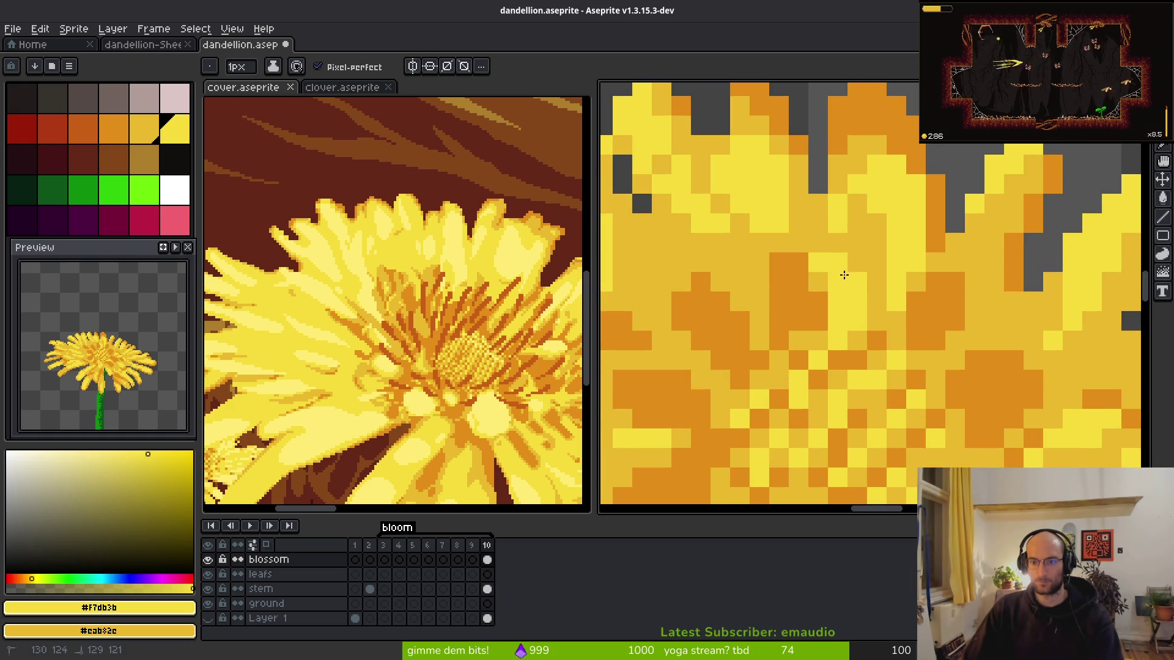
pyautogui.scroll(1, 994, 328)
pyautogui.scroll(1, 961, 354)
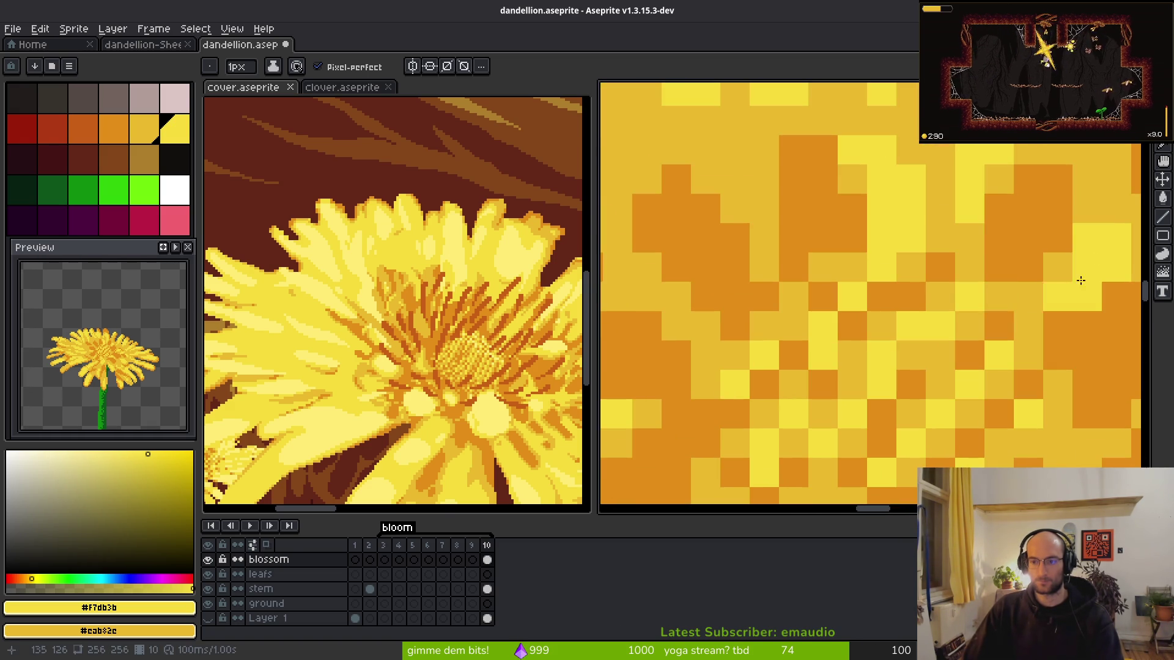
pyautogui.hscroll(-3, 883, 249)
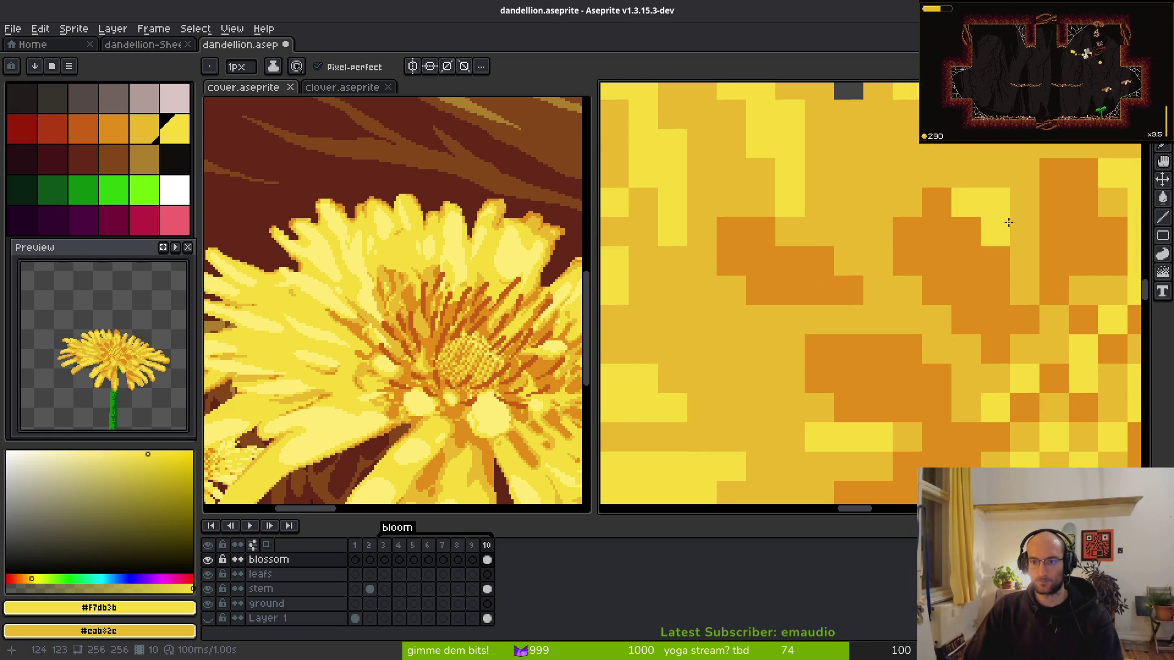
pyautogui.moveTo(914, 329)
pyautogui.mouseDown()
pyautogui.moveTo(878, 294)
pyautogui.moveTo(878, 324)
pyautogui.mouseUp()
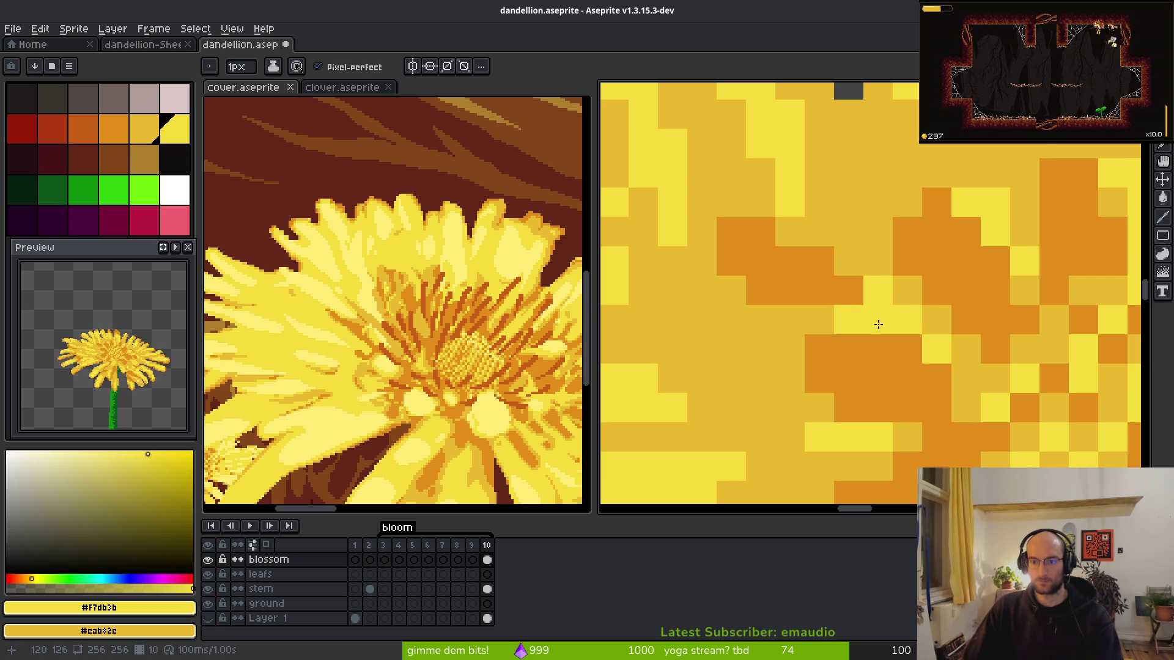
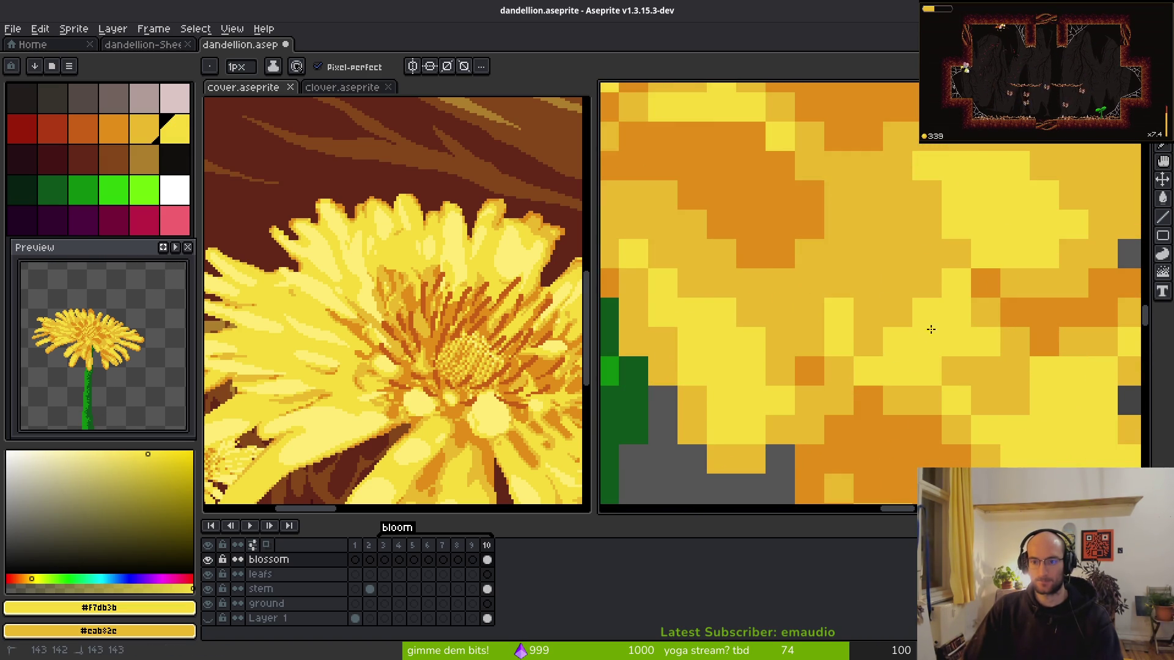
# - Paint a few yellow pixels on the petals, then add eyedropped orange shading pixels
pyautogui.moveTo(892, 343); pyautogui.dragTo(813, 275)
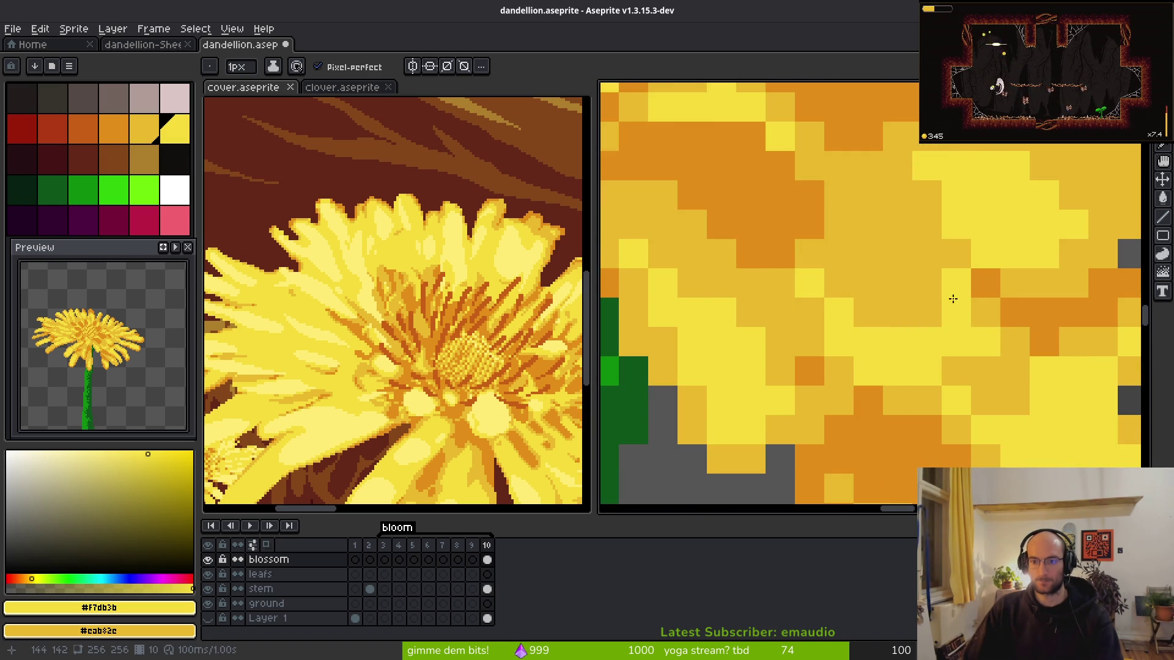
pyautogui.scroll(-4, 997, 367)
pyautogui.scroll(5, 776, 241)
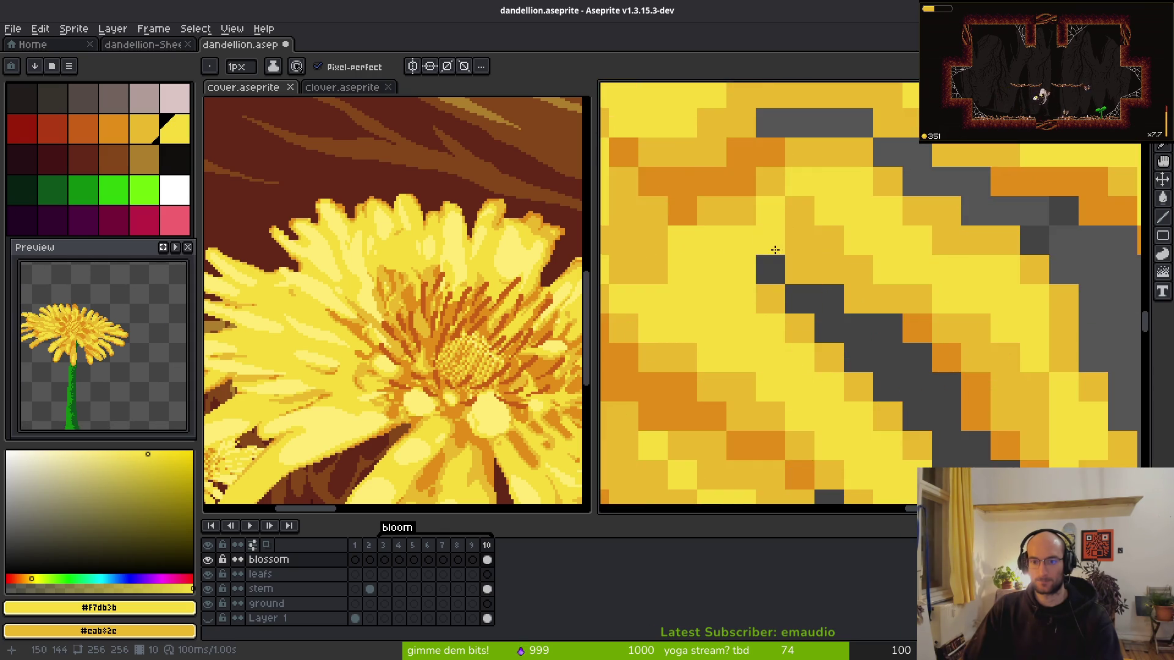
pyautogui.keyDown('alt'); pyautogui.click(825, 239); pyautogui.keyUp('alt')
pyautogui.moveTo(850, 271); pyautogui.dragTo(873, 291)
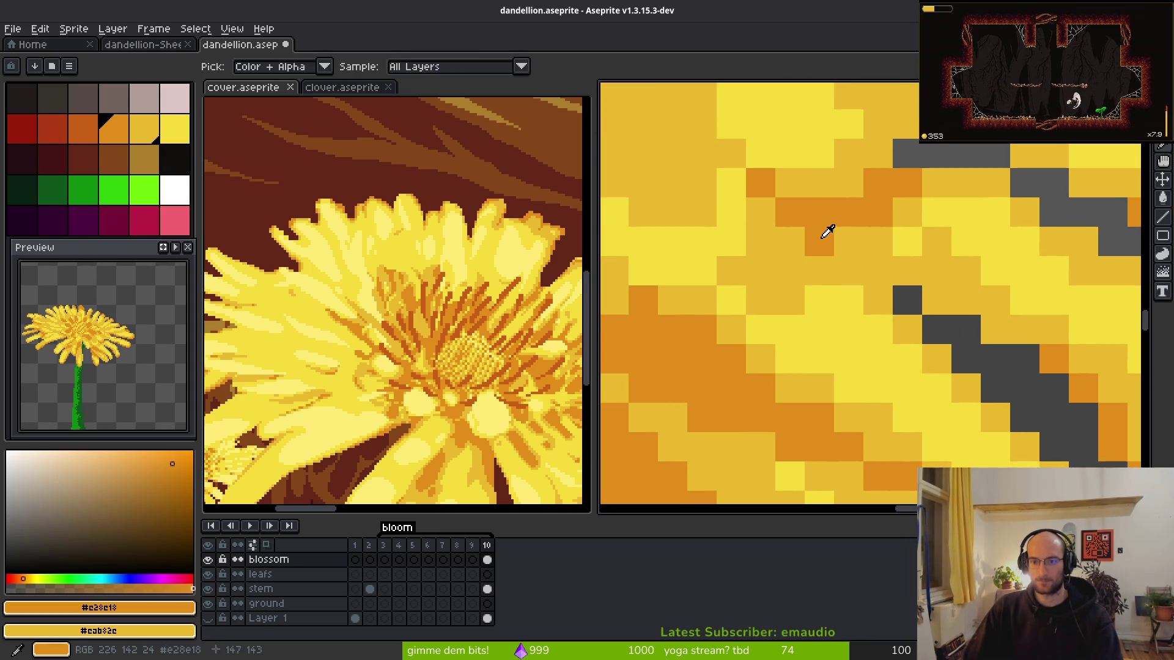
pyautogui.scroll(-3, 993, 373)
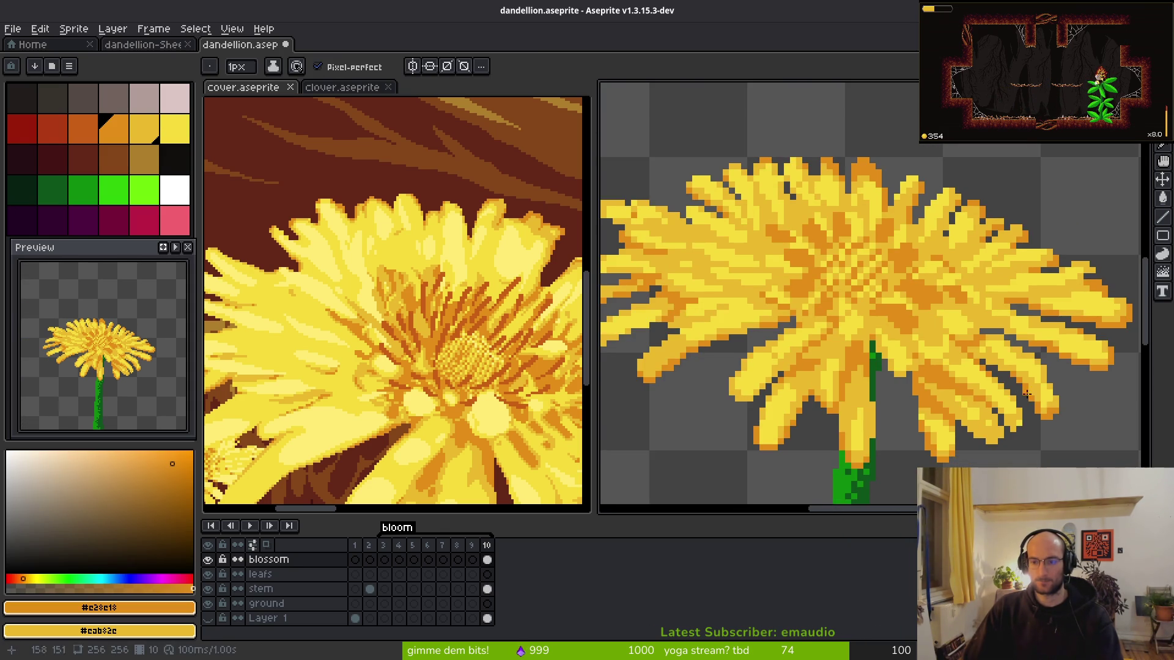
pyautogui.scroll(3, 993, 355)
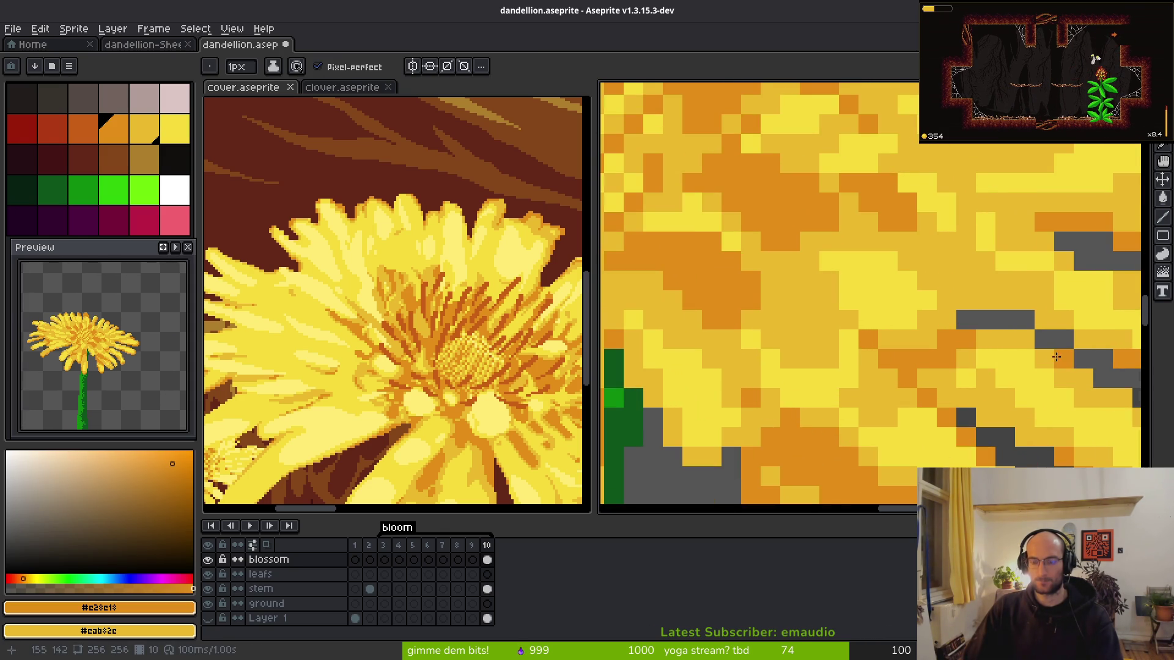
# - Bring another part of the blossom into view and eyedrop the bright petal yellow
pyautogui.moveTo(1074, 354); pyautogui.dragTo(849, 342)
pyautogui.scroll(-3, 838, 355)
pyautogui.scroll(2, 836, 353)
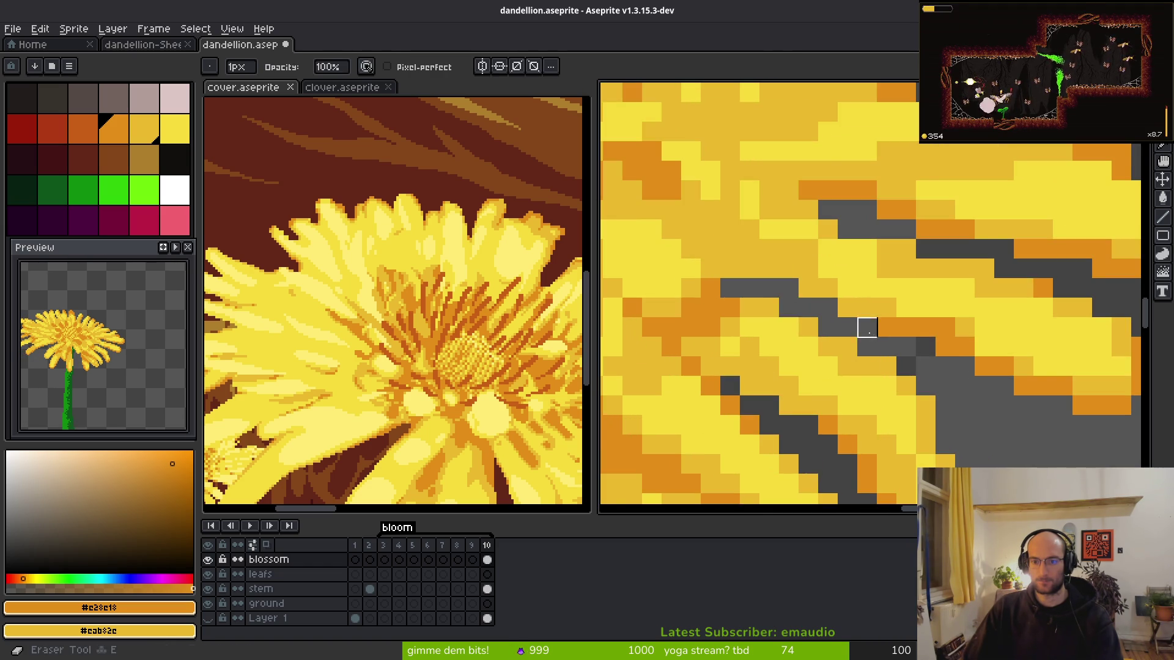
pyautogui.scroll(-2, 844, 327)
pyautogui.scroll(2, 899, 368)
pyautogui.scroll(1, 898, 367)
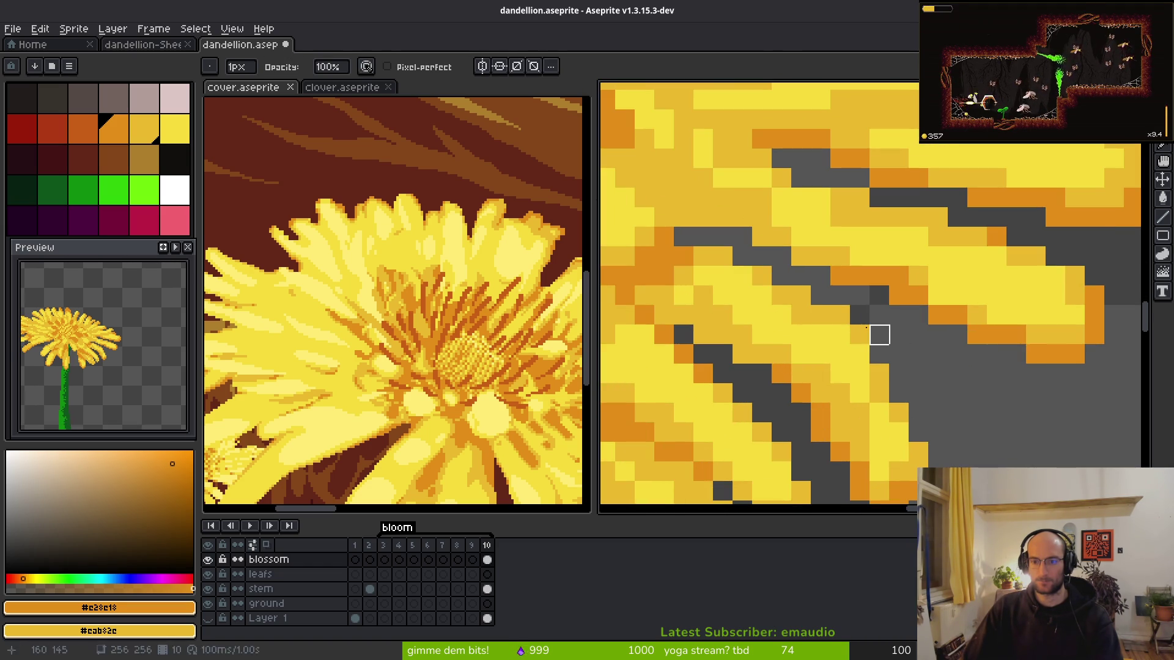
pyautogui.scroll(-4, 978, 410)
pyautogui.scroll(3, 754, 302)
pyautogui.press('f')
pyautogui.scroll(-1, 758, 292)
pyautogui.scroll(1, 762, 294)
pyautogui.scroll(-3, 750, 288)
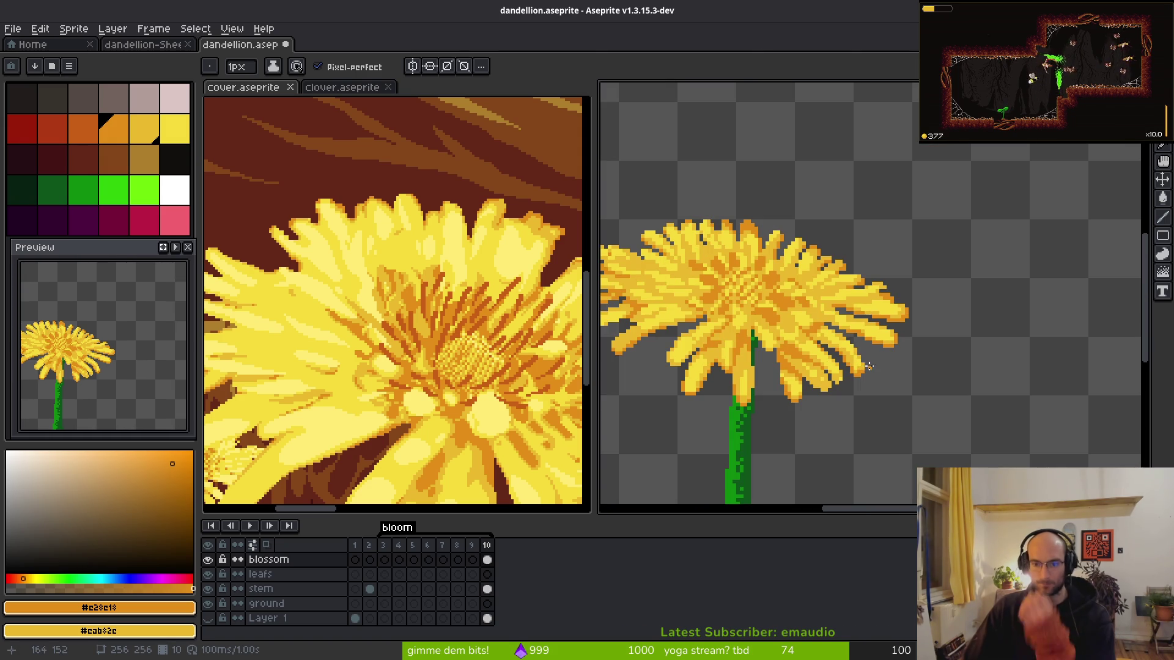
pyautogui.scroll(3, 809, 334)
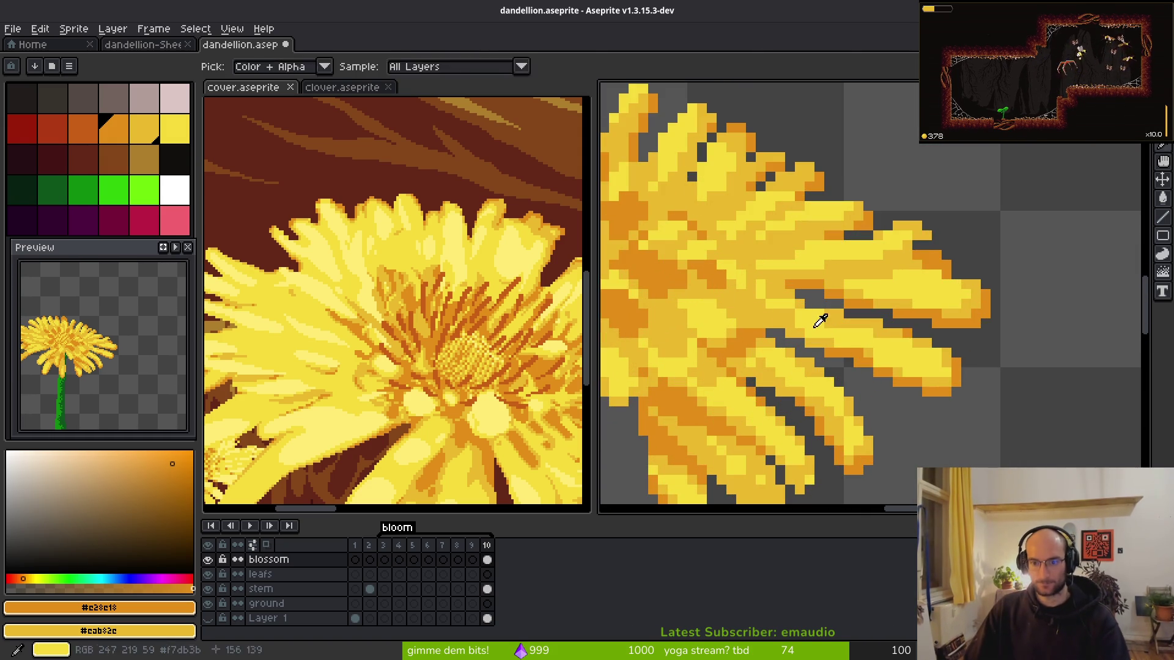
pyautogui.keyDown('alt'); pyautogui.click(813, 330); pyautogui.keyUp('alt')
pyautogui.scroll(2, 816, 338)
pyautogui.scroll(-2, 805, 324)
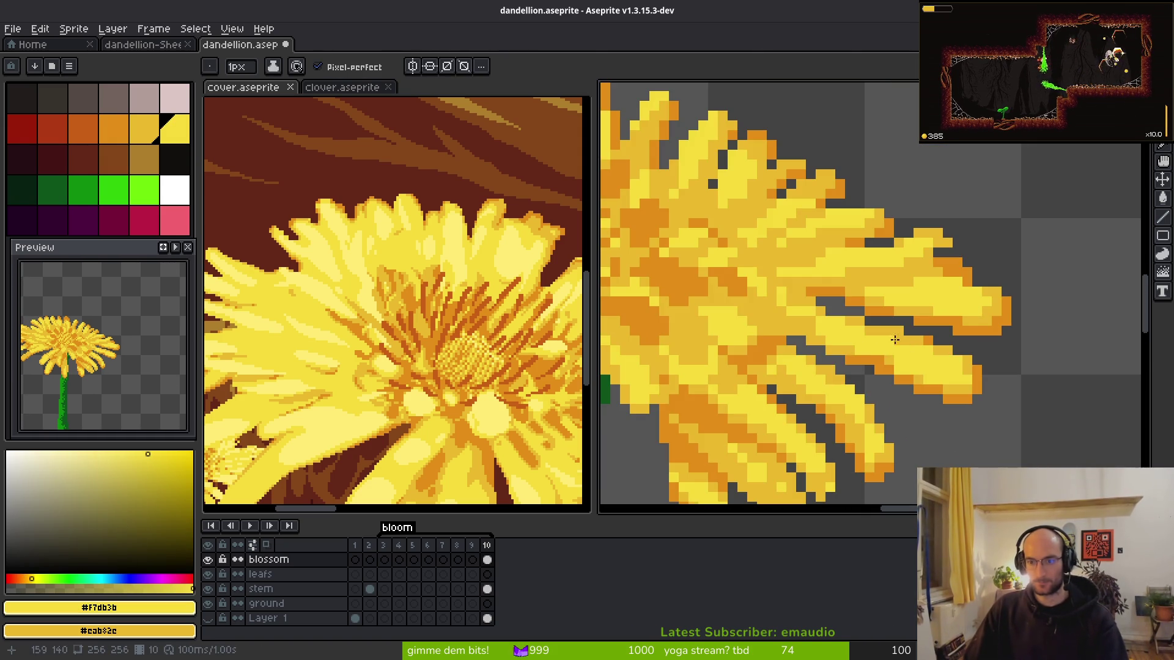
pyautogui.scroll(2, 808, 243)
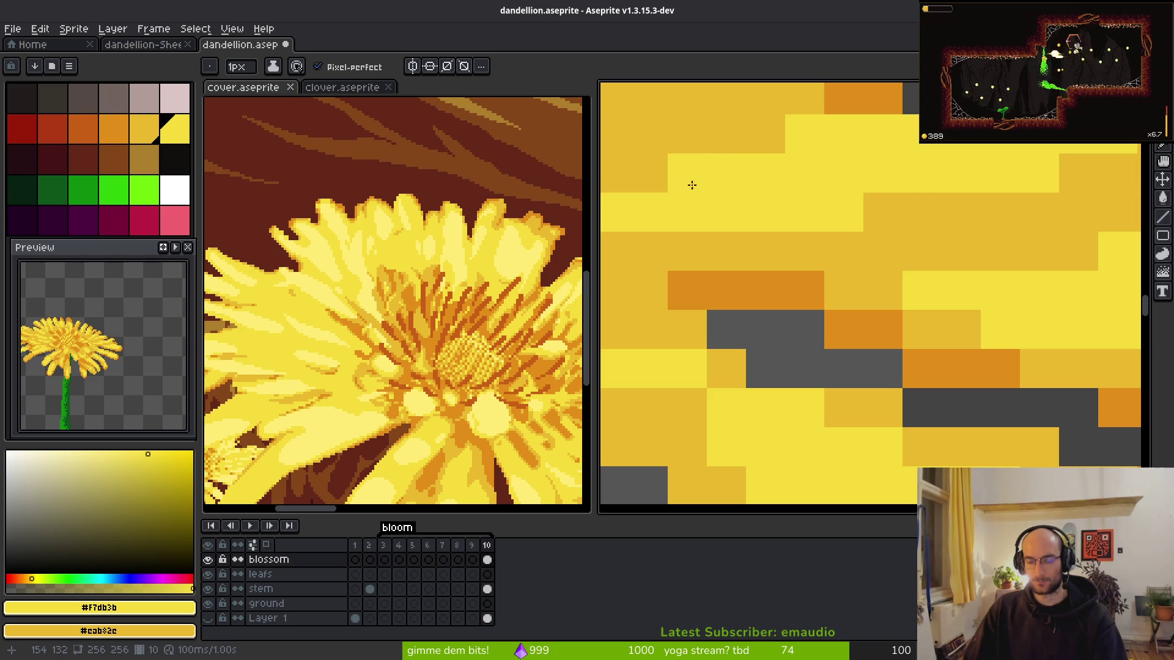
pyautogui.scroll(-1, 930, 261)
pyautogui.scroll(2, 781, 241)
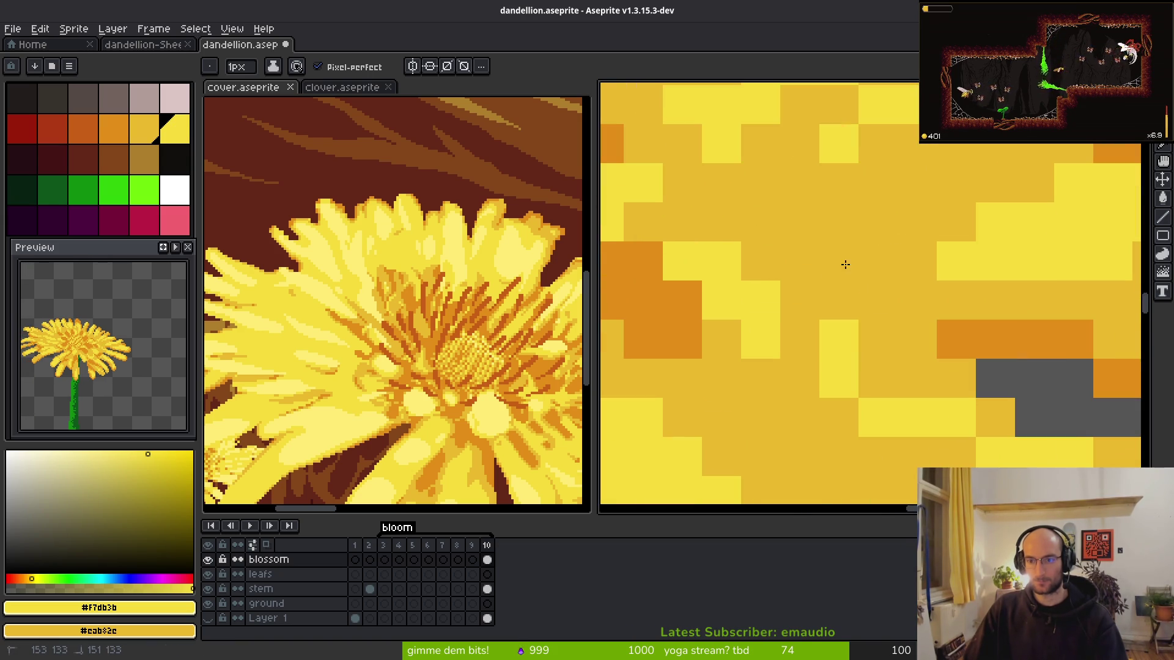
# - Eyedrop the petal orange again and dot orange shading pixels along the petal rows
pyautogui.keyDown('alt'); pyautogui.click(977, 340); pyautogui.keyUp('alt')
pyautogui.click(838, 261)
pyautogui.moveTo(761, 221); pyautogui.dragTo(799, 222)
pyautogui.moveTo(830, 270)
pyautogui.mouseDown()
pyautogui.moveTo(827, 288)
pyautogui.moveTo(744, 340)
pyautogui.moveTo(741, 374)
pyautogui.moveTo(723, 342)
pyautogui.mouseUp()
pyautogui.click(826, 202)
pyautogui.click(795, 183)
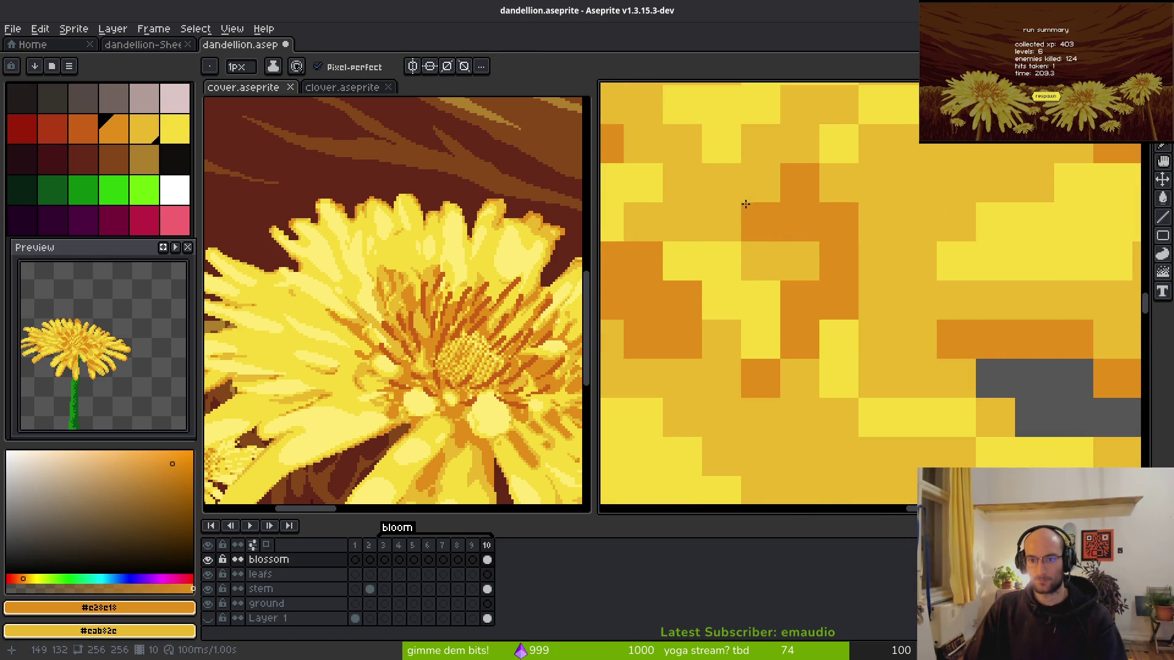
# - Dot two more orange pixels along the upper petal edge
pyautogui.click(723, 184)
pyautogui.click(762, 183)
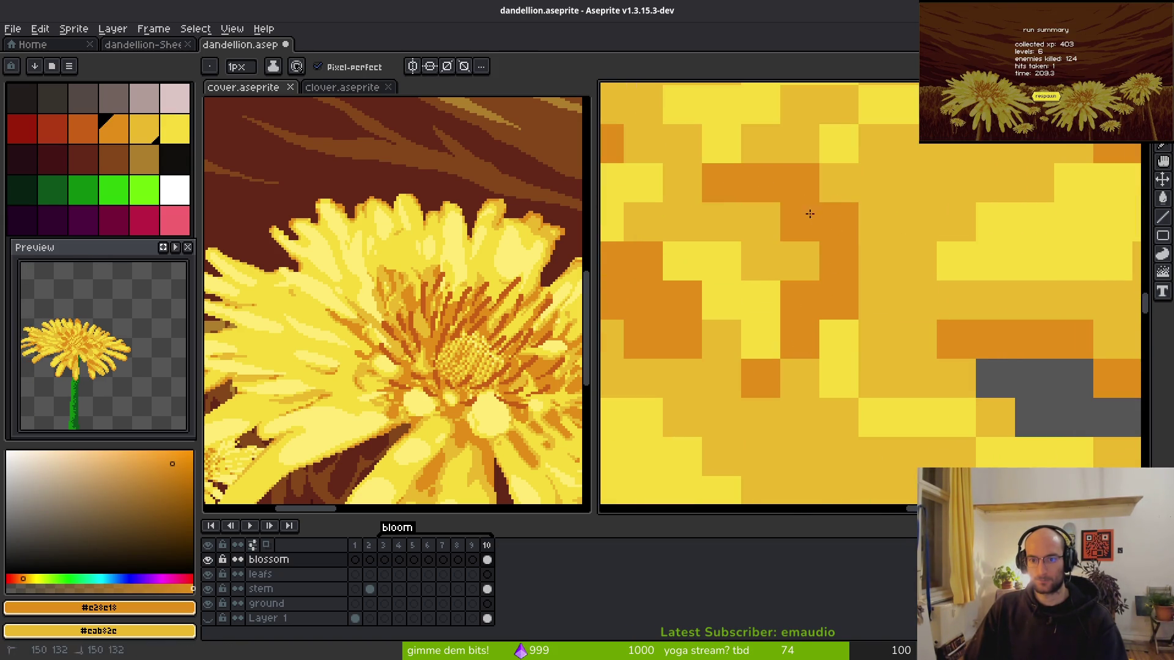
pyautogui.scroll(-5, 926, 287)
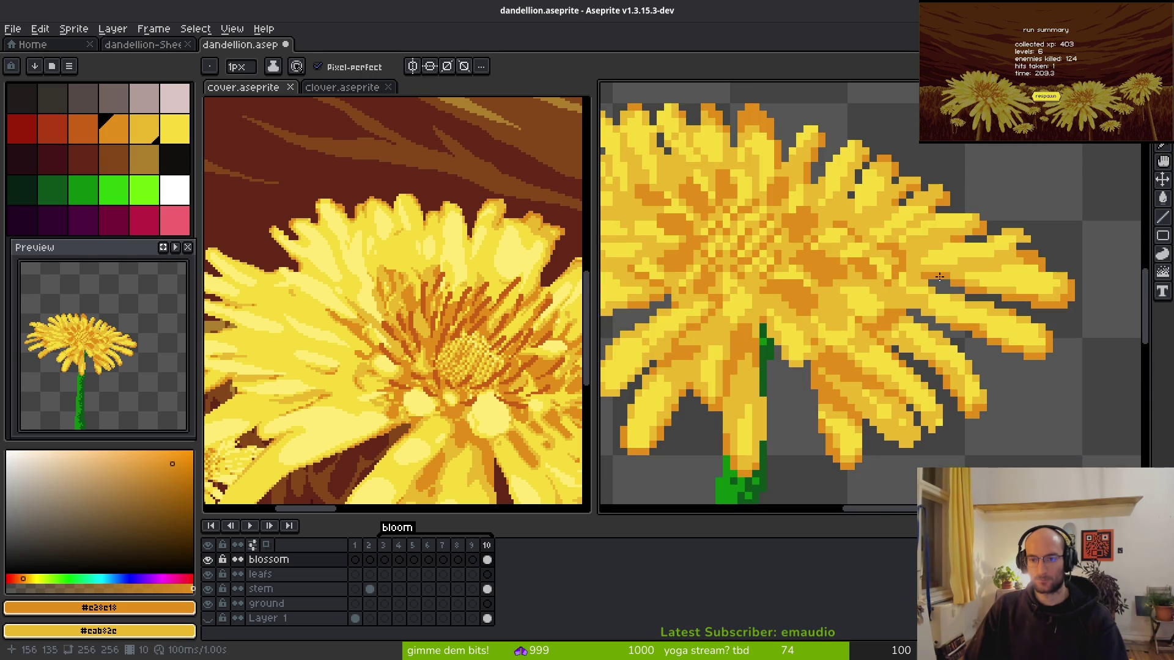
pyautogui.scroll(3, 939, 277)
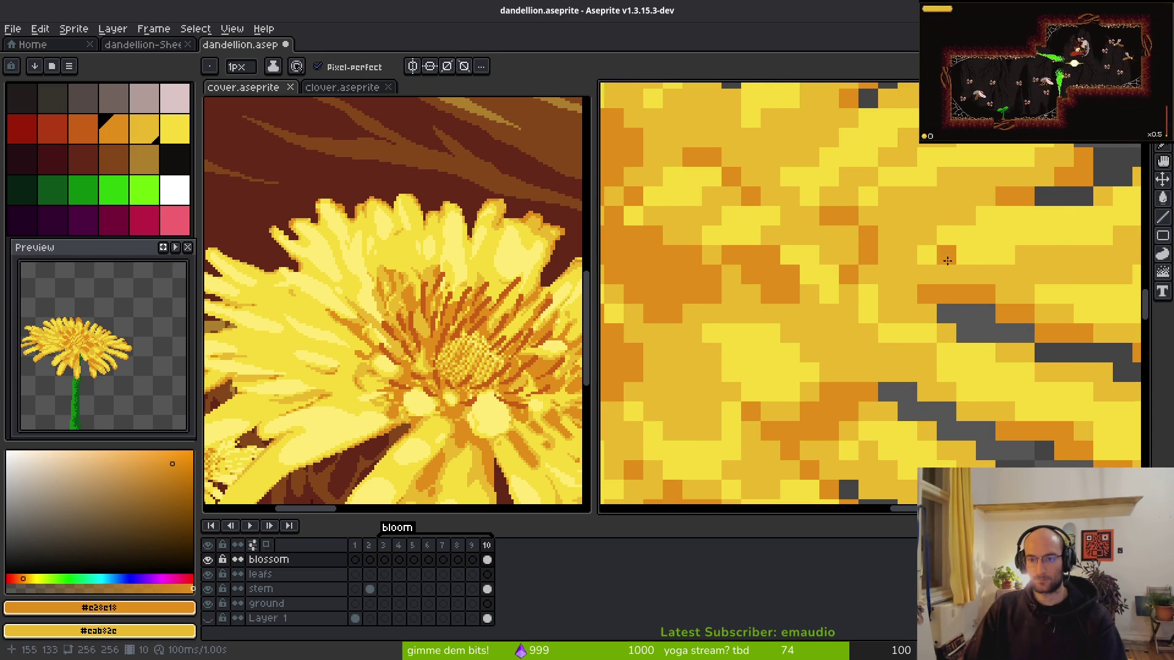
pyautogui.scroll(-5, 939, 257)
pyautogui.scroll(3, 800, 247)
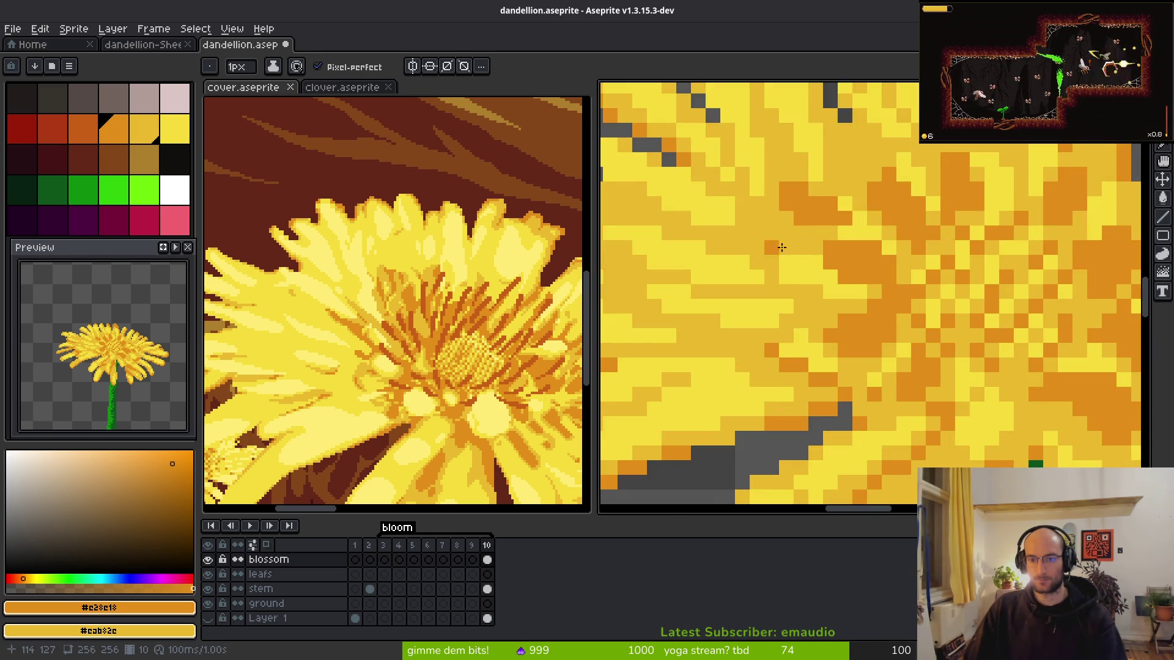
pyautogui.scroll(2, 771, 247)
# - Draw a diagonal dark-orange line between petals, undo the last stroke, and add single dark pixels
pyautogui.moveTo(775, 249)
pyautogui.mouseDown()
pyautogui.moveTo(763, 325)
pyautogui.moveTo(865, 398)
pyautogui.mouseUp()
pyautogui.click(824, 274)
pyautogui.scroll(-4, 891, 353)
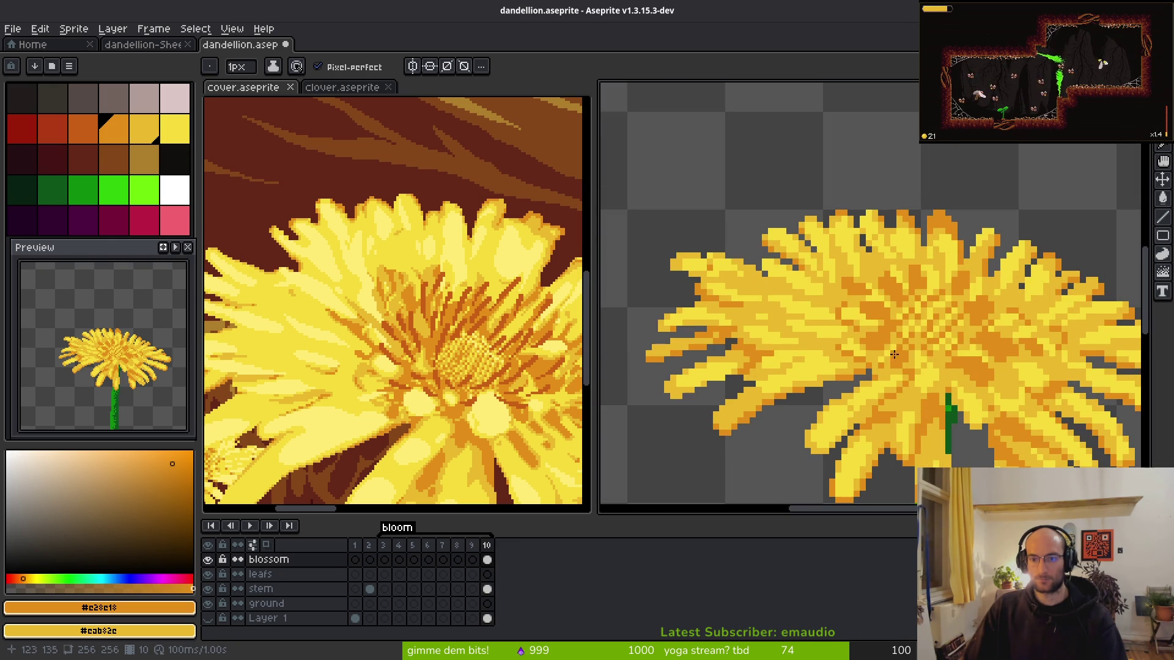
pyautogui.scroll(3, 890, 319)
pyautogui.hotkey('ctrl', 'z')
pyautogui.hotkey('ctrl', 'z')
pyautogui.click(844, 385)
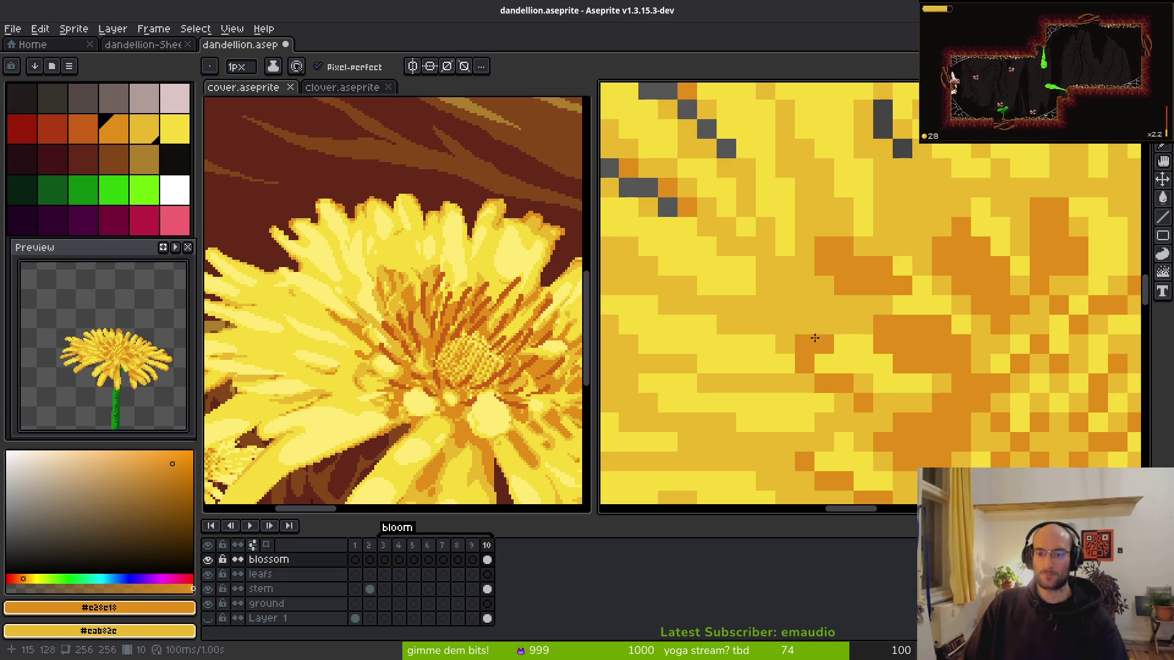
pyautogui.scroll(-3, 874, 338)
pyautogui.scroll(-1, 874, 338)
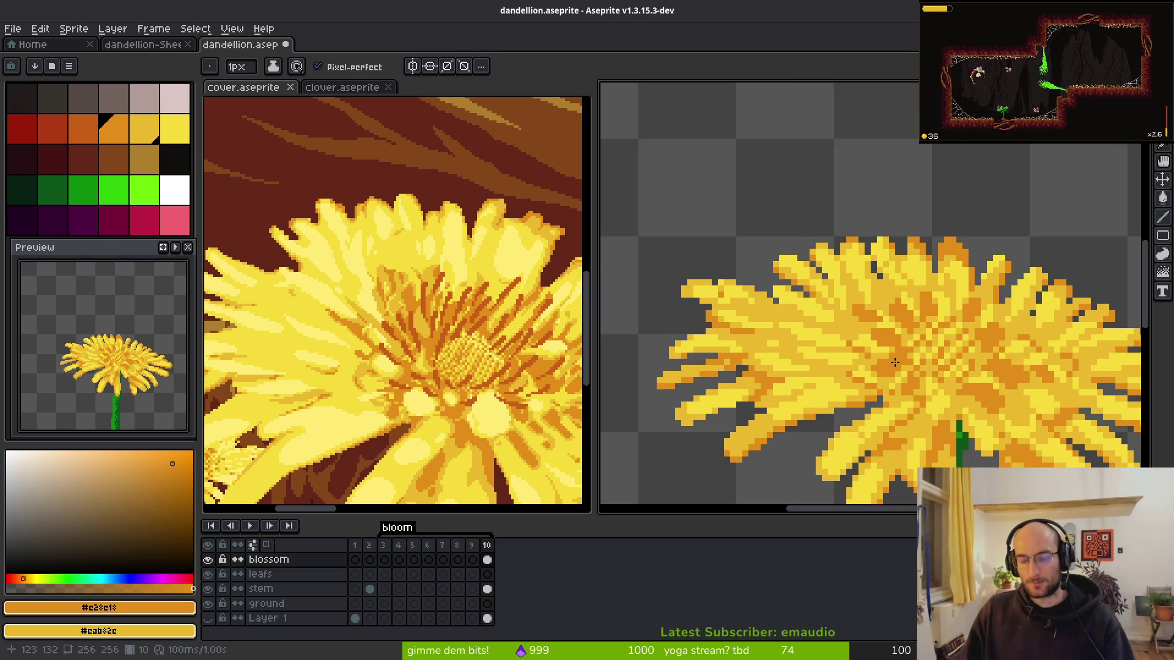
pyautogui.scroll(1, 808, 330)
pyautogui.scroll(2, 754, 310)
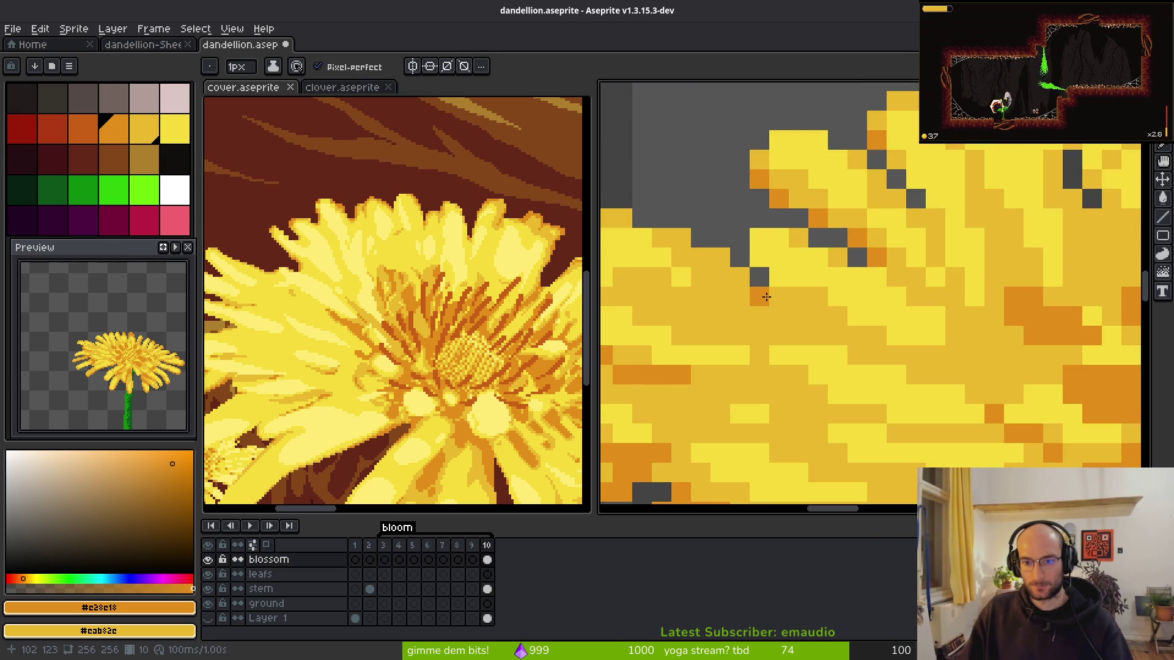
# - Add orange pixels lower on the petals, undoing the misplaced ones and re-placing them
pyautogui.click(760, 303)
pyautogui.click(740, 277)
pyautogui.click(797, 315)
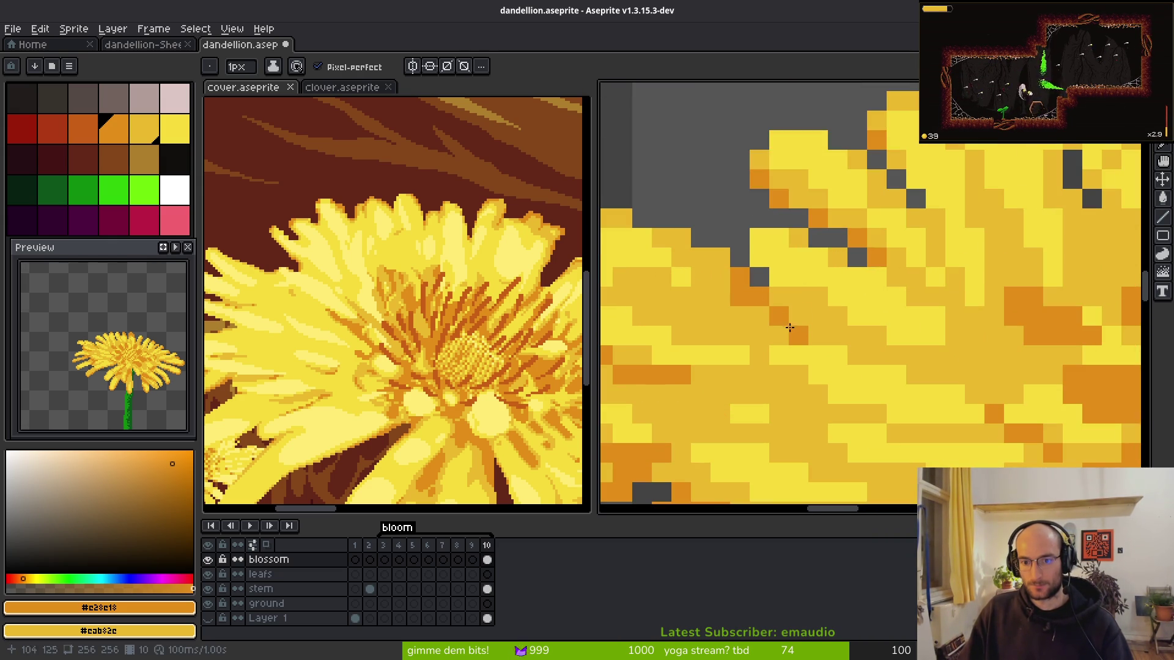
pyautogui.hotkey('ctrl', 'z')
pyautogui.hotkey('ctrl', 'z')
pyautogui.click(818, 355)
pyautogui.click(893, 356)
pyautogui.scroll(-2, 843, 342)
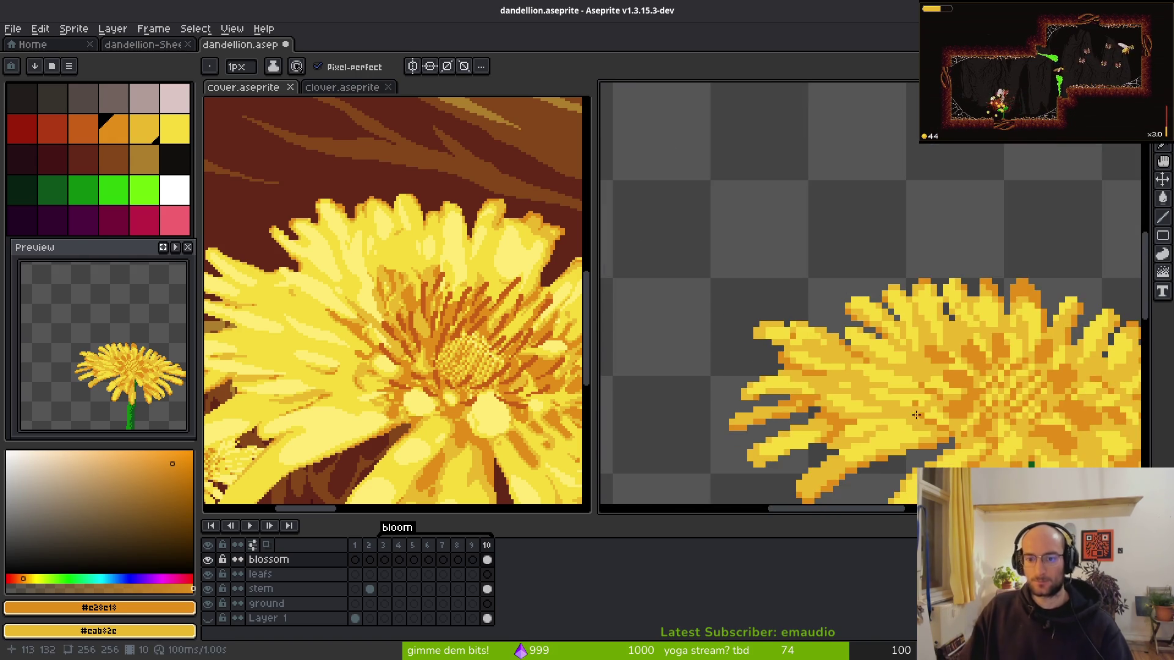
pyautogui.scroll(1, 843, 341)
# - Move the cover reference image up and to the left
pyautogui.moveTo(391, 380)
pyautogui.mouseDown()
pyautogui.moveTo(394, 359)
pyautogui.moveTo(422, 348)
pyautogui.mouseUp()
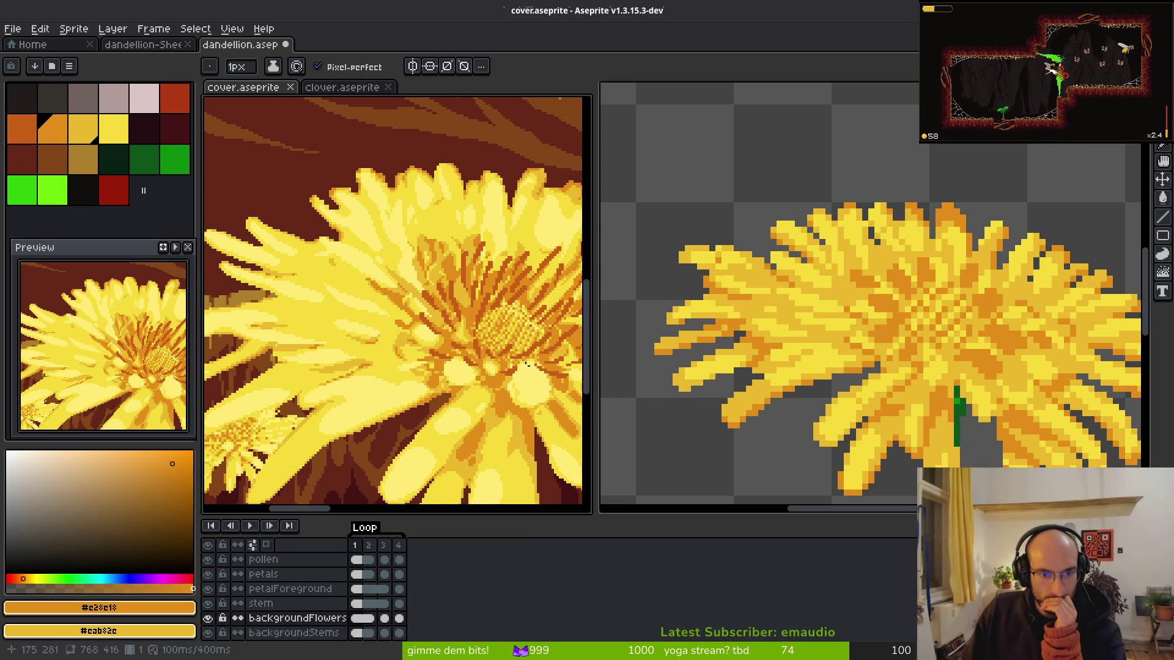
pyautogui.scroll(-2, 857, 331)
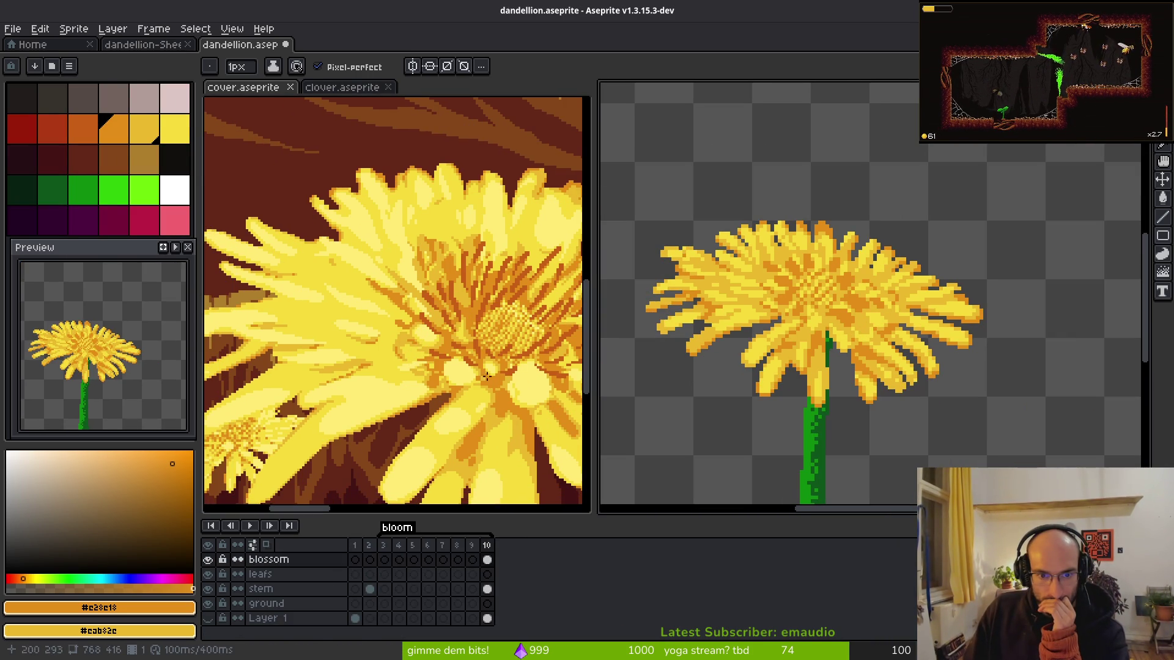
pyautogui.moveTo(498, 381); pyautogui.dragTo(431, 334)
pyautogui.scroll(4, 893, 382)
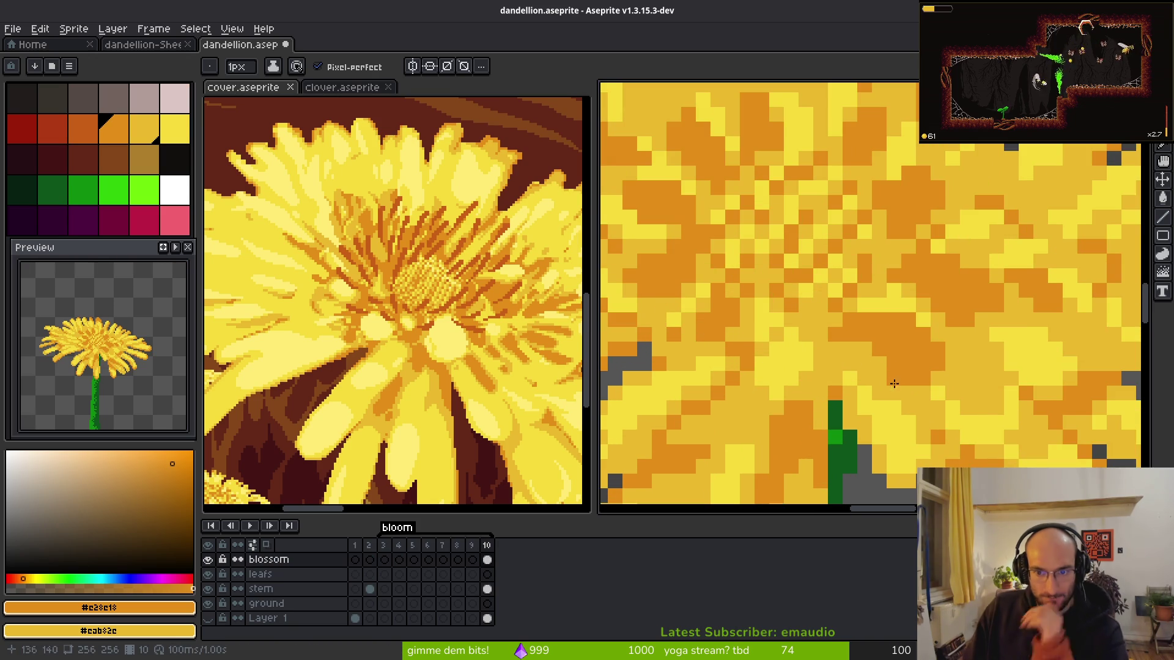
# - Eyedrop the bright petal yellow and paint a yellow stroke across the blossom
pyautogui.keyDown('alt'); pyautogui.click(860, 318); pyautogui.keyUp('alt')
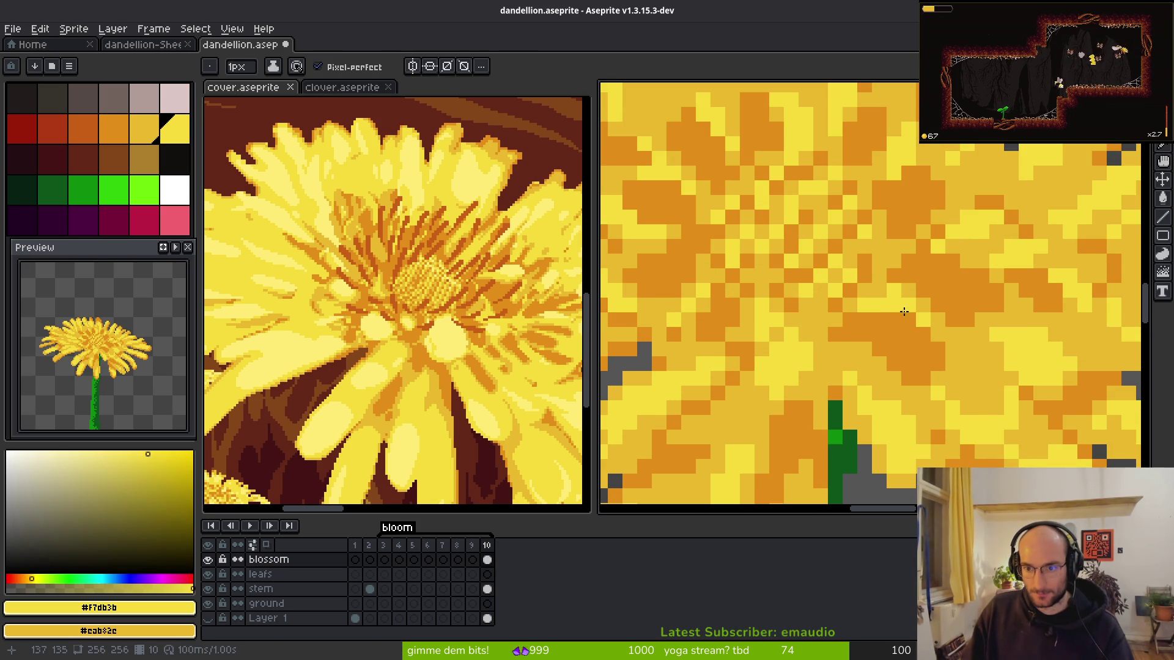
pyautogui.moveTo(902, 309); pyautogui.dragTo(854, 329)
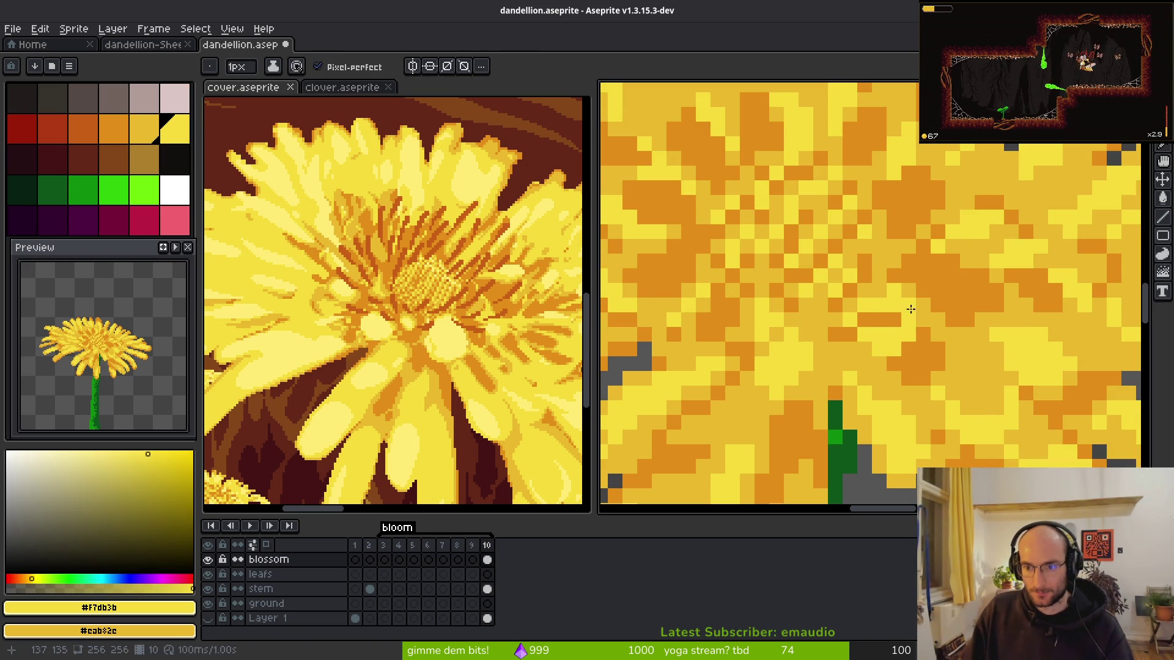
pyautogui.scroll(-5, 856, 316)
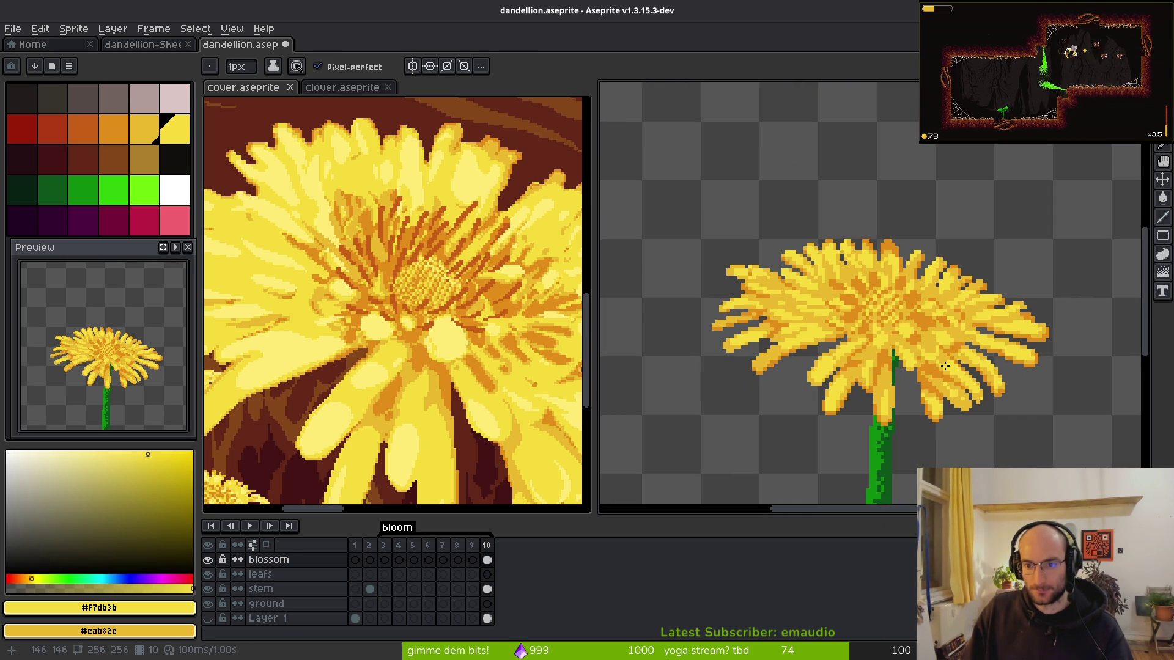
pyautogui.scroll(3, 943, 329)
pyautogui.hscroll(2, 455, 367)
pyautogui.scroll(3, 859, 332)
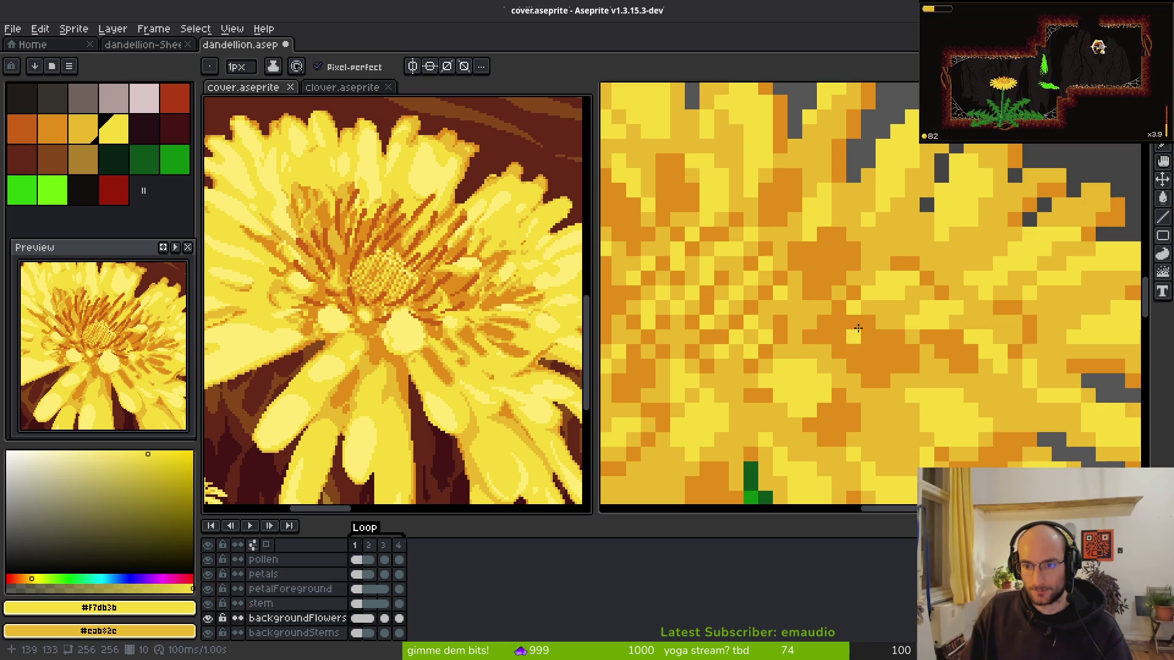
pyautogui.scroll(-5, 858, 368)
# - Save dandellion.aseprite, select the orange swatch, and add Layer 2 above the blossom layer
pyautogui.hotkey('ctrl', 's')
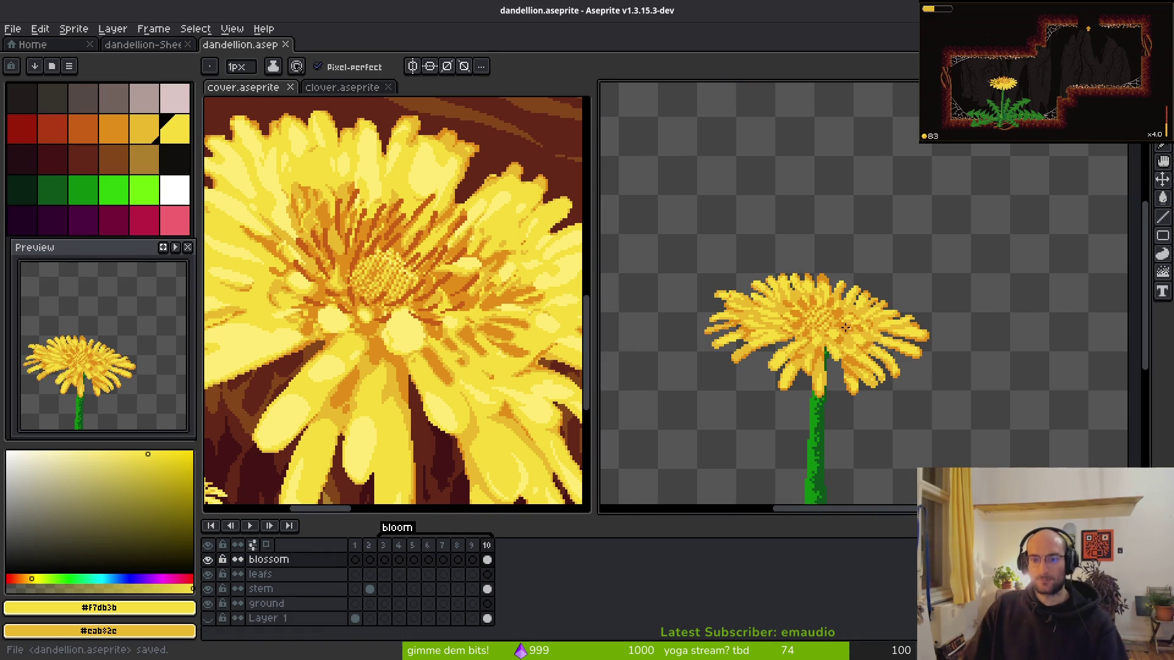
pyautogui.click(83, 128)
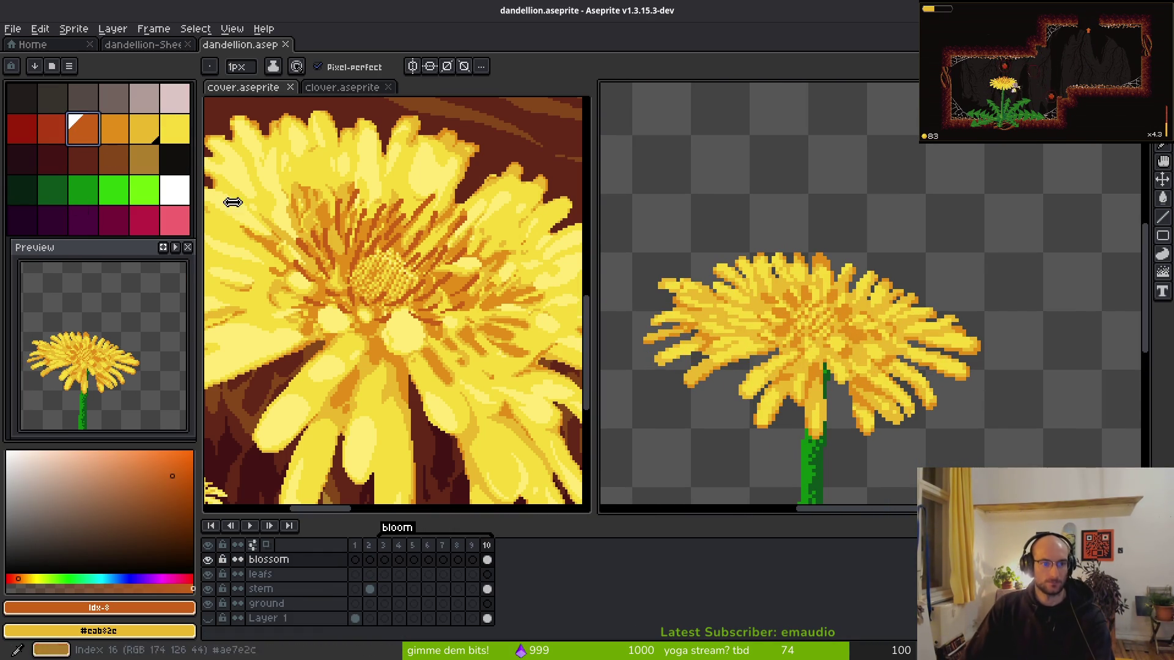
pyautogui.scroll(2, 803, 238)
pyautogui.scroll(3, 804, 237)
pyautogui.scroll(-3, 855, 275)
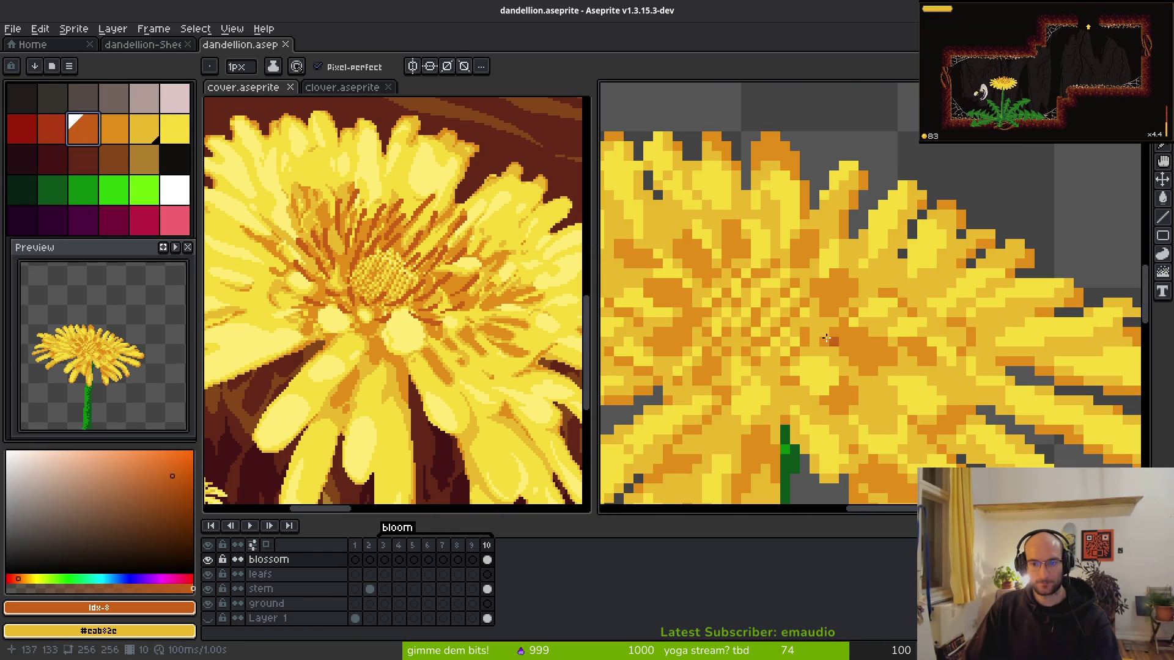
pyautogui.scroll(1, 923, 328)
pyautogui.scroll(1, 923, 329)
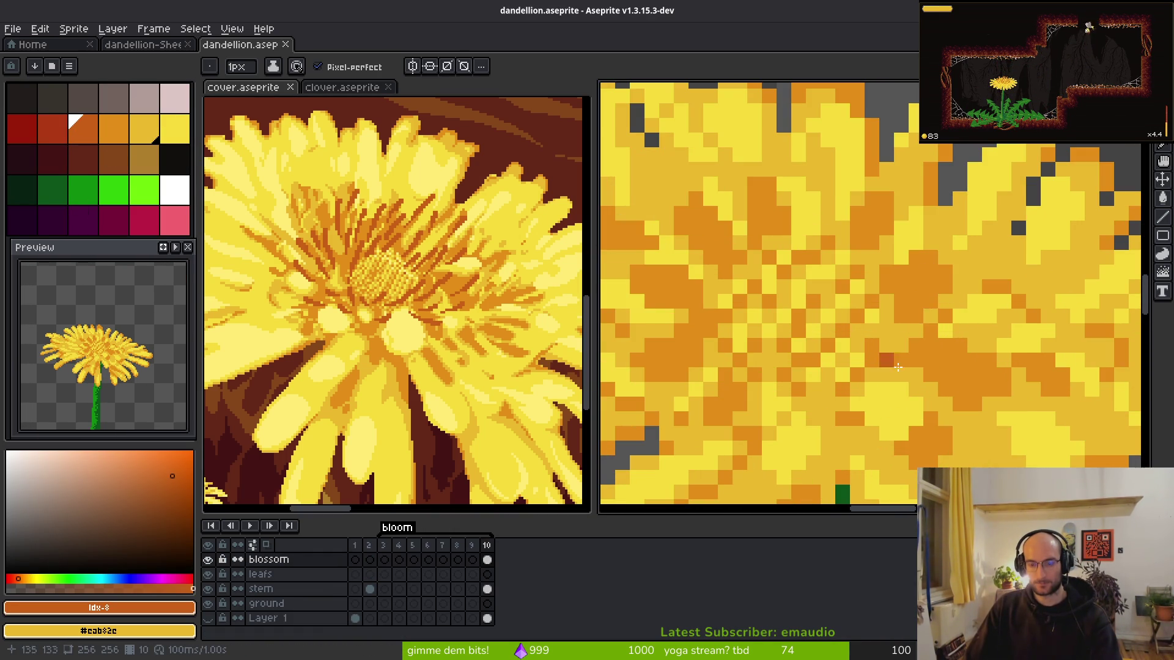
pyautogui.press('v')
pyautogui.hotkey('shift', 'n')
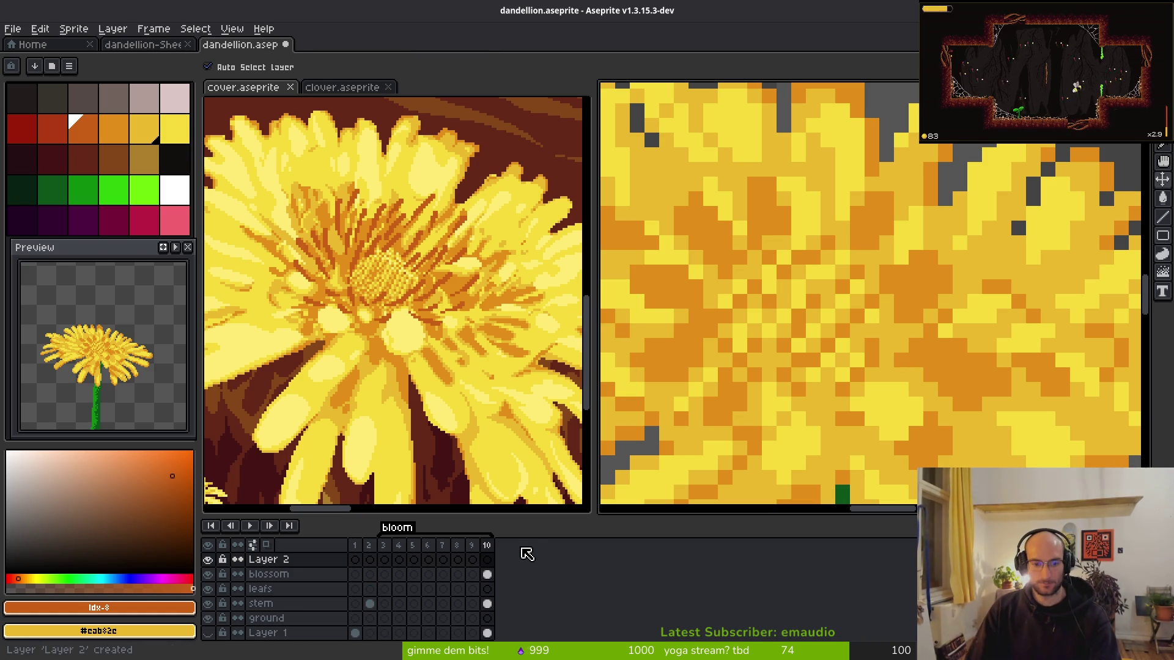
# - Try an orange pixel and diagonal stroke in the flower centre, then undo the stroke
pyautogui.press('b')
pyautogui.scroll(1, 949, 288)
pyautogui.scroll(-1, 917, 281)
pyautogui.click(916, 280)
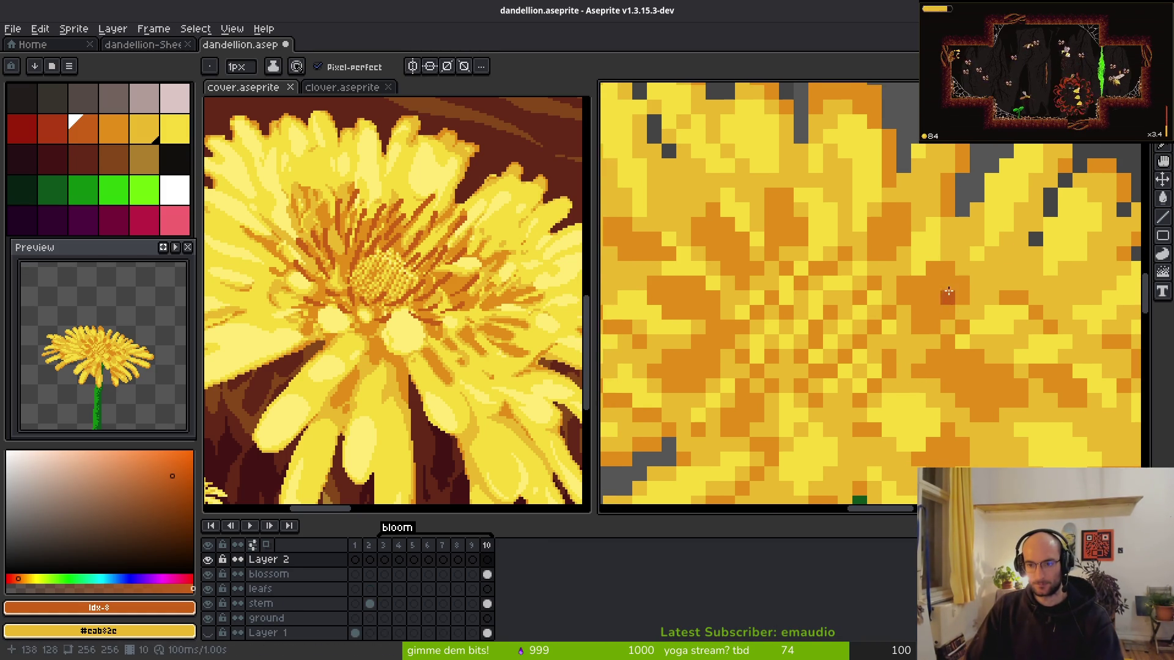
pyautogui.moveTo(948, 299); pyautogui.dragTo(913, 324)
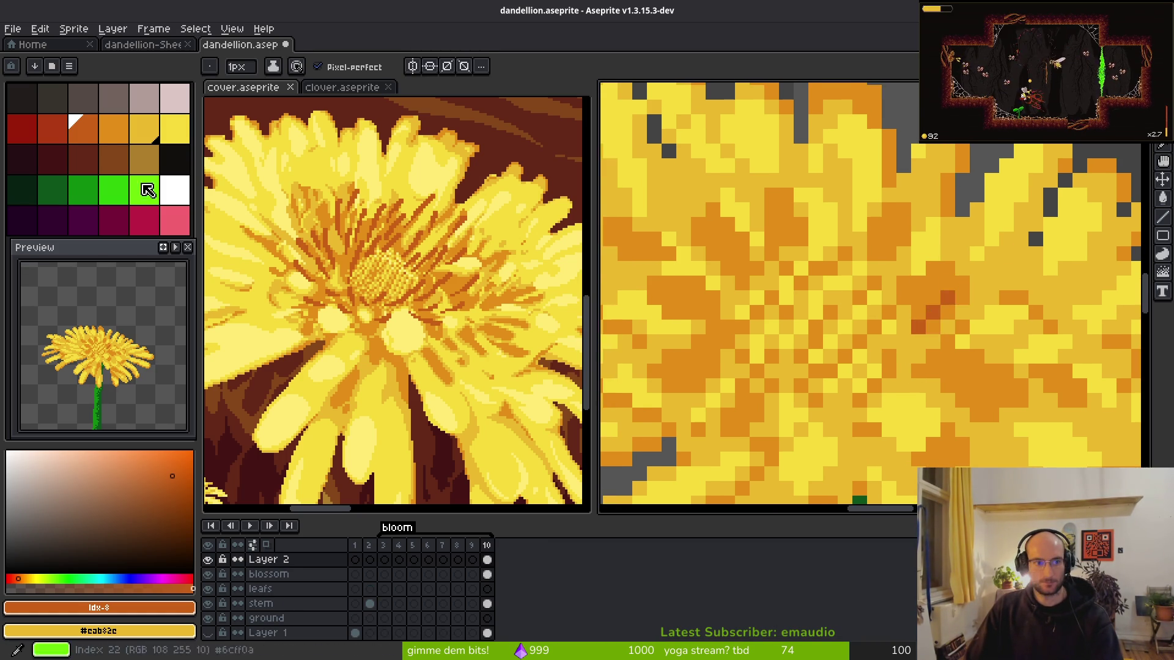
pyautogui.hotkey('ctrl', 'z')
# - Switch to dark red and paint short red diagonals in the flower centre, undoing the last one
pyautogui.click(58, 140)
pyautogui.click(888, 327)
pyautogui.moveTo(935, 308); pyautogui.dragTo(902, 330)
pyautogui.scroll(-3, 935, 364)
pyautogui.scroll(2, 935, 364)
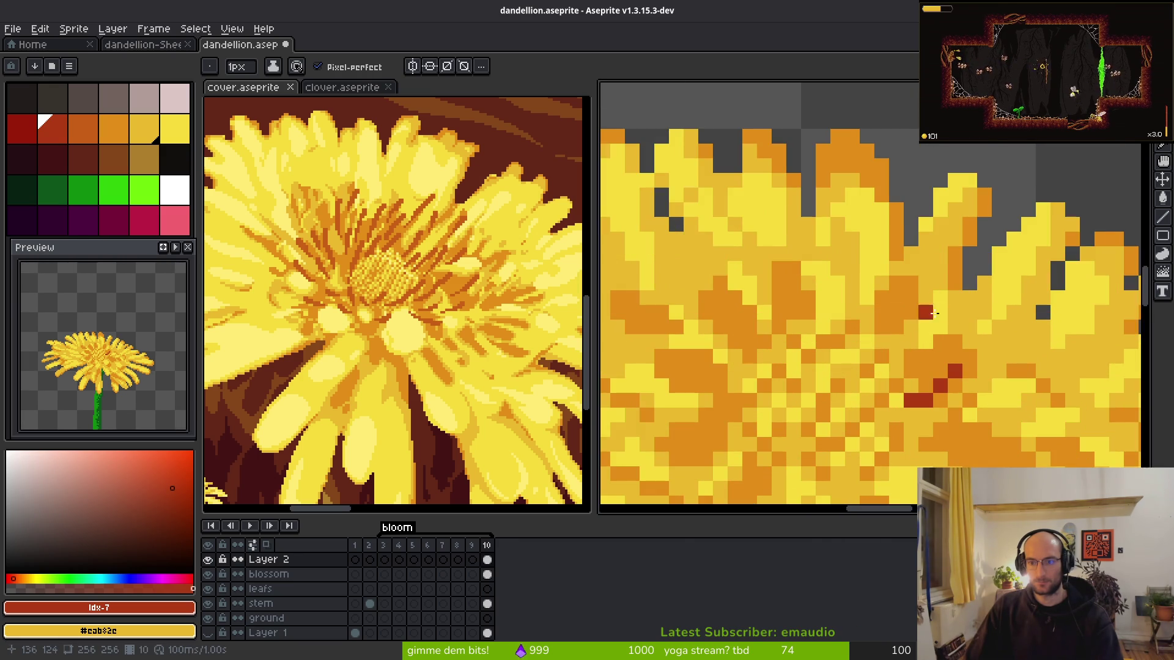
pyautogui.moveTo(867, 327)
pyautogui.mouseDown()
pyautogui.moveTo(894, 297)
pyautogui.moveTo(838, 312)
pyautogui.mouseUp()
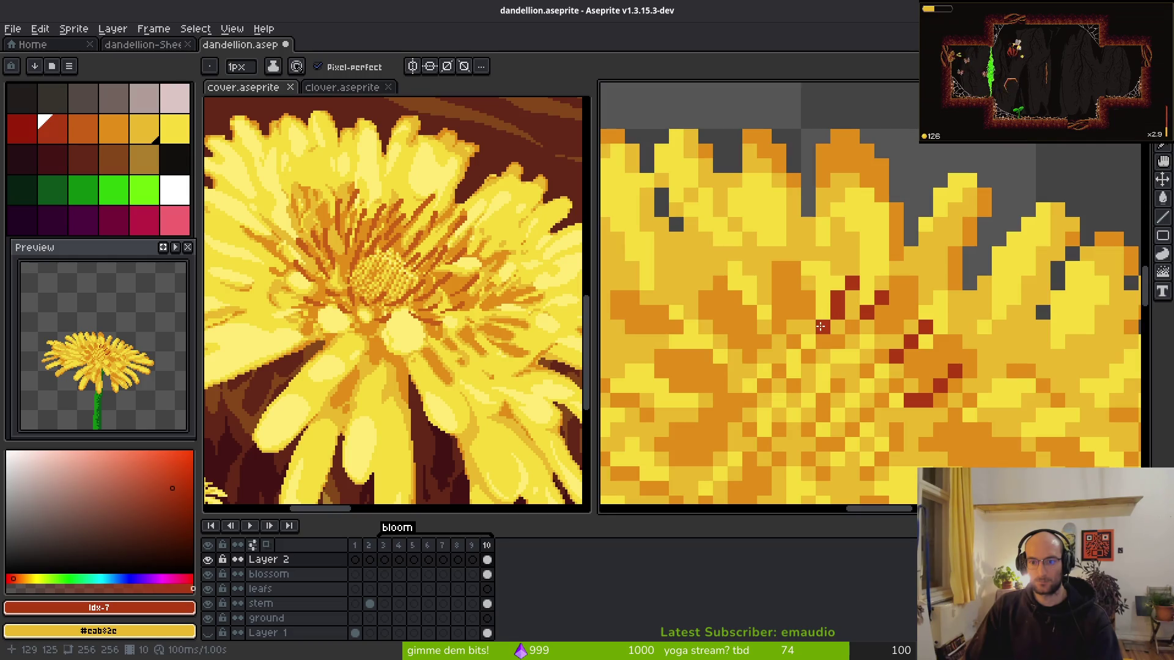
pyautogui.hotkey('ctrl', 'z')
# - Place single red pixels up-left in the centre, then undo the red column
pyautogui.click(832, 305)
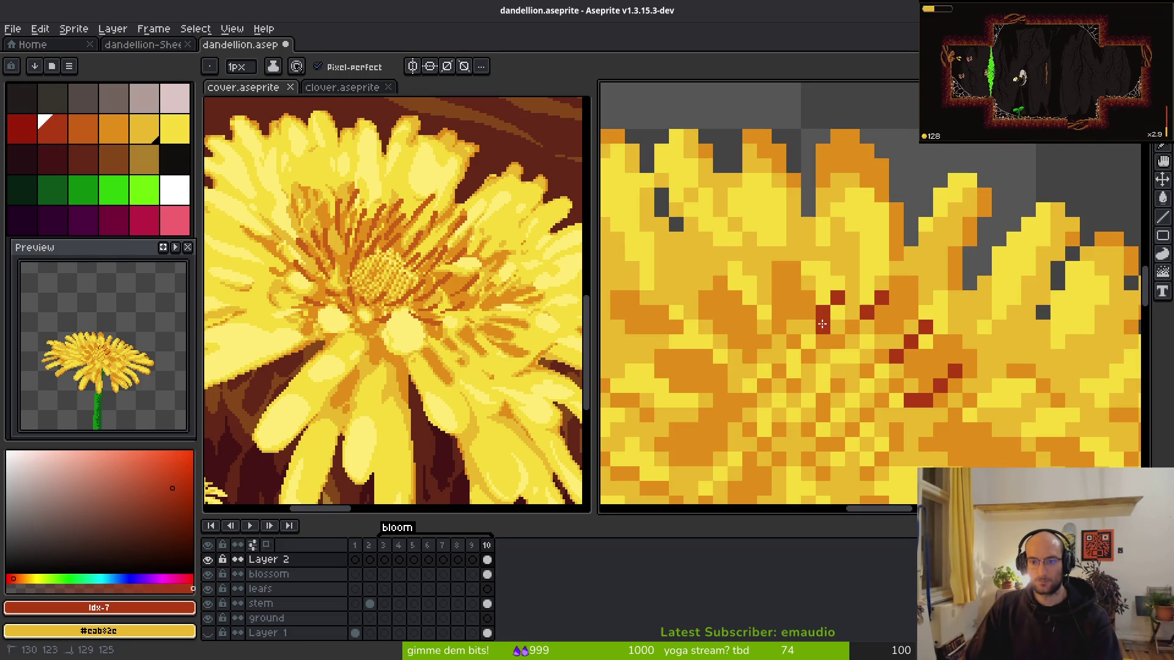
pyautogui.click(807, 300)
pyautogui.moveTo(780, 334)
pyautogui.mouseDown()
pyautogui.moveTo(855, 244)
pyautogui.moveTo(816, 264)
pyautogui.mouseUp()
pyautogui.click(811, 279)
pyautogui.hotkey('ctrl', 'z')
pyautogui.moveTo(805, 291)
pyautogui.mouseDown()
pyautogui.moveTo(747, 260)
pyautogui.moveTo(767, 201)
pyautogui.mouseUp()
pyautogui.hotkey('ctrl', 'z')
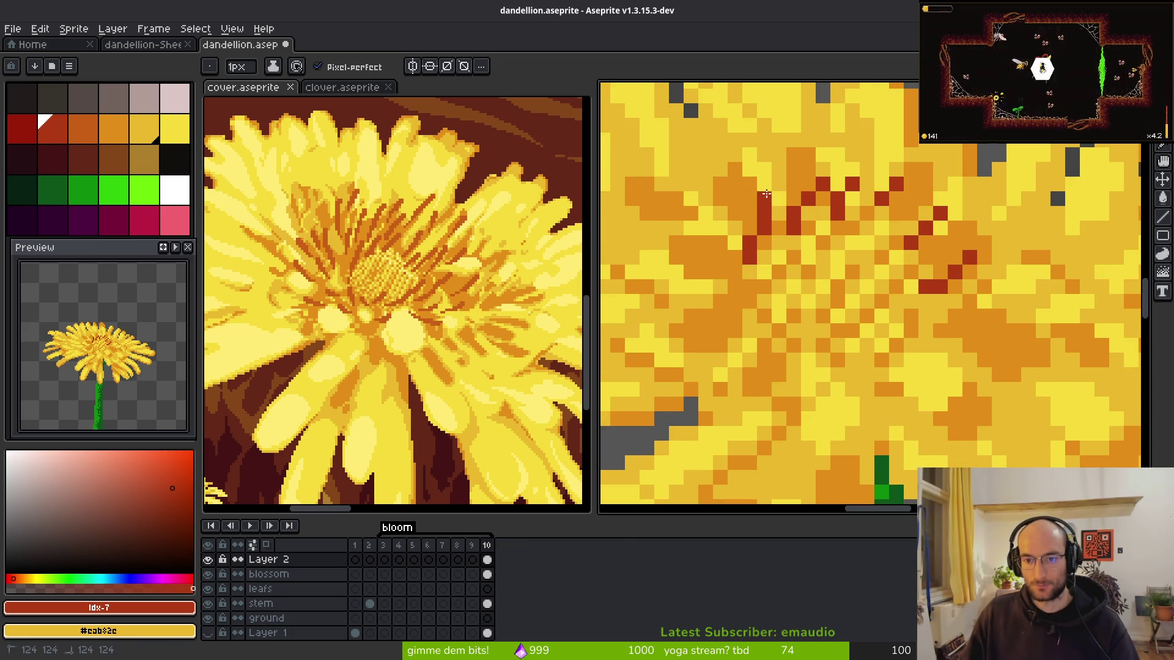
# - Draw a red diagonal across the centre, removing misplaced red pixels below it
pyautogui.scroll(-5, 891, 318)
pyautogui.scroll(3, 883, 316)
pyautogui.moveTo(912, 300)
pyautogui.mouseDown()
pyautogui.moveTo(862, 322)
pyautogui.moveTo(884, 319)
pyautogui.moveTo(873, 321)
pyautogui.mouseUp()
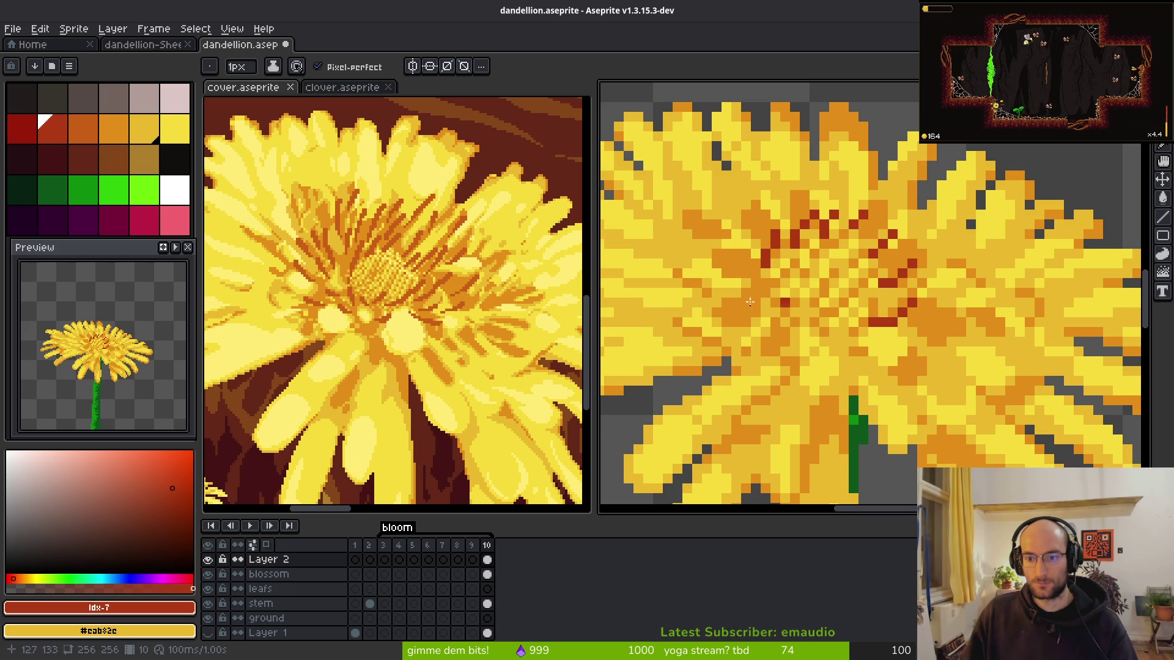
pyautogui.scroll(1, 736, 287)
pyautogui.click(750, 262)
pyautogui.moveTo(749, 262); pyautogui.dragTo(780, 296)
pyautogui.moveTo(794, 338)
pyautogui.mouseDown()
pyautogui.moveTo(758, 340)
pyautogui.moveTo(750, 324)
pyautogui.mouseUp()
pyautogui.click(764, 327)
pyautogui.hotkey('ctrl', 'z')
pyautogui.click(801, 340)
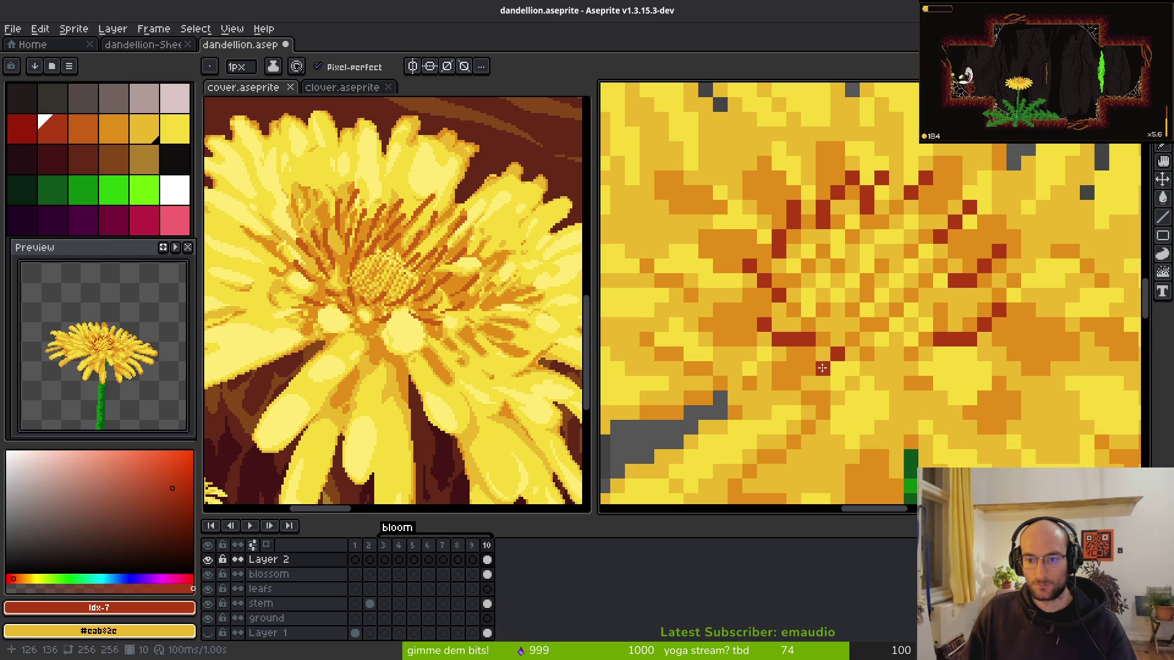
pyautogui.hotkey('ctrl', 'z')
# - Draw red pixels down the centre and extend the dark red diagonal upward
pyautogui.moveTo(880, 355); pyautogui.dragTo(891, 379)
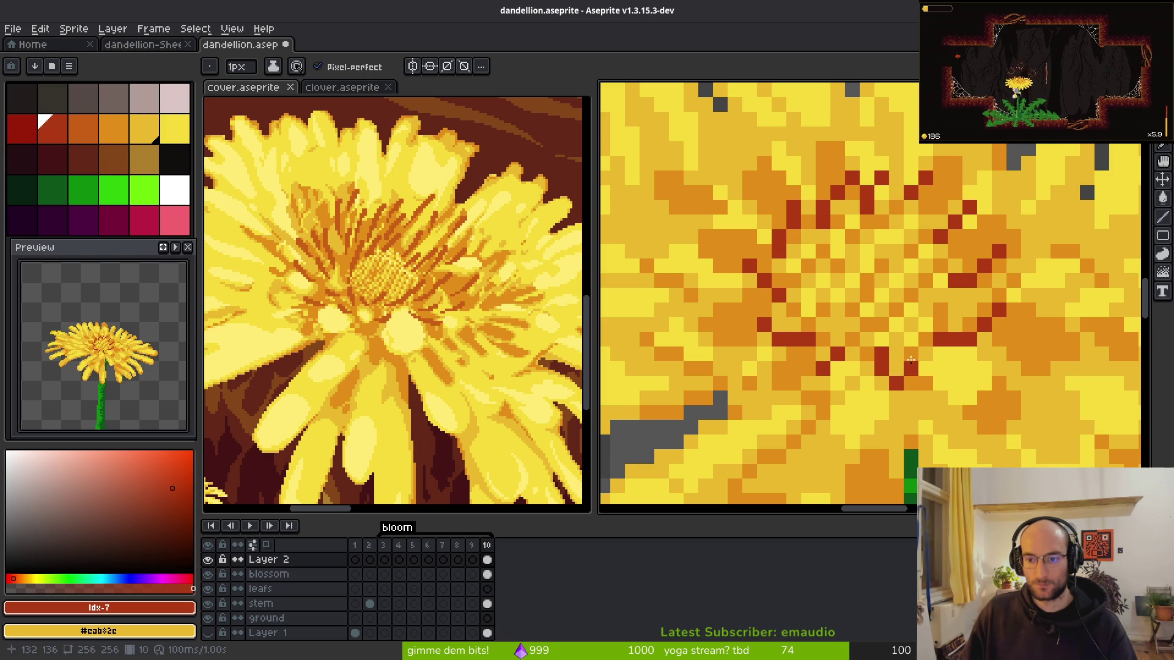
pyautogui.scroll(-5, 956, 340)
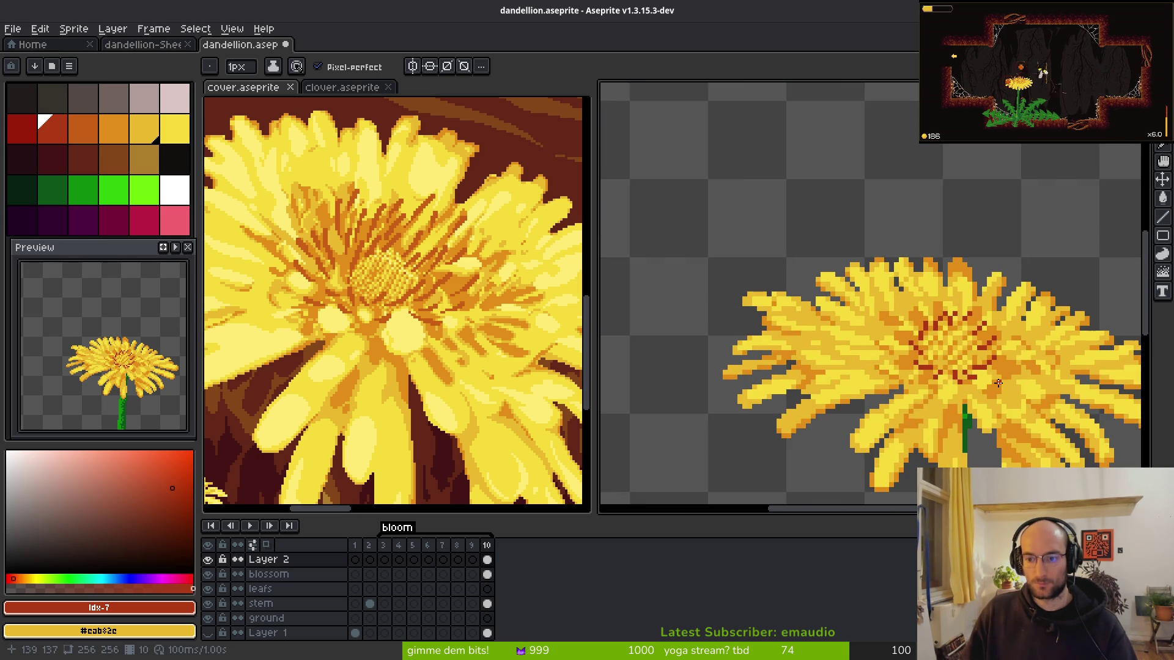
pyautogui.scroll(5, 957, 339)
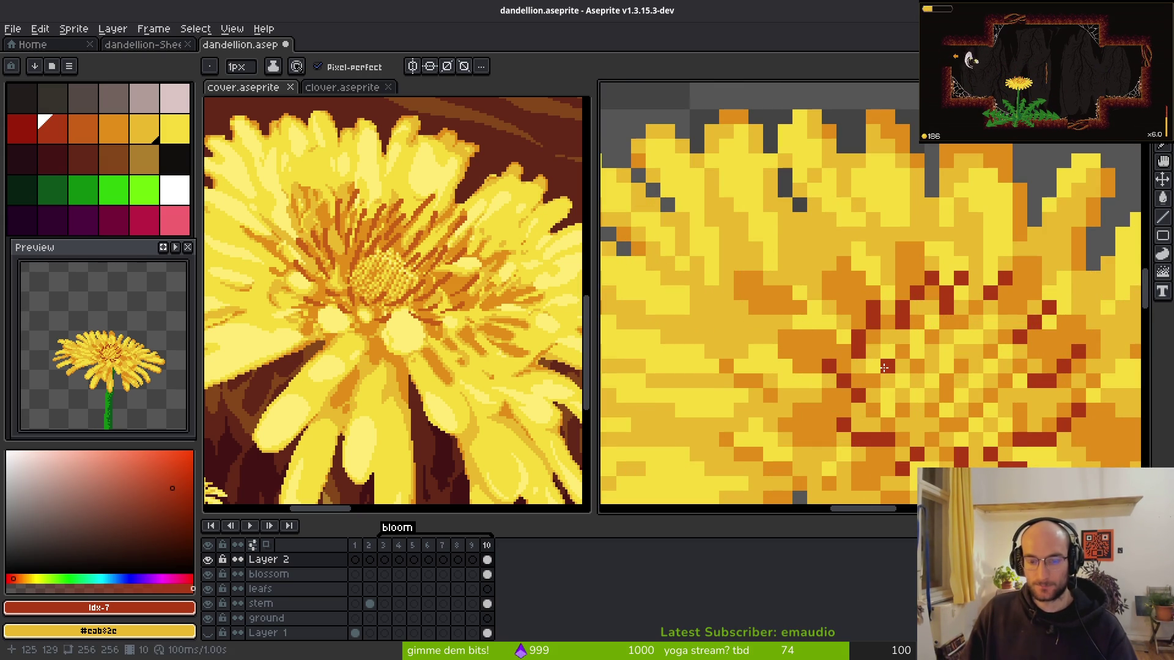
pyautogui.click(888, 261)
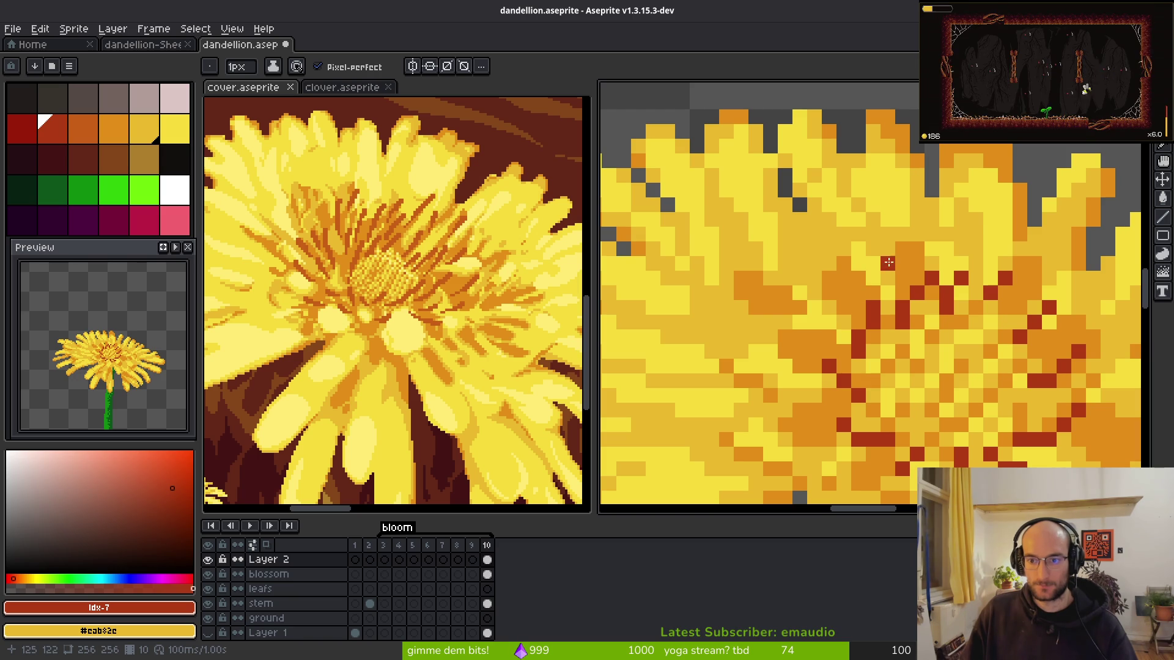
pyautogui.moveTo(838, 349); pyautogui.dragTo(836, 333)
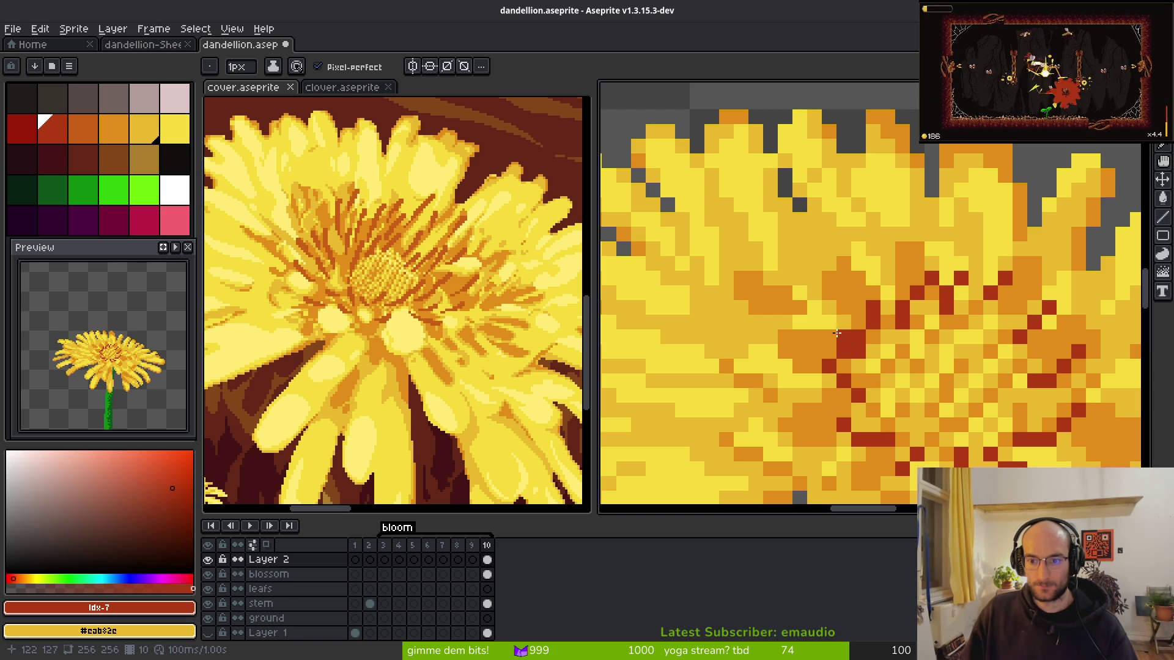
pyautogui.scroll(-3, 920, 311)
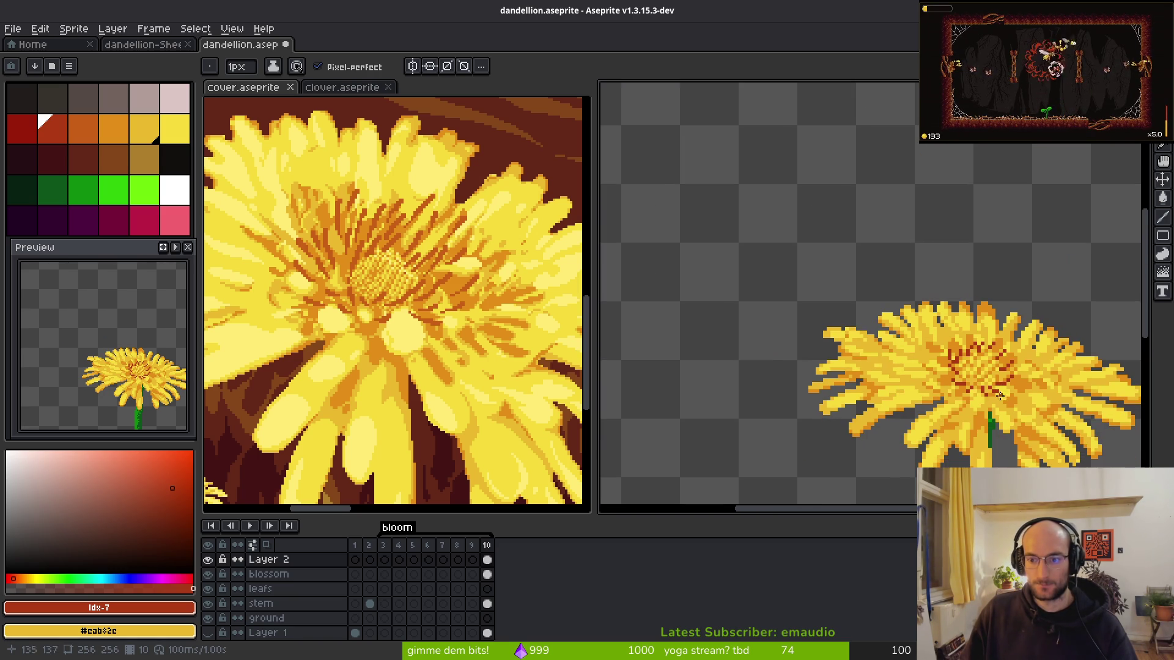
pyautogui.scroll(4, 1033, 402)
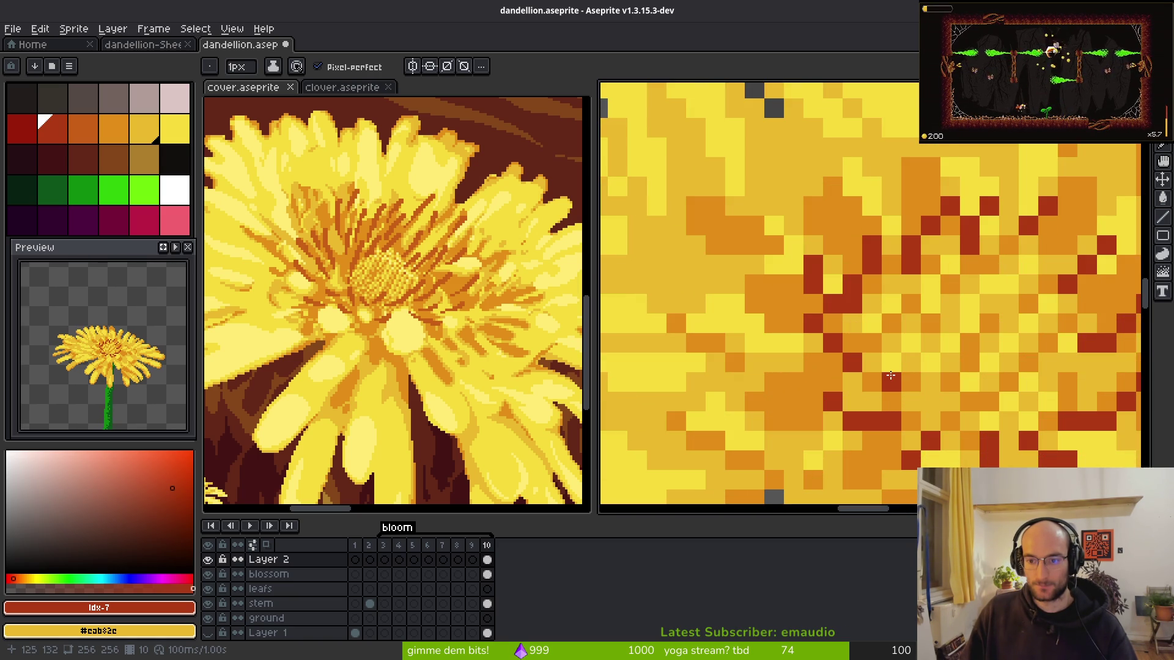
# - Turn more orange centre pixels dark red, lower in the core
pyautogui.click(871, 342)
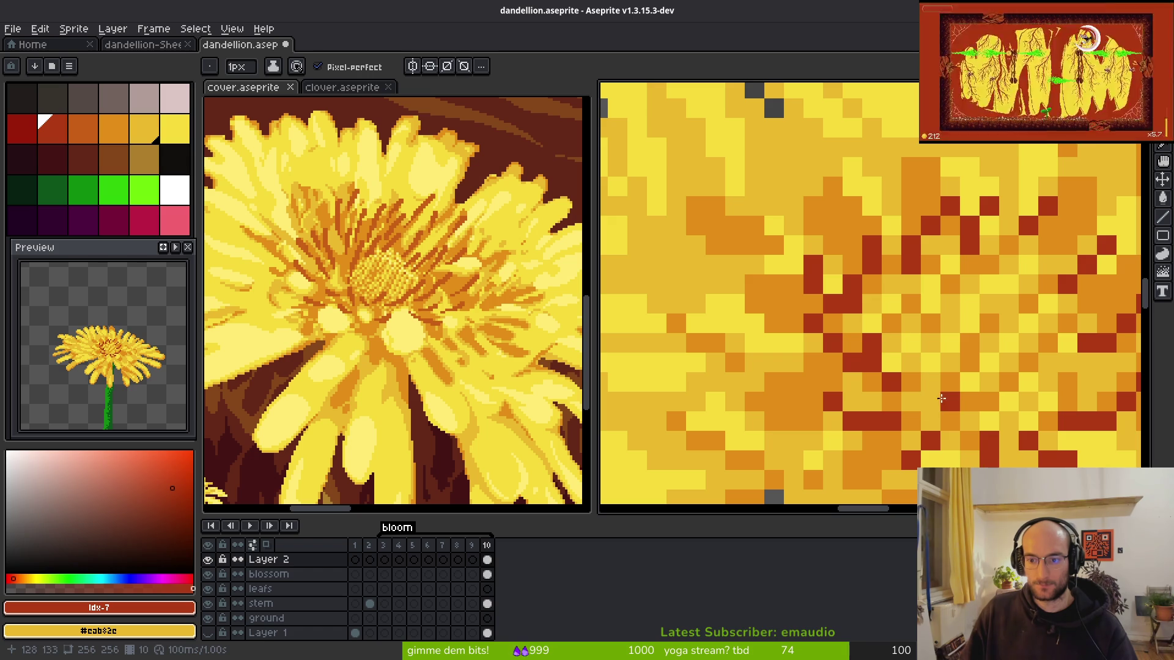
pyautogui.moveTo(969, 402); pyautogui.dragTo(1000, 387)
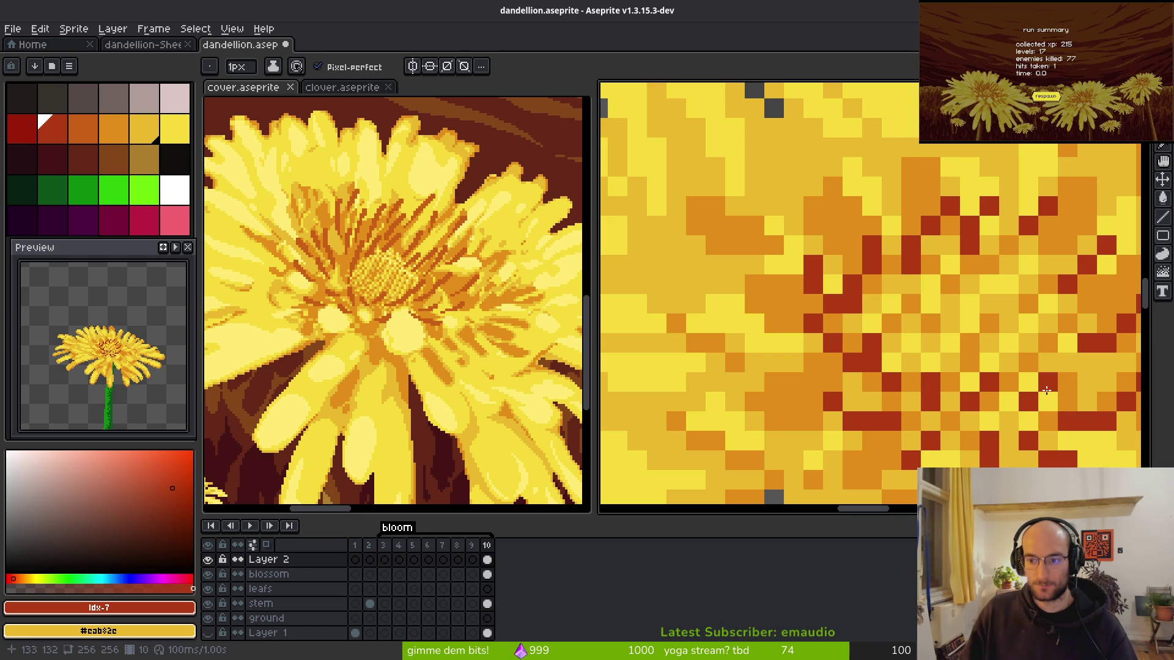
pyautogui.scroll(-3, 1027, 403)
pyautogui.scroll(3, 1033, 405)
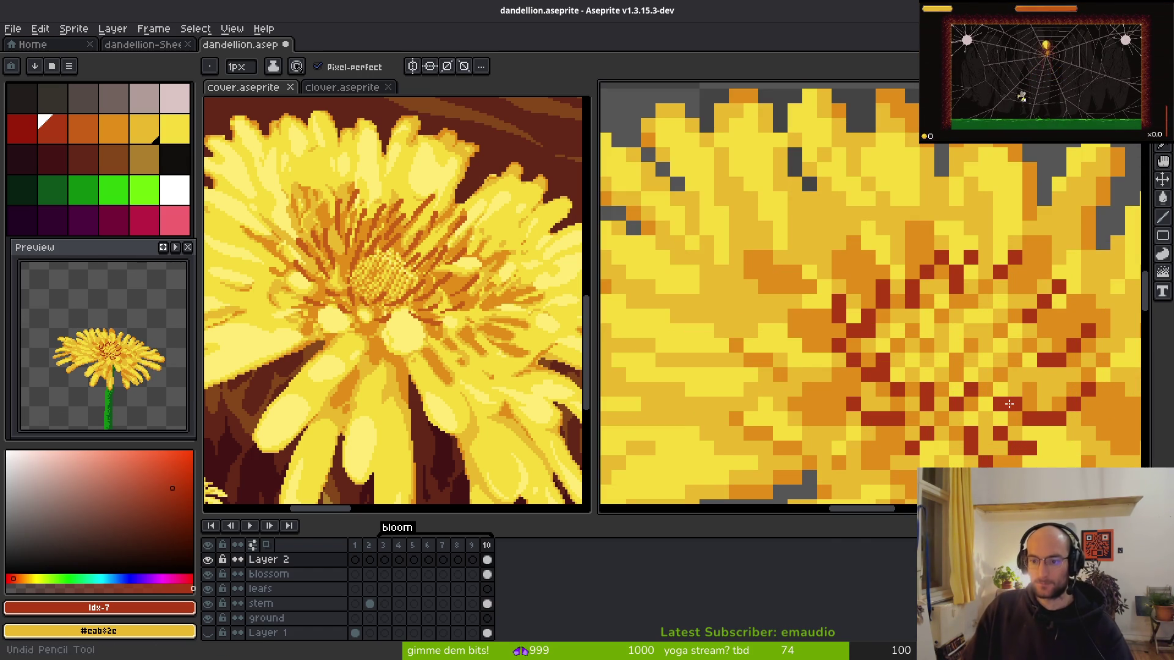
pyautogui.scroll(-2, 1094, 392)
pyautogui.scroll(3, 1094, 392)
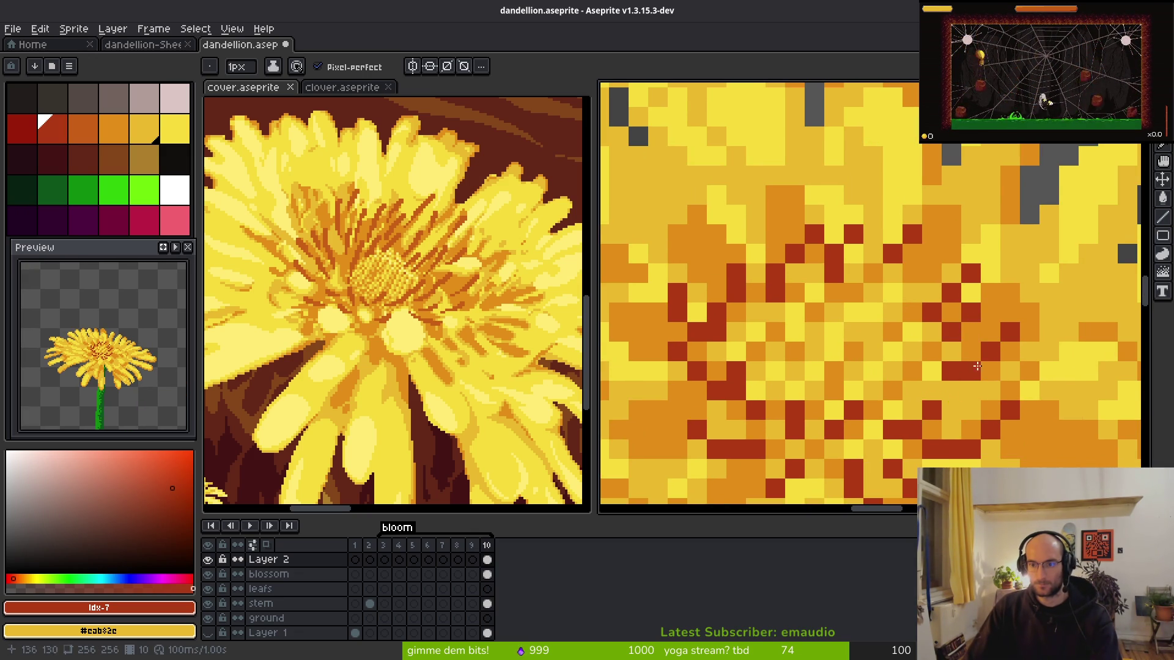
pyautogui.moveTo(972, 331); pyautogui.dragTo(943, 338)
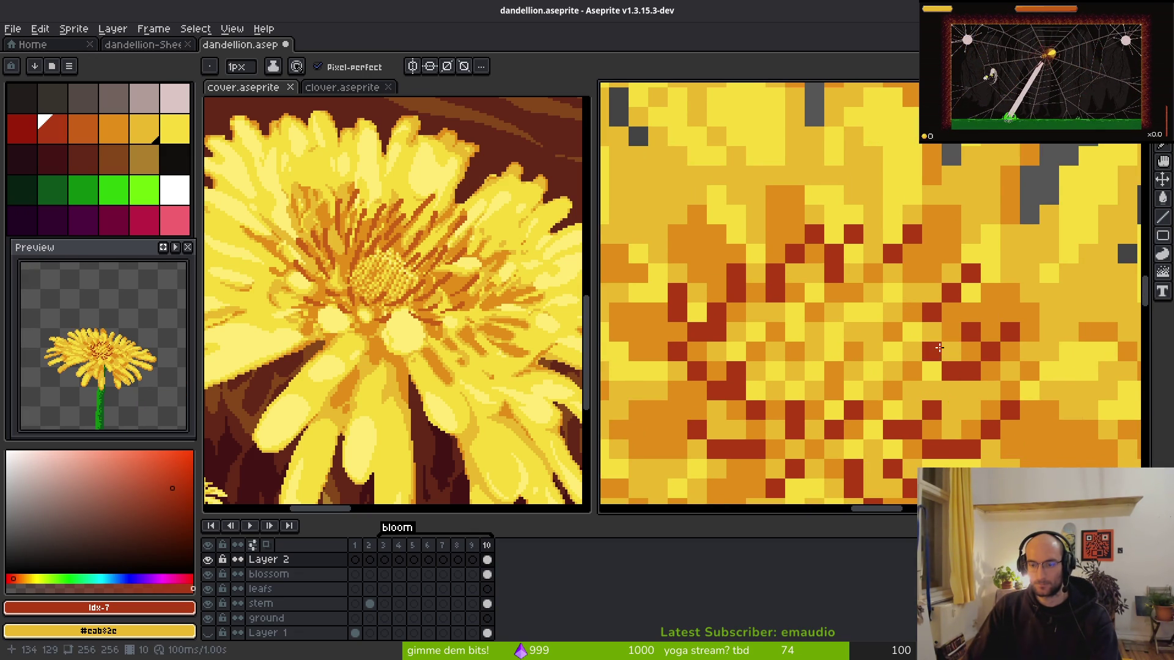
pyautogui.moveTo(959, 381); pyautogui.dragTo(970, 404)
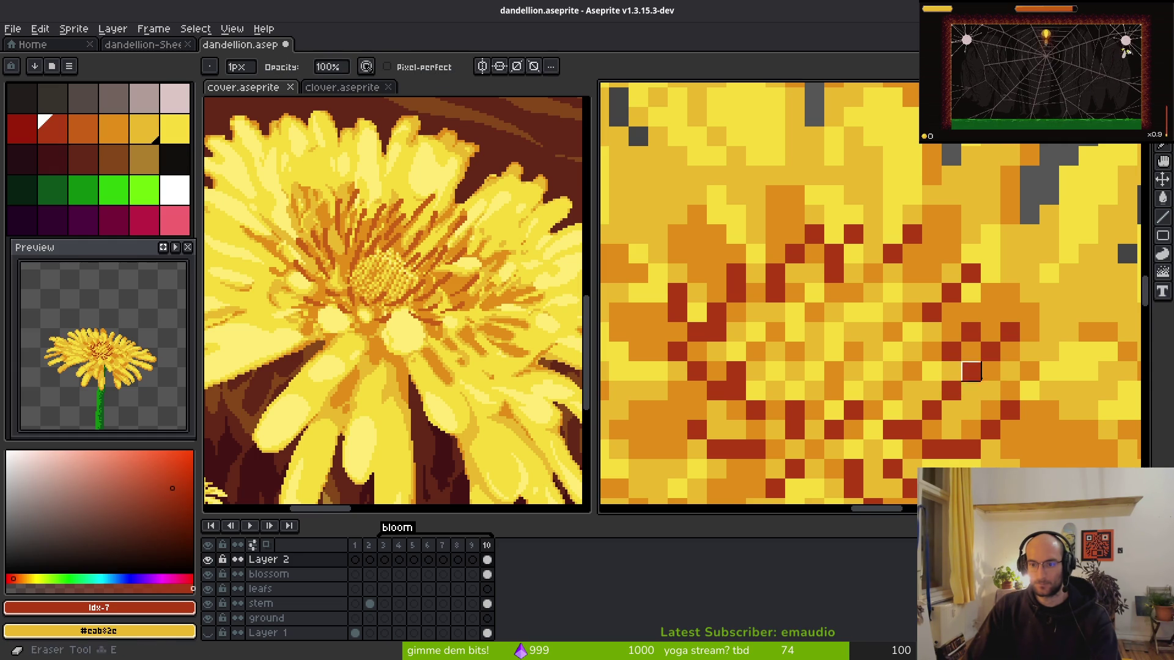
# - Paint short red strokes in the core and erase the stray red pixels
pyautogui.scroll(-4, 954, 374)
pyautogui.scroll(-1, 1009, 416)
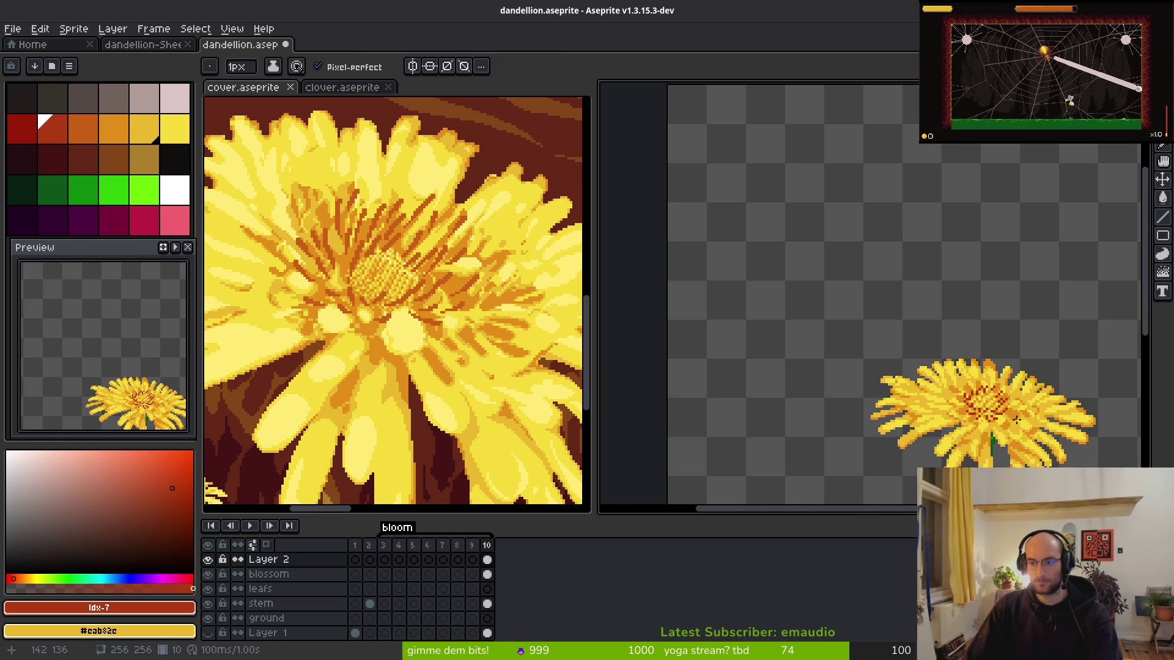
pyautogui.scroll(2, 1015, 424)
pyautogui.scroll(-2, 978, 403)
pyautogui.scroll(3, 917, 385)
pyautogui.scroll(1, 872, 367)
pyautogui.scroll(2, 872, 368)
pyautogui.moveTo(912, 254)
pyautogui.mouseDown()
pyautogui.moveTo(913, 232)
pyautogui.moveTo(892, 265)
pyautogui.moveTo(854, 287)
pyautogui.mouseUp()
pyautogui.moveTo(874, 154); pyautogui.dragTo(830, 226)
pyautogui.press('e')
pyautogui.click(874, 154)
pyautogui.moveTo(913, 253); pyautogui.dragTo(893, 270)
pyautogui.press('f')
# - Fine-tune individual red pixels in the core, undoing the final dark-red stroke
pyautogui.click(894, 253)
pyautogui.press('e')
pyautogui.click(912, 232)
pyautogui.press('f')
pyautogui.click(894, 234)
pyautogui.click(854, 311)
pyautogui.hotkey('ctrl', 'z')
pyautogui.click(839, 303)
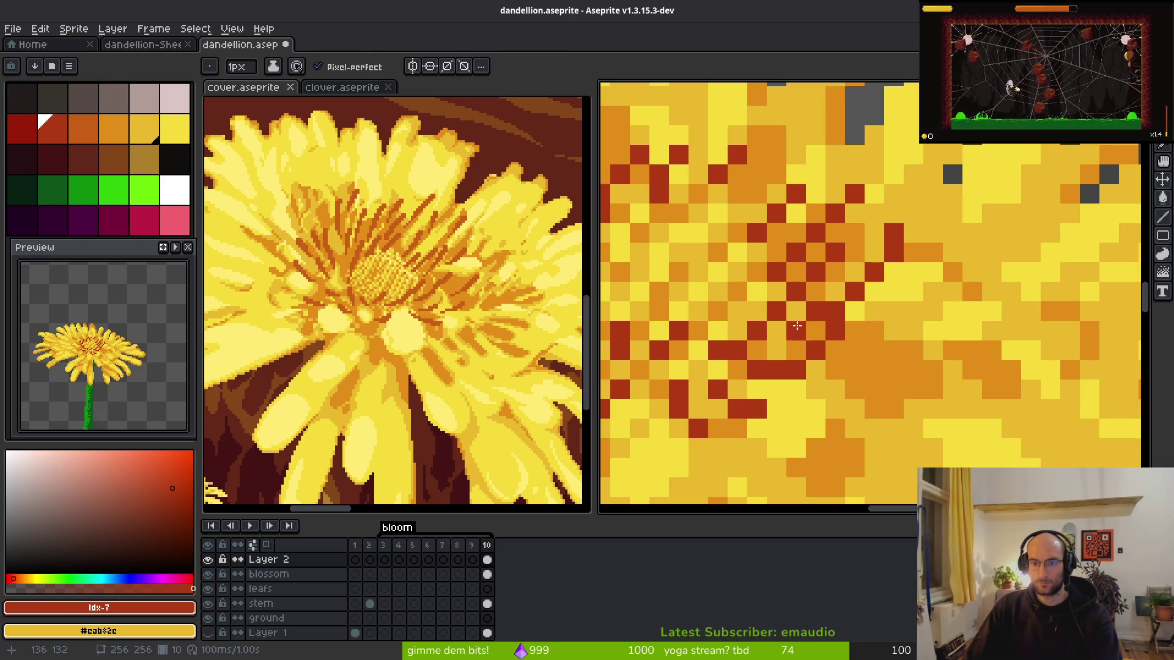
pyautogui.scroll(-8, 874, 331)
pyautogui.scroll(7, 844, 353)
pyautogui.moveTo(839, 366); pyautogui.dragTo(904, 342)
pyautogui.moveTo(826, 407)
pyautogui.mouseDown()
pyautogui.moveTo(923, 366)
pyautogui.moveTo(944, 378)
pyautogui.mouseUp()
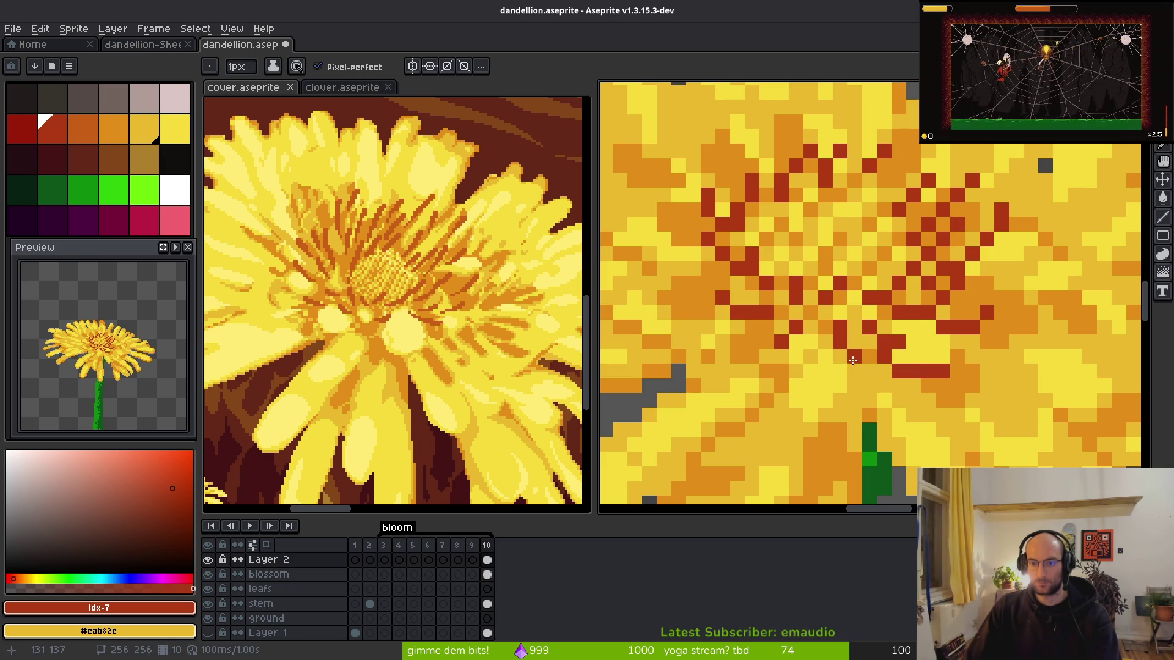
pyautogui.hotkey('ctrl', 'z')
pyautogui.hotkey('ctrl', 'z')
# - Paint dark-red pixels on the centre's left side and a horizontal dark-red line
pyautogui.click(833, 368)
pyautogui.moveTo(818, 353); pyautogui.dragTo(808, 368)
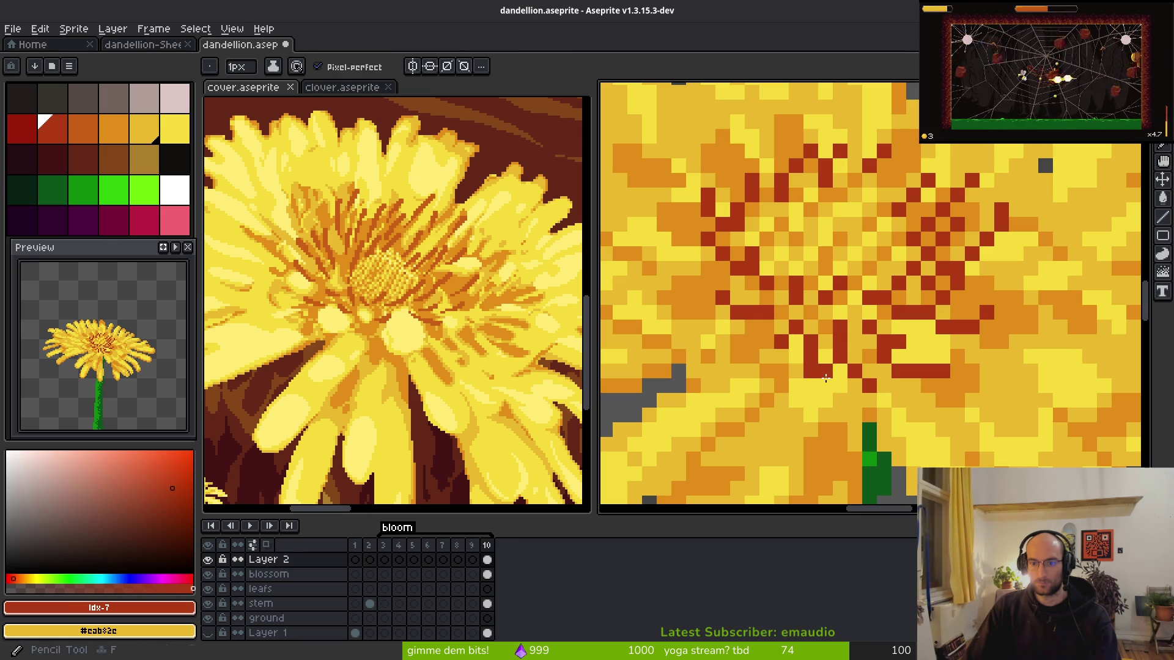
pyautogui.scroll(-3, 899, 369)
pyautogui.scroll(2, 899, 369)
pyautogui.scroll(1, 831, 348)
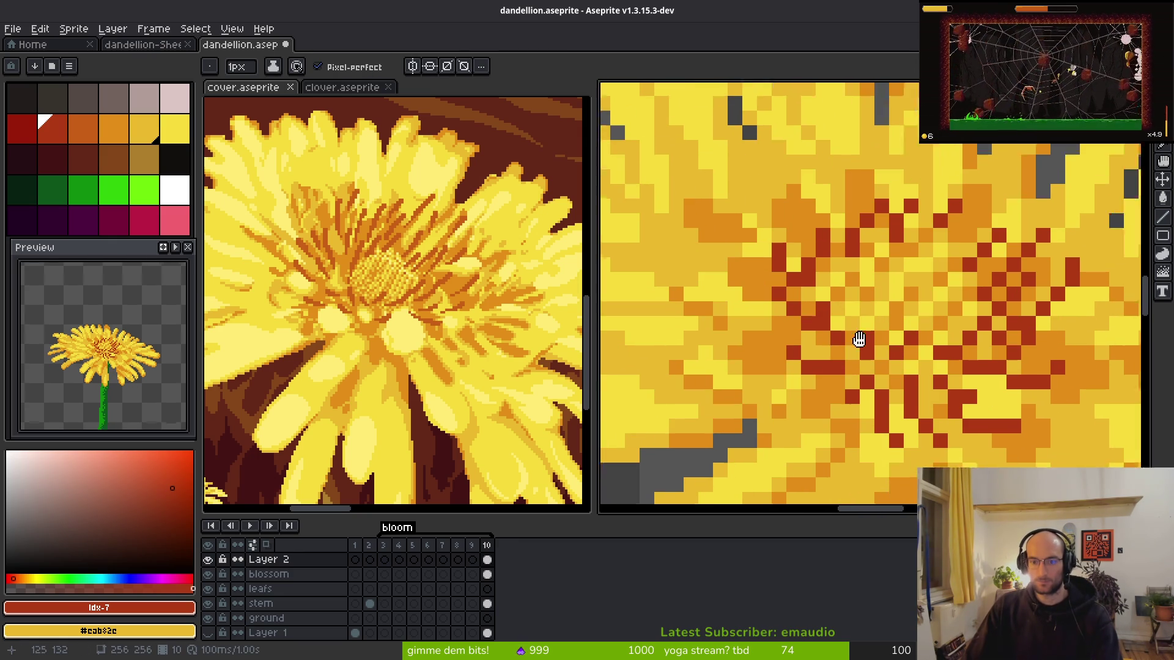
pyautogui.moveTo(806, 392); pyautogui.dragTo(857, 391)
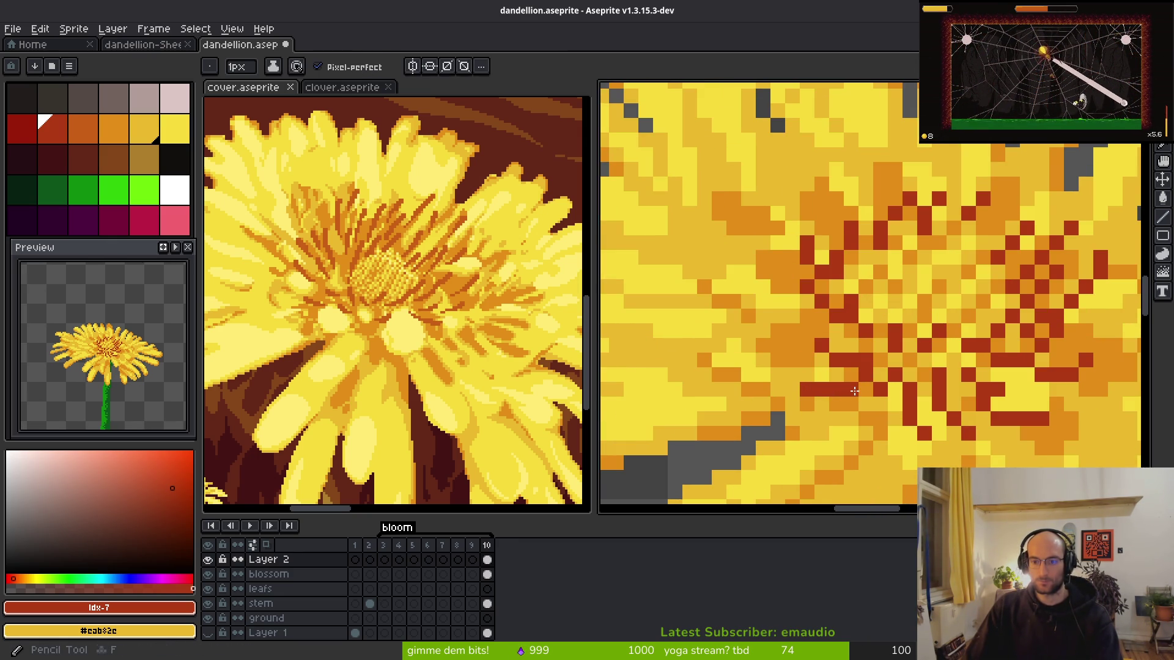
pyautogui.scroll(-3, 906, 384)
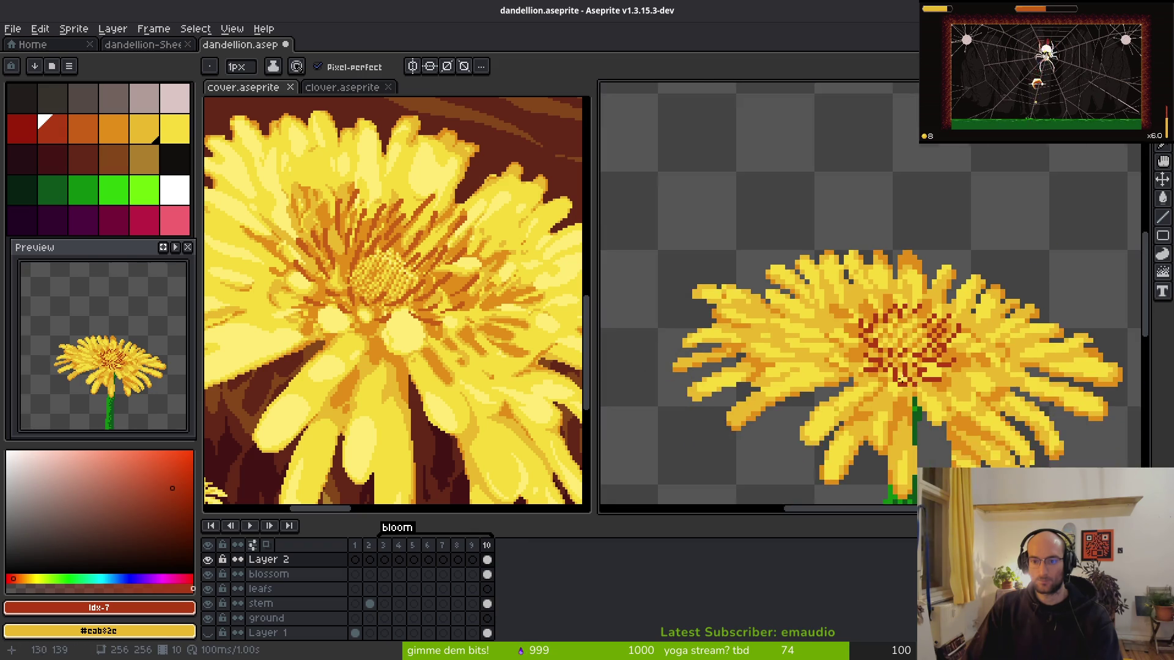
pyautogui.scroll(3, 905, 384)
pyautogui.scroll(-3, 906, 384)
pyautogui.scroll(3, 846, 328)
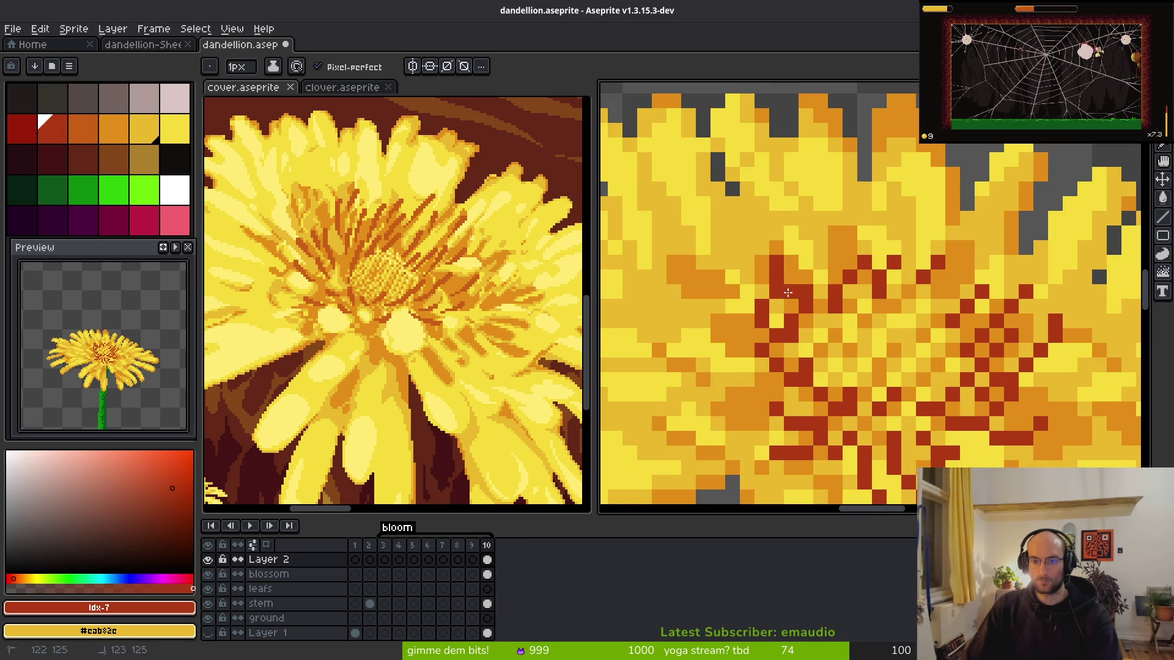
# - Extend the dark-red checker pattern further down the centre
pyautogui.press('e')
pyautogui.scroll(-3, 826, 337)
pyautogui.scroll(3, 825, 338)
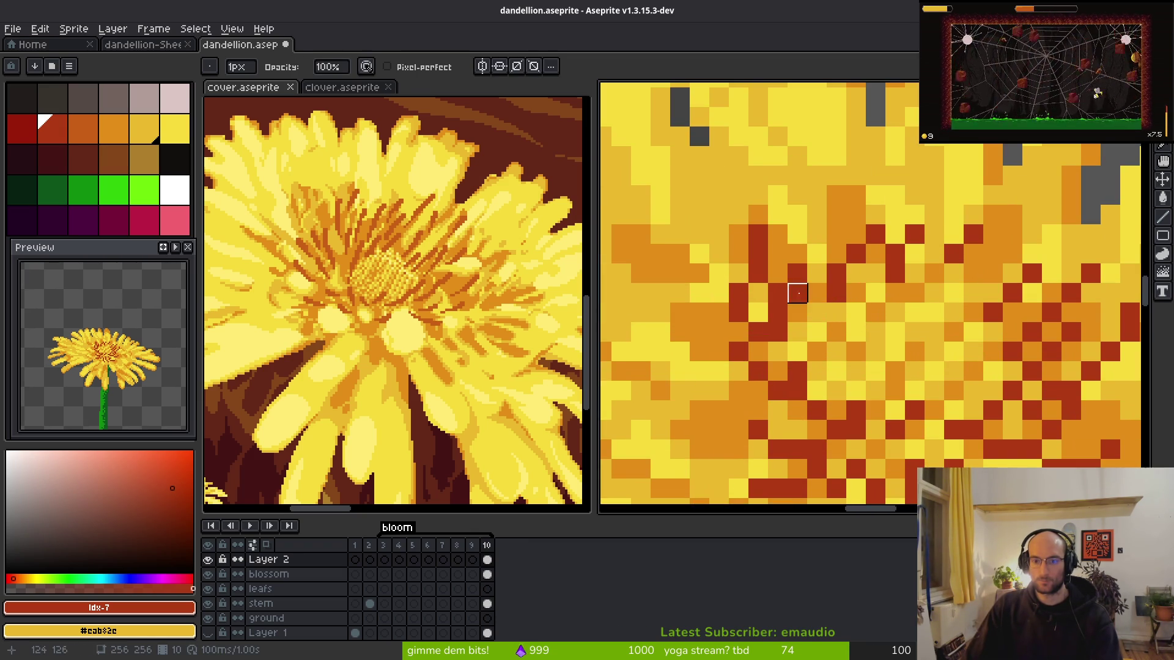
pyautogui.press('f')
pyautogui.scroll(-3, 811, 312)
pyautogui.scroll(3, 806, 342)
pyautogui.press('e')
pyautogui.press('b')
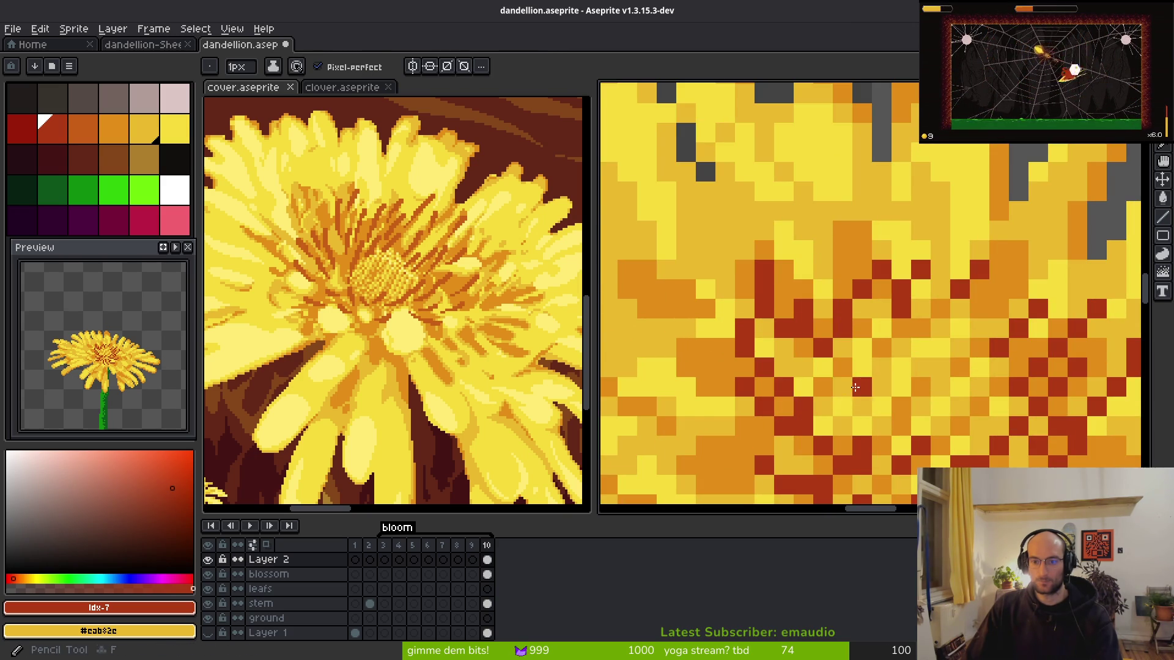
pyautogui.scroll(-3, 782, 342)
pyautogui.scroll(3, 775, 338)
pyautogui.scroll(-3, 900, 422)
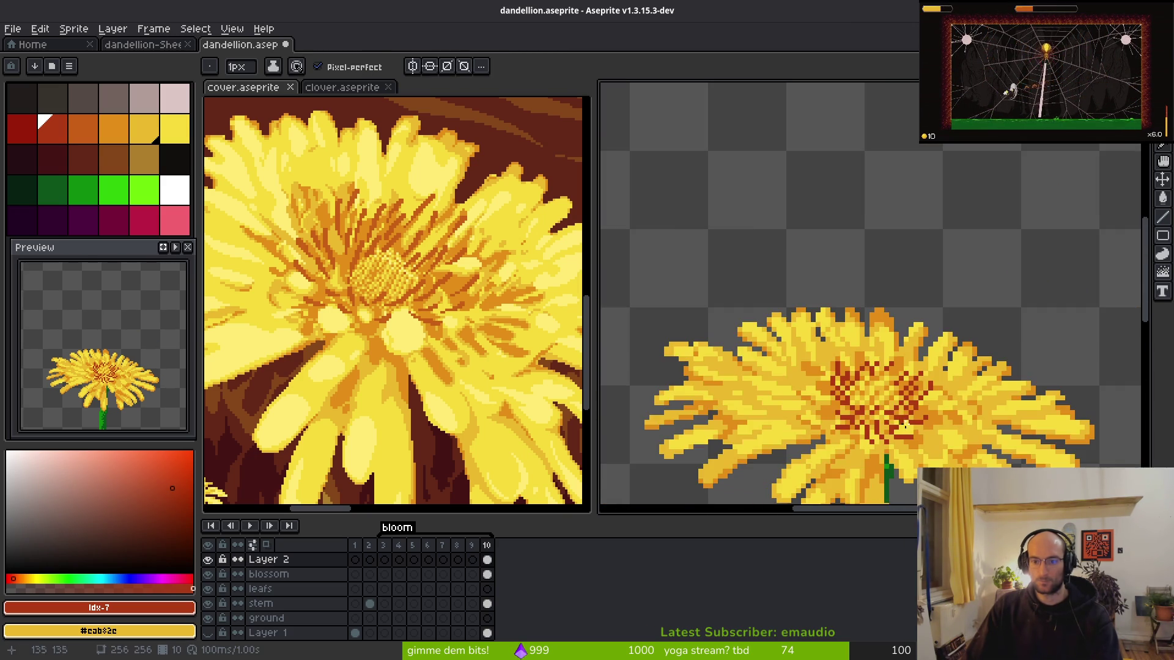
pyautogui.scroll(3, 878, 358)
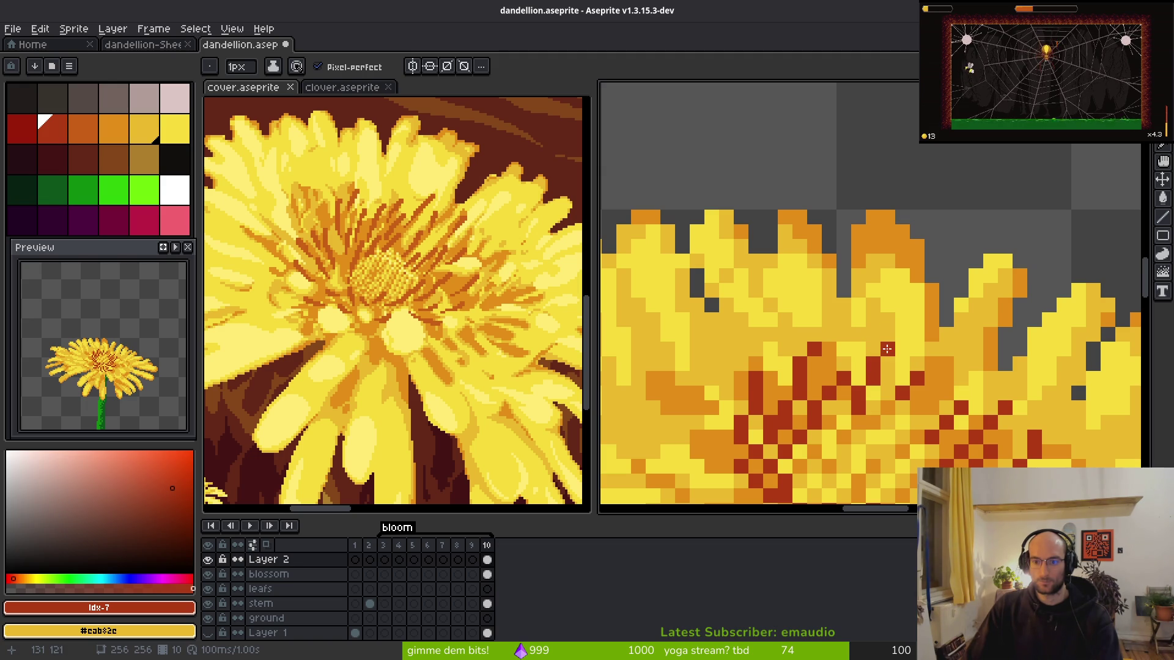
pyautogui.moveTo(915, 415); pyautogui.dragTo(900, 441)
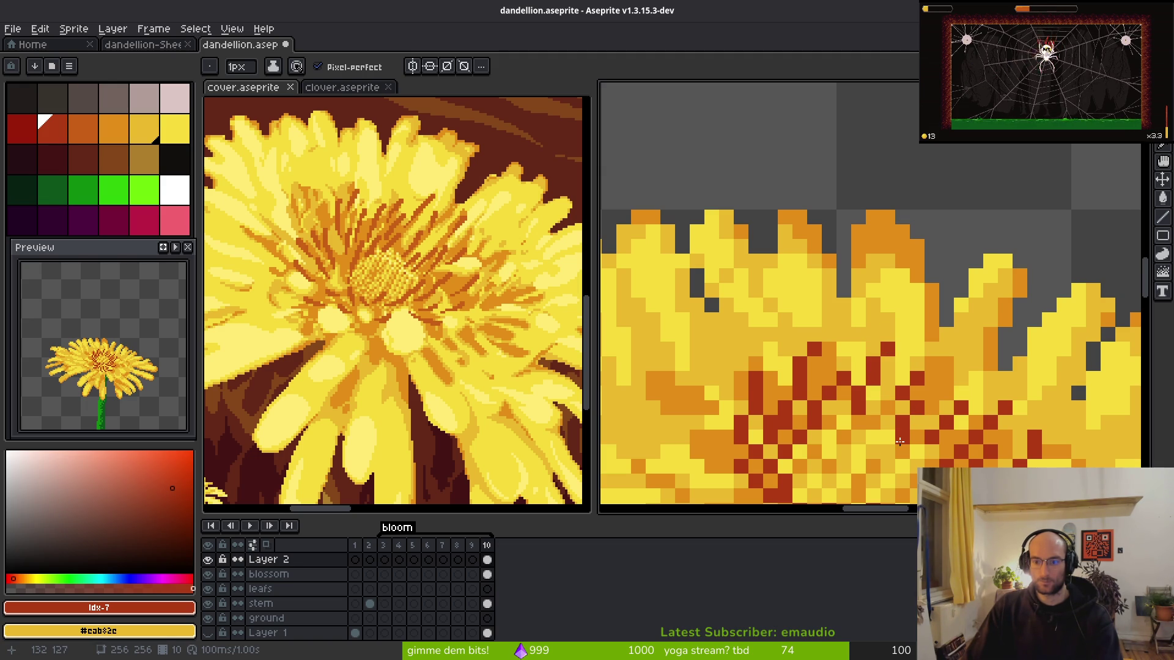
# - Add dark-red pixels and a diagonal dark-red line through the centre
pyautogui.scroll(-3, 898, 441)
pyautogui.scroll(1, 897, 391)
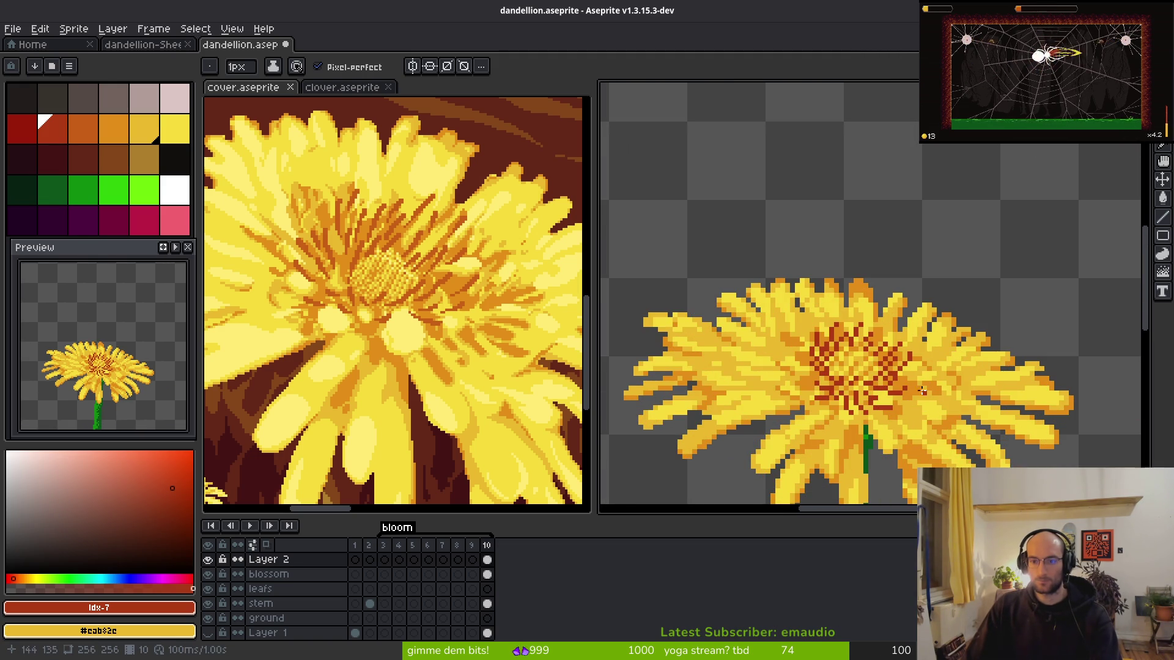
pyautogui.scroll(-1, 897, 377)
pyautogui.scroll(-1, 897, 378)
pyautogui.scroll(5, 795, 355)
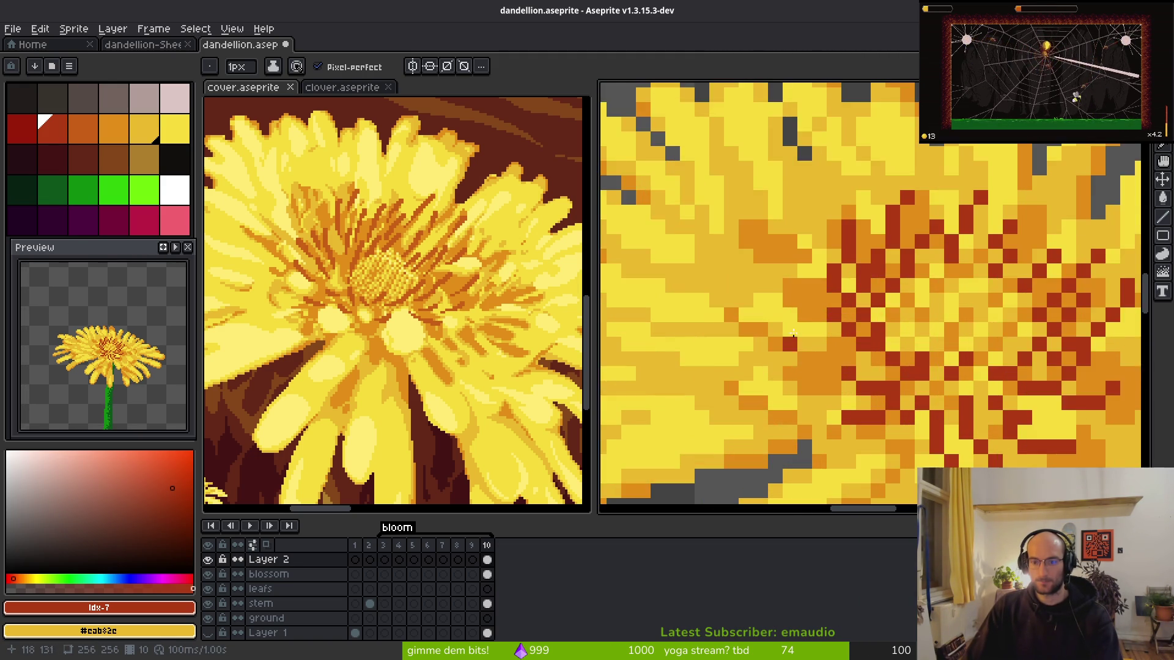
pyautogui.click(775, 281)
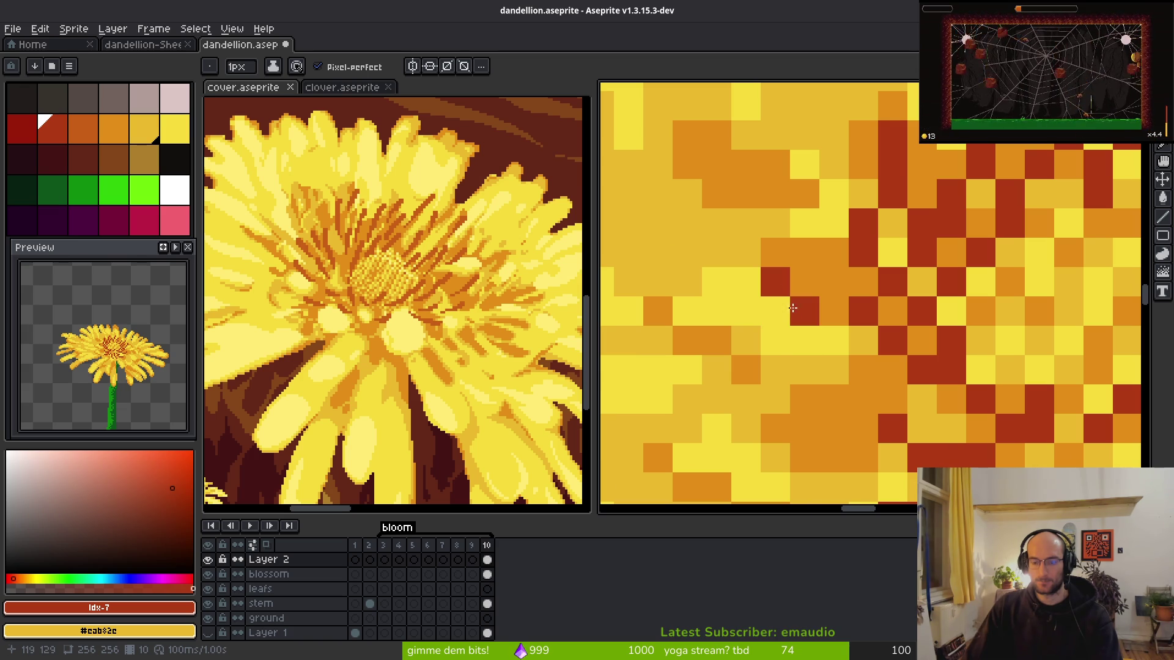
pyautogui.click(804, 311)
pyautogui.hotkey('ctrl', 'z')
pyautogui.moveTo(783, 328)
pyautogui.mouseDown()
pyautogui.moveTo(880, 394)
pyautogui.moveTo(924, 402)
pyautogui.mouseUp()
pyautogui.scroll(-3, 900, 422)
pyautogui.scroll(2, 832, 407)
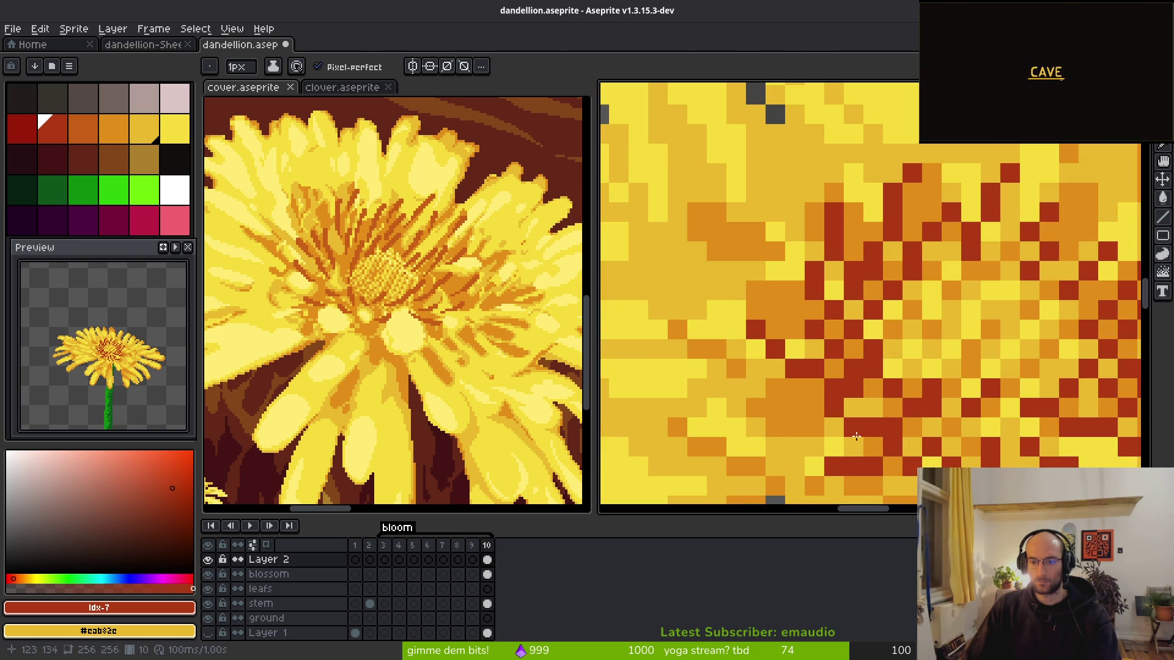
# - Save the dandelion sprite with Ctrl+S
pyautogui.press('e')
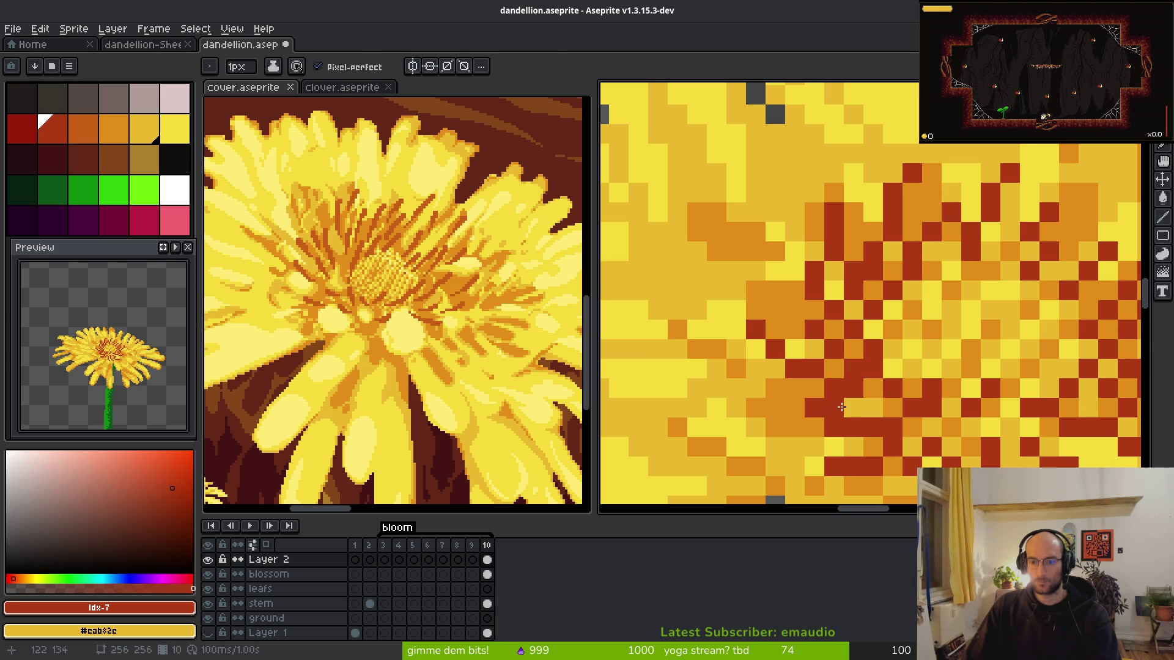
pyautogui.scroll(-1, 875, 407)
pyautogui.scroll(-3, 875, 408)
pyautogui.hotkey('ctrl', 's')
pyautogui.scroll(-1, 935, 449)
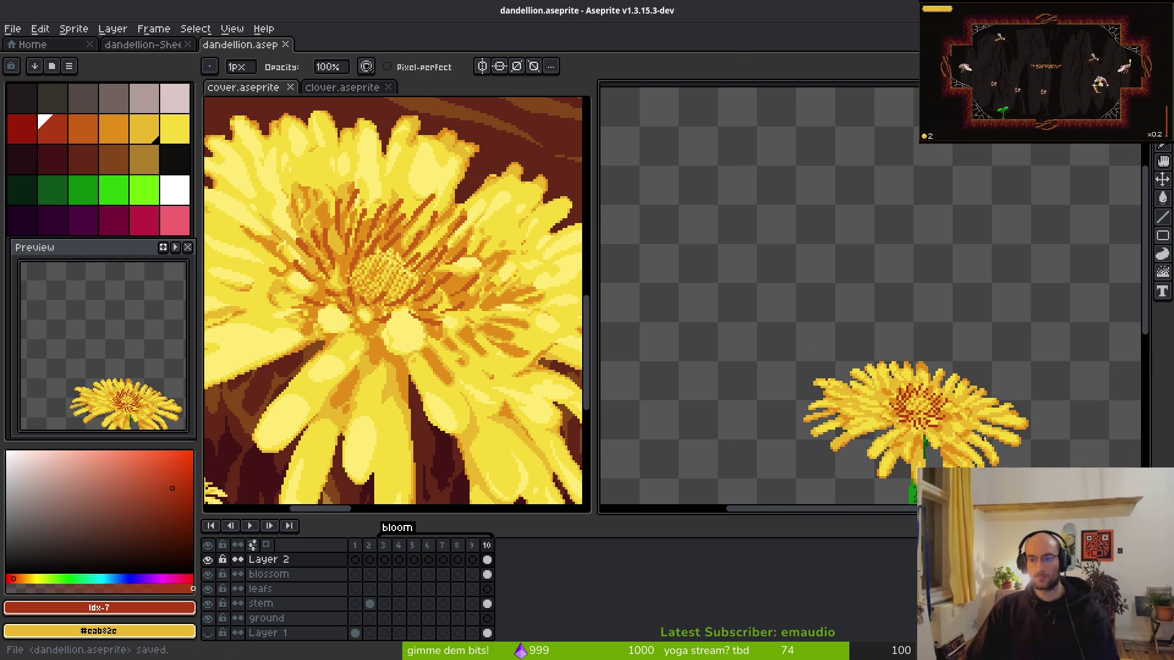
pyautogui.scroll(6, 935, 449)
# - Paint one more dark-red pixel on the right of the centre and review the left edge
pyautogui.press('v')
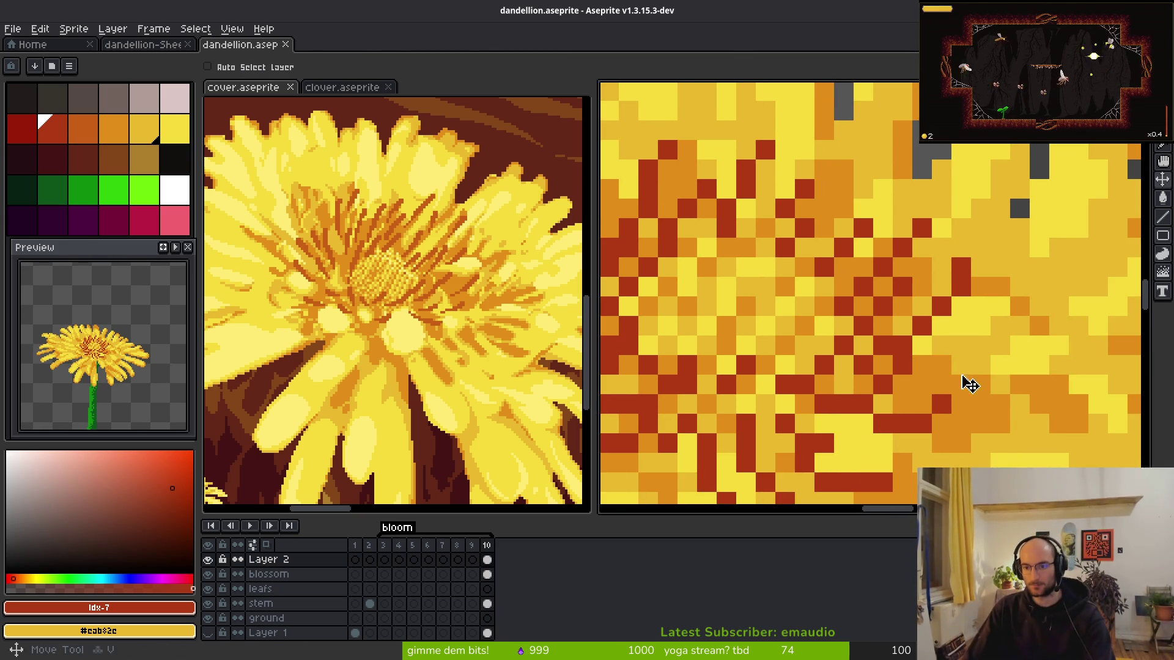
pyautogui.press('b')
pyautogui.scroll(1, 954, 365)
pyautogui.click(961, 356)
pyautogui.scroll(-8, 1008, 423)
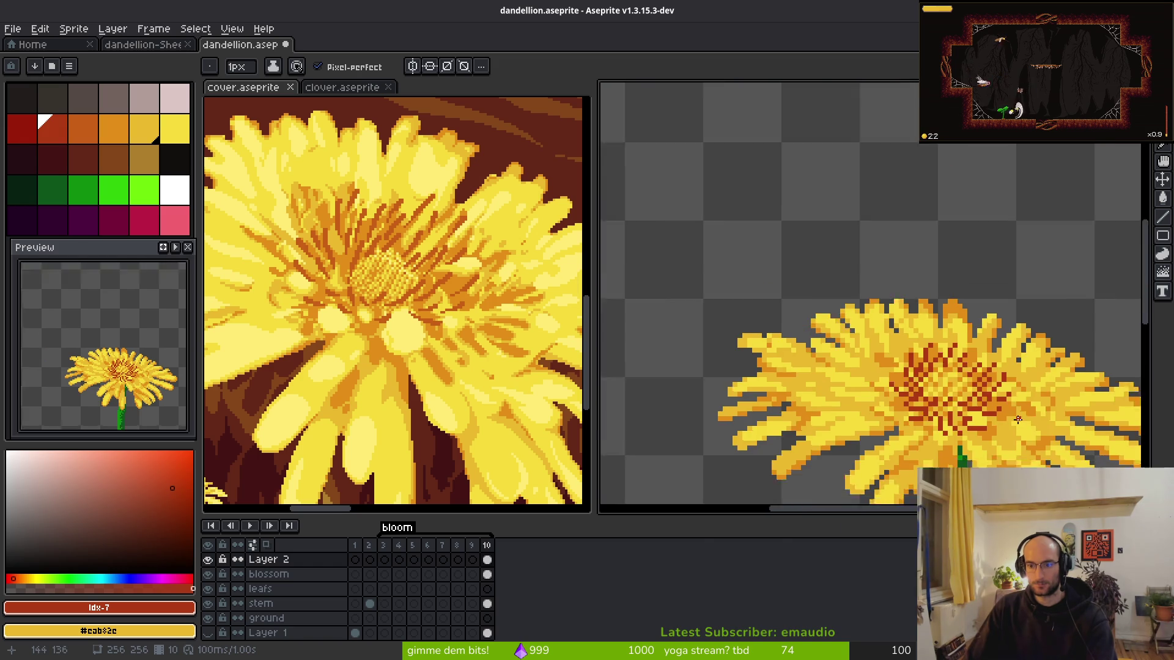
pyautogui.scroll(8, 1009, 422)
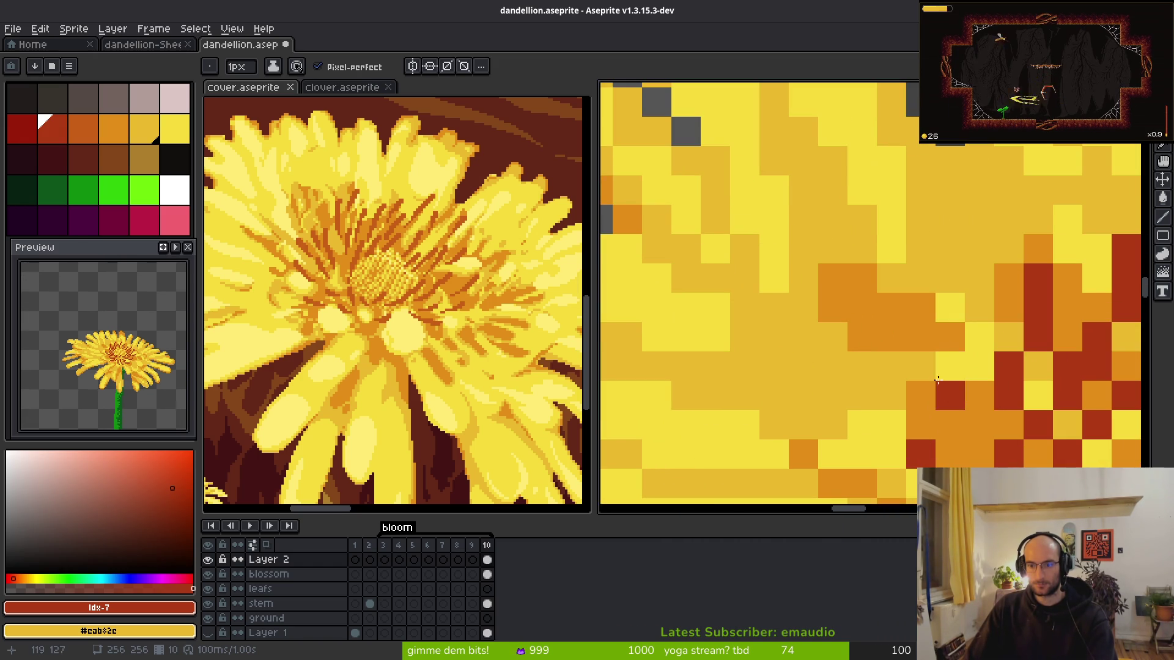
pyautogui.scroll(-6, 978, 423)
pyautogui.scroll(6, 978, 423)
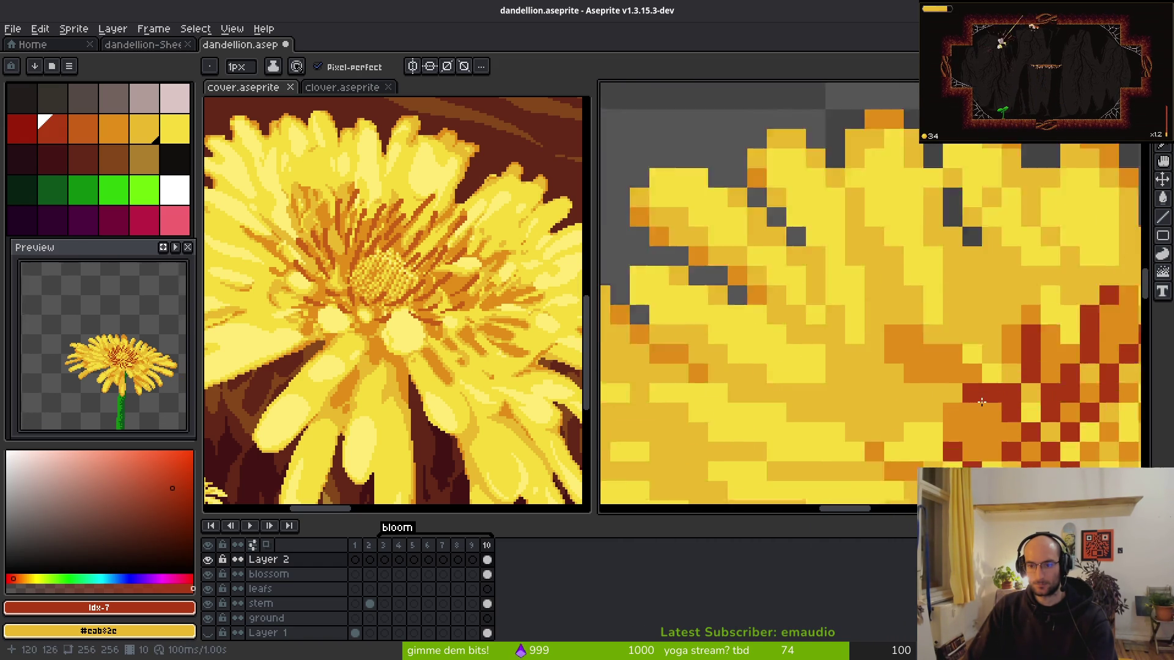
pyautogui.moveTo(981, 431)
pyautogui.mouseDown()
pyautogui.moveTo(896, 367)
pyautogui.moveTo(850, 354)
pyautogui.mouseUp()
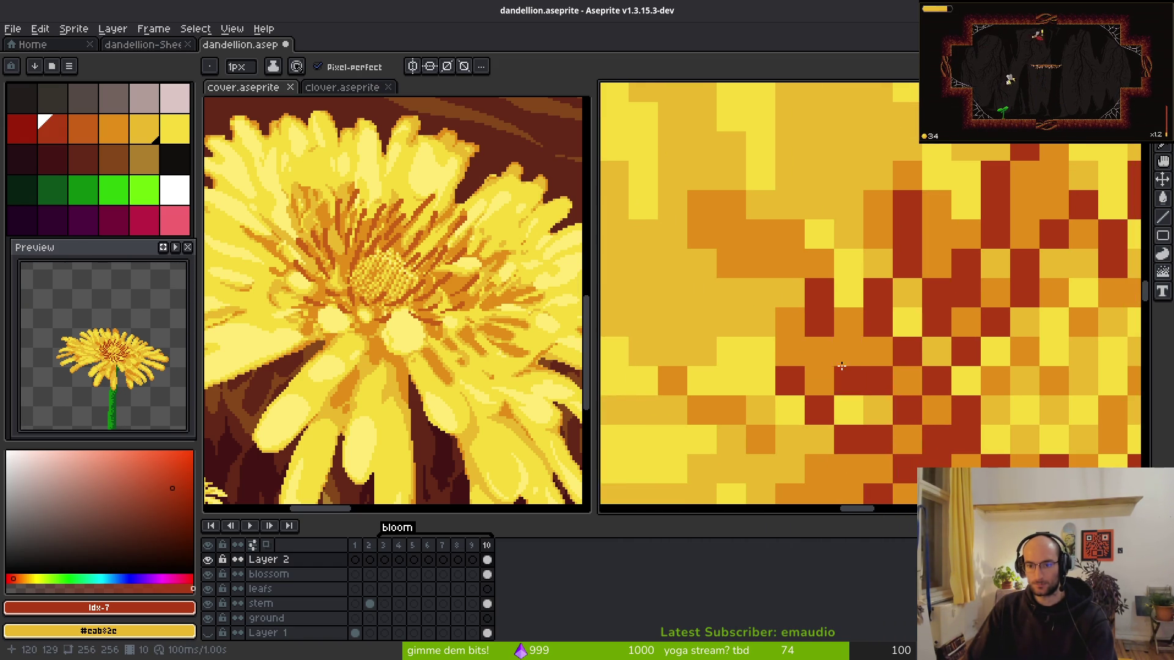
# - Save the sprite again after checking the centre's left edge
pyautogui.press('e')
pyautogui.scroll(-4, 1002, 438)
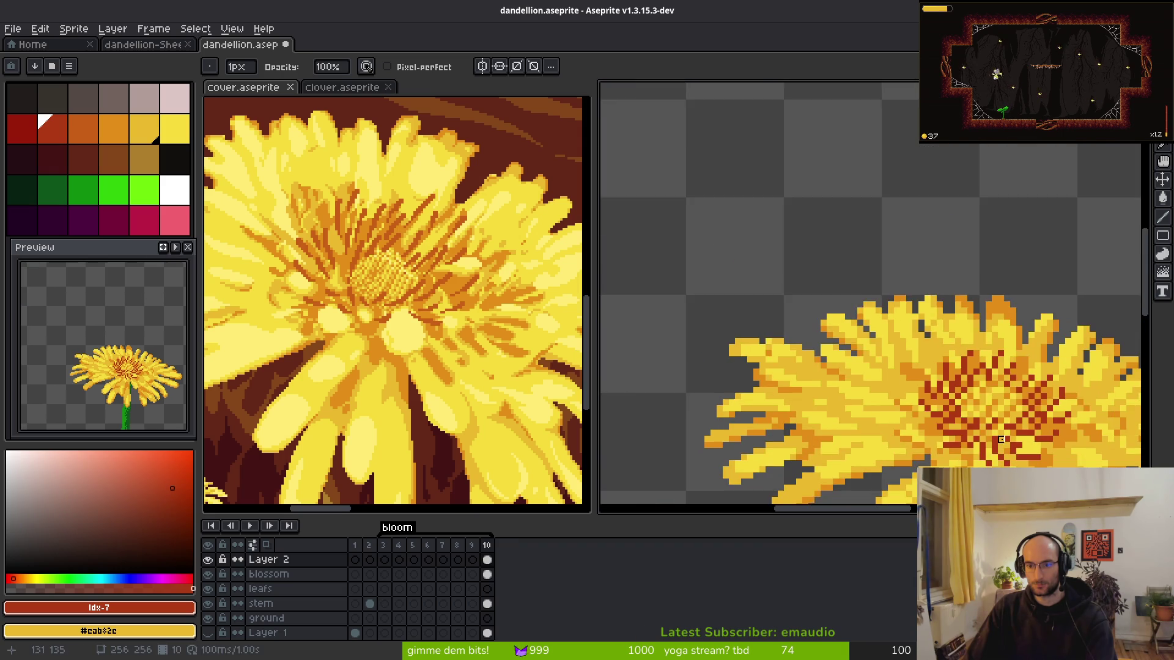
pyautogui.scroll(-1, 1002, 437)
pyautogui.press('b')
pyautogui.scroll(-3, 1002, 438)
pyautogui.hotkey('ctrl', 's')
# - Eyedrop the centre's dark red as the primary colour and set orange as the secondary
pyautogui.scroll(2, 935, 314)
pyautogui.scroll(-1, 936, 315)
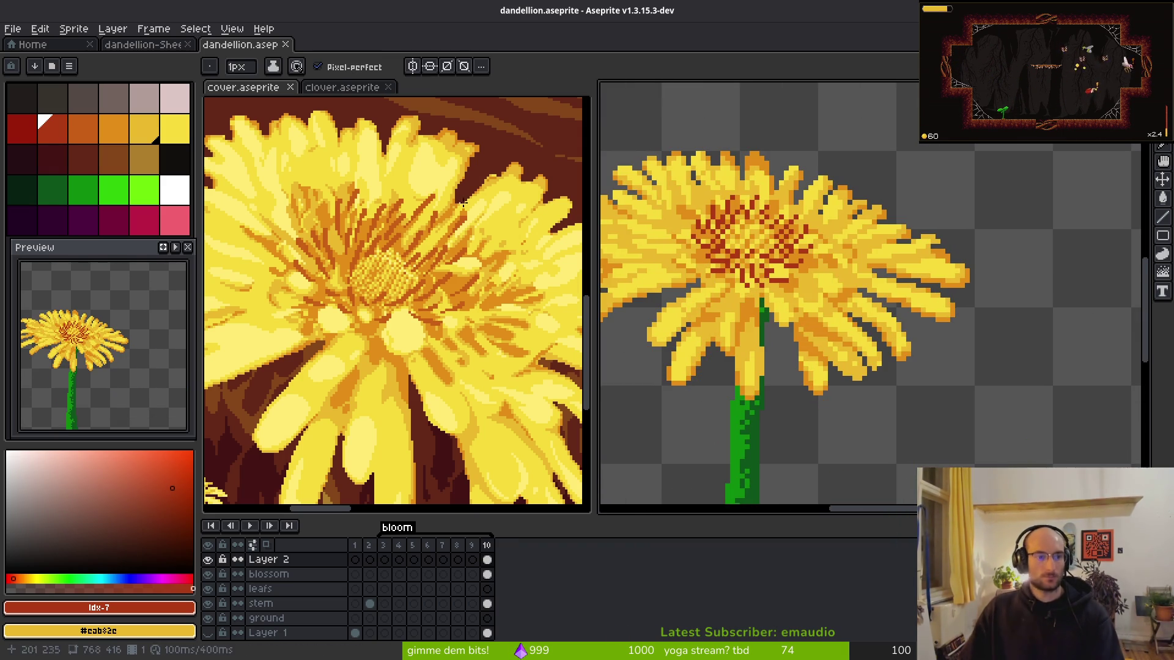
pyautogui.scroll(1, 936, 314)
pyautogui.keyDown('alt'); pyautogui.click(822, 272); pyautogui.keyUp('alt')
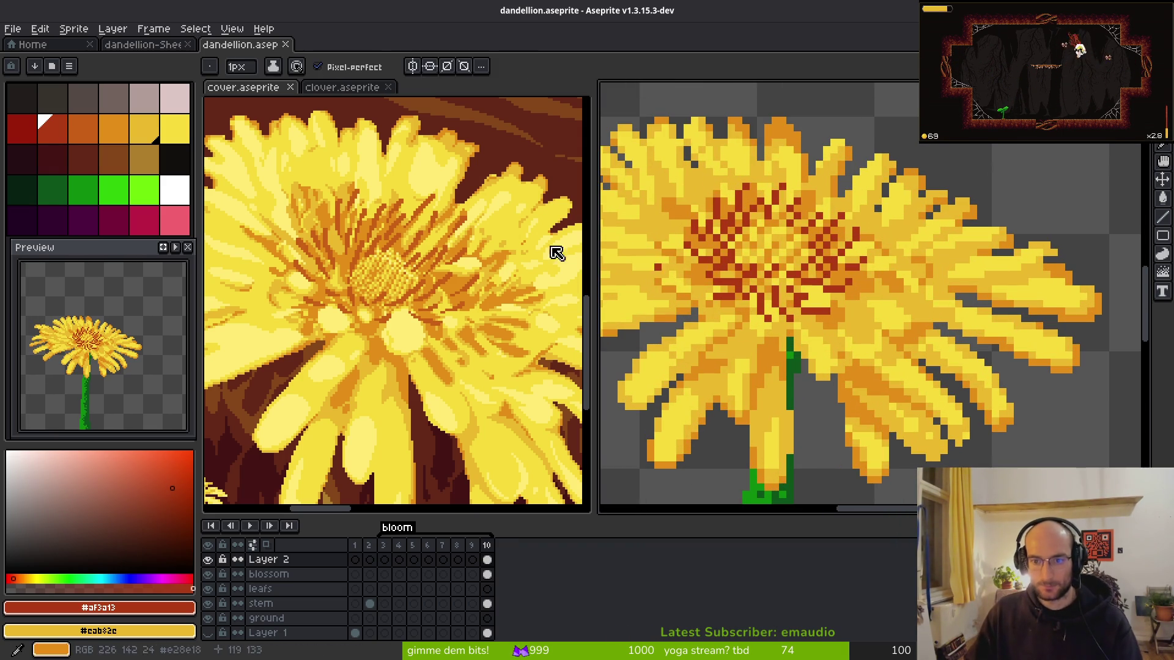
pyautogui.rightClick(78, 142)
# - Apply a colour replacement to the flower centre and save the dandelion sprite
pyautogui.hotkey('shift', 'r')
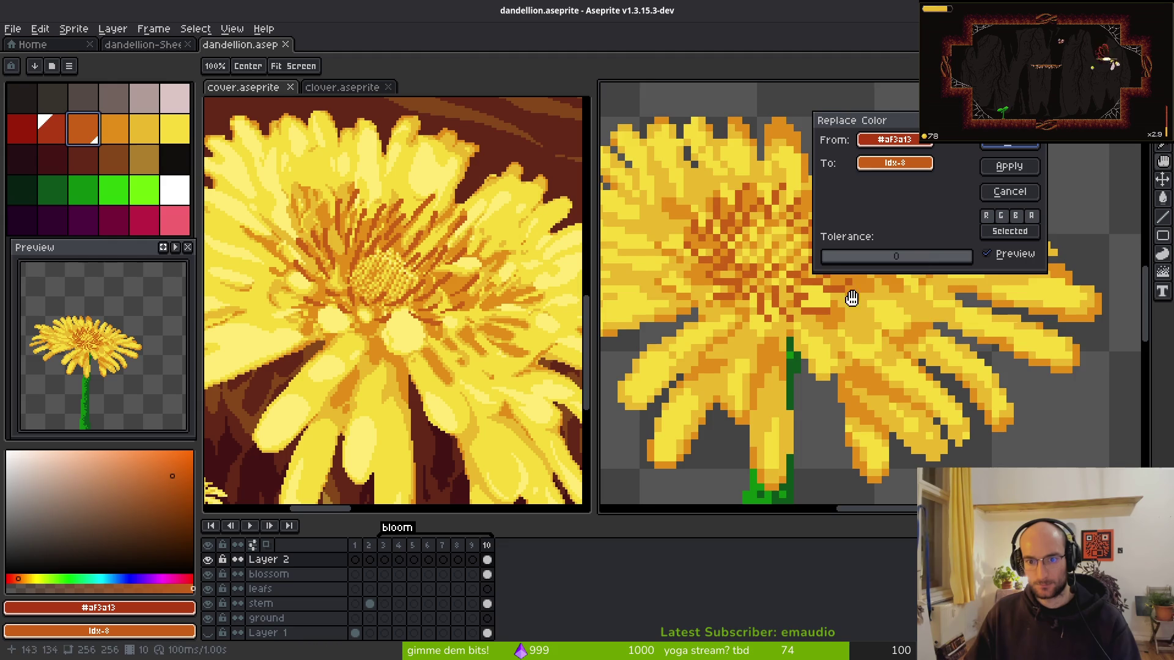
pyautogui.scroll(-1, 748, 304)
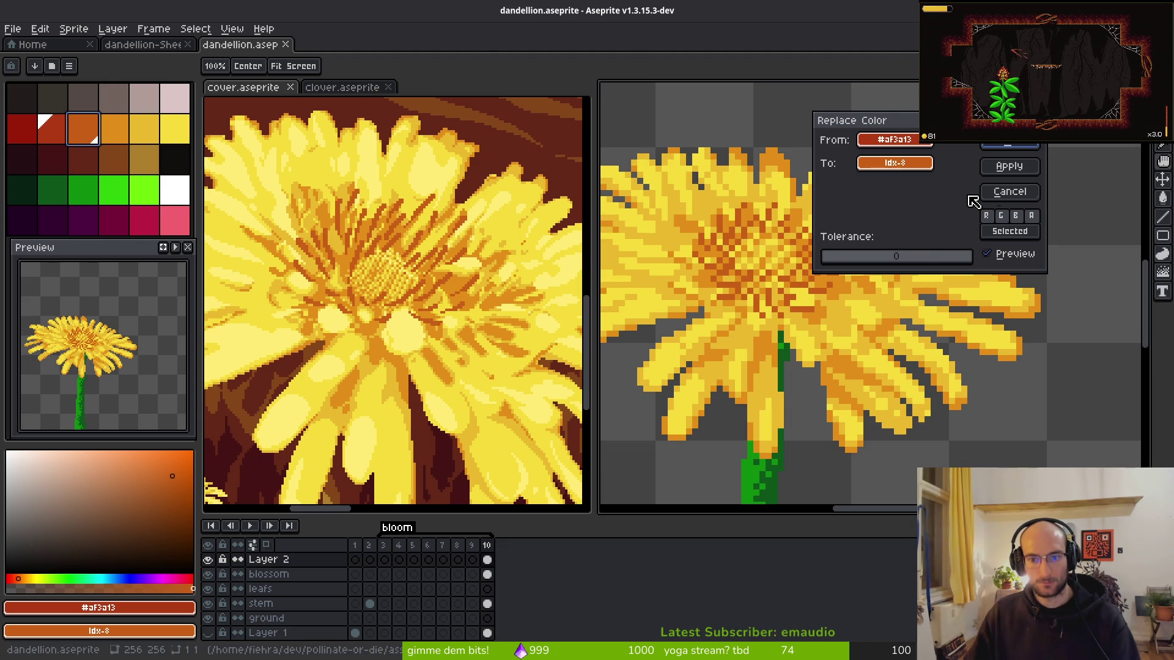
pyautogui.press('Return')
pyautogui.scroll(-1, 789, 275)
pyautogui.scroll(-2, 789, 275)
pyautogui.scroll(2, 804, 291)
pyautogui.hotkey('ctrl', 's')
# - Pick orange palette swatch 8 and paint an orange pixel in the flower centre
pyautogui.scroll(1, 759, 283)
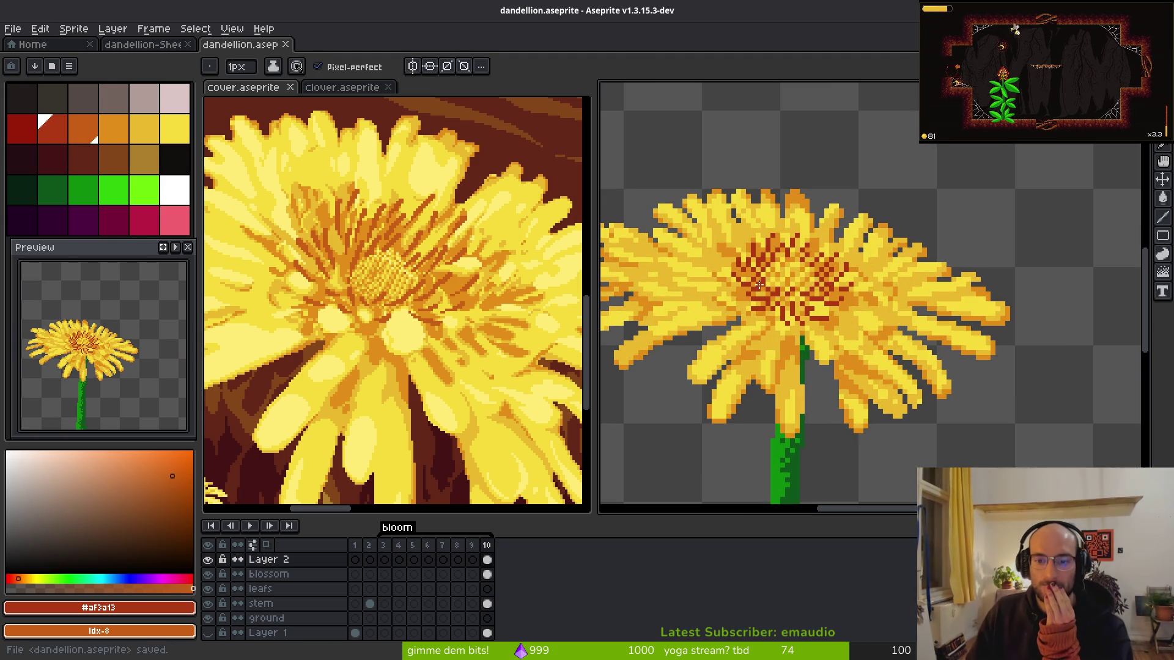
pyautogui.scroll(-2, 759, 283)
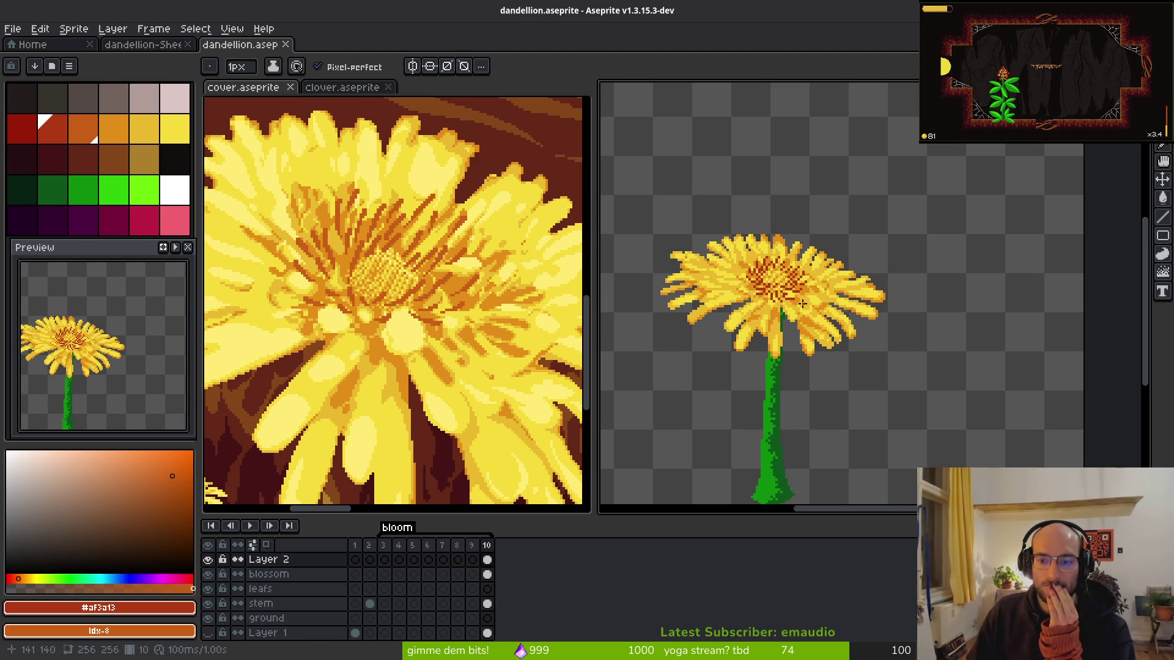
pyautogui.scroll(-1, 800, 299)
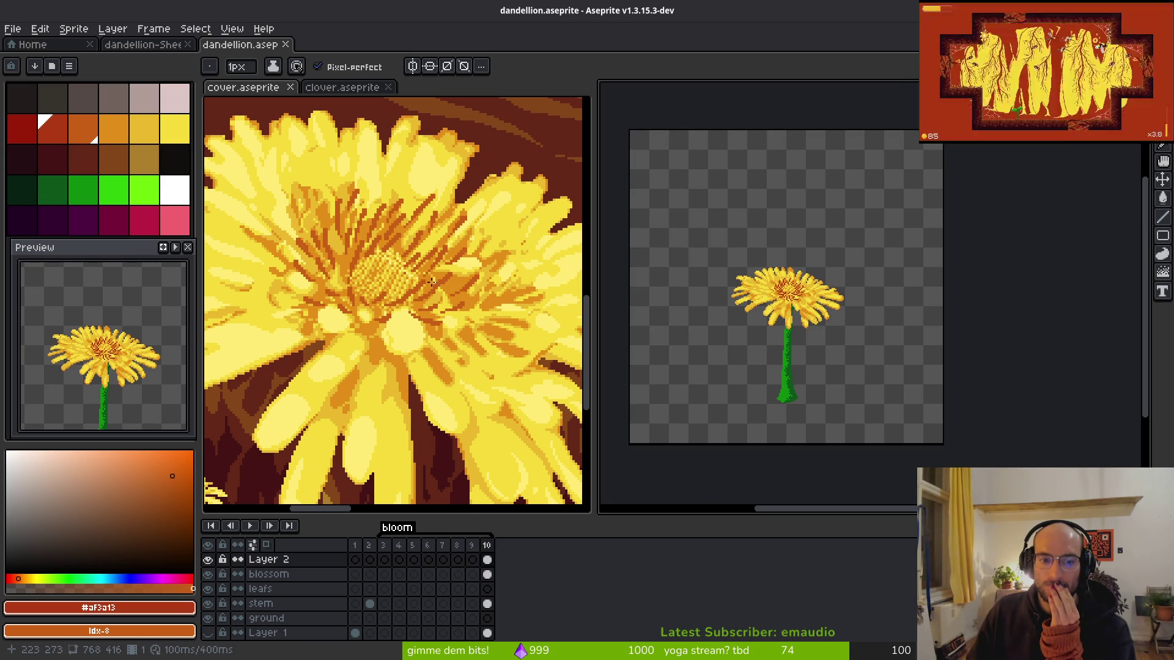
pyautogui.scroll(-4, 433, 287)
pyautogui.scroll(1, 437, 292)
pyautogui.scroll(1, 437, 294)
pyautogui.scroll(3, 721, 295)
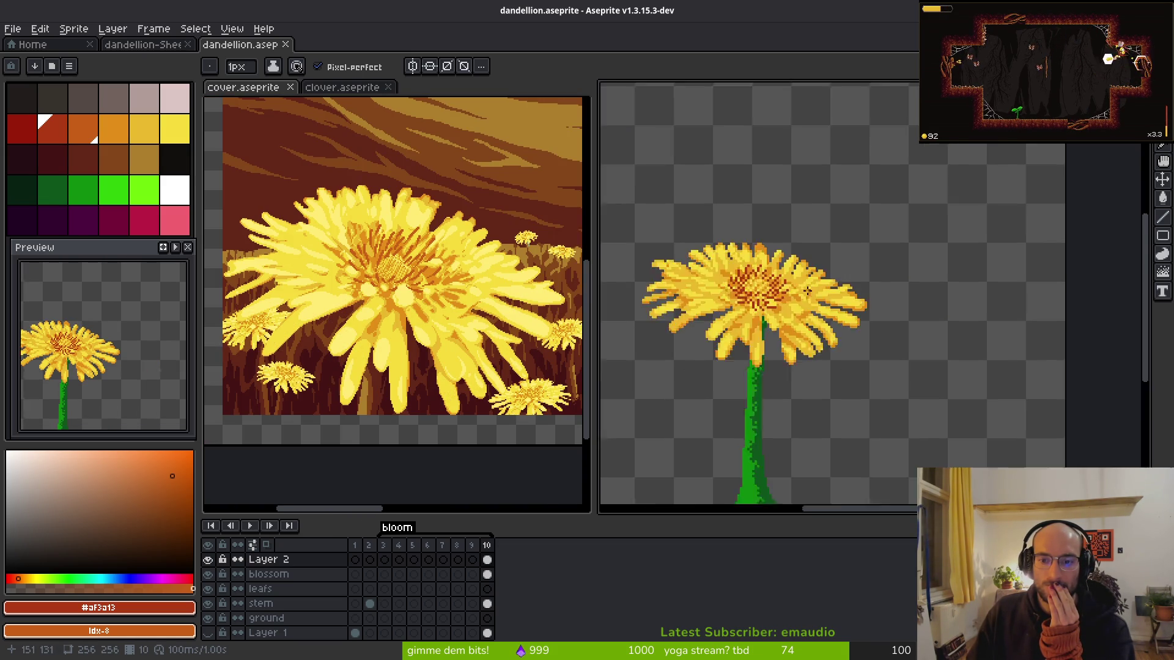
pyautogui.moveTo(721, 295); pyautogui.dragTo(804, 304)
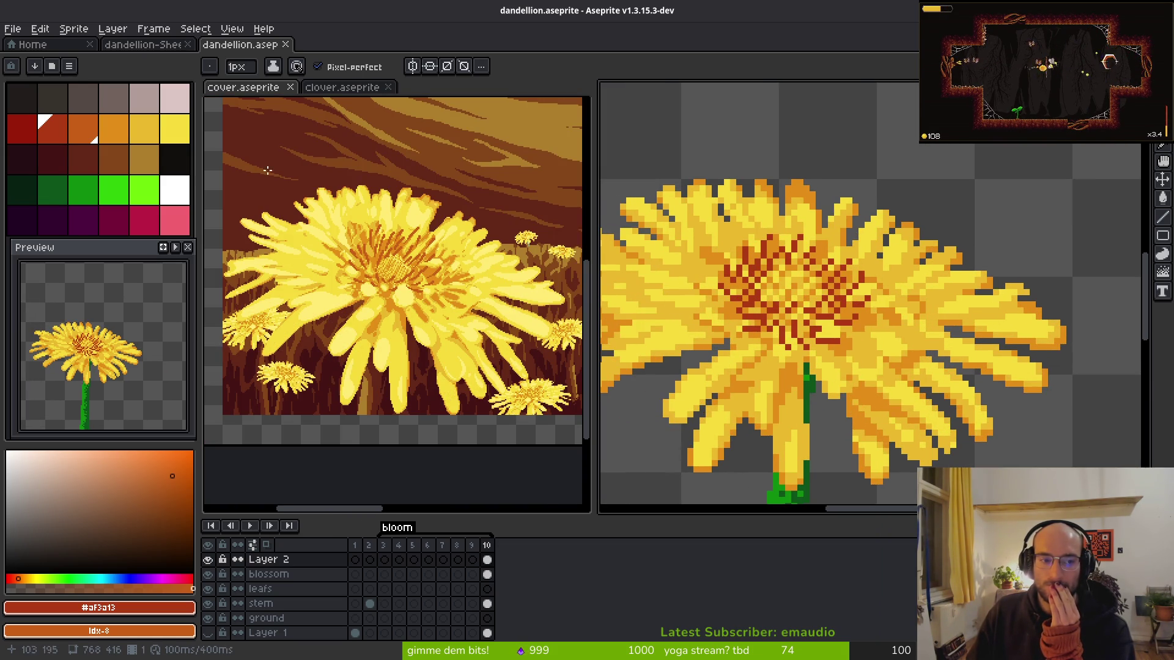
pyautogui.click(86, 132)
pyautogui.scroll(1, 796, 314)
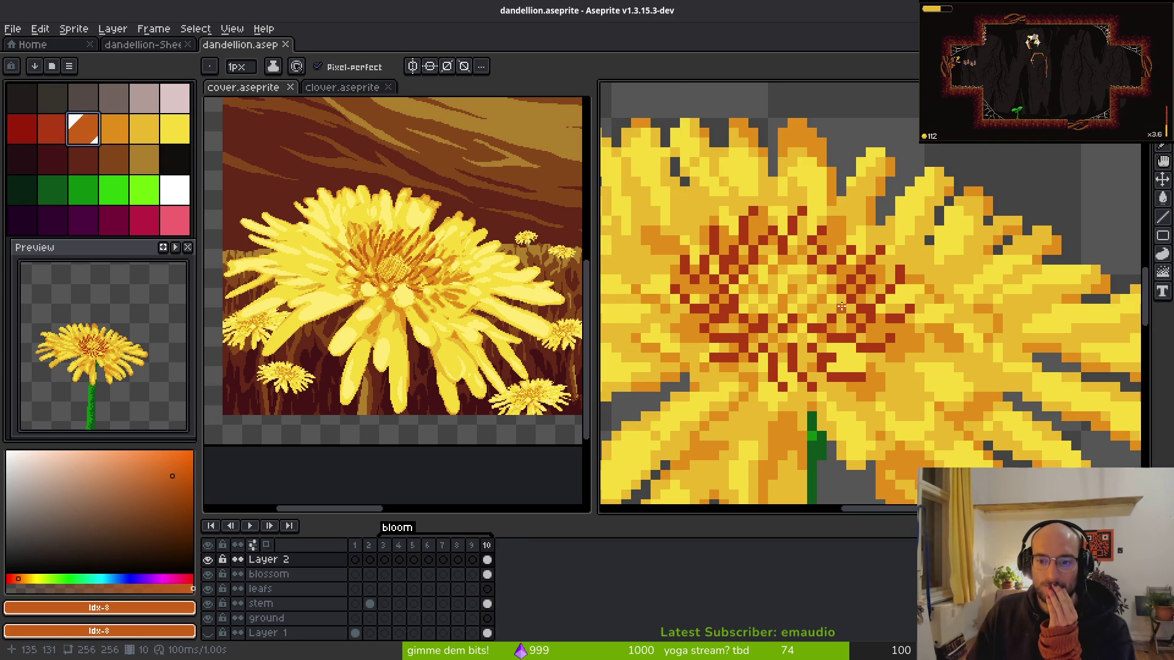
pyautogui.click(831, 324)
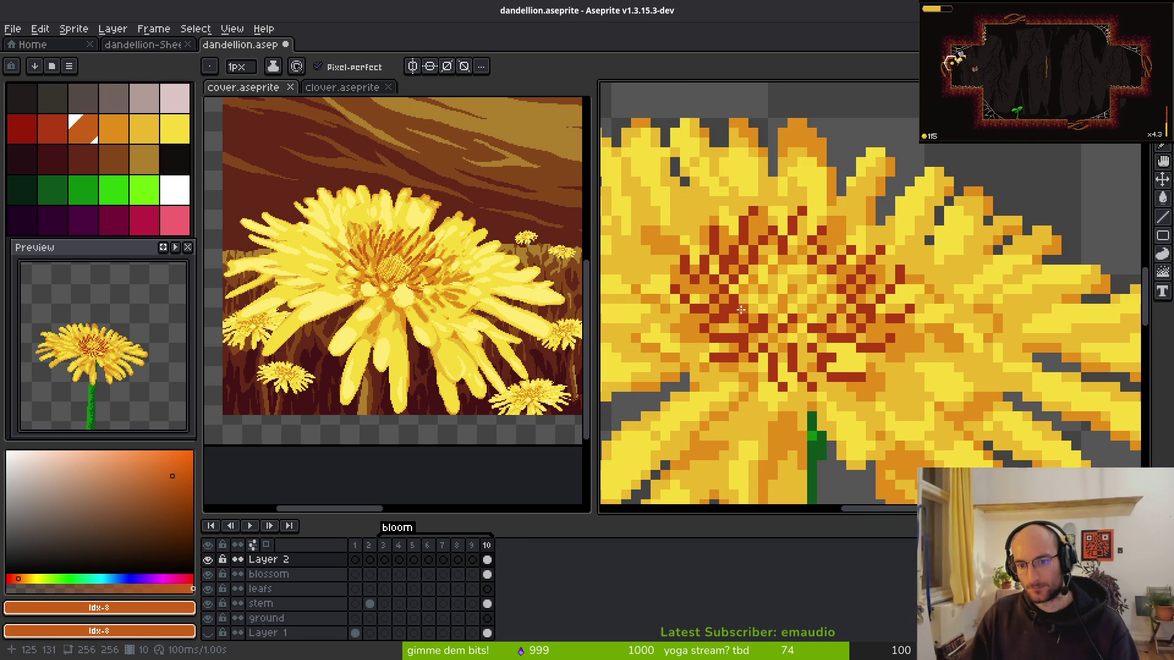
# - Sample the petals' light yellow and the centre's dark red, briefly hiding the blossom layer
pyautogui.scroll(-4, 784, 298)
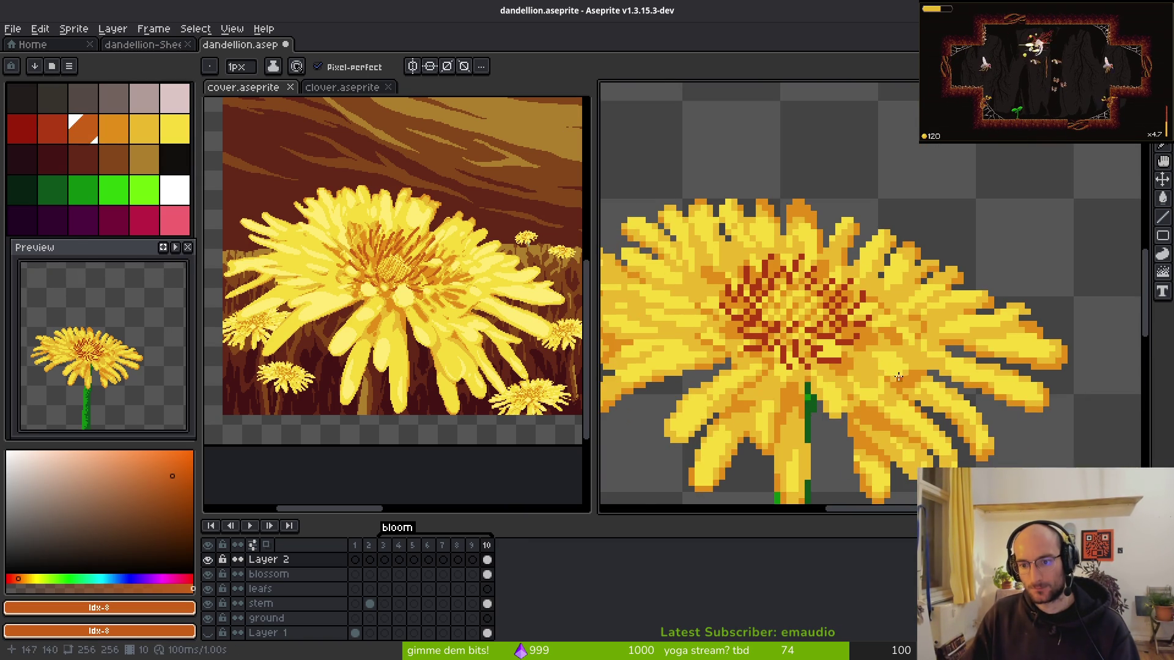
pyautogui.scroll(3, 862, 374)
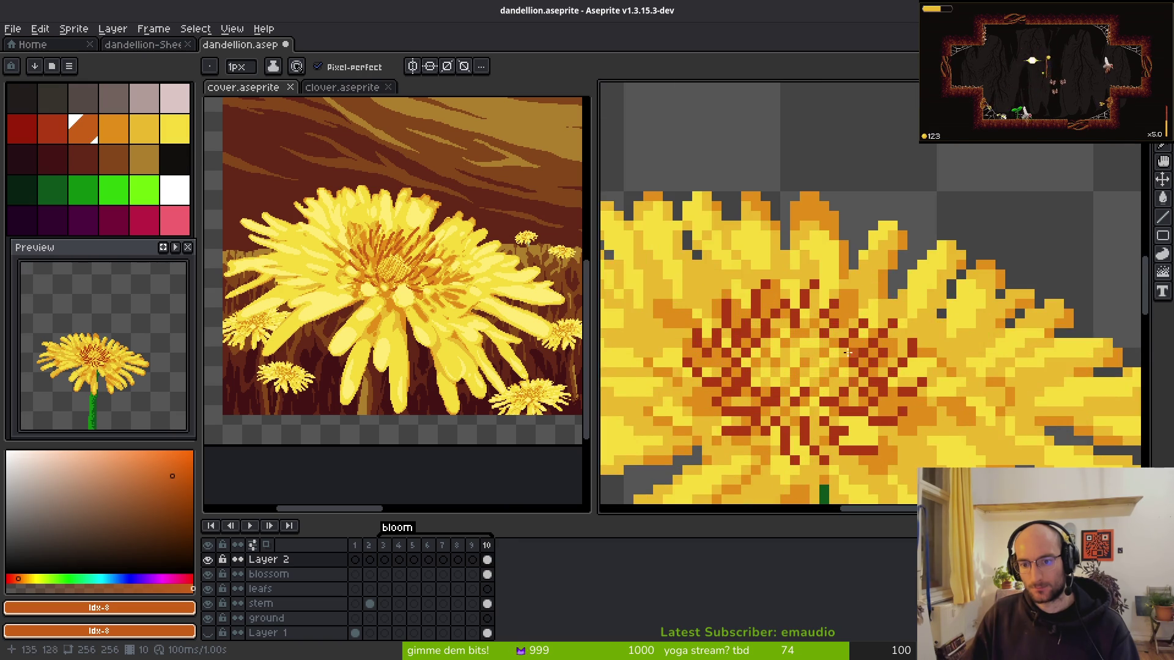
pyautogui.moveTo(813, 356); pyautogui.dragTo(799, 295)
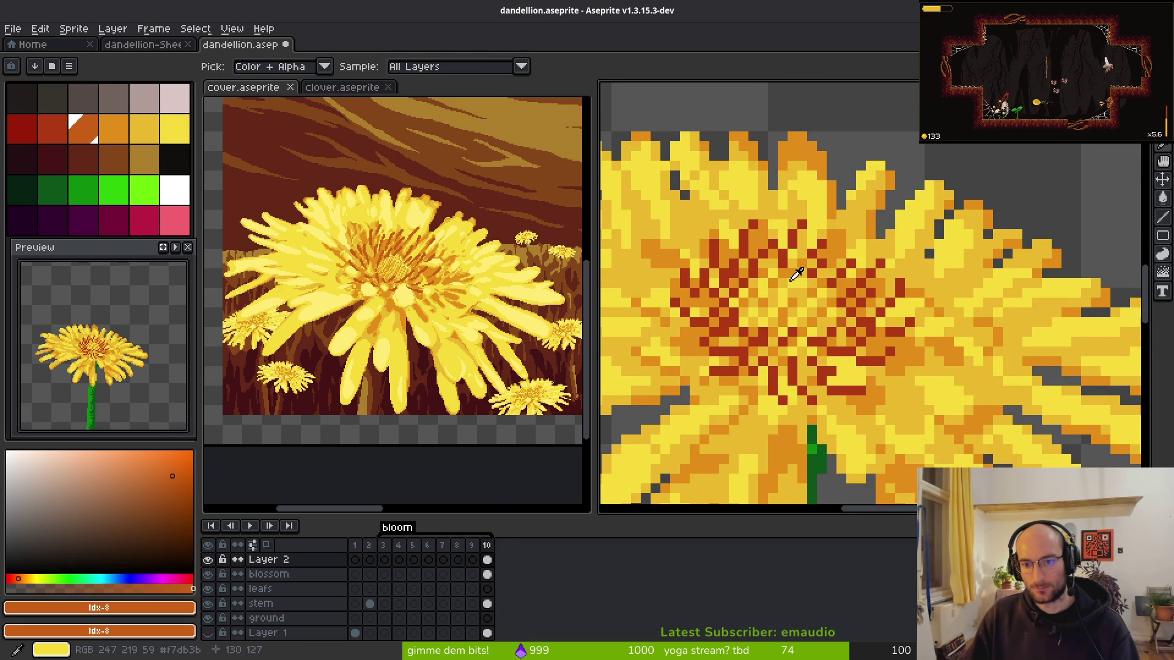
pyautogui.keyDown('alt'); pyautogui.click(797, 293); pyautogui.keyUp('alt')
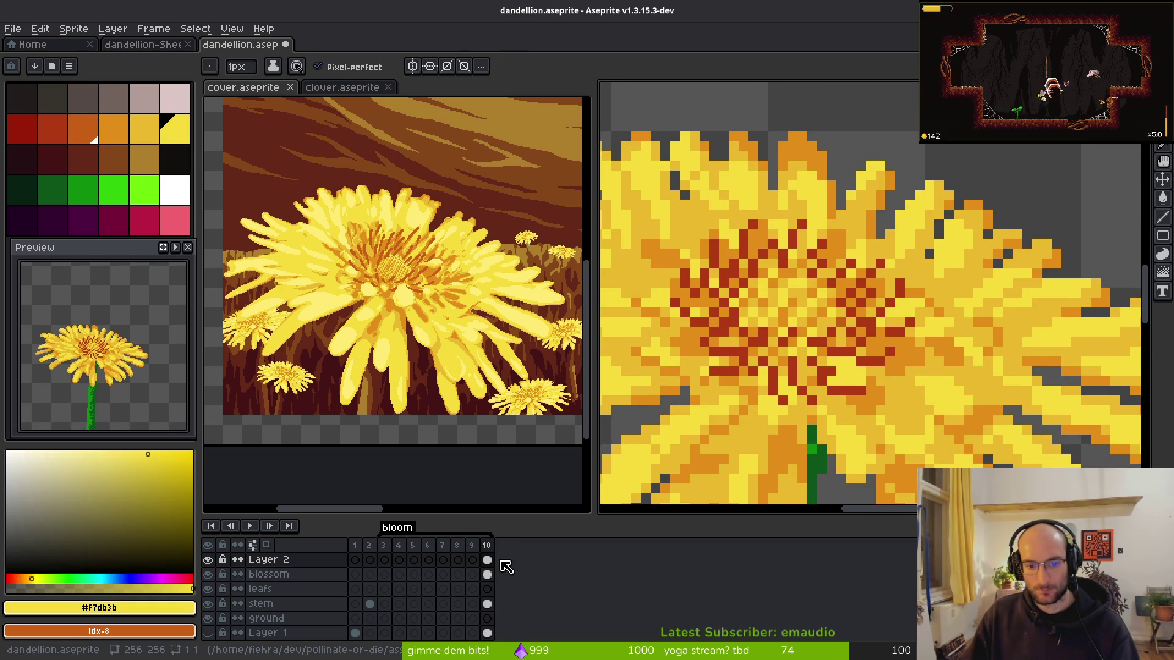
pyautogui.click(208, 576)
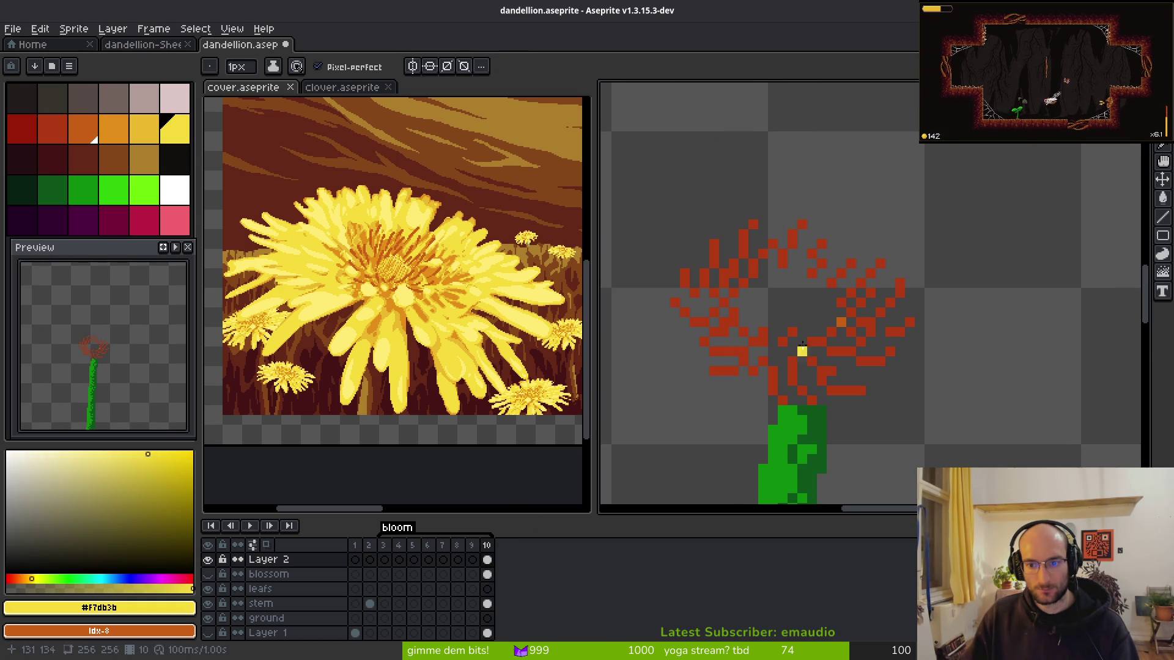
pyautogui.scroll(2, 800, 346)
pyautogui.keyDown('alt'); pyautogui.click(879, 307); pyautogui.keyUp('alt')
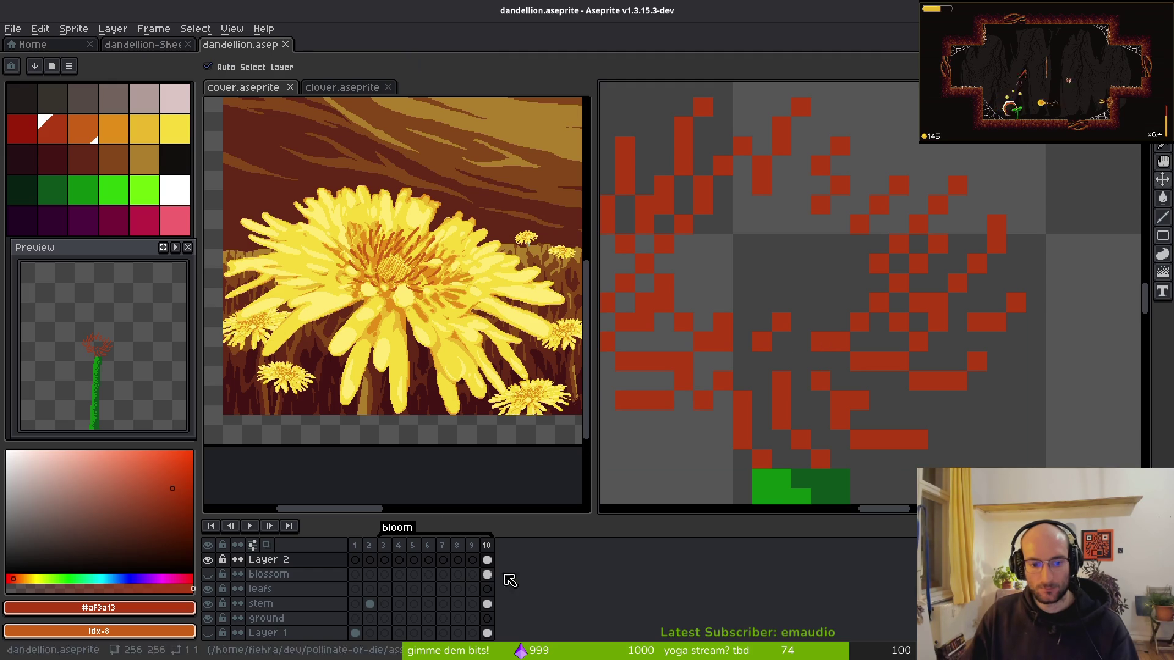
pyautogui.click(208, 574)
# - Paint a 4px light yellow patch over the centre on the blossom layer's last frame
pyautogui.press('b')
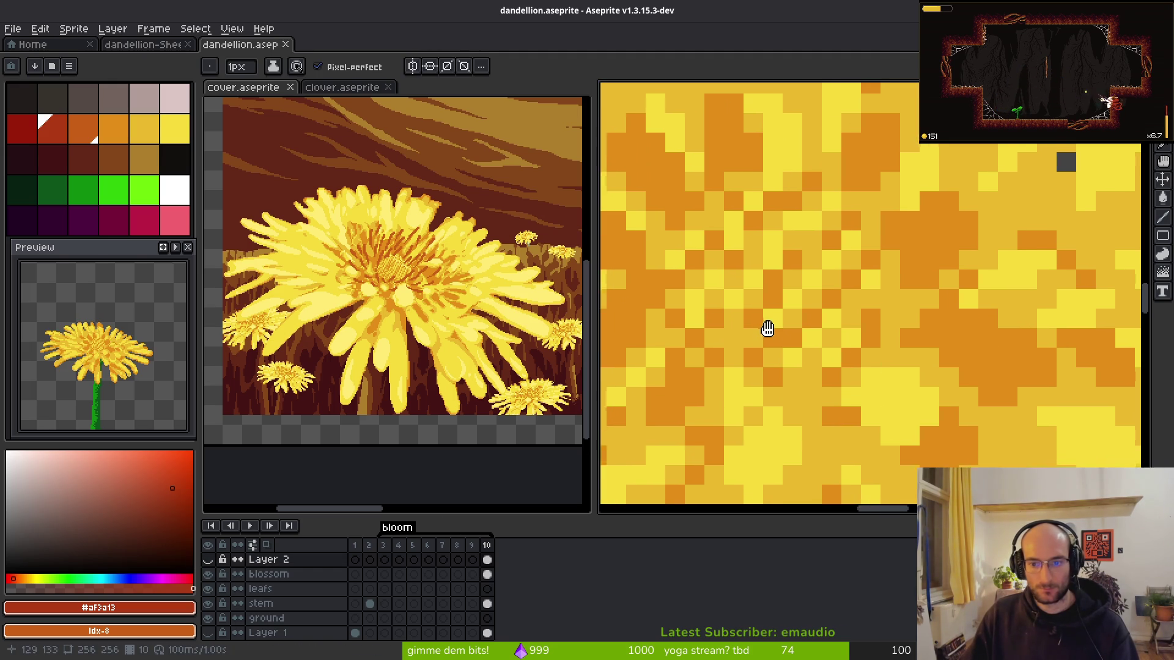
pyautogui.keyDown('alt'); pyautogui.click(945, 359); pyautogui.keyUp('alt')
pyautogui.scroll(1, 831, 297)
pyautogui.scroll(-2, 832, 298)
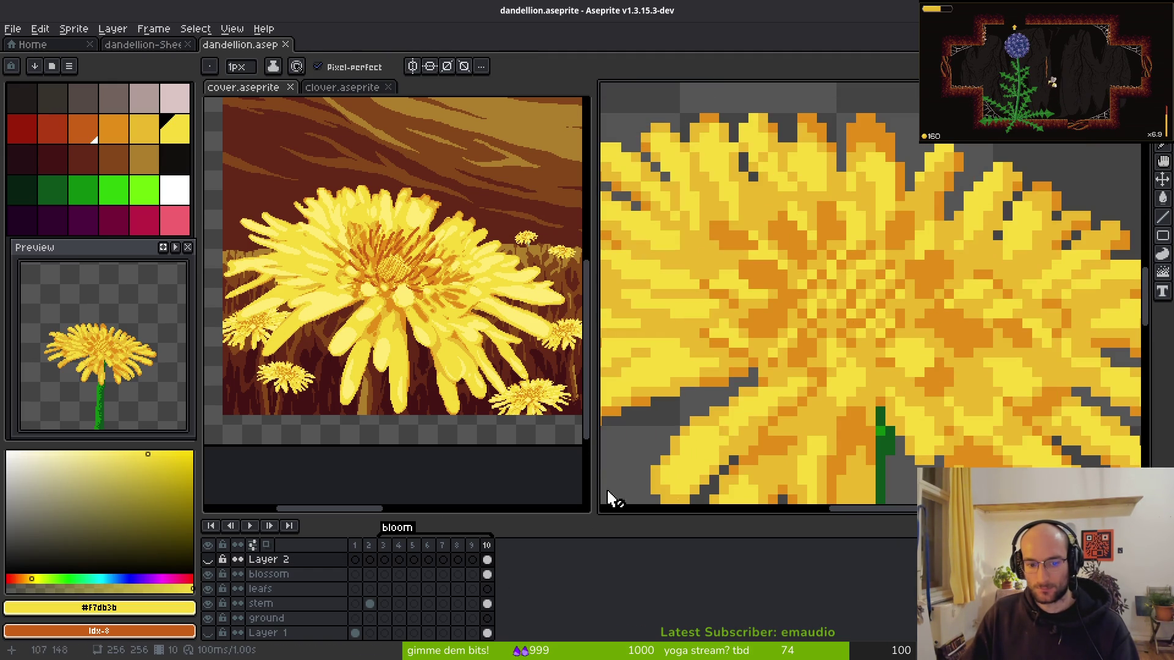
pyautogui.click(486, 574)
pyautogui.press('+')
pyautogui.press('+')
pyautogui.press('+')
pyautogui.moveTo(855, 300)
pyautogui.mouseDown()
pyautogui.moveTo(862, 269)
pyautogui.moveTo(896, 281)
pyautogui.moveTo(886, 328)
pyautogui.moveTo(859, 348)
pyautogui.moveTo(819, 305)
pyautogui.mouseUp()
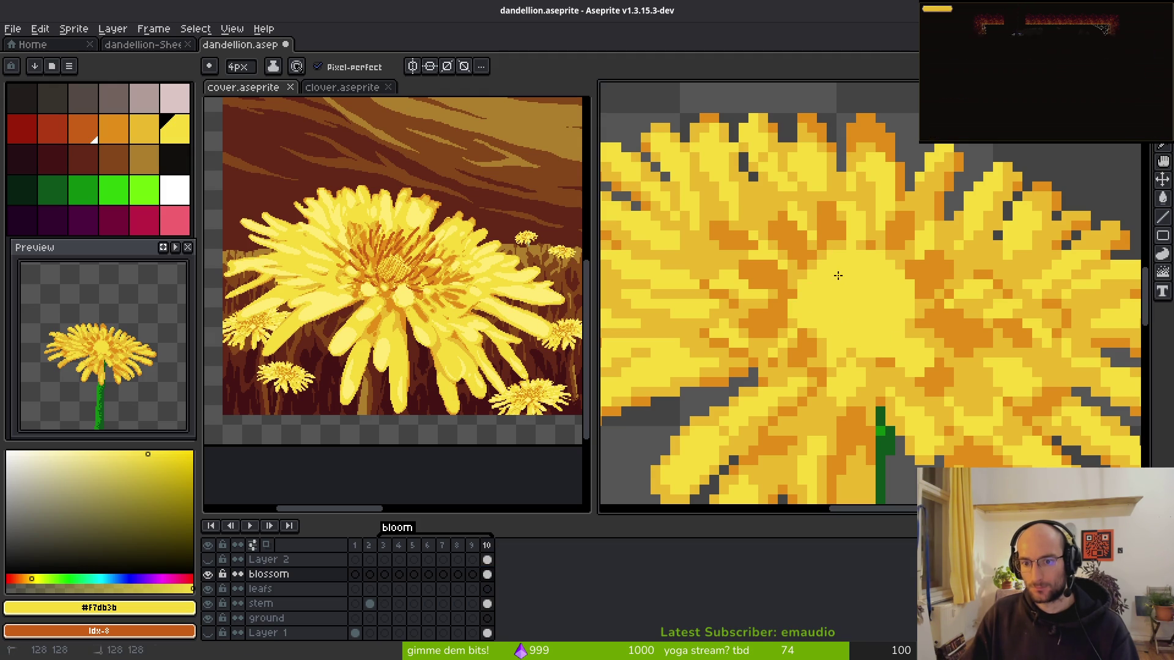
# - Check the yellow patch with Layer 2 hidden and via undo/redo, then save the file
pyautogui.scroll(-3, 872, 381)
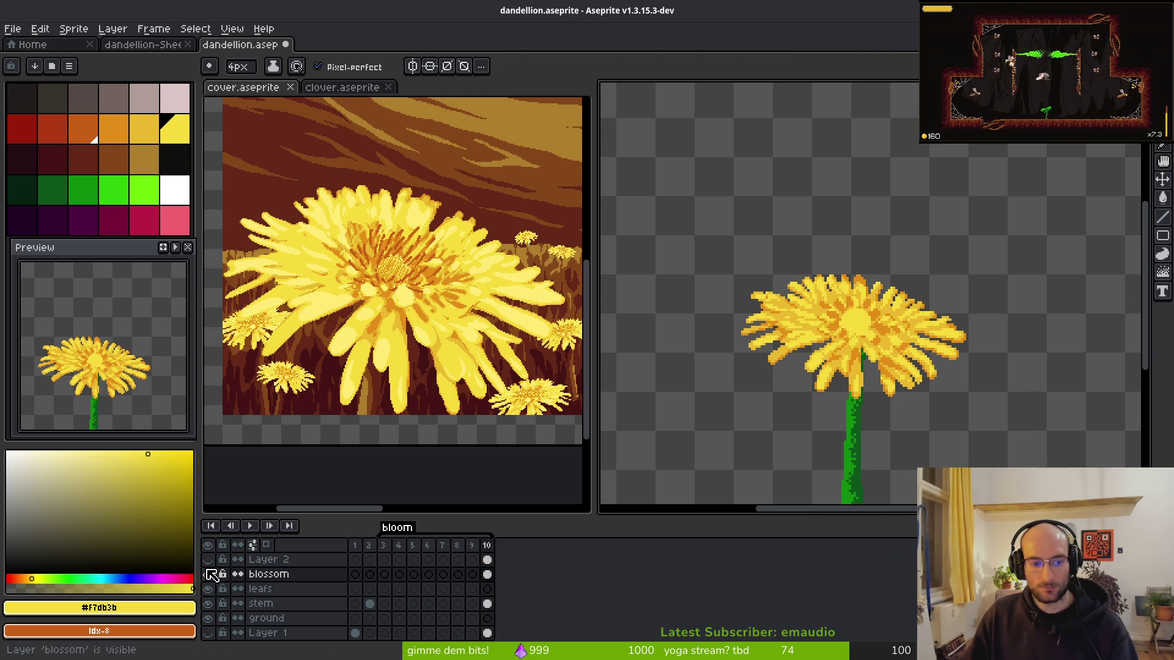
pyautogui.click(208, 560)
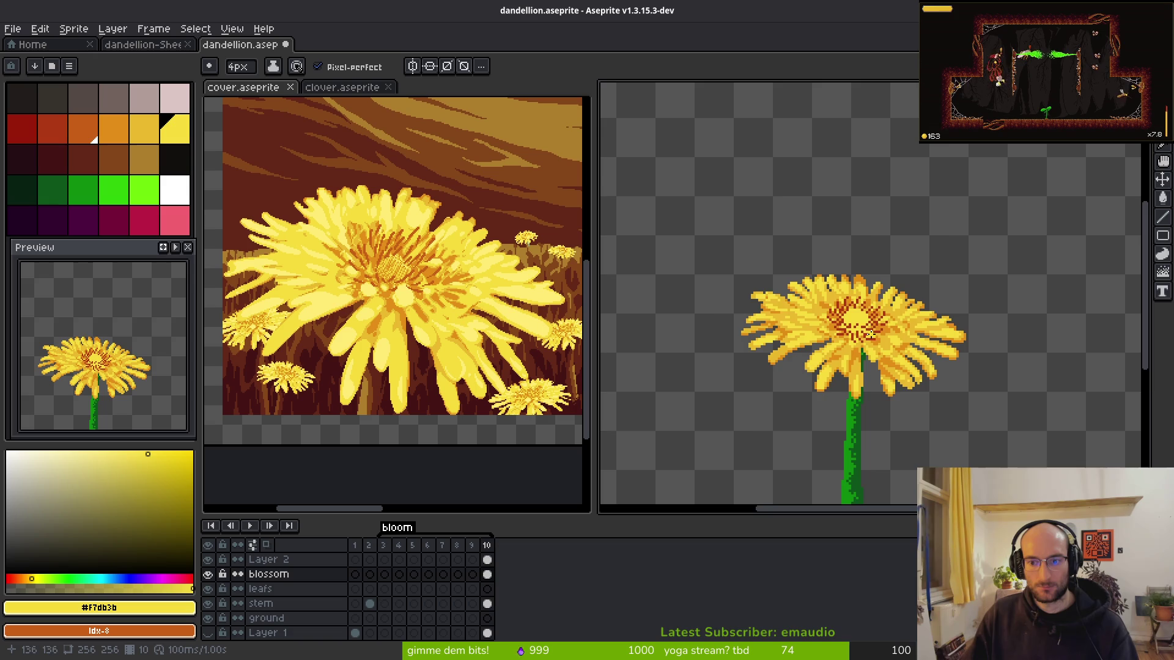
pyautogui.scroll(-3, 870, 335)
pyautogui.scroll(3, 855, 318)
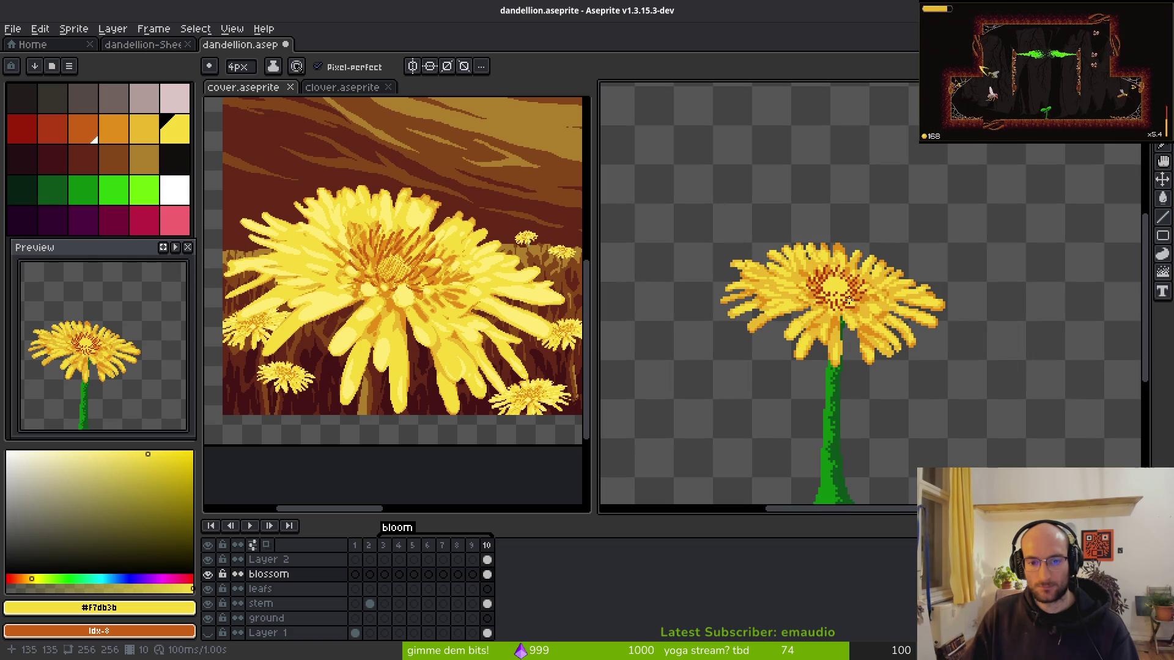
pyautogui.hotkey('ctrl', 'z')
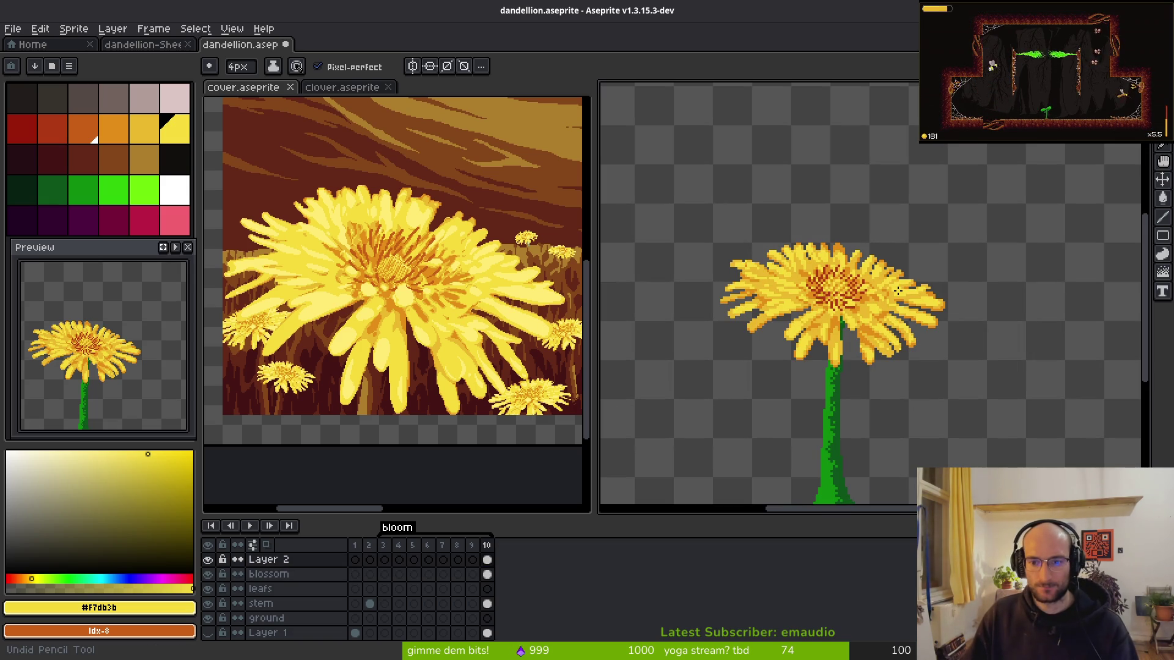
pyautogui.hotkey('ctrl', 'y')
pyautogui.hotkey('ctrl', 's')
pyautogui.scroll(3, 835, 299)
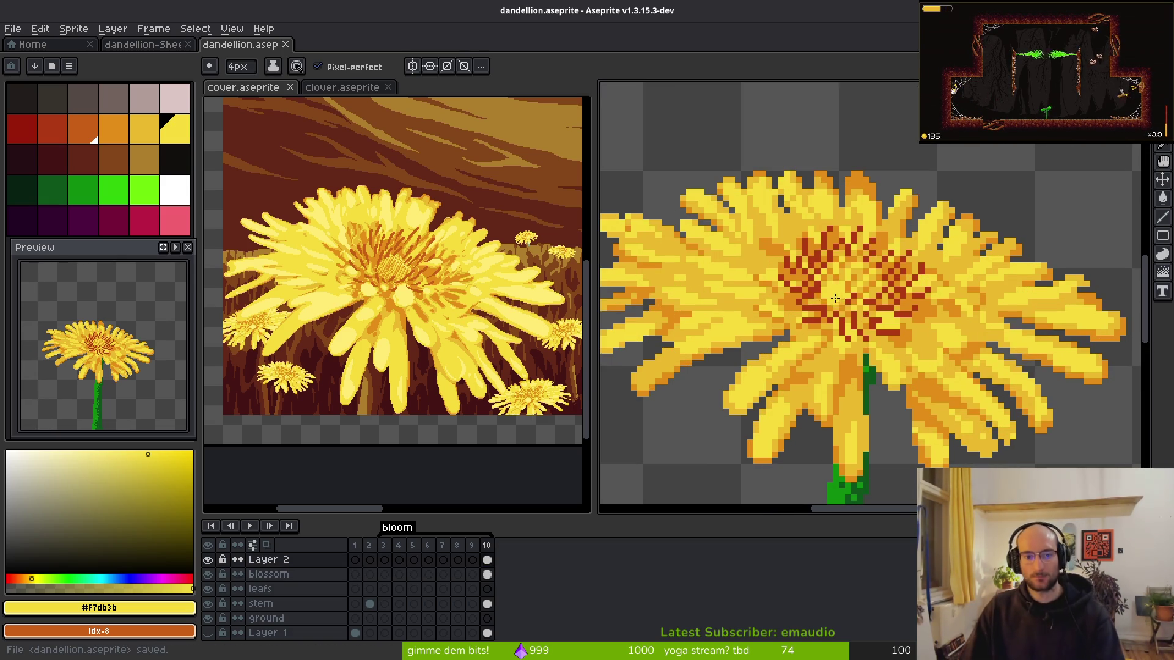
pyautogui.scroll(1, 809, 286)
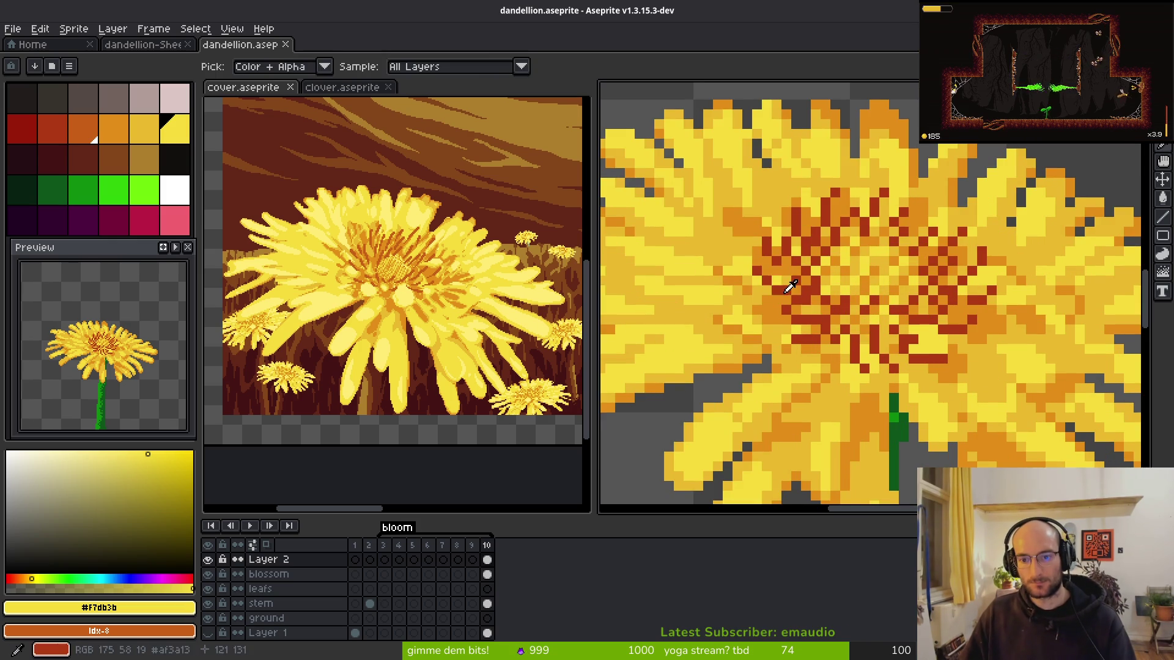
# - Set a 1px brush with the dark orange colour on Layer 2's last frame
pyautogui.keyDown('alt'); pyautogui.click(785, 292); pyautogui.keyUp('alt')
pyautogui.click(801, 304)
pyautogui.press('-')
pyautogui.press('-')
pyautogui.press('-')
pyautogui.click(487, 560)
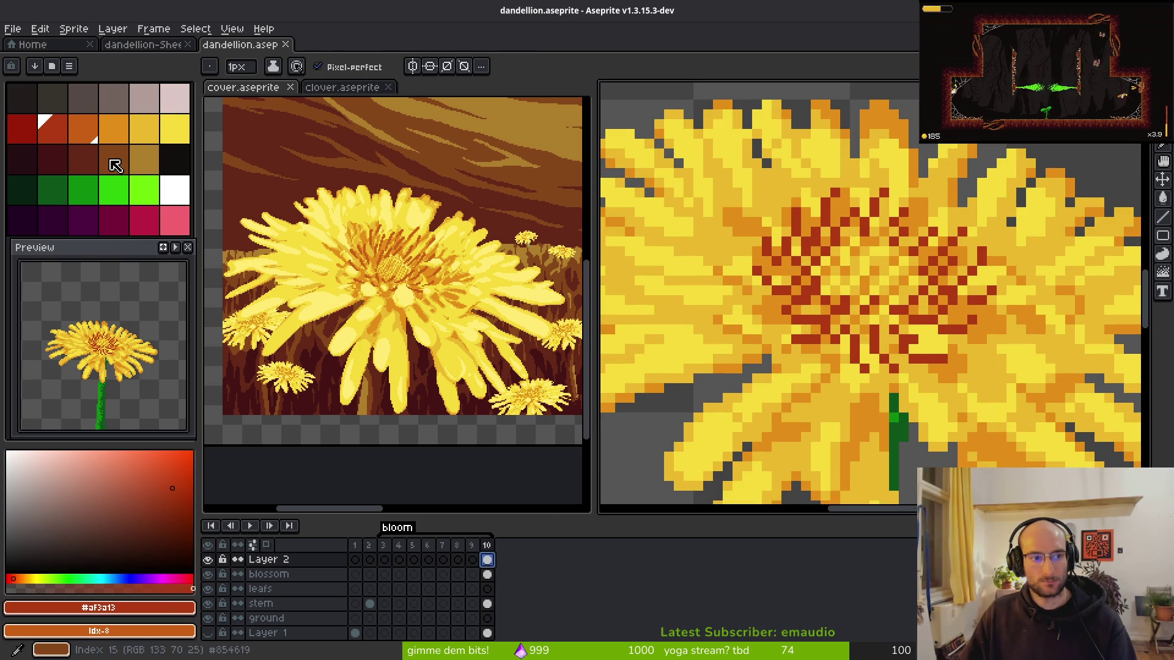
pyautogui.click(80, 140)
pyautogui.scroll(2, 891, 261)
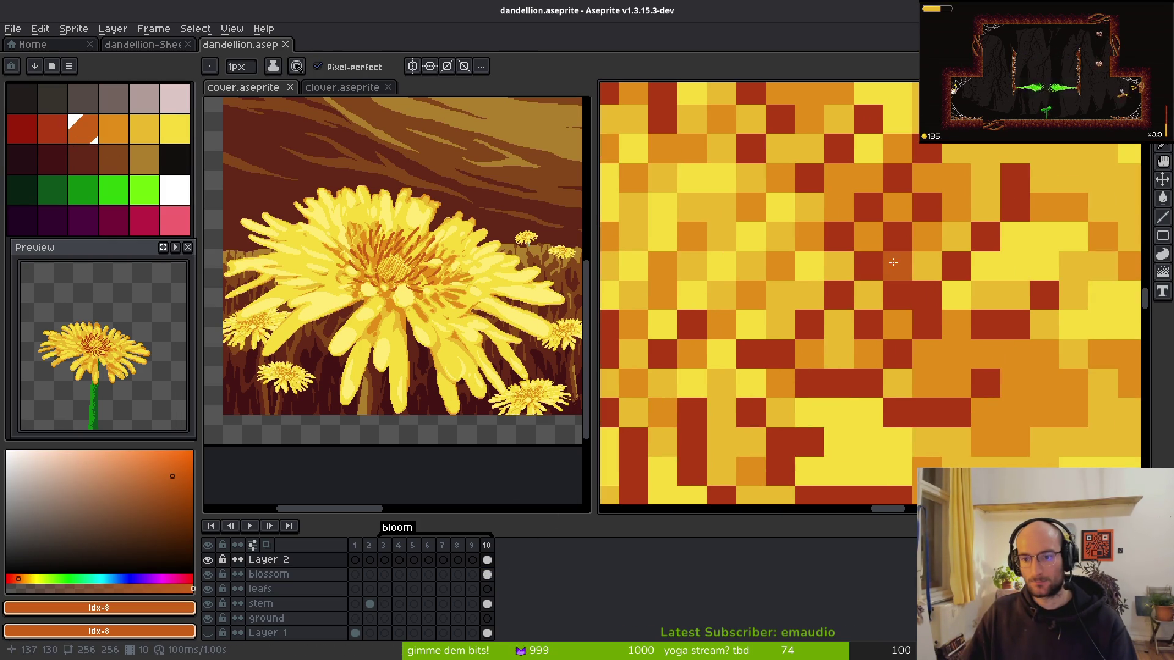
# - Paint scattered dark orange pixels and a short stroke into the flower centre
pyautogui.click(866, 295)
pyautogui.click(839, 324)
pyautogui.click(809, 354)
pyautogui.hotkey('ctrl', 'z')
pyautogui.click(854, 226)
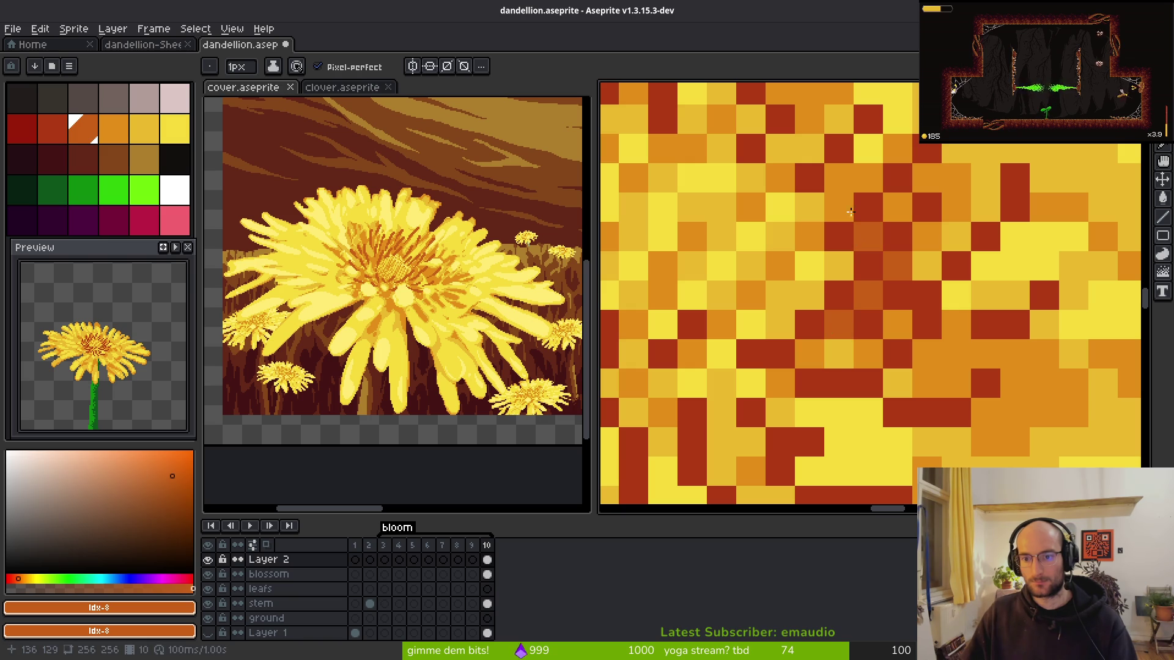
pyautogui.click(809, 237)
pyautogui.click(839, 207)
pyautogui.moveTo(868, 191); pyautogui.dragTo(868, 238)
pyautogui.scroll(-2, 868, 238)
pyautogui.scroll(2, 843, 276)
pyautogui.moveTo(844, 275)
pyautogui.mouseDown()
pyautogui.moveTo(842, 257)
pyautogui.moveTo(823, 325)
pyautogui.mouseUp()
# - Darken another centre pixel and add a dark orange pixel near the top
pyautogui.moveTo(762, 286)
pyautogui.mouseDown()
pyautogui.moveTo(909, 286)
pyautogui.moveTo(868, 281)
pyautogui.mouseUp()
pyautogui.click(804, 262)
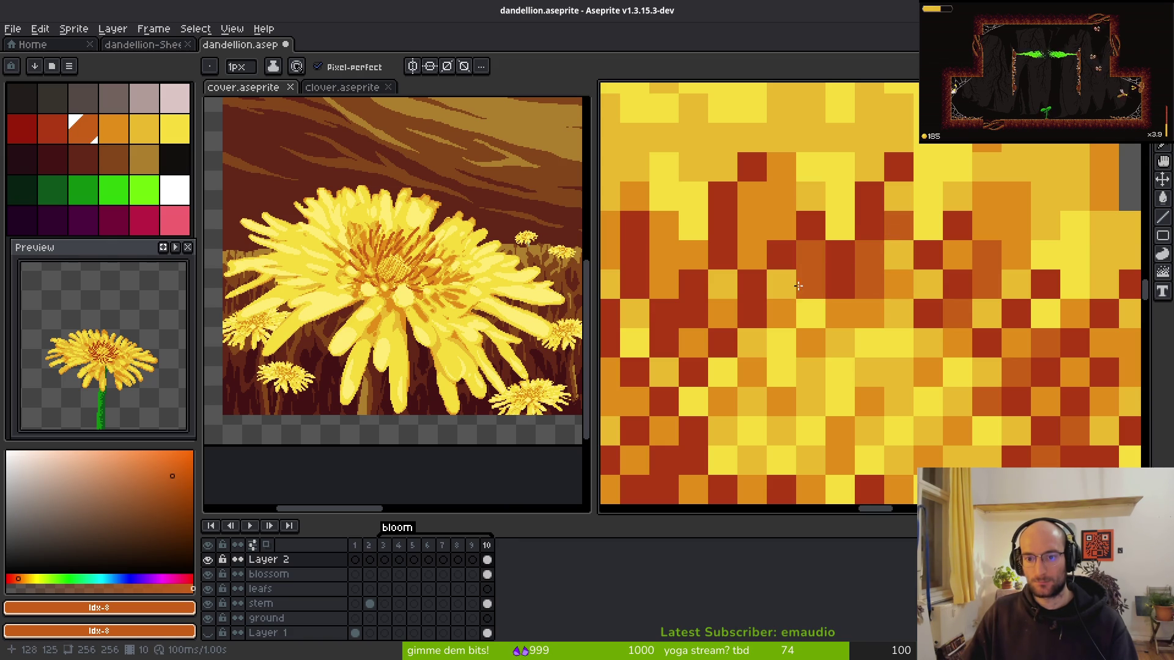
pyautogui.moveTo(843, 320); pyautogui.dragTo(812, 208)
pyautogui.click(840, 145)
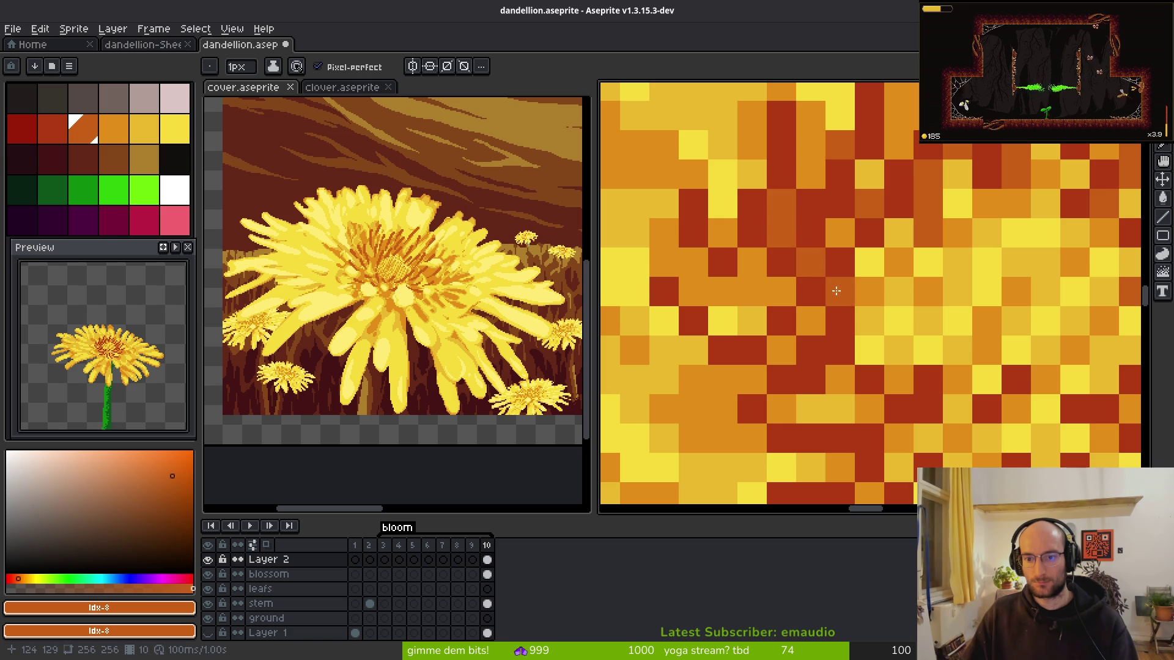
pyautogui.scroll(-4, 964, 358)
pyautogui.scroll(4, 964, 357)
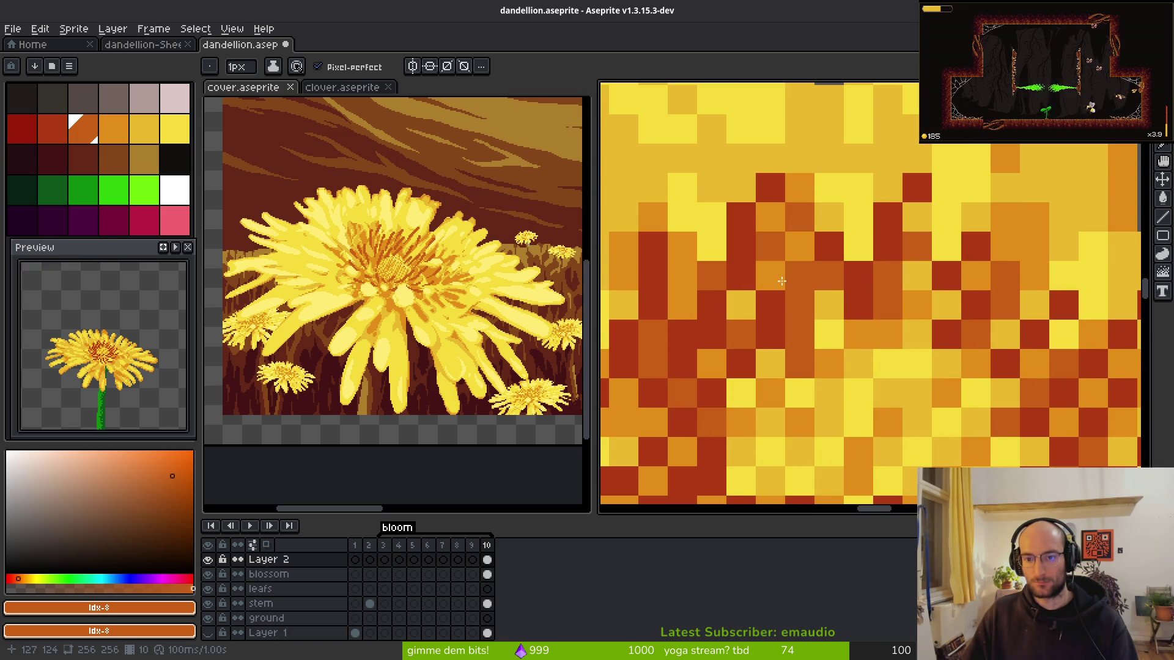
pyautogui.scroll(-5, 808, 338)
pyautogui.scroll(-2, 808, 338)
pyautogui.scroll(4, 849, 300)
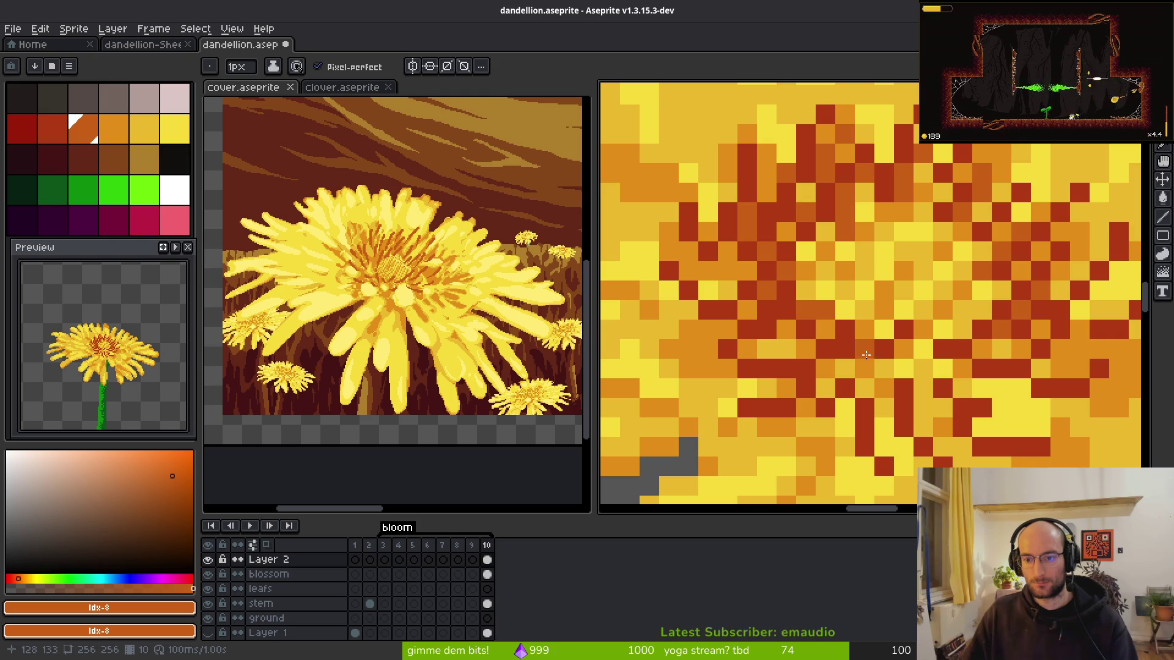
pyautogui.scroll(-1, 862, 361)
pyautogui.scroll(1, 848, 334)
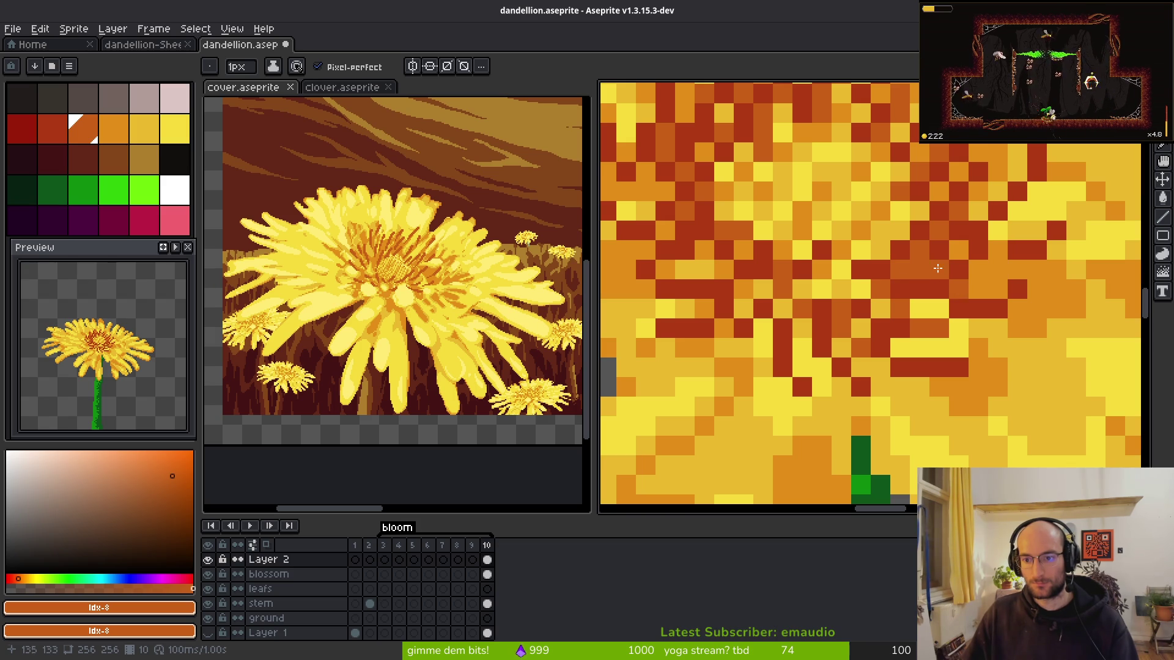
pyautogui.scroll(2, 960, 300)
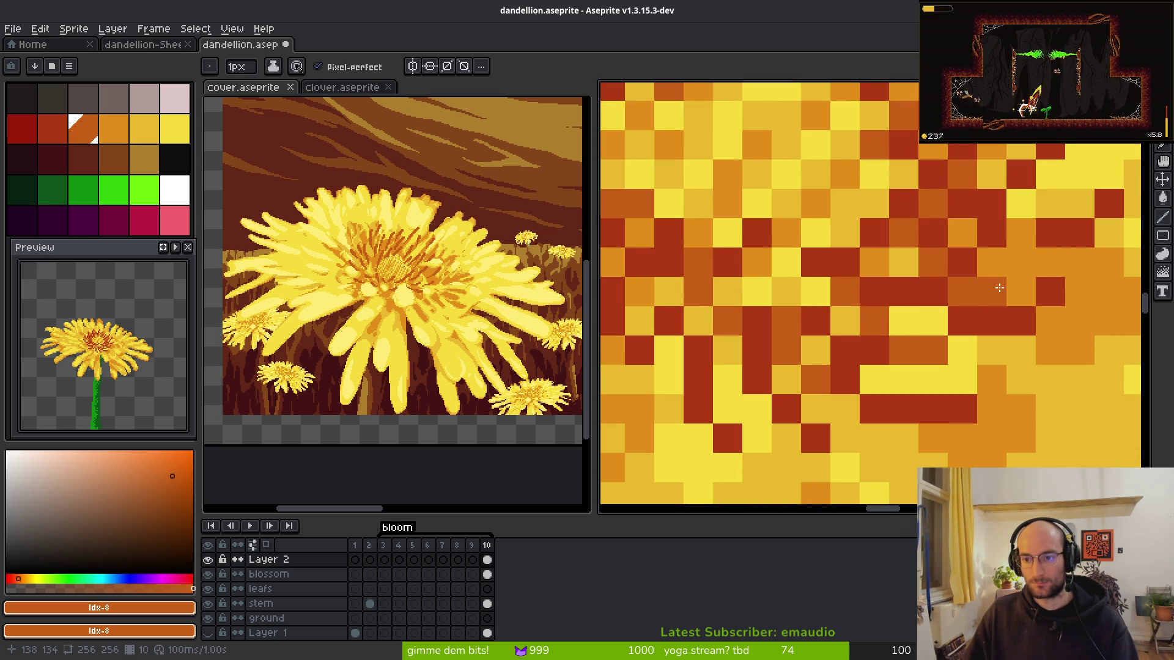
pyautogui.scroll(-4, 931, 271)
pyautogui.scroll(4, 845, 280)
# - Turn five more orange centre pixels dark rust
pyautogui.click(759, 303)
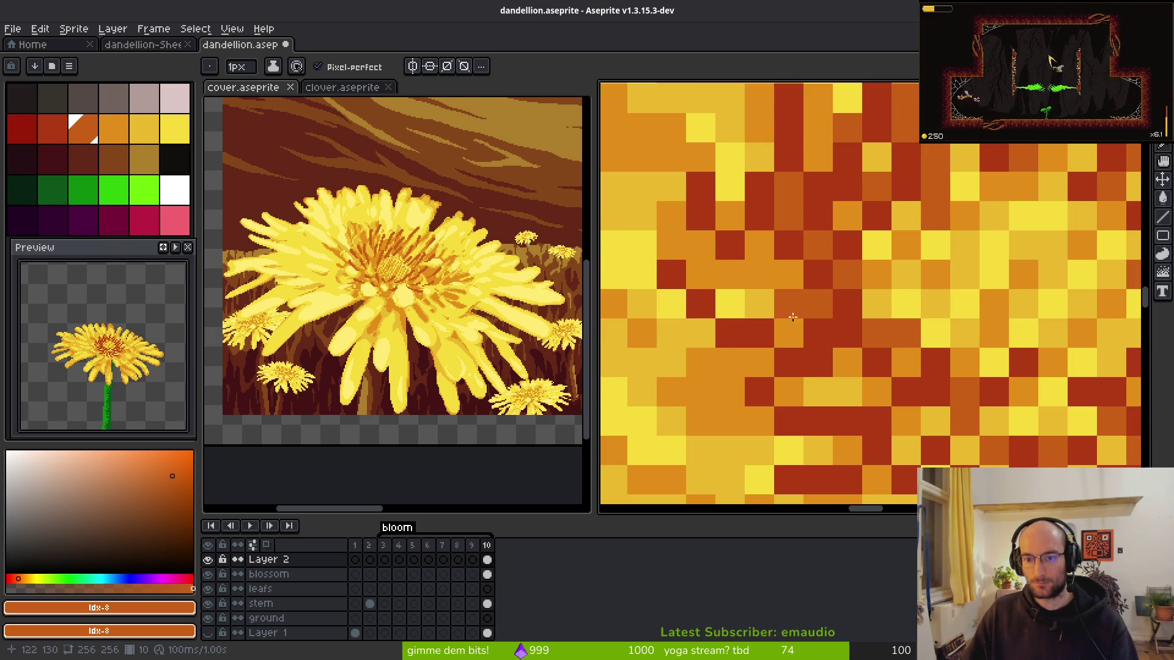
pyautogui.click(730, 273)
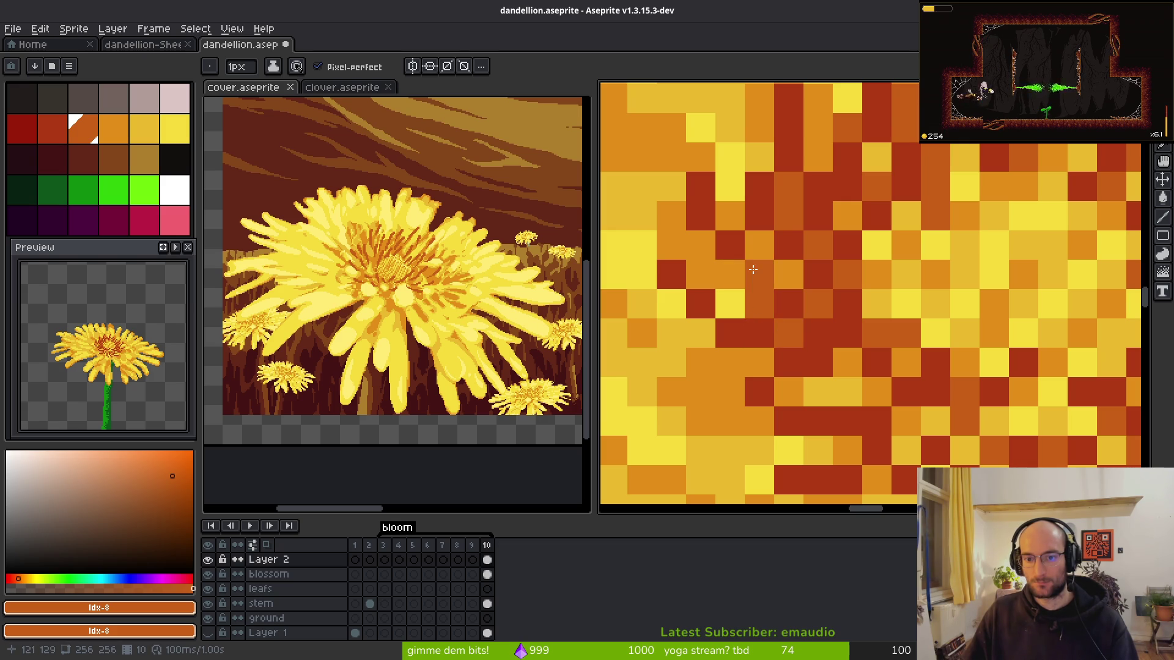
pyautogui.scroll(-3, 776, 268)
pyautogui.scroll(3, 785, 272)
pyautogui.click(741, 217)
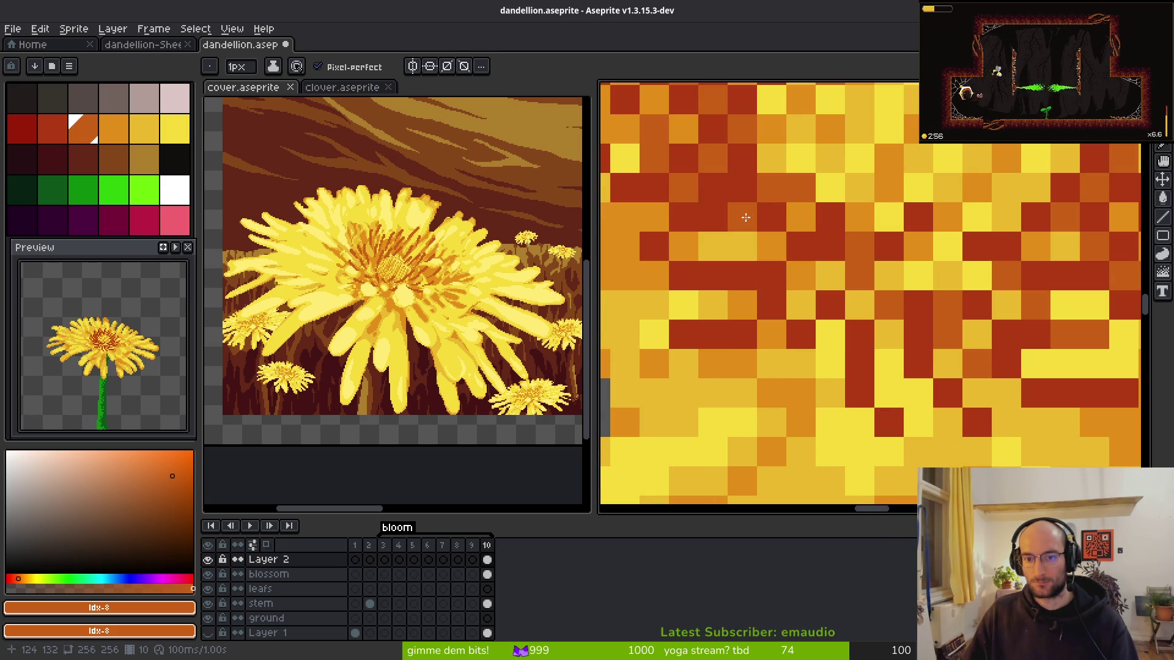
pyautogui.click(712, 246)
pyautogui.scroll(-3, 865, 290)
pyautogui.scroll(3, 866, 290)
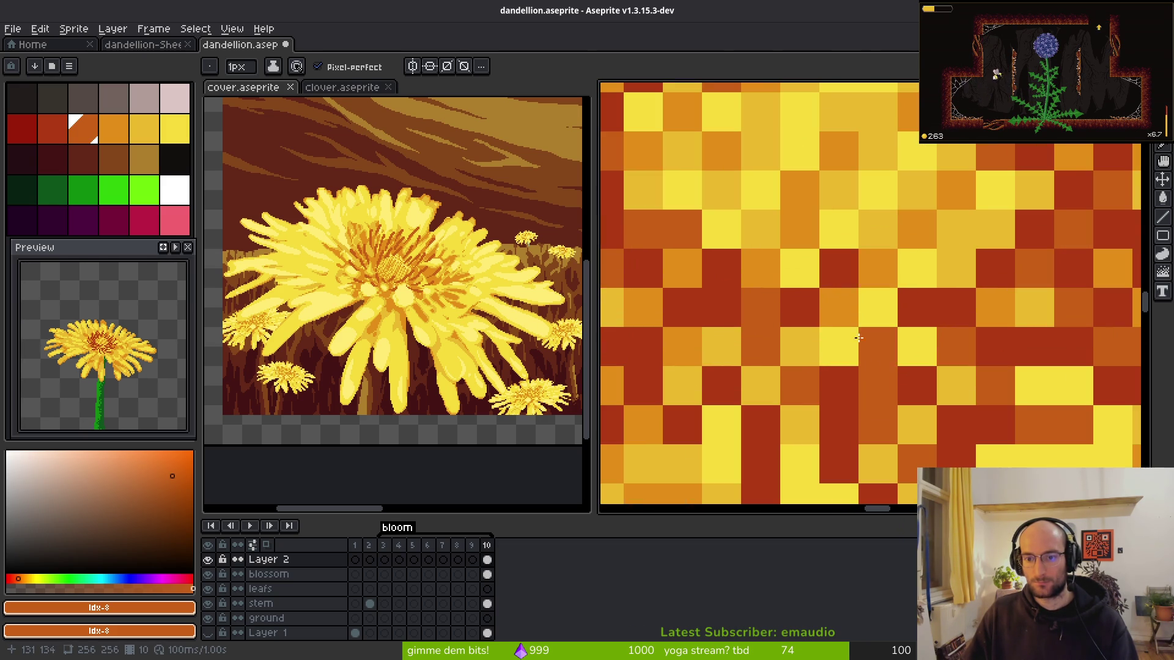
pyautogui.click(878, 268)
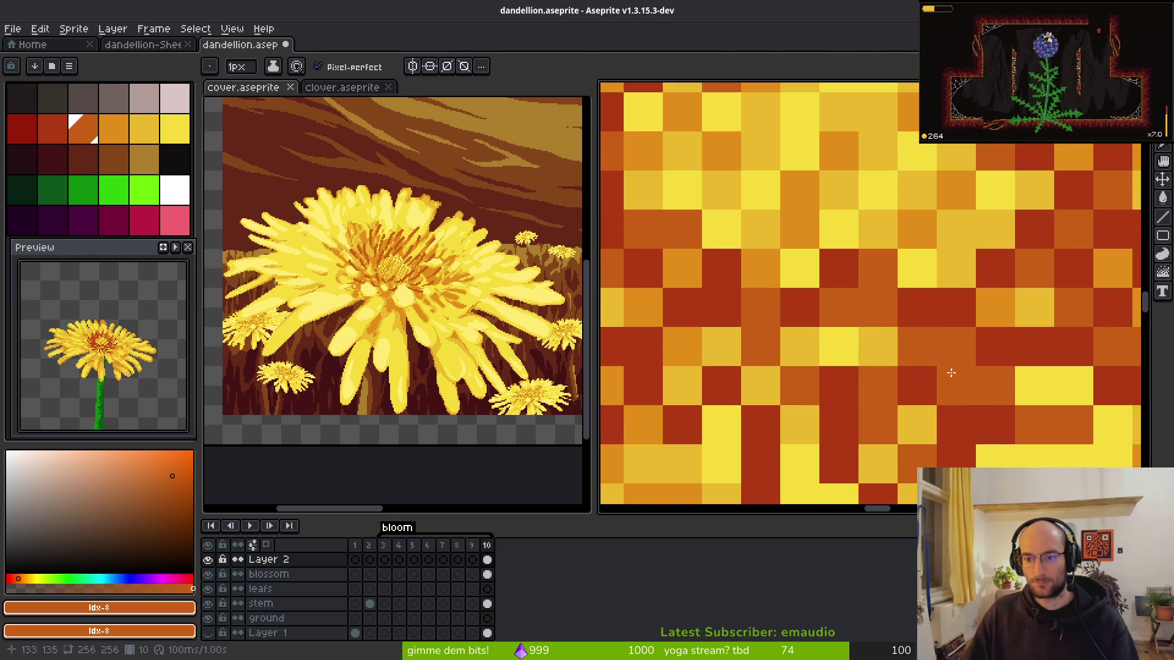
pyautogui.scroll(-5, 685, 389)
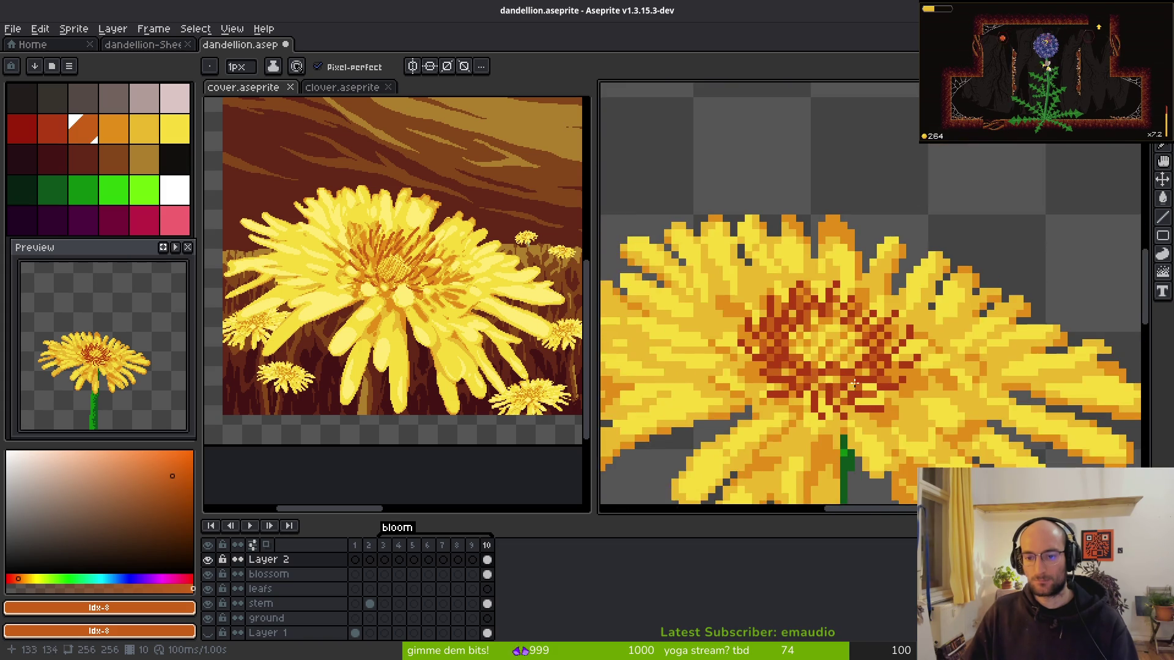
pyautogui.scroll(3, 862, 280)
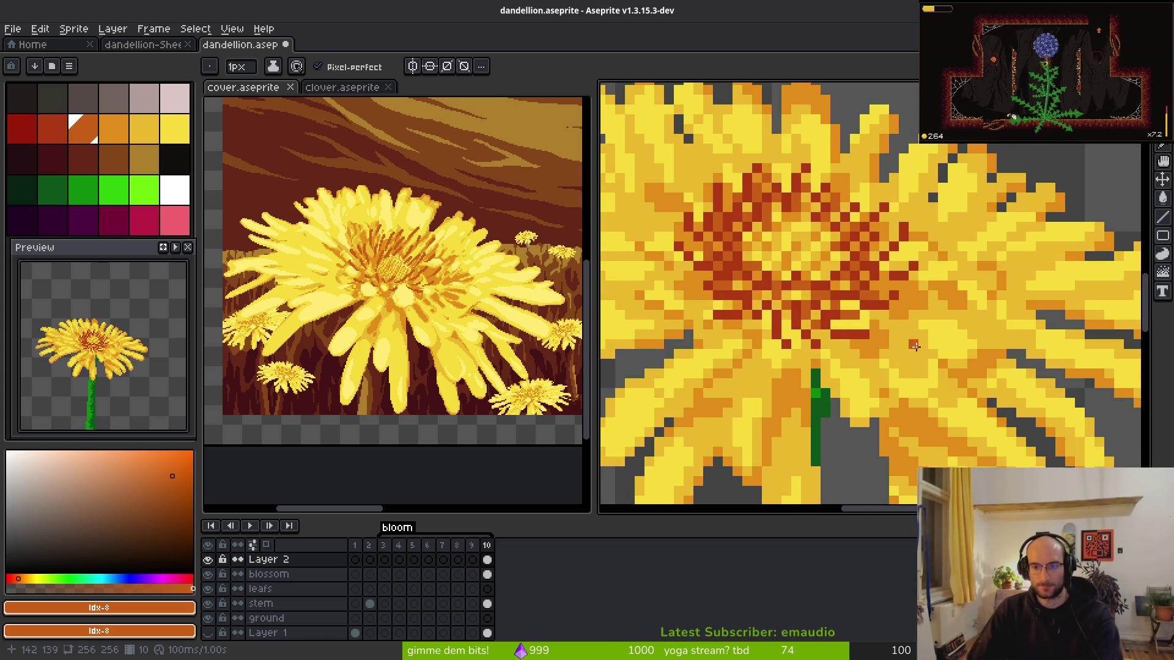
pyautogui.scroll(-4, 907, 331)
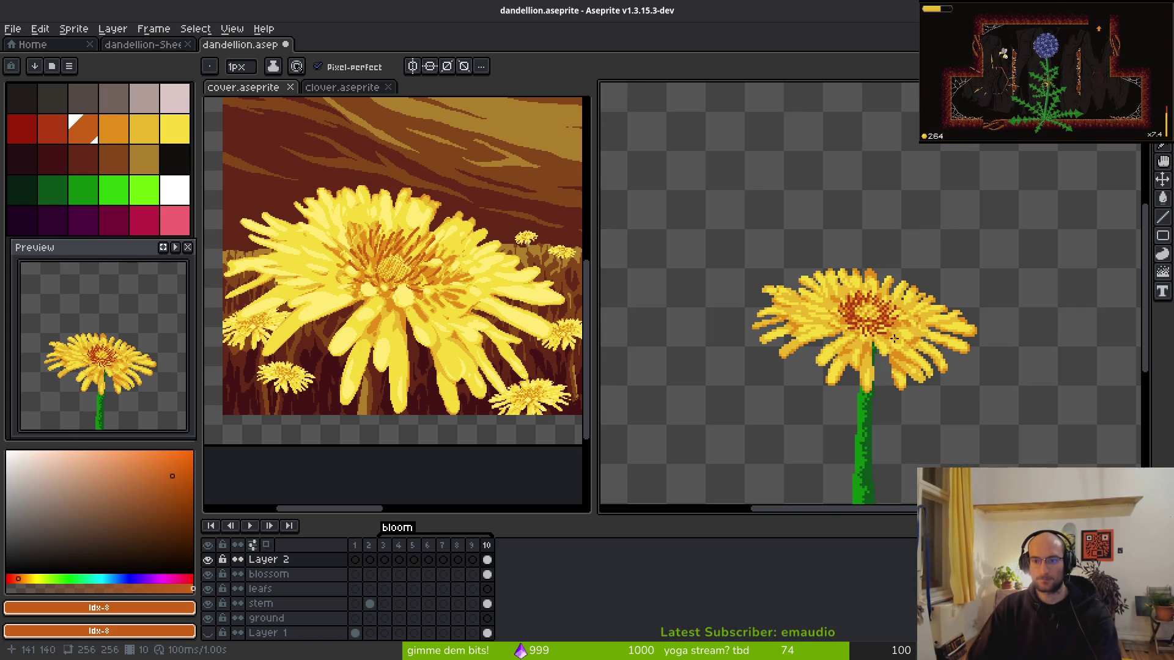
# - Save dandellion.aseprite and add an empty 11th frame to the timeline
pyautogui.hotkey('ctrl', 's')
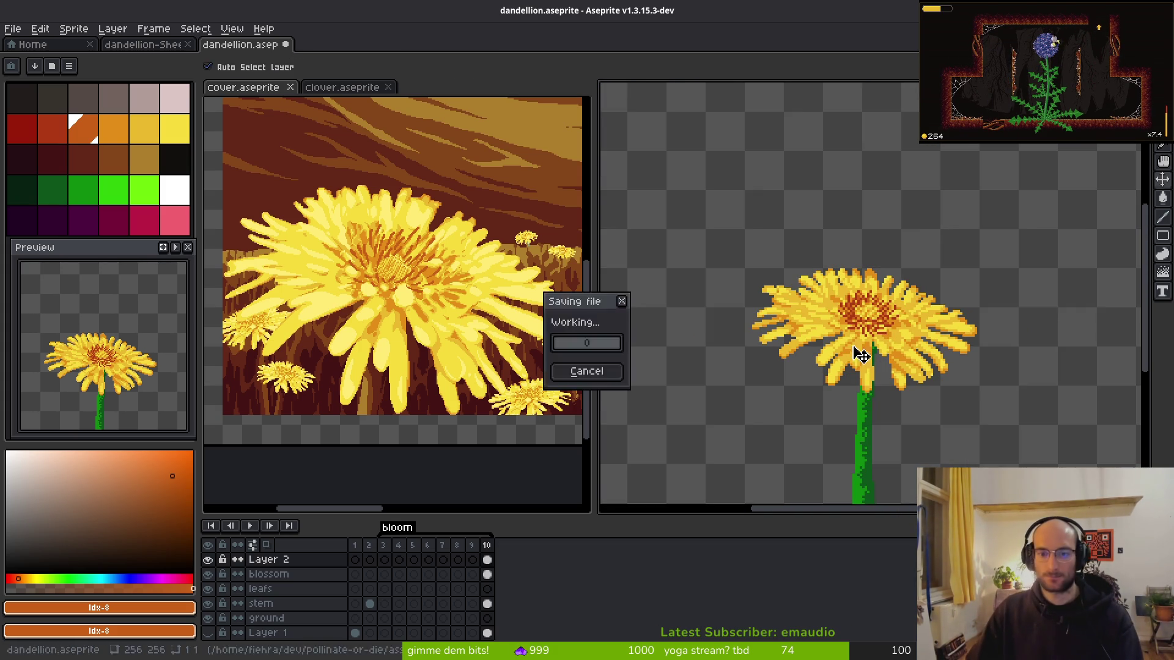
pyautogui.scroll(-2, 852, 346)
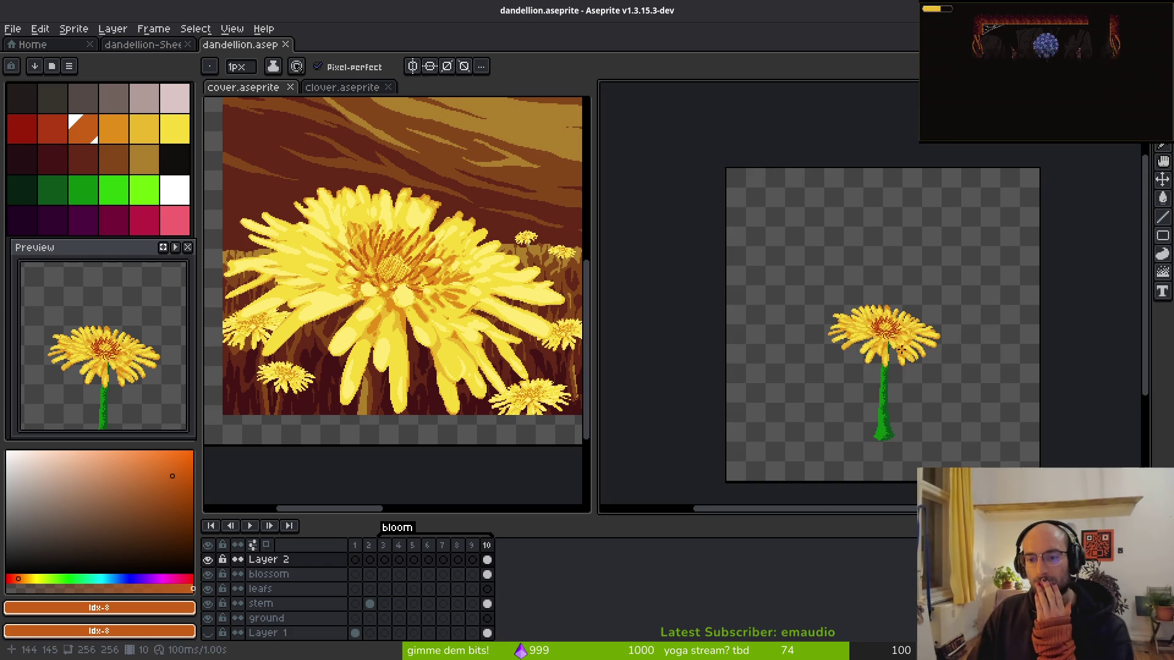
pyautogui.scroll(-1, 848, 347)
pyautogui.scroll(3, 849, 346)
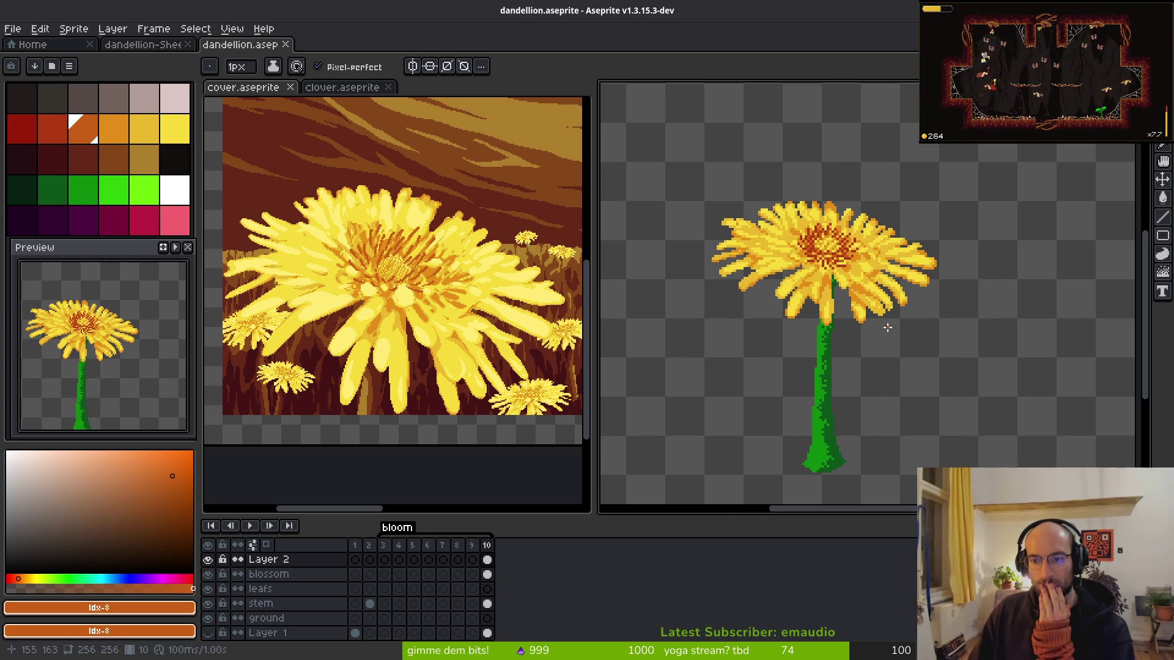
pyautogui.hotkey('ctrl', 's')
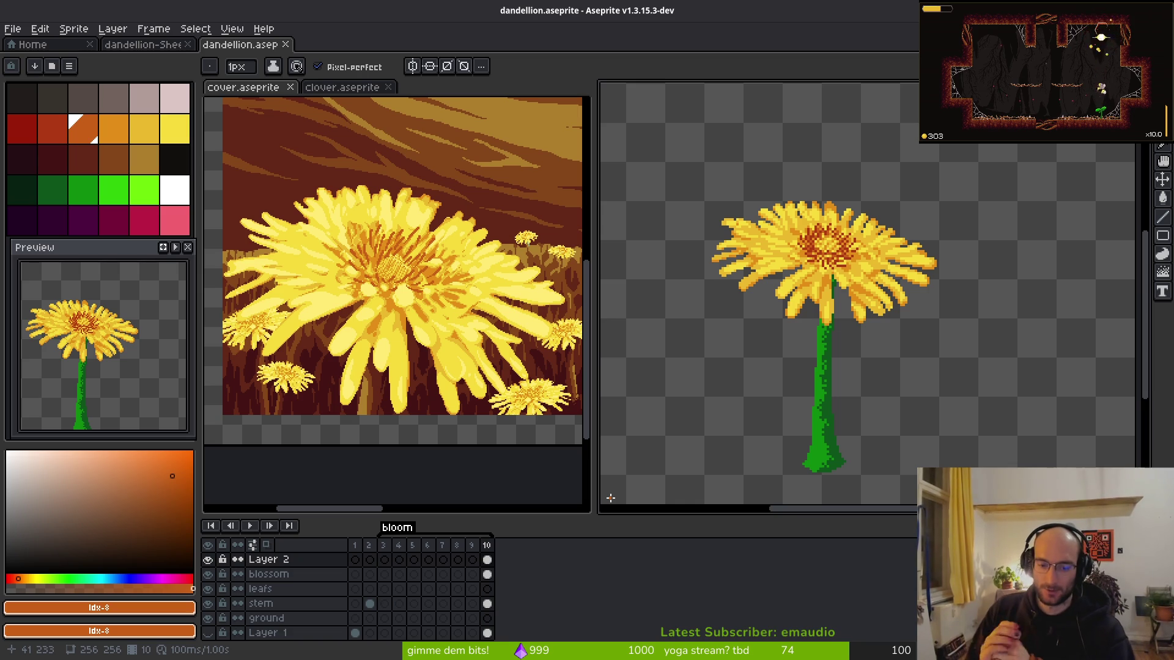
pyautogui.hotkey('alt', 'b')
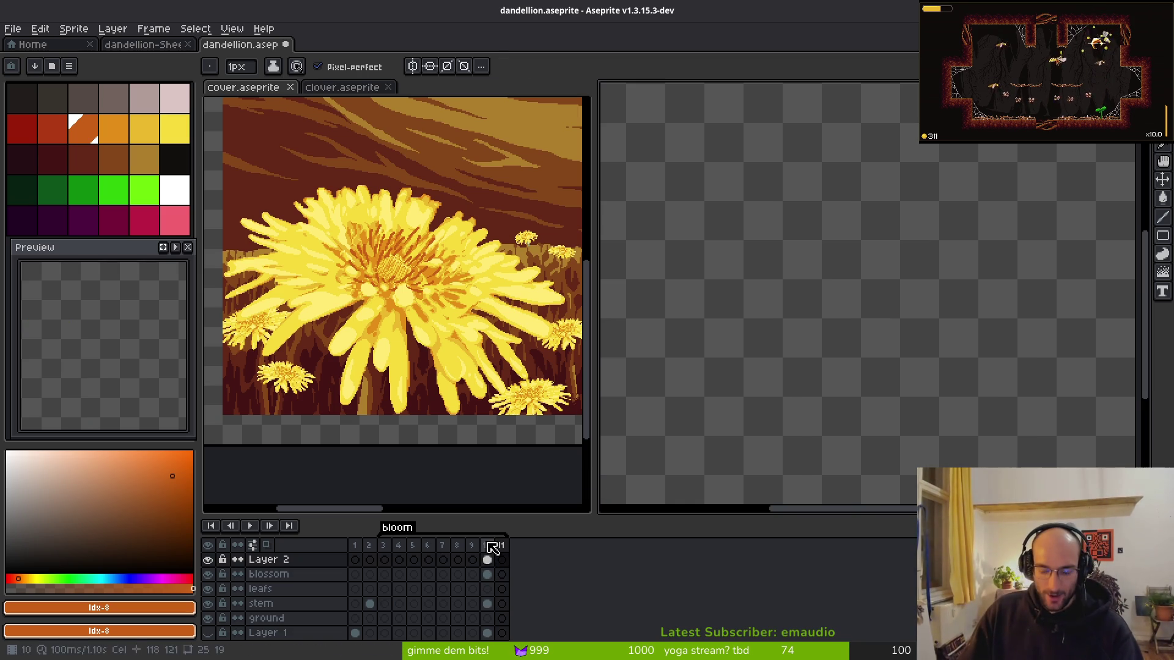
# - Replace the empty frame with a duplicate as frame 11 and tilt the blossom about -2.8°
pyautogui.hotkey('ctrl', 'z')
pyautogui.hotkey('alt', 'n')
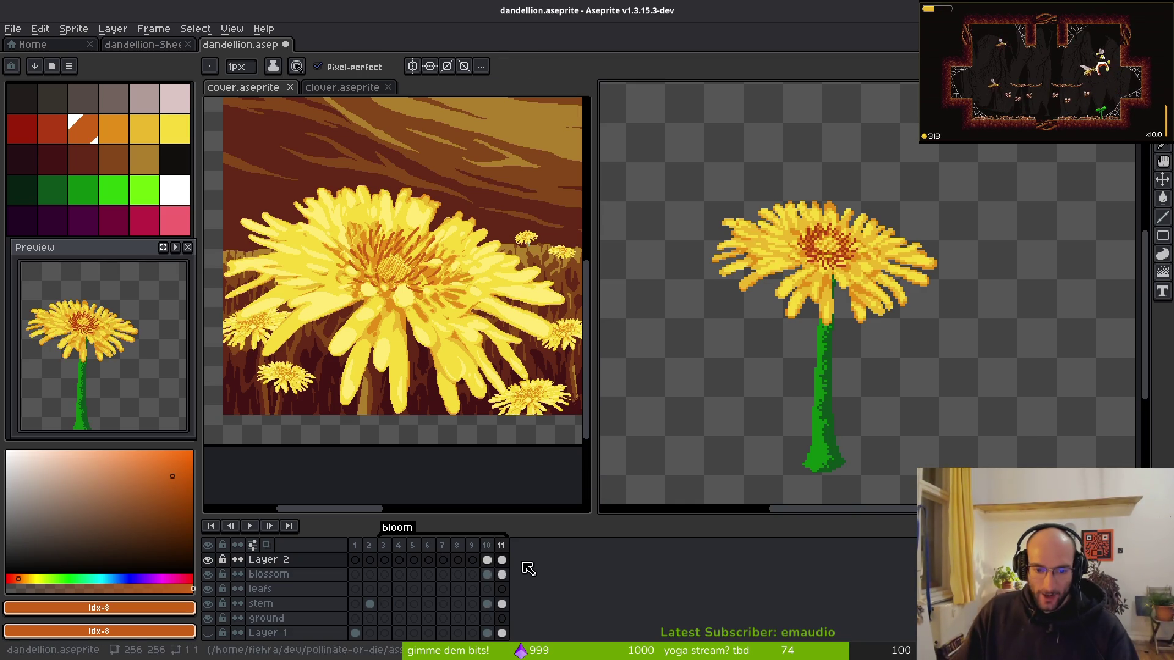
pyautogui.click(502, 575)
pyautogui.hotkey('ctrl', 'v')
pyautogui.hotkey('ctrl', 't')
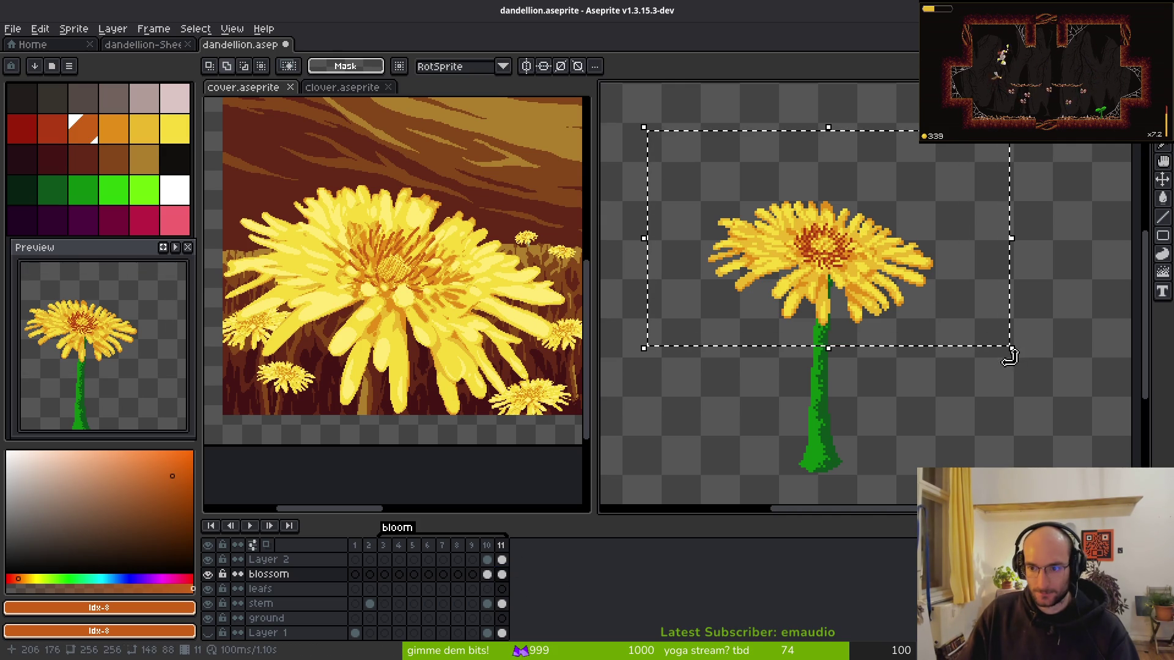
pyautogui.moveTo(1014, 361)
pyautogui.mouseDown()
pyautogui.moveTo(1018, 378)
pyautogui.moveTo(1009, 365)
pyautogui.mouseUp()
pyautogui.press('Return')
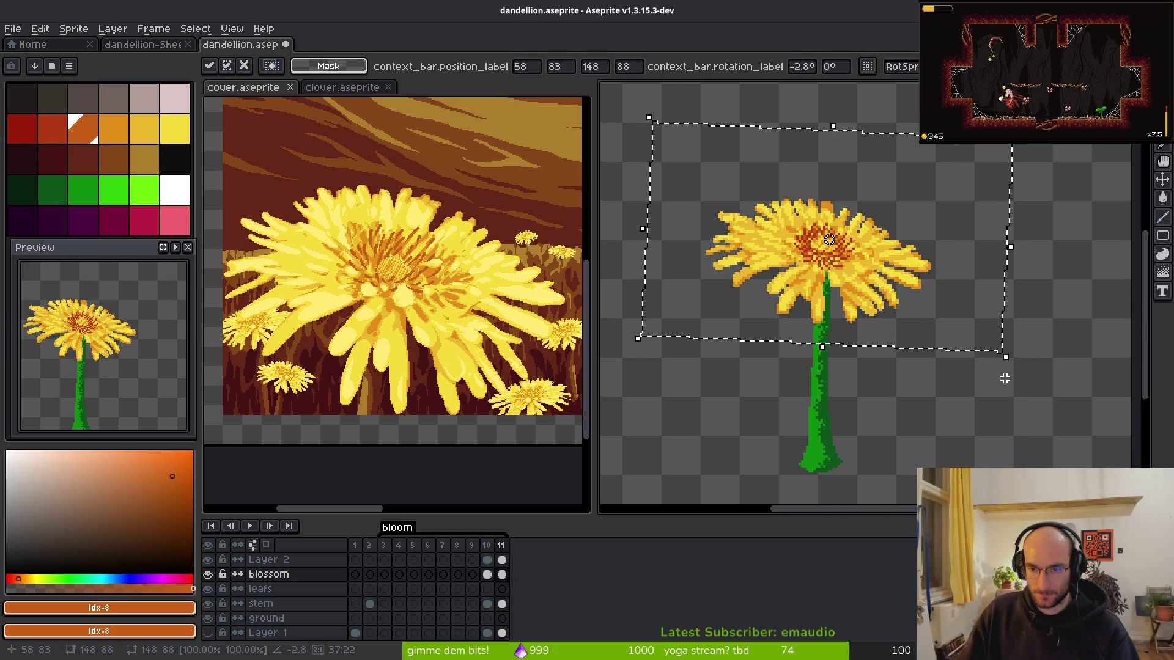
# - Flip between frames 10 and 11 to compare the tilt, ending on frame 11
pyautogui.press('Left')
pyautogui.press('Right')
pyautogui.press('Left')
pyautogui.press('Right')
pyautogui.press('Left')
pyautogui.press('Right')
pyautogui.press('Left')
pyautogui.press('Right')
pyautogui.press('Left')
pyautogui.press('Right')
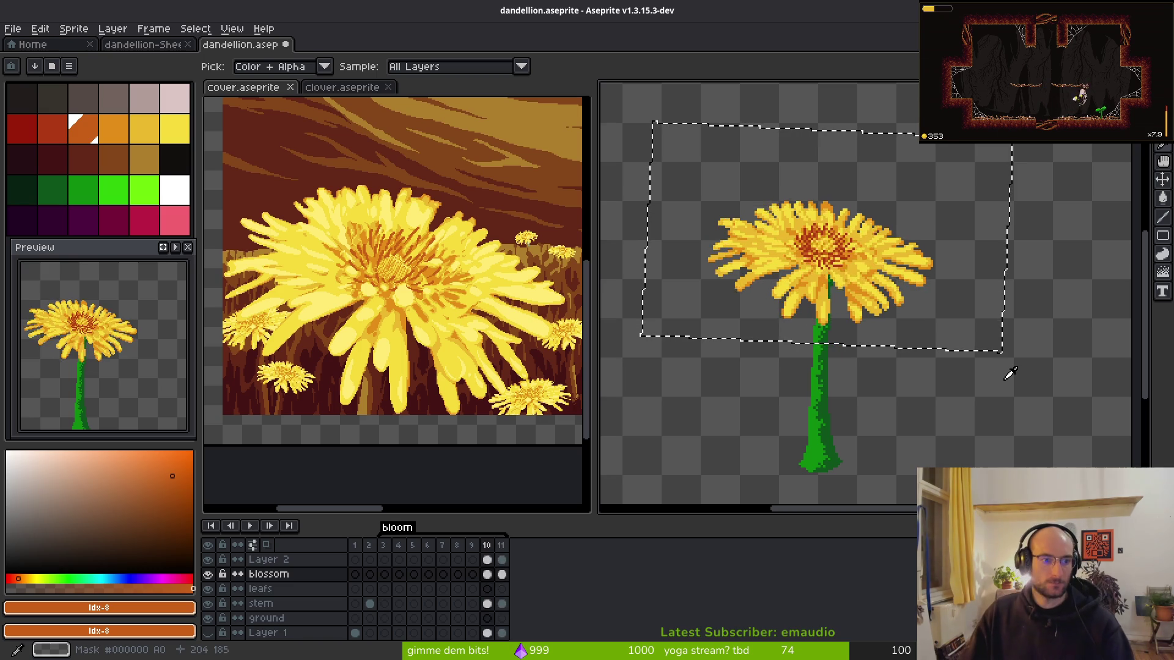
pyautogui.press('Left')
pyautogui.press('Right')
pyautogui.press('Left')
pyautogui.press('Right')
pyautogui.press('Left')
pyautogui.press('Right')
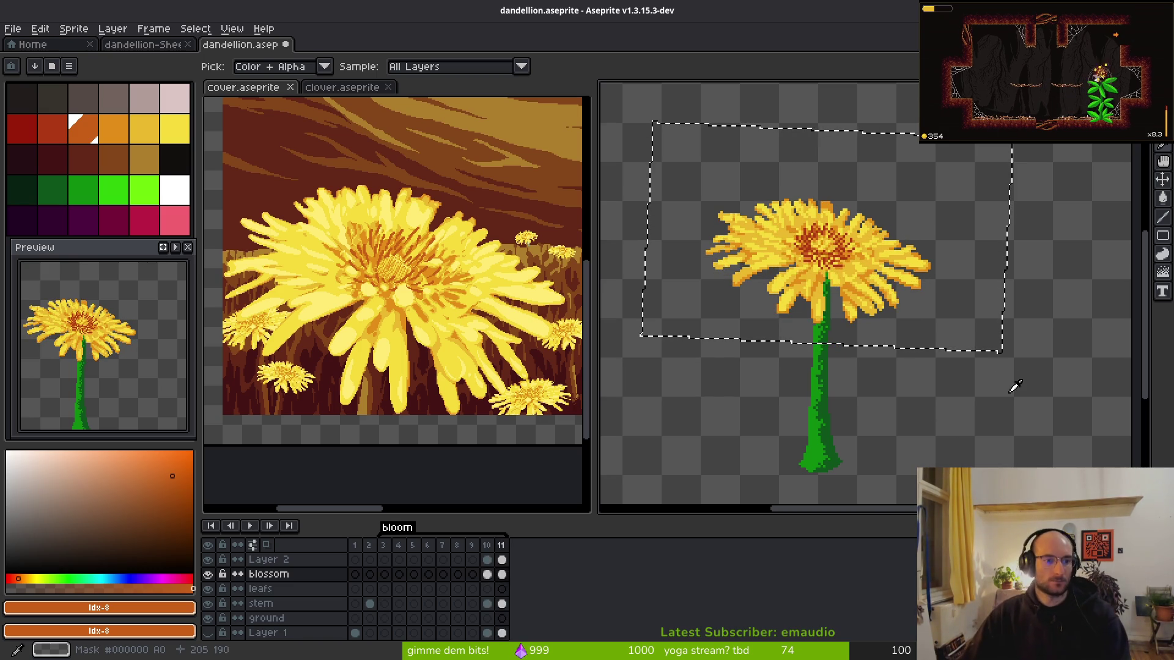
pyautogui.press('ctrl')
# - Rotate Layer 2's frame-11 centre speckles about -3.3° and play the animation
pyautogui.click(502, 559)
pyautogui.press('Down')
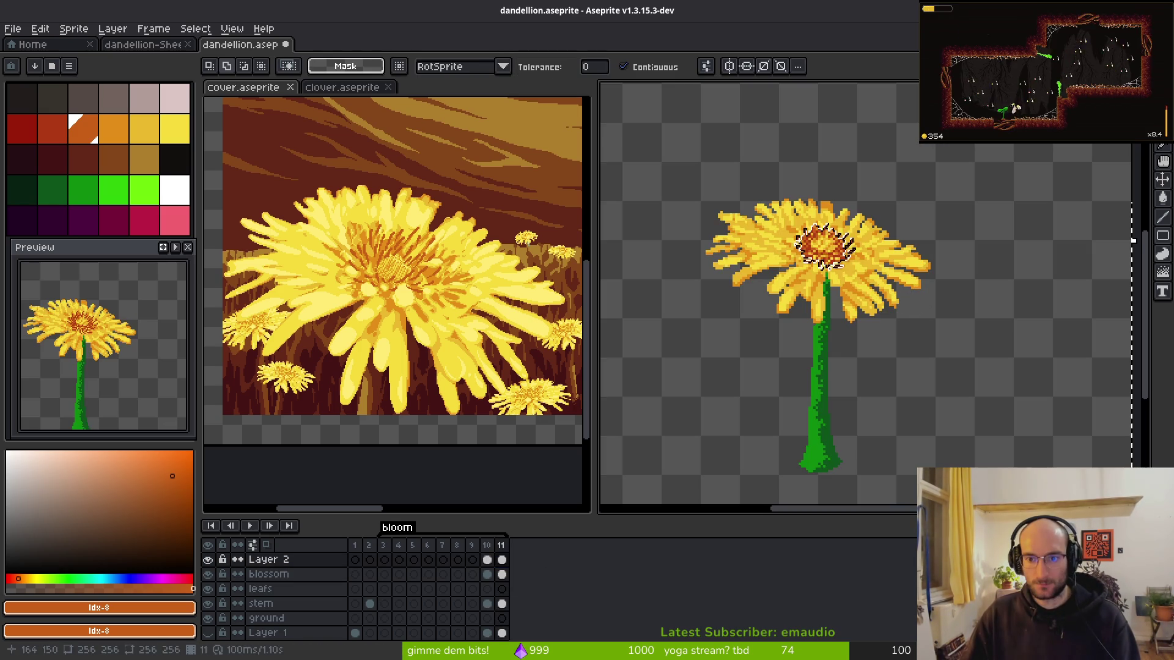
pyautogui.click(851, 260)
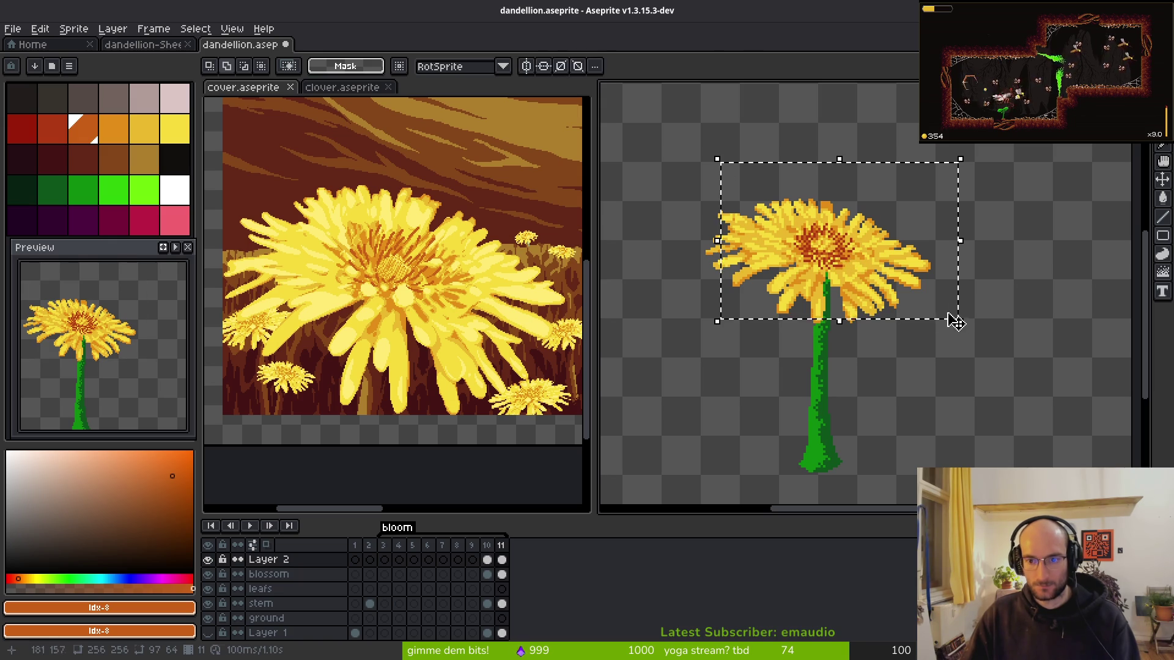
pyautogui.moveTo(968, 328); pyautogui.dragTo(972, 347)
pyautogui.press('Return')
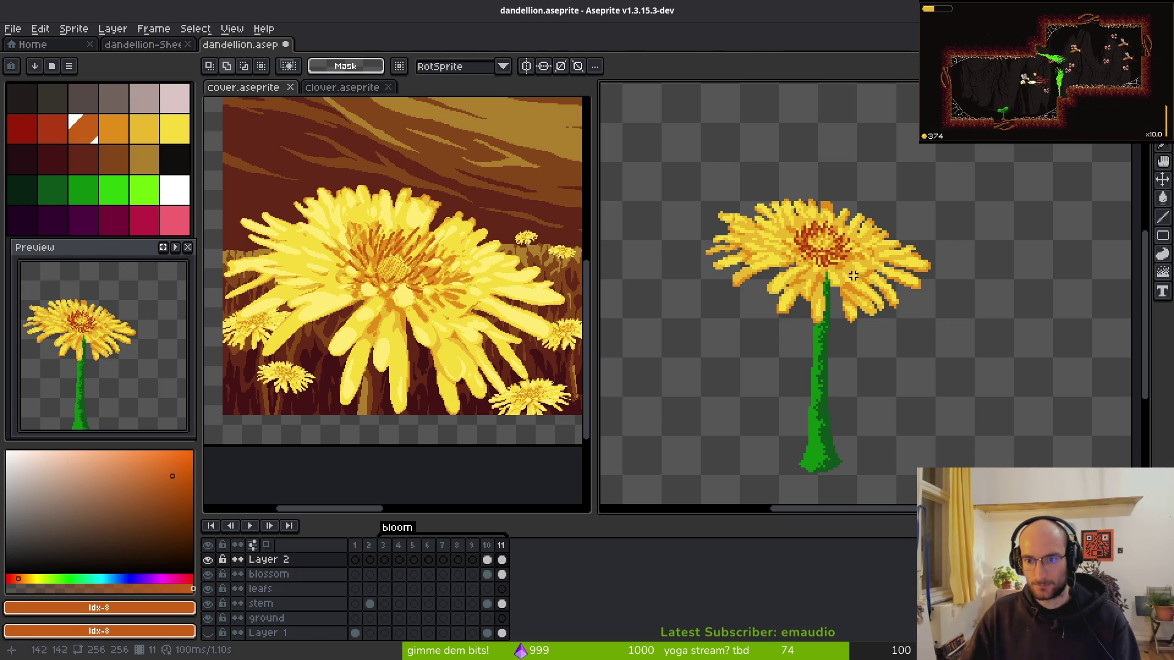
pyautogui.press('Return')
pyautogui.press('i')
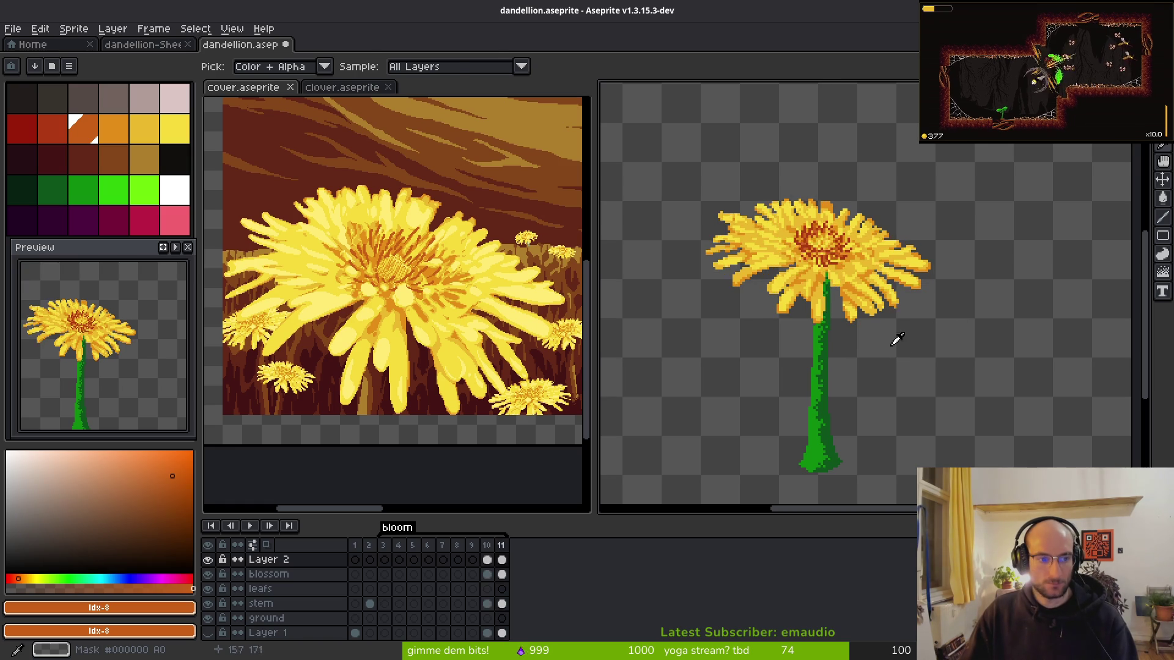
# - Recolour red centre pixels orange and yellow, paint a short orange run, and pick the dark rust colour
pyautogui.press('m')
pyautogui.scroll(8, 812, 319)
pyautogui.press('b')
pyautogui.click(773, 320)
pyautogui.click(832, 301)
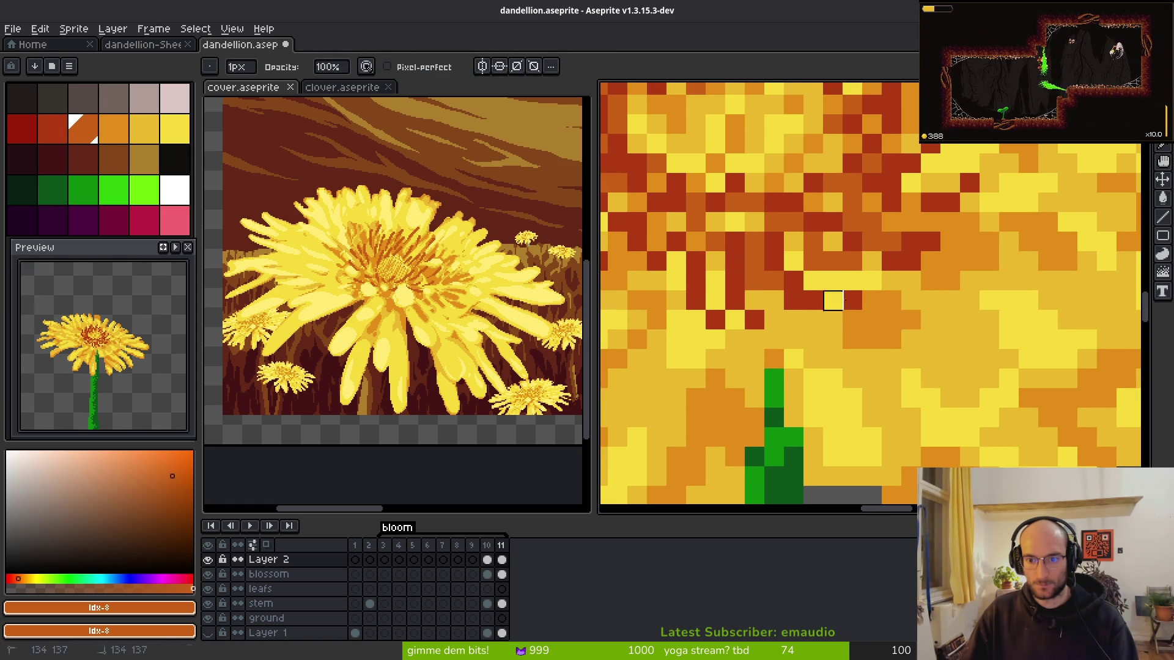
pyautogui.click(852, 300)
pyautogui.scroll(2, 892, 281)
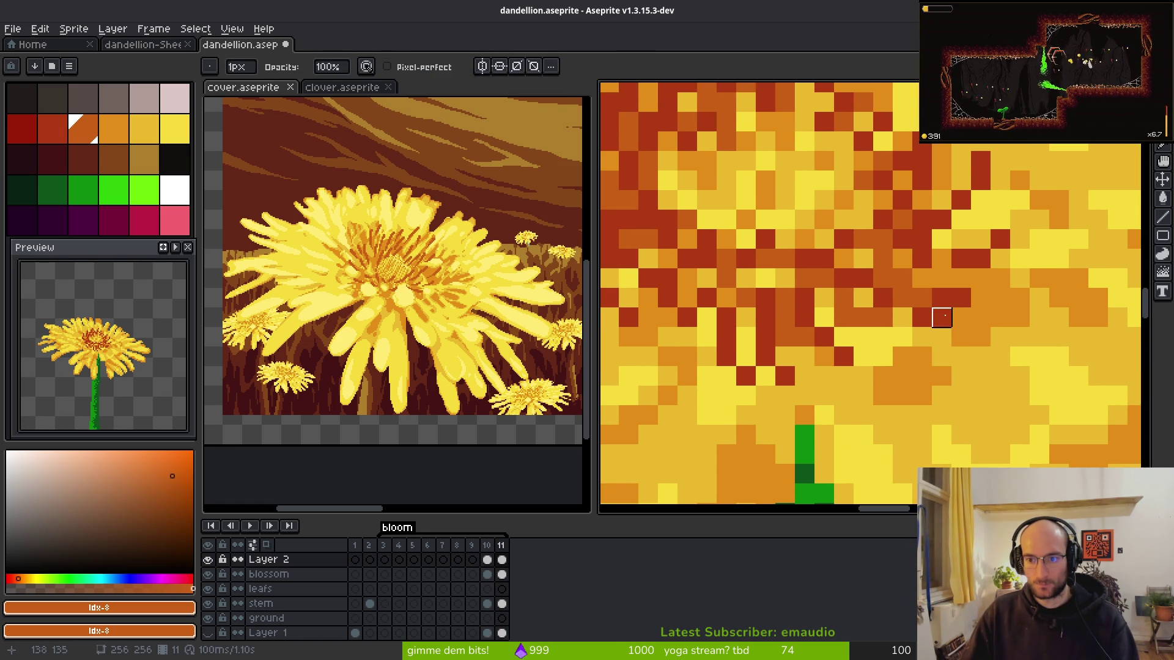
pyautogui.scroll(3, 922, 239)
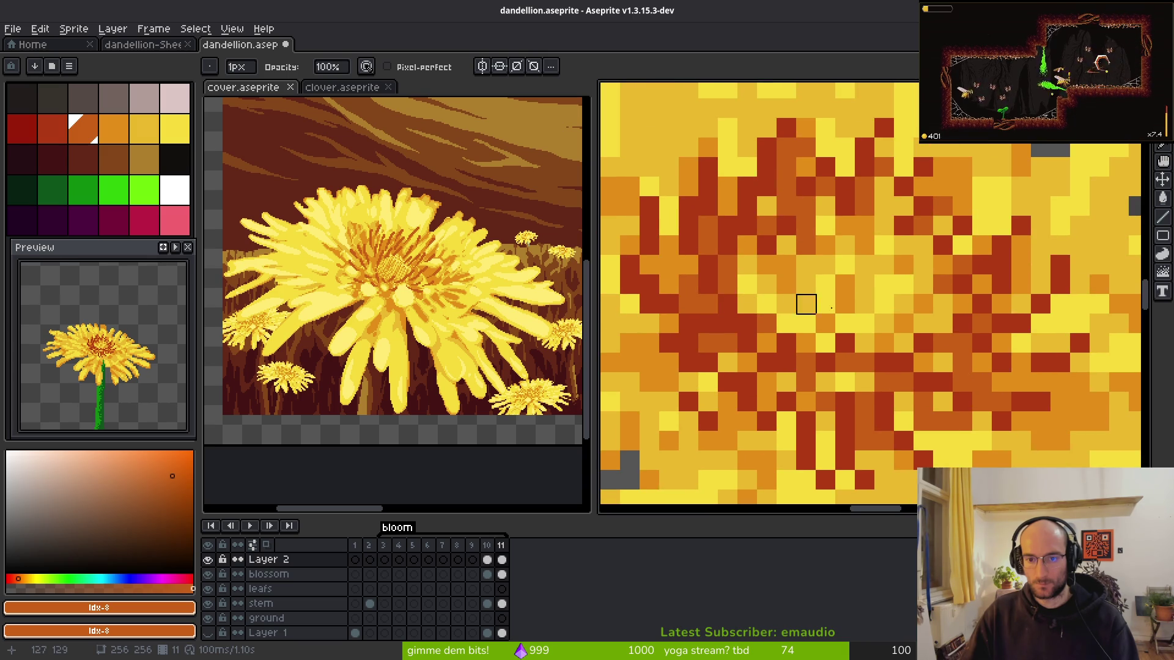
pyautogui.scroll(-4, 934, 319)
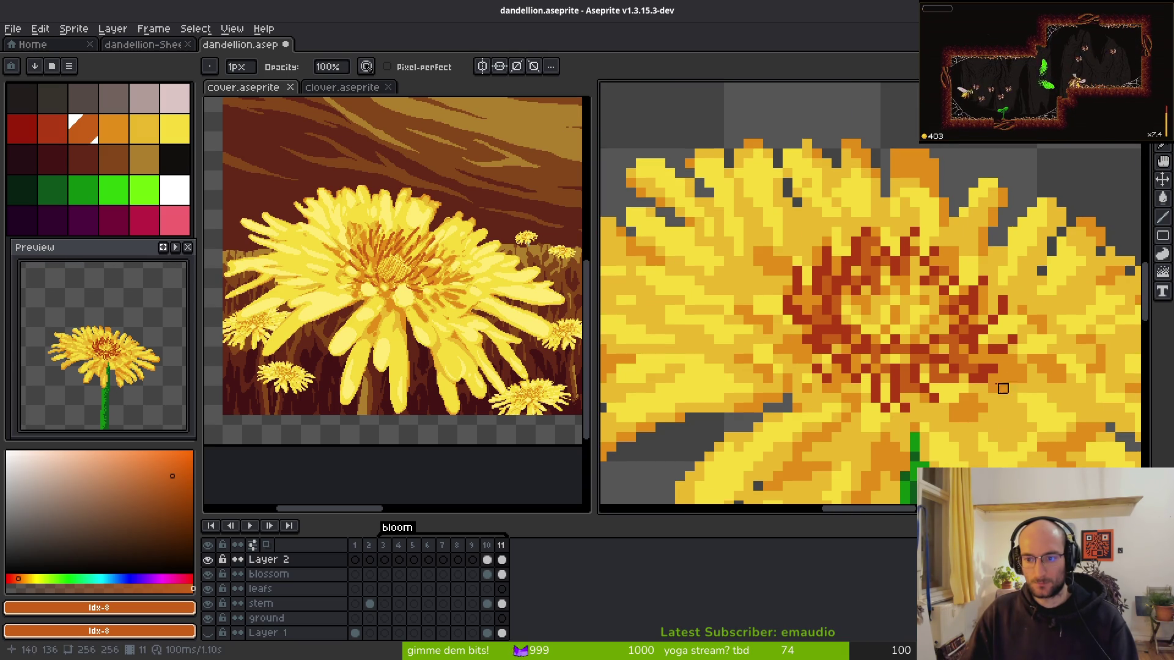
pyautogui.scroll(3, 977, 368)
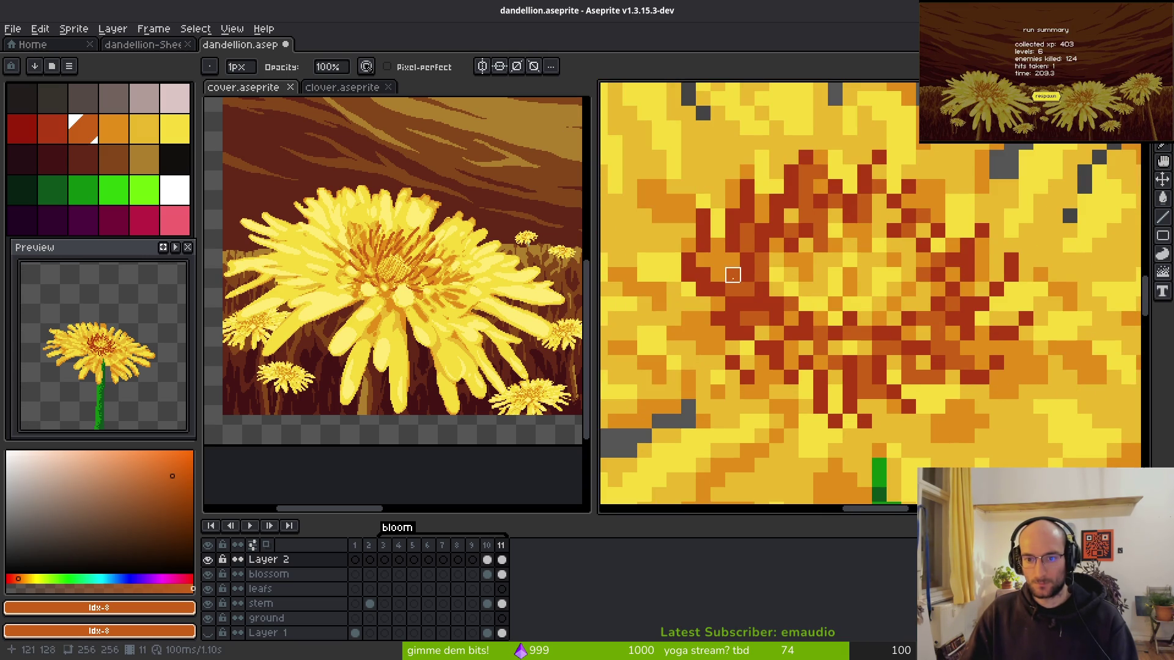
pyautogui.moveTo(703, 275); pyautogui.dragTo(762, 289)
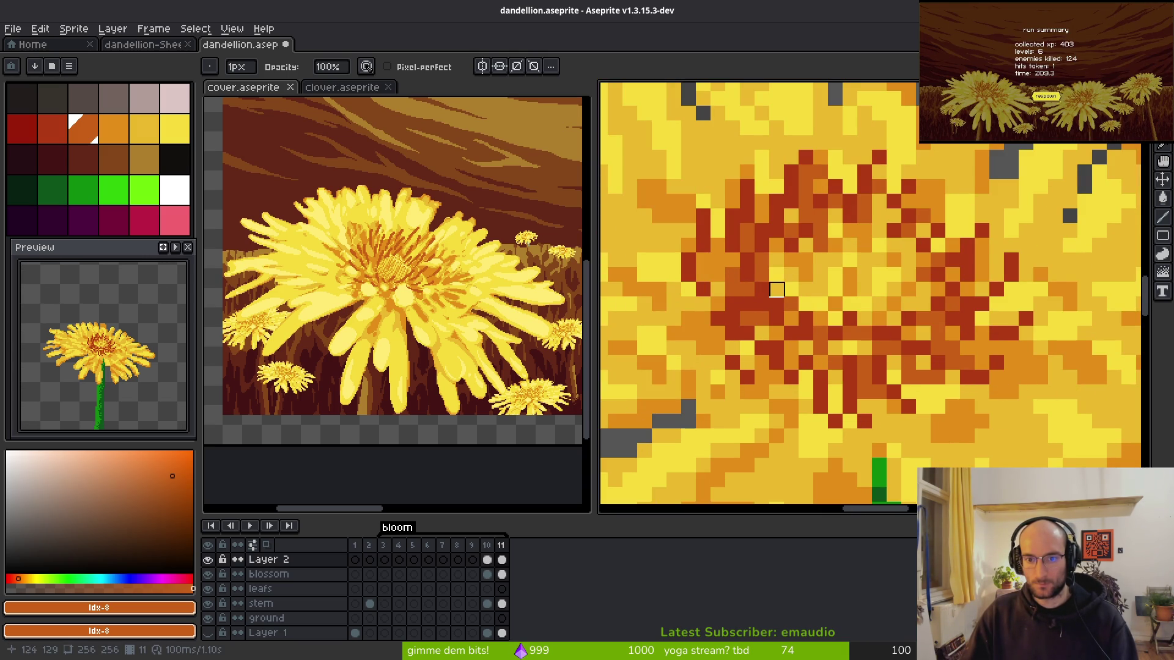
pyautogui.keyDown('alt'); pyautogui.click(716, 262); pyautogui.keyUp('alt')
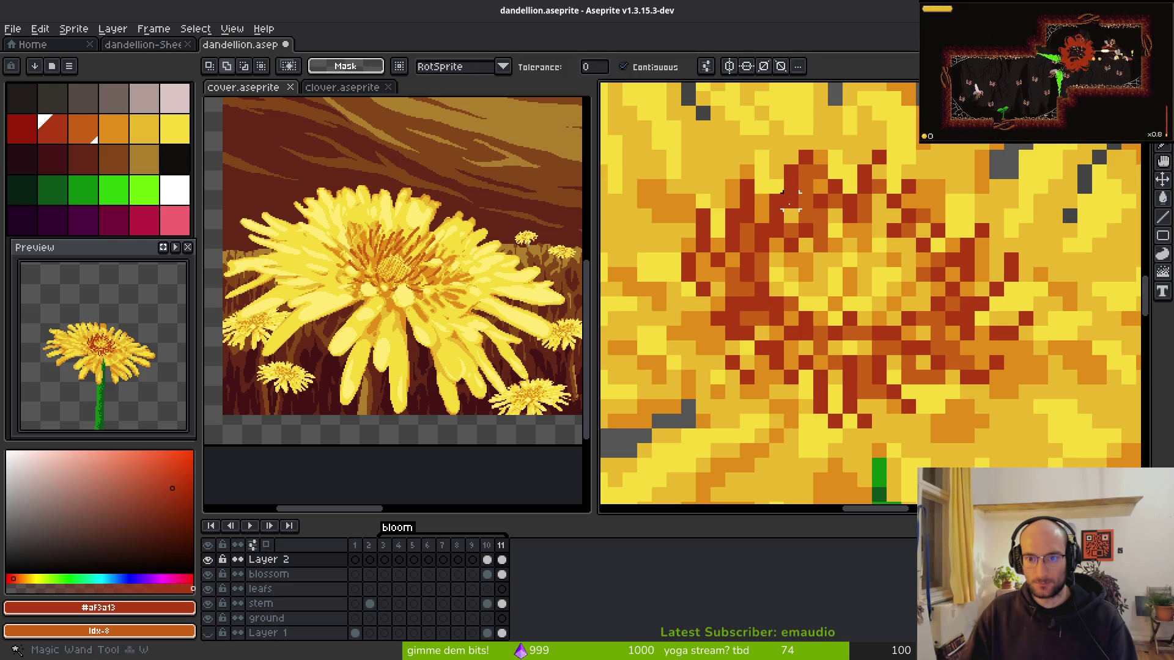
# - Undo the last pencil stroke in the centre and save dandellion.aseprite
pyautogui.scroll(-3, 873, 297)
pyautogui.scroll(3, 873, 297)
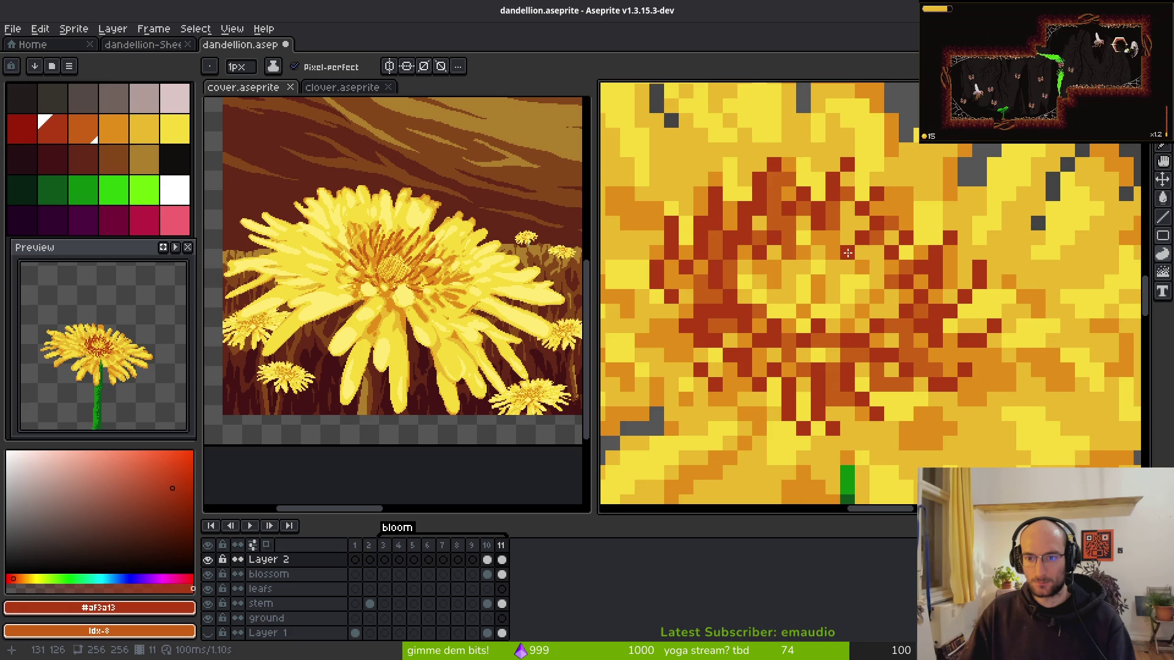
pyautogui.scroll(-3, 882, 261)
pyautogui.scroll(3, 859, 352)
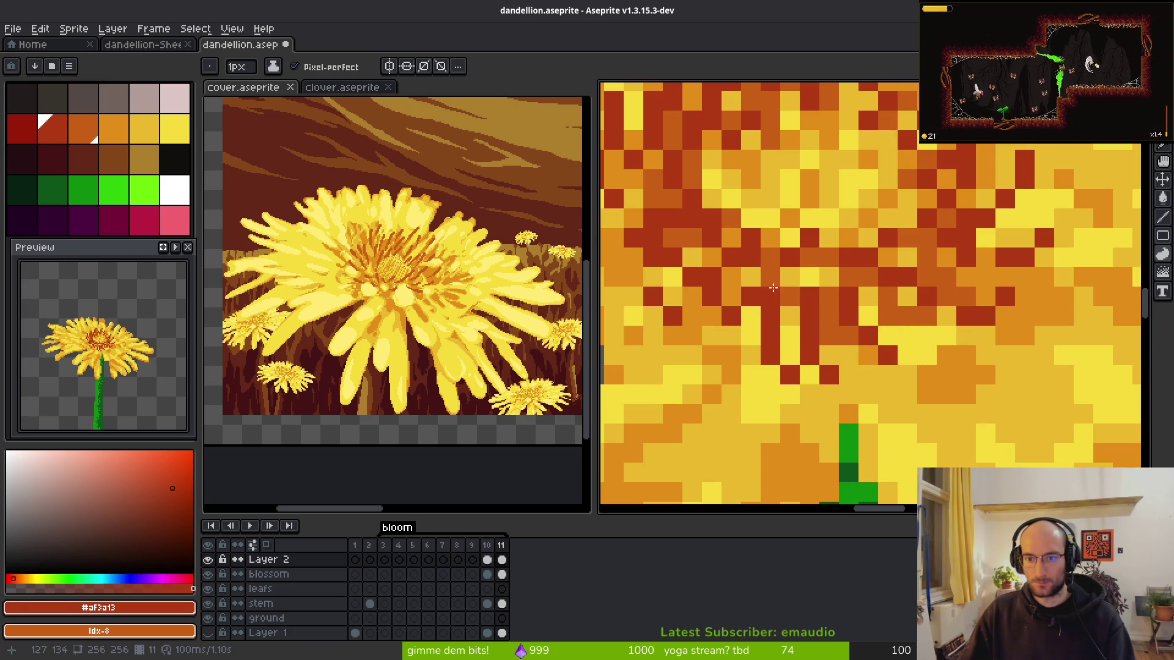
pyautogui.scroll(-2, 911, 343)
pyautogui.press('e')
pyautogui.scroll(-2, 995, 386)
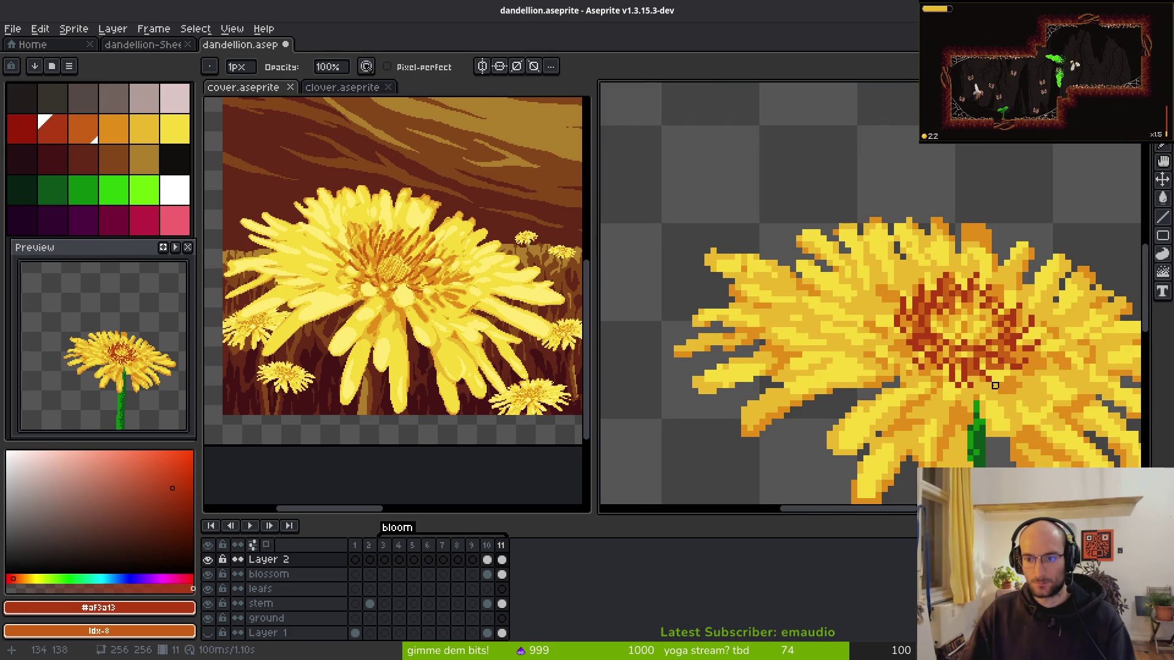
pyautogui.scroll(-2, 1001, 385)
pyautogui.hotkey('ctrl', 'z')
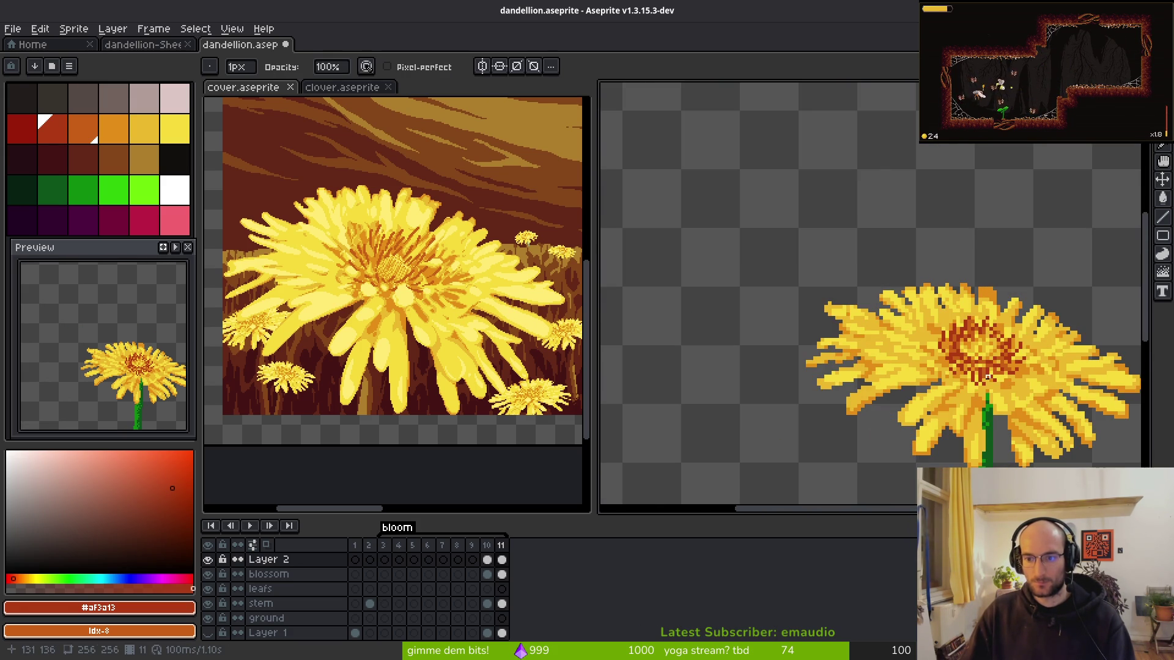
pyautogui.scroll(4, 904, 354)
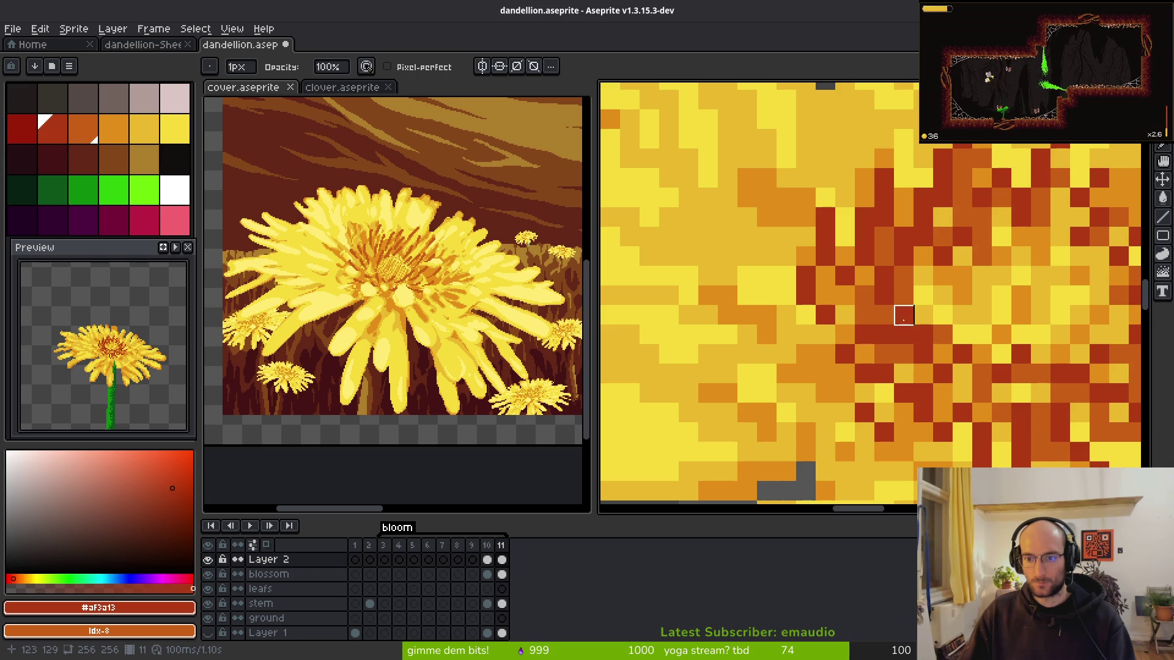
pyautogui.press('b')
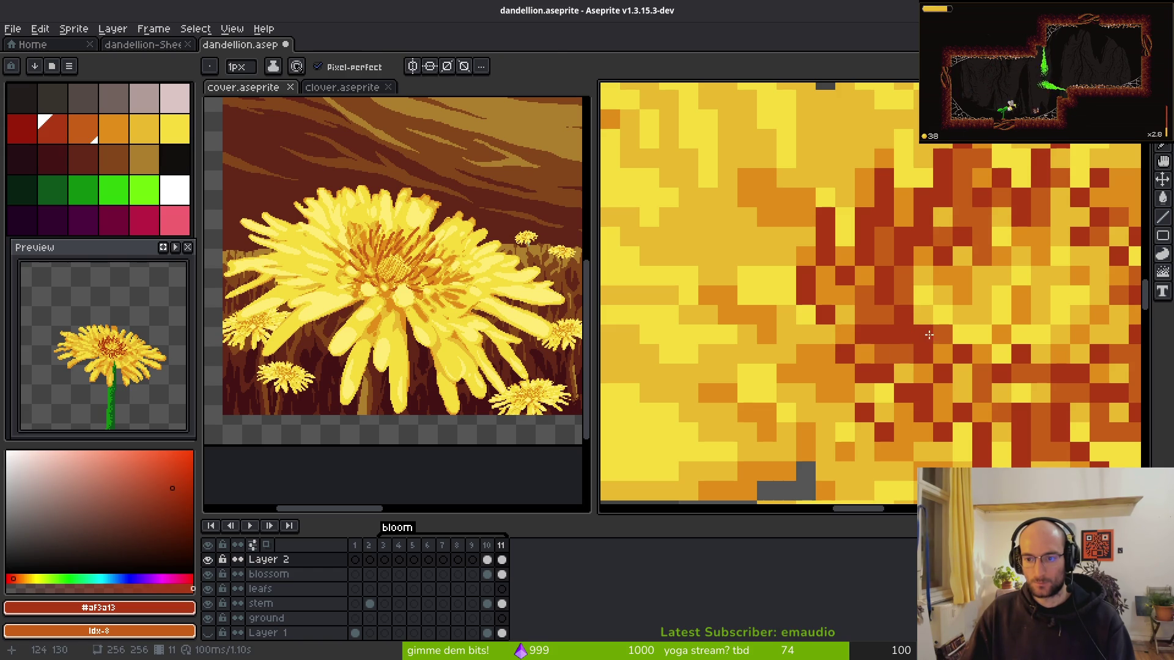
pyautogui.press('e')
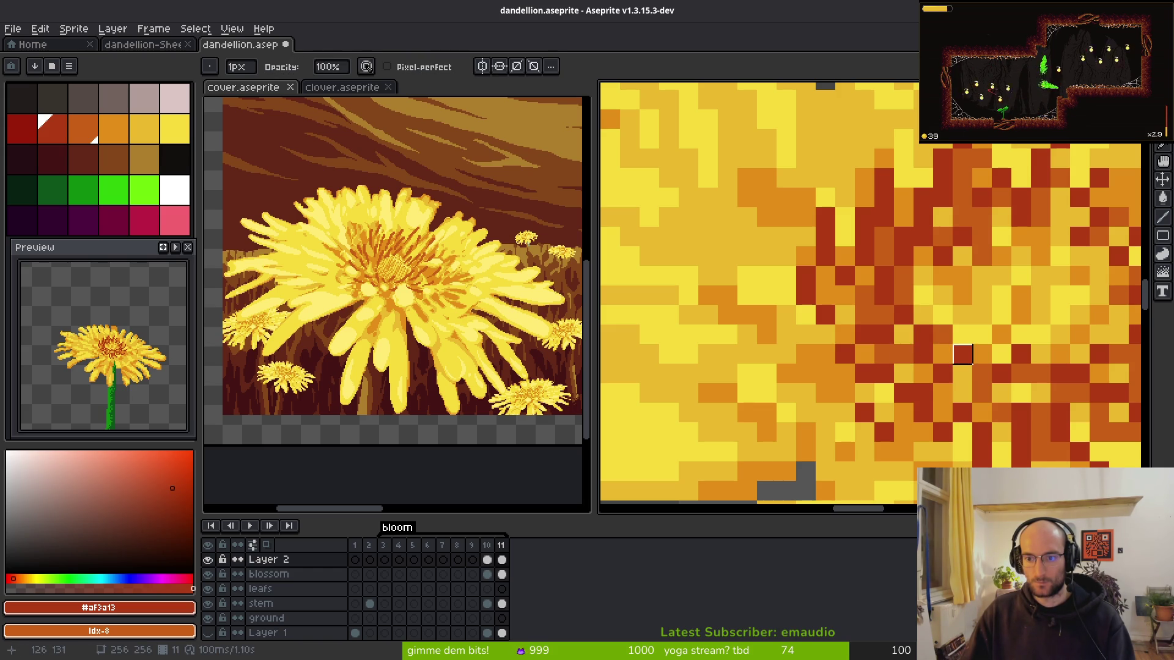
pyautogui.press('b')
pyautogui.scroll(-3, 965, 354)
pyautogui.hotkey('ctrl', 's')
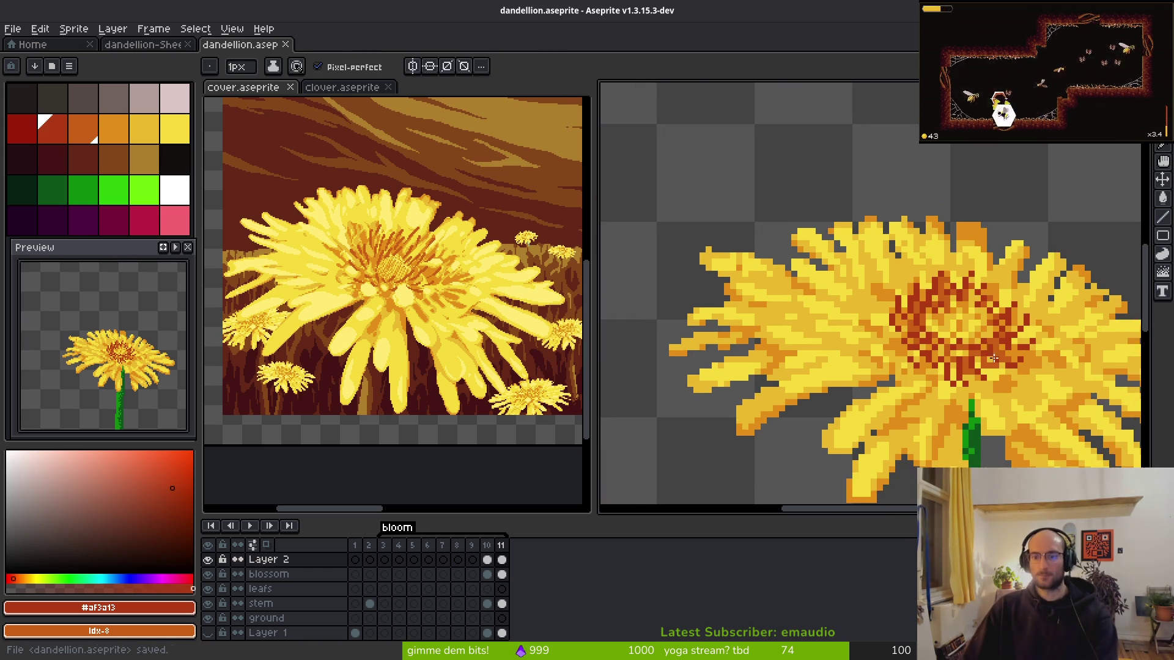
pyautogui.scroll(2, 992, 341)
pyautogui.scroll(3, 868, 345)
pyautogui.press('alt')
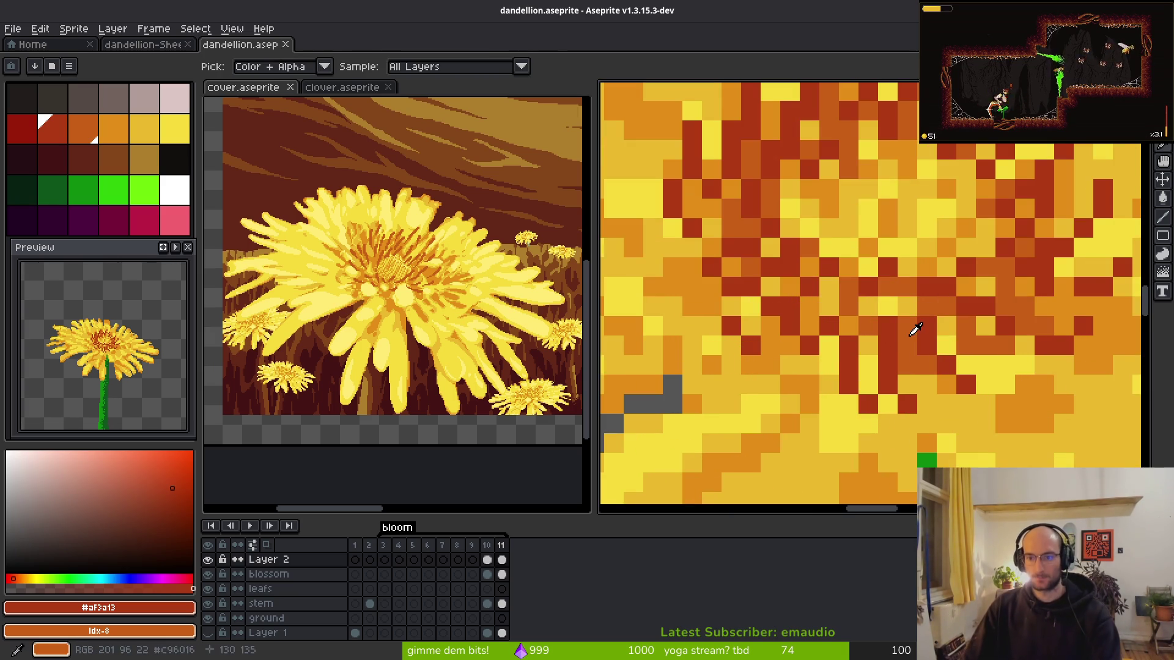
# - Sample orange #c96016 from the centre, paint a centre pixel with it, then undo that stroke
pyautogui.keyDown('alt'); pyautogui.click(915, 330); pyautogui.keyUp('alt')
pyautogui.click(790, 286)
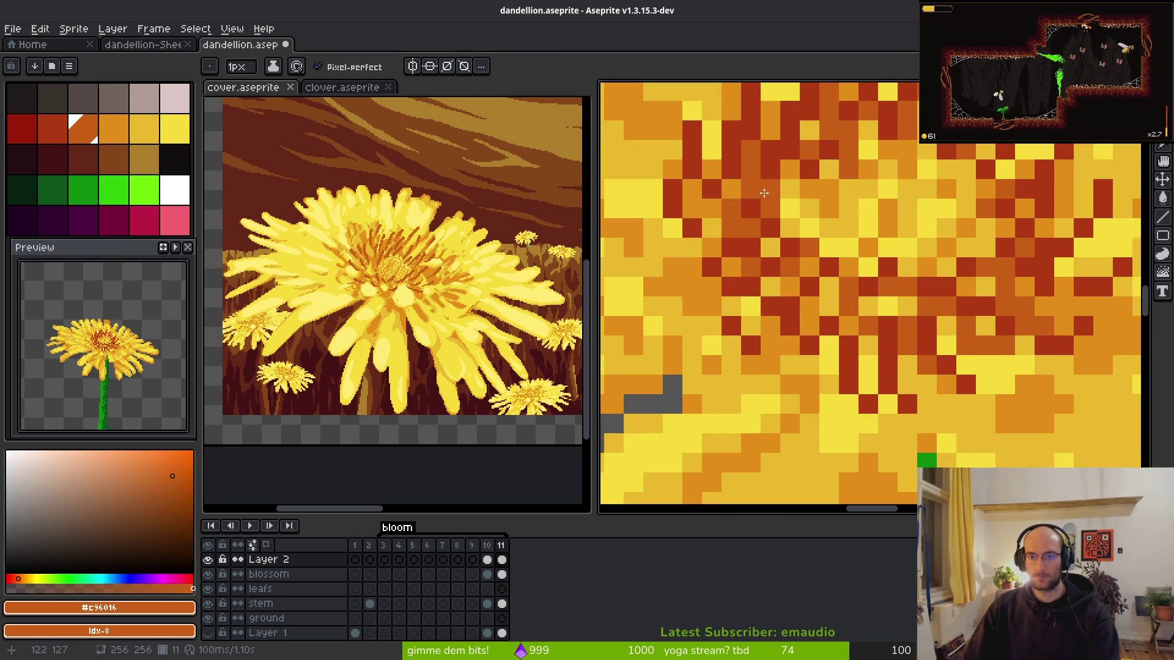
pyautogui.scroll(1, 787, 245)
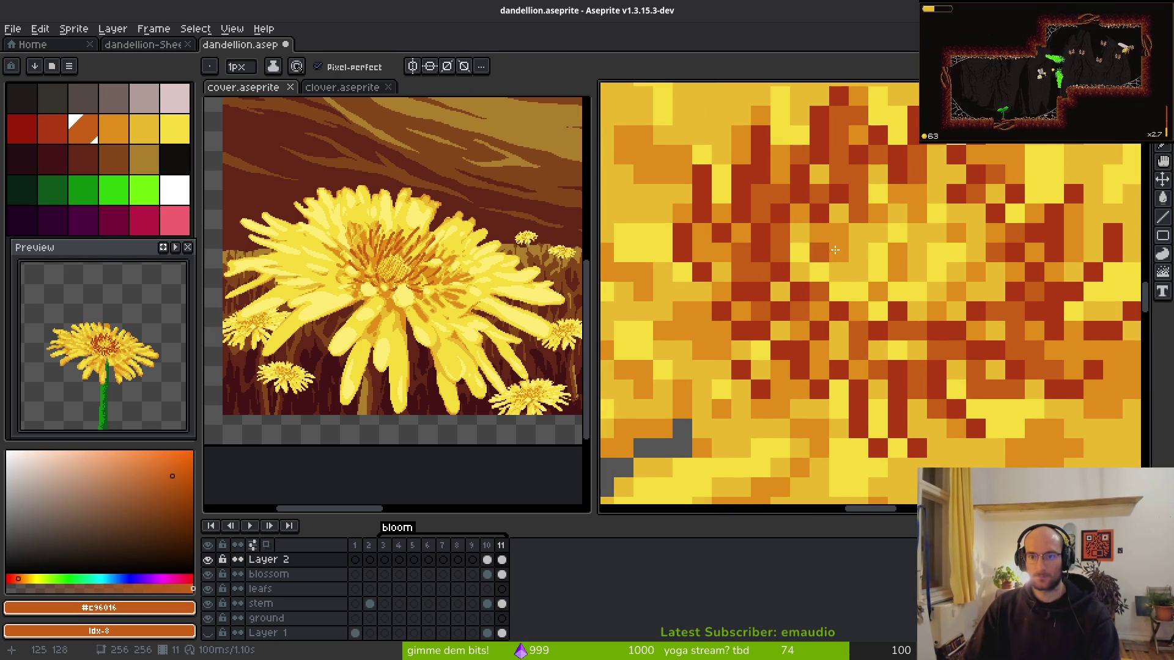
pyautogui.scroll(-2, 847, 220)
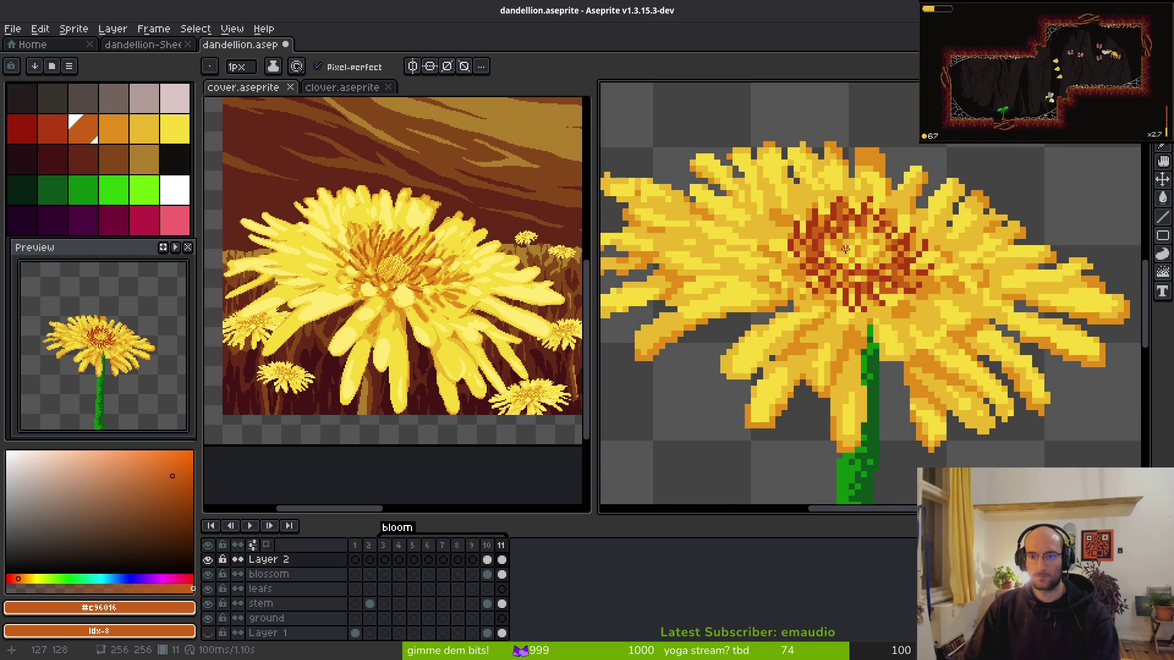
pyautogui.scroll(2, 849, 251)
pyautogui.hotkey('ctrl', 'z')
pyautogui.hotkey('ctrl', 'z')
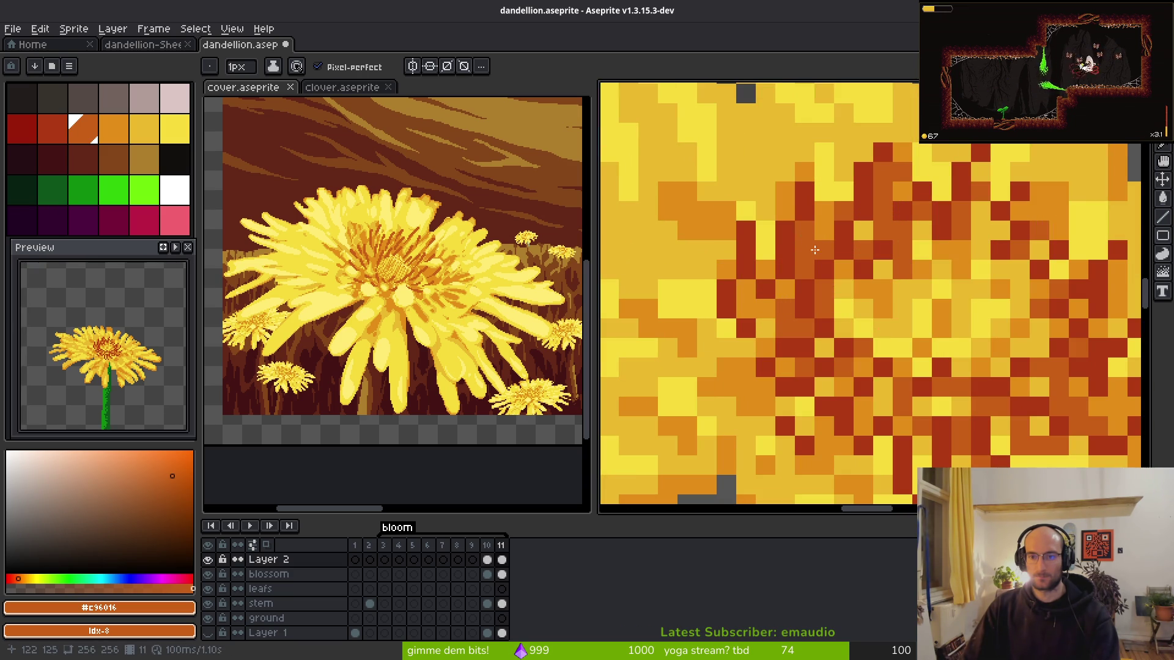
# - Erase a stray pixel in the flower centre and save the sprite
pyautogui.press('e')
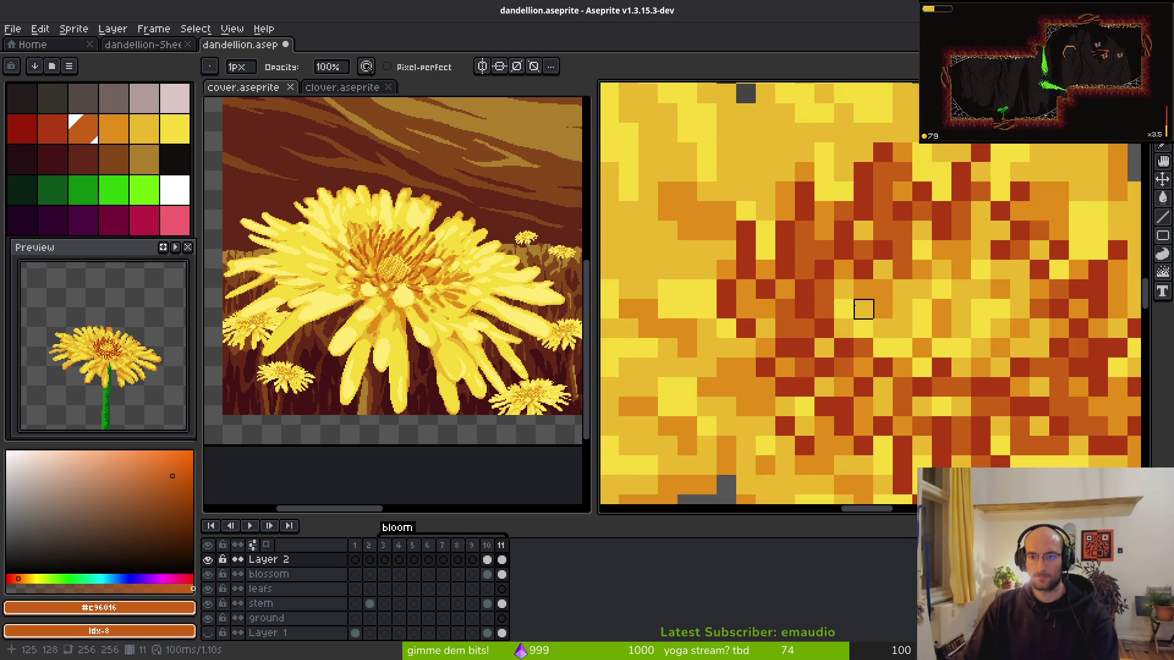
pyautogui.scroll(-2, 915, 321)
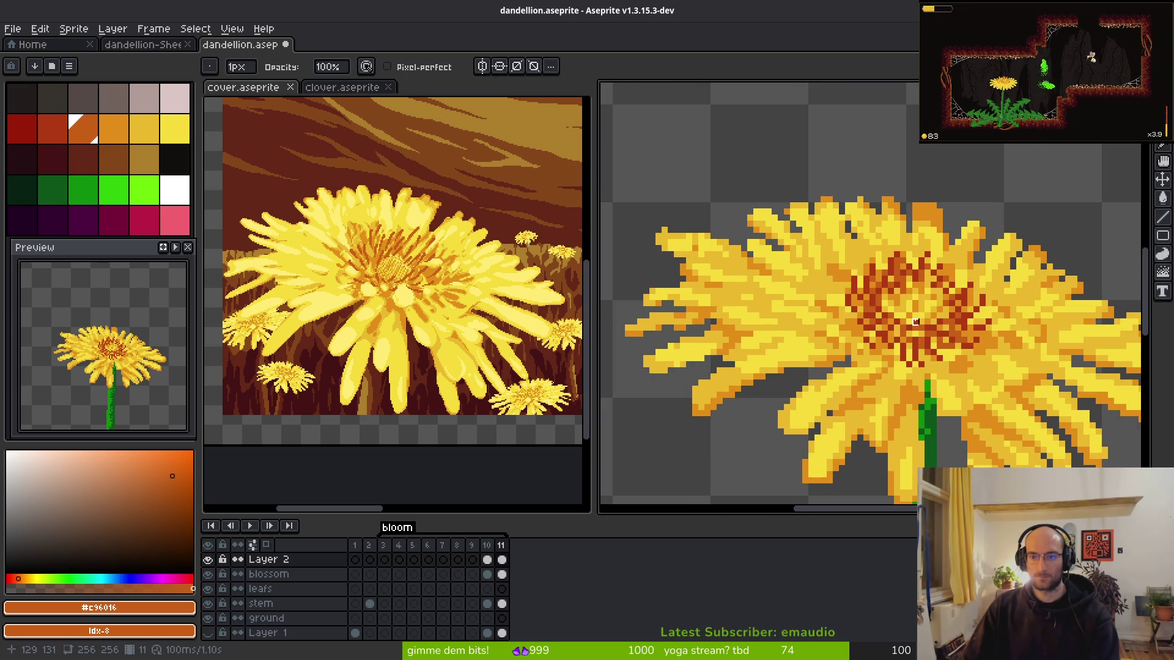
pyautogui.scroll(2, 964, 352)
pyautogui.press('b')
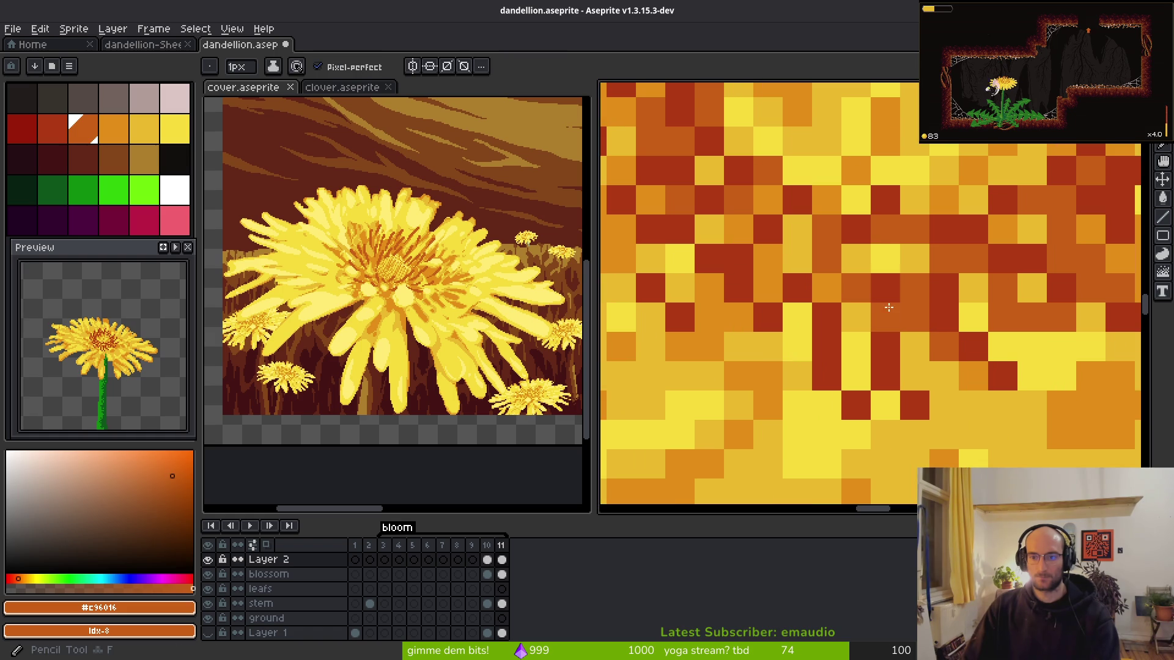
pyautogui.scroll(2, 932, 315)
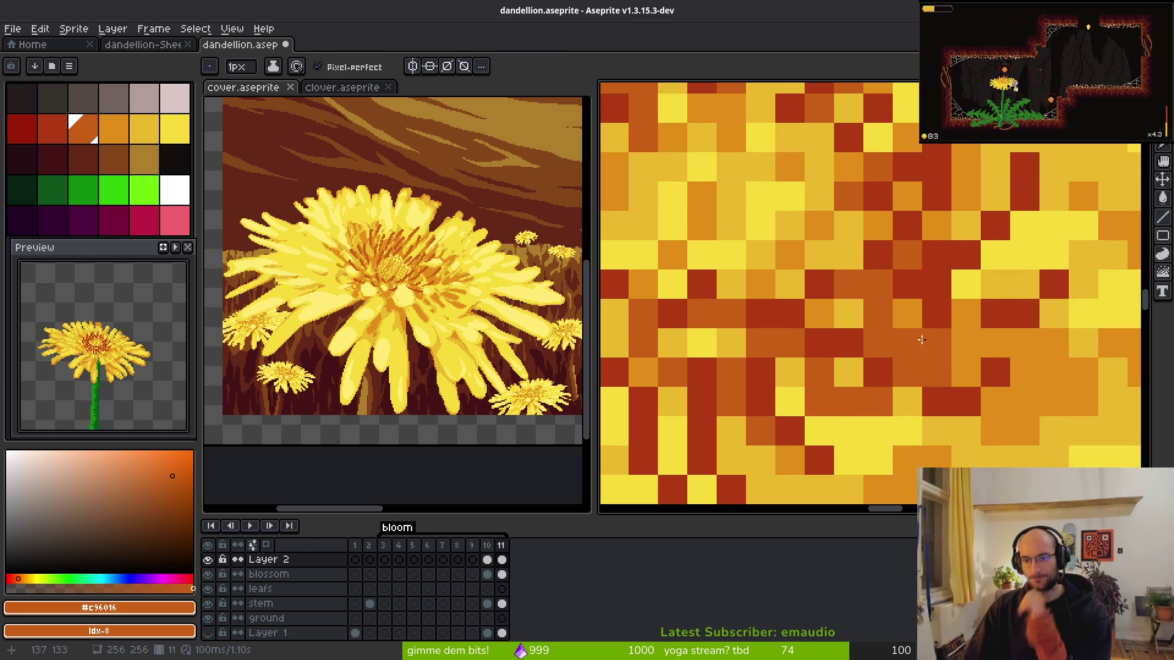
pyautogui.press('e')
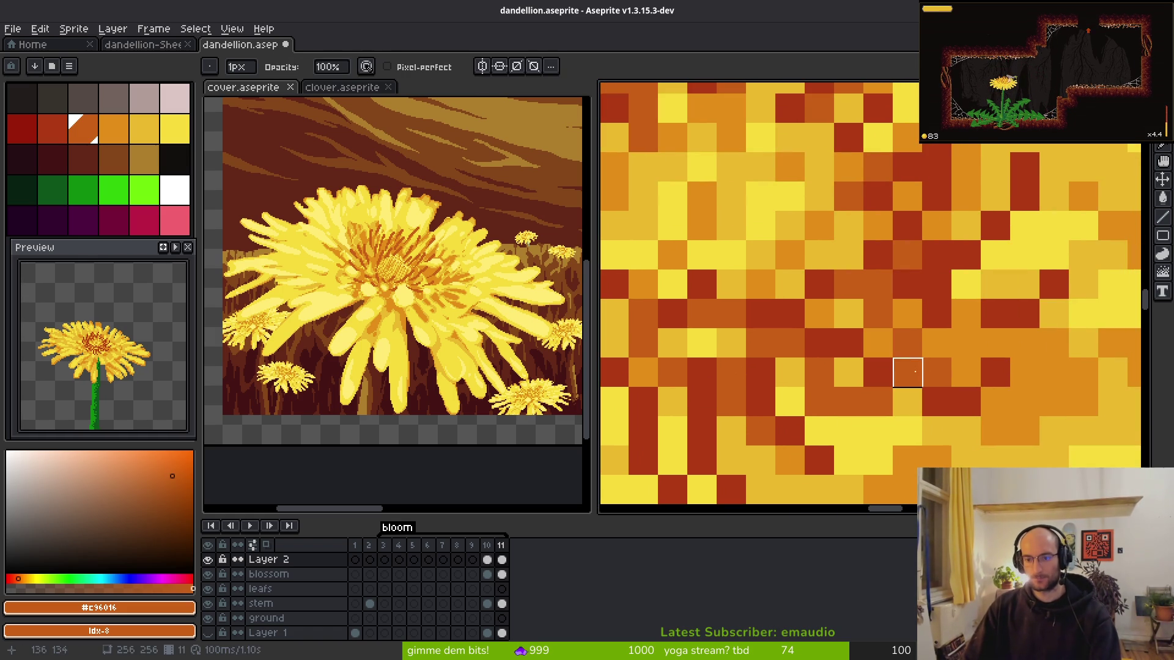
pyautogui.click(907, 372)
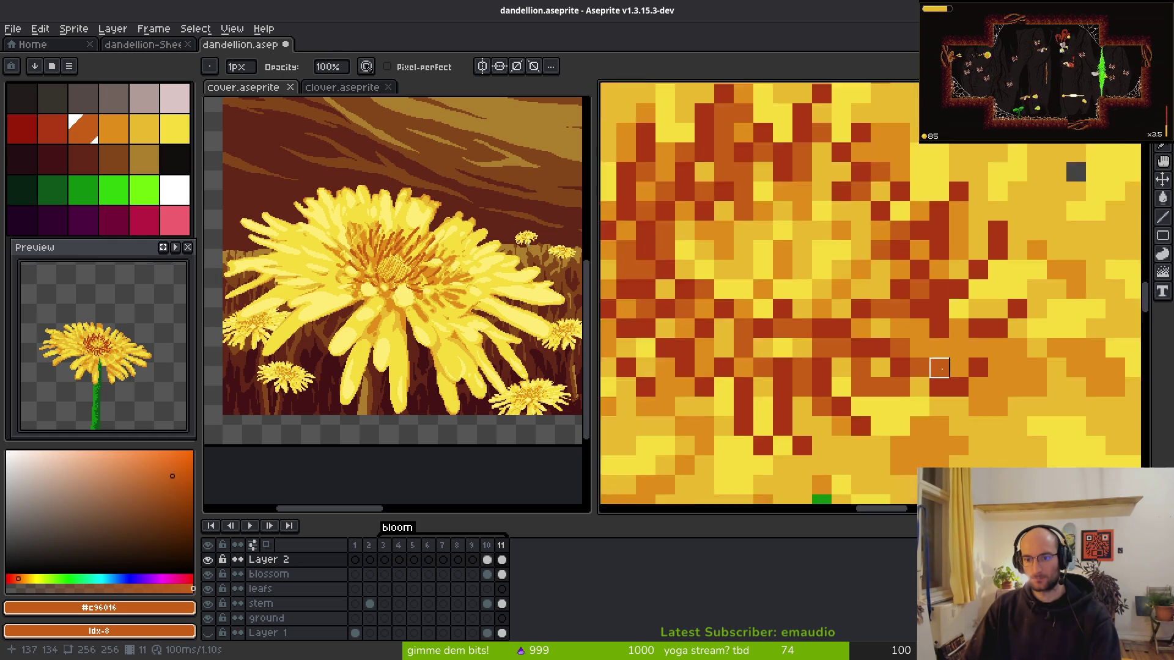
pyautogui.scroll(-3, 988, 405)
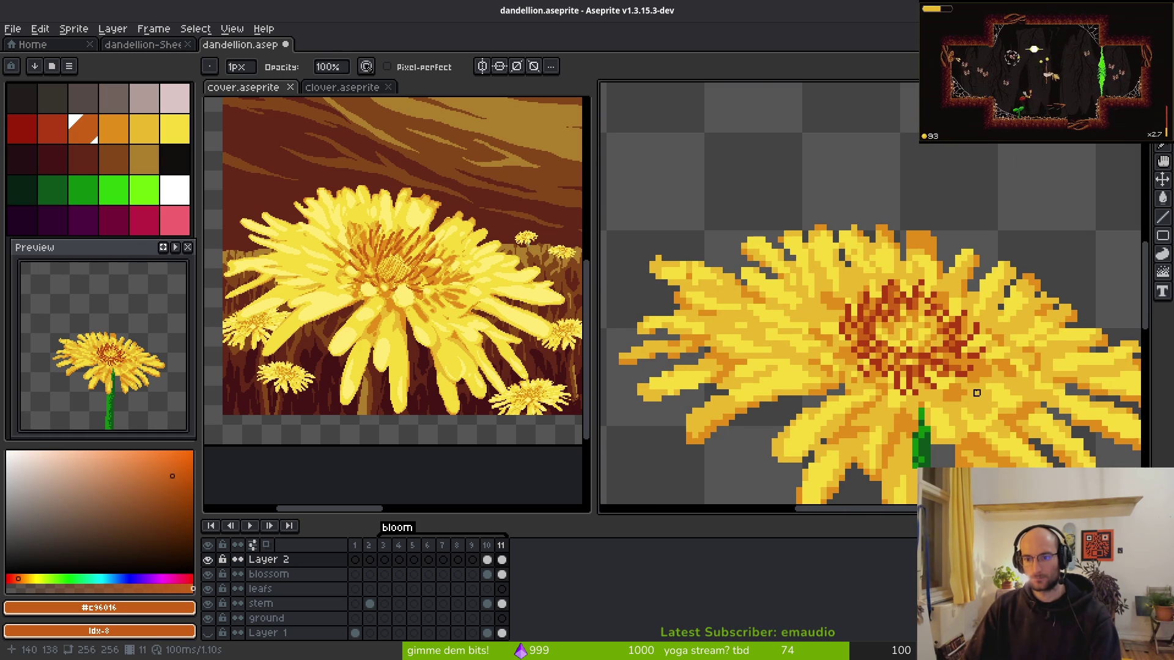
pyautogui.hotkey('ctrl', 's')
pyautogui.scroll(3, 952, 383)
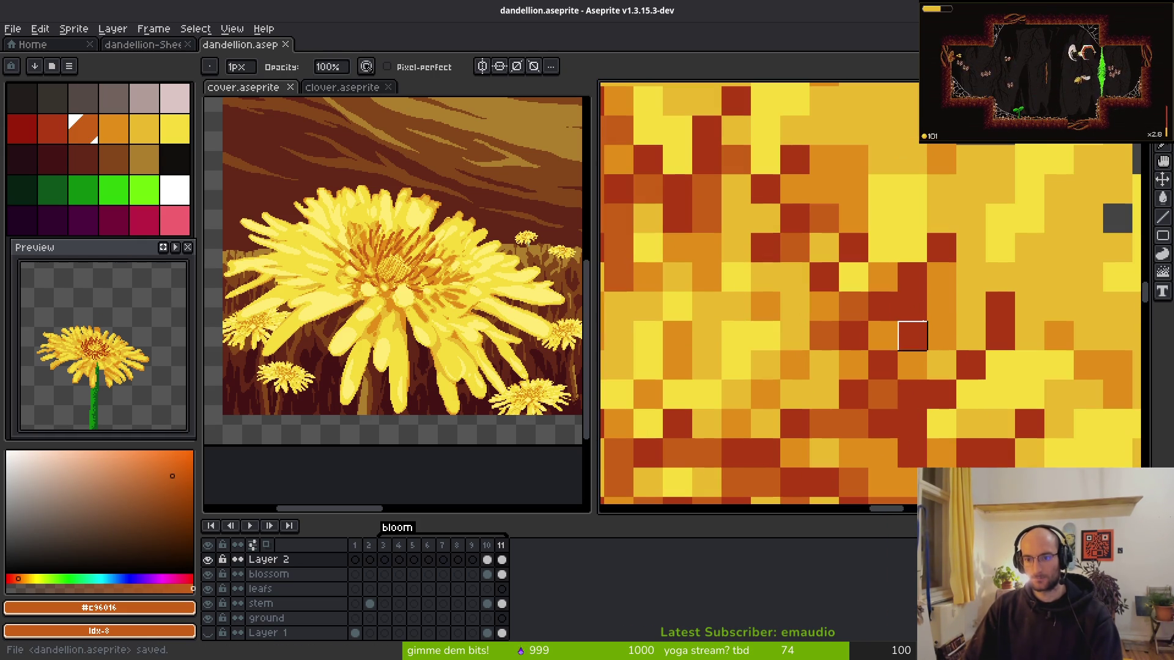
# - Paint a centre pixel dark orange, sample yellow #cab82c, and save the sprite again
pyautogui.press('b')
pyautogui.click(903, 309)
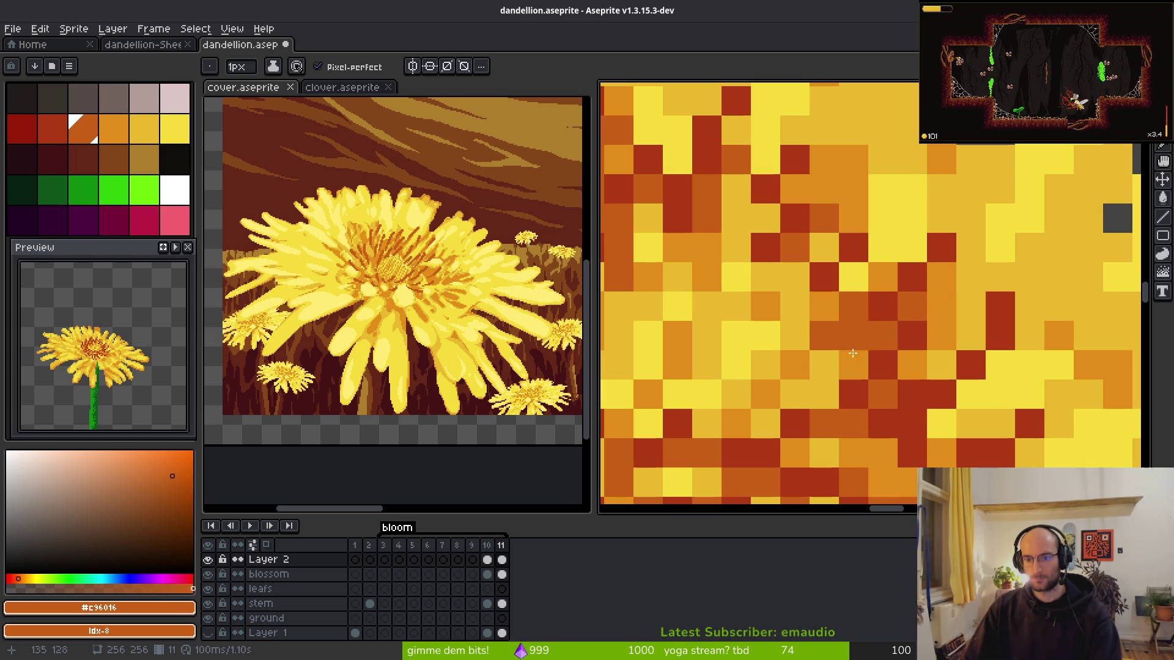
pyautogui.scroll(-3, 849, 354)
pyautogui.scroll(3, 1002, 385)
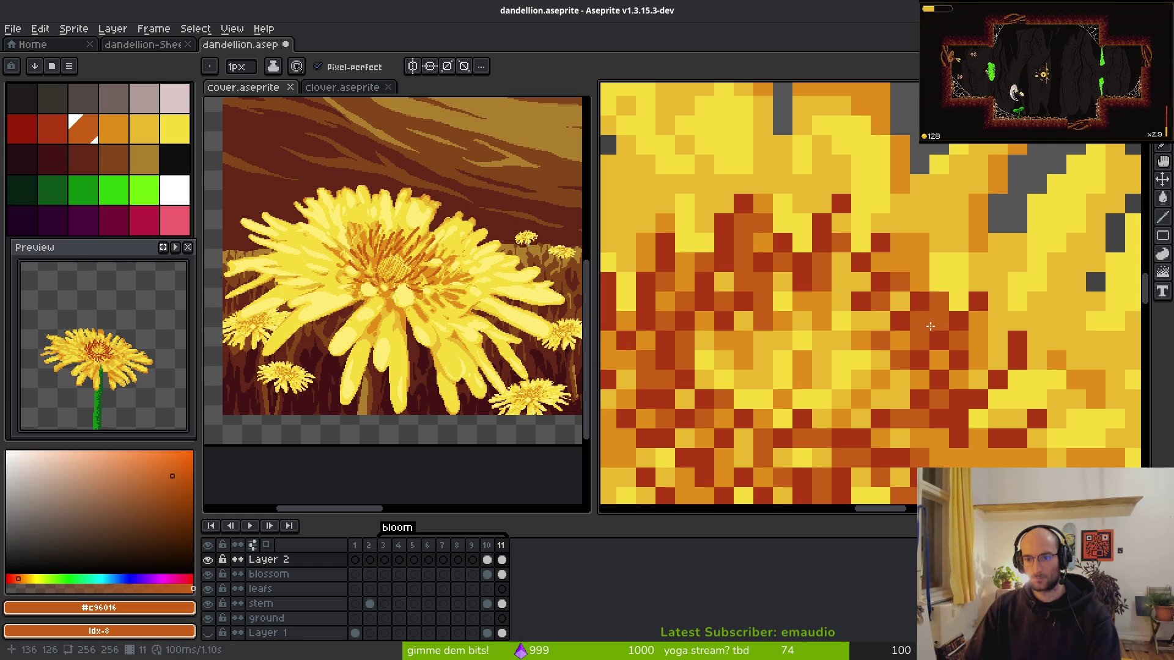
pyautogui.press('alt')
pyautogui.click(917, 330)
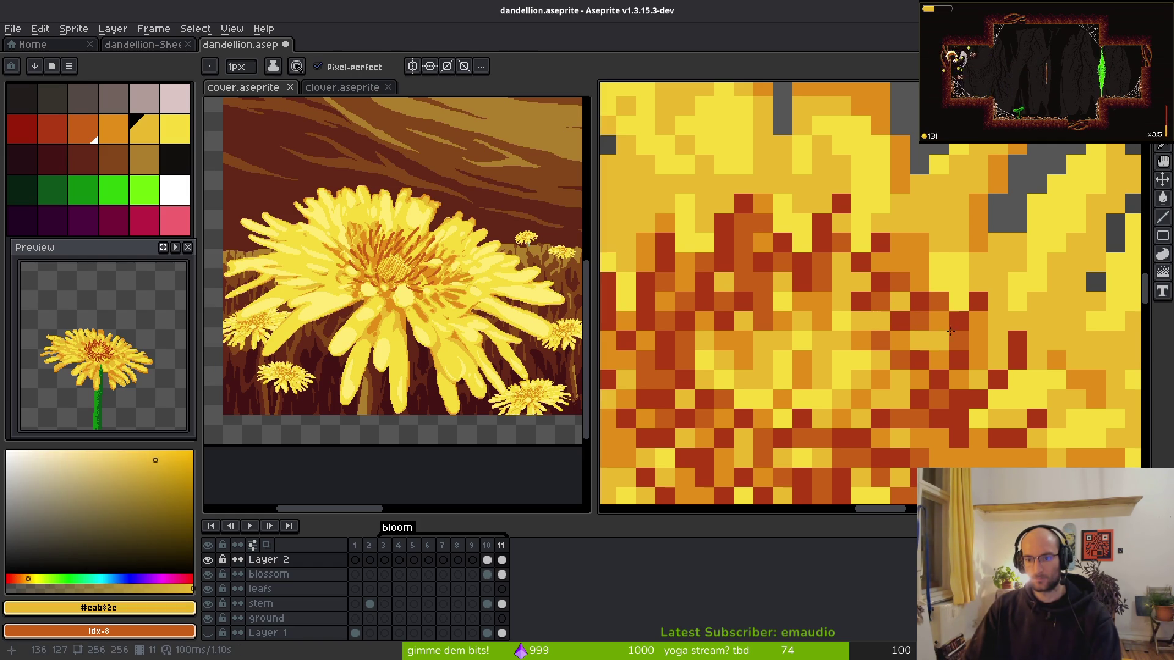
pyautogui.hotkey('ctrl', 's')
pyautogui.scroll(-4, 921, 335)
pyautogui.scroll(1, 904, 343)
pyautogui.scroll(-1, 904, 343)
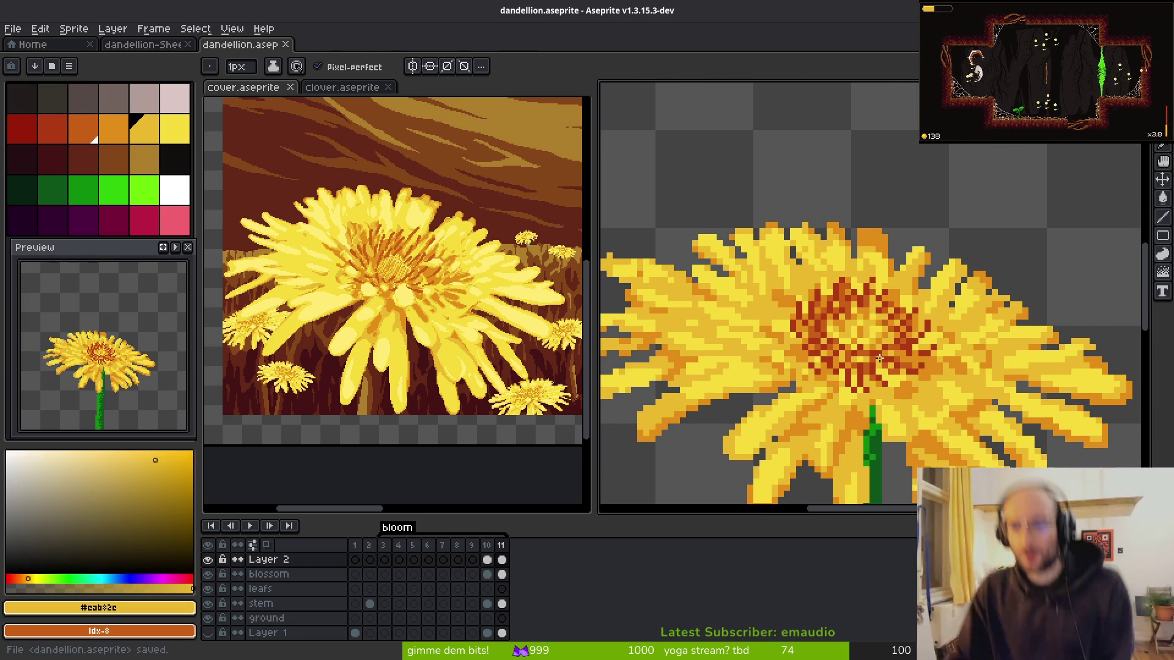
pyautogui.hotkey('ctrl', 's')
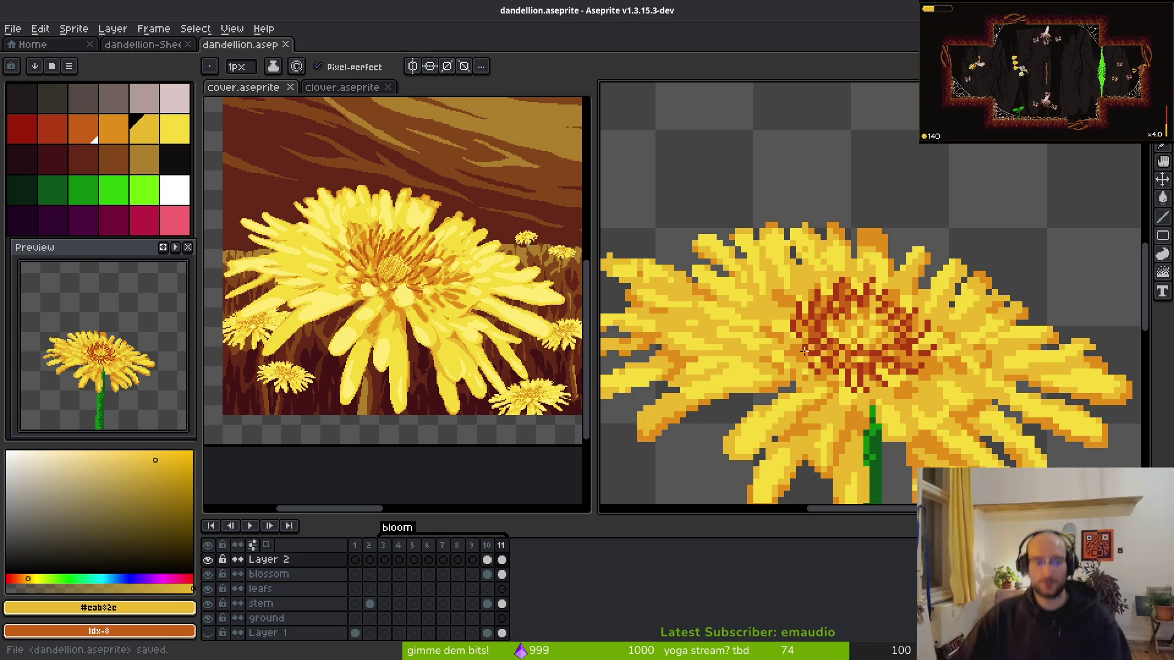
# - Tag frames 10–11 as a new animation named 'idle' and preview its playback
pyautogui.press('F2')
pyautogui.doubleClick(492, 549)
pyautogui.write('idle')
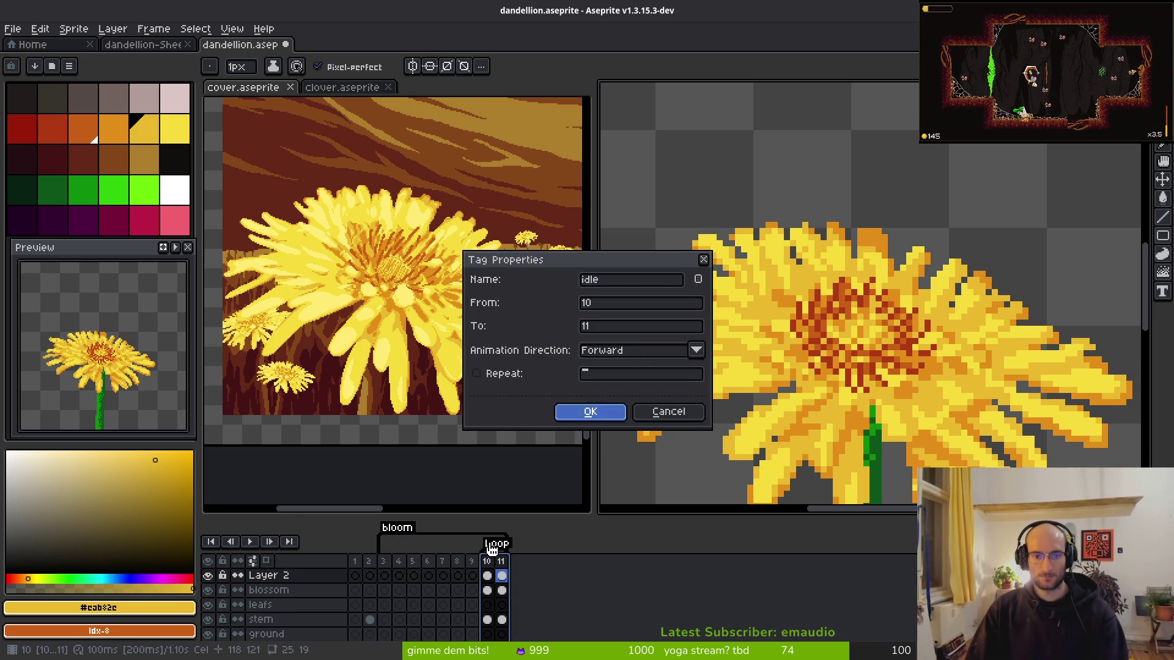
pyautogui.press('Return')
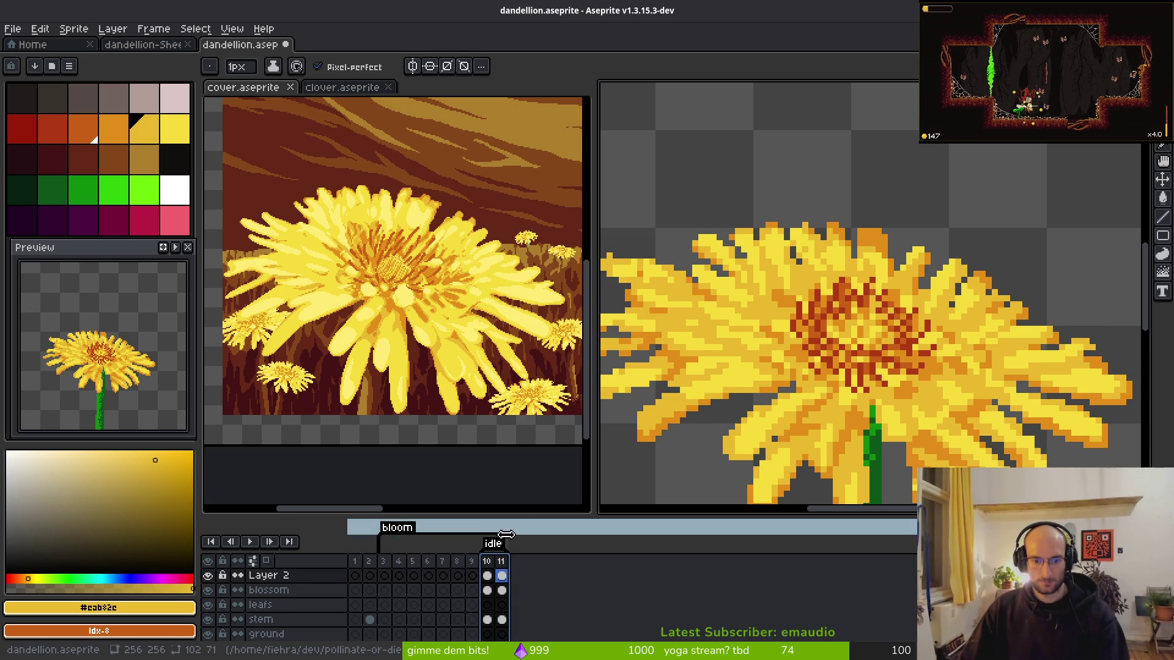
pyautogui.click(494, 585)
pyautogui.press('Return')
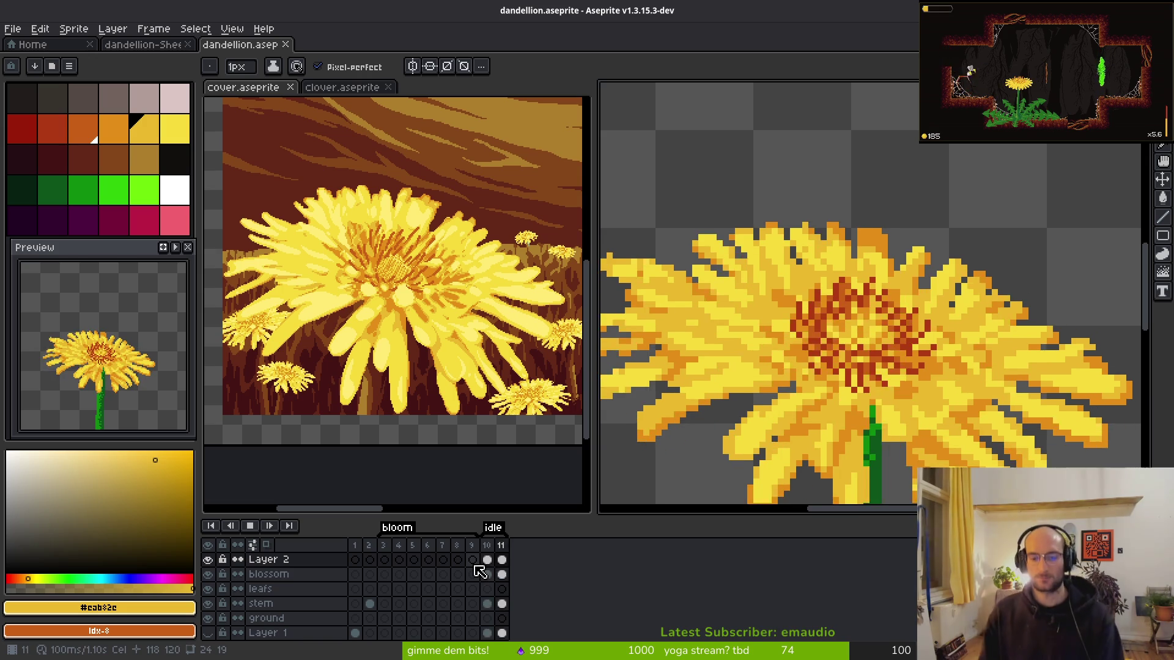
pyautogui.press('Return')
# - Compare frames 10 and 11 and make the blossom layer the one being edited
pyautogui.scroll(-2, 927, 385)
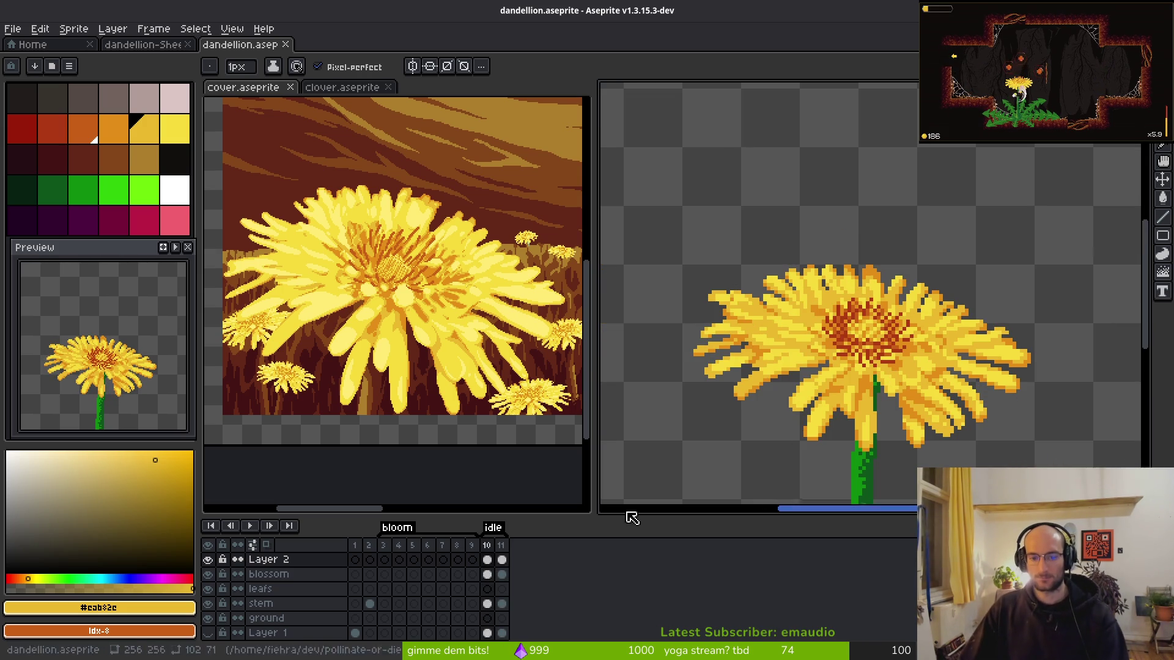
pyautogui.click(502, 560)
pyautogui.press('Left')
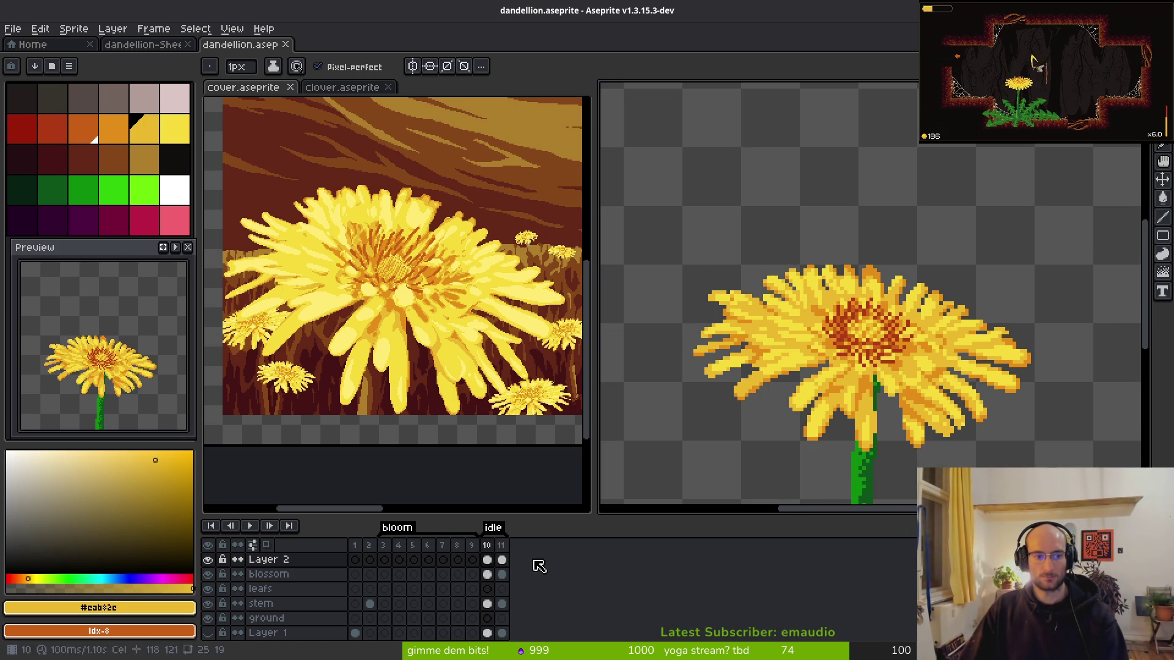
pyautogui.press('i')
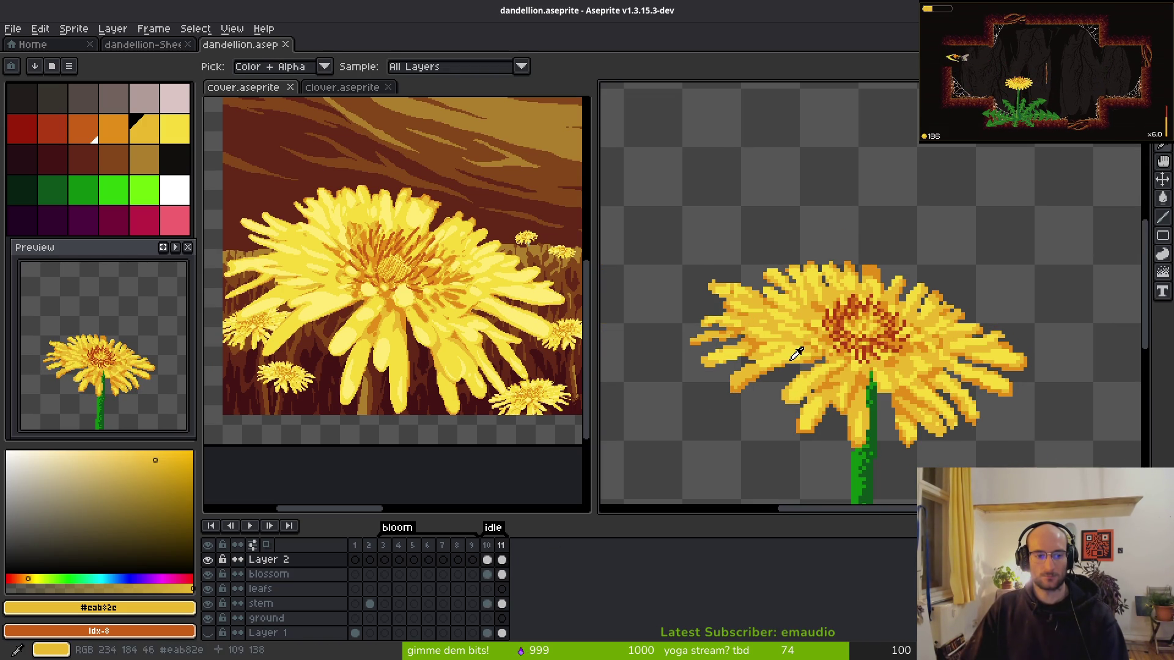
pyautogui.press('Right')
pyautogui.press('Left')
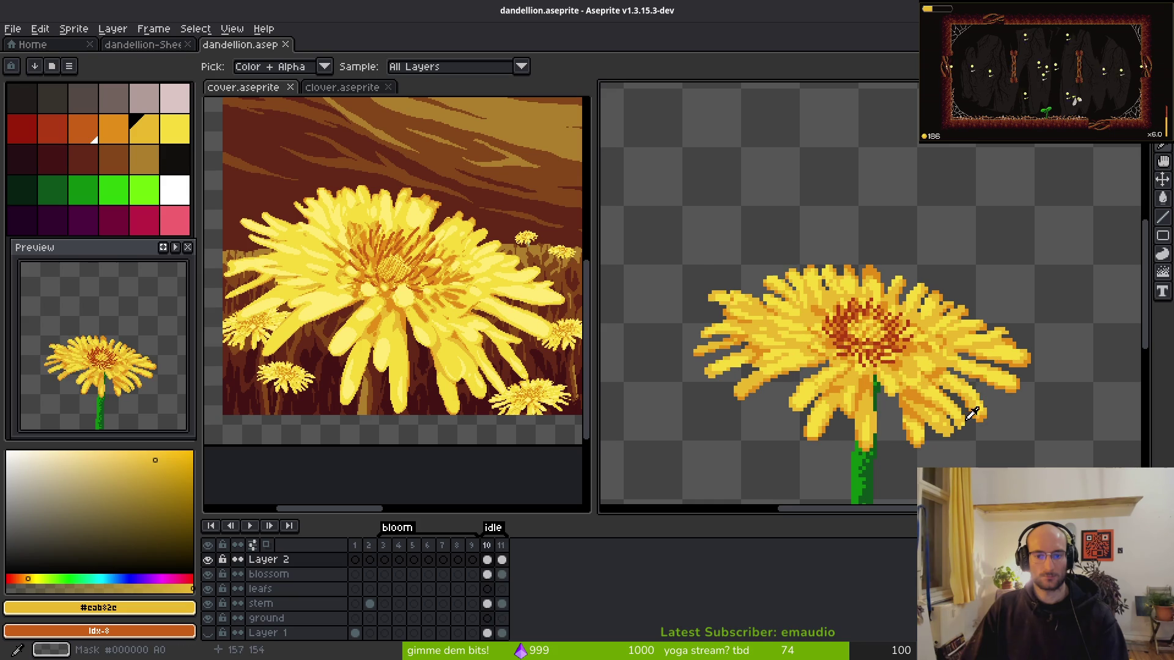
pyautogui.press('b')
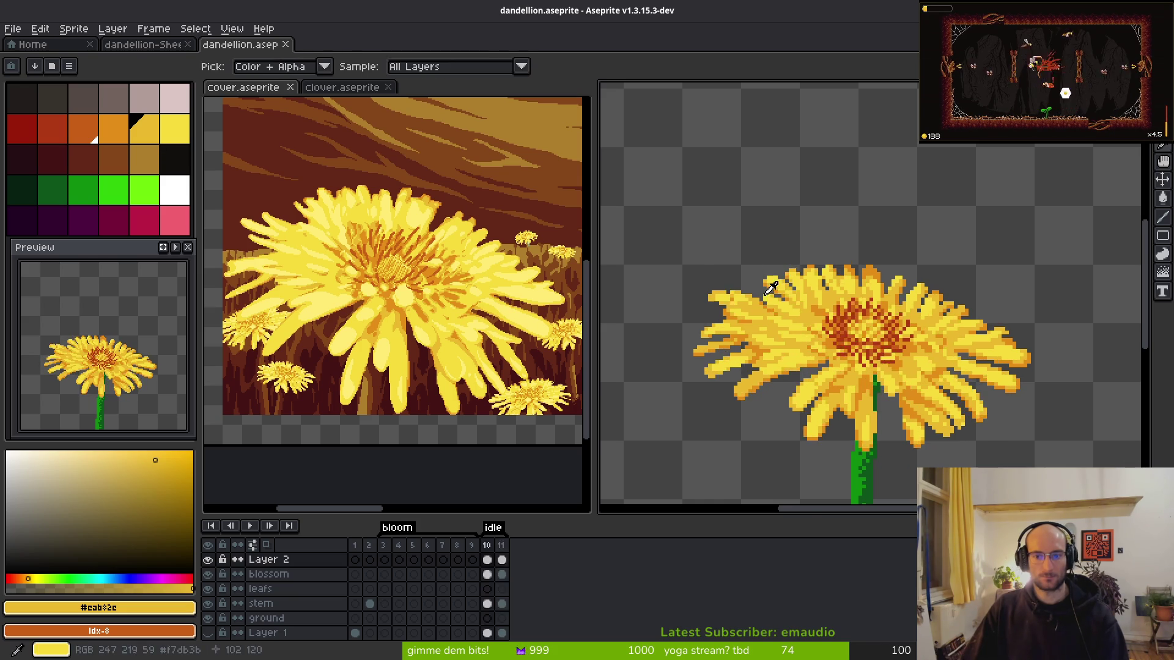
pyautogui.scroll(2, 860, 250)
pyautogui.press('e')
pyautogui.scroll(3, 883, 273)
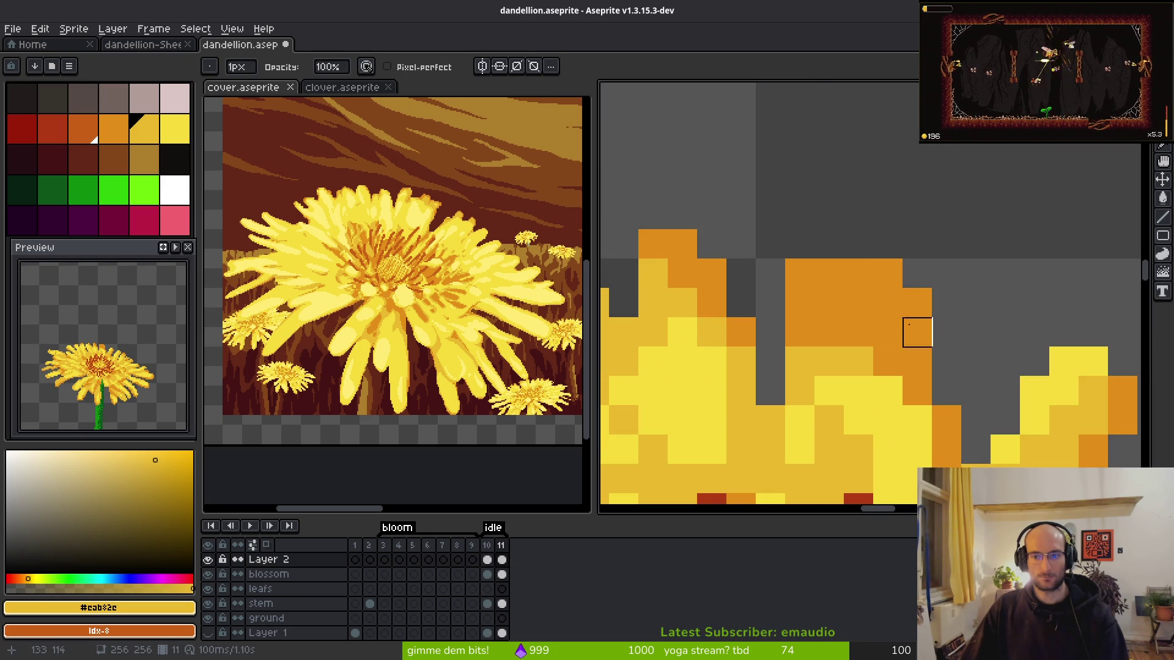
pyautogui.press('Down')
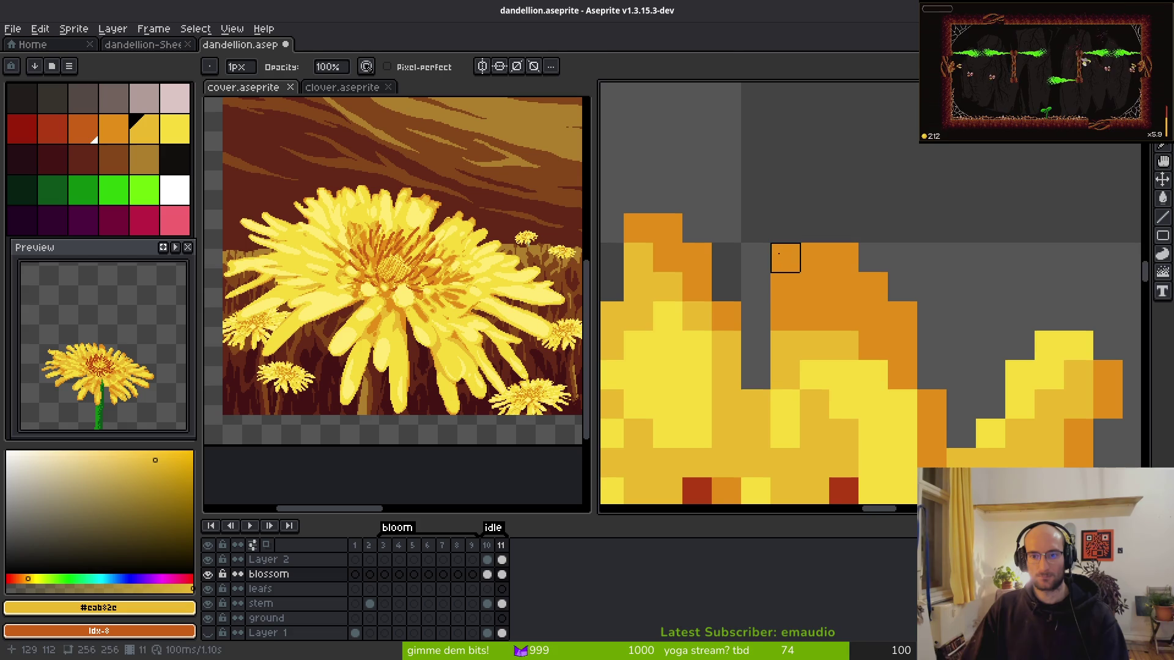
# - Sample the orange petal-tip colour, bright yellow #f7db3b and darker yellow #cab82c from the petals
pyautogui.scroll(-5, 785, 257)
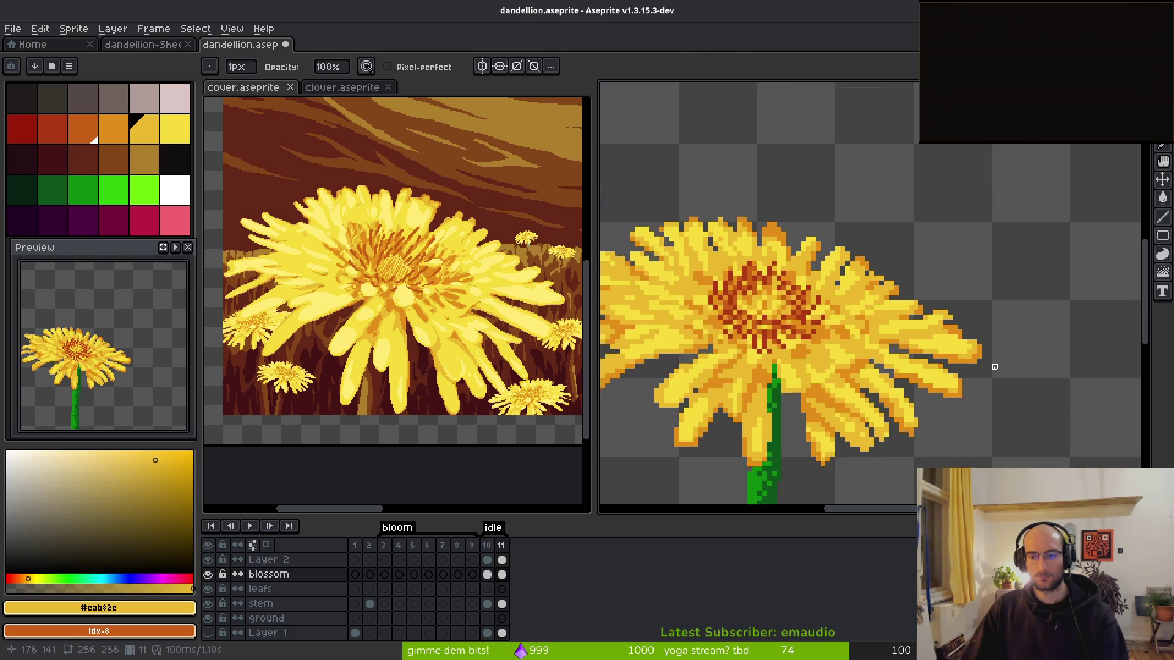
pyautogui.scroll(2, 1039, 389)
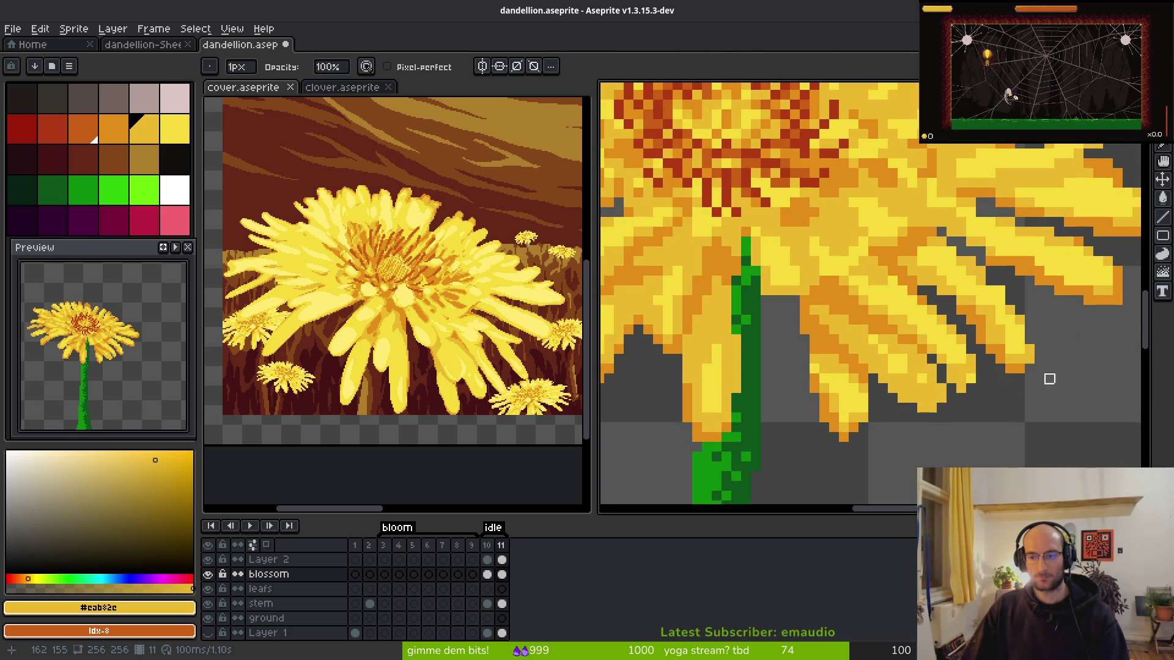
pyautogui.scroll(2, 1047, 373)
pyautogui.keyDown('alt'); pyautogui.click(998, 319); pyautogui.keyUp('alt')
pyautogui.scroll(-3, 1002, 342)
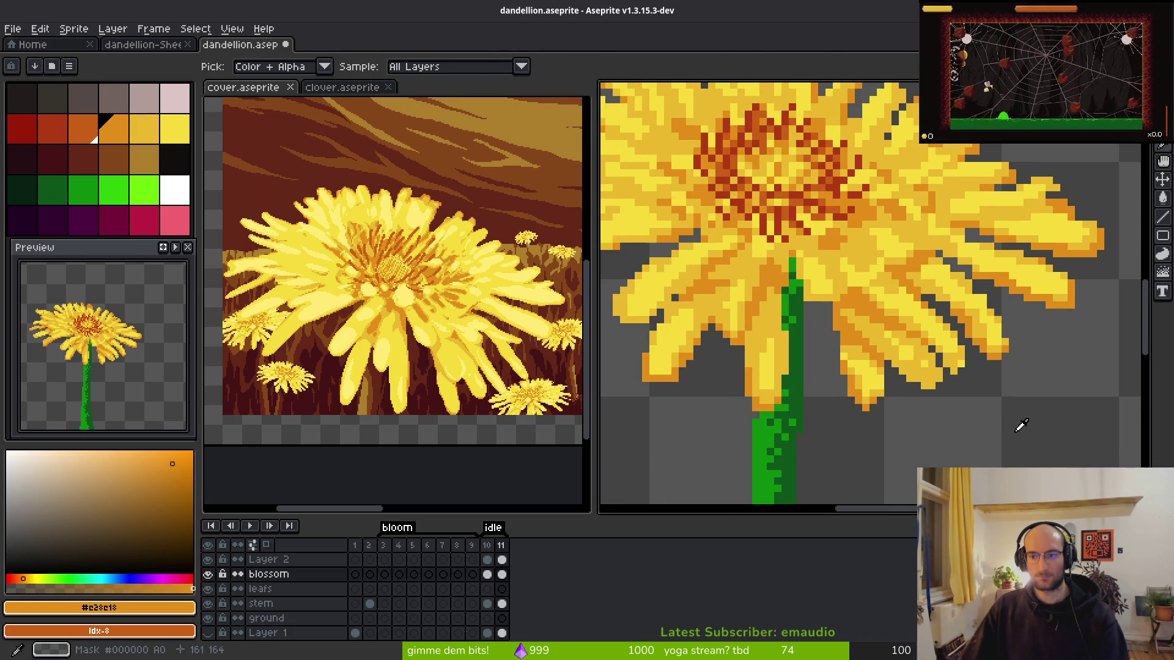
pyautogui.scroll(1, 856, 409)
pyautogui.scroll(2, 841, 409)
pyautogui.scroll(-2, 856, 406)
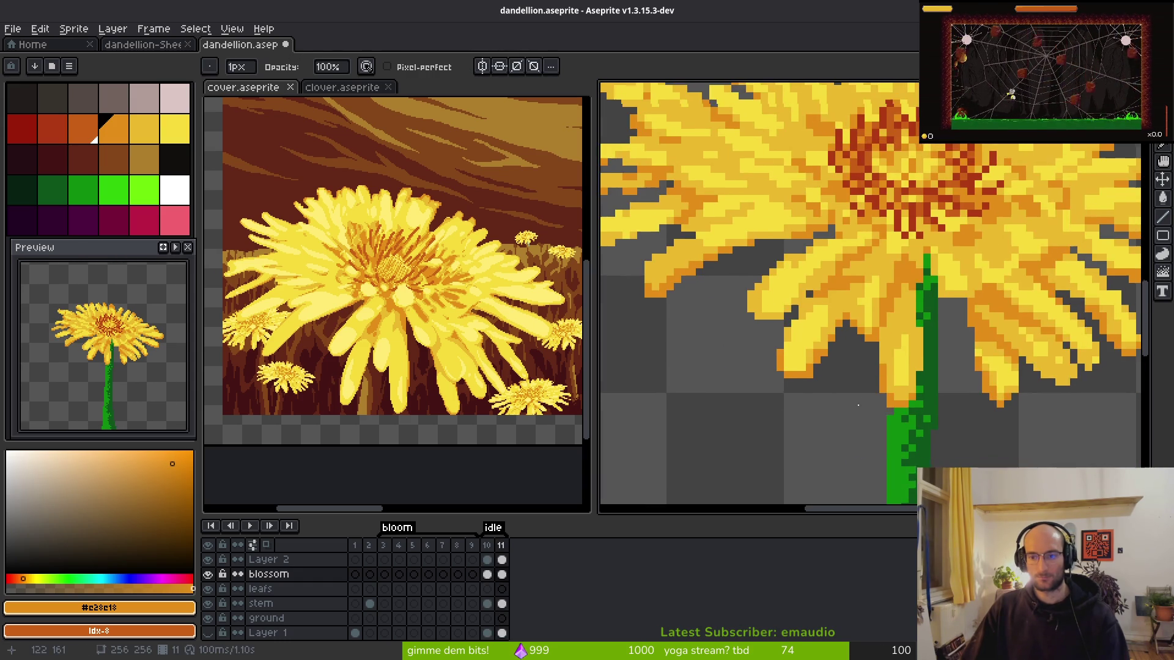
pyautogui.scroll(3, 858, 388)
pyautogui.scroll(-2, 858, 389)
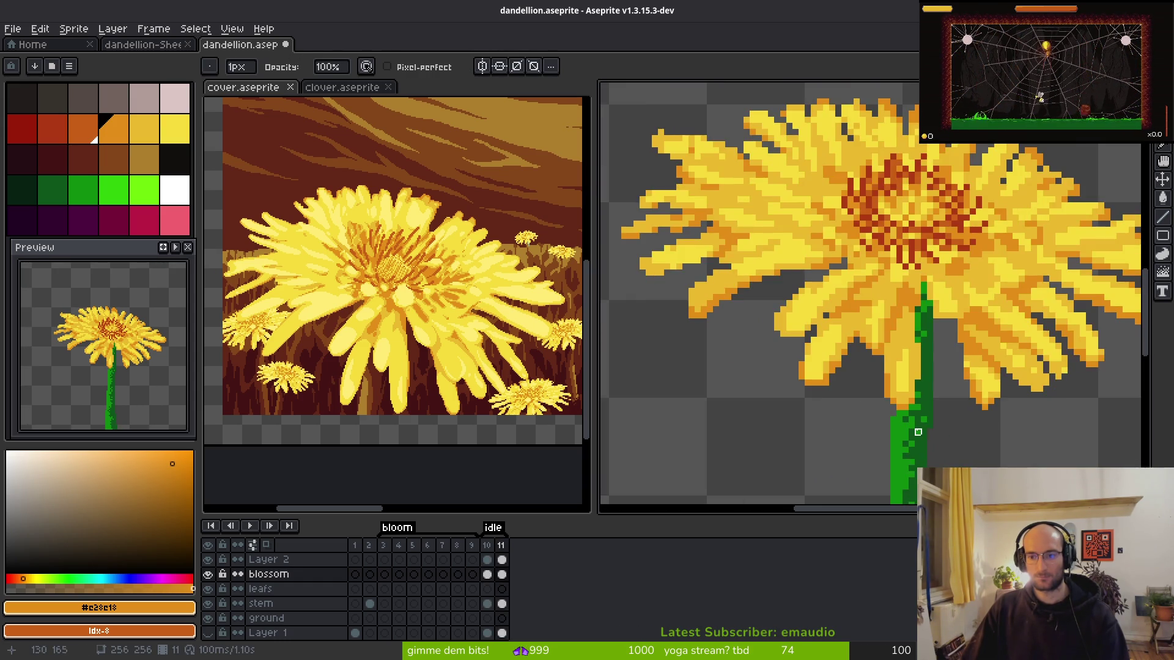
pyautogui.scroll(1, 1027, 408)
pyautogui.scroll(1, 890, 411)
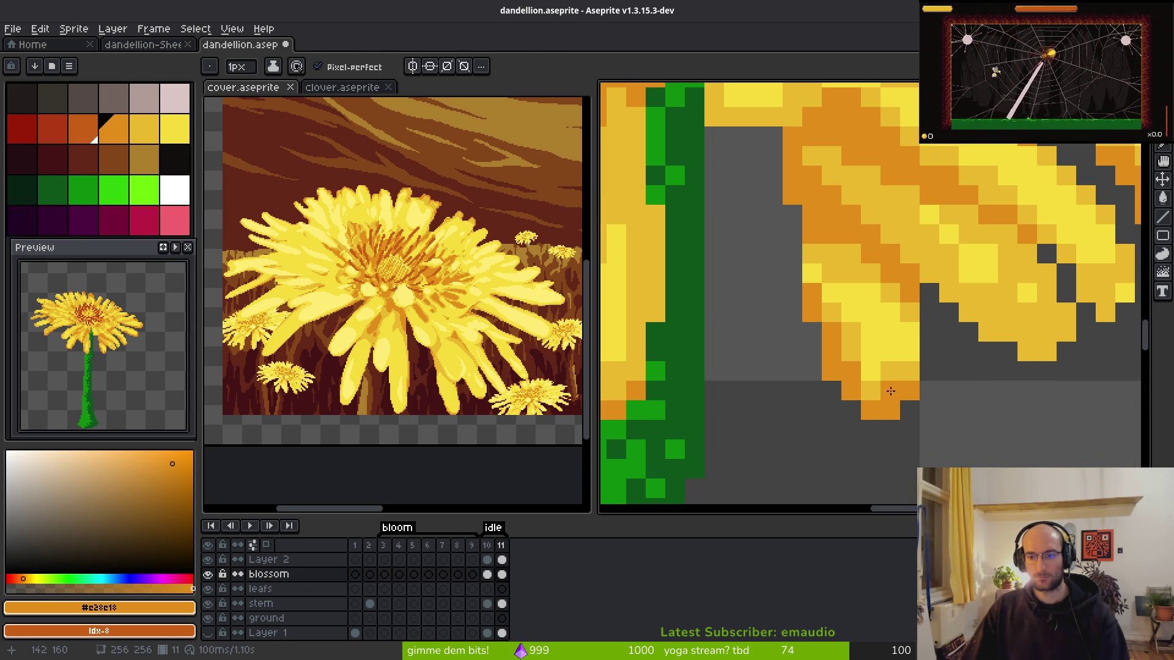
pyautogui.keyDown('alt'); pyautogui.click(889, 359); pyautogui.keyUp('alt')
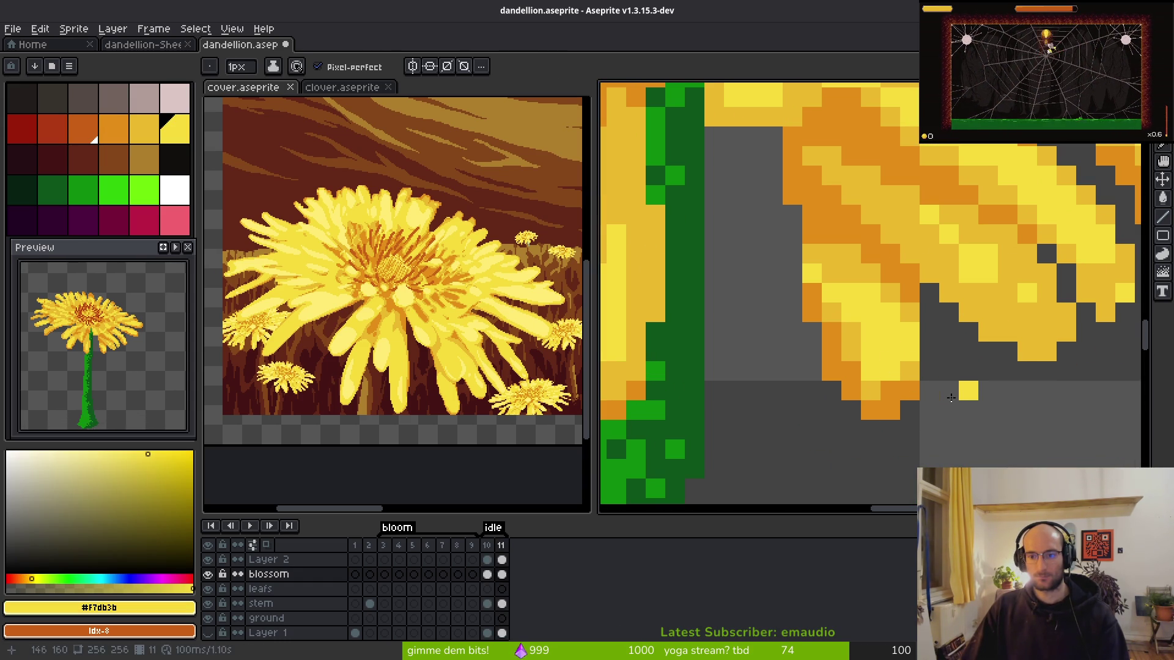
pyautogui.keyDown('alt'); pyautogui.click(851, 349); pyautogui.keyUp('alt')
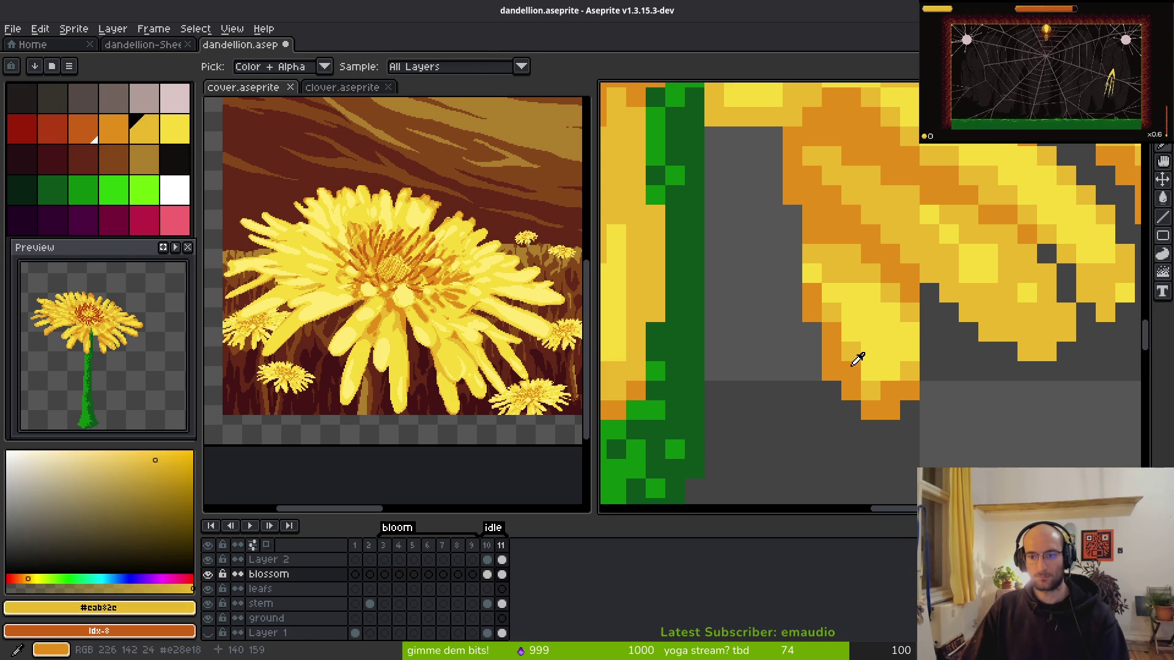
pyautogui.scroll(-2, 953, 380)
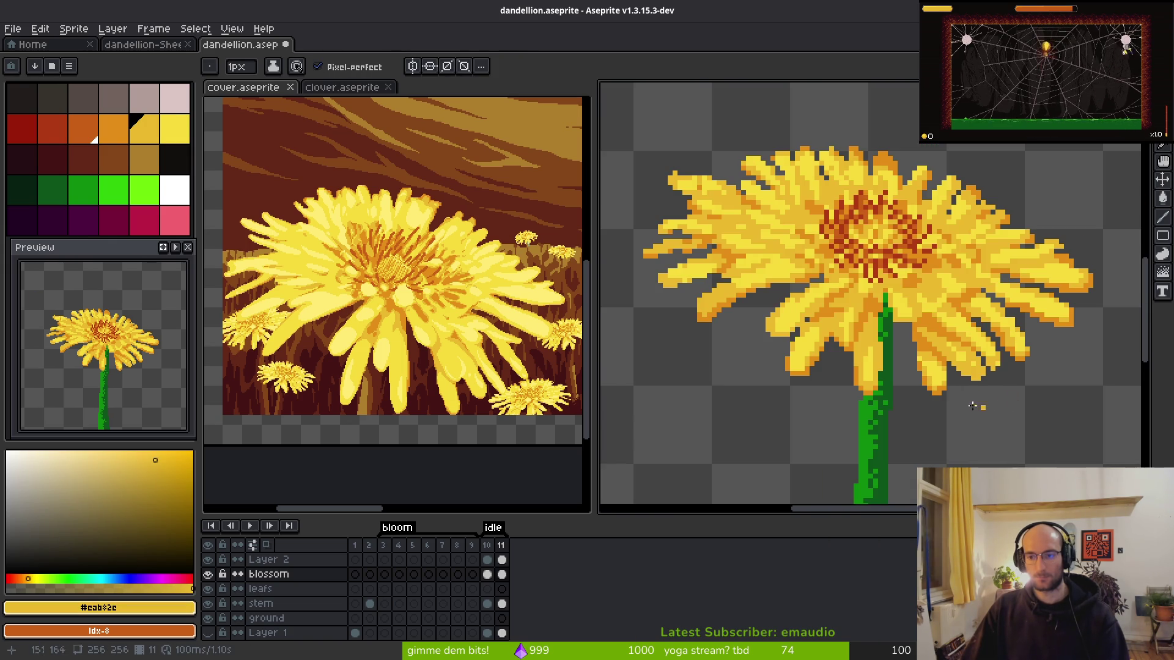
pyautogui.scroll(2, 870, 393)
# - Pick orange #e28e18 from the petals, add an orange pixel to a petal tip, and save
pyautogui.press('e')
pyautogui.scroll(-2, 816, 357)
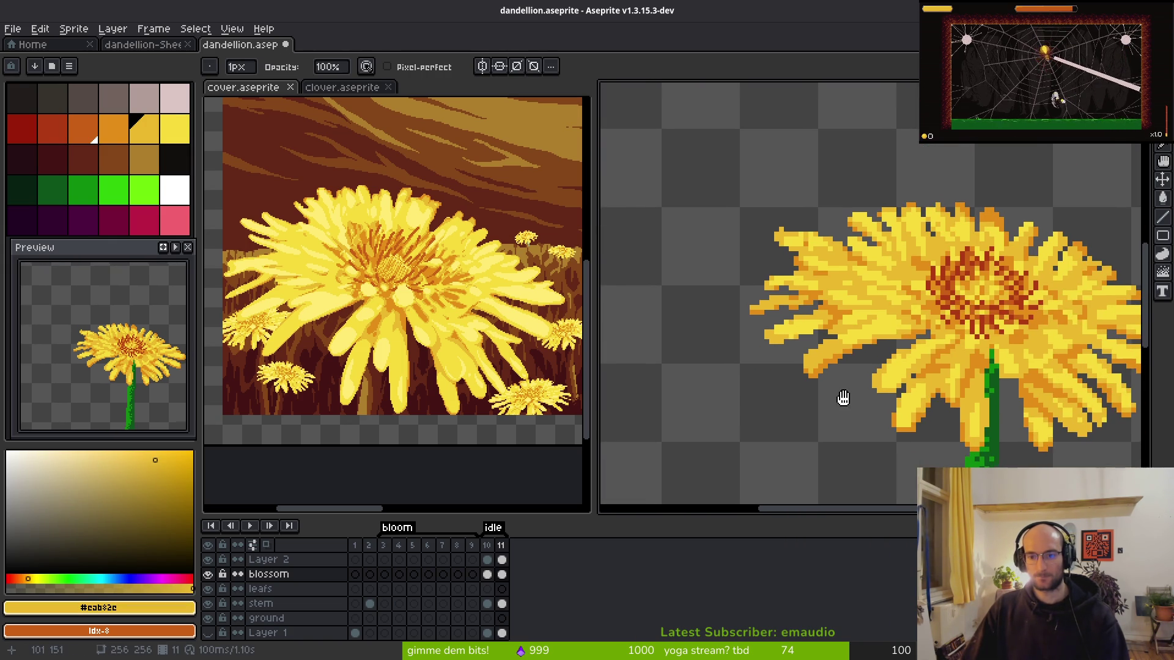
pyautogui.scroll(2, 771, 186)
pyautogui.scroll(-2, 771, 185)
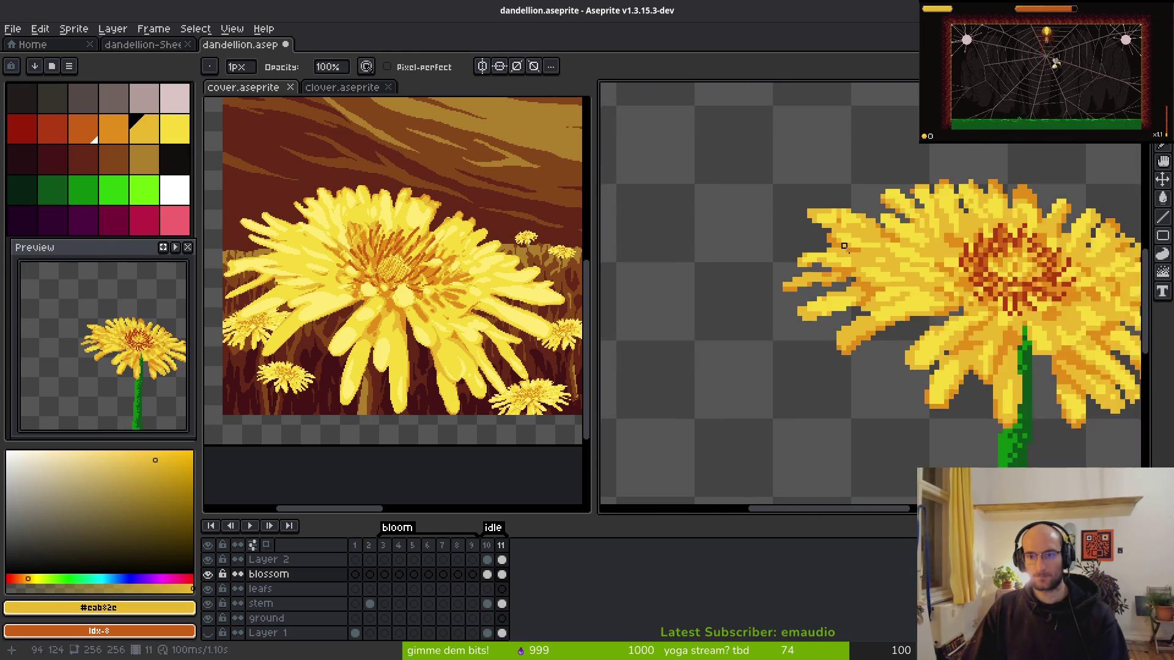
pyautogui.scroll(2, 841, 264)
pyautogui.scroll(-2, 841, 264)
pyautogui.scroll(2, 838, 256)
pyautogui.scroll(-2, 839, 257)
pyautogui.scroll(2, 841, 249)
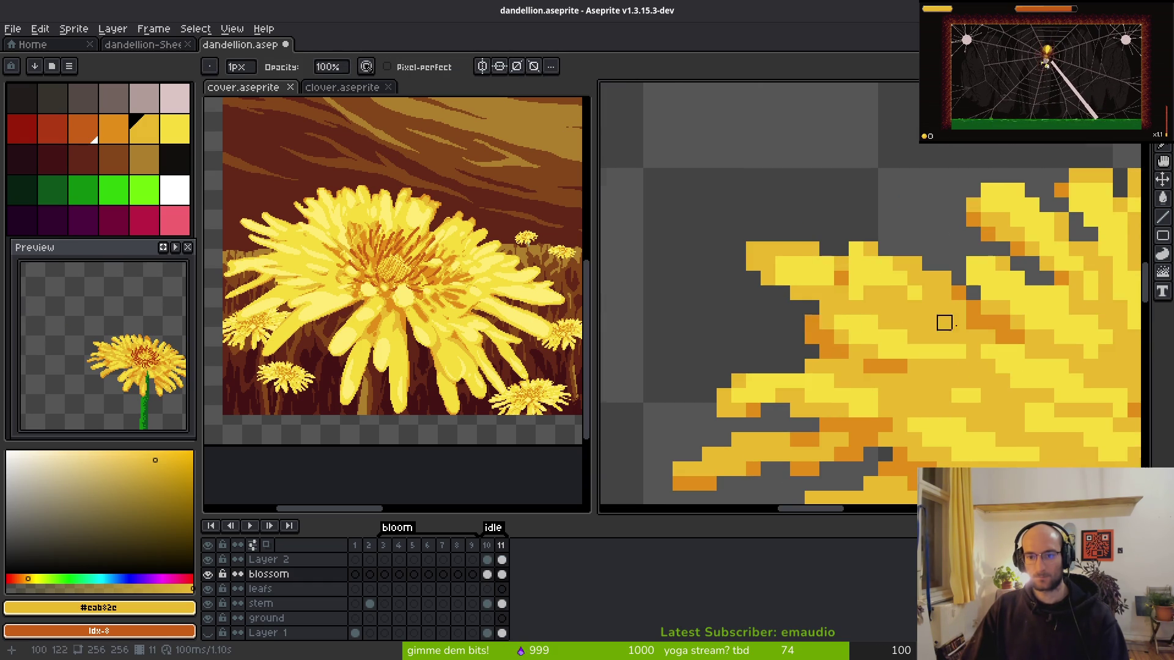
pyautogui.scroll(-2, 870, 322)
pyautogui.press('alt')
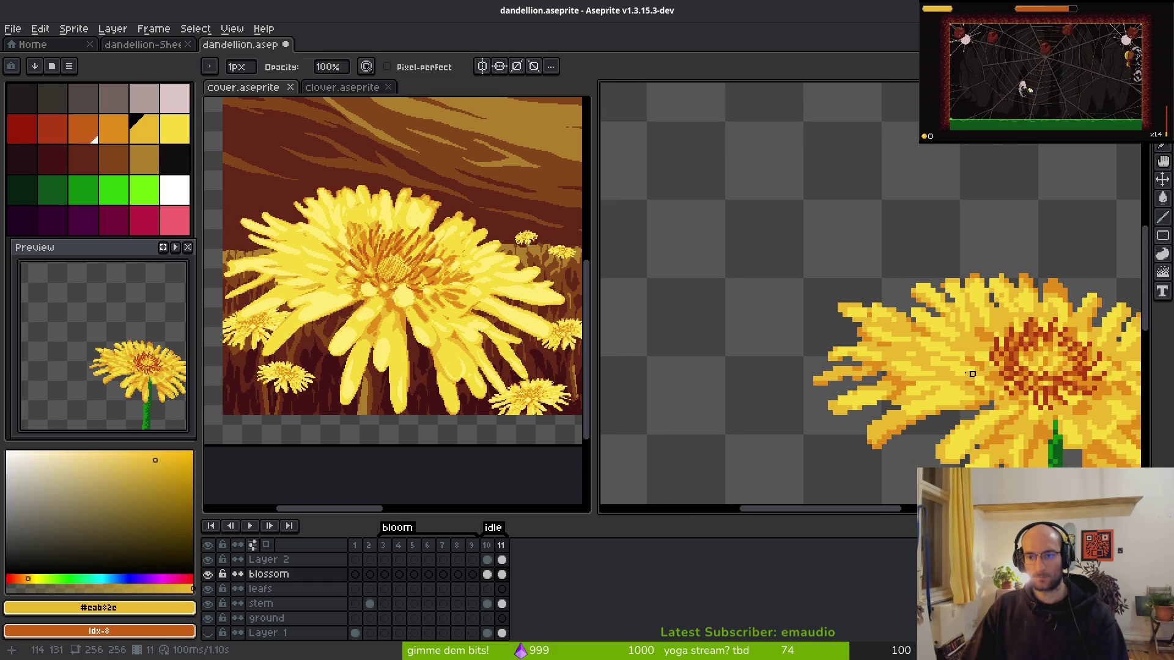
pyautogui.hscroll(3, 978, 365)
pyautogui.scroll(2, 956, 300)
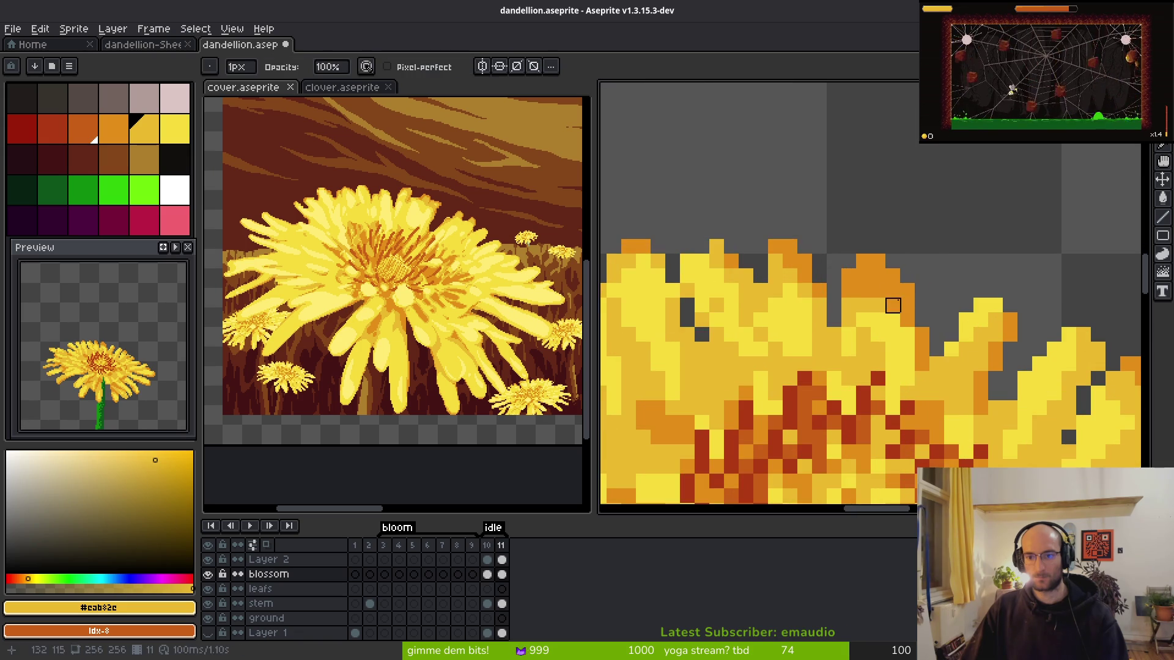
pyautogui.click(856, 272)
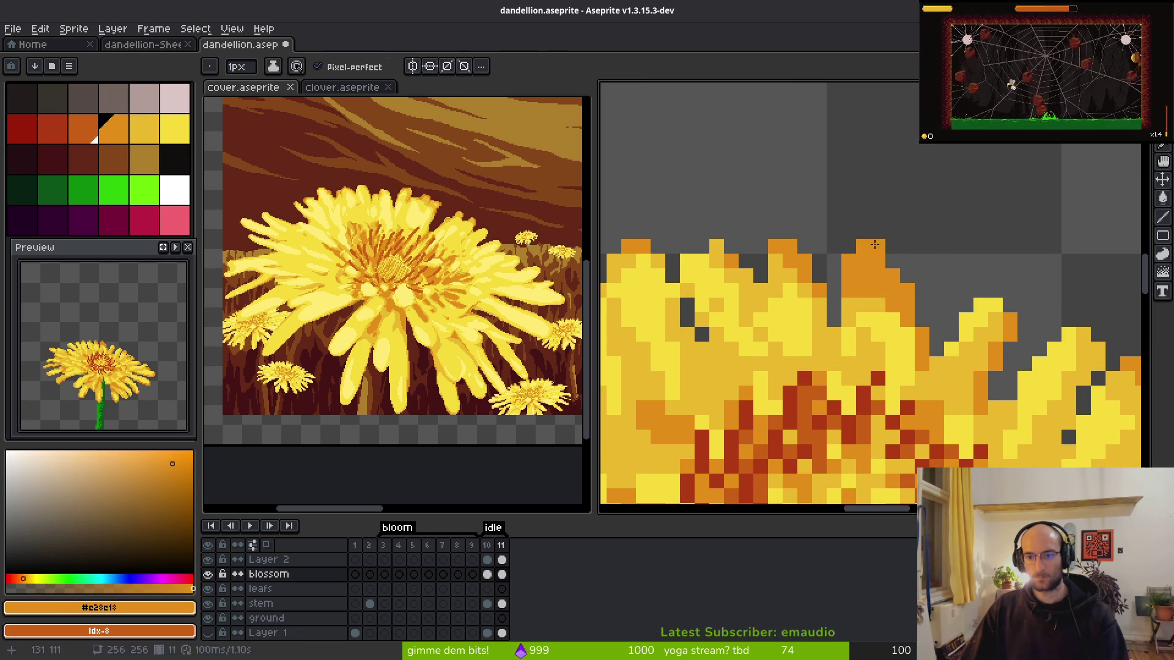
pyautogui.scroll(-2, 980, 315)
pyautogui.press('alt')
pyautogui.scroll(1, 981, 360)
pyautogui.scroll(1, 980, 360)
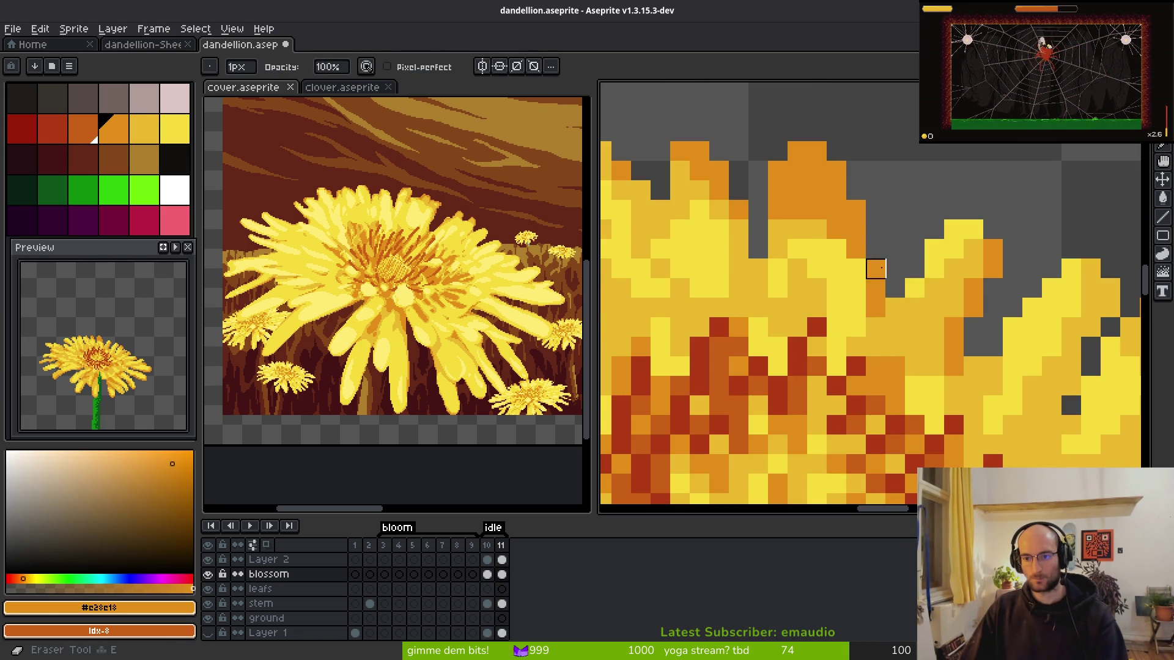
pyautogui.scroll(-2, 981, 360)
pyautogui.press('alt')
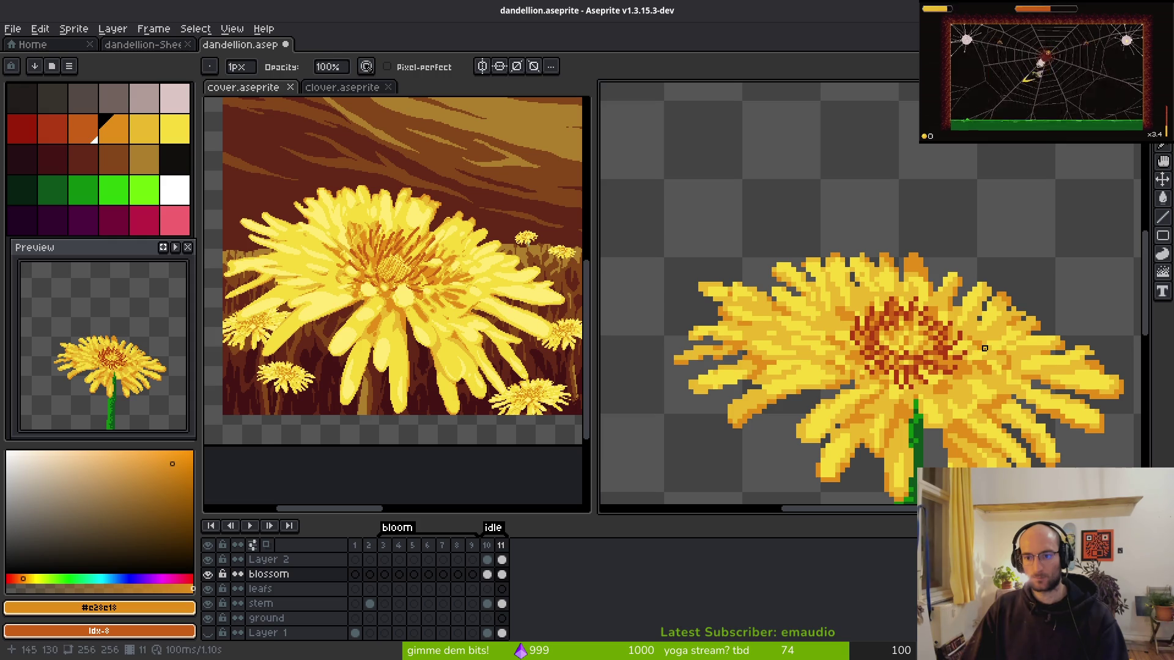
pyautogui.press('alt')
pyautogui.scroll(1, 953, 324)
pyautogui.scroll(2, 893, 283)
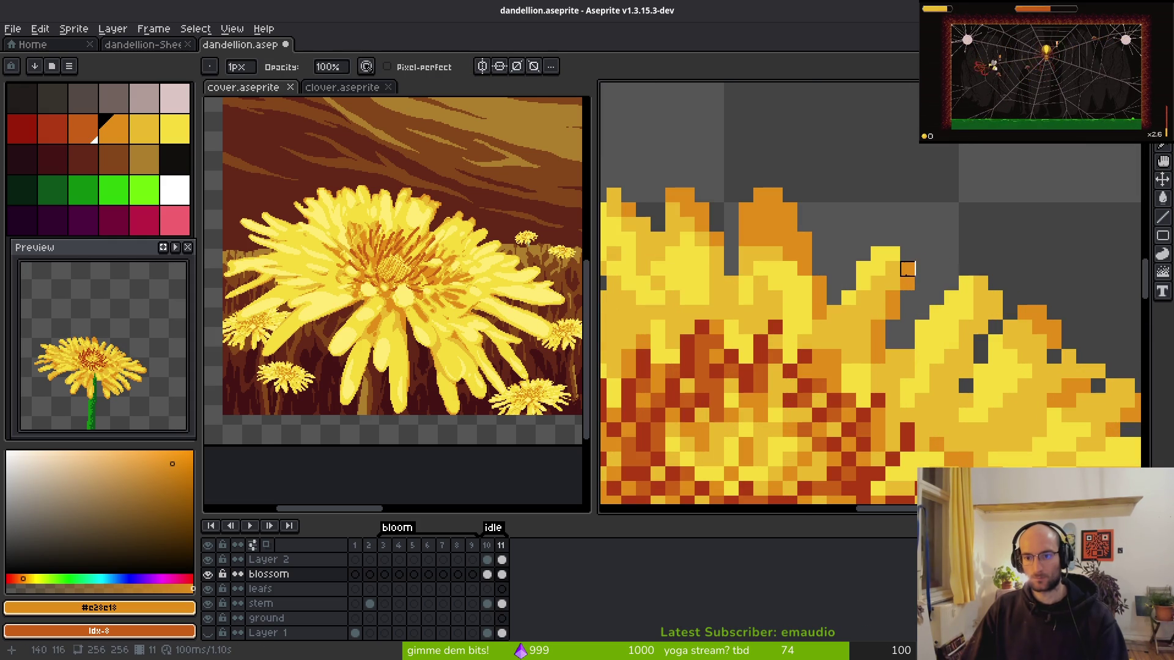
pyautogui.press('b')
pyautogui.click(911, 252)
pyautogui.scroll(-3, 925, 287)
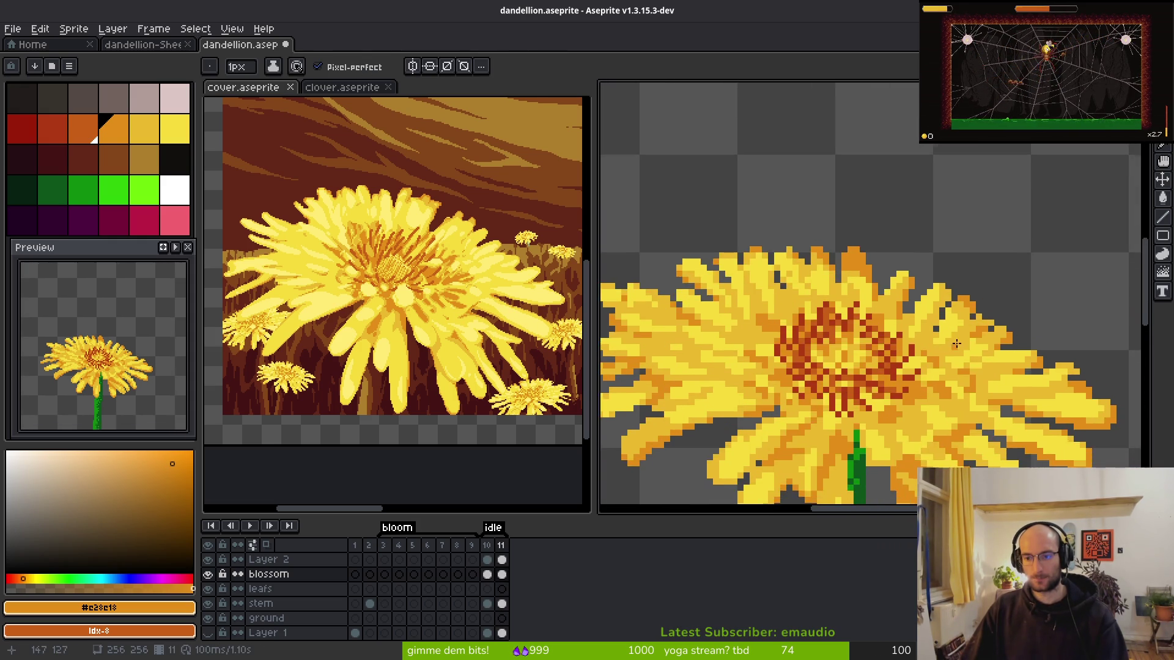
pyautogui.hotkey('ctrl', 's')
# - Undo an orange left petal-tip pixel, erase the stray petal-tip pixel, pick yellow #f7db3b, and save
pyautogui.press('alt')
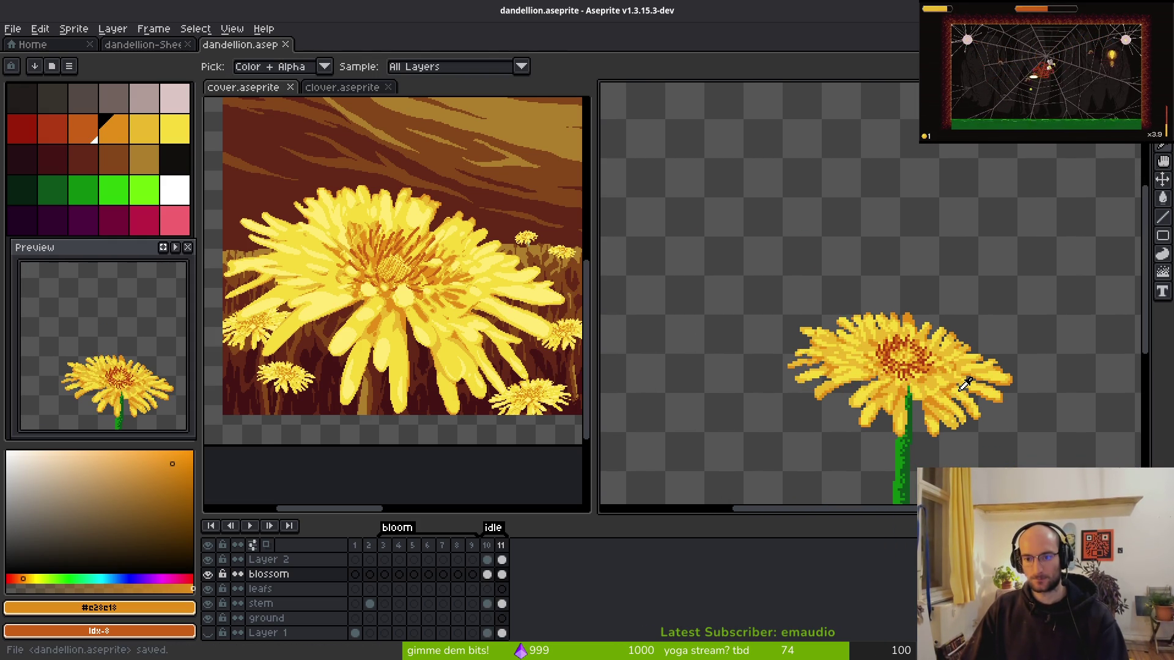
pyautogui.scroll(2, 812, 329)
pyautogui.click(772, 323)
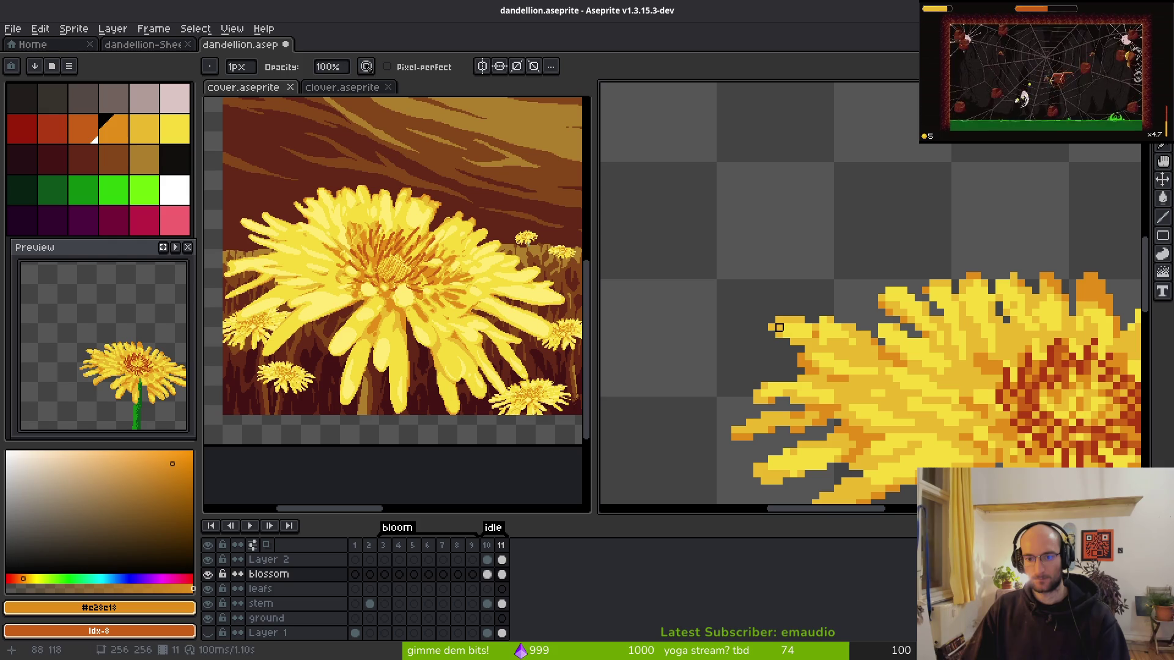
pyautogui.scroll(2, 778, 333)
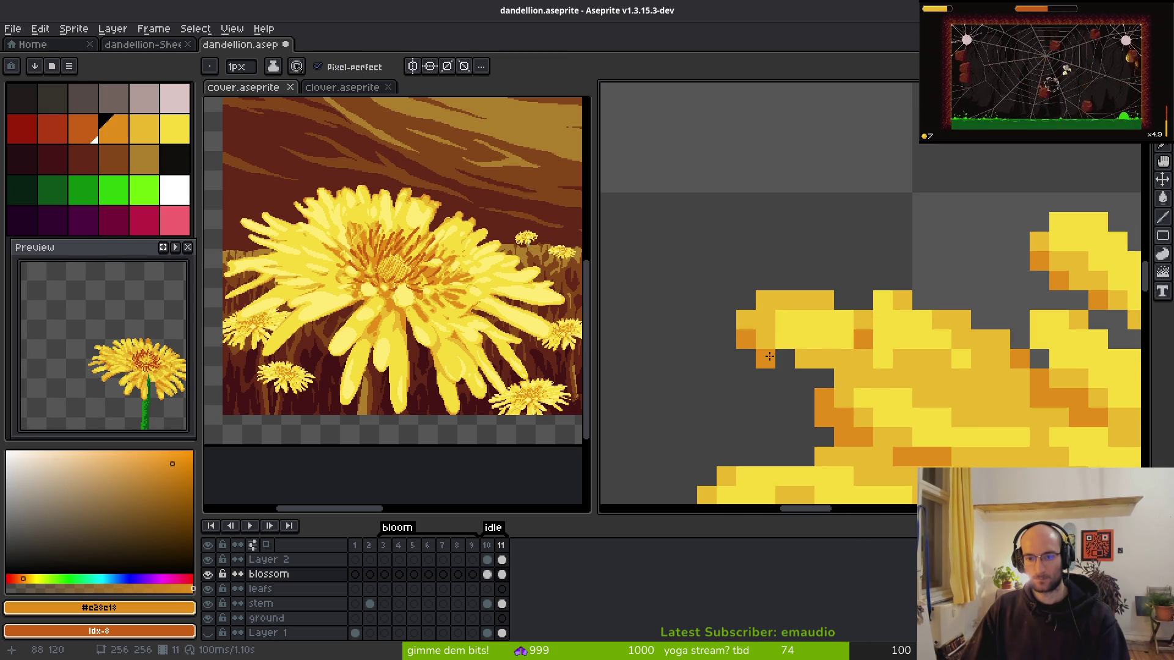
pyautogui.hotkey('ctrl', 'z')
pyautogui.keyDown('alt'); pyautogui.click(780, 309); pyautogui.keyUp('alt')
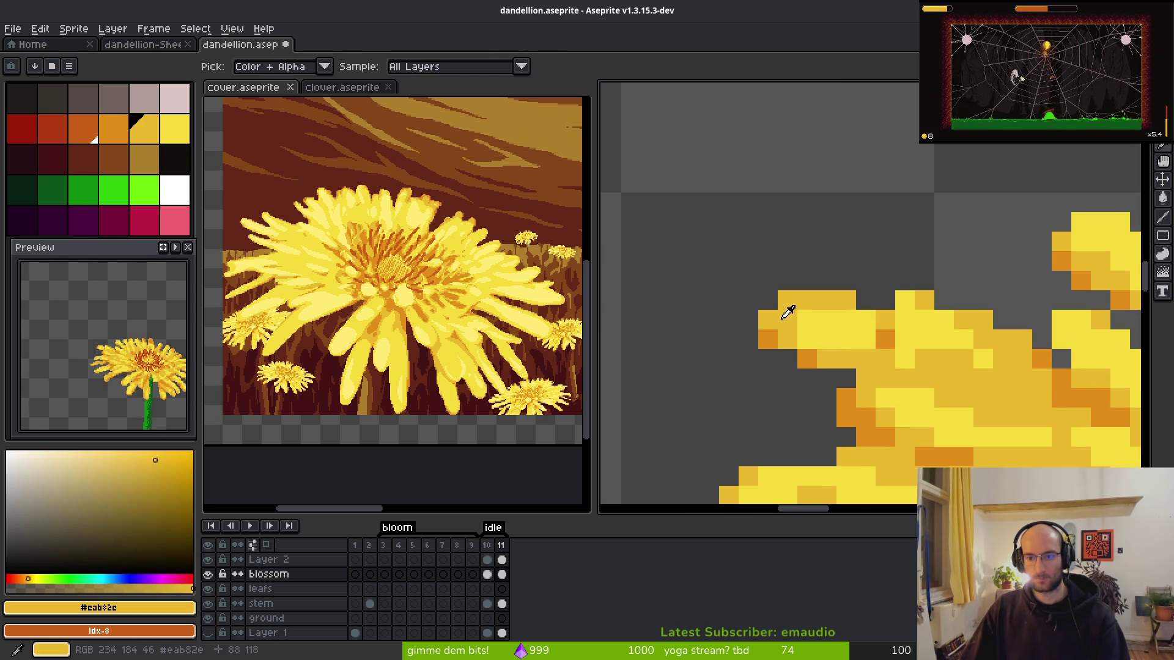
pyautogui.press('e')
pyautogui.scroll(-1, 807, 360)
pyautogui.scroll(1, 819, 323)
pyautogui.click(764, 318)
pyautogui.press('b')
pyautogui.press('i')
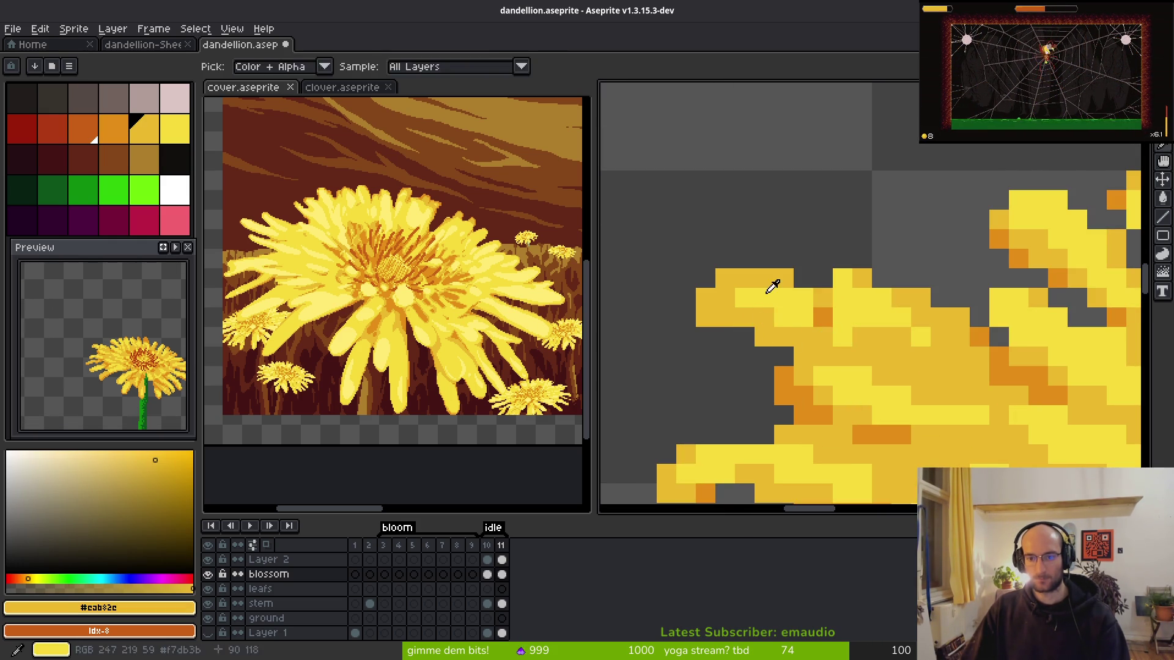
pyautogui.click(825, 330)
pyautogui.hotkey('ctrl', 's')
pyautogui.scroll(-5, 855, 367)
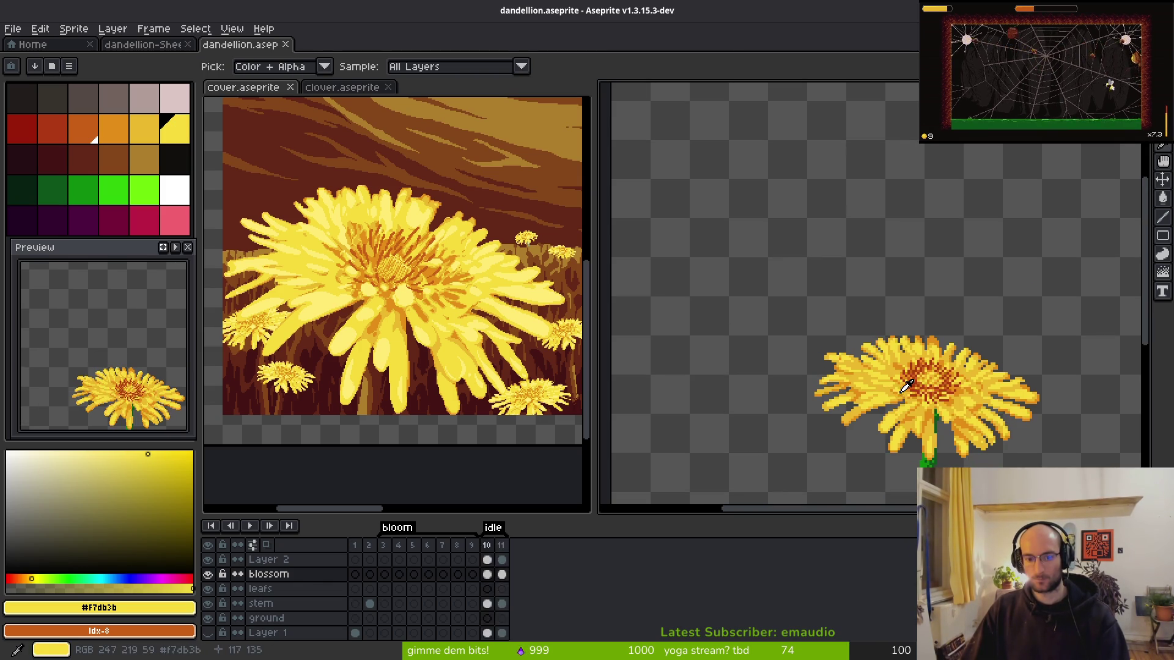
# - With the Pencil, repaint a petal-tip pixel in a petal colour sampled from the canvas
pyautogui.press('b')
pyautogui.scroll(5, 1025, 459)
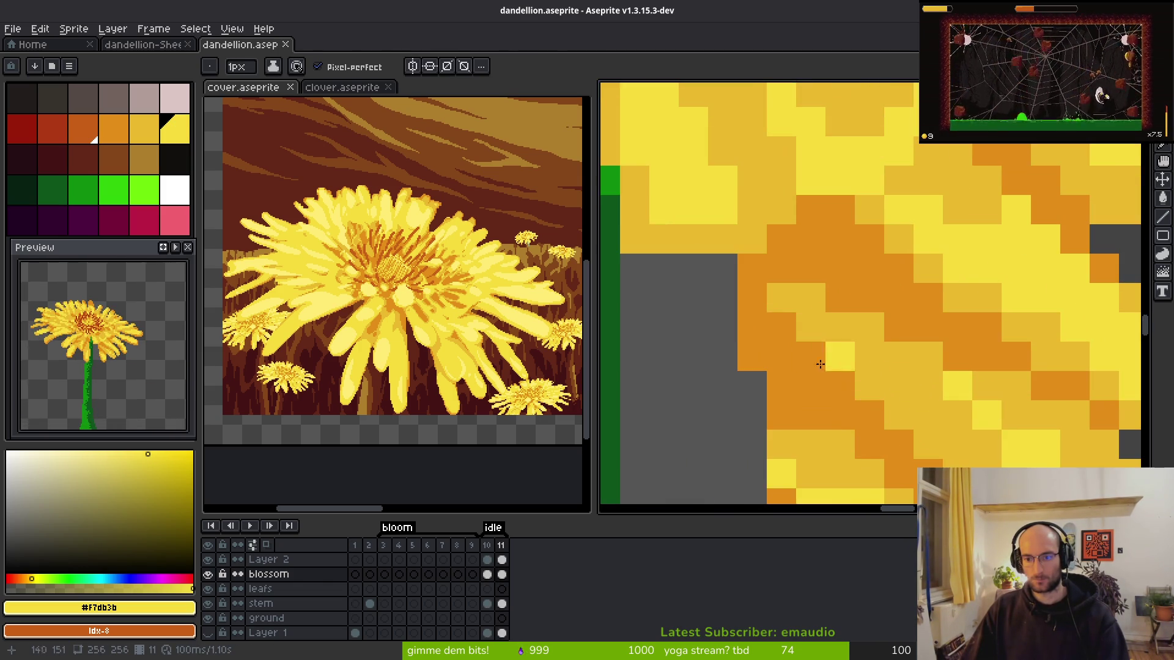
pyautogui.scroll(-3, 864, 384)
pyautogui.press('i')
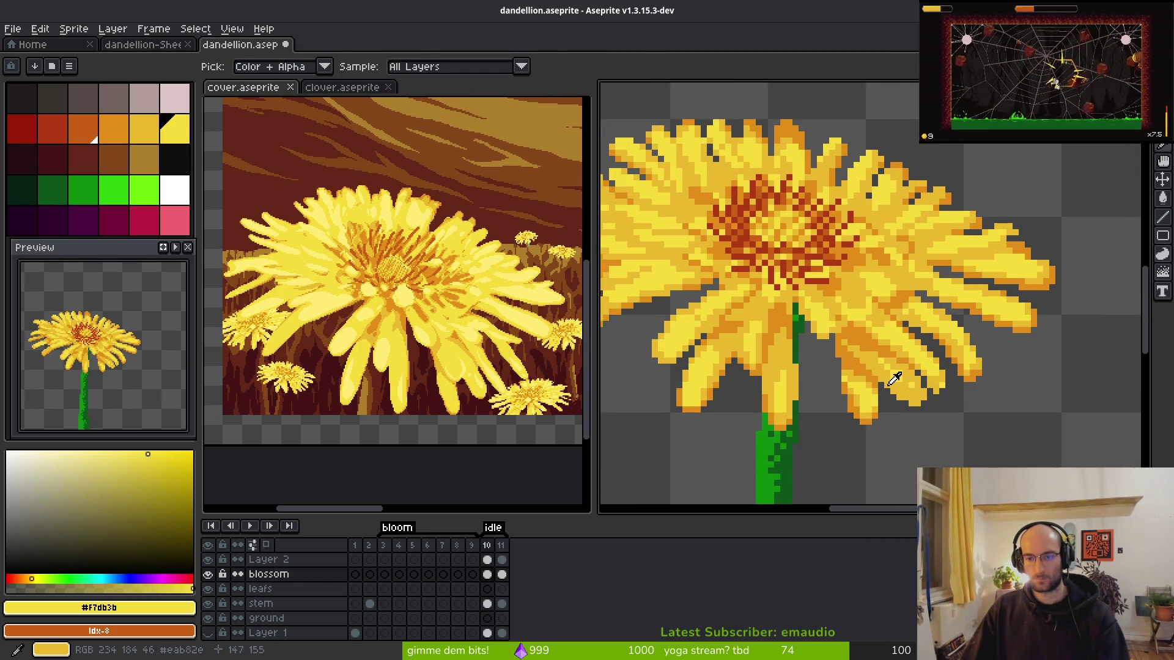
pyautogui.scroll(-2, 864, 384)
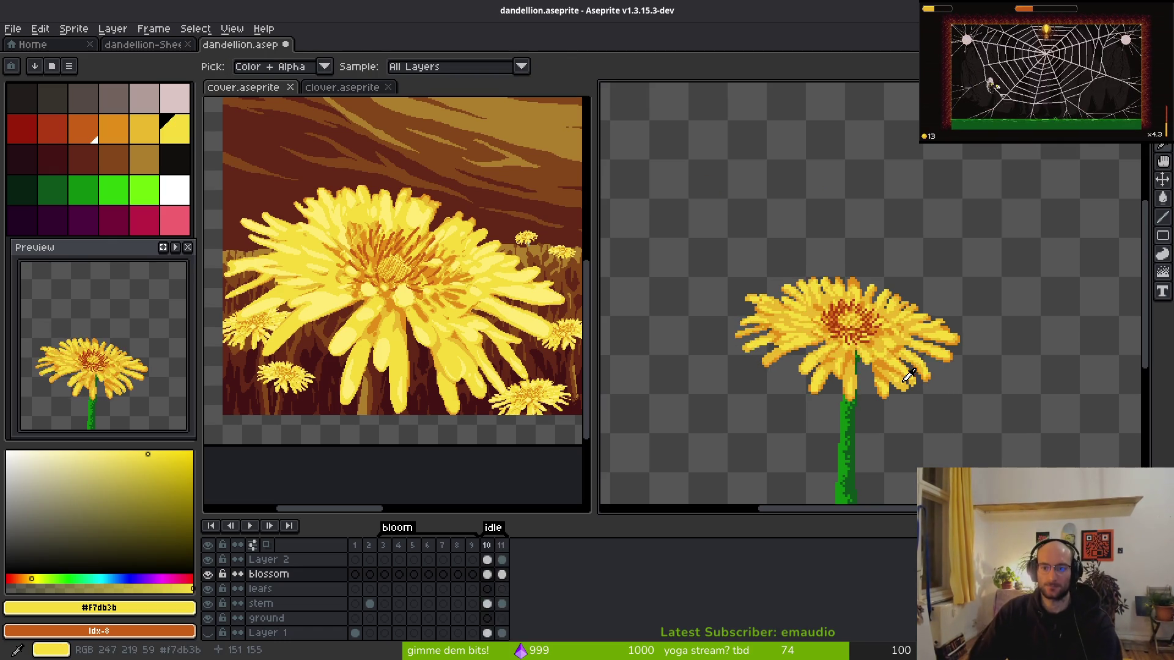
pyautogui.press('b')
pyautogui.scroll(3, 846, 313)
pyautogui.scroll(3, 846, 313)
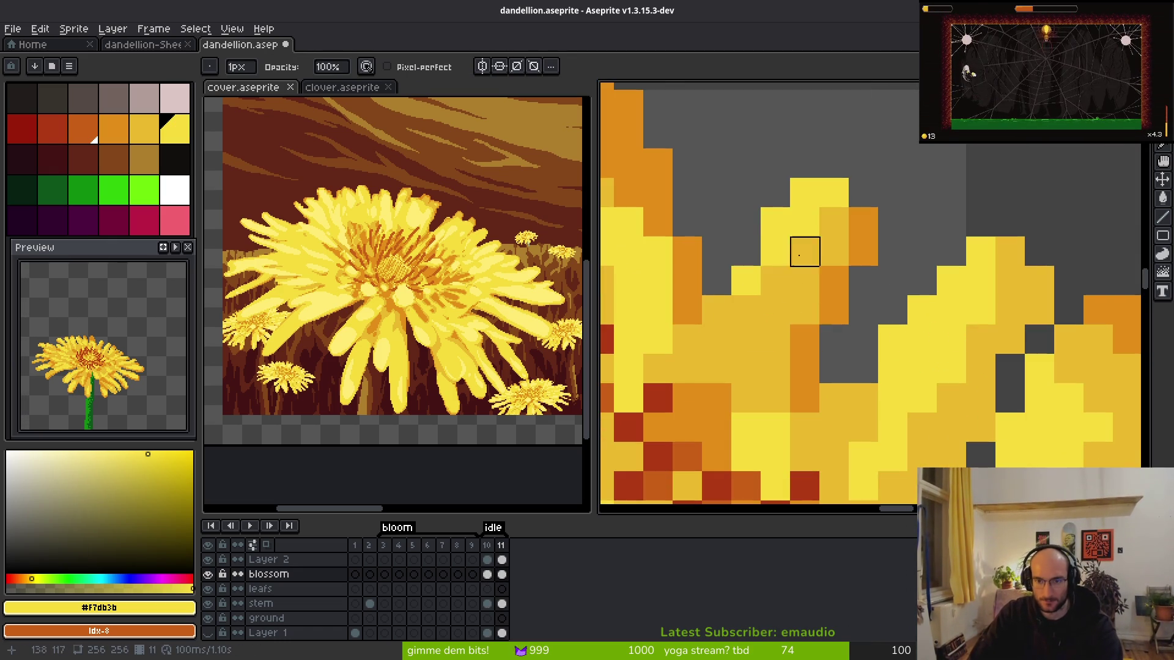
pyautogui.press('f')
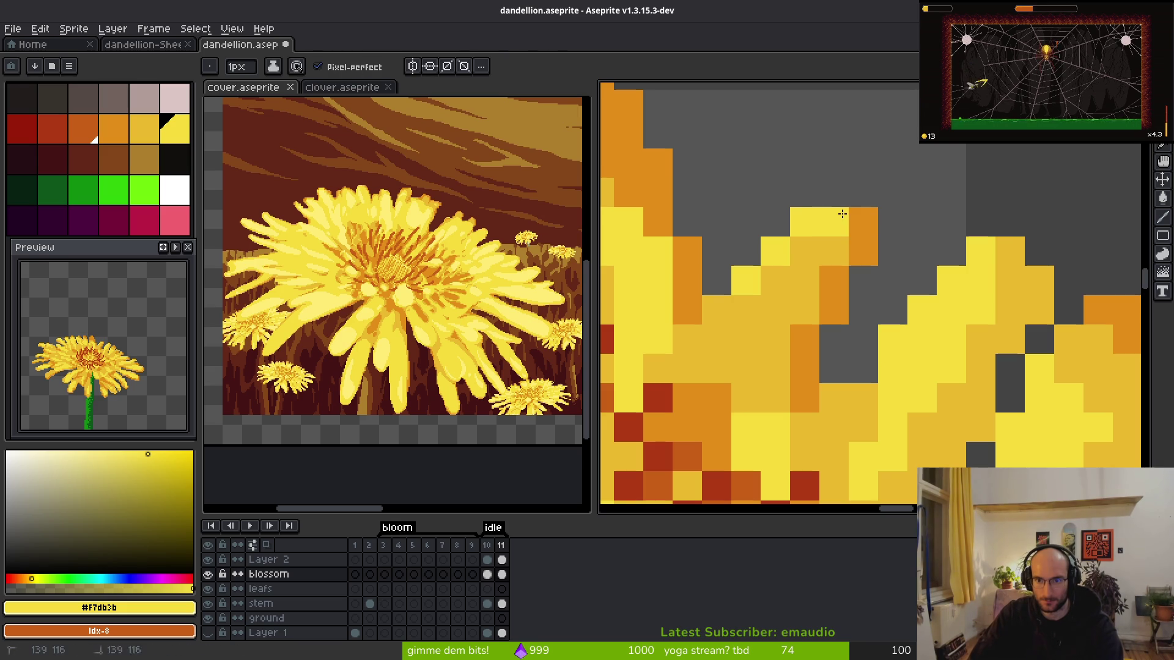
pyautogui.keyDown('alt'); pyautogui.click(868, 252); pyautogui.keyUp('alt')
pyautogui.click(861, 280)
# - Shade the petal tips with darker yellow #cab82c and an orange pixel
pyautogui.click(893, 251)
pyautogui.keyDown('alt'); pyautogui.click(780, 317); pyautogui.keyUp('alt')
pyautogui.click(863, 253)
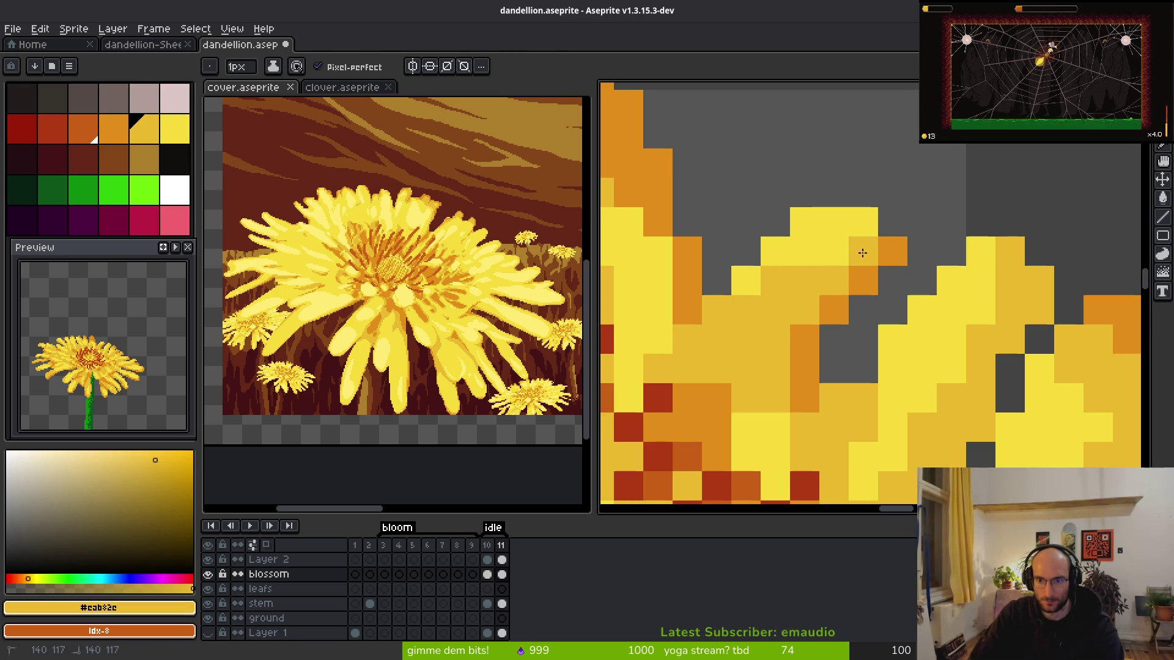
pyautogui.rightClick(854, 293)
# - Extend bright yellow #f7db3b along the upper petal edge pixels
pyautogui.keyDown('alt'); pyautogui.click(878, 225); pyautogui.keyUp('alt')
pyautogui.click(866, 251)
pyautogui.click(745, 310)
pyautogui.click(776, 310)
# - Resample #cab82c, #e28e18 and #f7db3b, then turn three orange petal-edge pixels yellow
pyautogui.scroll(-3, 837, 293)
pyautogui.scroll(2, 838, 293)
pyautogui.scroll(-2, 855, 367)
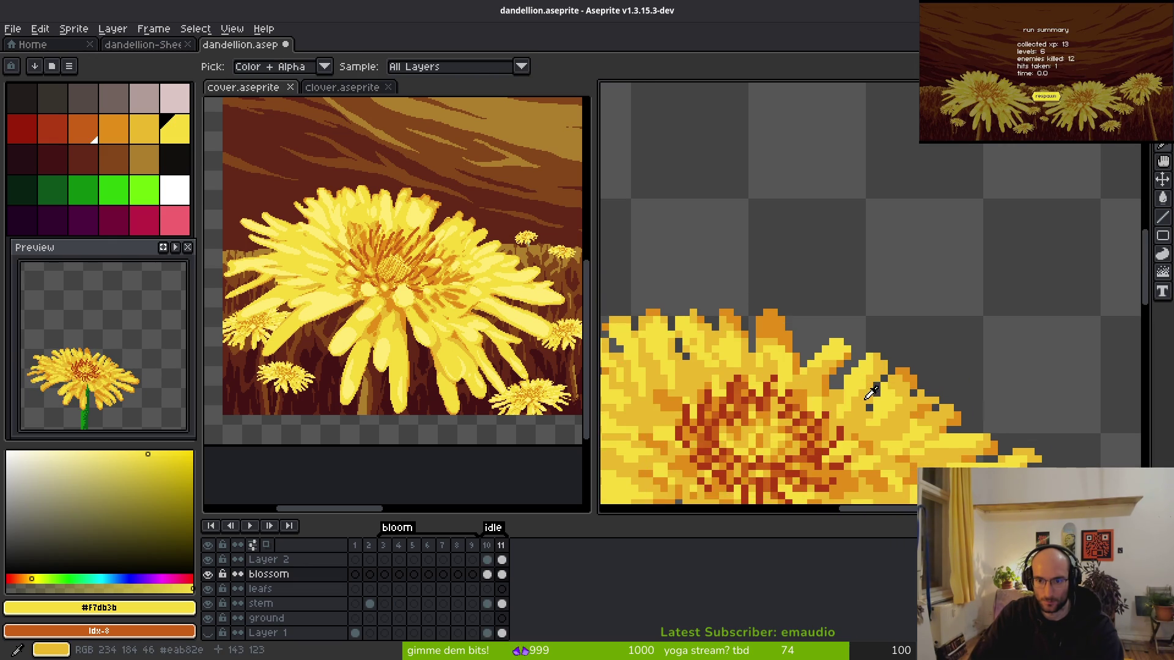
pyautogui.scroll(2, 869, 394)
pyautogui.keyDown('alt'); pyautogui.click(827, 349); pyautogui.keyUp('alt')
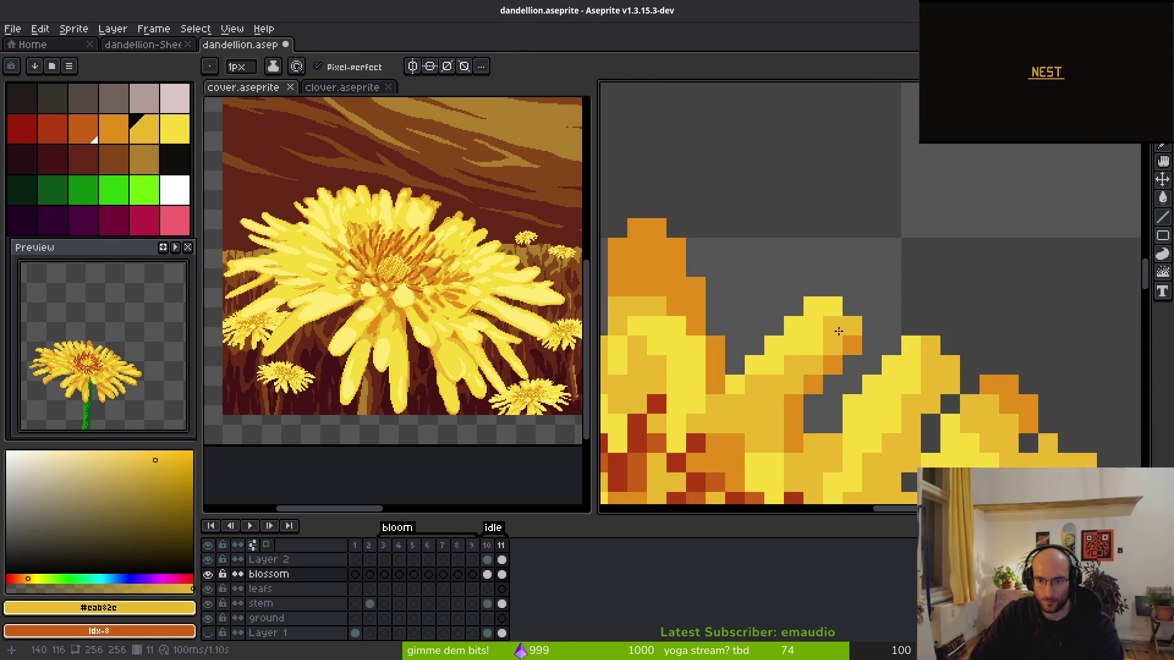
pyautogui.scroll(-2, 839, 326)
pyautogui.scroll(2, 842, 217)
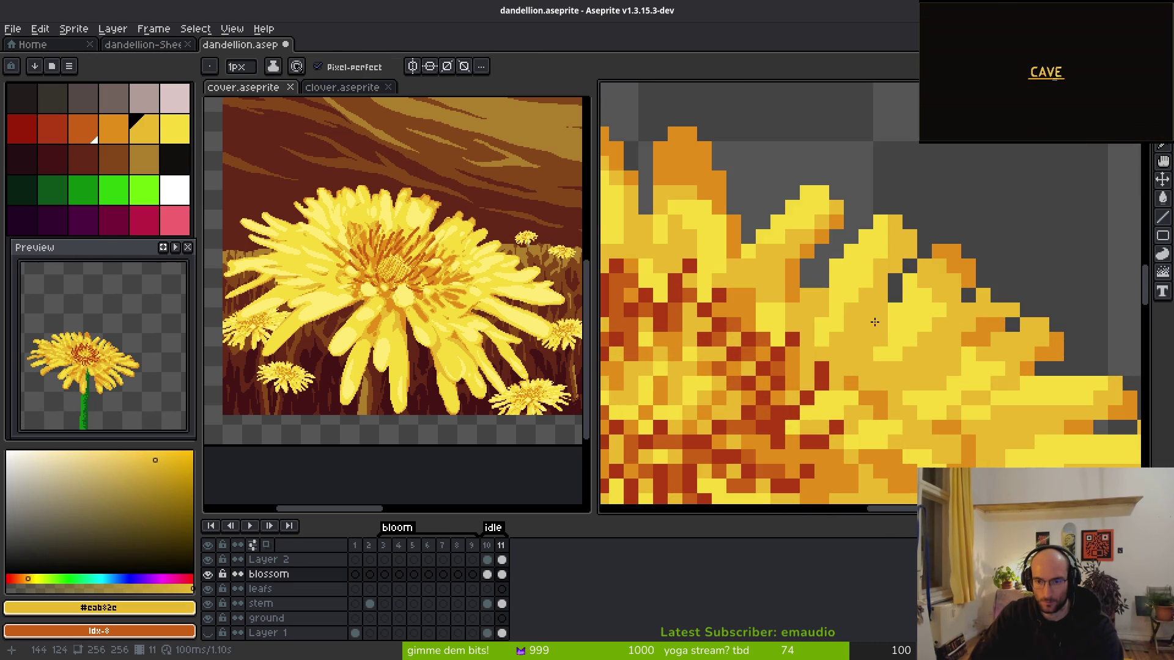
pyautogui.keyDown('alt'); pyautogui.click(844, 213); pyautogui.keyUp('alt')
pyautogui.scroll(-2, 856, 245)
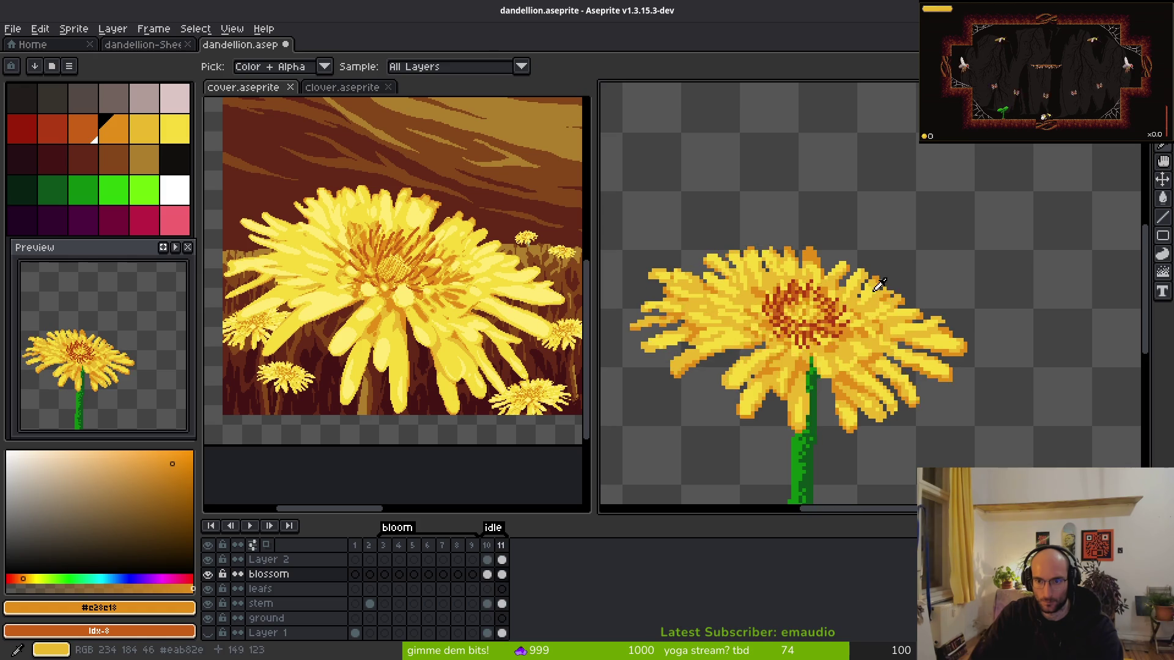
pyautogui.scroll(3, 880, 287)
pyautogui.keyDown('alt'); pyautogui.click(860, 280); pyautogui.keyUp('alt')
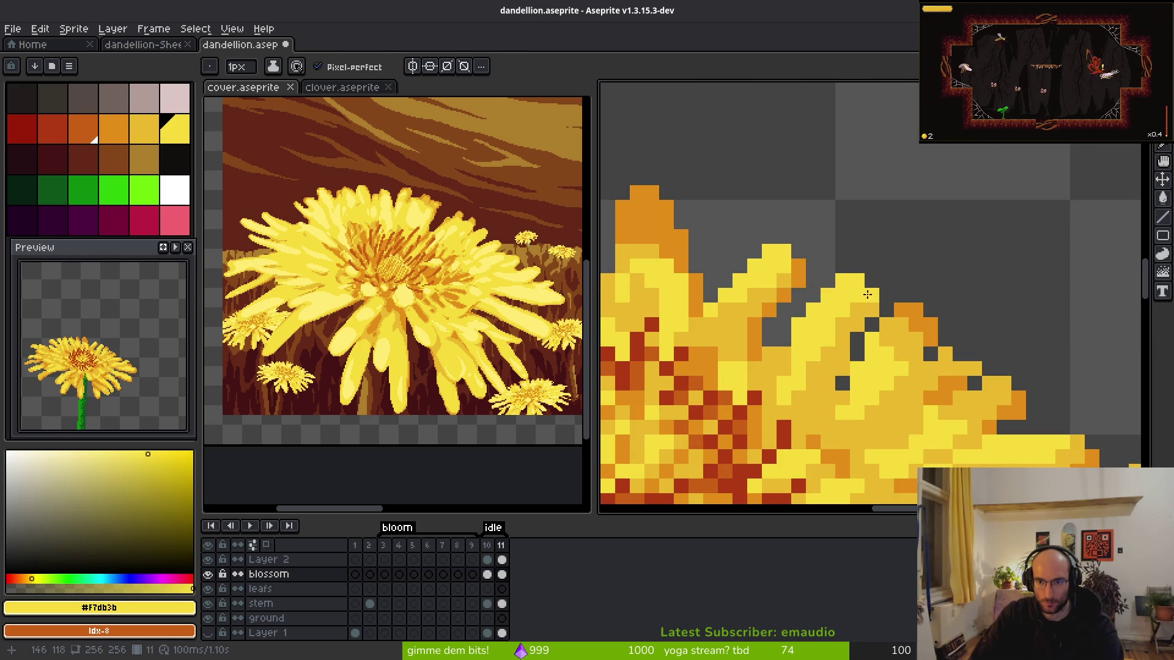
pyautogui.keyDown('alt'); pyautogui.click(824, 351); pyautogui.keyUp('alt')
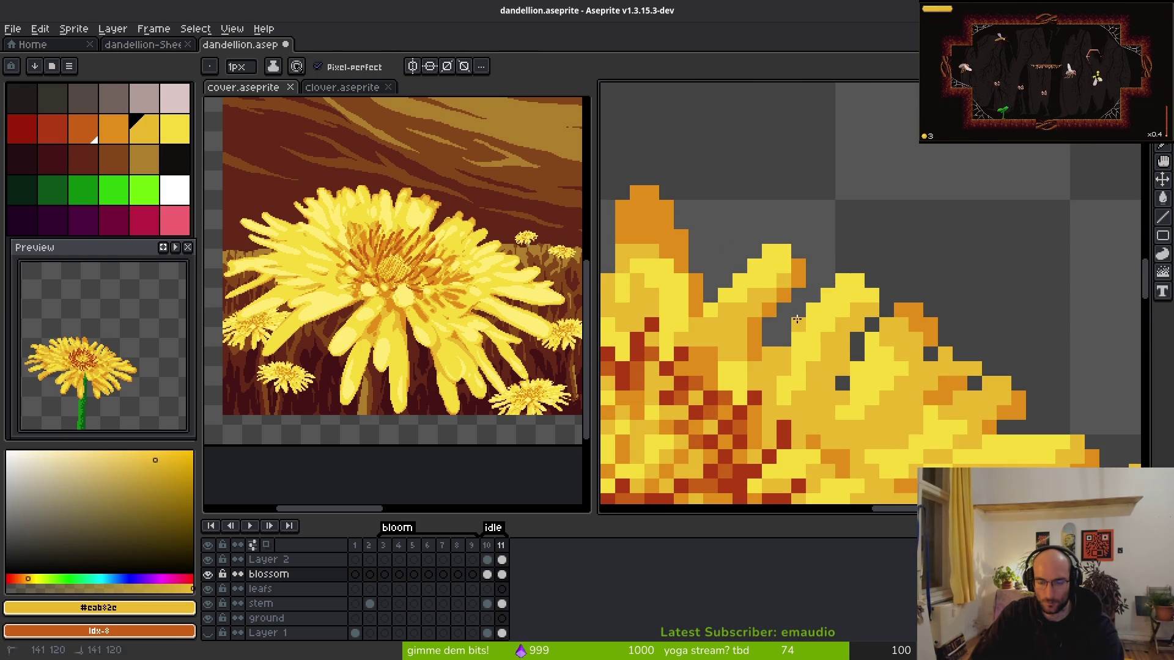
pyautogui.scroll(-3, 863, 350)
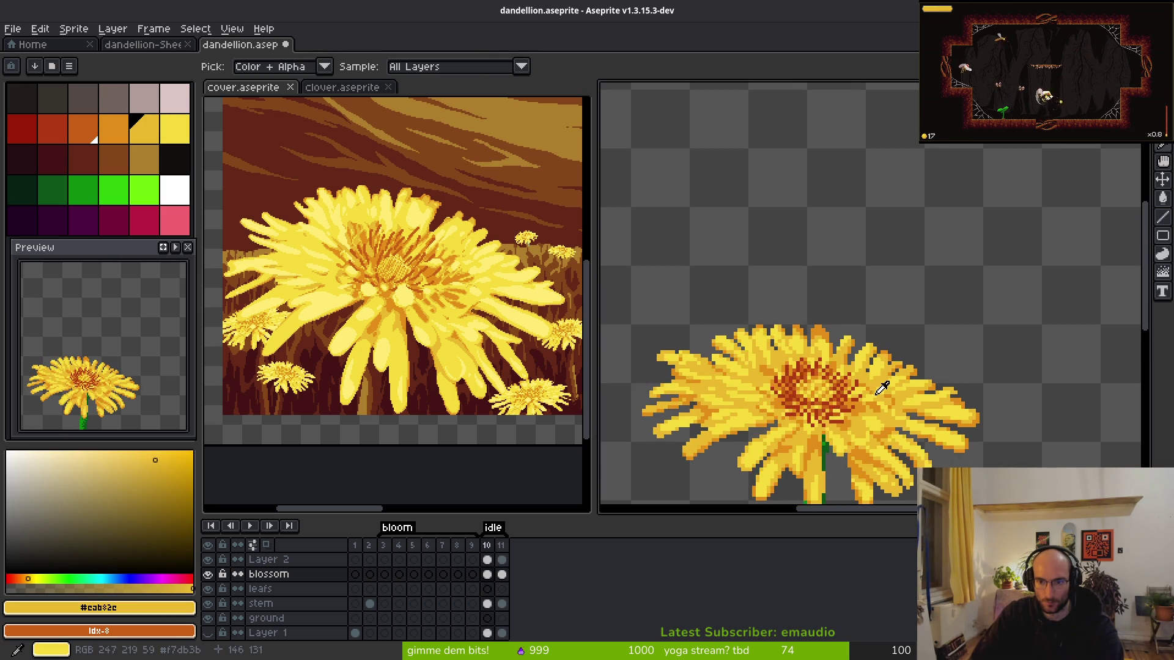
pyautogui.scroll(3, 895, 349)
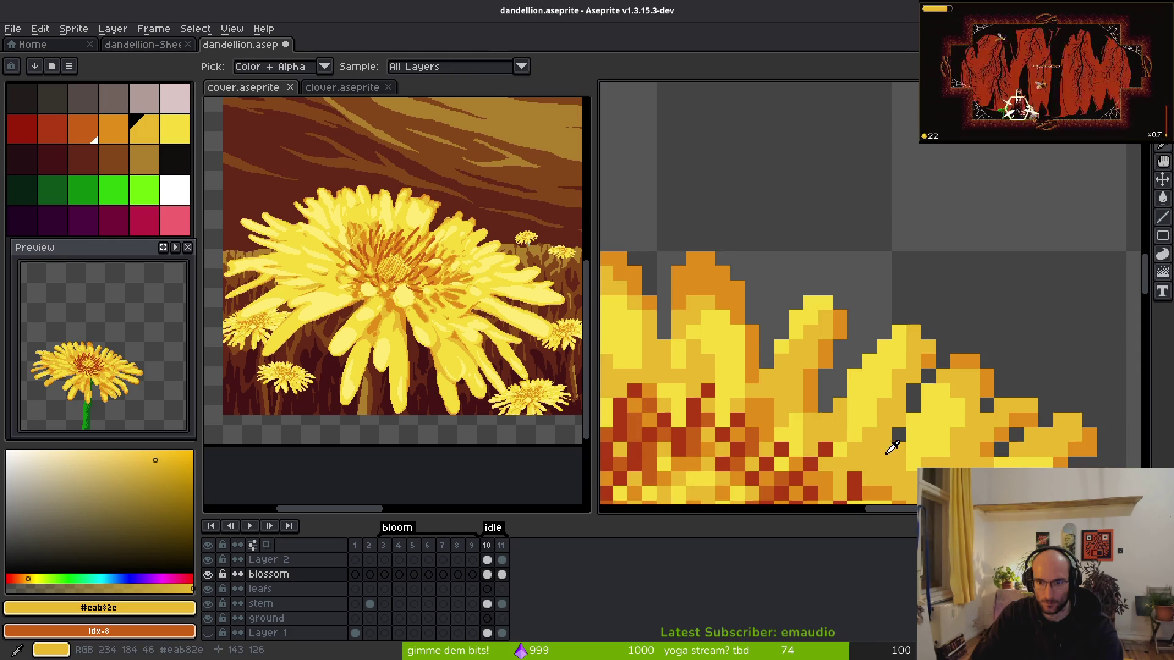
pyautogui.scroll(1, 835, 404)
pyautogui.scroll(-5, 903, 366)
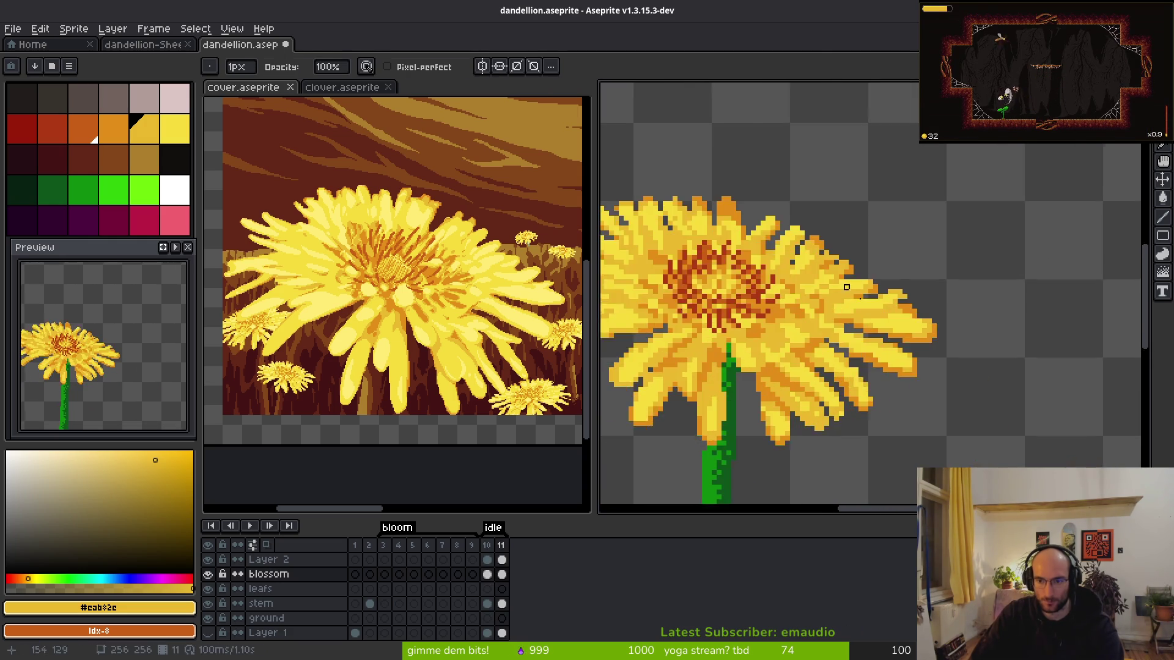
pyautogui.scroll(4, 886, 262)
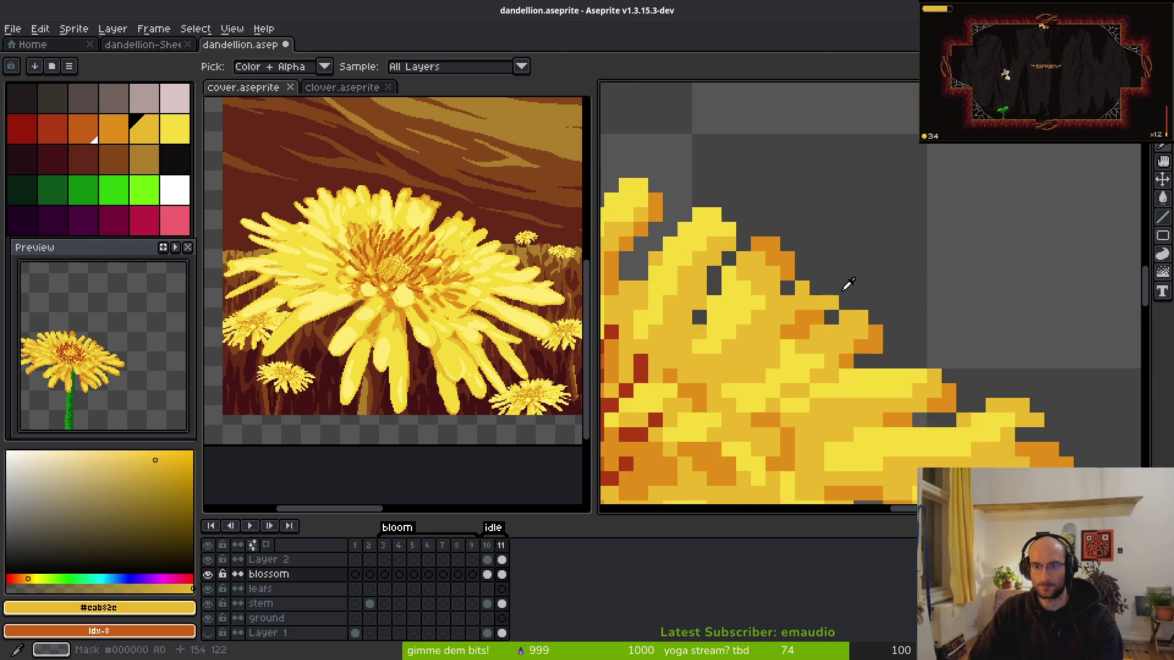
pyautogui.click(771, 269)
# - Zoom out to view the whole flower, then undo and redo the last petal edit to compare
pyautogui.scroll(-6, 840, 369)
pyautogui.scroll(-1, 840, 369)
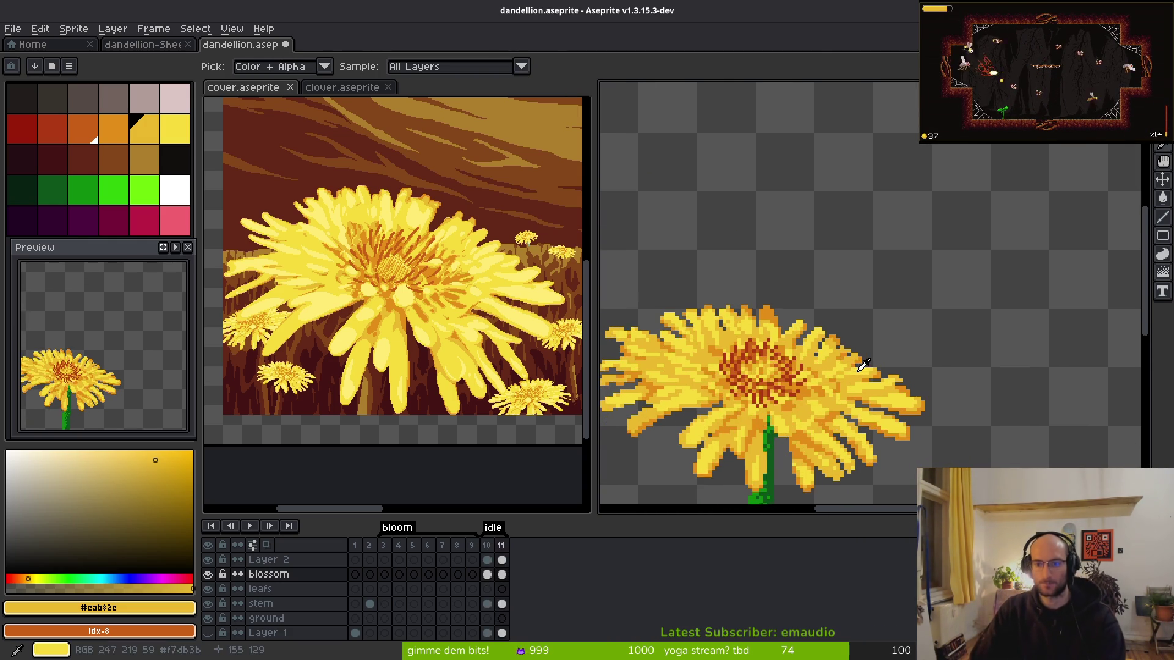
pyautogui.moveTo(856, 385); pyautogui.dragTo(1013, 348)
pyautogui.scroll(-2, 1013, 348)
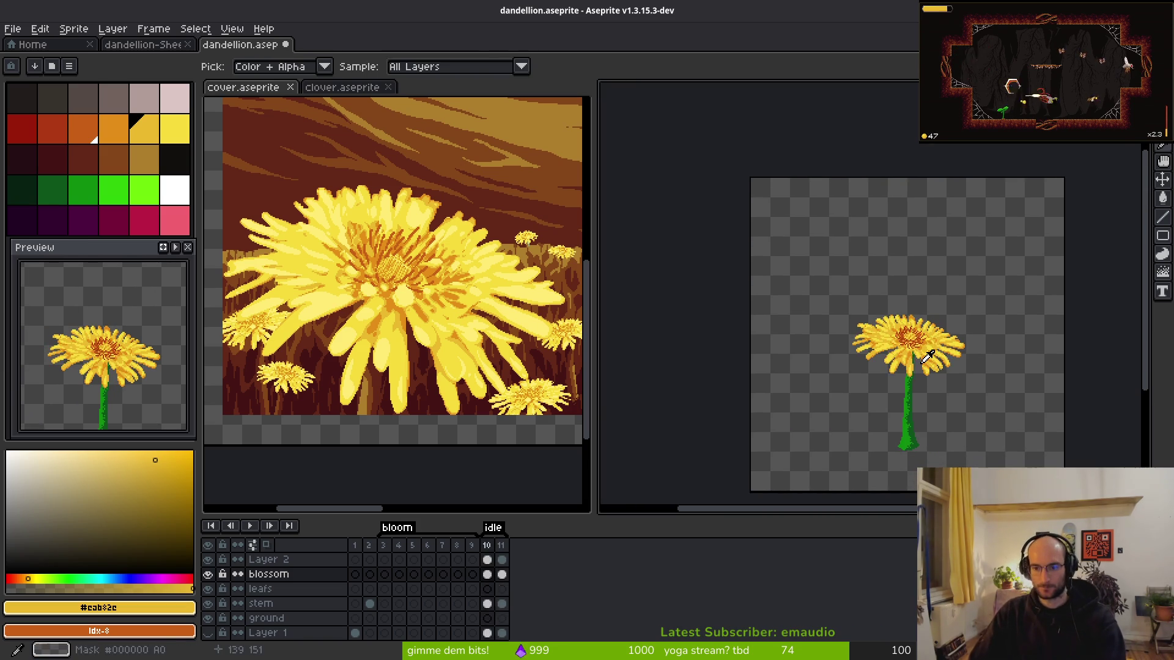
pyautogui.scroll(3, 843, 275)
pyautogui.scroll(4, 844, 275)
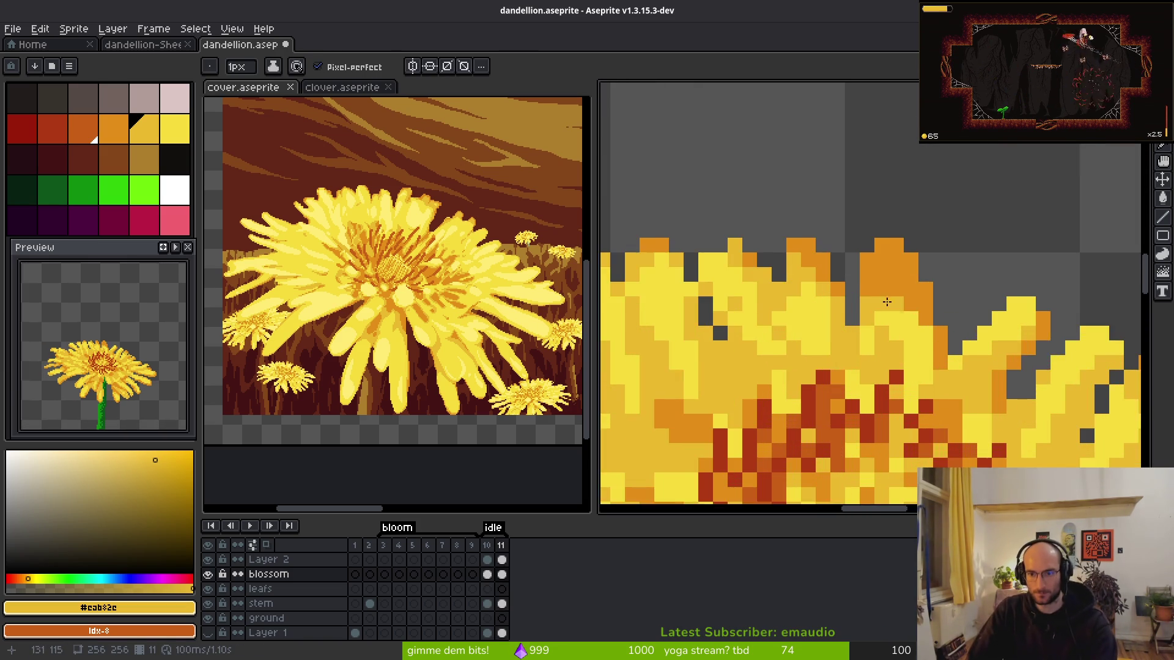
pyautogui.hotkey('ctrl', 'z')
pyautogui.hotkey('ctrl', 'y')
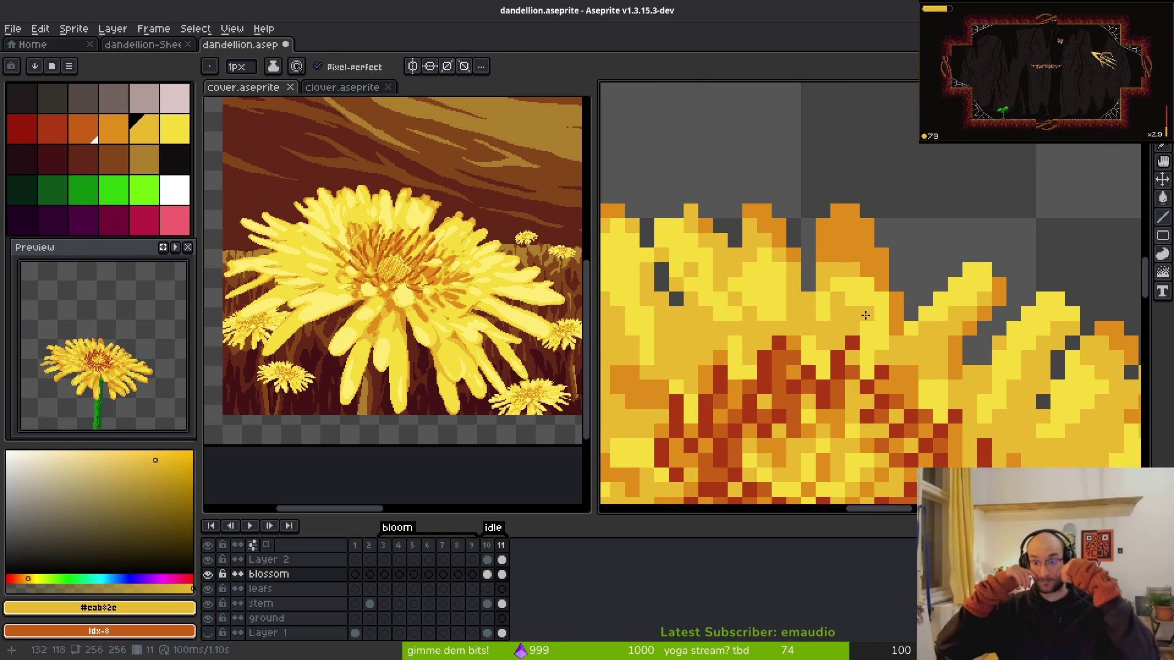
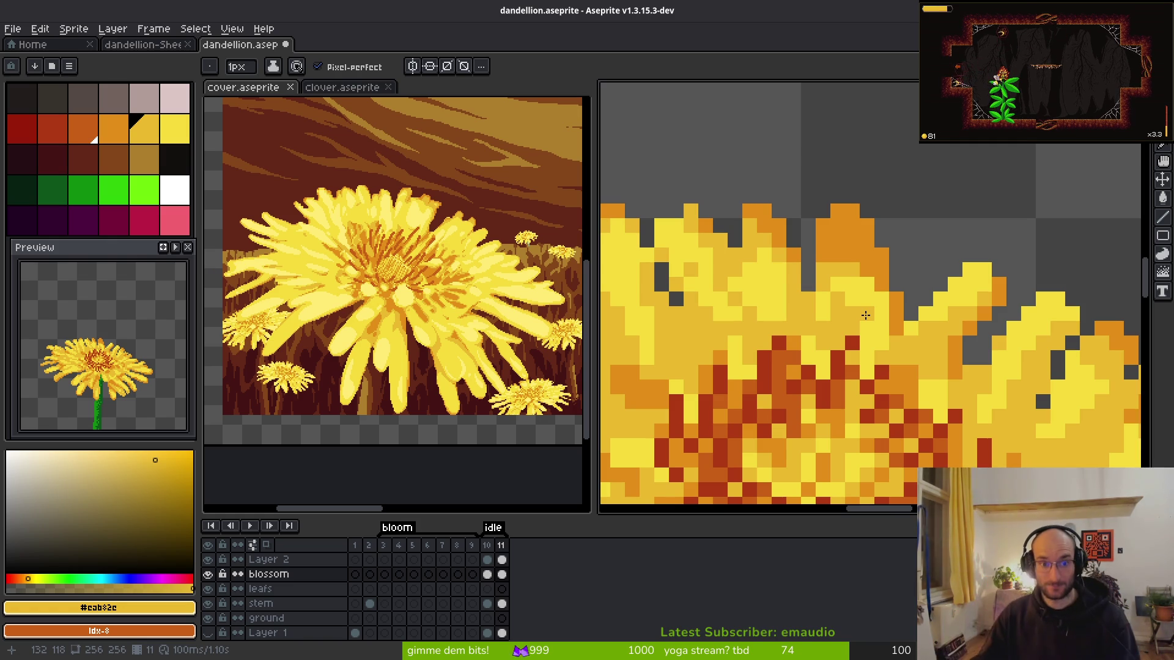
# - Paint a bright yellow #f7db3b stroke across the petal tips and shade some petal pixels ochre #cab82c
pyautogui.scroll(2, 879, 299)
pyautogui.keyDown('alt'); pyautogui.click(836, 285); pyautogui.keyUp('alt')
pyautogui.moveTo(760, 241); pyautogui.dragTo(863, 249)
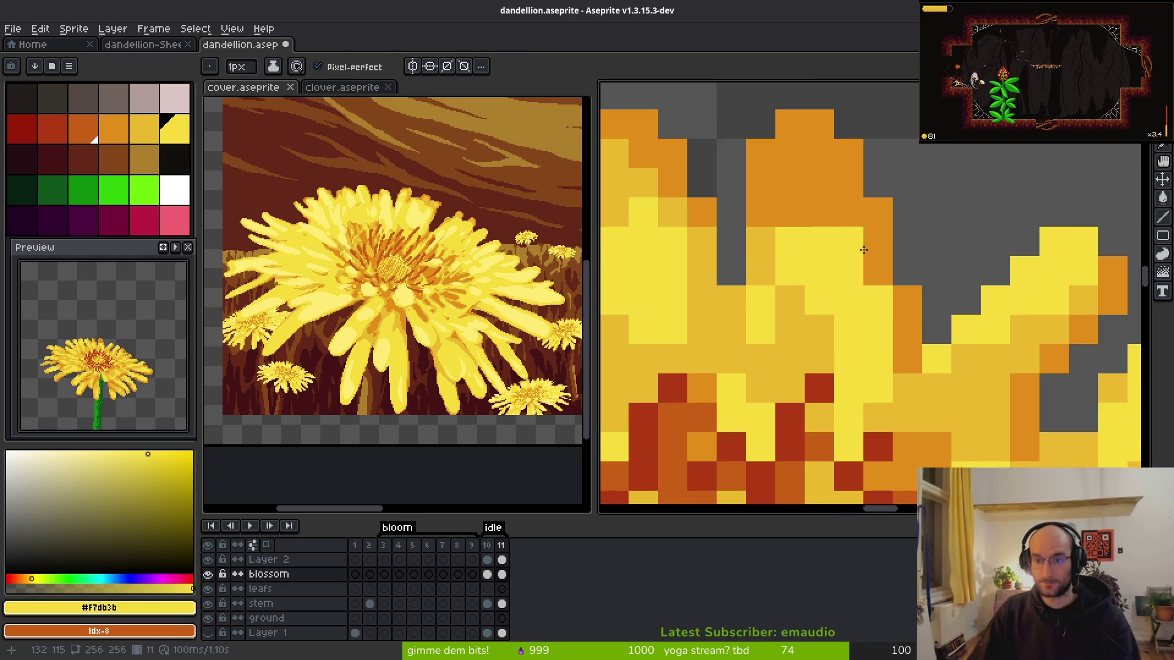
pyautogui.keyDown('alt'); pyautogui.rightClick(817, 349); pyautogui.keyUp('alt')
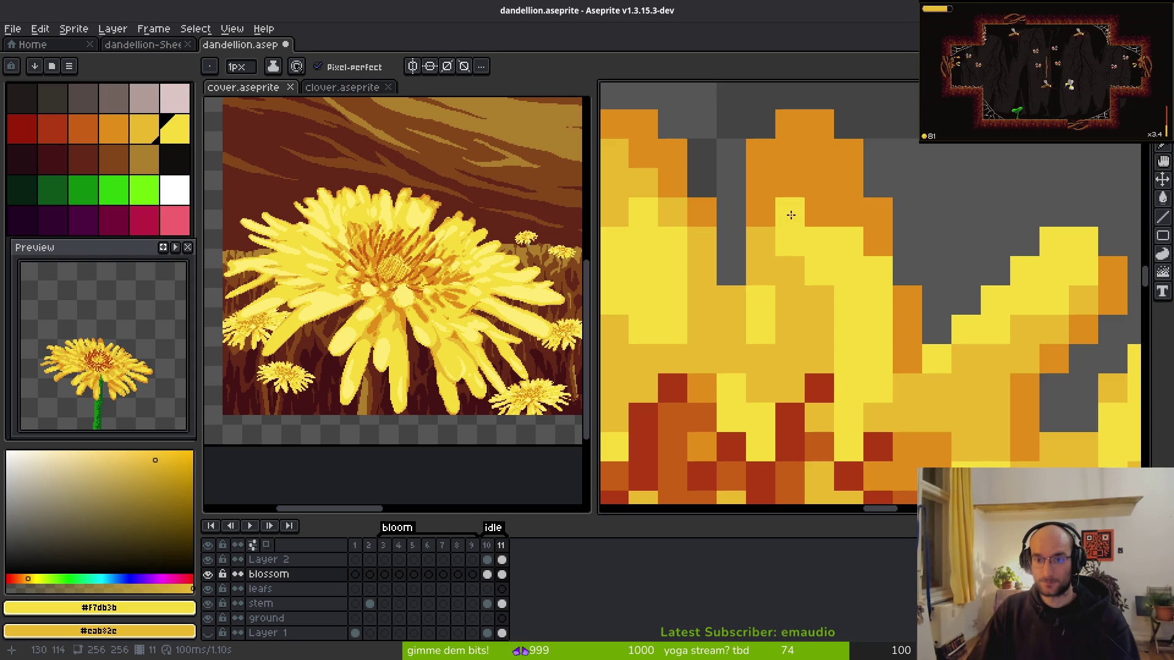
pyautogui.rightClick(790, 215)
pyautogui.rightClick(819, 211)
pyautogui.click(851, 209)
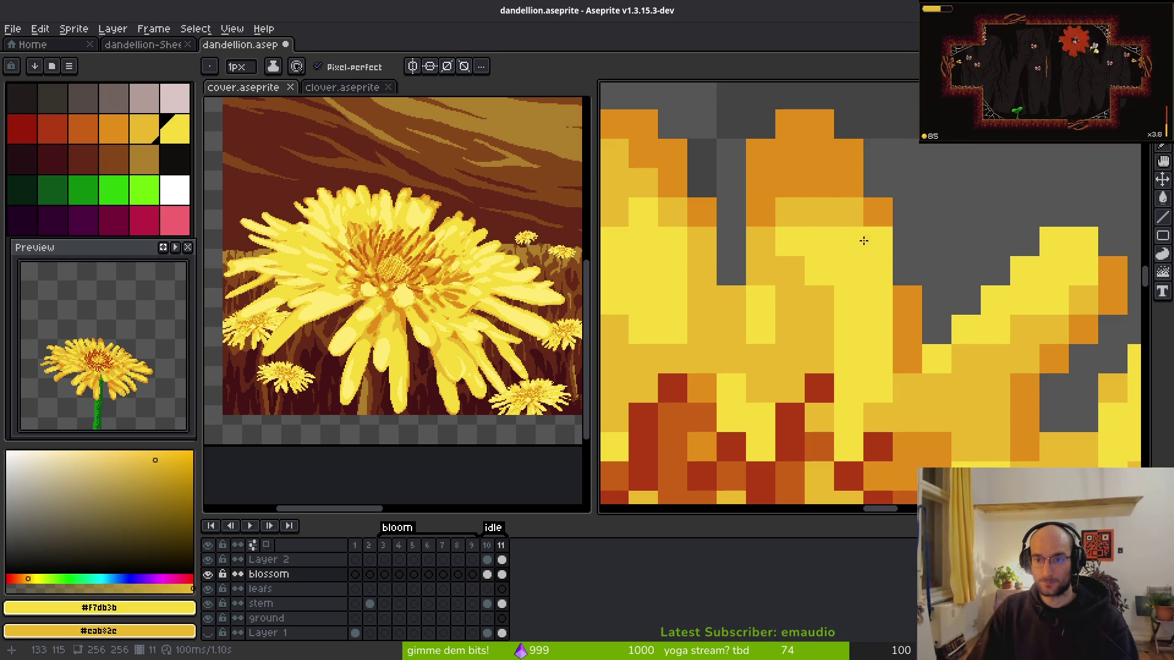
# - Shade four more petal tip pixels ochre, then play the animation to review the blossom
pyautogui.rightClick(878, 241)
pyautogui.rightClick(819, 183)
pyautogui.rightClick(790, 183)
pyautogui.rightClick(761, 212)
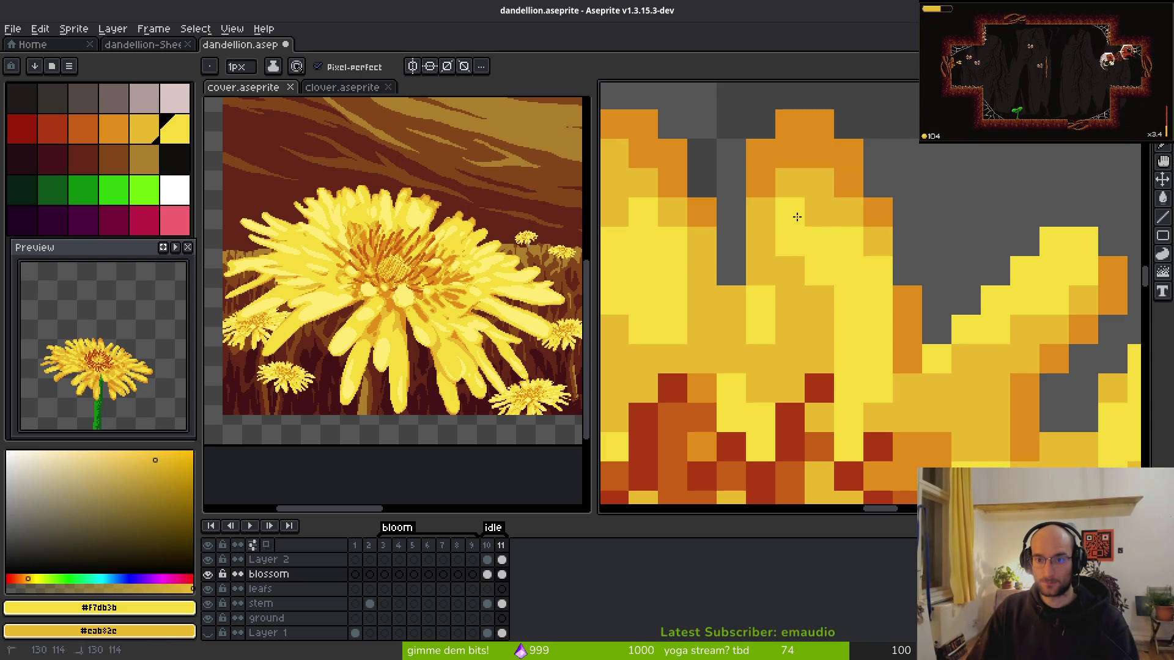
pyautogui.scroll(-4, 831, 304)
pyautogui.press('Return')
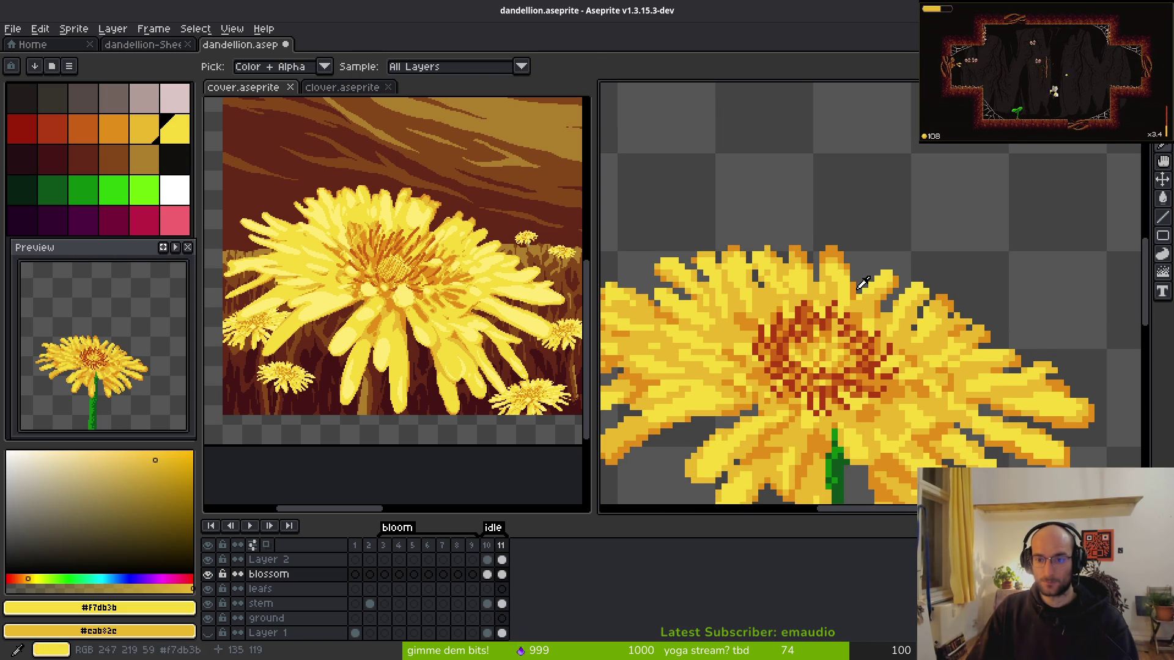
# - Brighten a few petal pixels with lighter yellow, return to frame 11, and save dandelion.aseprite
pyautogui.scroll(2, 855, 286)
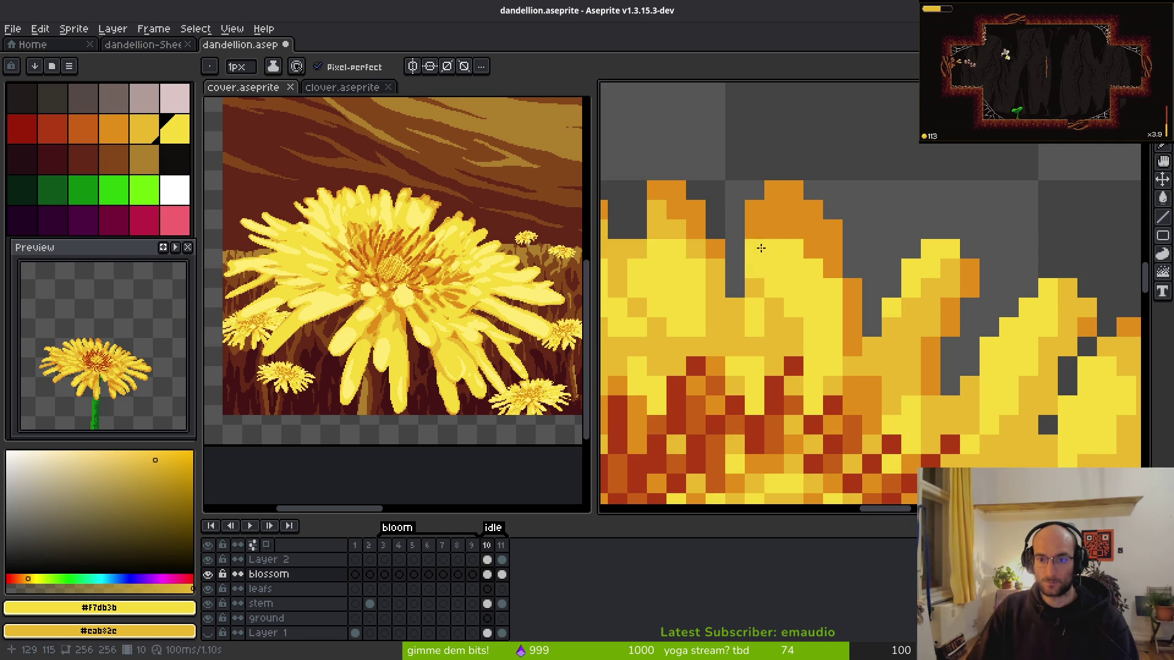
pyautogui.moveTo(792, 231); pyautogui.dragTo(813, 250)
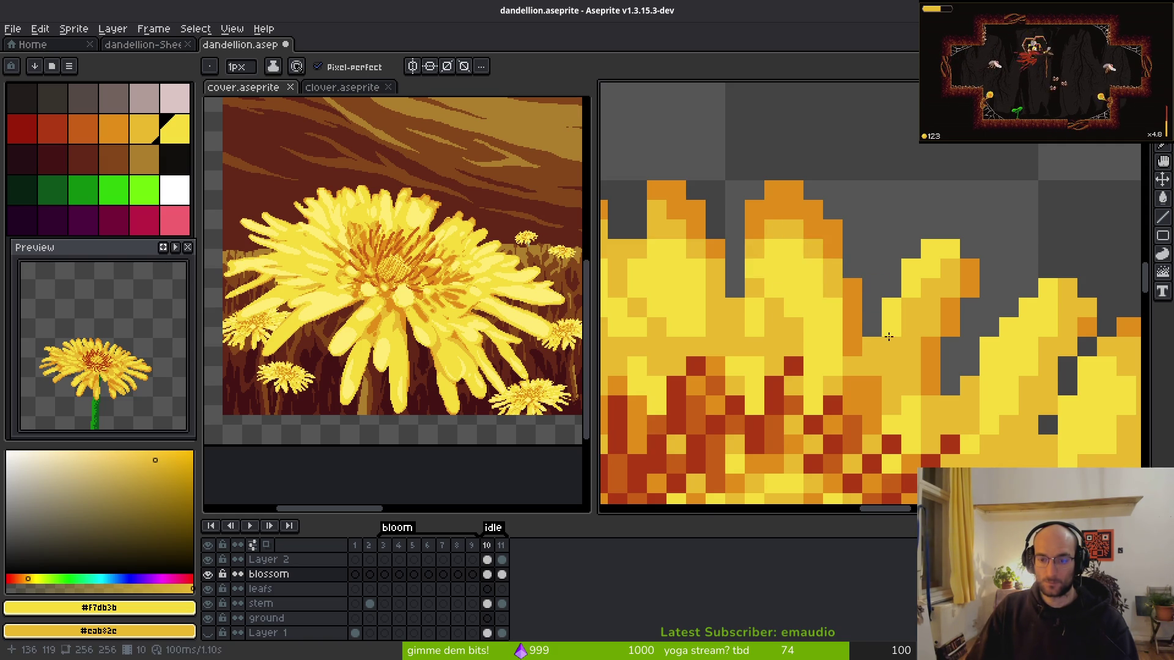
pyautogui.scroll(-3, 886, 326)
pyautogui.press('.')
pyautogui.press('i')
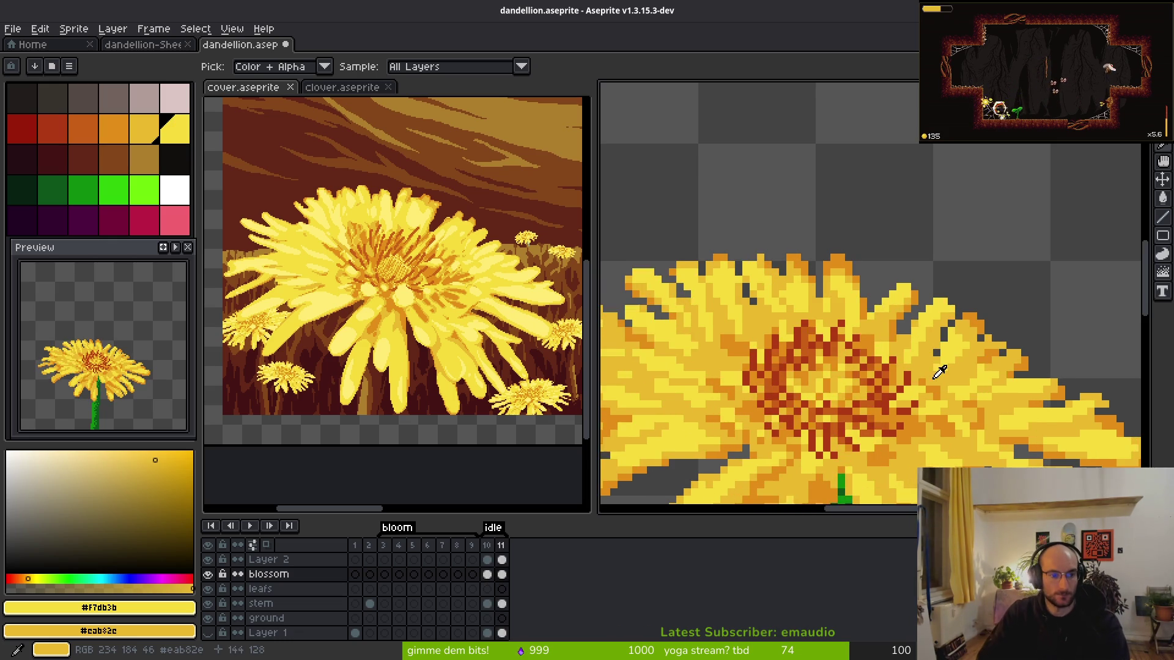
pyautogui.hotkey('ctrl', 's')
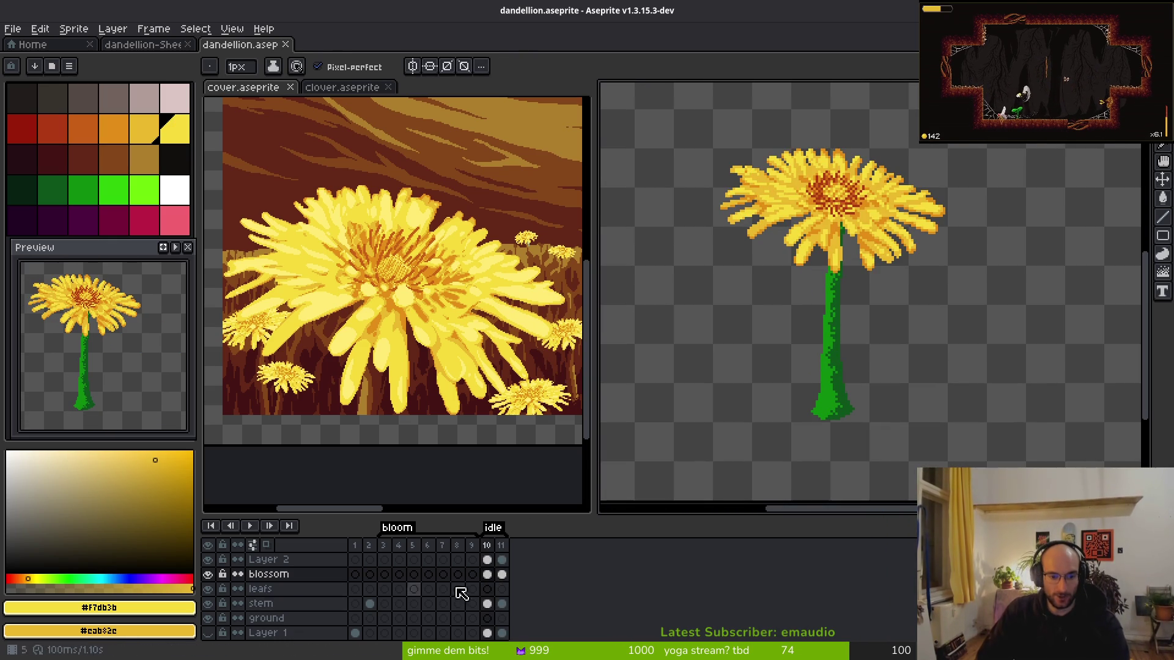
# - Select the leafs layer at frame 10, frame the whole flower, and sample the stem's green
pyautogui.click(486, 588)
pyautogui.moveTo(790, 307); pyautogui.dragTo(812, 321)
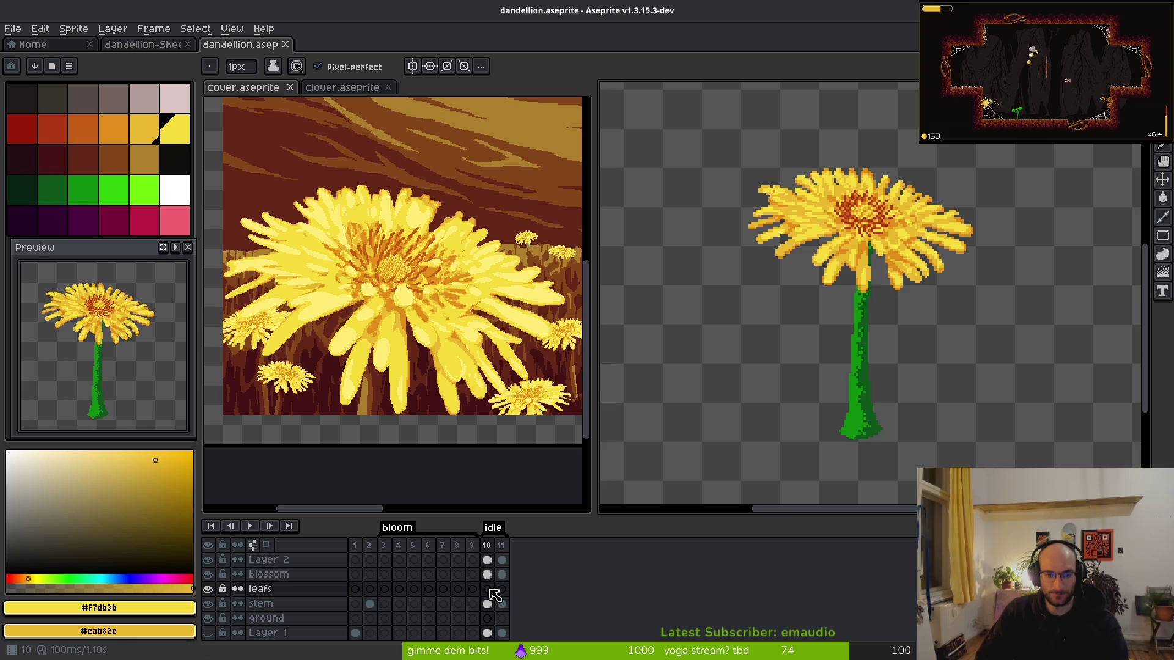
pyautogui.moveTo(975, 288)
pyautogui.mouseDown()
pyautogui.moveTo(786, 348)
pyautogui.moveTo(813, 342)
pyautogui.mouseUp()
pyautogui.scroll(3, 760, 293)
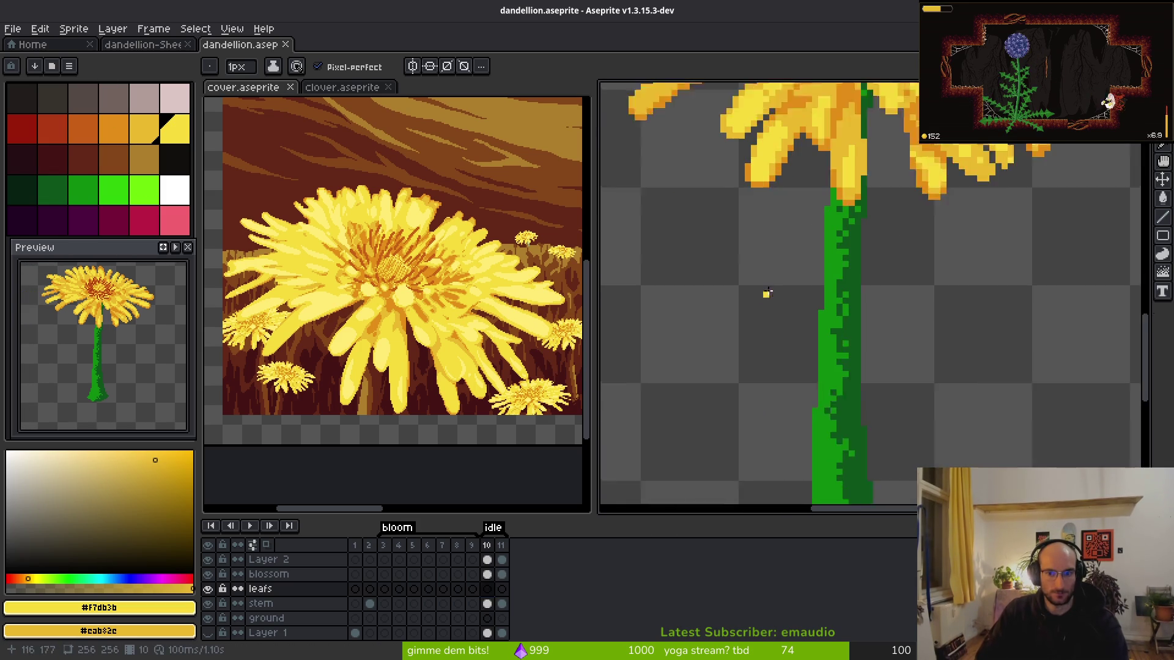
pyautogui.keyDown('alt'); pyautogui.click(846, 427); pyautogui.keyUp('alt')
pyautogui.scroll(-3, 839, 399)
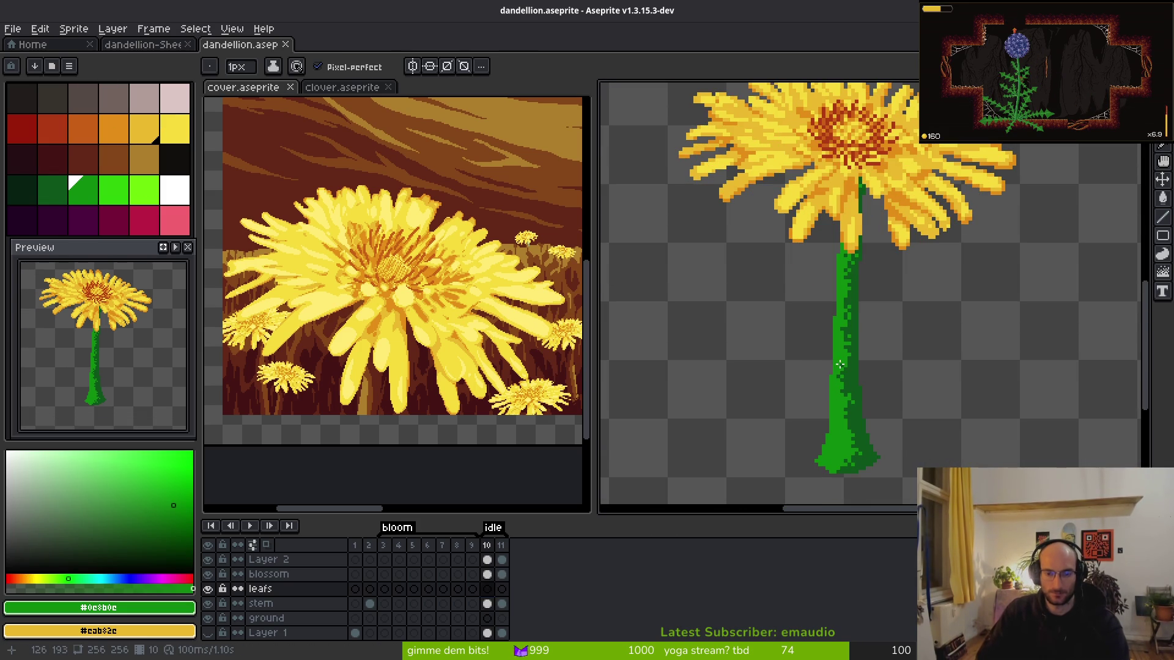
# - Show the clover sprite, undo its stray pixels, and view clover frame 13 for leaf reference
pyautogui.click(343, 87)
pyautogui.hotkey('ctrl', 'z')
pyautogui.hotkey('ctrl', 'z')
pyautogui.scroll(-1, 453, 336)
pyautogui.scroll(2, 427, 341)
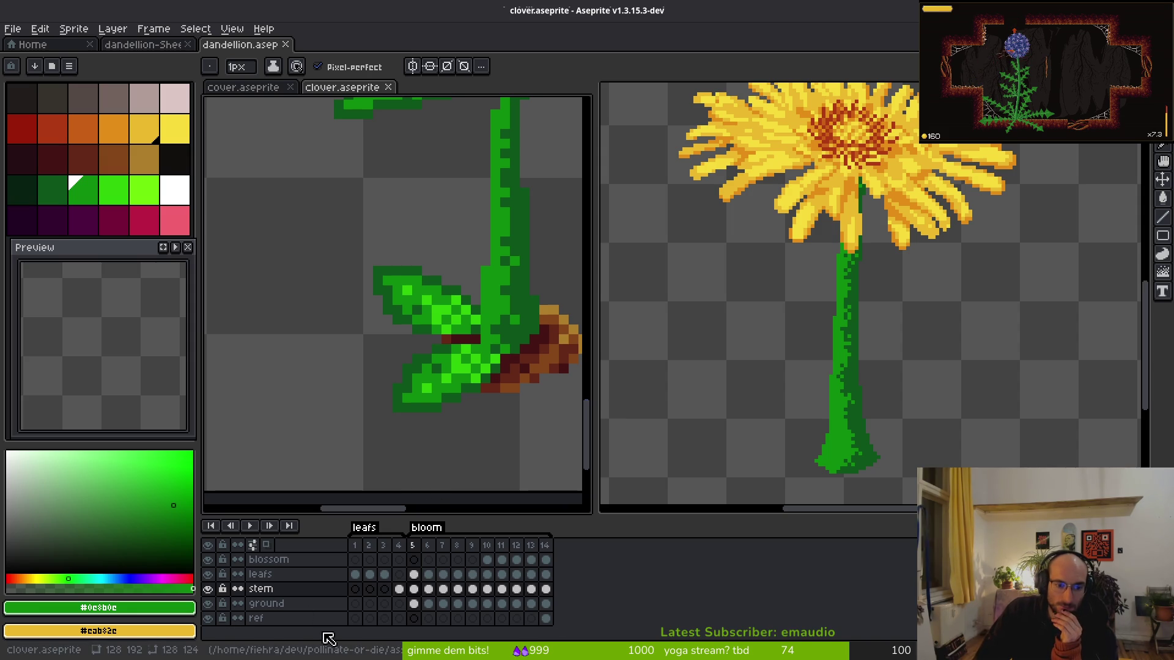
pyautogui.click(532, 604)
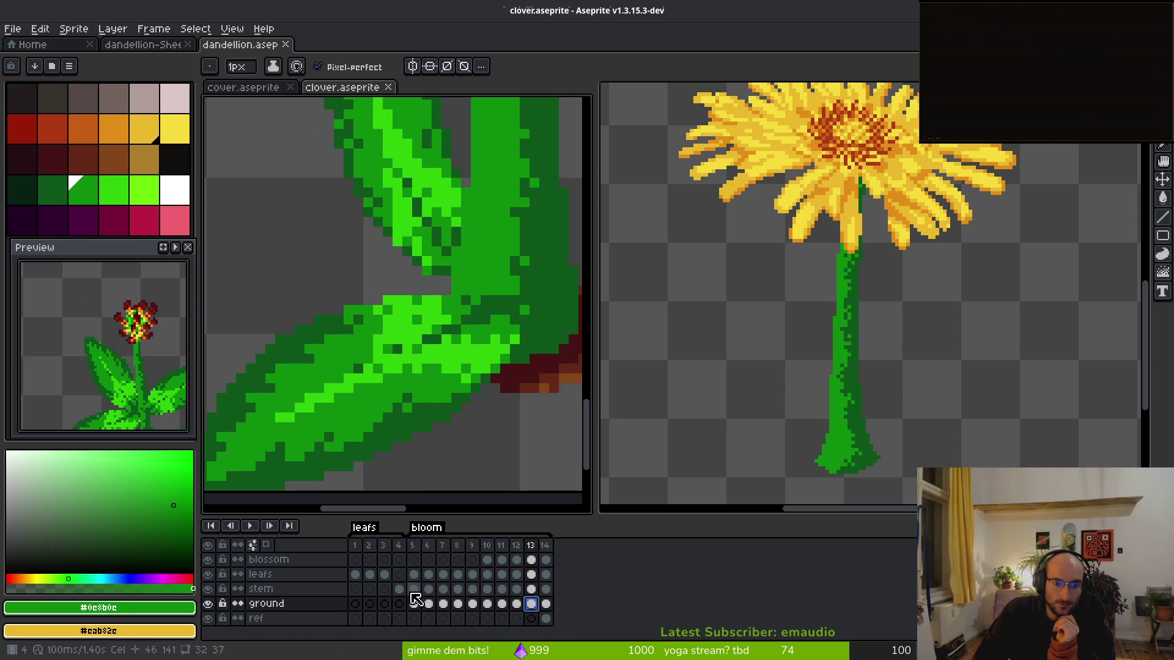
# - Return to the dandelion, select the stem layer, and make Layer 1's large leaves visible
pyautogui.click(736, 385)
pyautogui.click(495, 604)
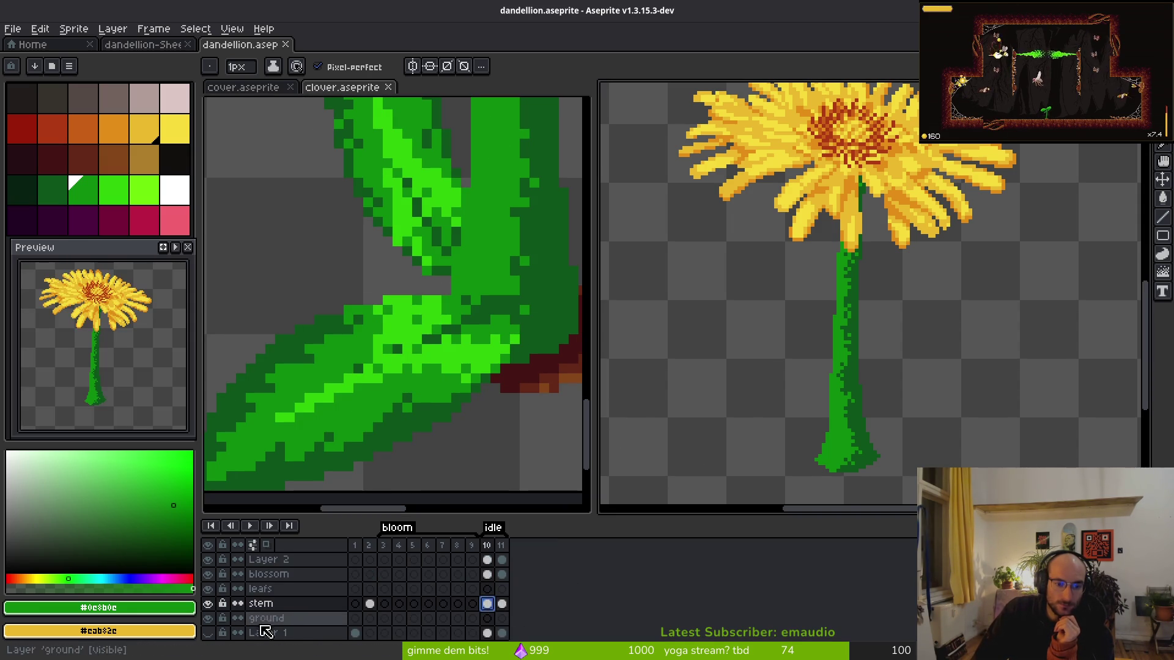
pyautogui.click(208, 633)
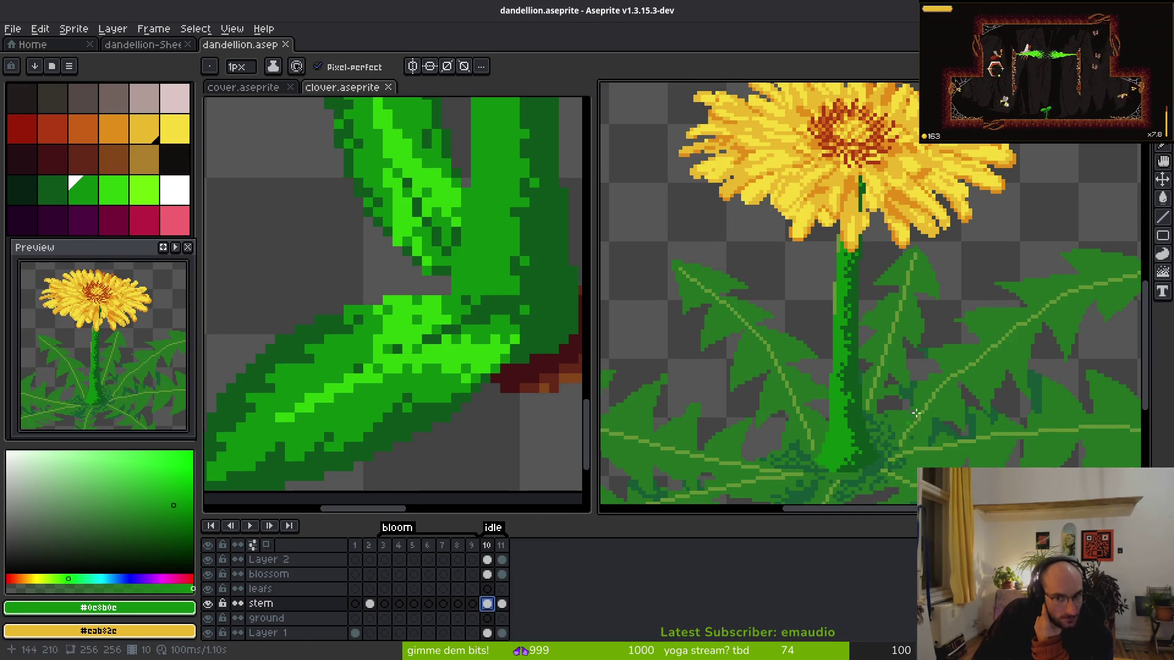
pyautogui.scroll(-2, 990, 312)
pyautogui.scroll(-1, 1019, 320)
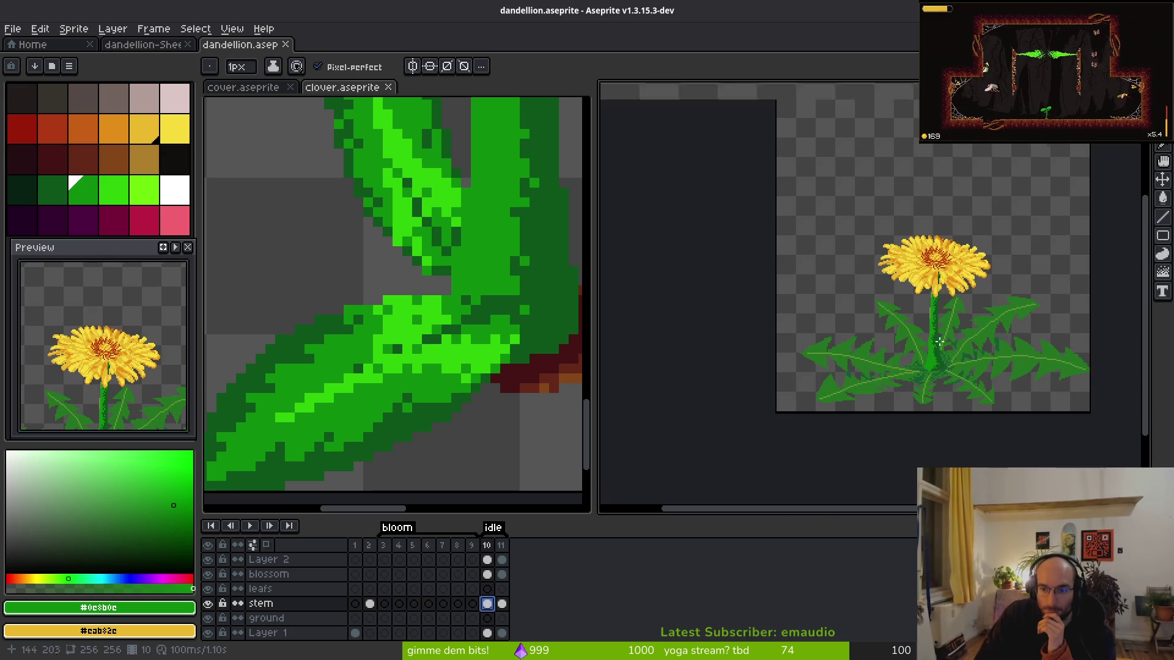
pyautogui.scroll(5, 822, 379)
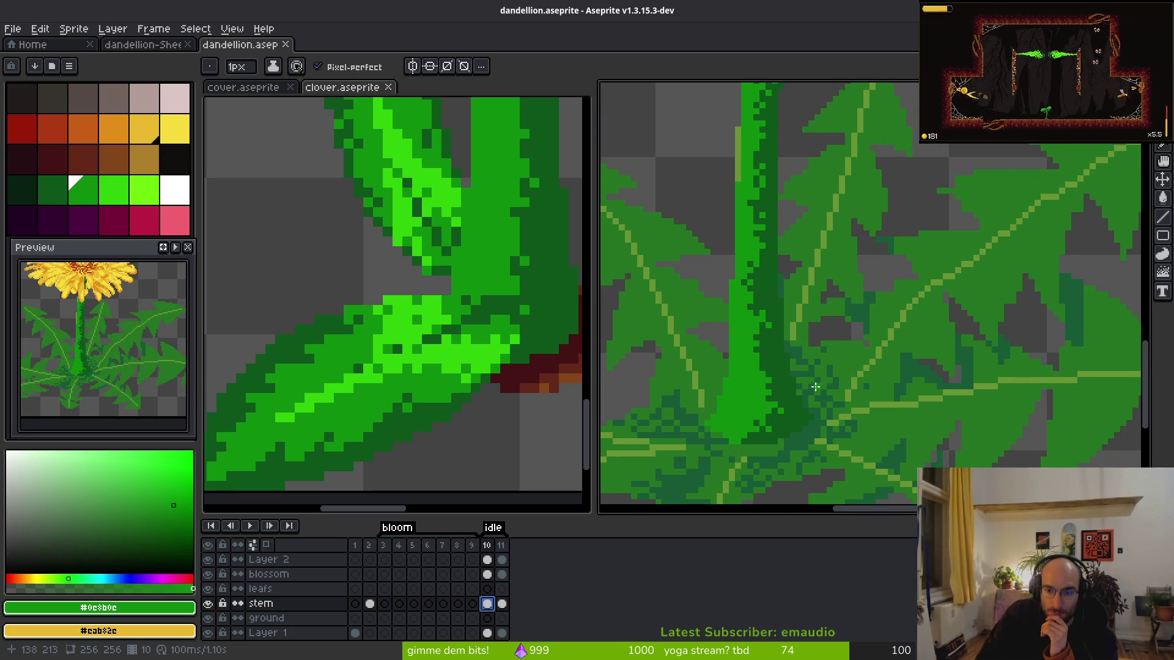
pyautogui.scroll(-2, 819, 382)
# - Switch to the lime green drawing colour and select the leafs layer at frame 10
pyautogui.press(']')
pyautogui.press(']')
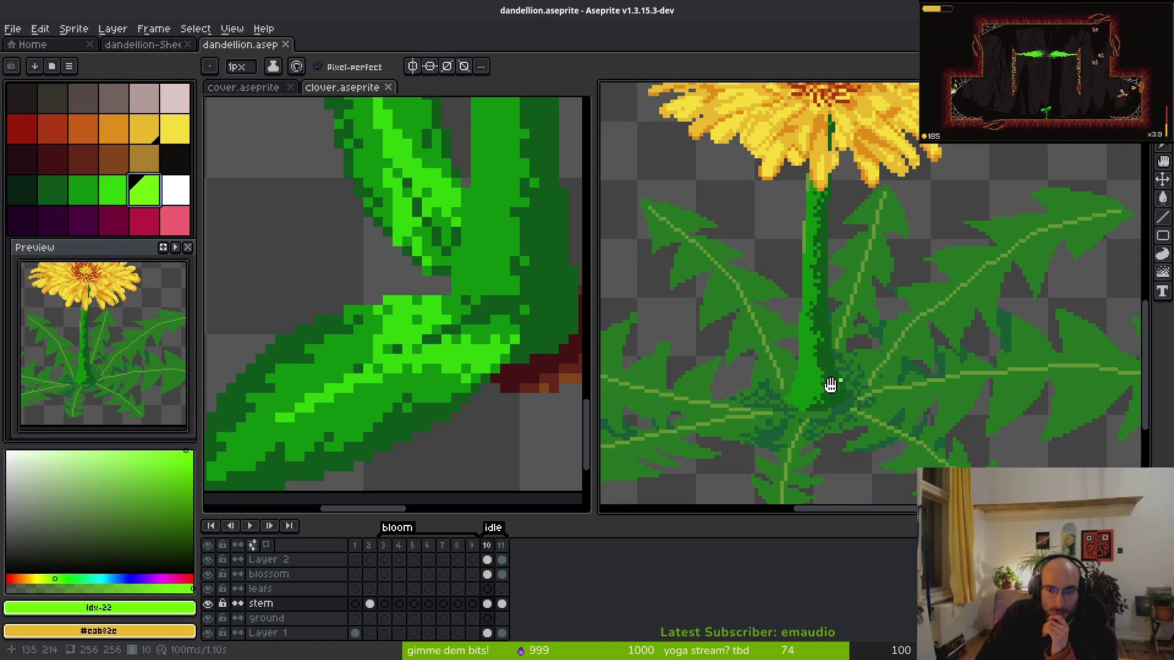
pyautogui.scroll(1, 849, 373)
pyautogui.click(487, 589)
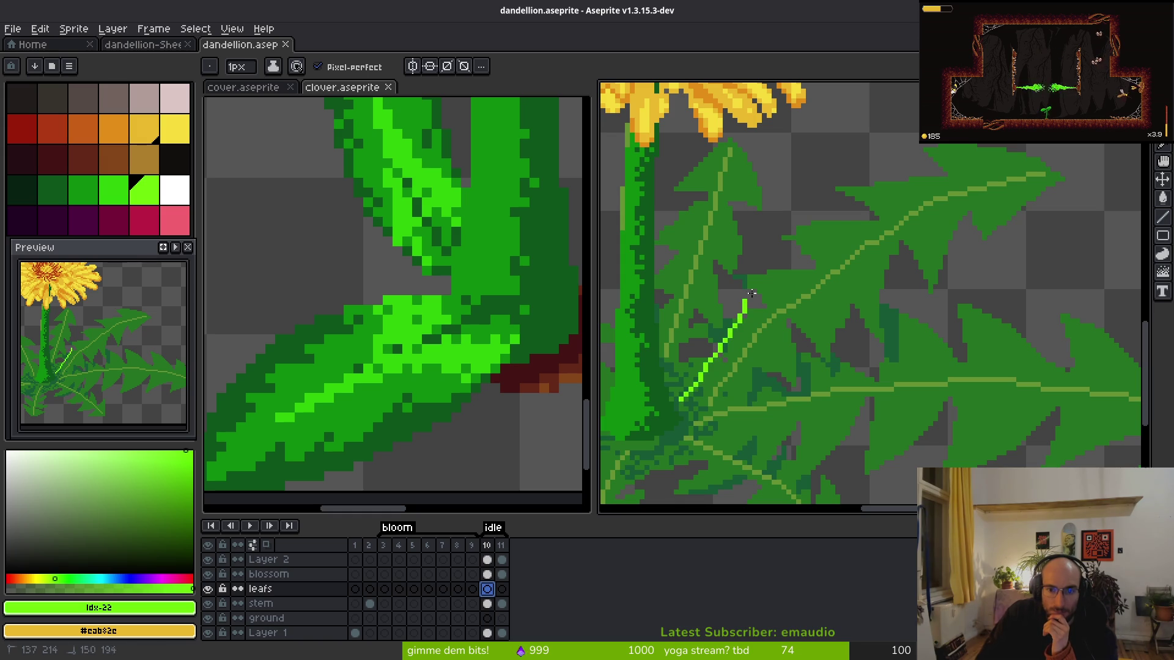
pyautogui.hotkey('ctrl', 'z')
pyautogui.hotkey('ctrl', 'z')
pyautogui.scroll(1, 758, 313)
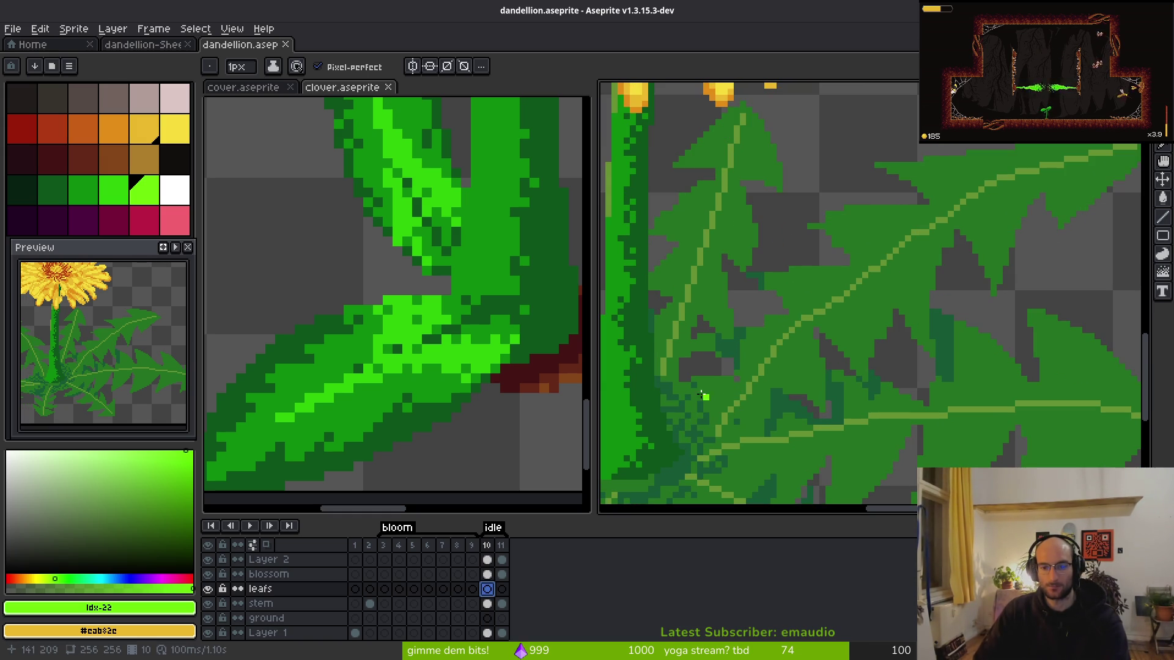
pyautogui.moveTo(656, 378)
pyautogui.mouseDown()
pyautogui.moveTo(731, 395)
pyautogui.moveTo(760, 380)
pyautogui.mouseUp()
pyautogui.hotkey('ctrl', 'z')
pyautogui.hotkey('ctrl', 'z')
pyautogui.moveTo(649, 328); pyautogui.dragTo(702, 327)
pyautogui.hotkey('ctrl', 'z')
pyautogui.click(673, 406)
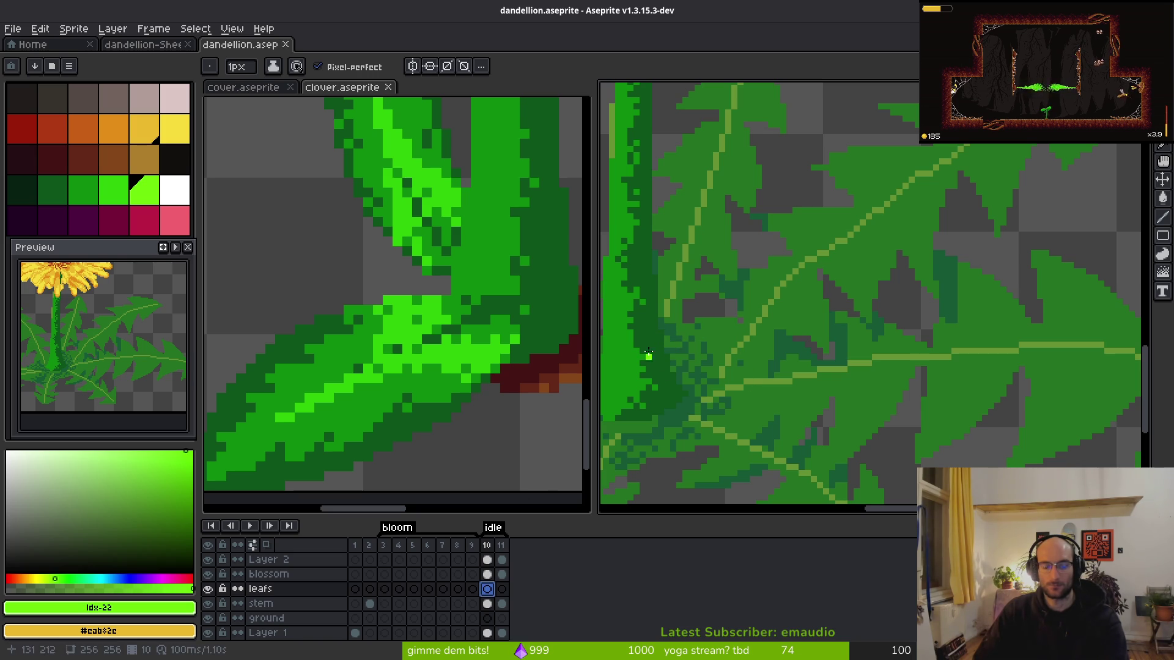
pyautogui.scroll(1, 661, 321)
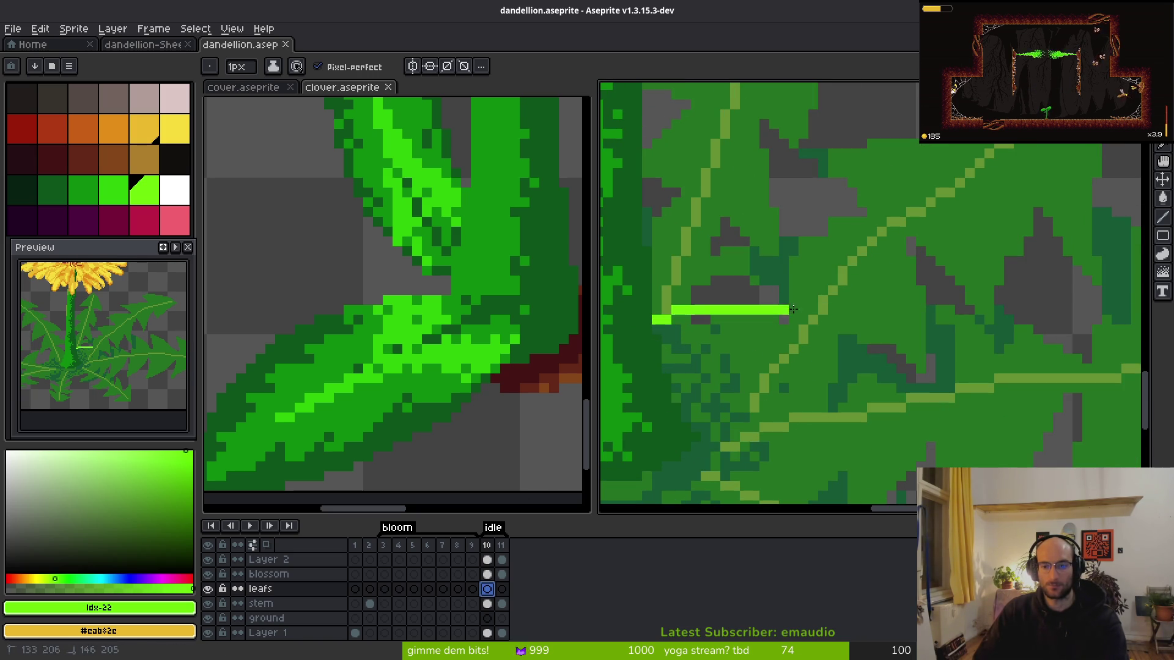
pyautogui.moveTo(801, 328); pyautogui.dragTo(725, 427)
pyautogui.click(724, 349)
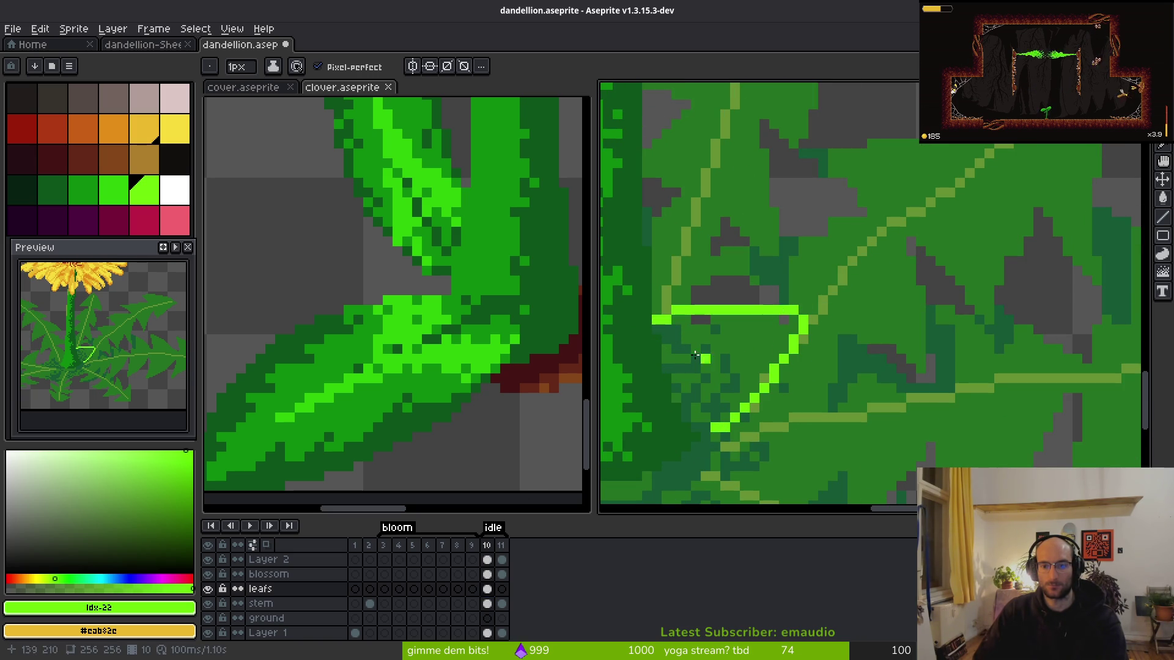
pyautogui.moveTo(654, 328); pyautogui.dragTo(676, 364)
pyautogui.moveTo(713, 427); pyautogui.dragTo(716, 428)
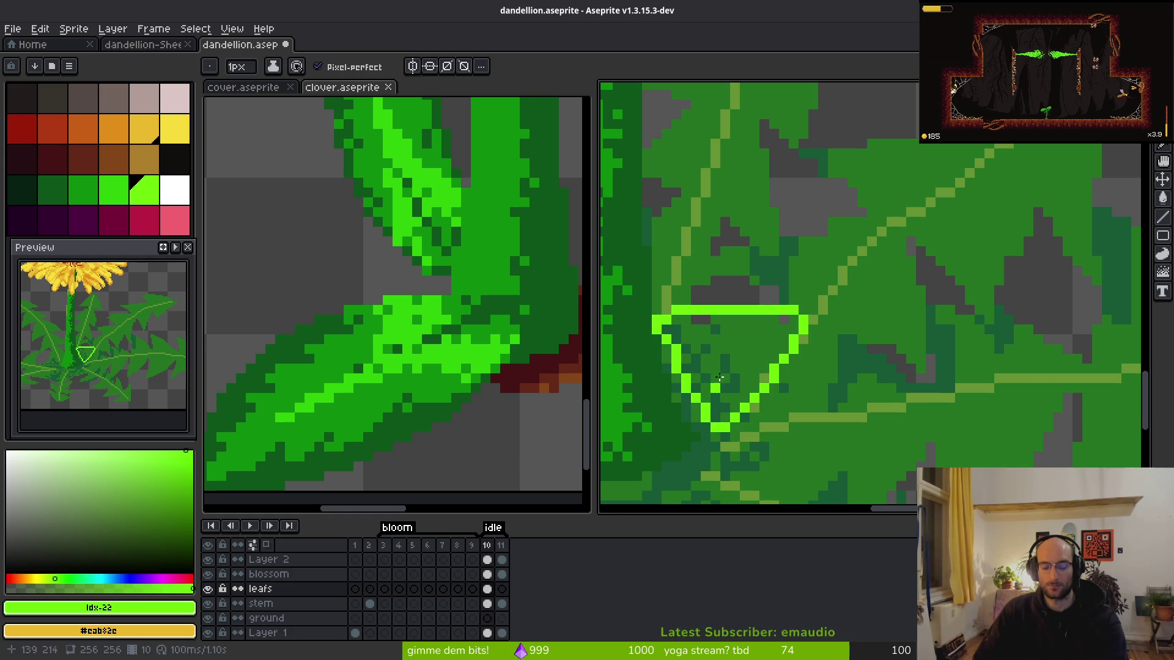
pyautogui.press('g')
pyautogui.click(734, 345)
pyautogui.press('b')
pyautogui.scroll(-2, 811, 335)
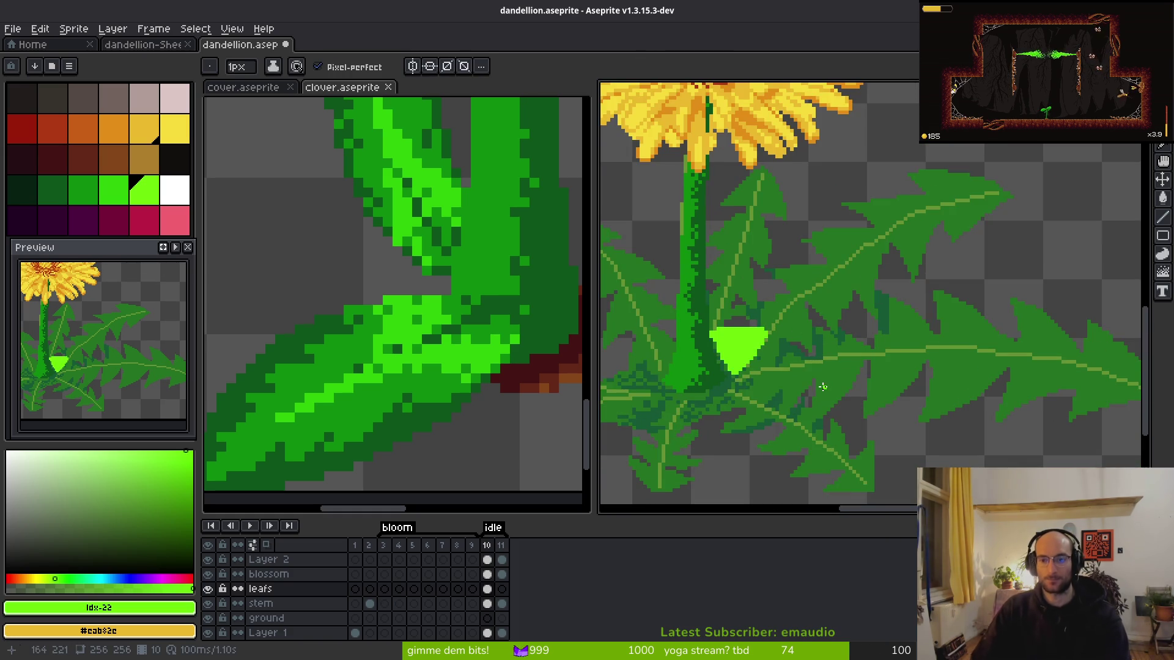
pyautogui.scroll(3, 771, 330)
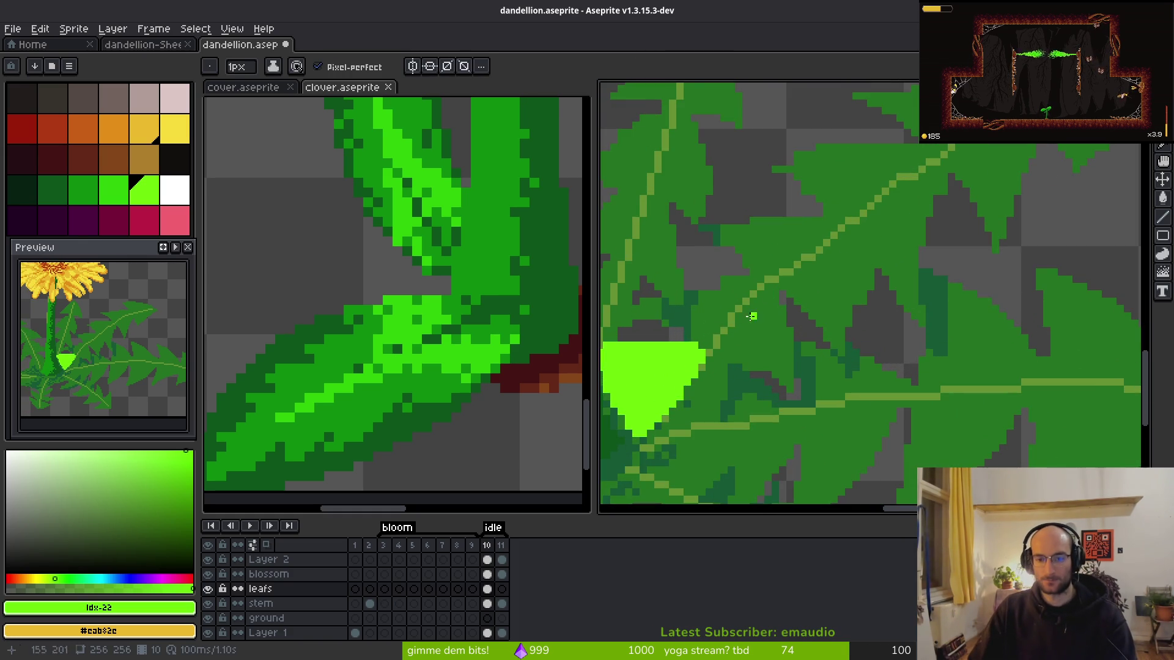
pyautogui.hotkey('ctrl', 'z')
pyautogui.hotkey('ctrl', 'z')
pyautogui.hotkey('ctrl', 'z')
pyautogui.moveTo(708, 341)
pyautogui.mouseDown()
pyautogui.moveTo(744, 383)
pyautogui.moveTo(903, 356)
pyautogui.mouseUp()
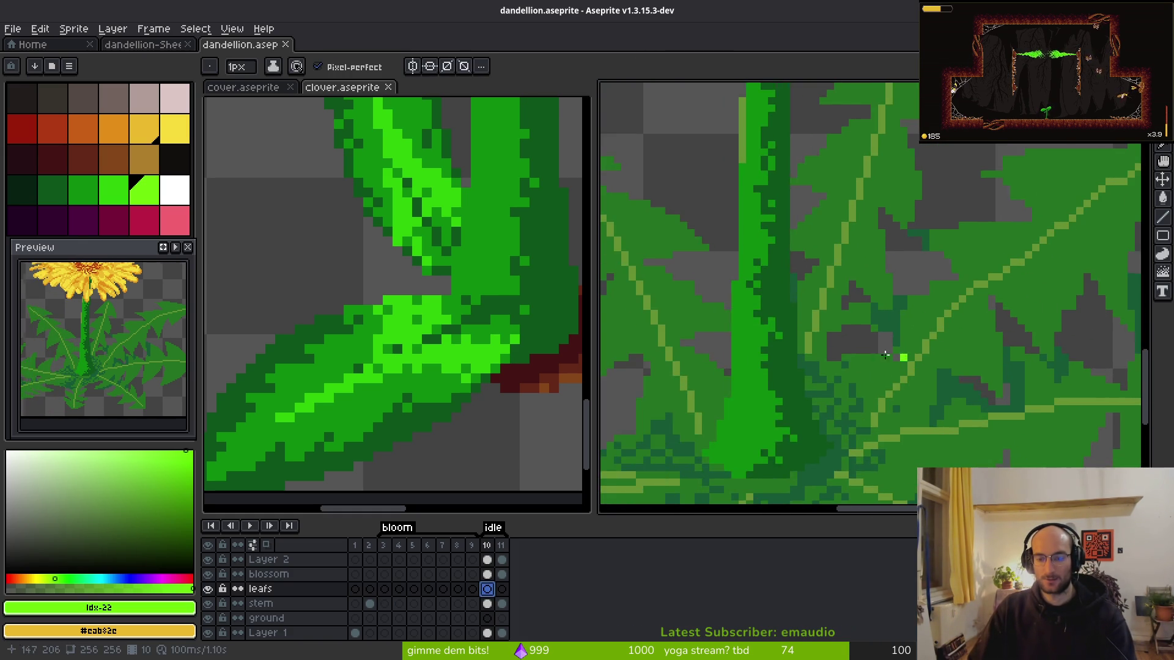
# - Draw a lime vein from the stem base up along a leaf
pyautogui.hscroll(3, 874, 370)
pyautogui.scroll(-2, 803, 382)
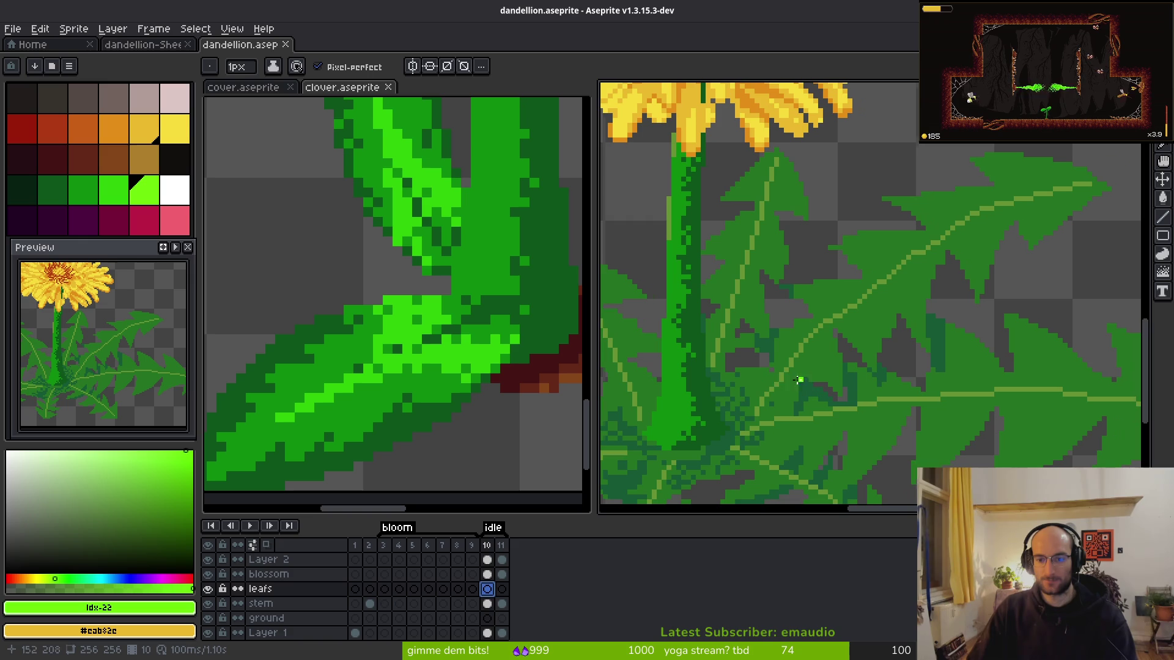
pyautogui.moveTo(723, 408); pyautogui.dragTo(742, 383)
pyautogui.moveTo(920, 287); pyautogui.dragTo(919, 287)
pyautogui.hscroll(-2, 850, 367)
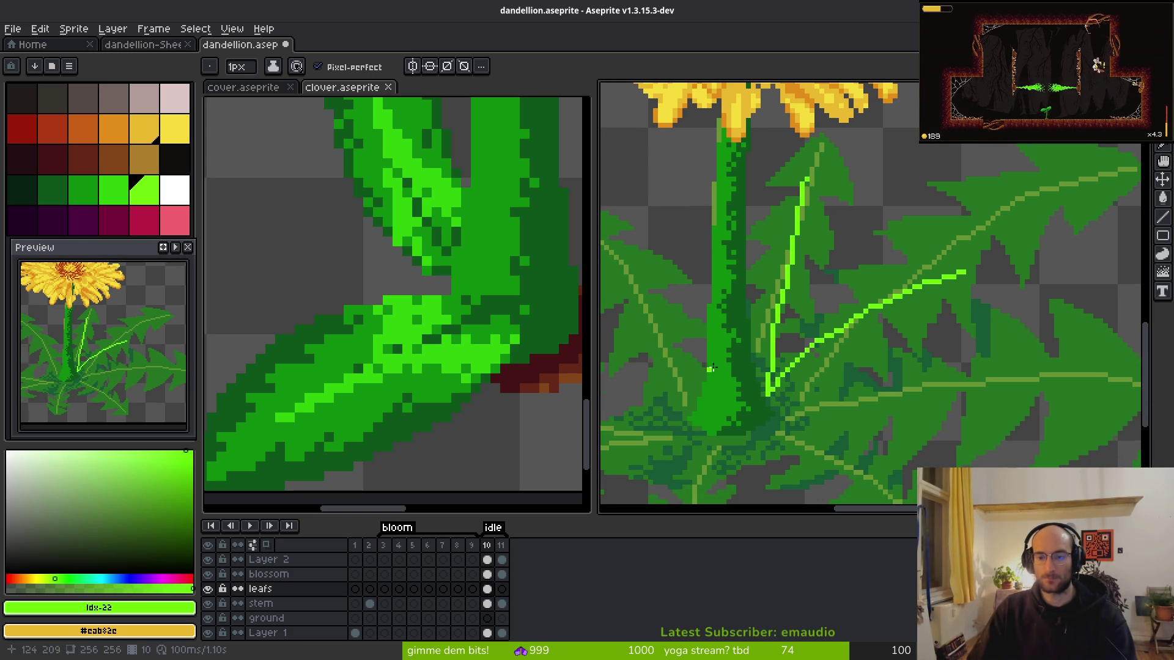
pyautogui.hscroll(-2, 707, 369)
pyautogui.hscroll(-2, 753, 368)
pyautogui.scroll(1, 753, 369)
# - Draw lime veins along the left leaf, leftward and down-left from the stem base
pyautogui.moveTo(810, 403); pyautogui.dragTo(737, 259)
pyautogui.hscroll(-3, 995, 334)
pyautogui.scroll(1, 995, 335)
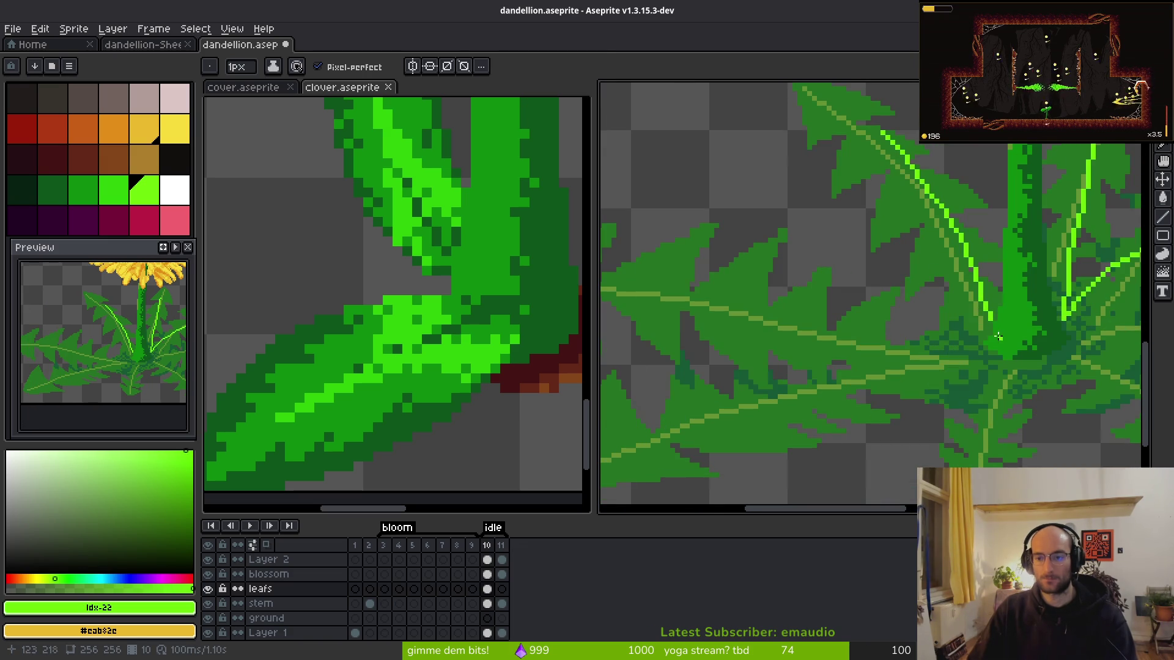
pyautogui.moveTo(983, 338); pyautogui.dragTo(768, 287)
pyautogui.hscroll(2, 903, 328)
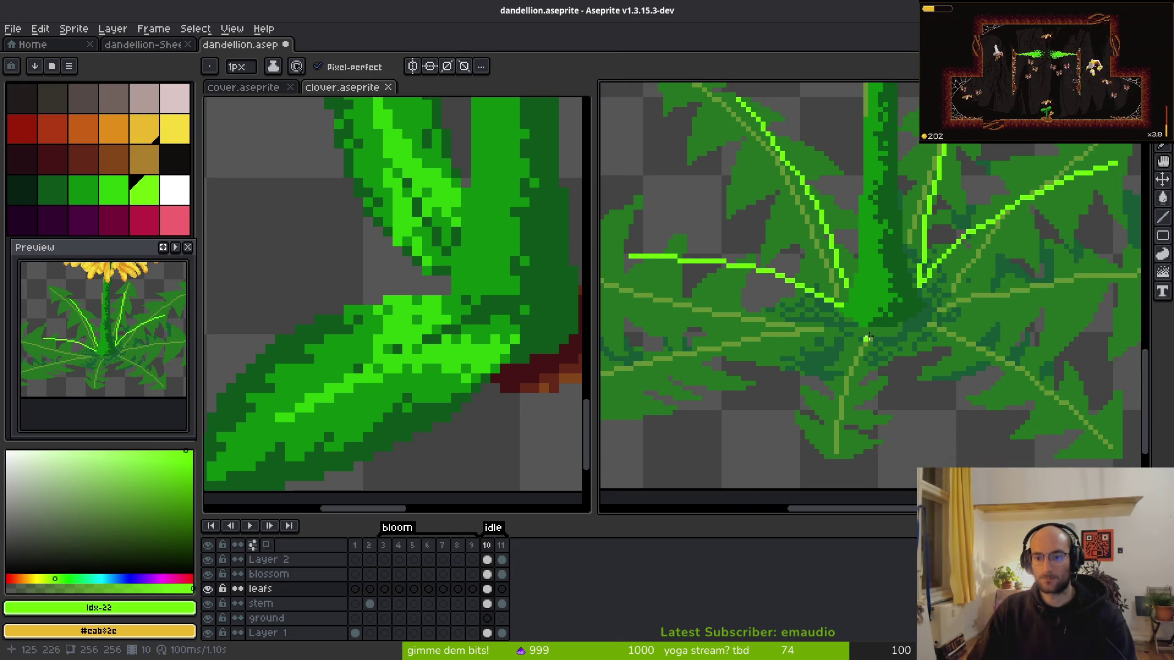
pyautogui.moveTo(860, 330); pyautogui.dragTo(816, 377)
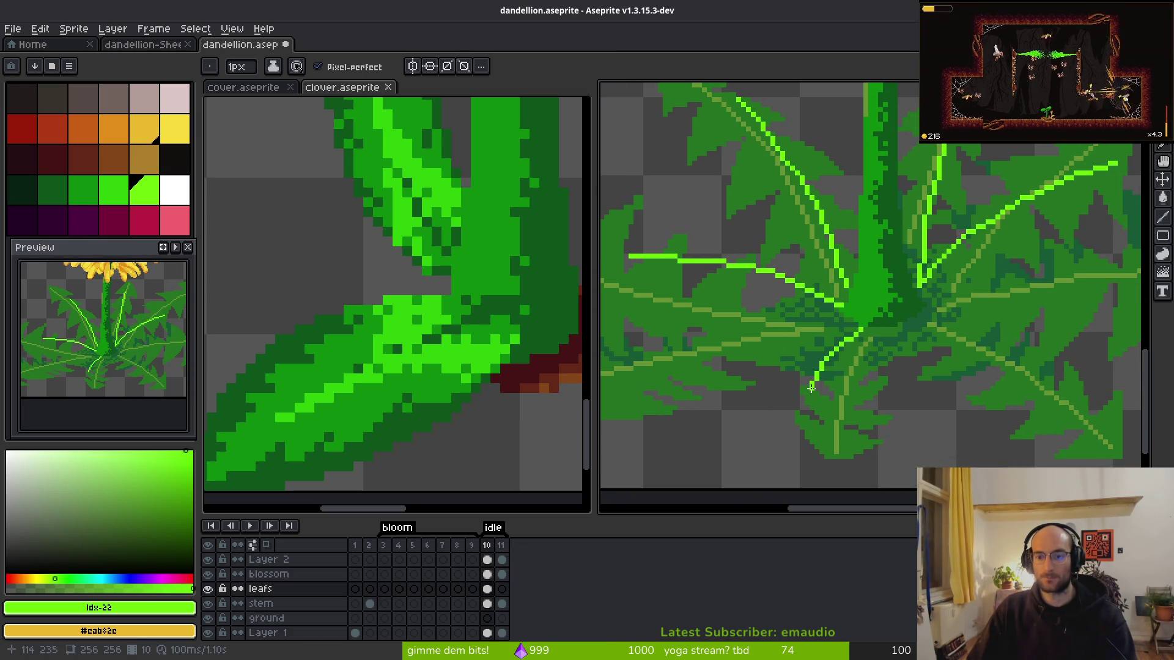
pyautogui.hscroll(2, 983, 314)
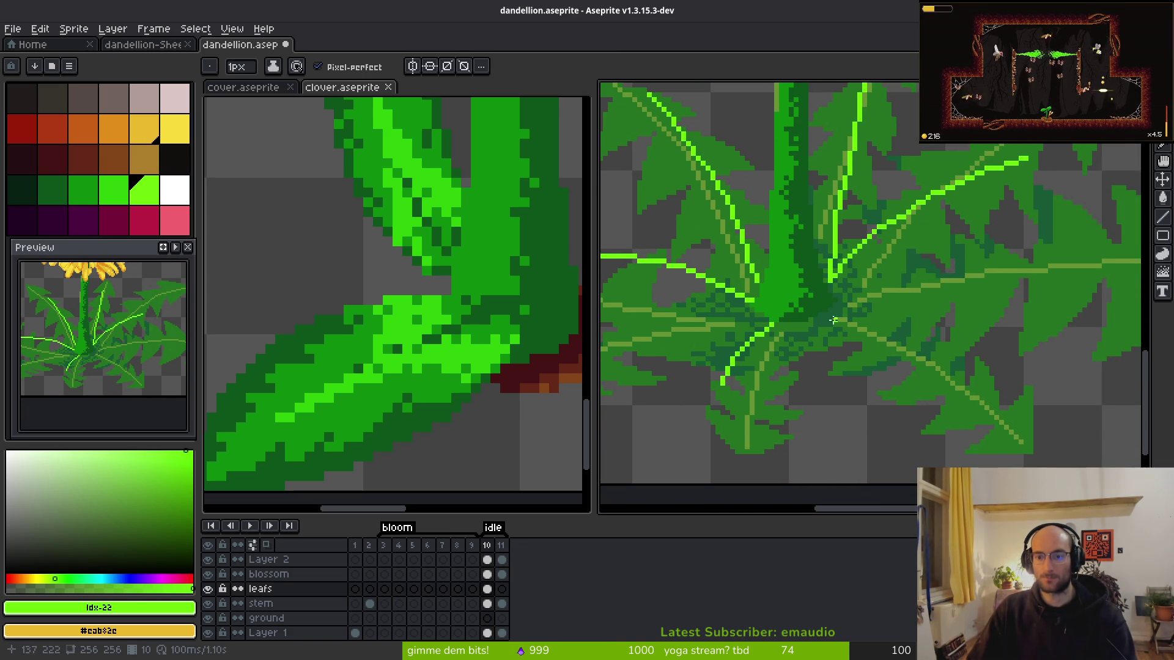
pyautogui.scroll(-4, 837, 309)
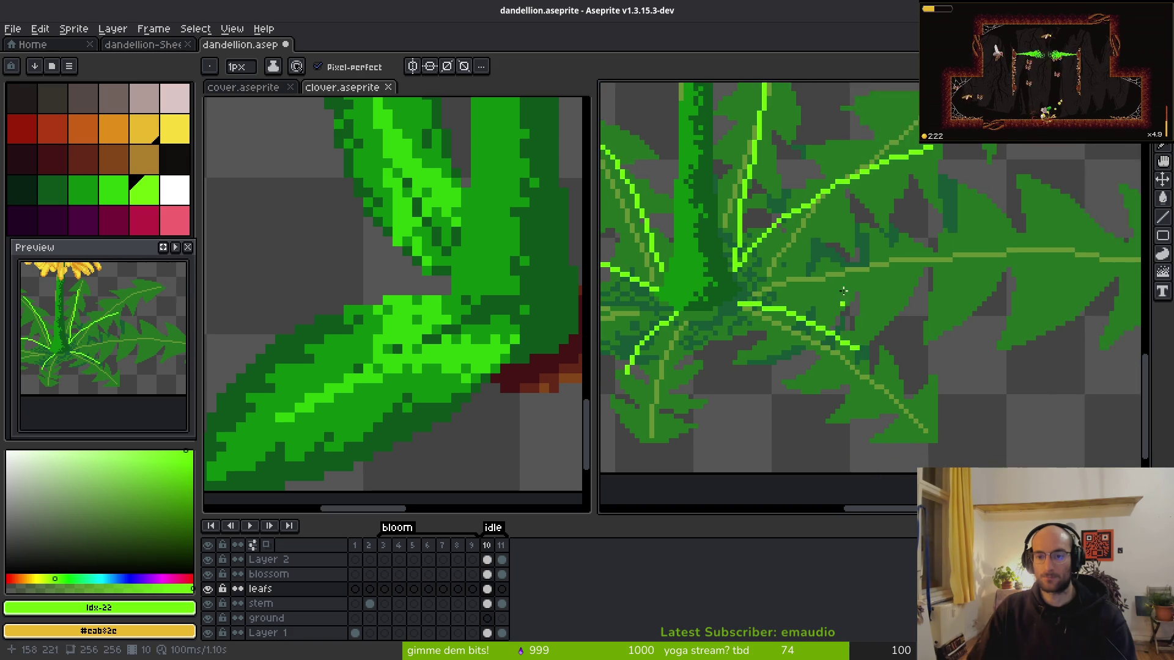
pyautogui.scroll(5, 844, 293)
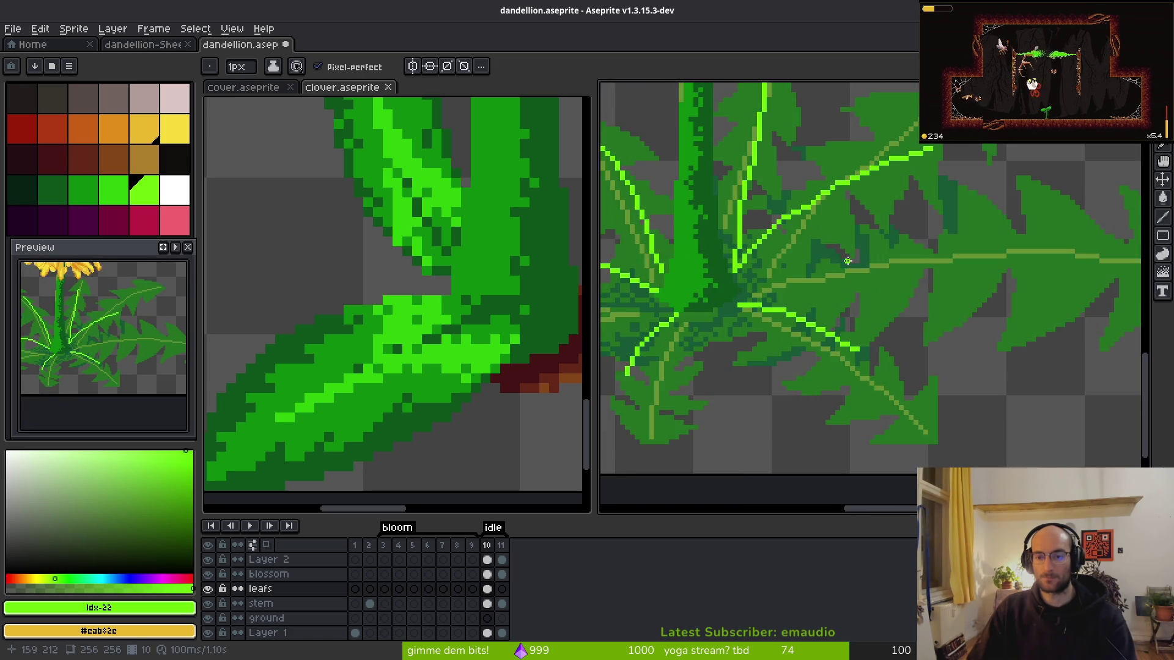
# - Redraw the misplaced veins along the right-hand leaf and at a better diagonal angle
pyautogui.hotkey('ctrl', 'z')
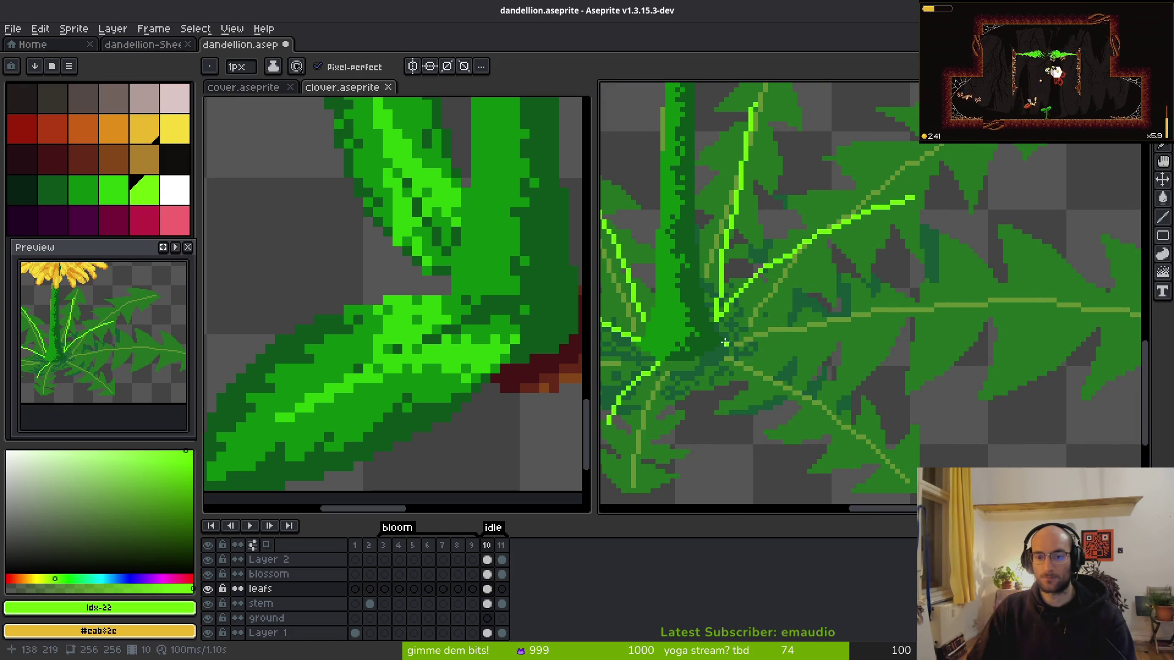
pyautogui.moveTo(724, 341); pyautogui.dragTo(887, 326)
pyautogui.scroll(-4, 1043, 344)
pyautogui.scroll(4, 771, 321)
pyautogui.moveTo(772, 321); pyautogui.dragTo(861, 398)
pyautogui.hotkey('ctrl', 'z')
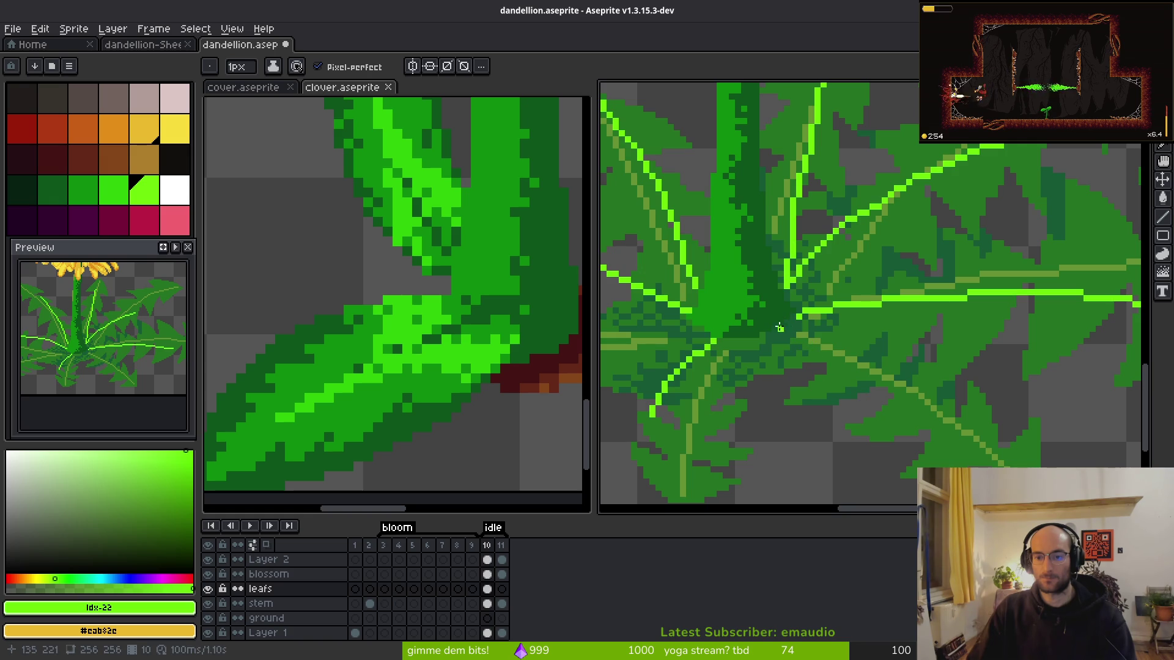
pyautogui.moveTo(777, 329); pyautogui.dragTo(873, 371)
pyautogui.moveTo(923, 416); pyautogui.dragTo(923, 416)
# - Add bright veins along the left leaf's midrib and down-left from the stem base
pyautogui.hscroll(-6, 772, 387)
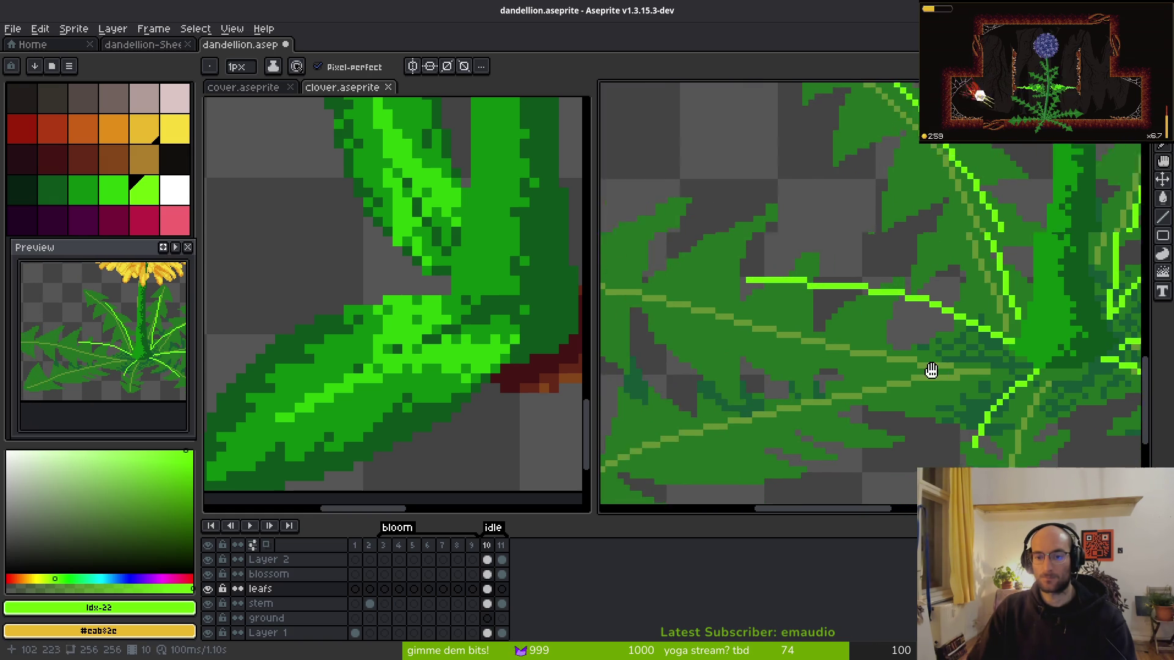
pyautogui.moveTo(1043, 337); pyautogui.dragTo(1002, 318)
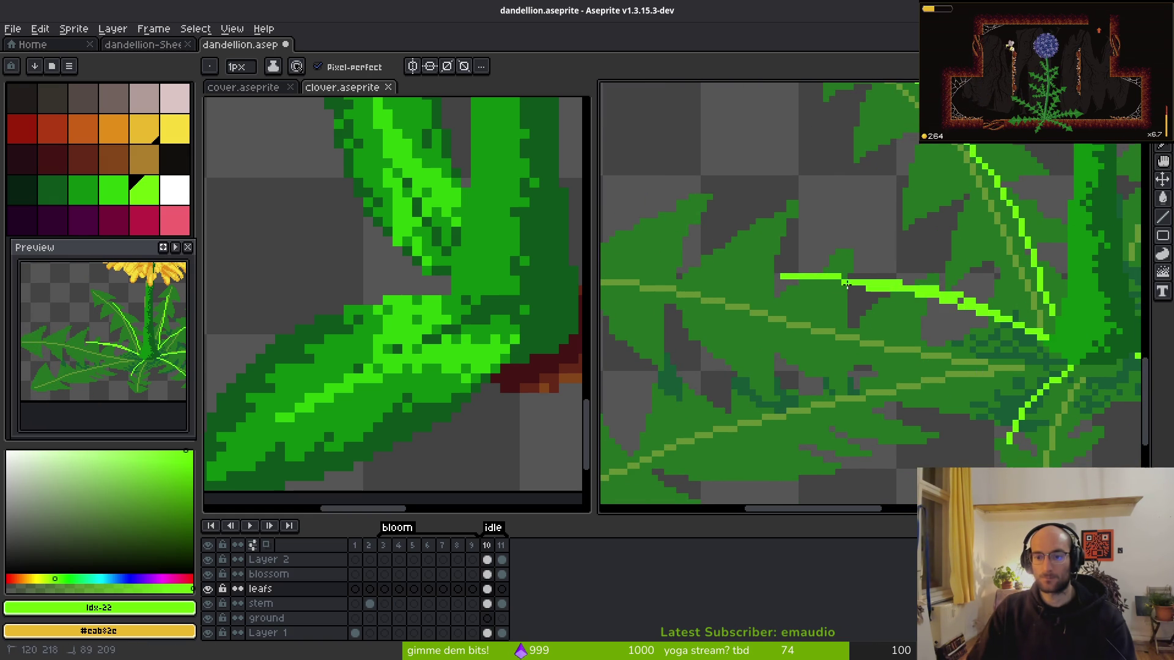
pyautogui.moveTo(698, 284); pyautogui.dragTo(659, 283)
pyautogui.scroll(-4, 691, 343)
pyautogui.scroll(5, 690, 356)
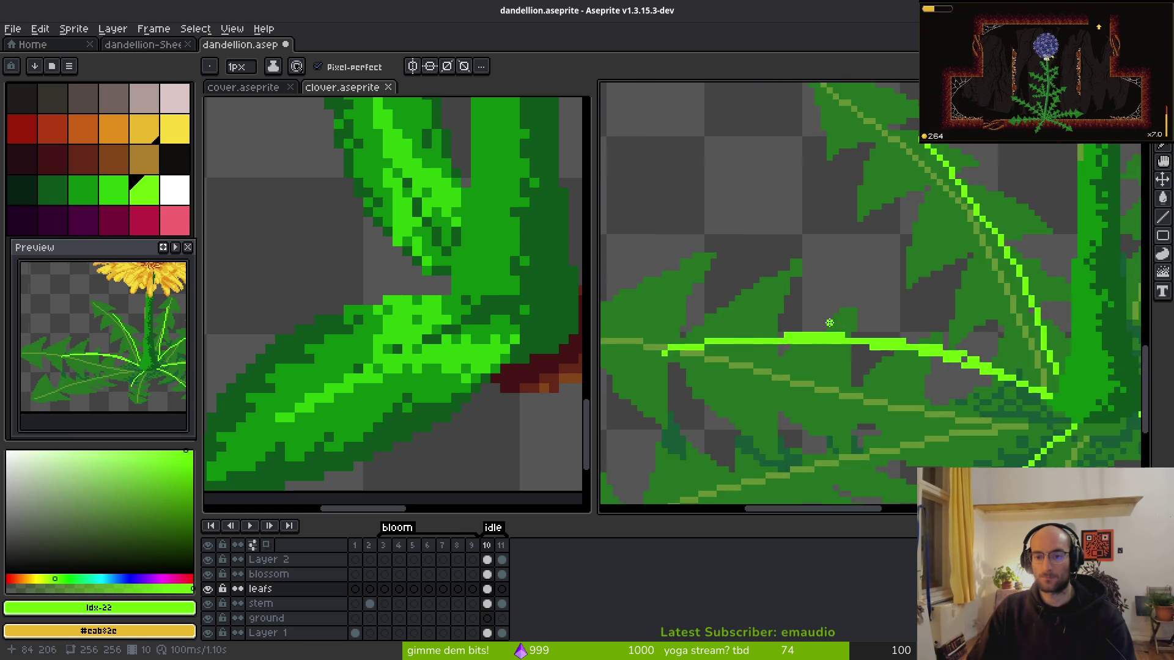
pyautogui.moveTo(978, 294)
pyautogui.mouseDown()
pyautogui.moveTo(916, 303)
pyautogui.moveTo(856, 330)
pyautogui.moveTo(869, 330)
pyautogui.mouseUp()
pyautogui.scroll(-4, 917, 355)
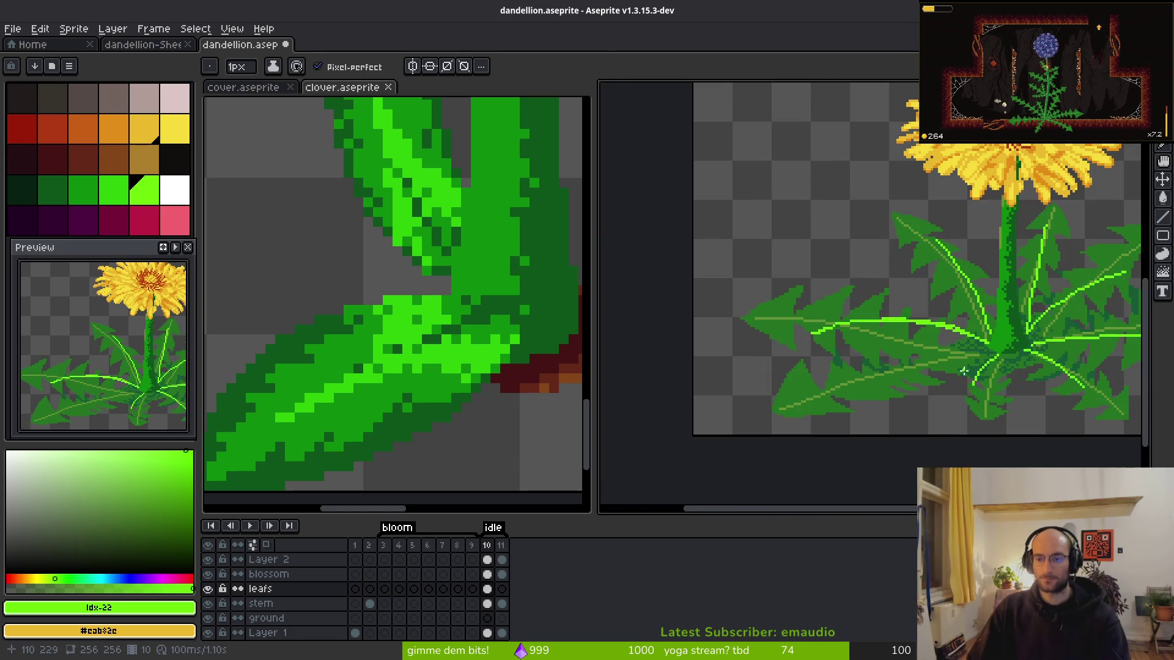
pyautogui.scroll(3, 948, 379)
pyautogui.scroll(-3, 949, 379)
pyautogui.scroll(3, 898, 269)
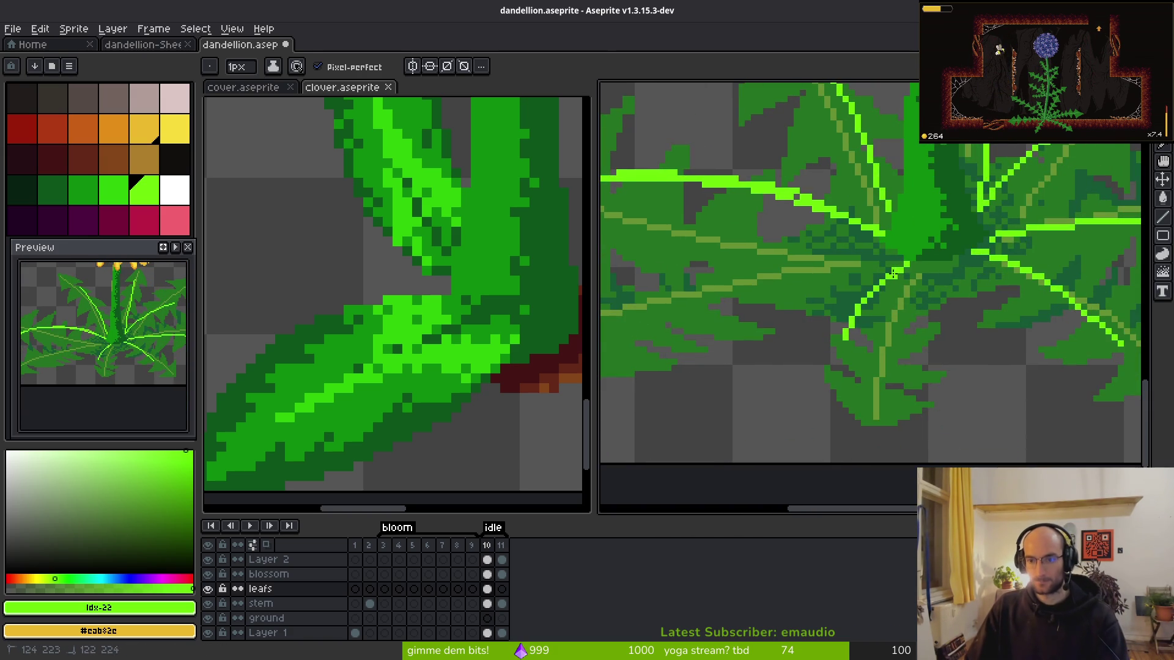
pyautogui.moveTo(830, 328); pyautogui.dragTo(795, 384)
pyautogui.scroll(3, 800, 383)
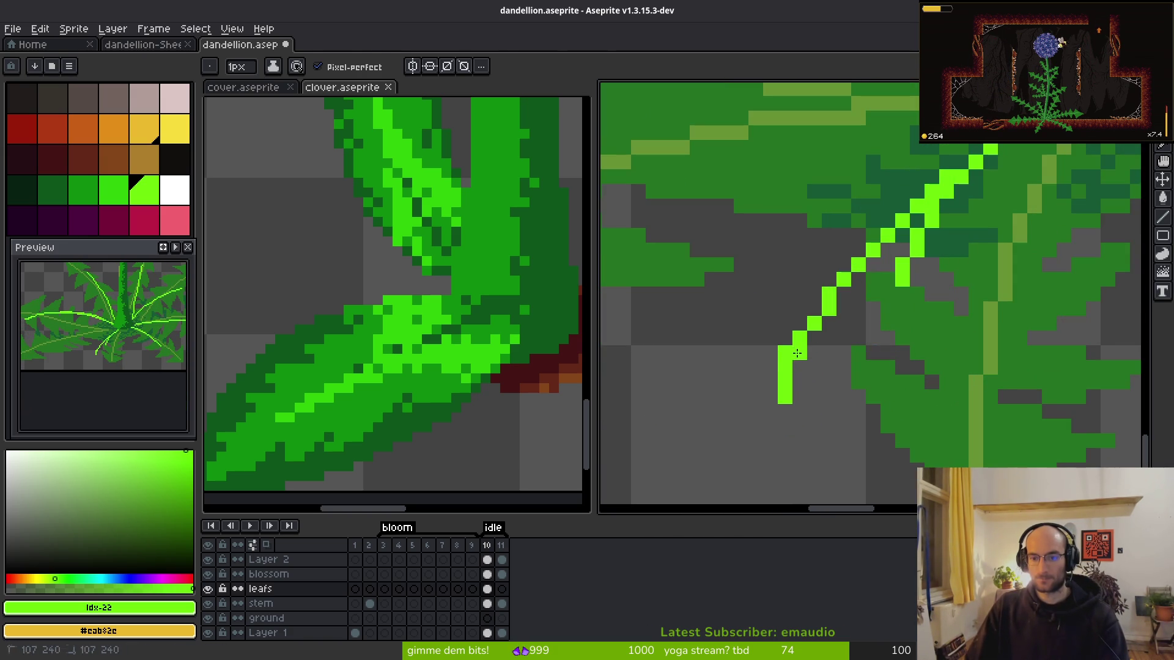
# - Inspect the new veins up close while toggling between the eraser and pencil
pyautogui.press('e')
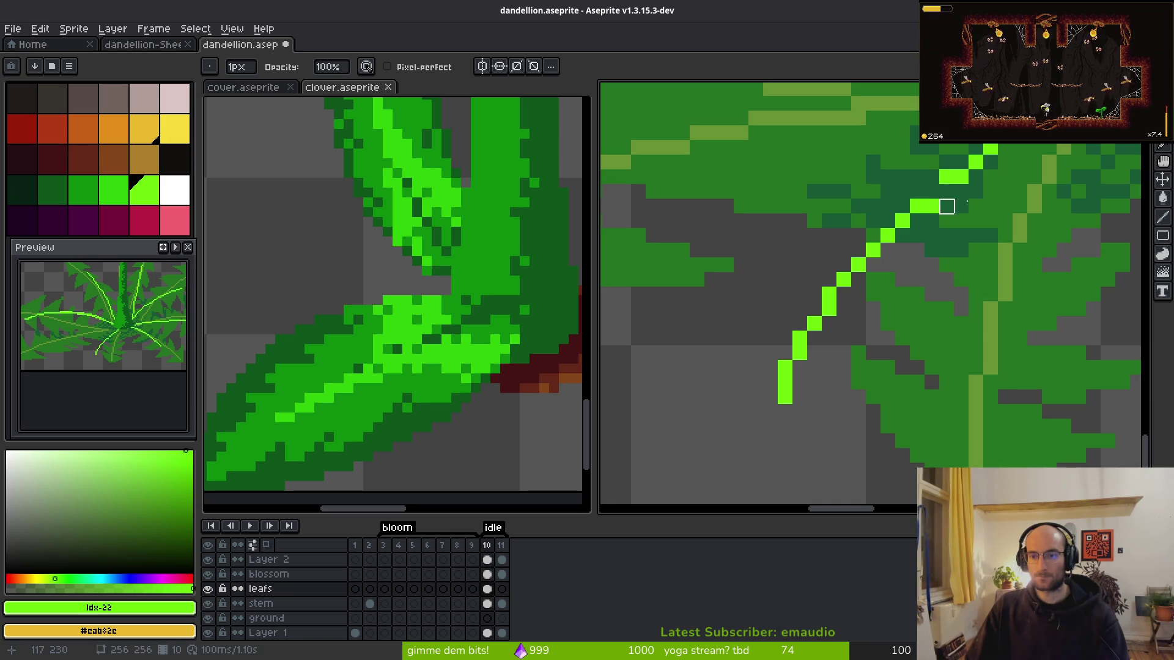
pyautogui.press('b')
pyautogui.scroll(-4, 886, 336)
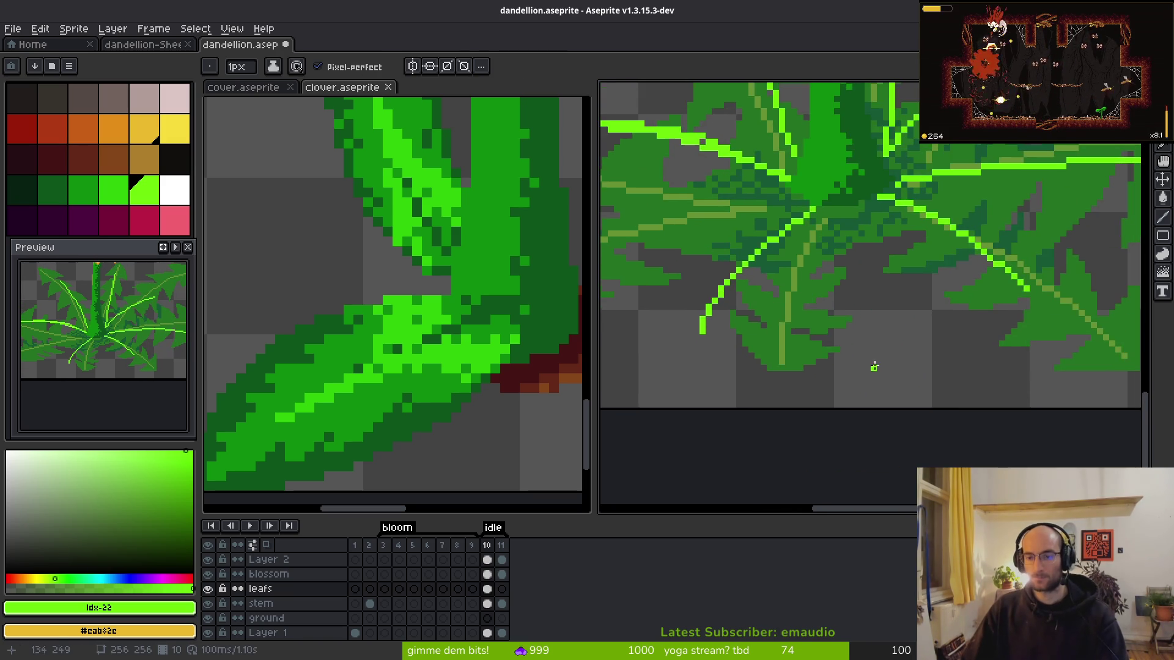
pyautogui.scroll(5, 886, 336)
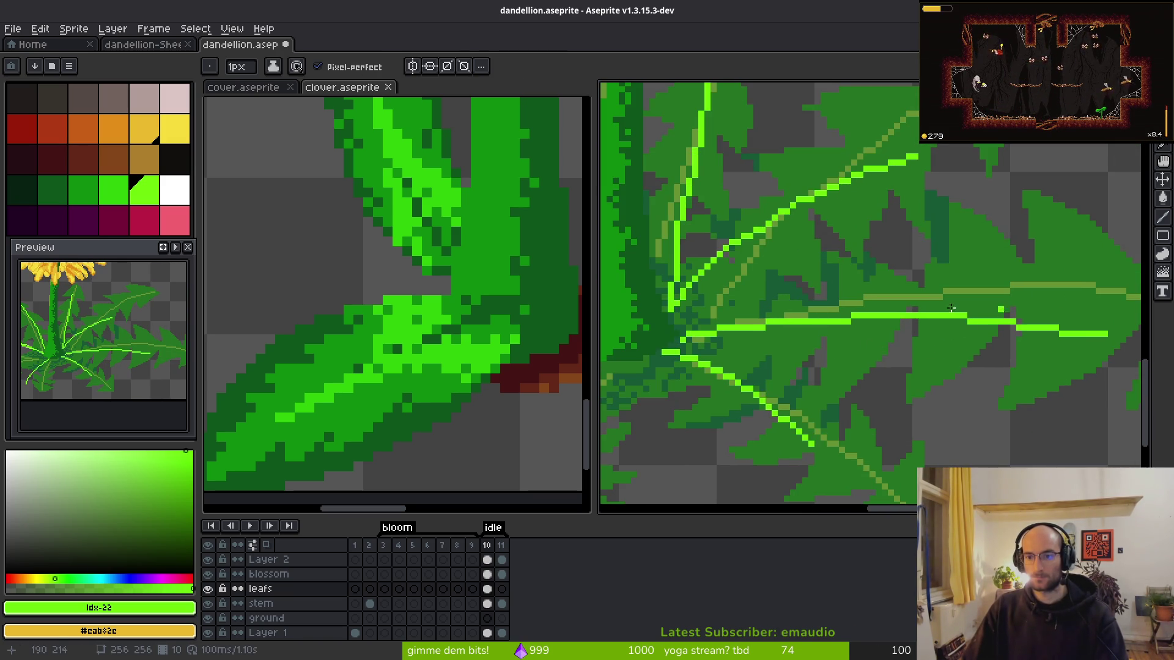
pyautogui.scroll(-2, 999, 310)
pyautogui.scroll(3, 928, 289)
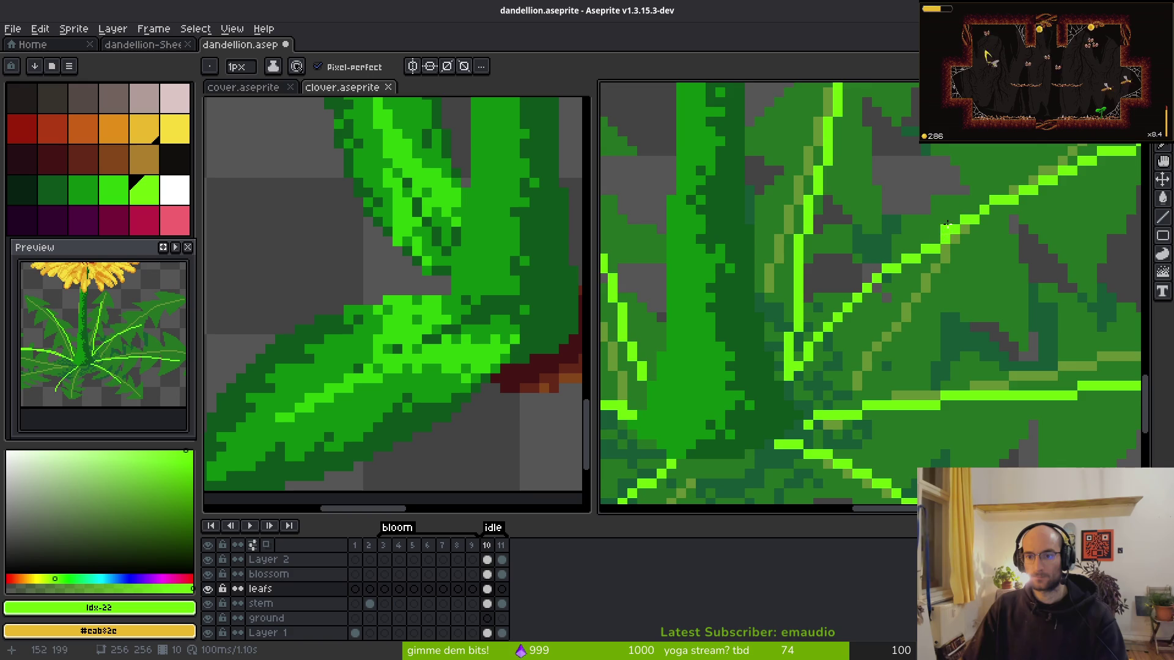
pyautogui.scroll(-3, 945, 226)
pyautogui.scroll(2, 874, 367)
pyautogui.scroll(2, 869, 379)
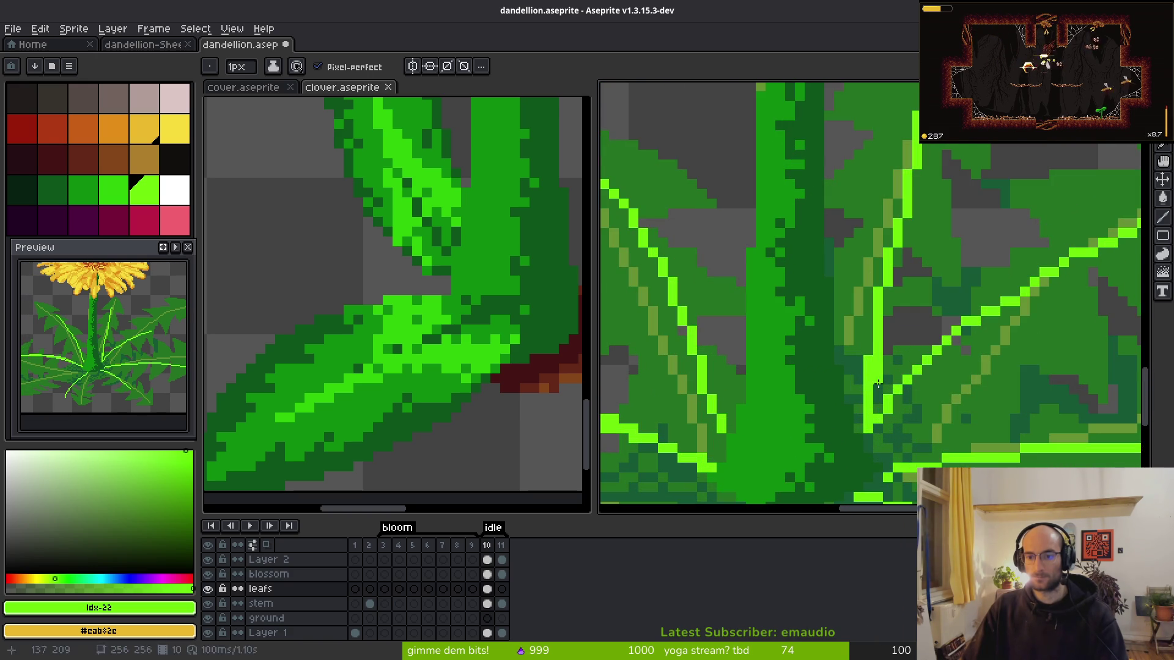
pyautogui.press('e')
pyautogui.press('b')
pyautogui.press('e')
pyautogui.press('b')
pyautogui.scroll(-3, 877, 397)
pyautogui.scroll(1, 850, 297)
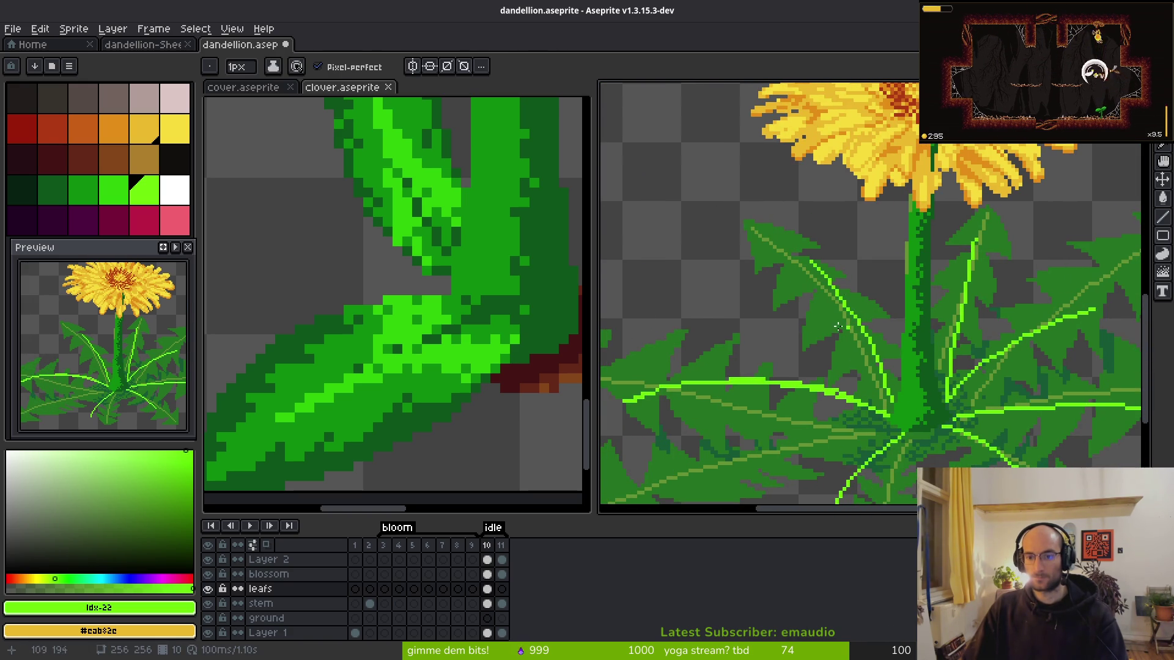
pyautogui.scroll(3, 849, 330)
# - Erase stray and doubled bright pixels so the leaf veins read as thin lines
pyautogui.press('e')
pyautogui.scroll(1, 813, 306)
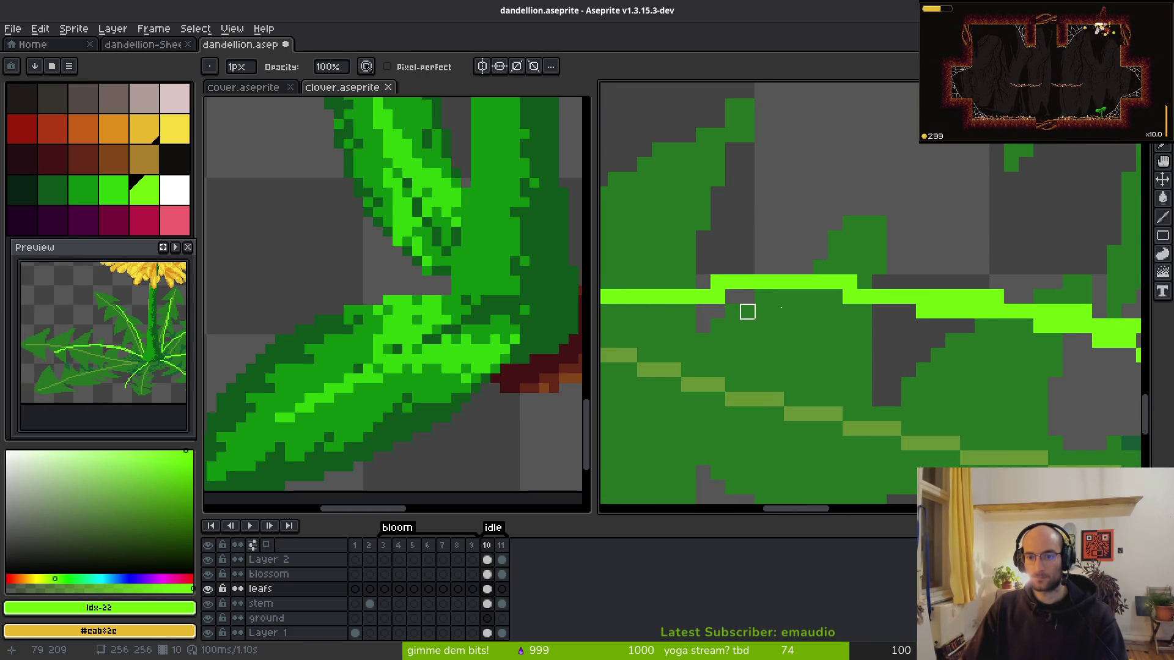
pyautogui.moveTo(981, 312); pyautogui.dragTo(920, 311)
pyautogui.hscroll(5, 763, 327)
pyautogui.moveTo(813, 303); pyautogui.dragTo(739, 304)
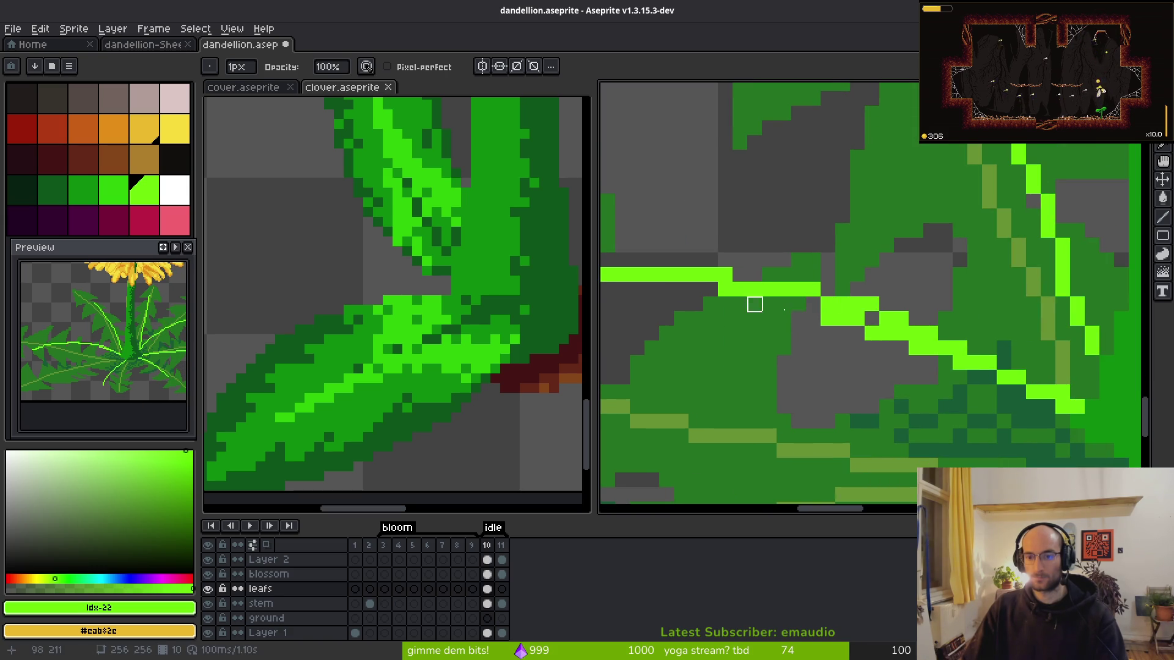
pyautogui.moveTo(871, 333); pyautogui.dragTo(886, 333)
pyautogui.click(930, 348)
pyautogui.click(915, 348)
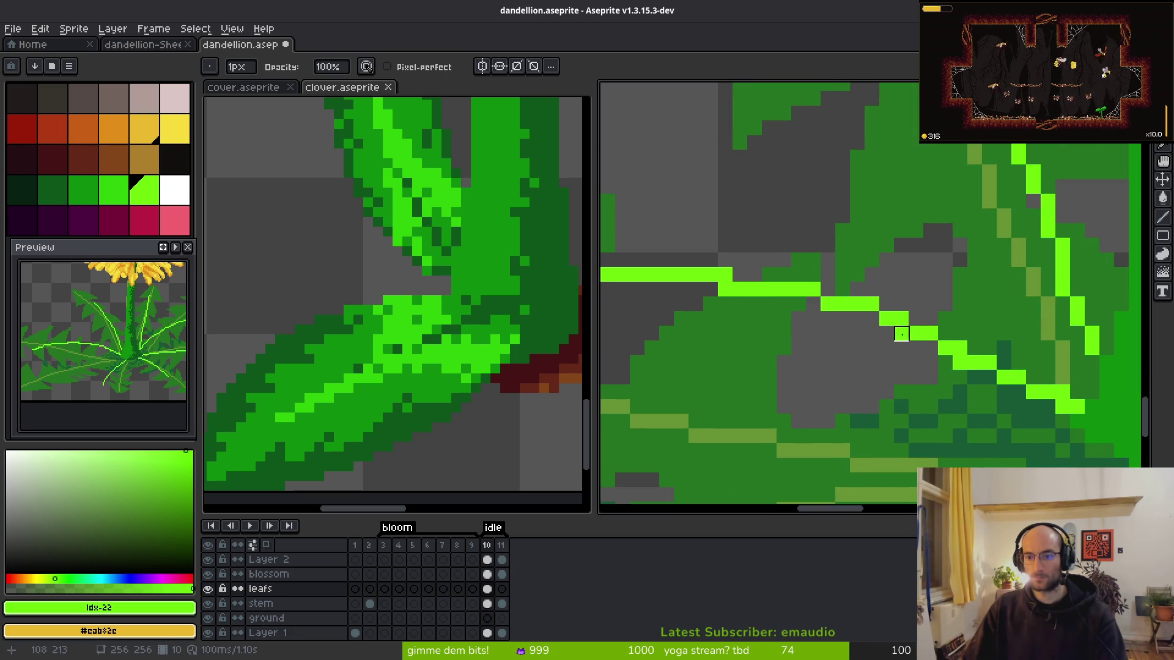
pyautogui.click(960, 363)
pyautogui.scroll(1, 978, 379)
pyautogui.hscroll(2, 1002, 385)
pyautogui.click(1012, 386)
# - Add a short bright run to the leaf vein
pyautogui.press('b')
pyautogui.scroll(-3, 1030, 386)
pyautogui.scroll(3, 926, 297)
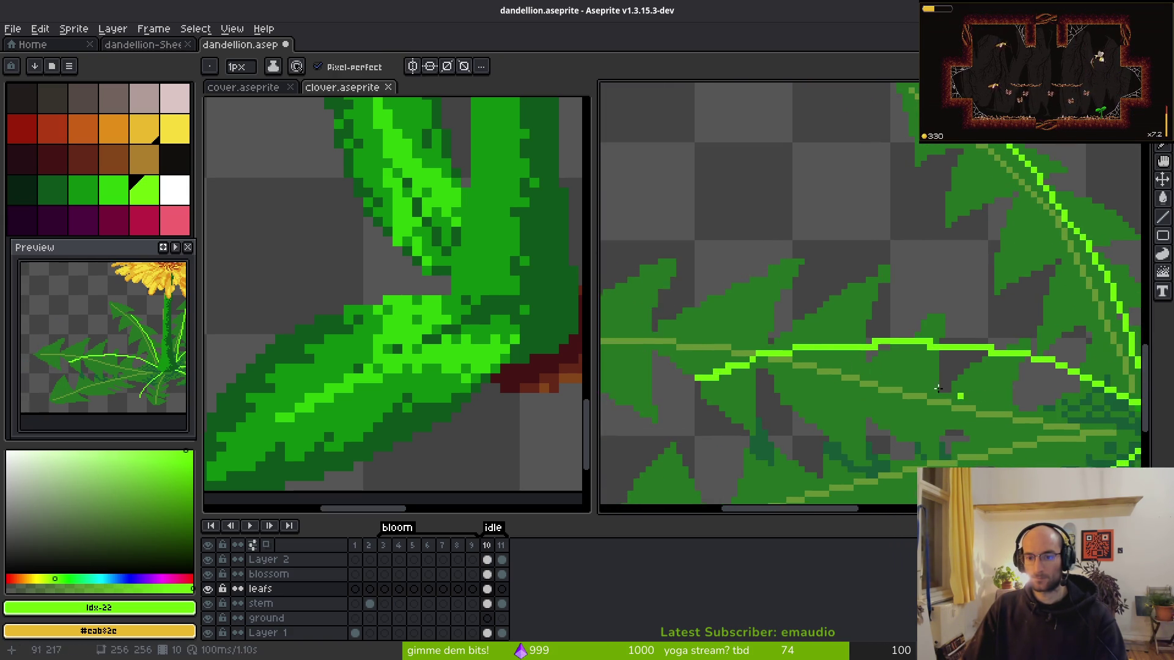
pyautogui.moveTo(926, 298)
pyautogui.mouseDown()
pyautogui.moveTo(951, 314)
pyautogui.moveTo(822, 337)
pyautogui.moveTo(788, 338)
pyautogui.moveTo(785, 323)
pyautogui.mouseUp()
pyautogui.scroll(-3, 974, 341)
pyautogui.scroll(3, 859, 324)
# - Erase leftover old vein pixels, redraw the vein one pixel lower, and save the dandelion
pyautogui.press('e')
pyautogui.click(714, 352)
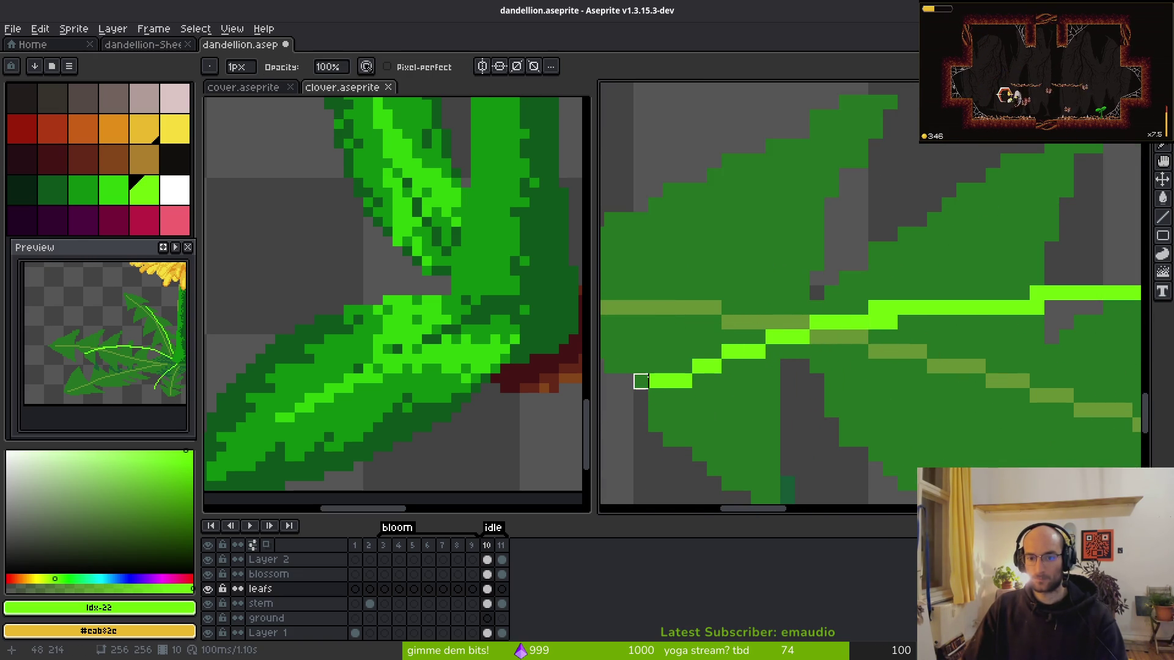
pyautogui.scroll(-3, 673, 382)
pyautogui.scroll(3, 731, 385)
pyautogui.press('b')
pyautogui.moveTo(996, 369); pyautogui.dragTo(817, 342)
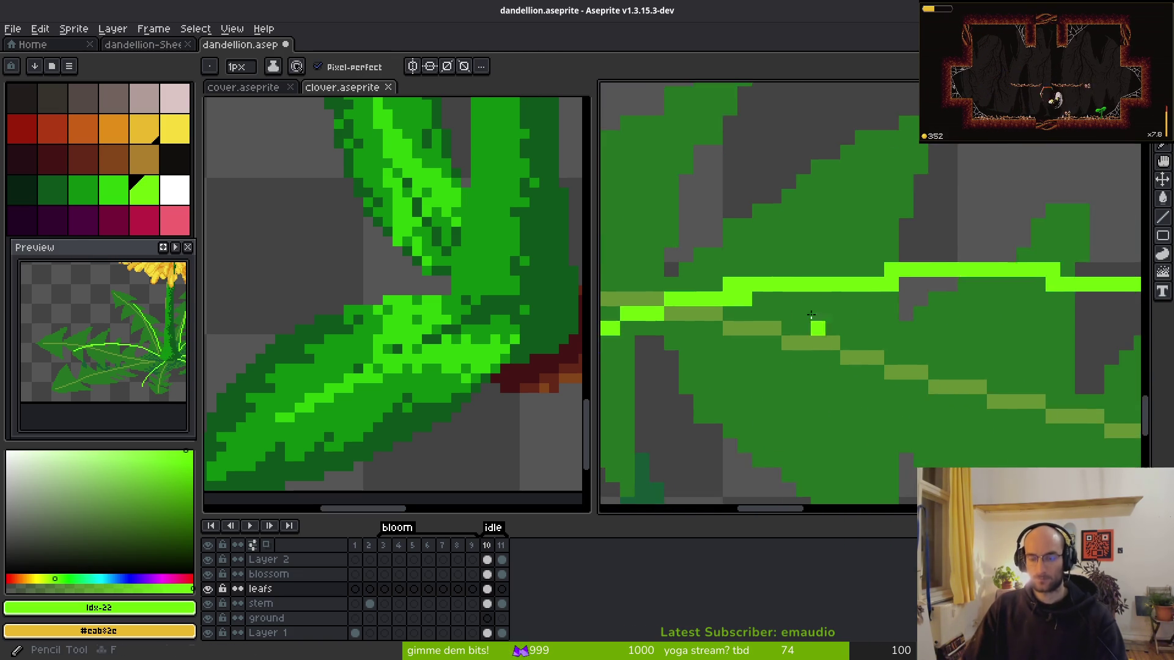
pyautogui.scroll(-3, 816, 342)
pyautogui.hotkey('ctrl', 's')
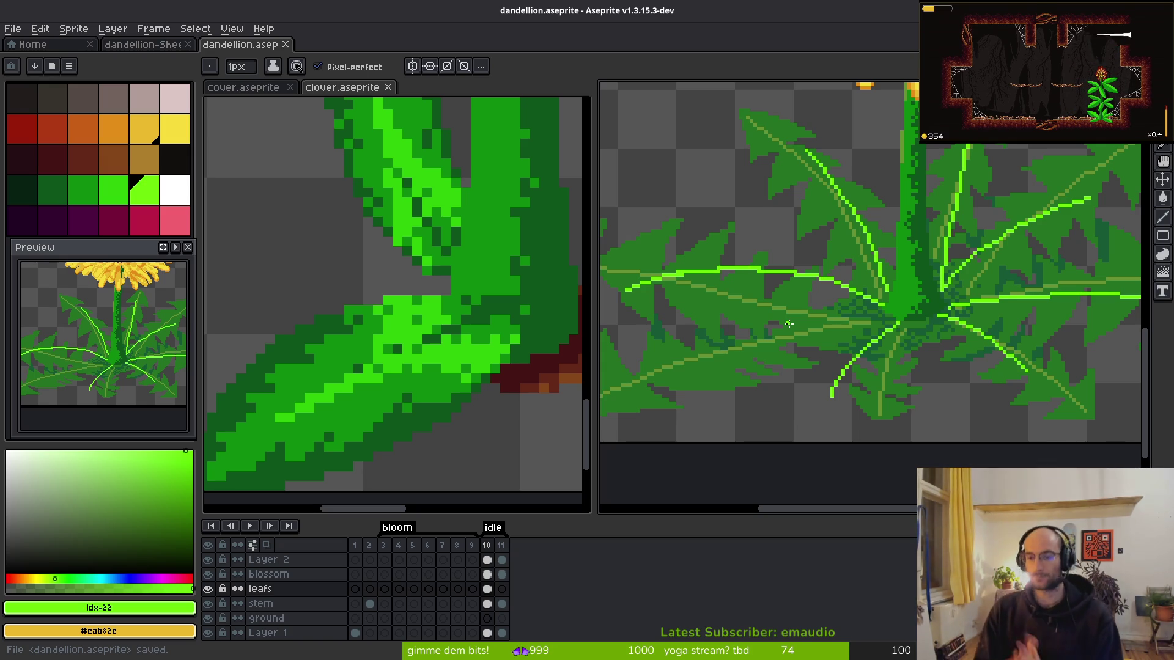
# - Draw a new bright lime vein along the upper leaf near the flower head
pyautogui.moveTo(990, 145); pyautogui.dragTo(782, 201)
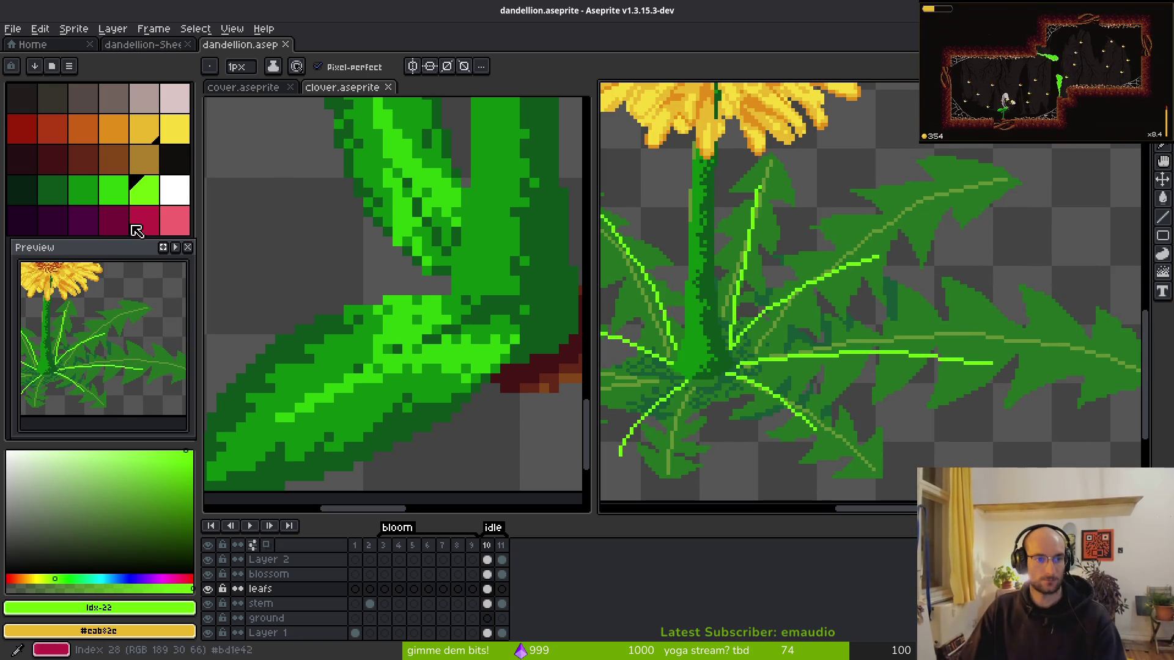
pyautogui.click(161, 228)
pyautogui.press('+')
pyautogui.press('+')
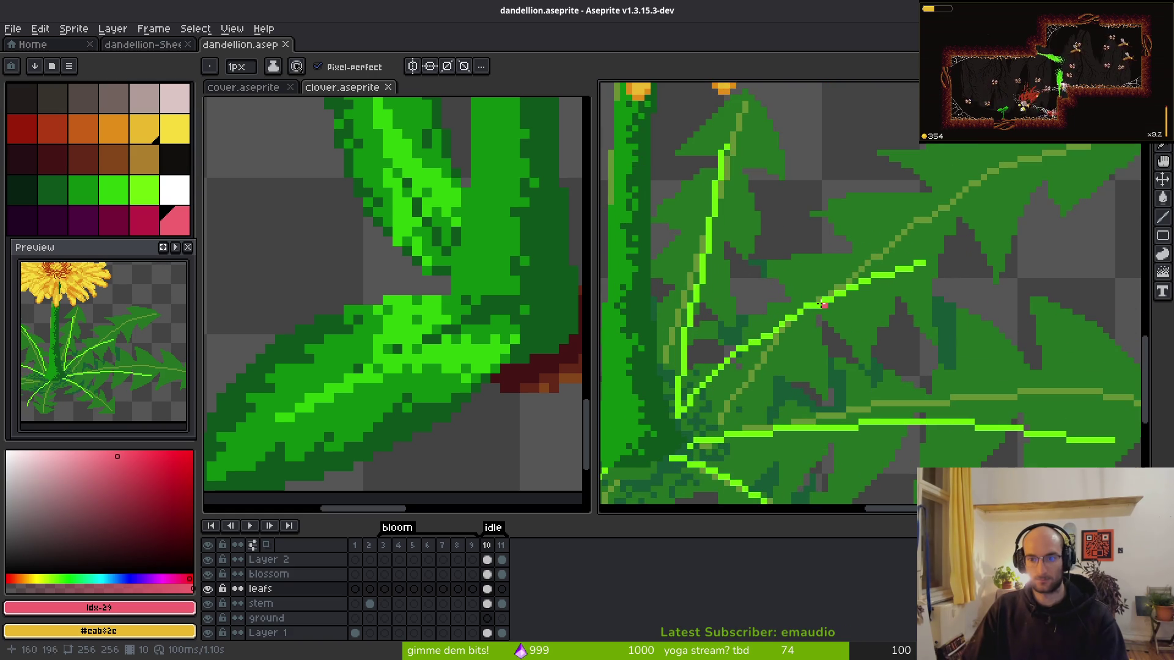
pyautogui.click(147, 190)
pyautogui.scroll(2, 833, 273)
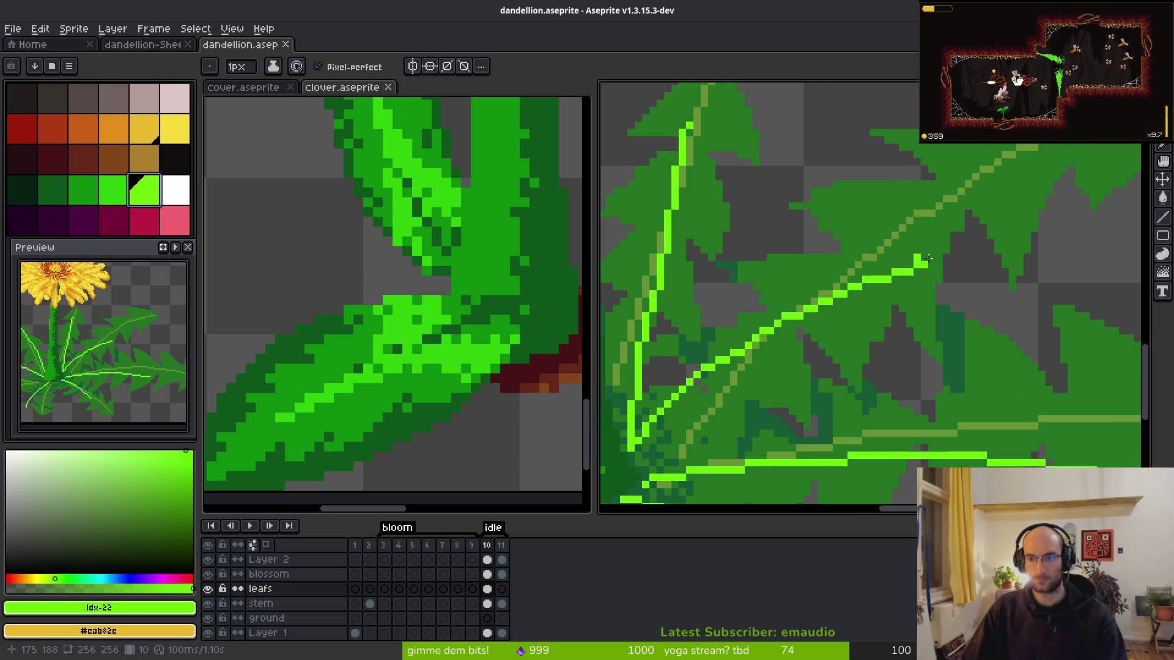
pyautogui.moveTo(835, 267); pyautogui.dragTo(754, 279)
pyautogui.hotkey('ctrl', 'z')
pyautogui.keyDown('shift'); pyautogui.click(885, 274); pyautogui.keyUp('shift')
pyautogui.scroll(-4, 889, 293)
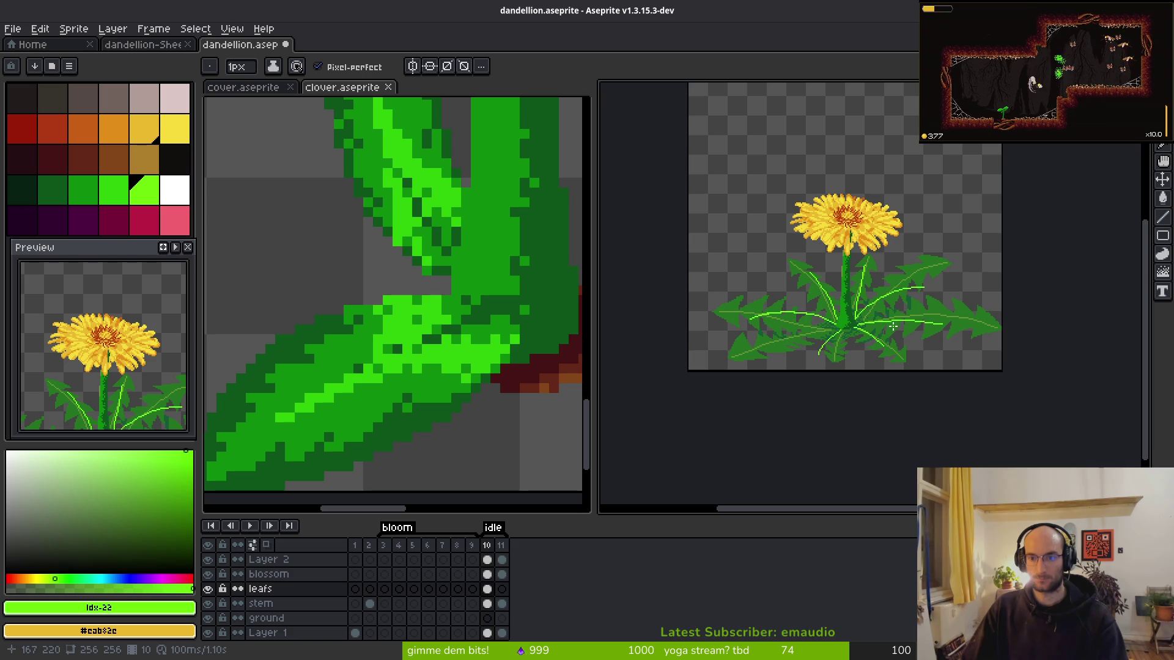
pyautogui.scroll(4, 851, 259)
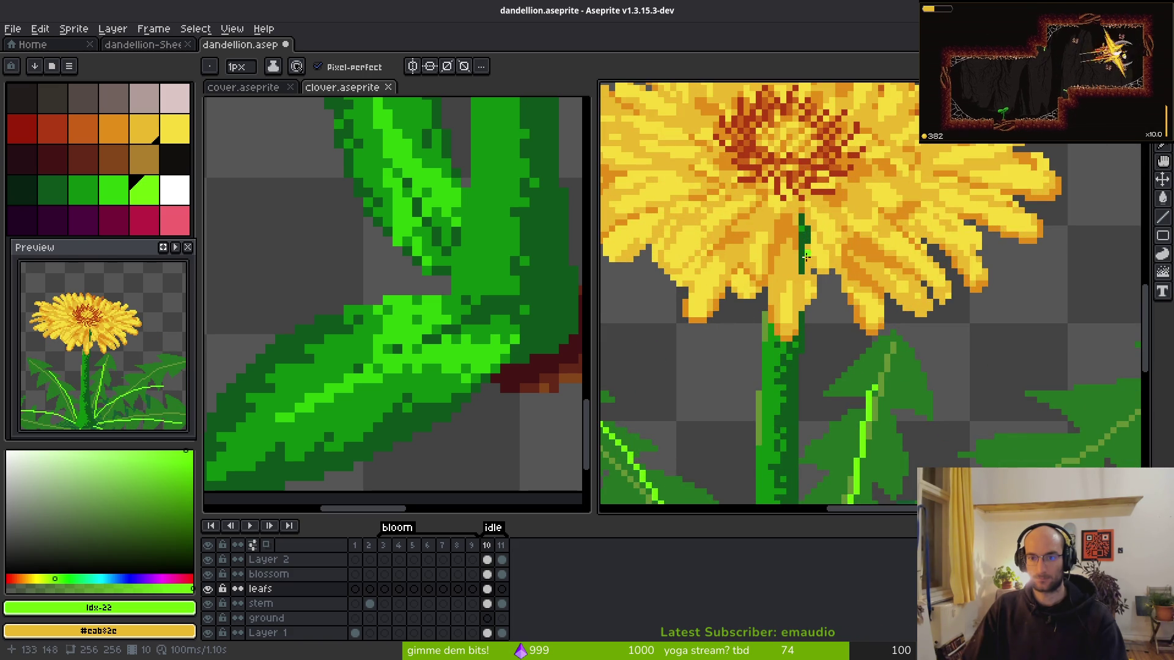
# - Toggle the blossom, stem and leafs layers' visibility on and off to compare them
pyautogui.click(208, 574)
pyautogui.click(209, 578)
pyautogui.click(209, 580)
pyautogui.click(209, 579)
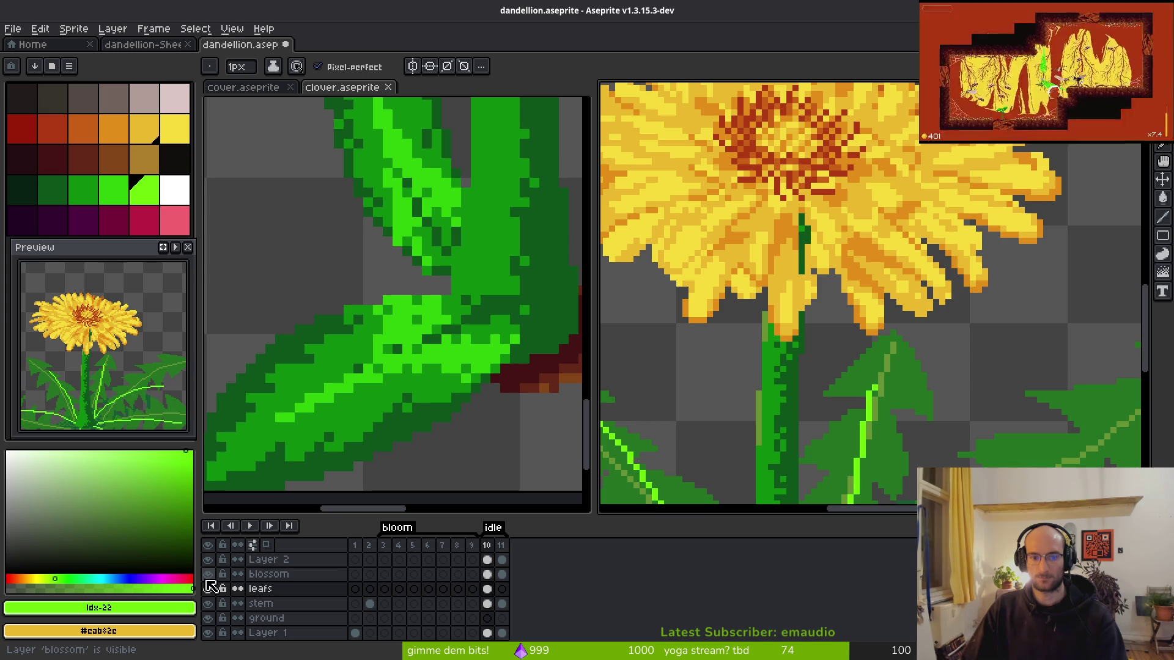
pyautogui.click(208, 604)
pyautogui.click(208, 604)
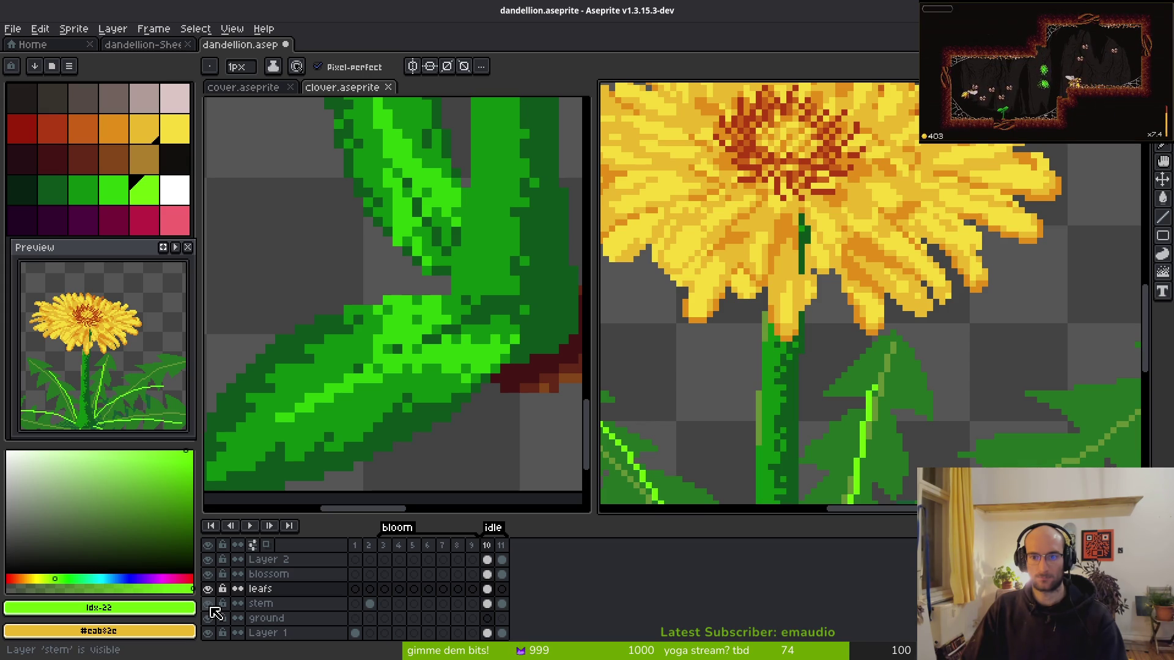
pyautogui.scroll(-4, 806, 244)
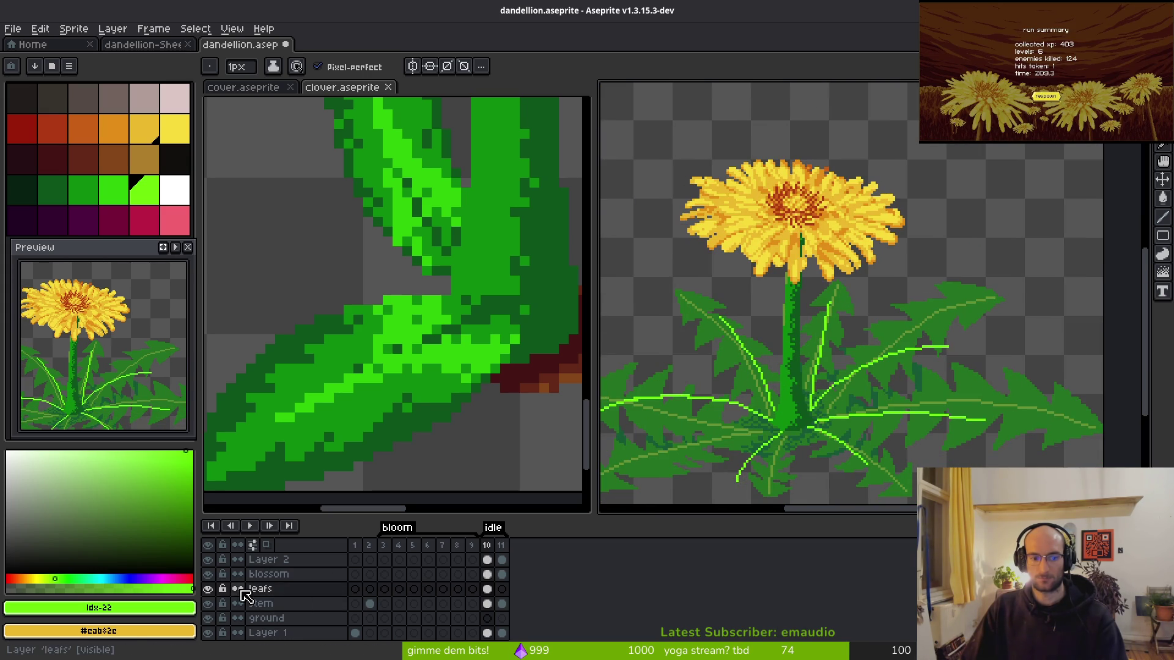
pyautogui.click(211, 590)
pyautogui.click(211, 590)
pyautogui.click(211, 605)
pyautogui.click(211, 604)
# - Hide Layer 1's dark-green leaves and turn the stem layer back on
pyautogui.click(211, 605)
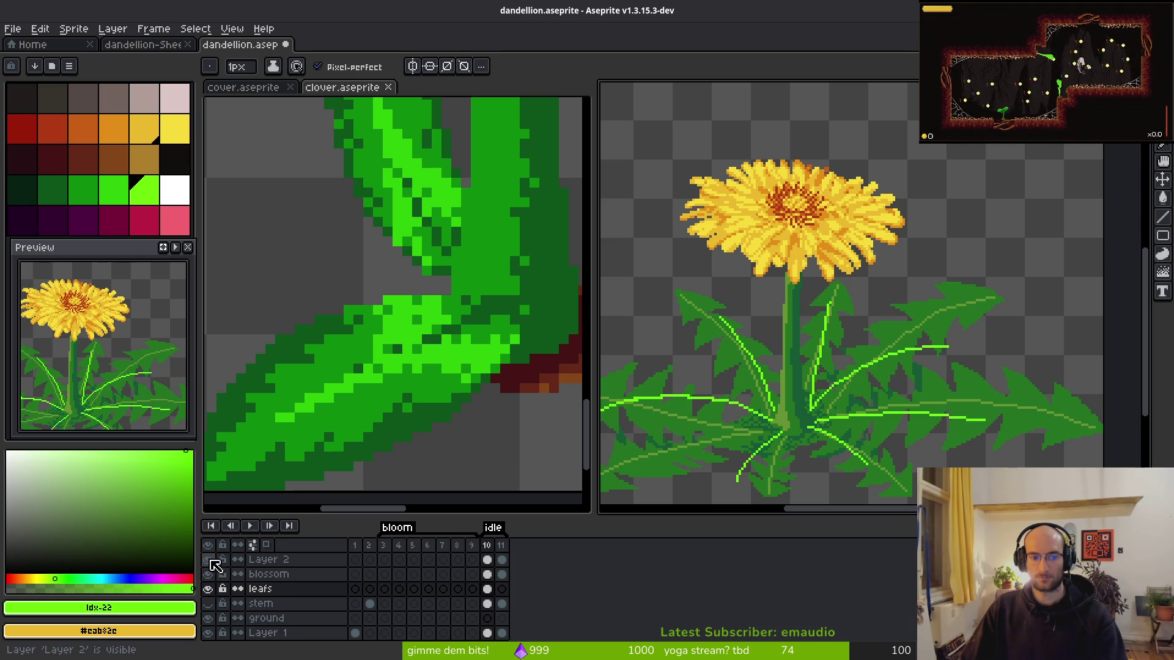
pyautogui.click(208, 574)
pyautogui.click(208, 575)
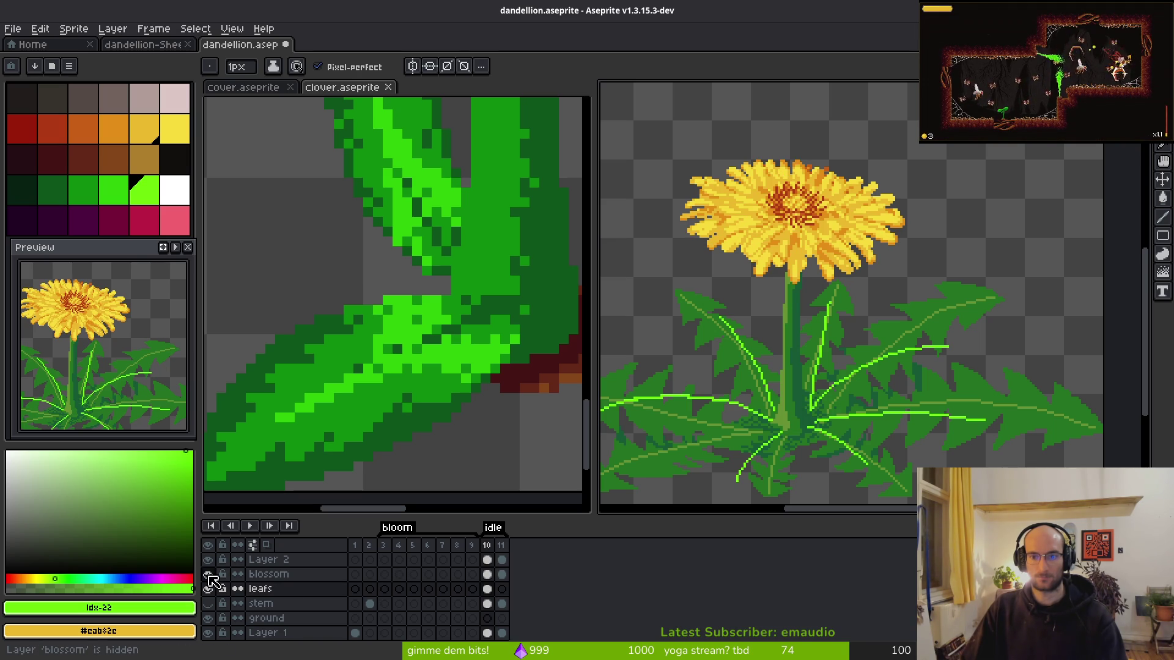
pyautogui.click(208, 633)
pyautogui.click(208, 634)
pyautogui.click(209, 633)
pyautogui.click(208, 603)
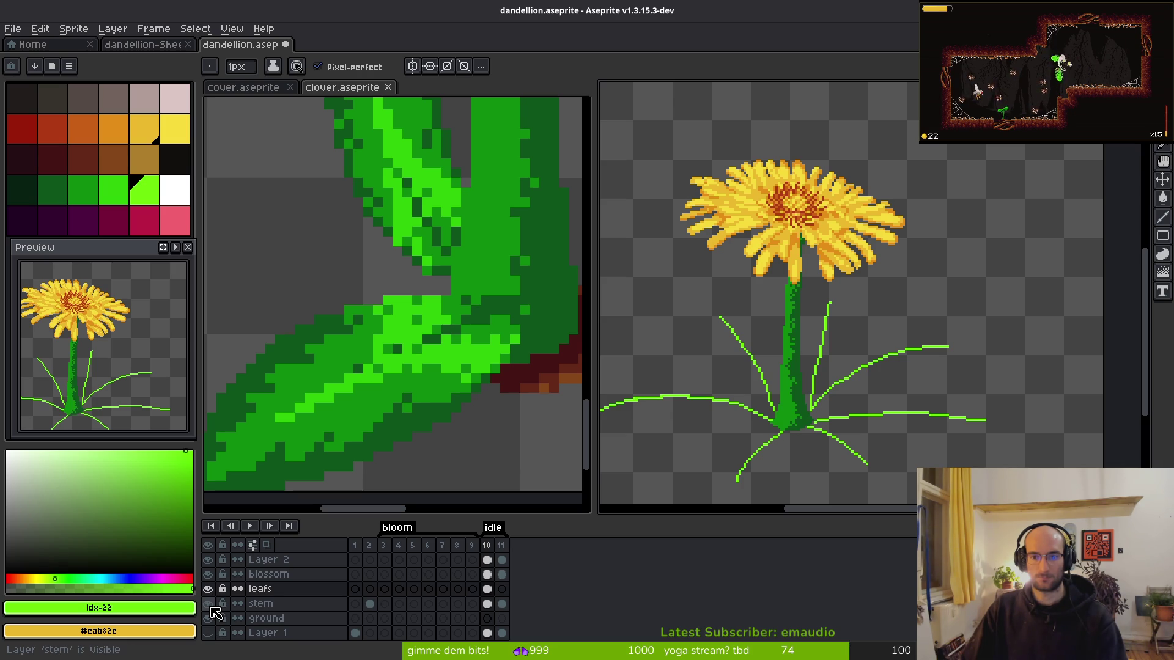
pyautogui.scroll(3, 792, 339)
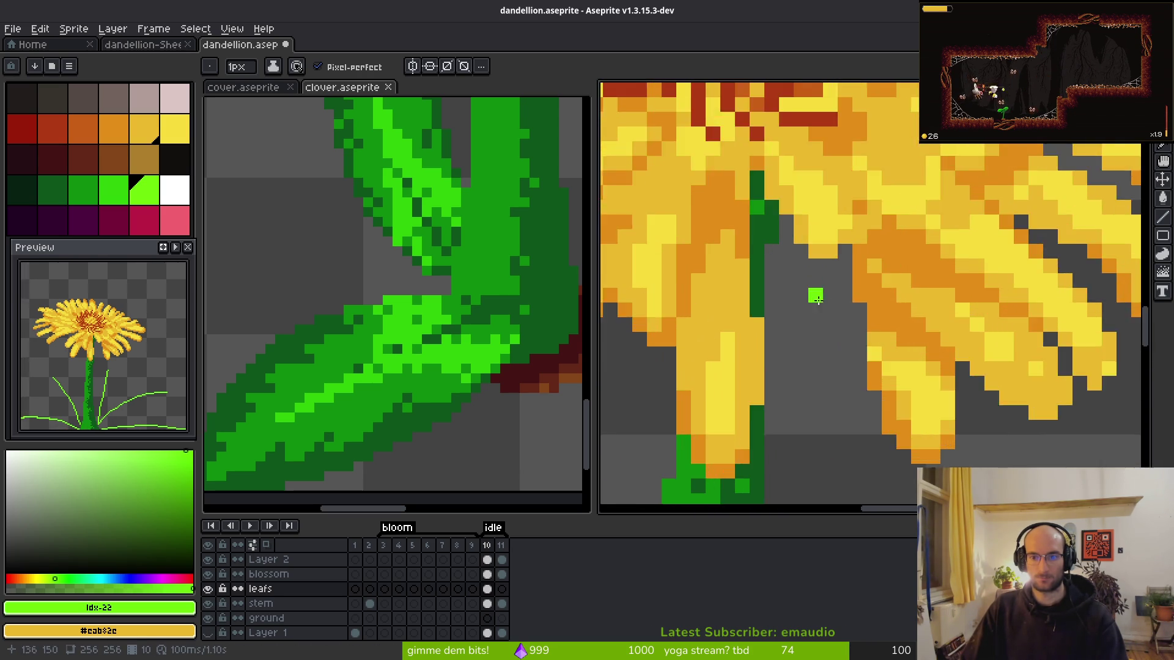
pyautogui.scroll(-1, 791, 338)
# - Bring up cover.aseprite as reference and paint a bright yellow pixel on the blossom
pyautogui.click(264, 89)
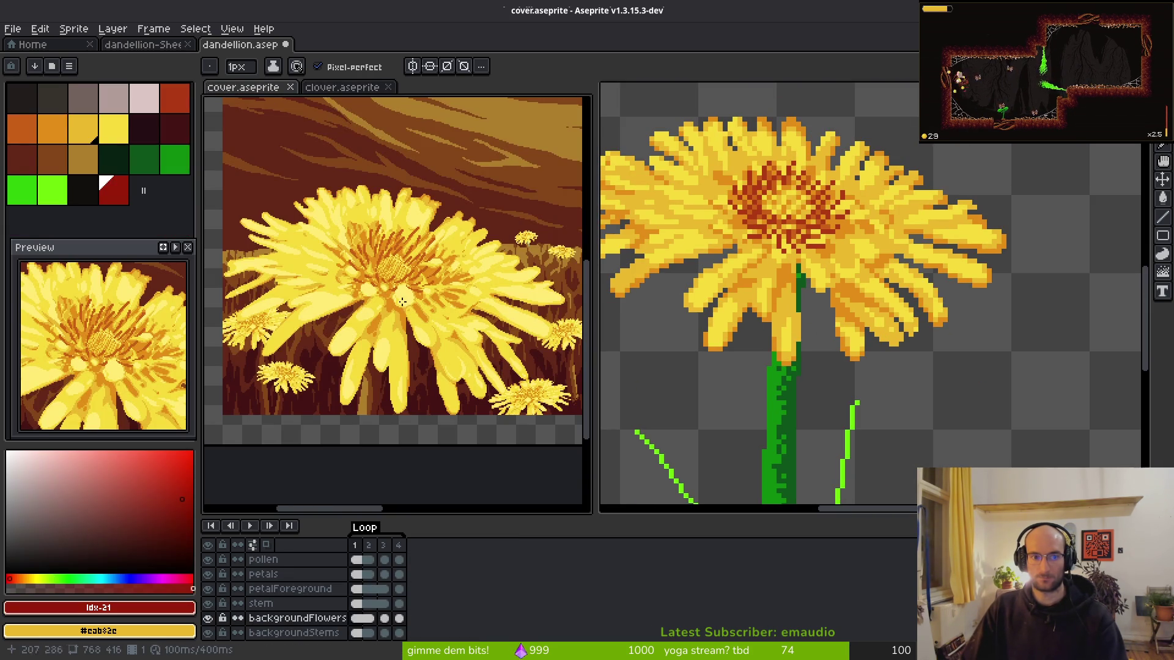
pyautogui.scroll(-4, 830, 273)
pyautogui.scroll(5, 830, 273)
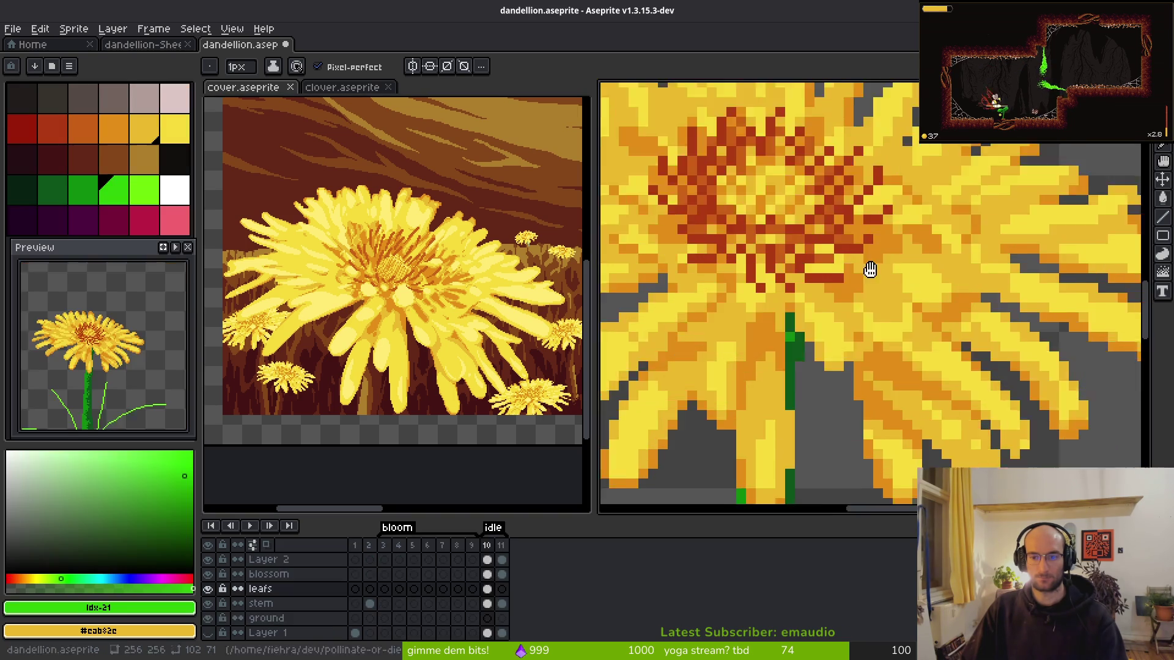
pyautogui.scroll(2, 867, 270)
pyautogui.keyDown('alt'); pyautogui.click(783, 296); pyautogui.keyUp('alt')
pyautogui.click(749, 298)
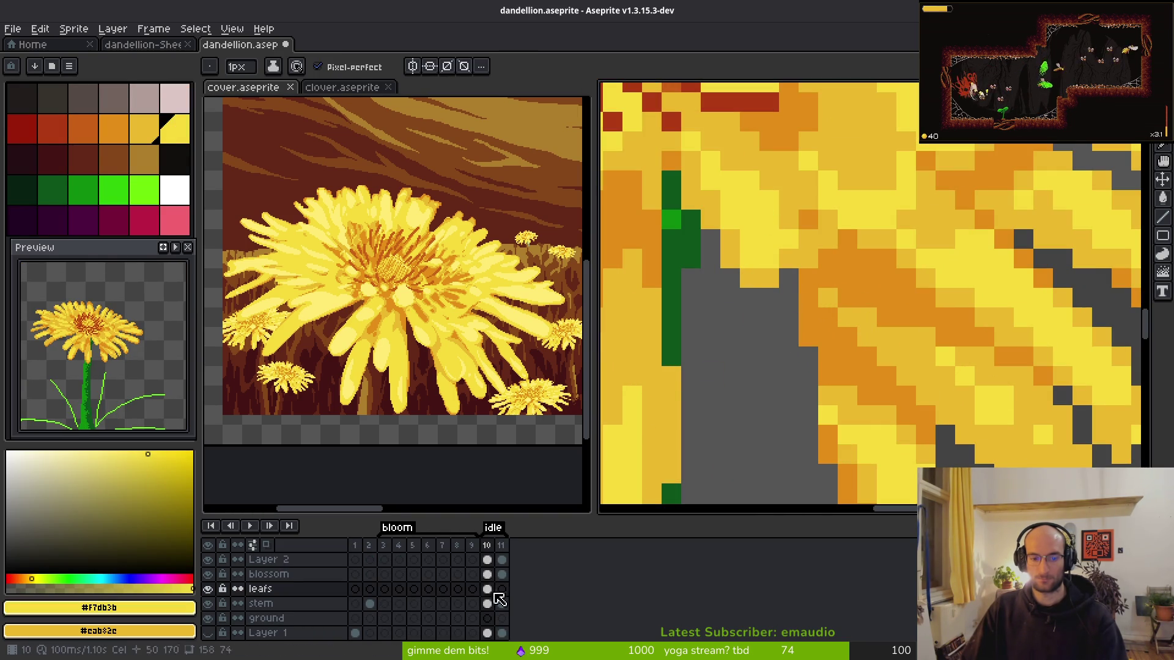
# - On the blossom layer's frame 10, fill the gap below the petals with darker yellow
pyautogui.click(487, 574)
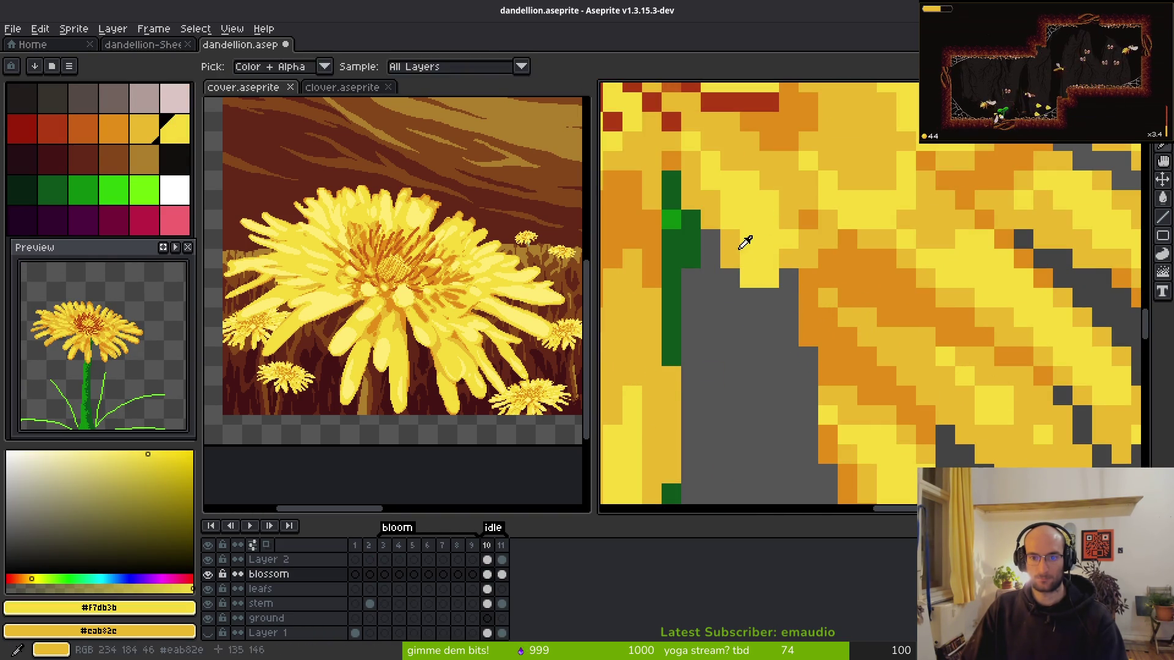
pyautogui.keyDown('alt'); pyautogui.click(738, 282); pyautogui.keyUp('alt')
pyautogui.moveTo(749, 298); pyautogui.dragTo(778, 296)
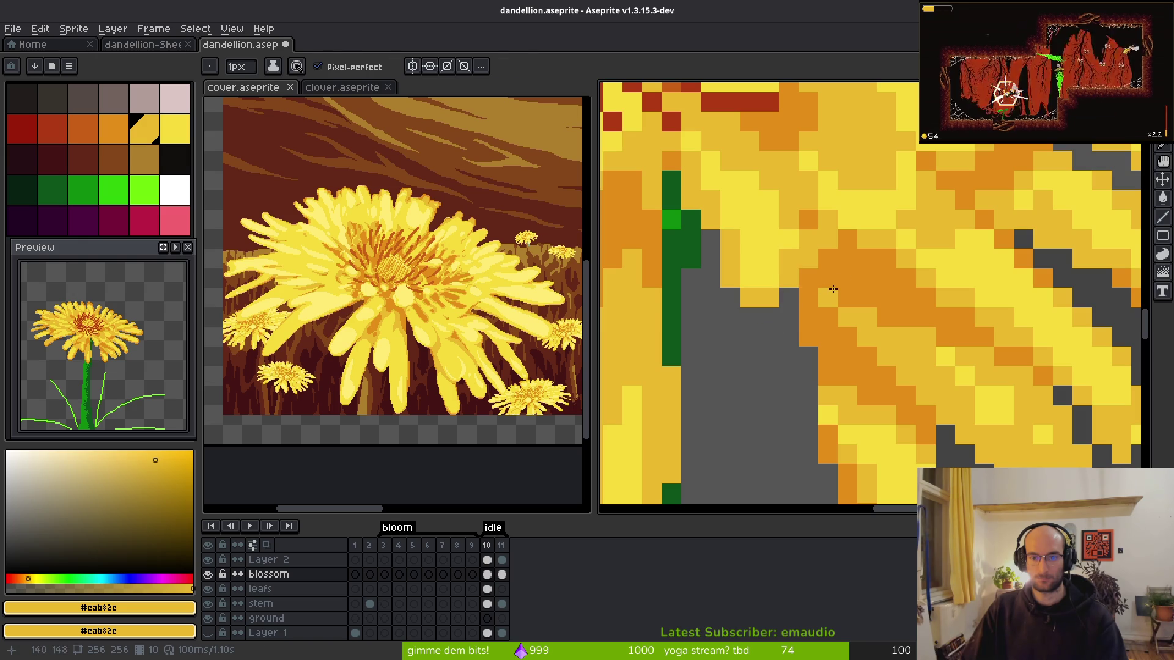
# - In frame 11, repaint the green pixels near the petals yellow and play the animation to review
pyautogui.press('.')
pyautogui.moveTo(714, 277)
pyautogui.mouseDown()
pyautogui.moveTo(711, 317)
pyautogui.moveTo(728, 294)
pyautogui.moveTo(713, 264)
pyautogui.moveTo(736, 260)
pyautogui.moveTo(747, 290)
pyautogui.moveTo(748, 279)
pyautogui.mouseUp()
pyautogui.keyDown('alt'); pyautogui.click(725, 232); pyautogui.keyUp('alt')
pyautogui.keyDown('alt'); pyautogui.click(769, 317); pyautogui.keyUp('alt')
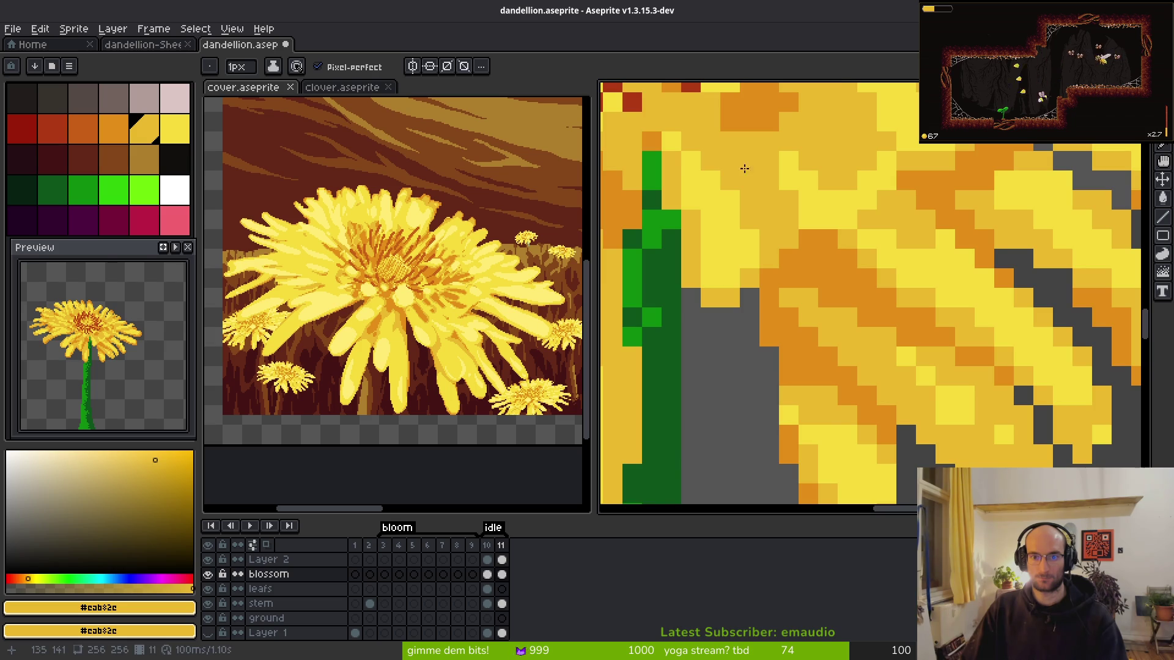
pyautogui.scroll(-4, 720, 157)
pyautogui.press('Return')
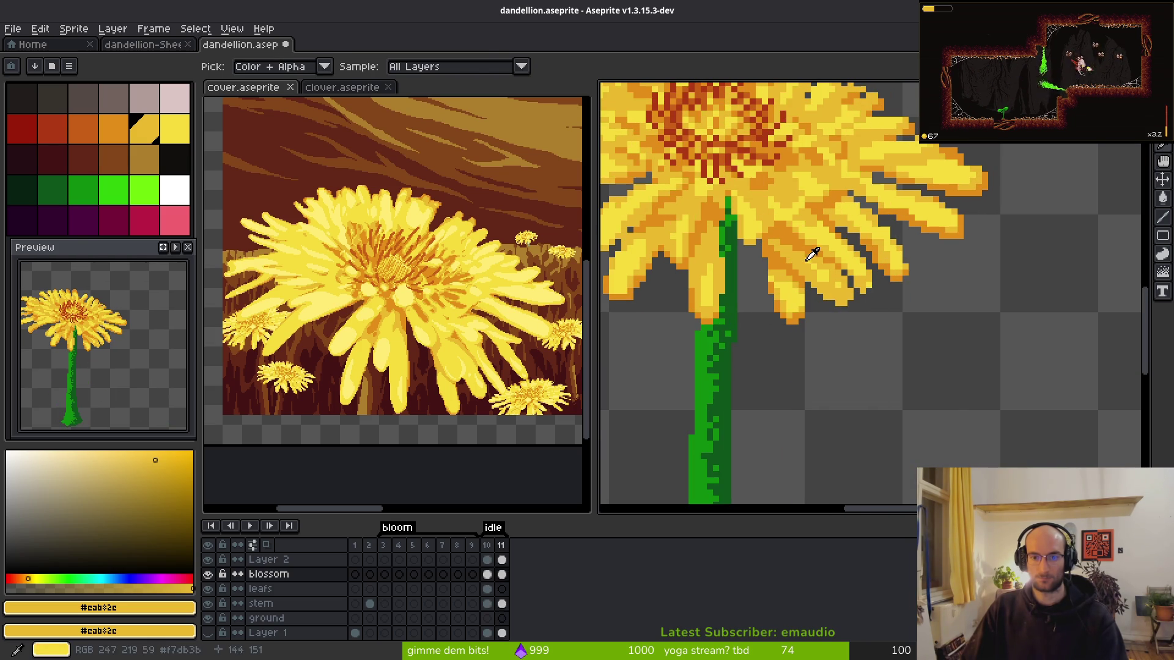
pyautogui.scroll(-2, 789, 220)
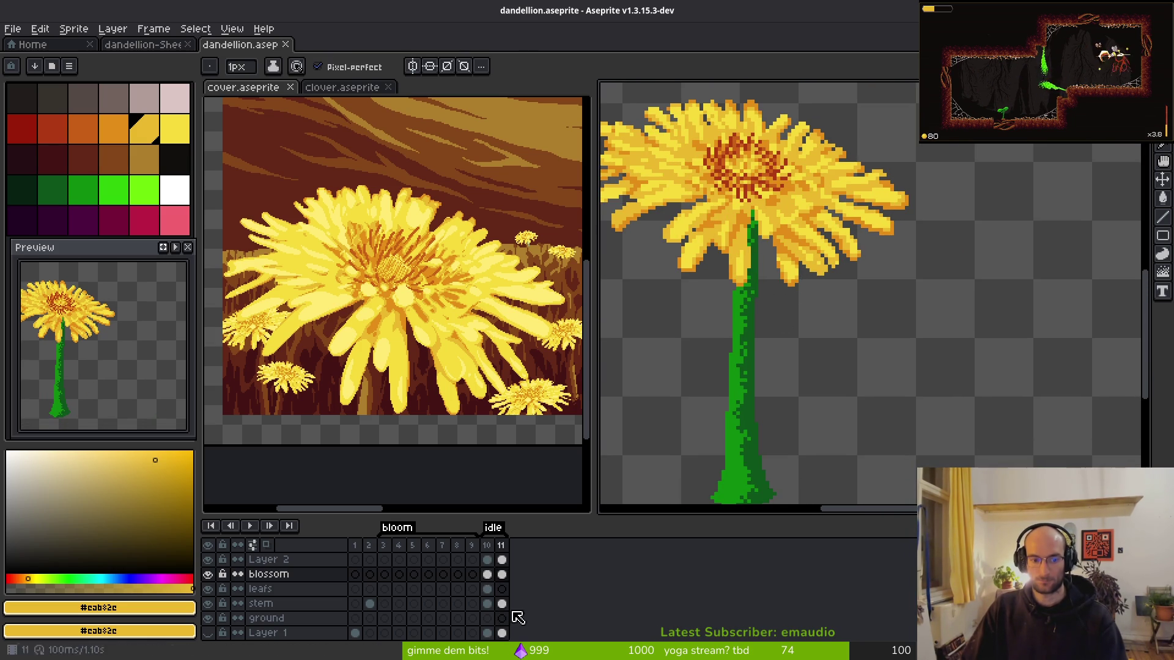
pyautogui.click(487, 589)
# - Save the dandelion sprite
pyautogui.scroll(2, 764, 318)
pyautogui.hotkey('ctrl', 's')
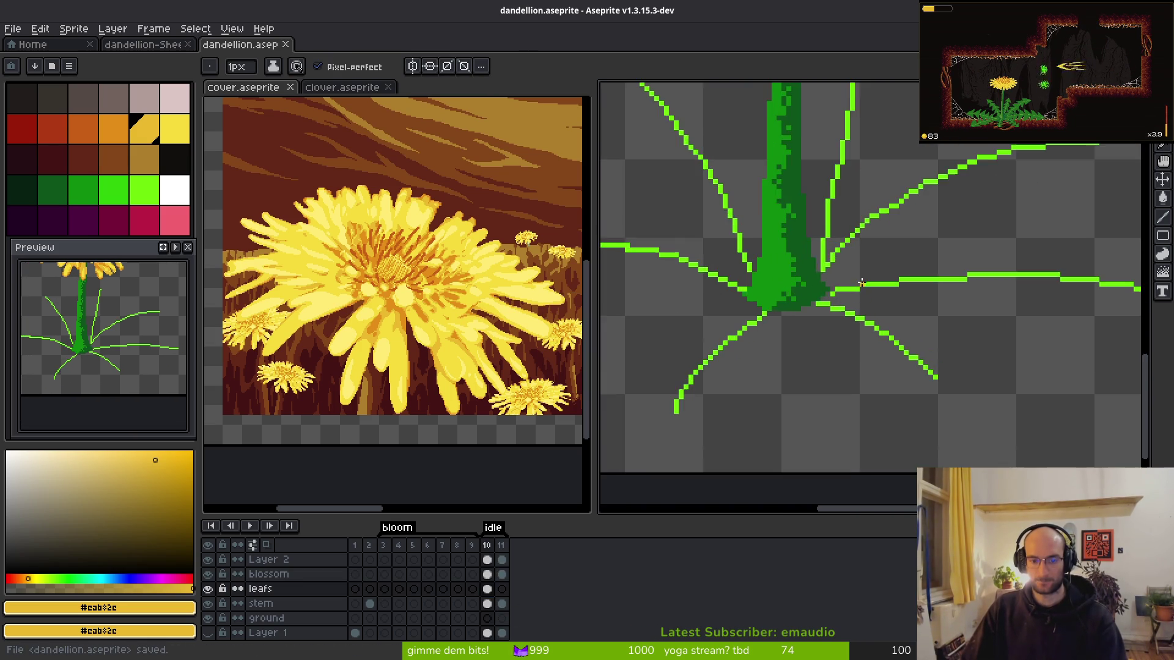
pyautogui.scroll(-1, 861, 281)
pyautogui.scroll(1, 903, 269)
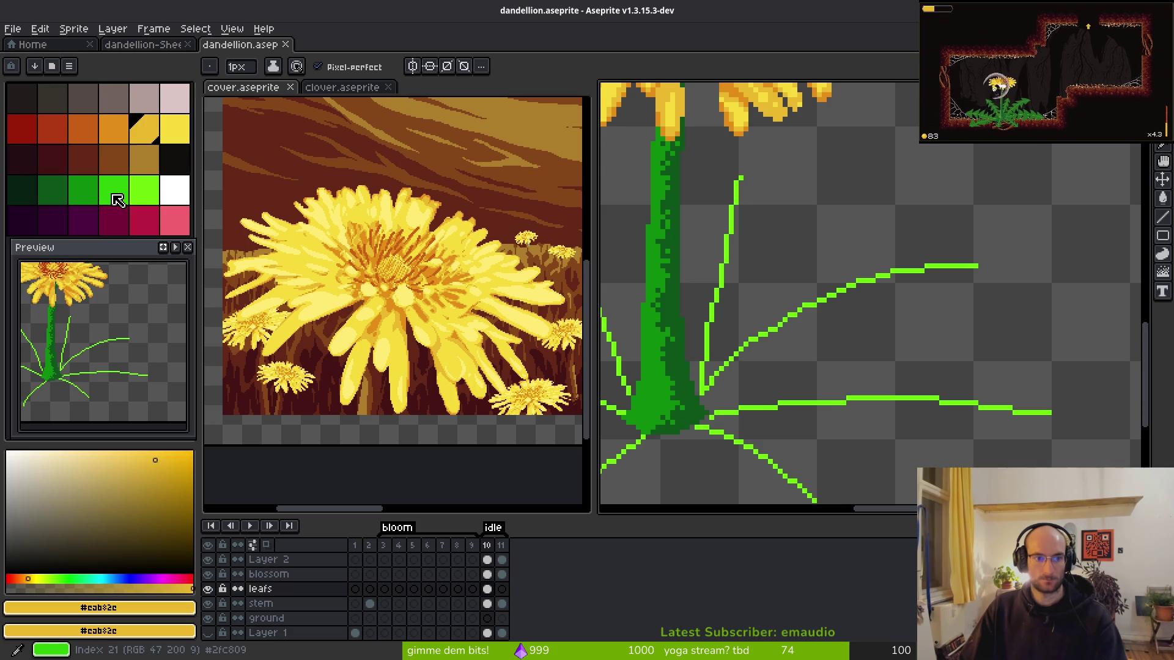
# - Draw a curved bright-green leaf outline and extend the vein line toward an arrow shape
pyautogui.click(116, 199)
pyautogui.scroll(2, 807, 312)
pyautogui.hotkey('ctrl', 'z')
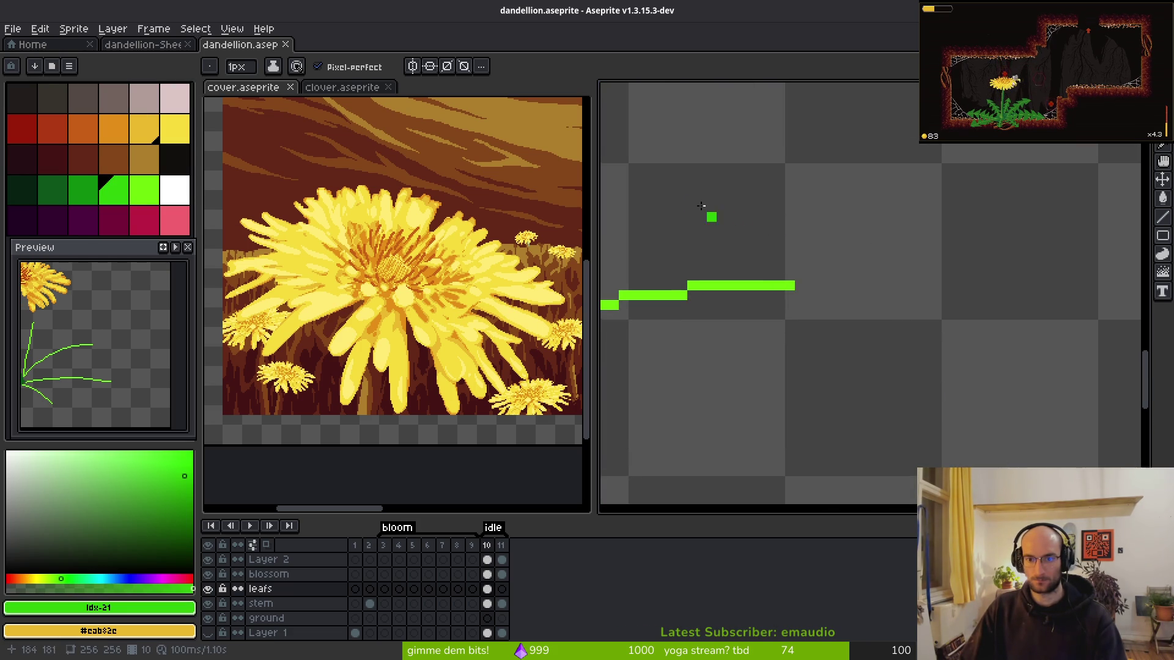
pyautogui.moveTo(720, 186)
pyautogui.mouseDown()
pyautogui.moveTo(812, 254)
pyautogui.moveTo(840, 304)
pyautogui.mouseUp()
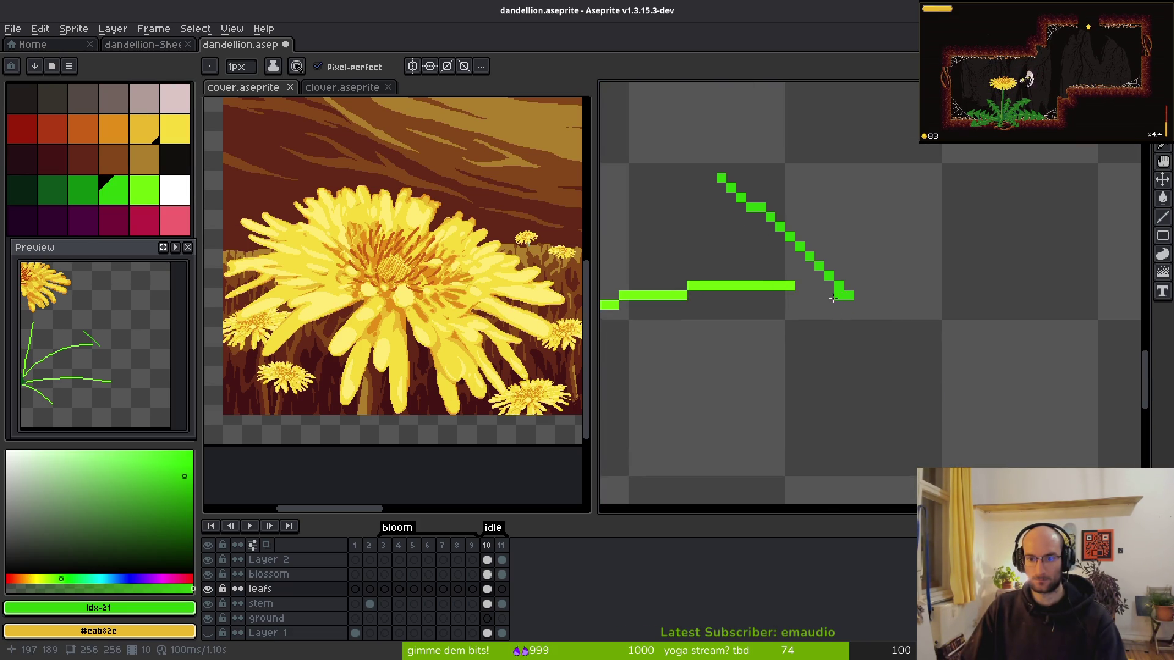
pyautogui.hotkey('ctrl', 'z')
pyautogui.moveTo(691, 198)
pyautogui.mouseDown()
pyautogui.moveTo(794, 256)
pyautogui.moveTo(819, 289)
pyautogui.moveTo(711, 393)
pyautogui.moveTo(678, 198)
pyautogui.moveTo(660, 197)
pyautogui.moveTo(703, 269)
pyautogui.mouseUp()
pyautogui.moveTo(679, 223)
pyautogui.mouseDown()
pyautogui.moveTo(728, 357)
pyautogui.moveTo(750, 324)
pyautogui.moveTo(739, 348)
pyautogui.mouseUp()
pyautogui.scroll(-3, 703, 275)
pyautogui.moveTo(734, 291); pyautogui.dragTo(862, 283)
pyautogui.scroll(-2, 862, 282)
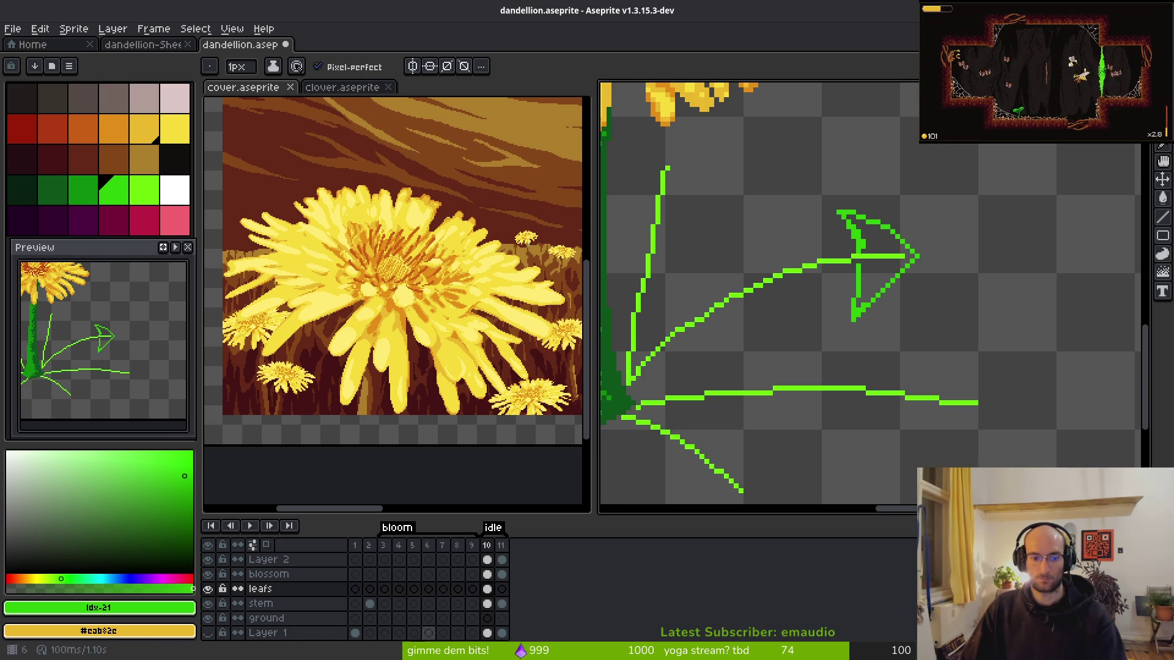
# - Check against Layer 1's dark leaves, then fill the arrowhead interior with green
pyautogui.click(208, 632)
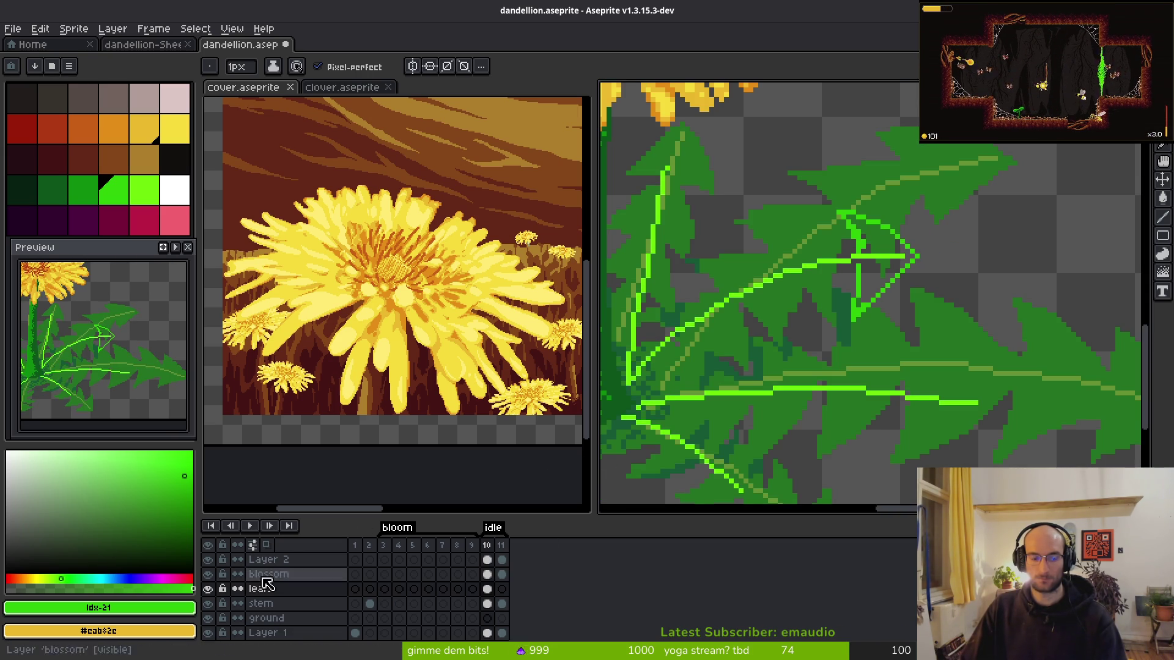
pyautogui.click(208, 633)
pyautogui.scroll(1, 856, 256)
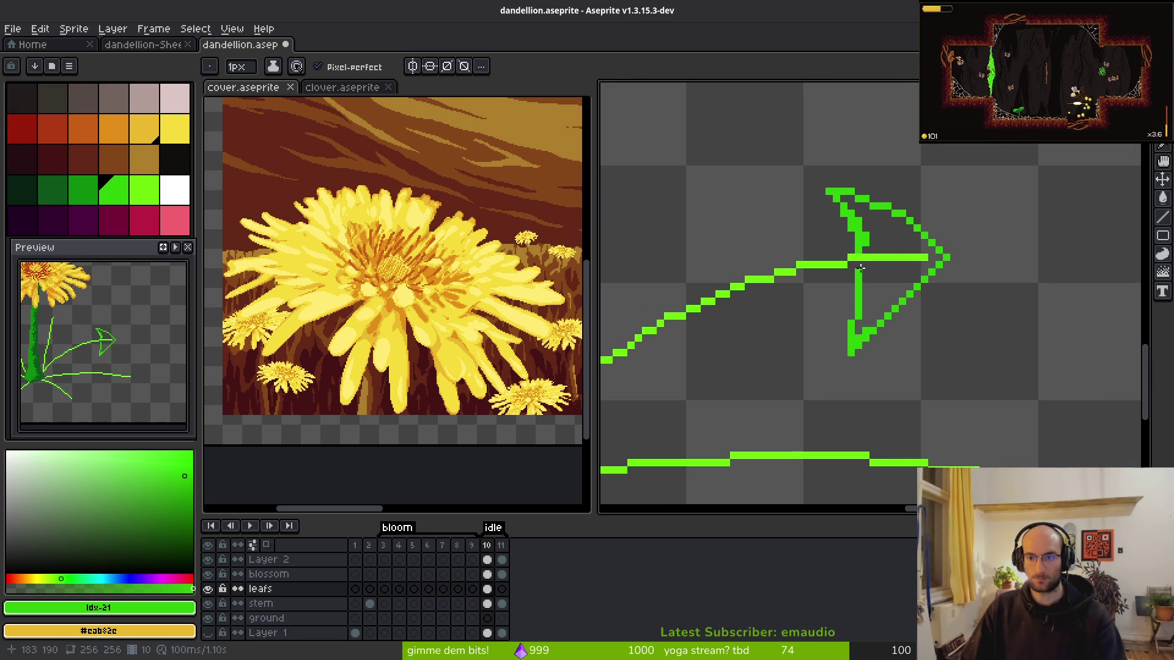
pyautogui.press('w')
pyautogui.click(883, 275)
pyautogui.press('b')
pyautogui.scroll(2, 1039, 272)
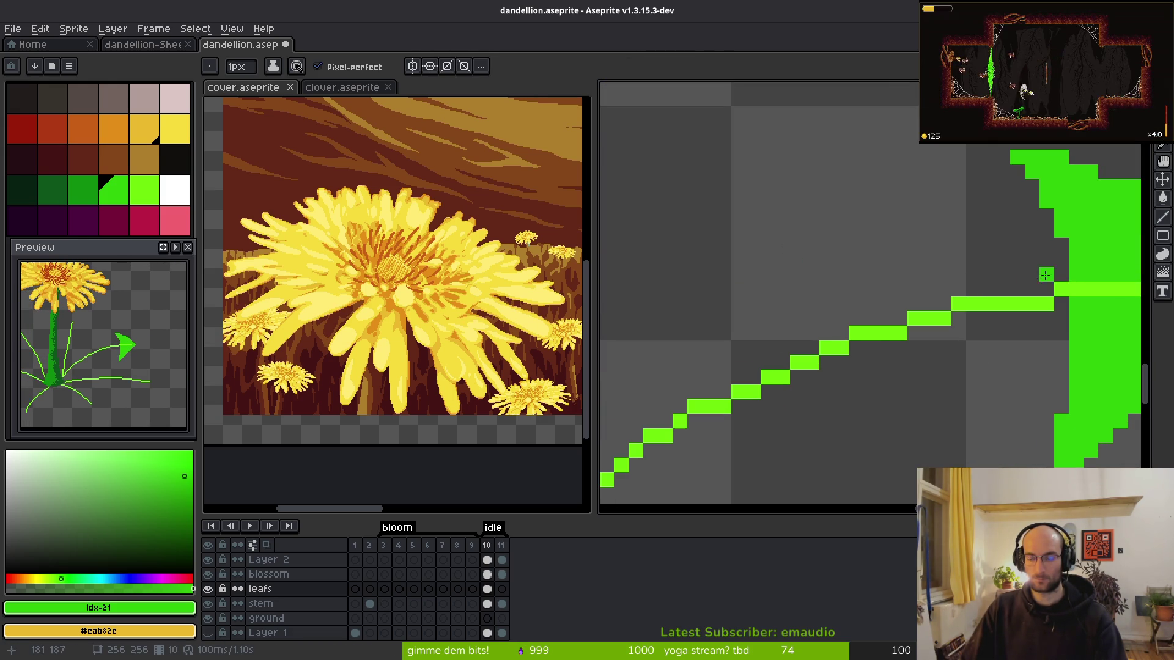
# - Add a stepped green line and a V-shaped lobe below the arrowhead
pyautogui.moveTo(1047, 273)
pyautogui.mouseDown()
pyautogui.moveTo(867, 186)
pyautogui.moveTo(915, 311)
pyautogui.mouseUp()
pyautogui.click(828, 281)
pyautogui.moveTo(831, 281)
pyautogui.mouseDown()
pyautogui.moveTo(867, 419)
pyautogui.moveTo(969, 245)
pyautogui.mouseUp()
pyautogui.scroll(-3, 925, 346)
pyautogui.scroll(-1, 925, 346)
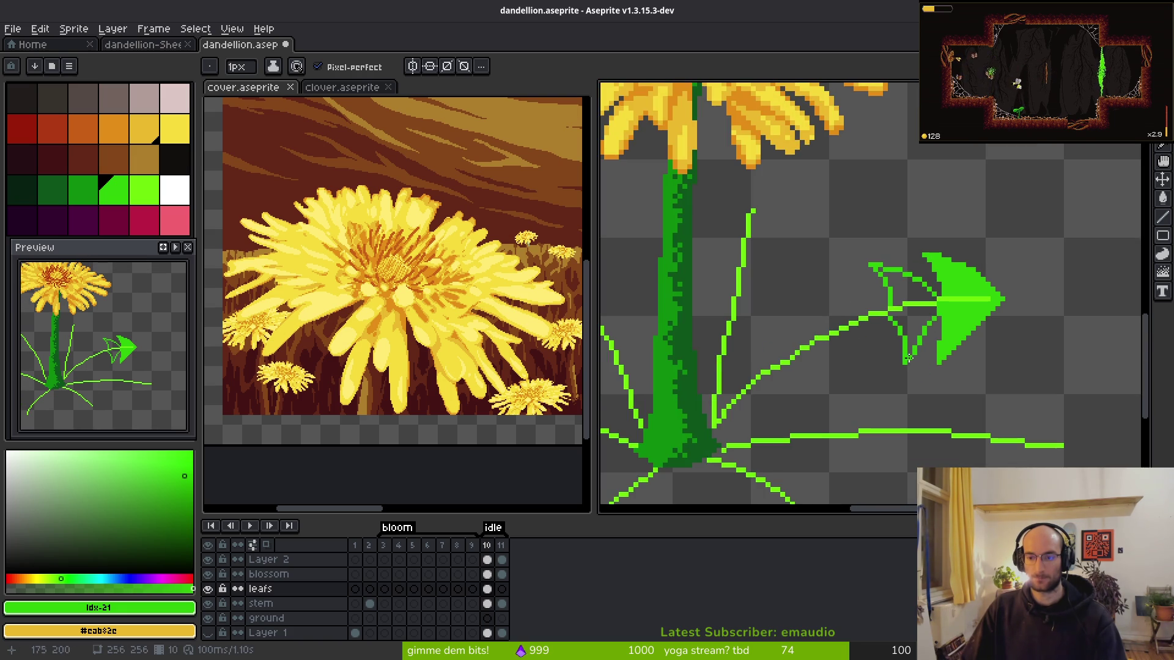
pyautogui.scroll(1, 934, 346)
pyautogui.scroll(-2, 912, 363)
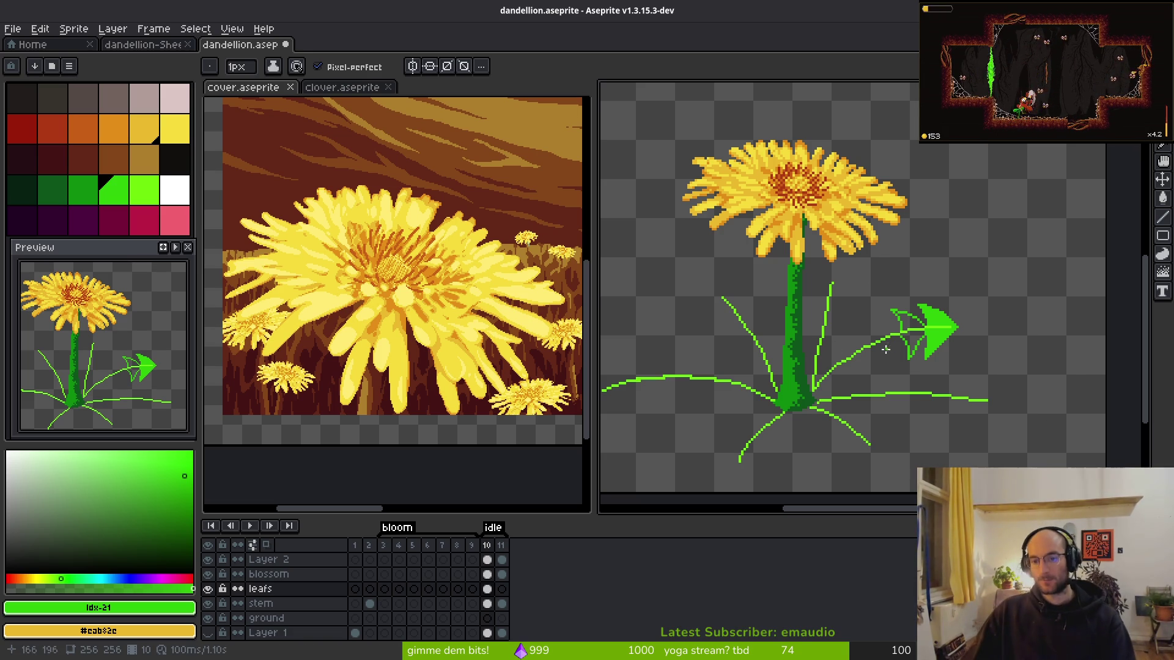
# - Pick the green from the canvas and place a green pixel at the vein tip
pyautogui.scroll(2, 842, 319)
pyautogui.scroll(1, 864, 227)
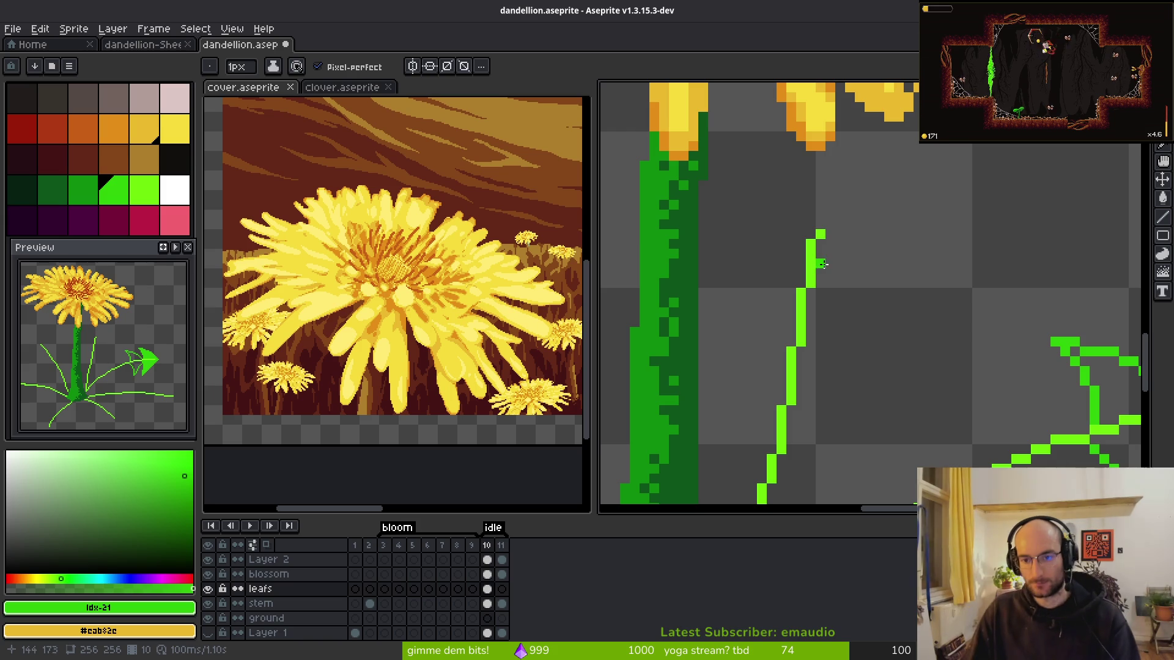
pyautogui.keyDown('alt'); pyautogui.click(817, 245); pyautogui.keyUp('alt')
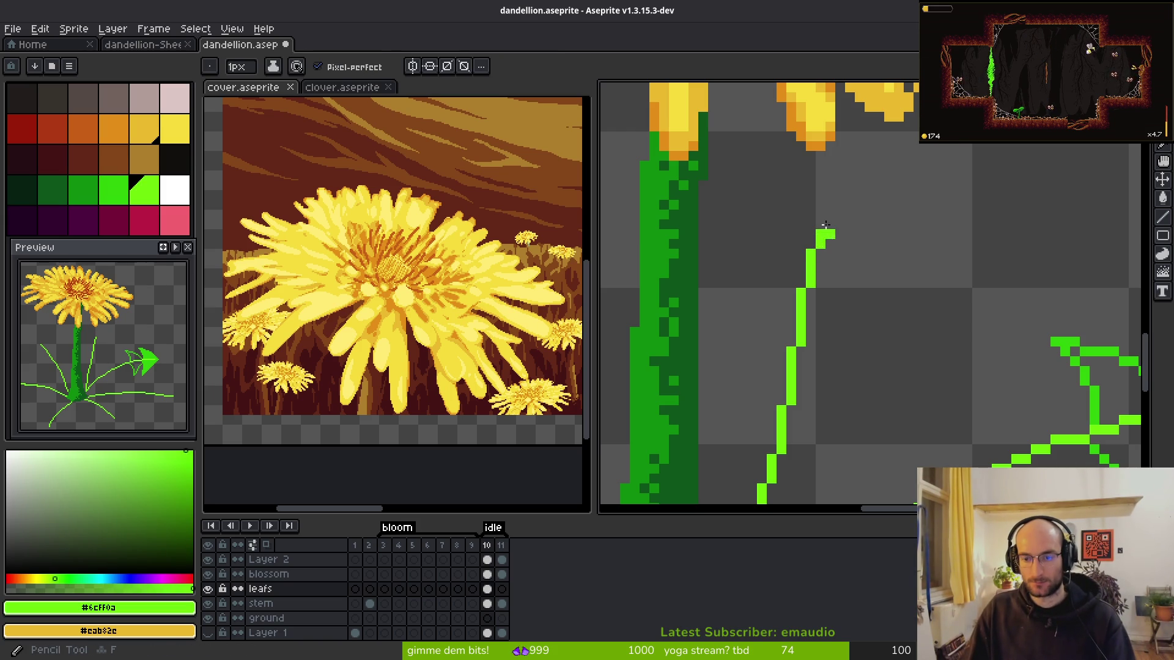
pyautogui.press('alt')
pyautogui.keyDown('alt'); pyautogui.click(1105, 407); pyautogui.keyUp('alt')
pyautogui.click(821, 204)
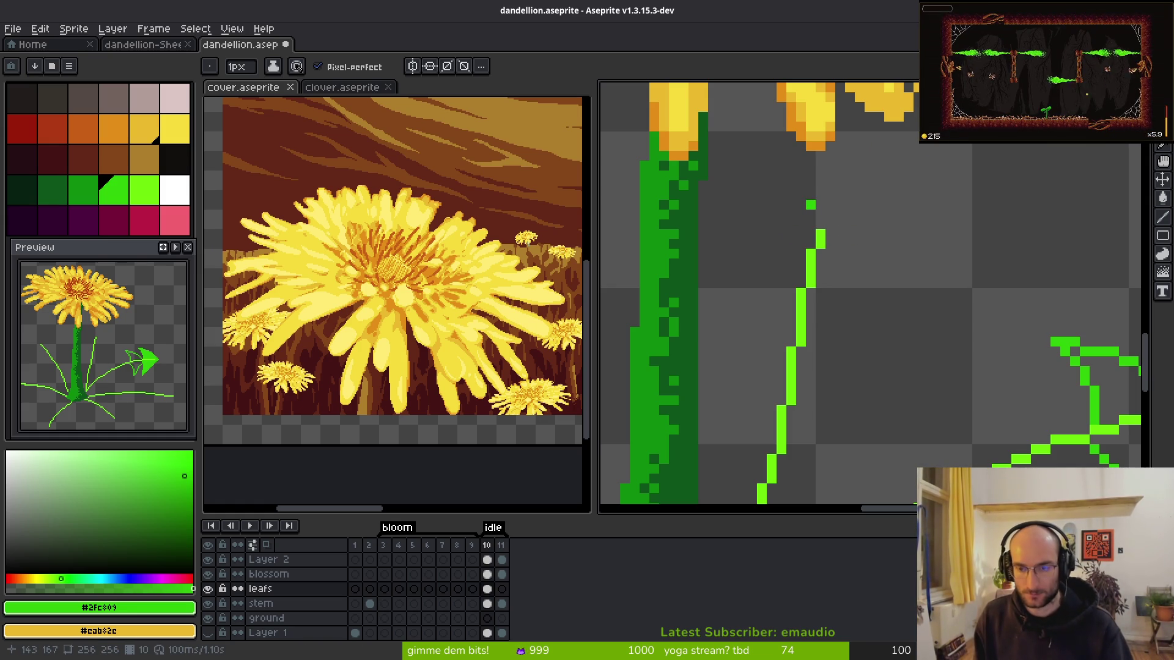
# - Draw straight left, right and bottom edges forming a triangular leaf outline from the tip
pyautogui.click(829, 185)
pyautogui.moveTo(820, 185); pyautogui.dragTo(791, 215)
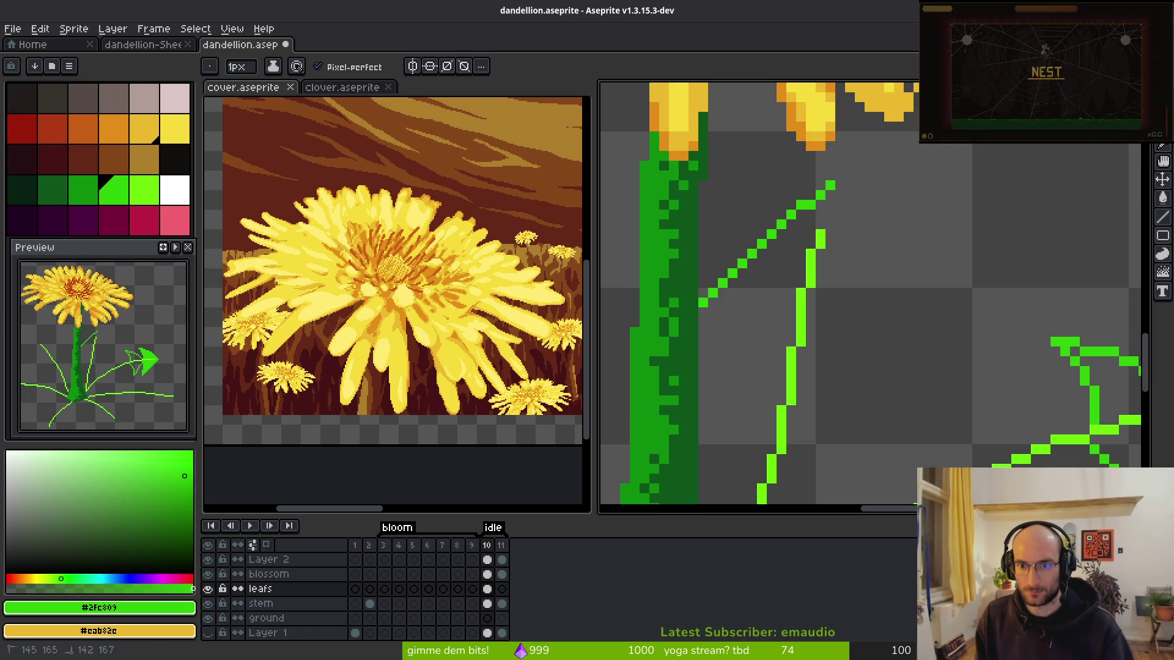
pyautogui.moveTo(772, 216); pyautogui.dragTo(703, 264)
pyautogui.moveTo(825, 185); pyautogui.dragTo(869, 264)
pyautogui.moveTo(869, 323); pyautogui.dragTo(879, 323)
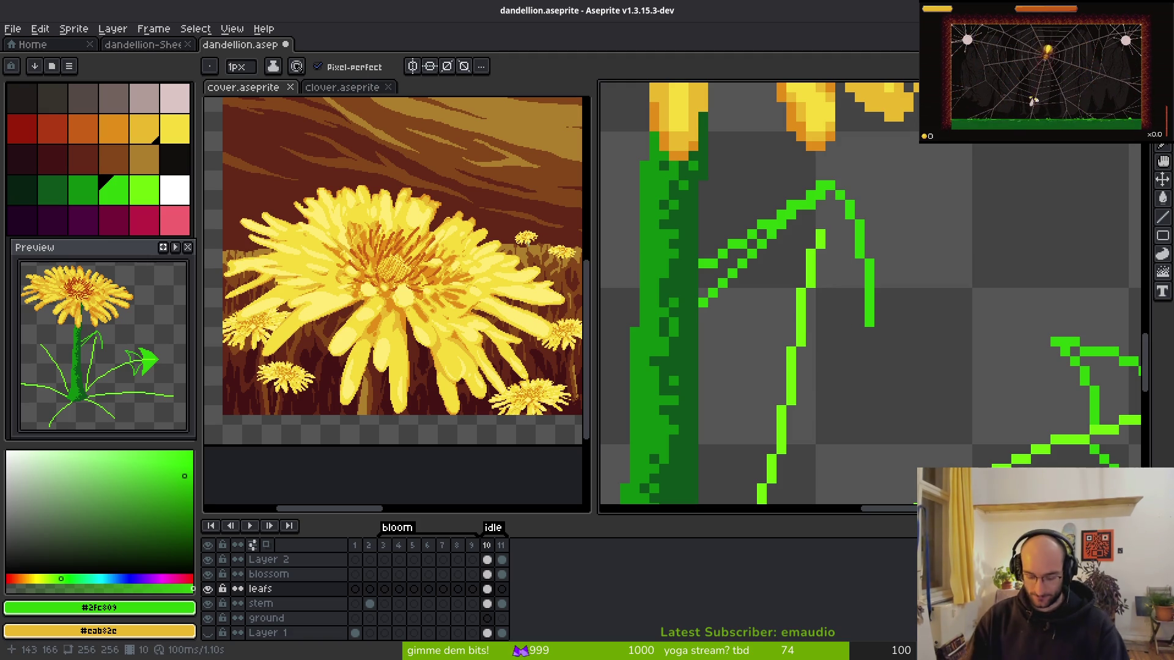
pyautogui.moveTo(825, 185)
pyautogui.mouseDown()
pyautogui.moveTo(849, 194)
pyautogui.moveTo(879, 245)
pyautogui.moveTo(908, 341)
pyautogui.moveTo(898, 341)
pyautogui.mouseUp()
pyautogui.moveTo(703, 283); pyautogui.dragTo(703, 284)
pyautogui.moveTo(771, 312)
pyautogui.mouseDown()
pyautogui.moveTo(792, 333)
pyautogui.moveTo(904, 341)
pyautogui.mouseUp()
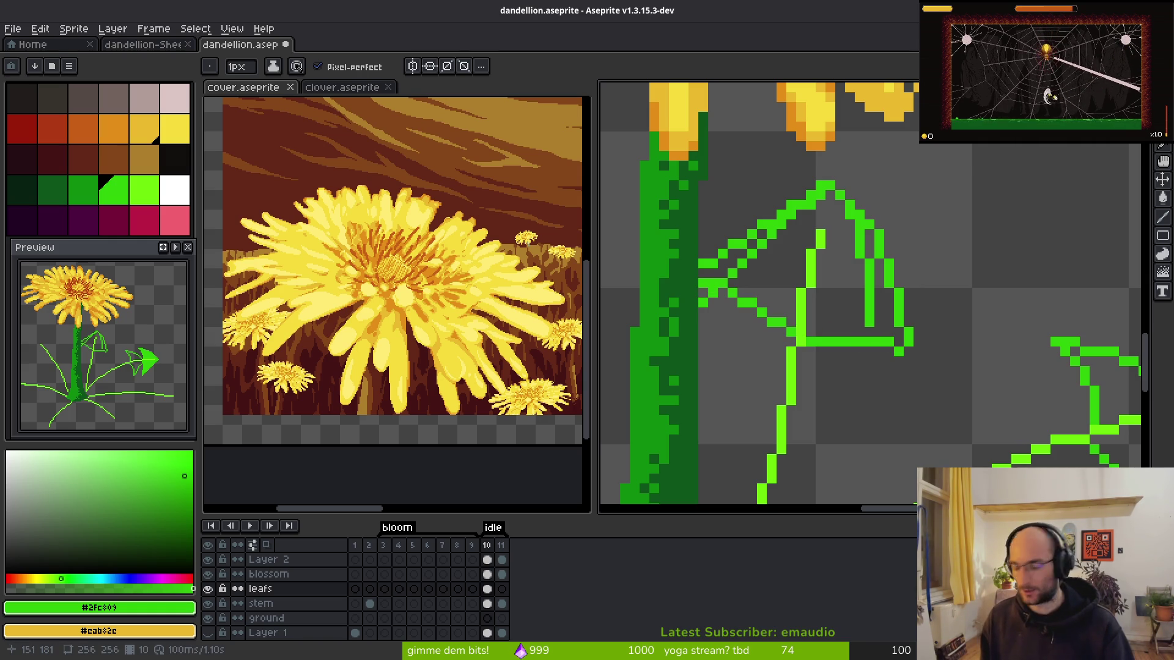